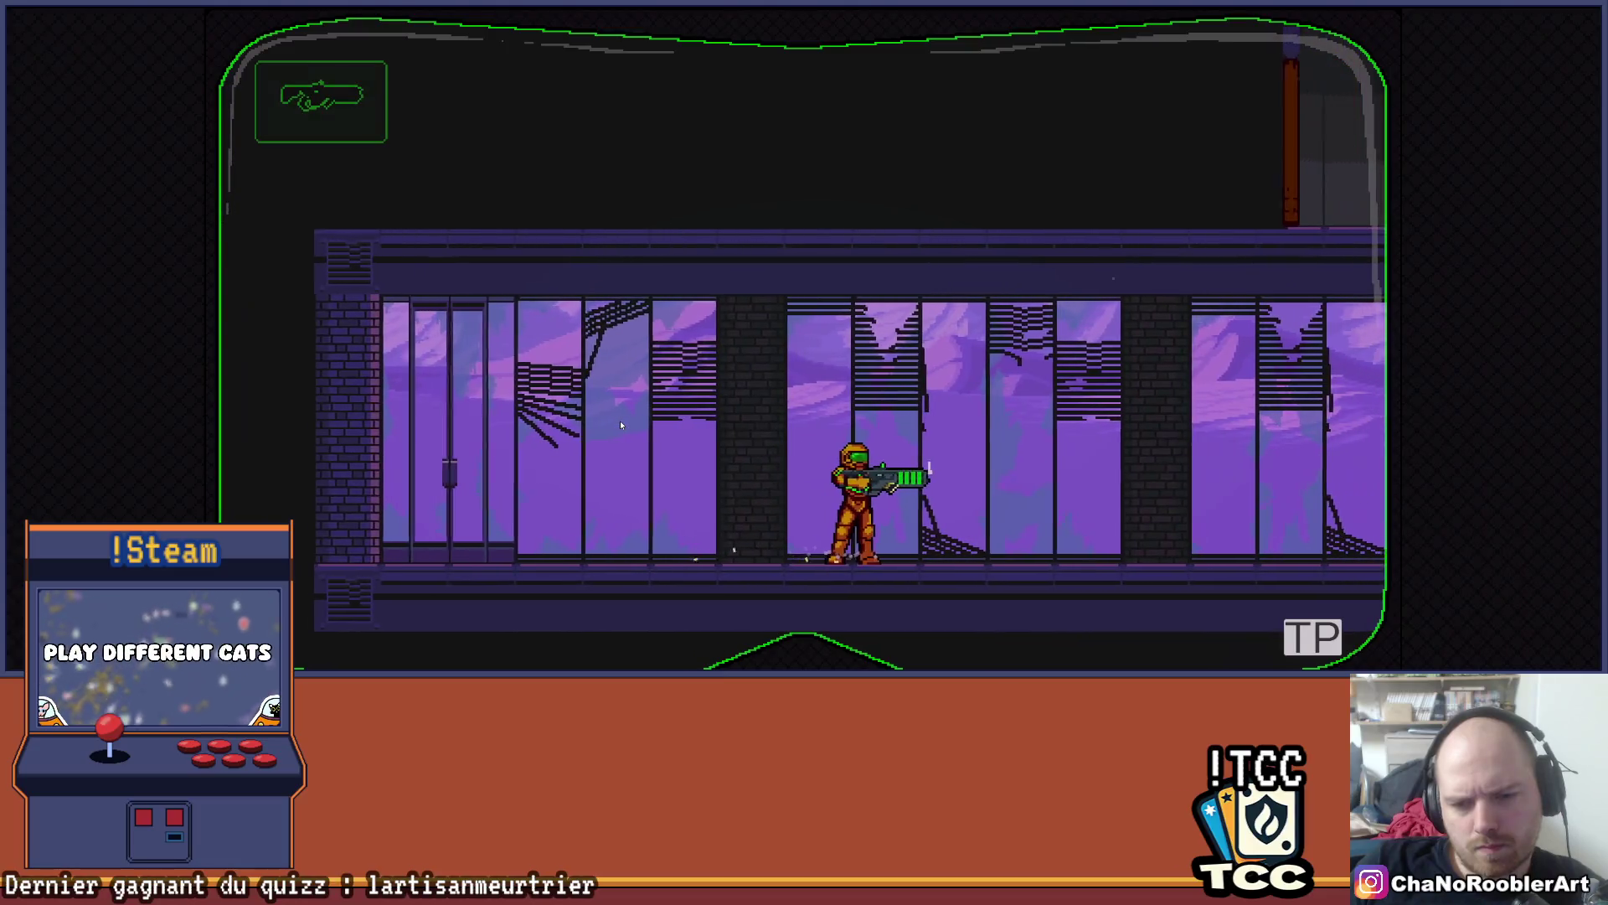
- Run the armoured character back and forth along the windowed corridor, firing the arm cannon twice
{"action": "key", "text": "Left"}
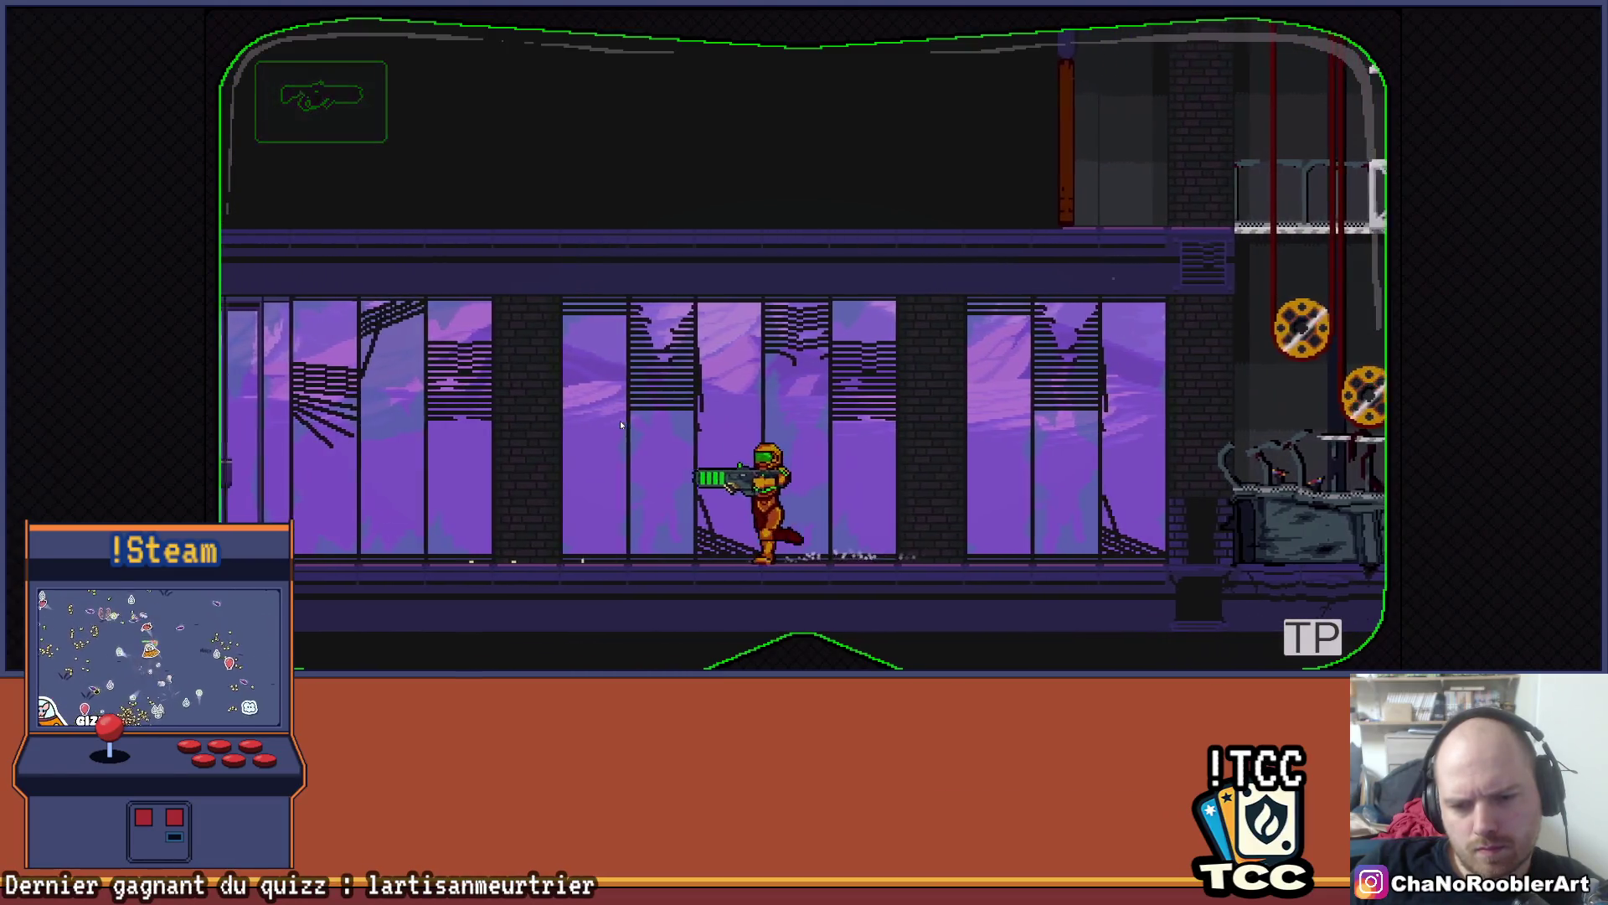
{"action": "key", "text": "Right"}
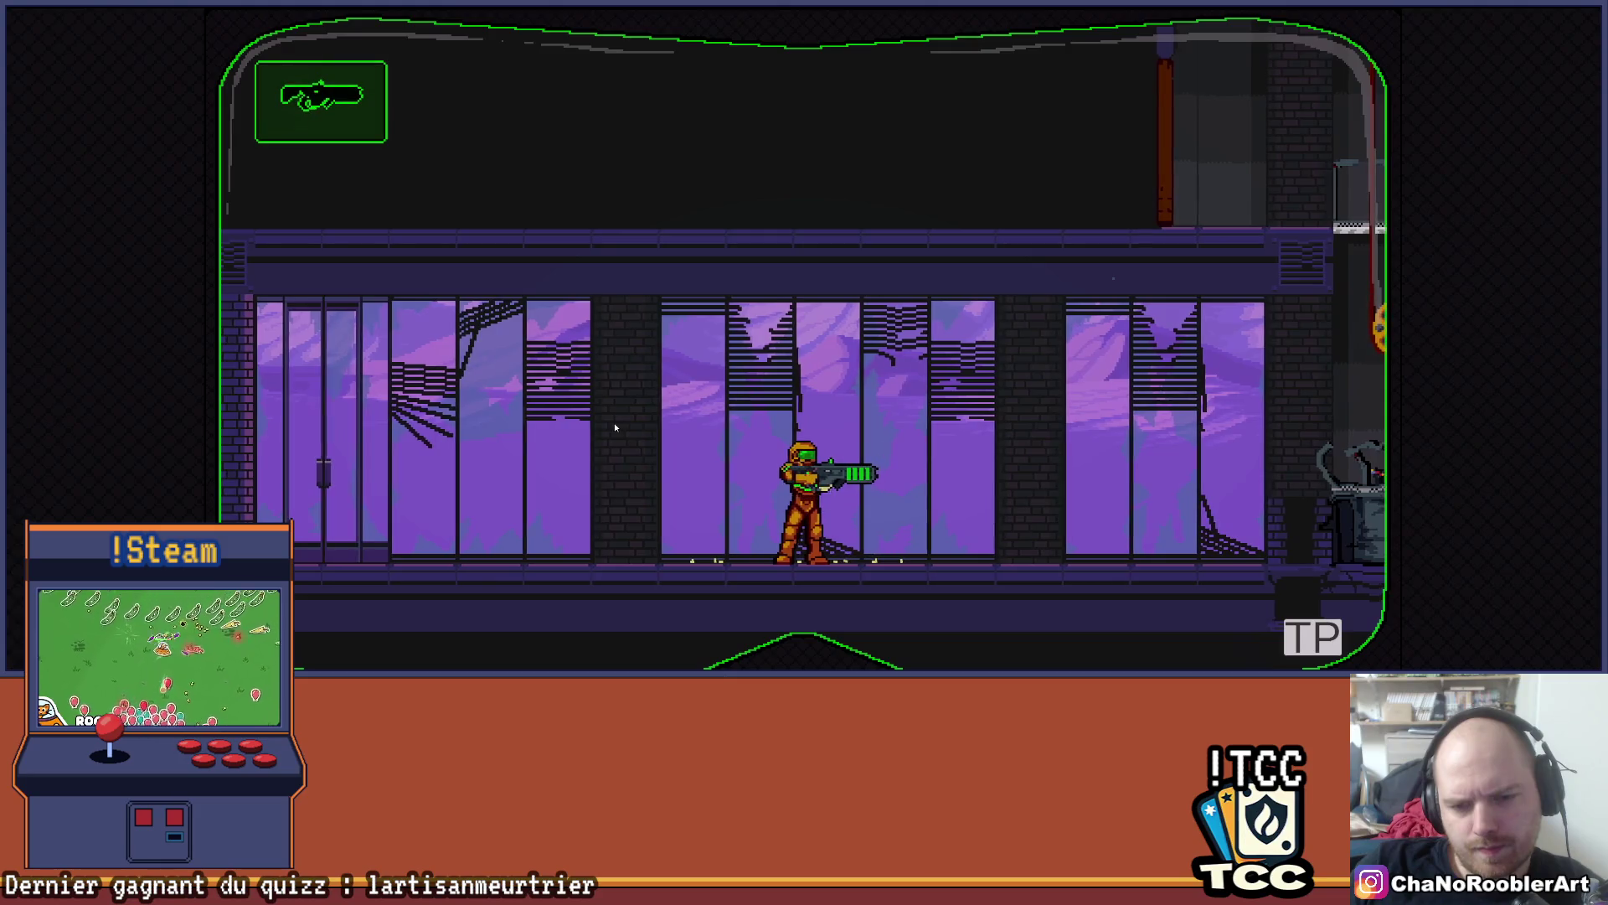
{"action": "key", "text": "x"}
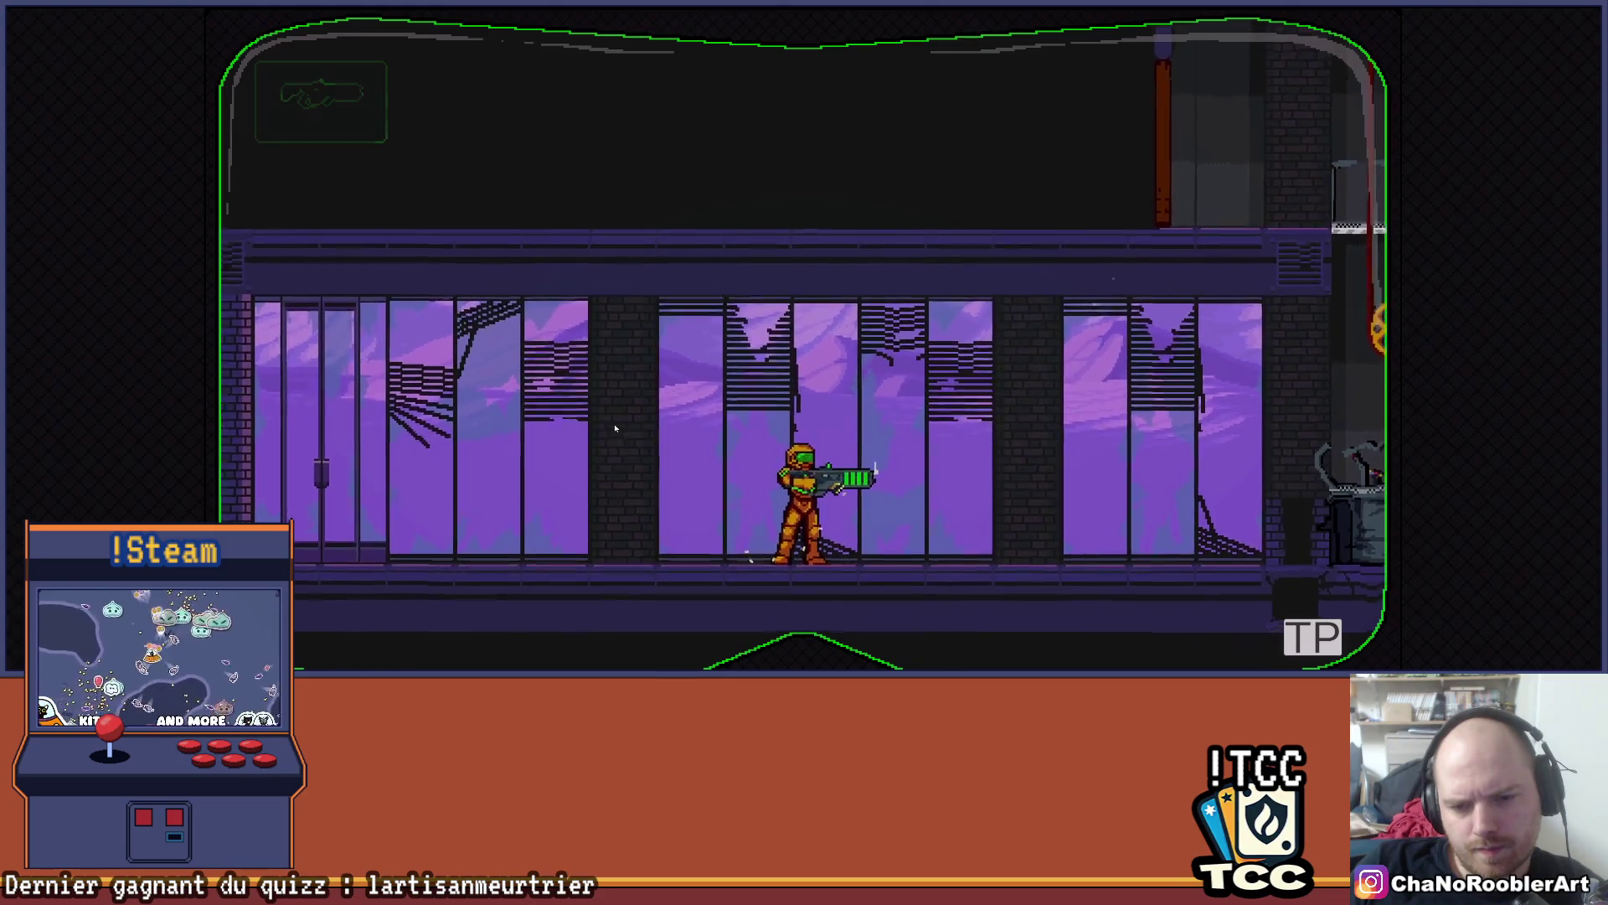
{"action": "key", "text": "Right"}
{"action": "key", "text": "Left"}
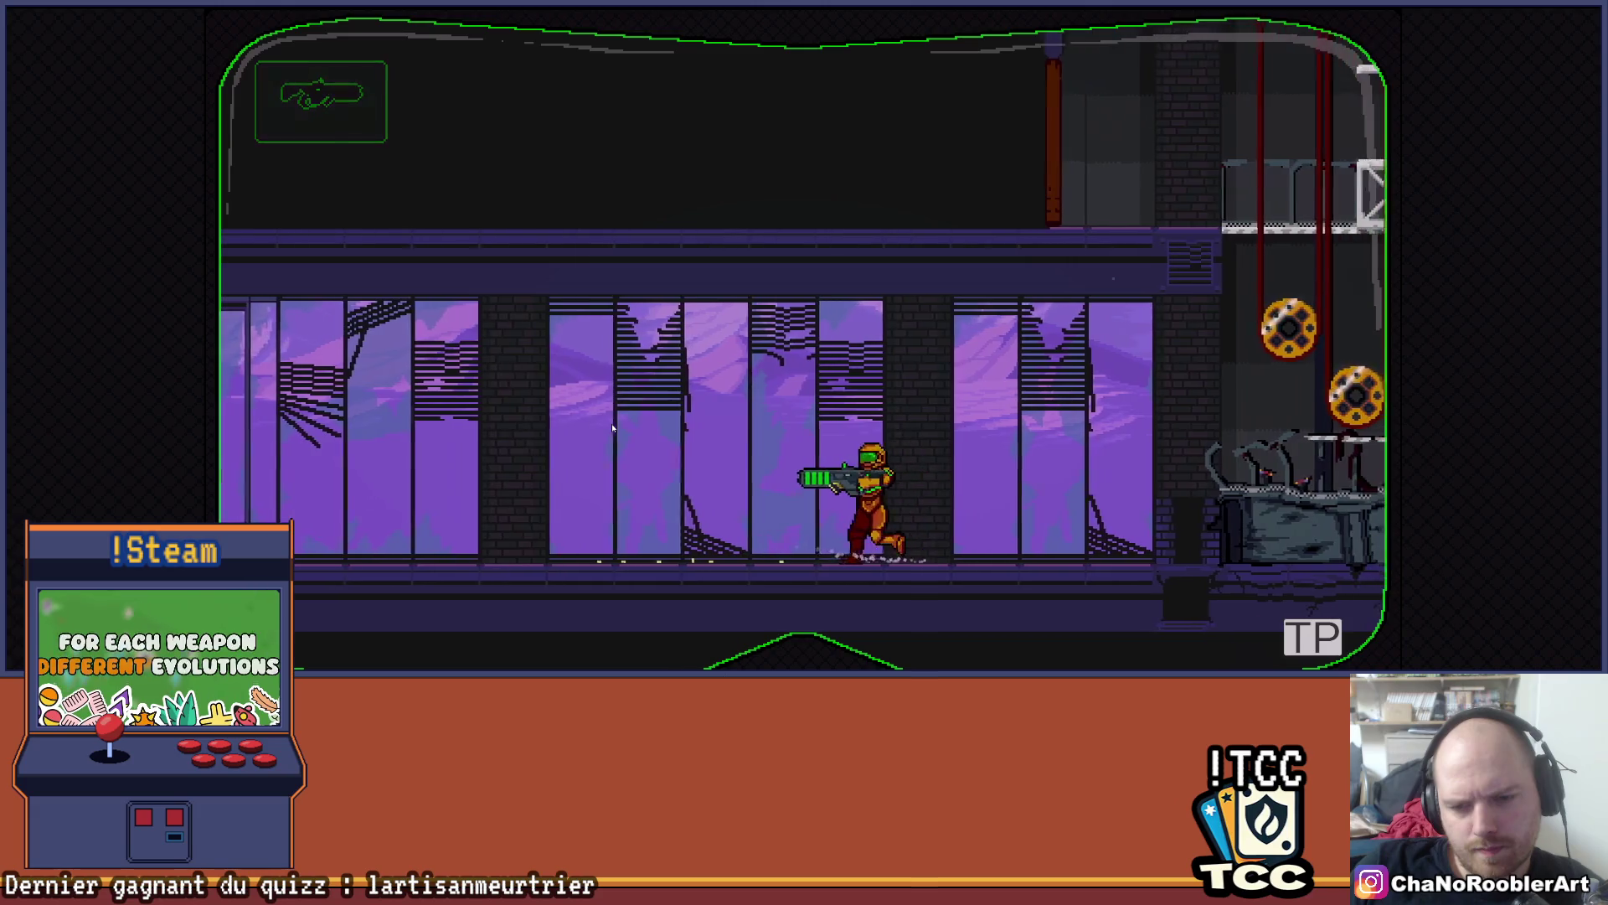
{"action": "key", "text": "Right"}
{"action": "key", "text": "x"}
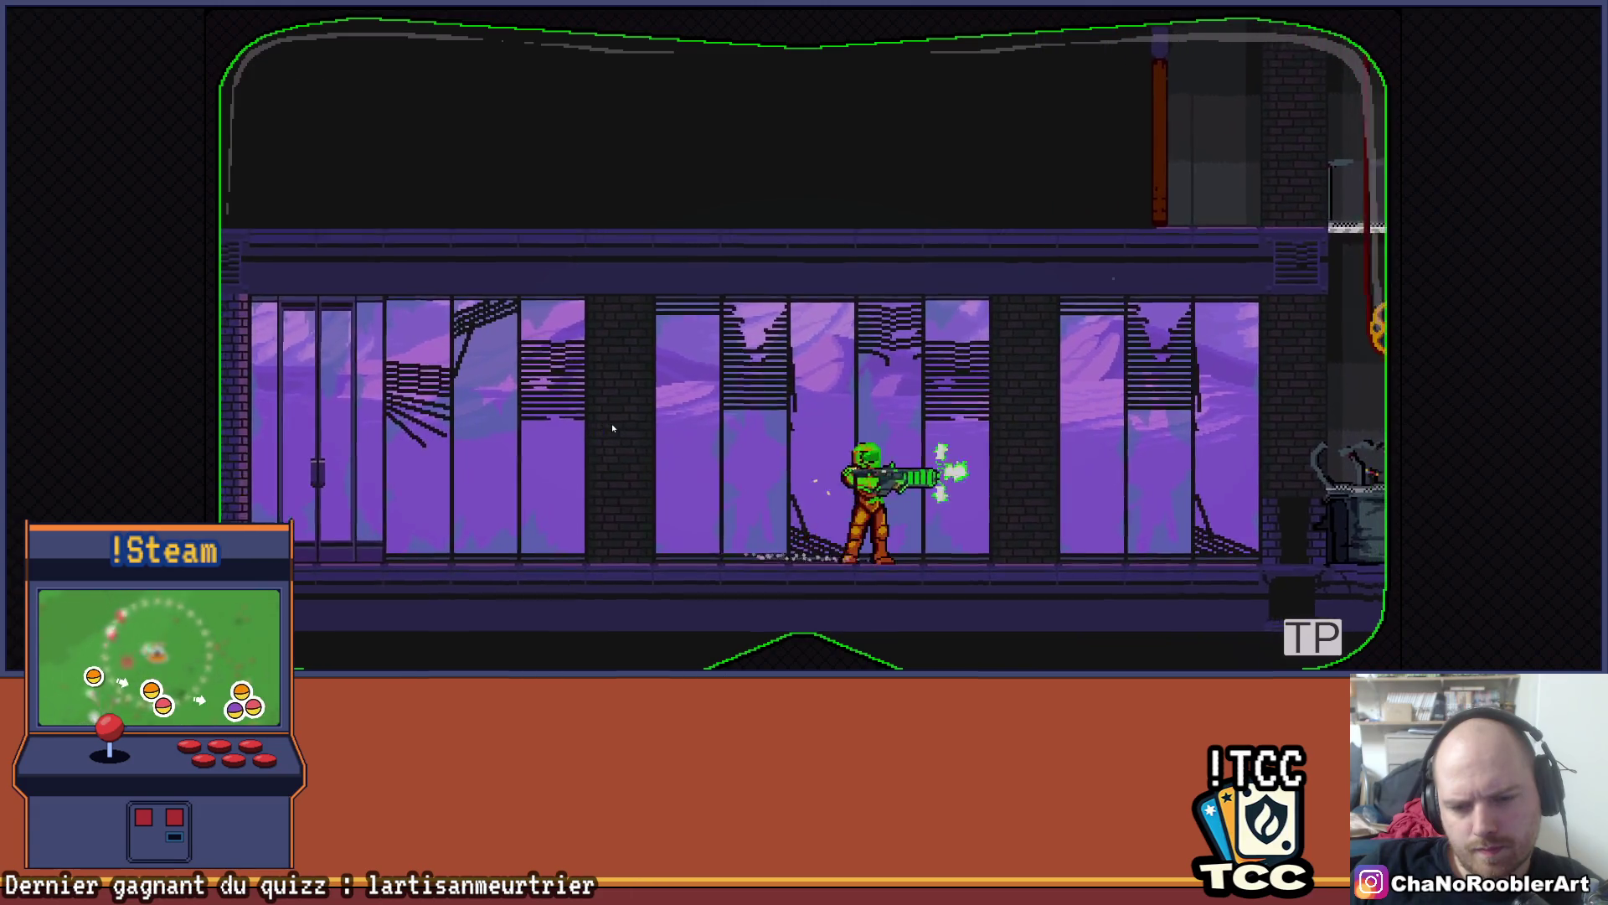
- Run right and jump onto the rubble platform beside the gear wheels
{"action": "key", "text": "Left"}
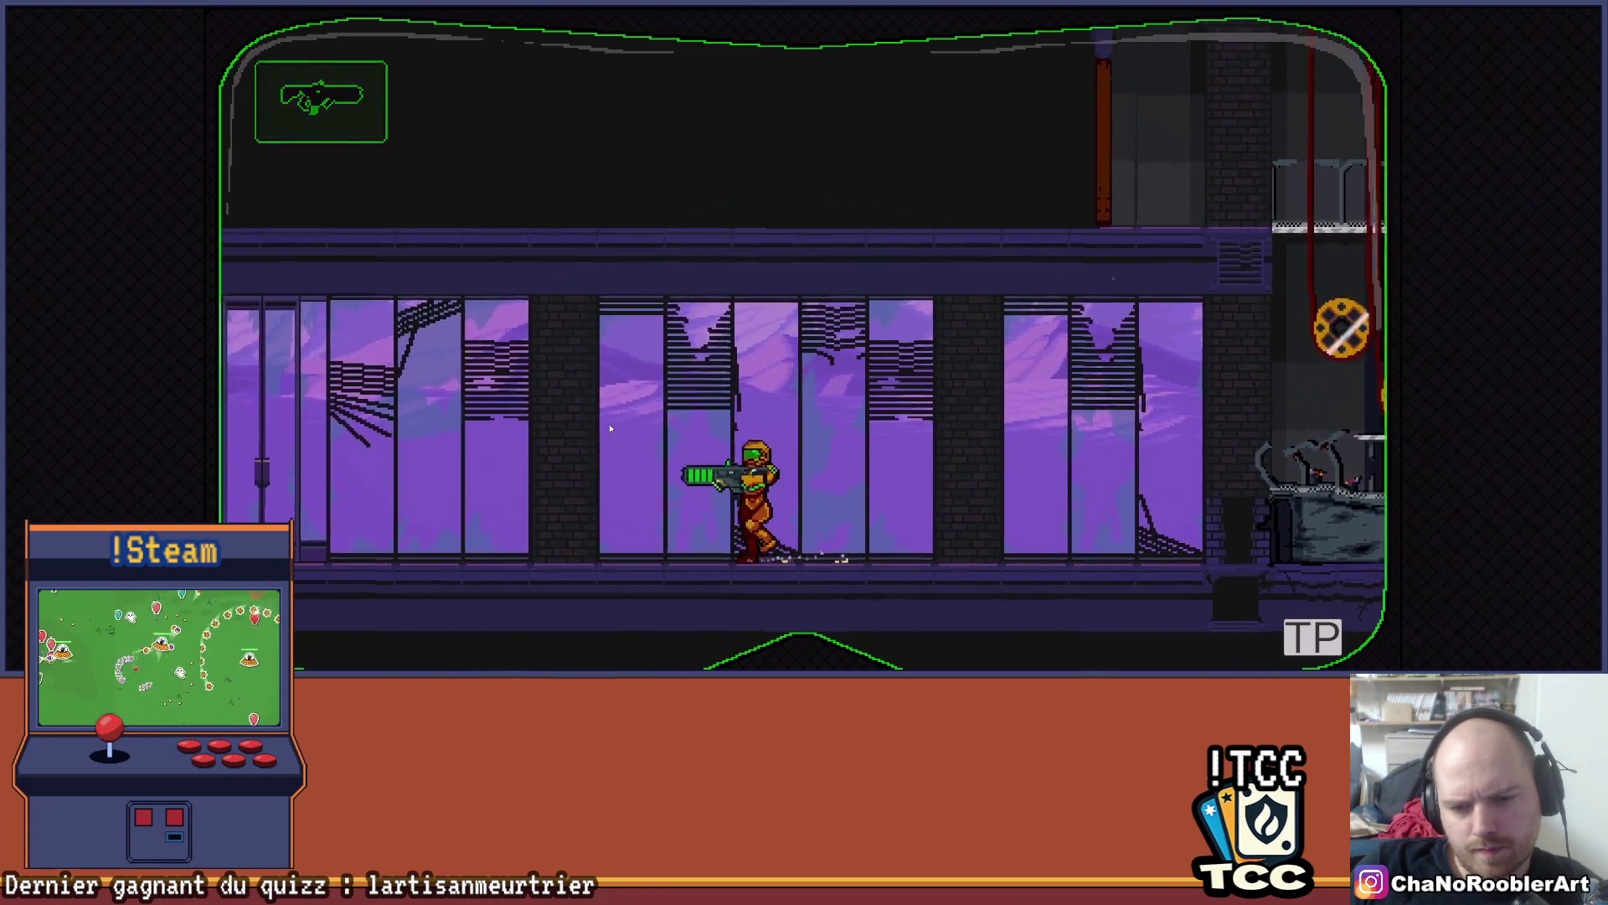
{"action": "key", "text": "Right"}
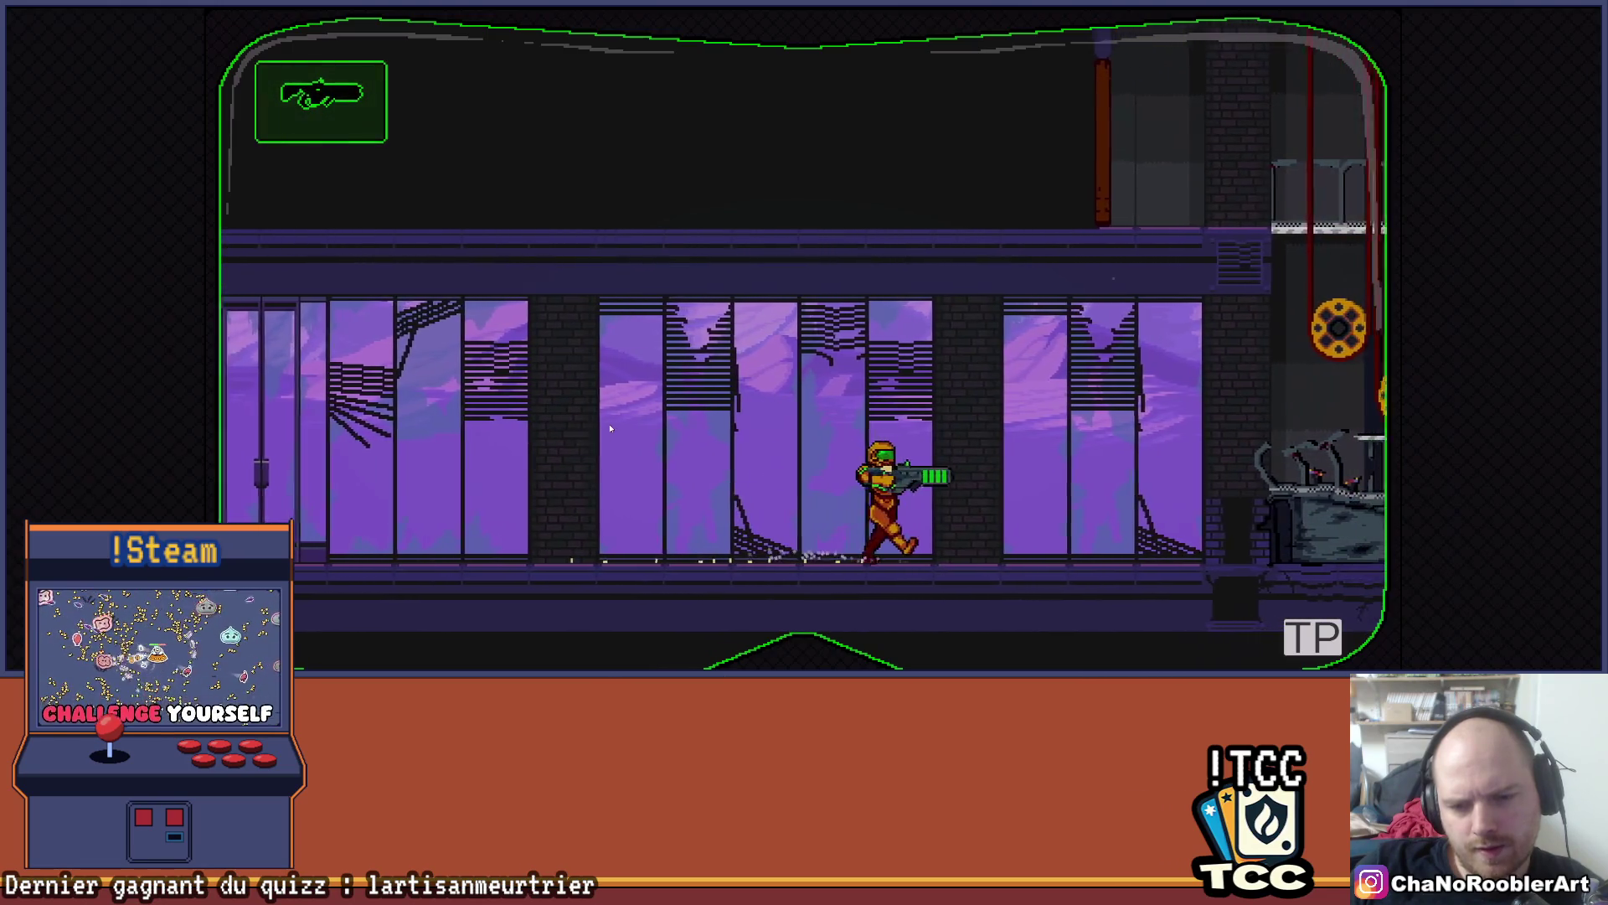
{"action": "key", "text": "z"}
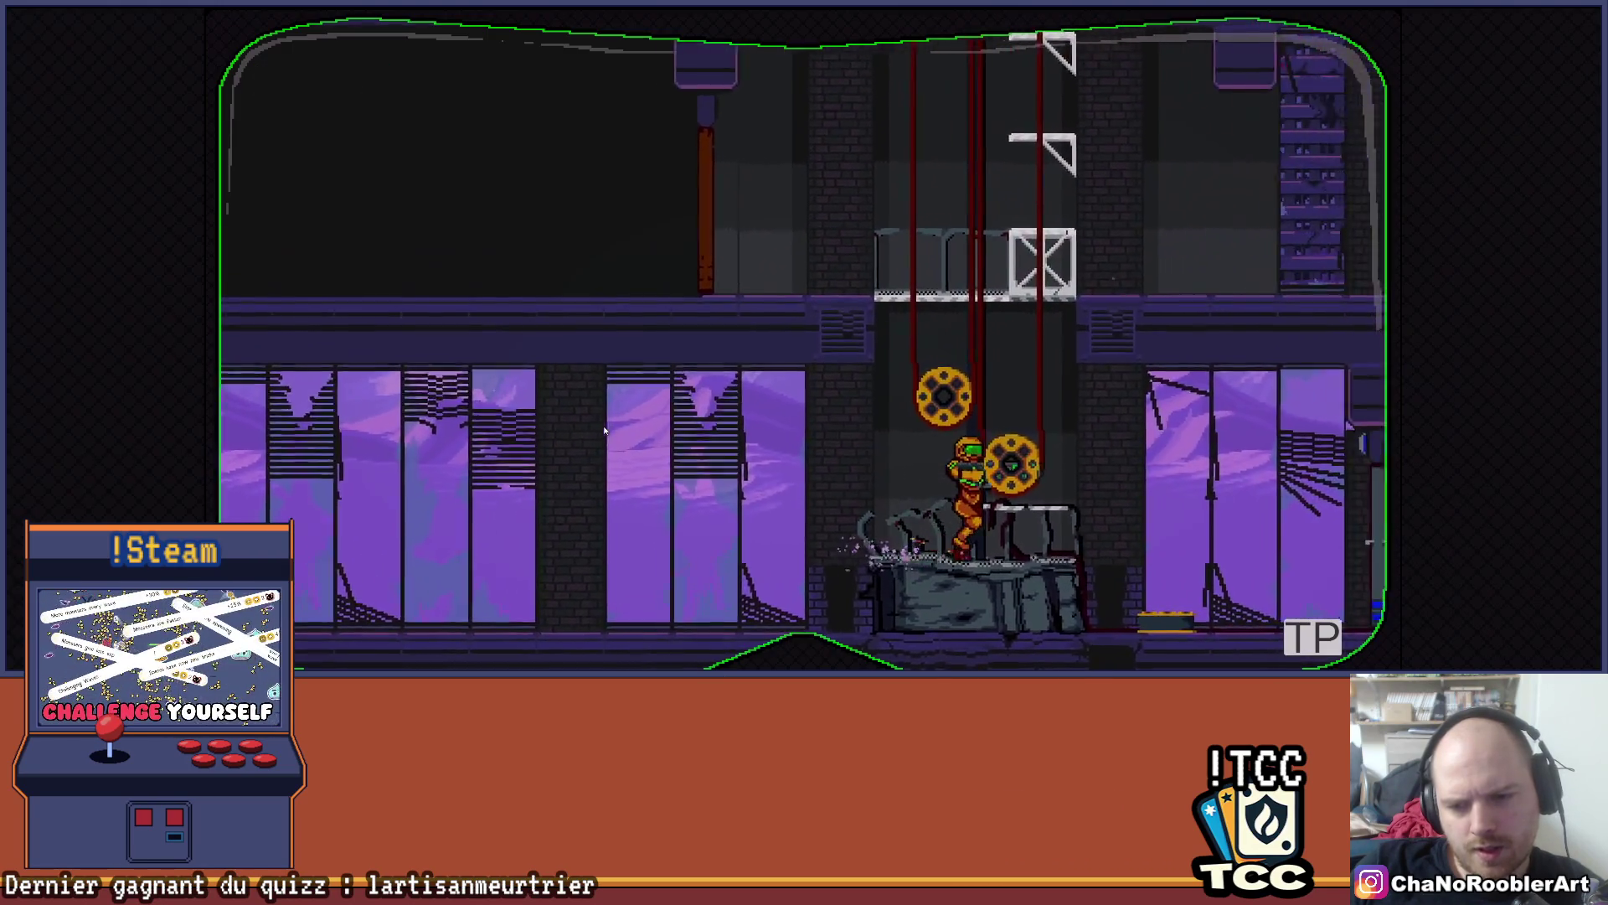
{"action": "key", "text": "Right"}
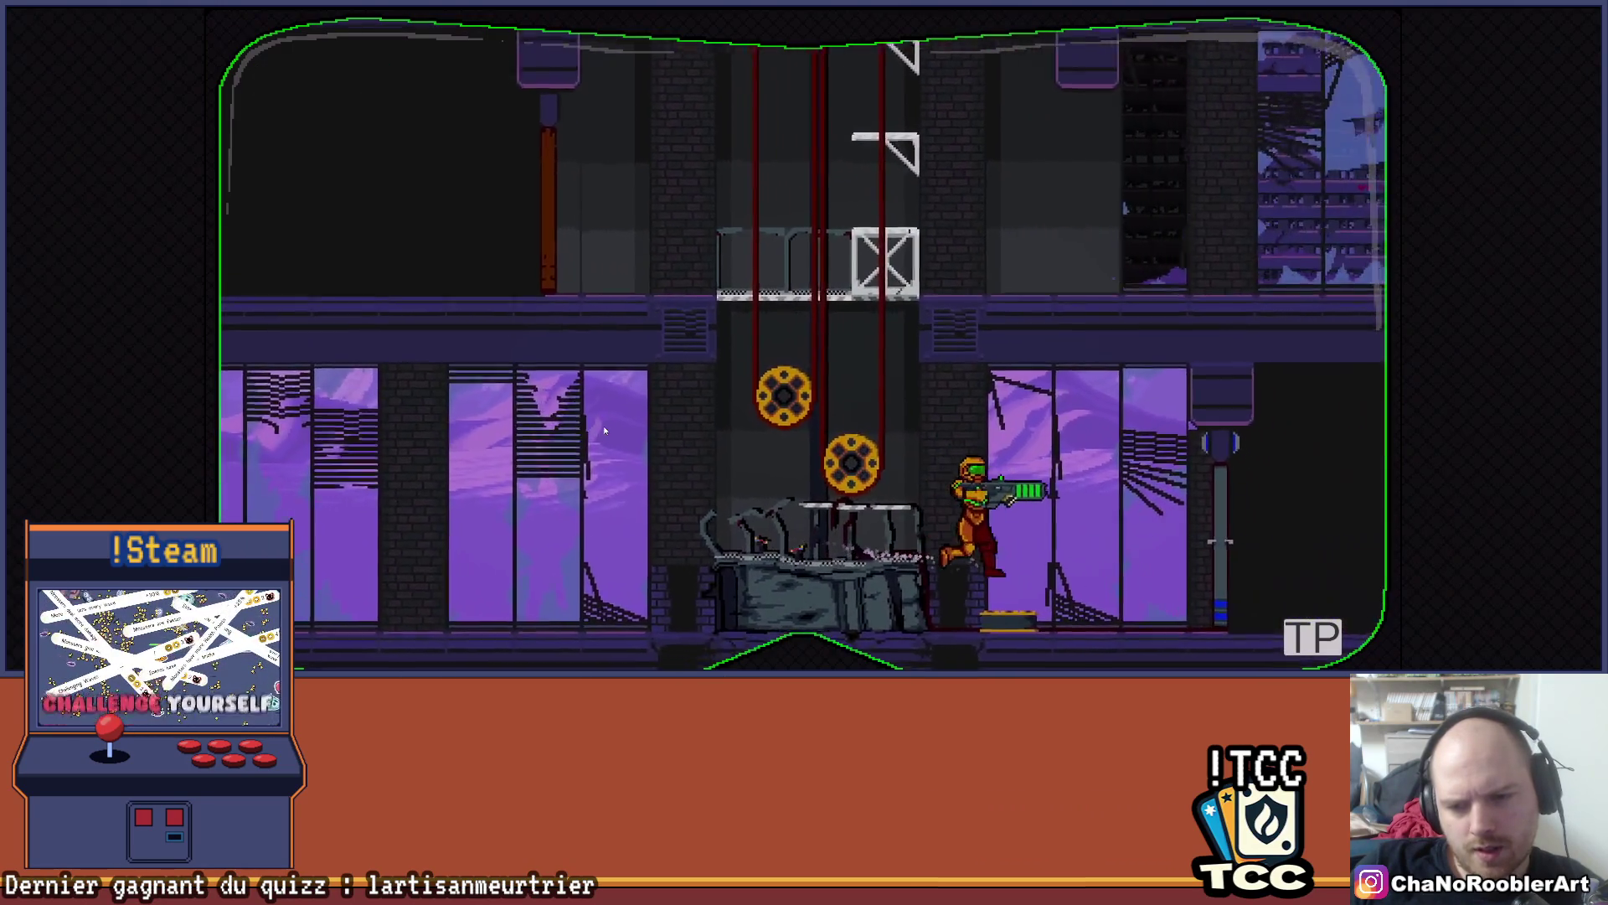
- Climb the gear shaft to the next floor and run along it and back to the shaft
{"action": "key", "text": "Left"}
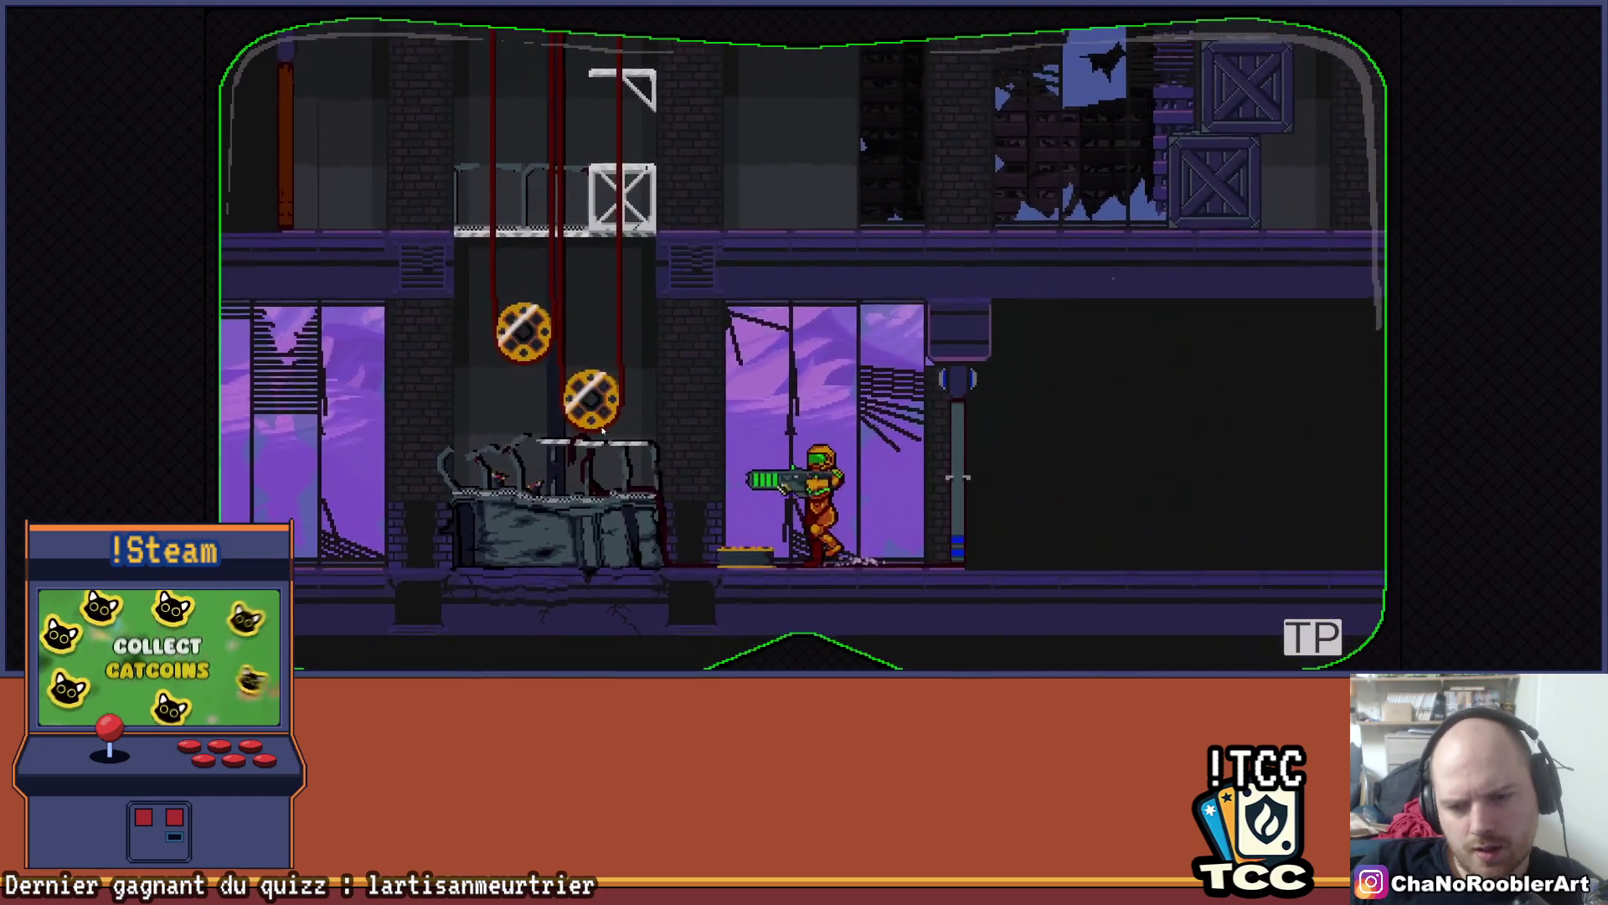
{"action": "key", "text": "Left"}
{"action": "key", "text": "z"}
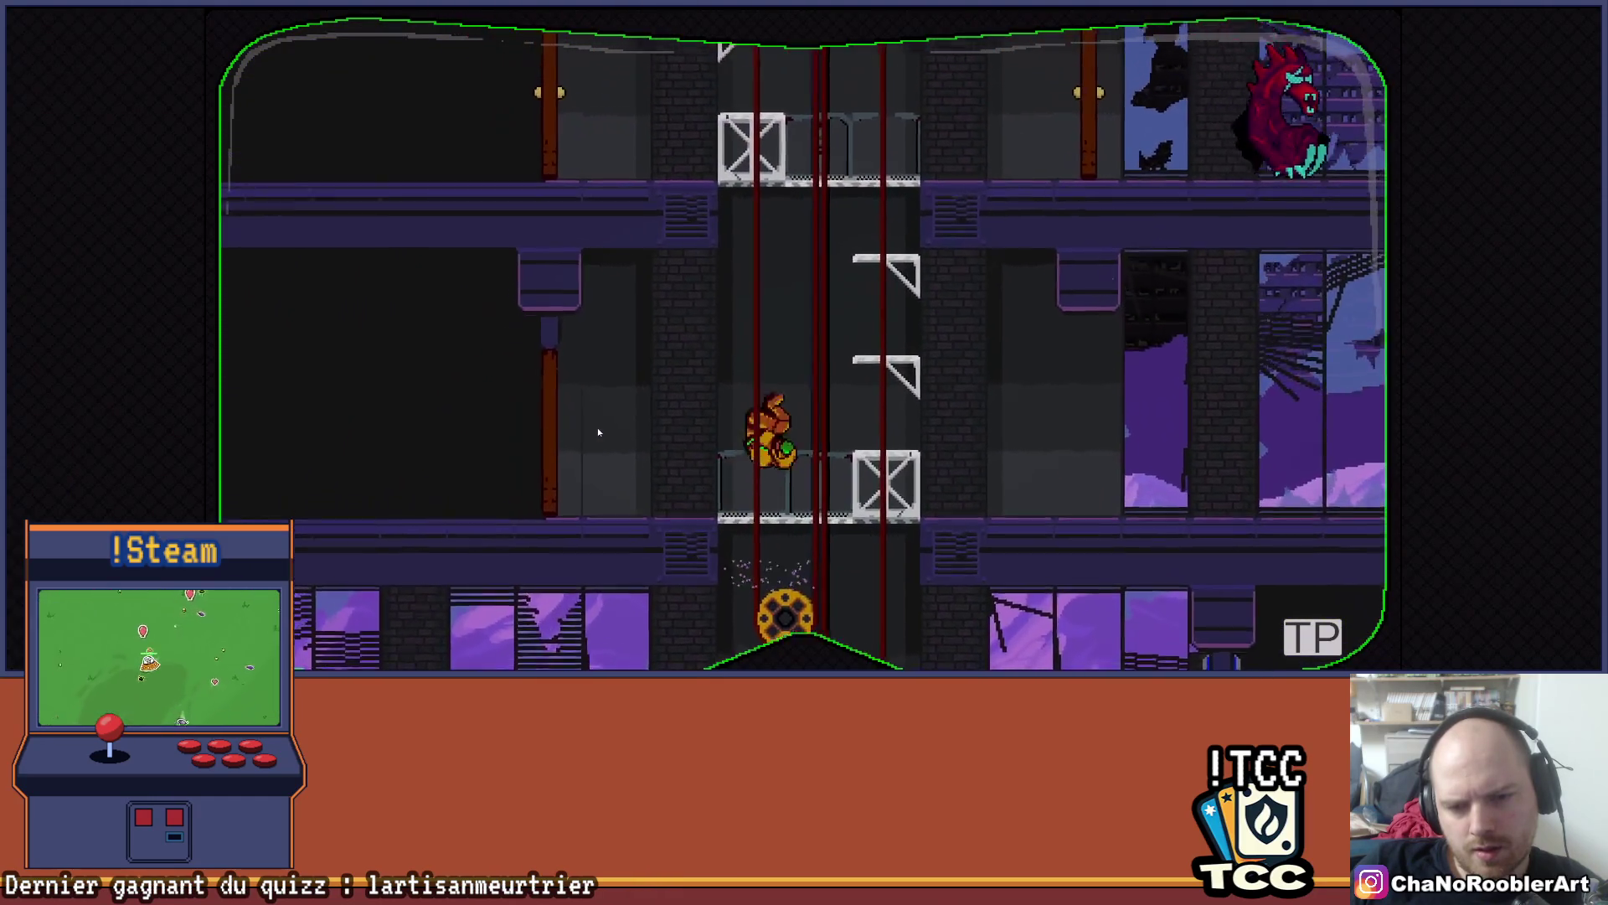
{"action": "key", "text": "Right"}
{"action": "key", "text": "Right"}
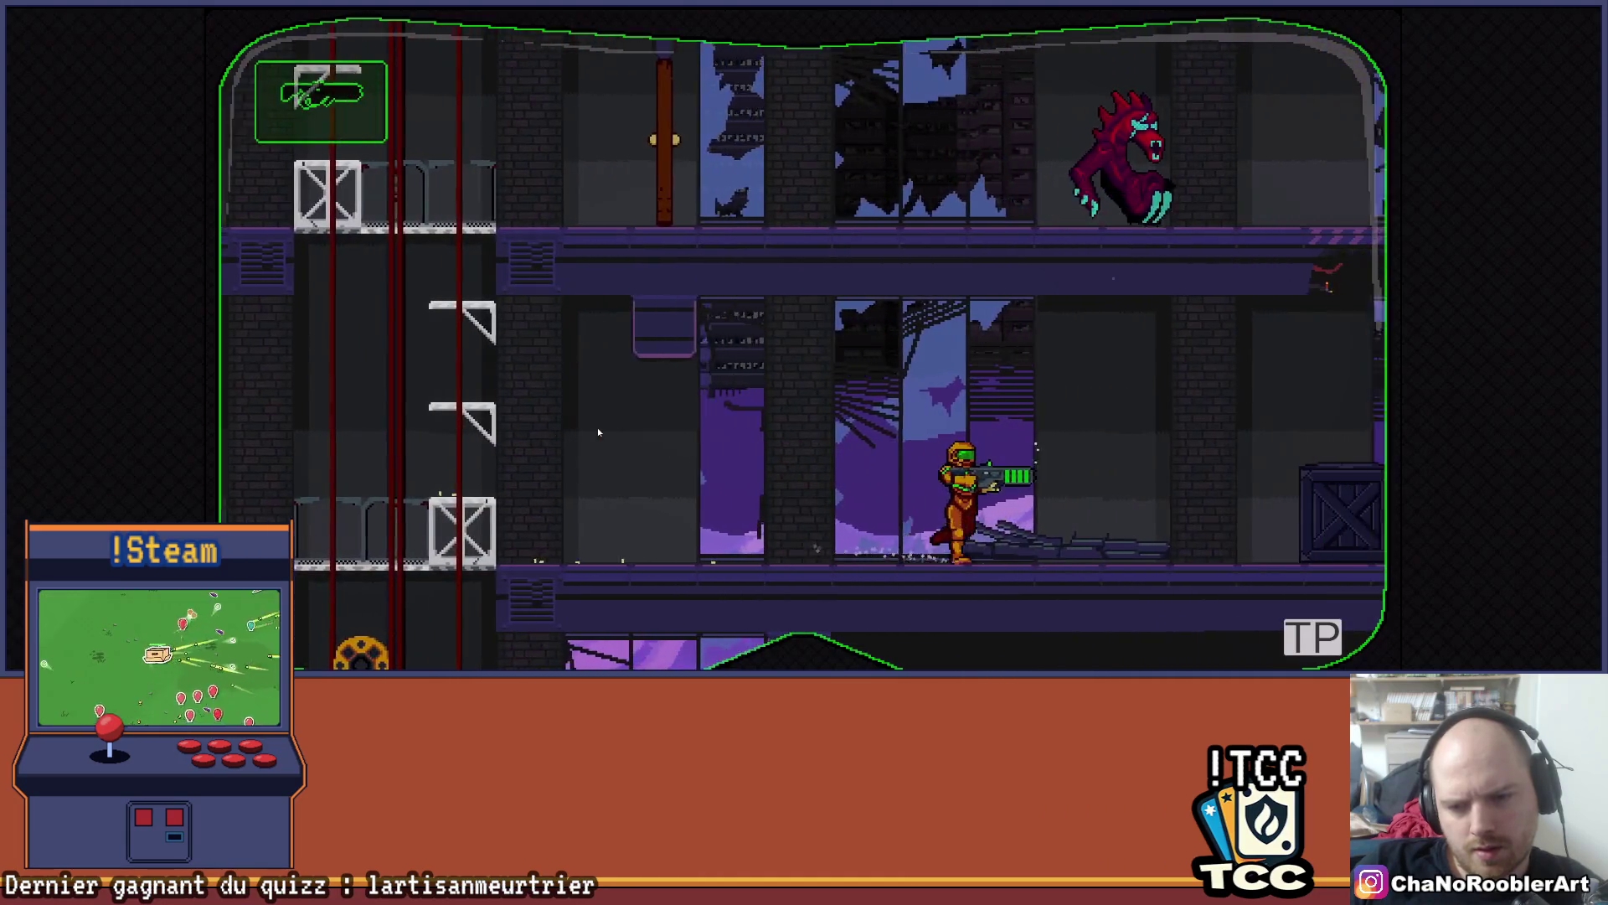
{"action": "key", "text": "Left"}
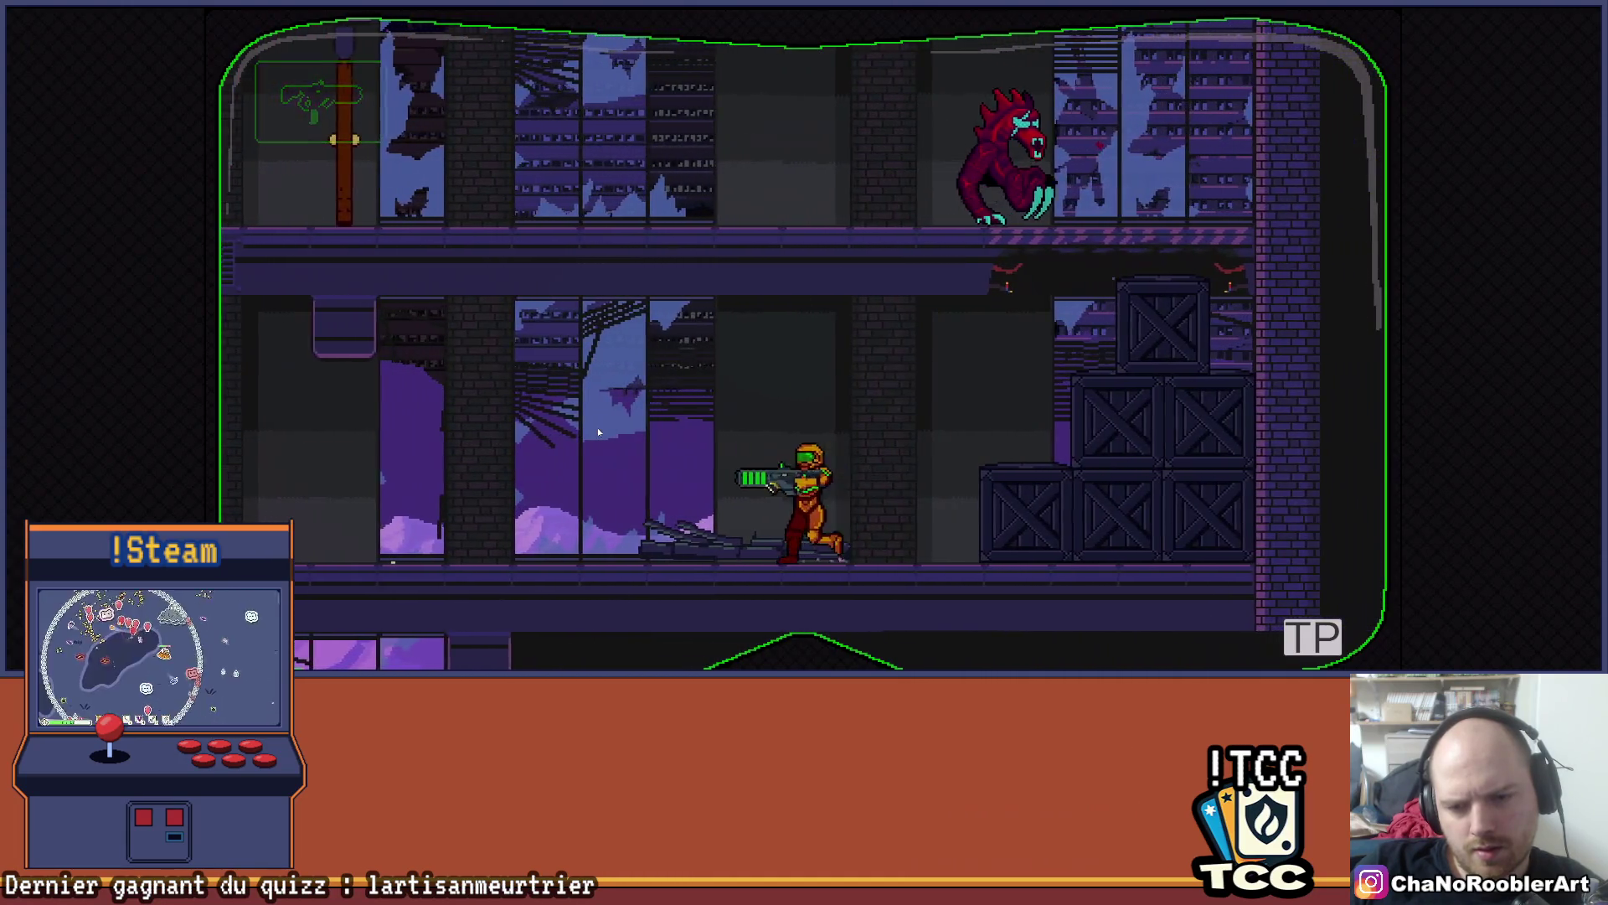
{"action": "key", "text": "Left"}
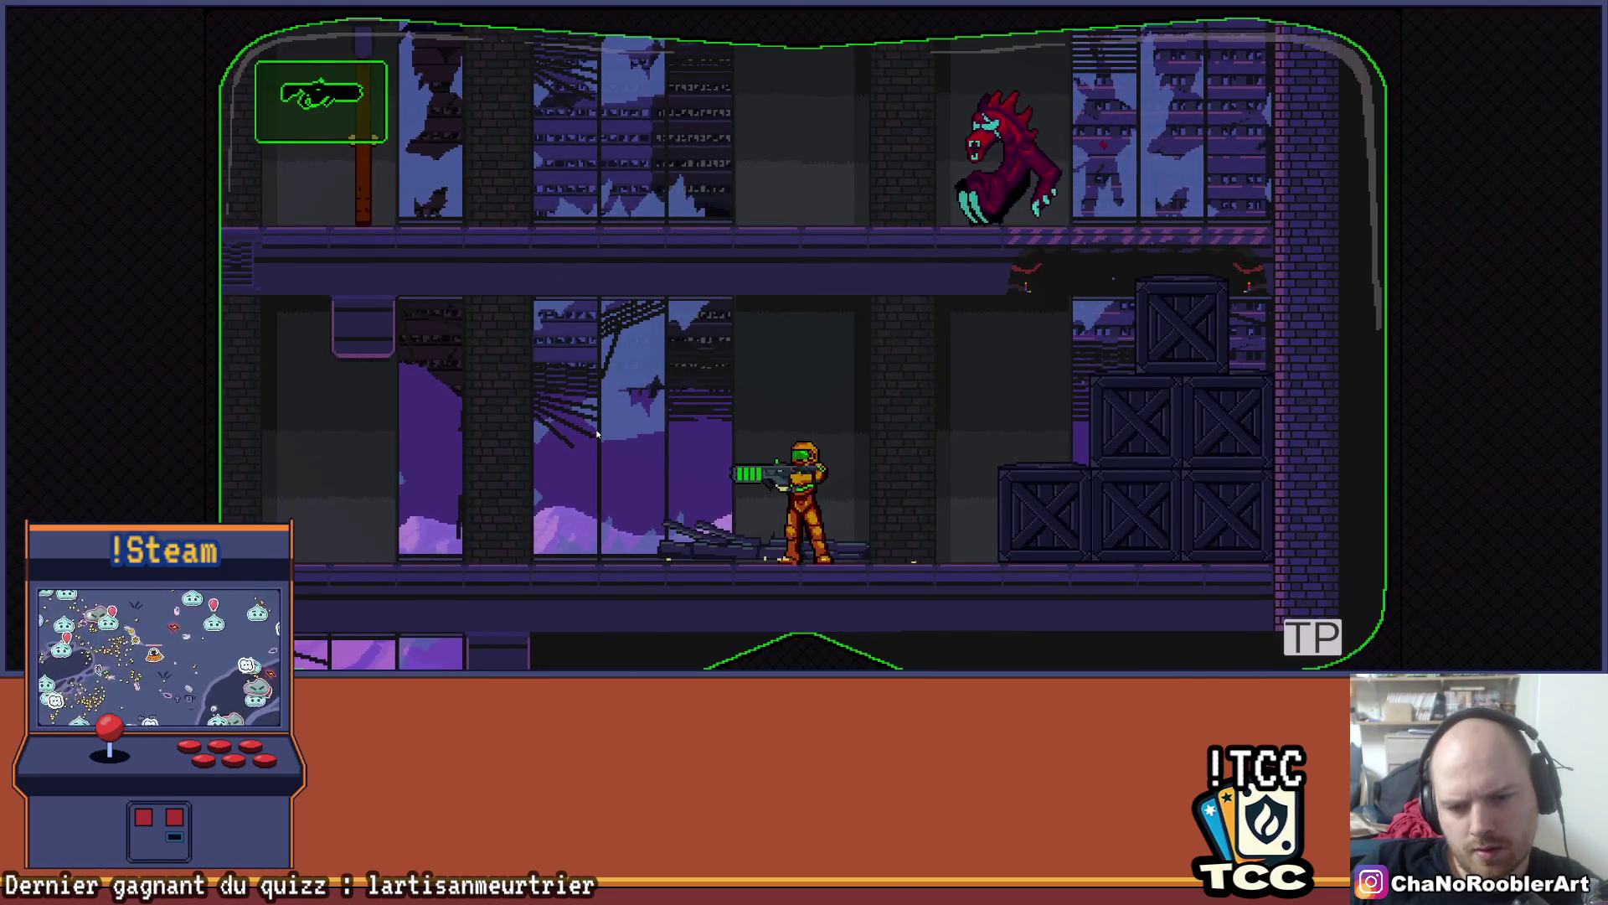
{"action": "key", "text": "Left"}
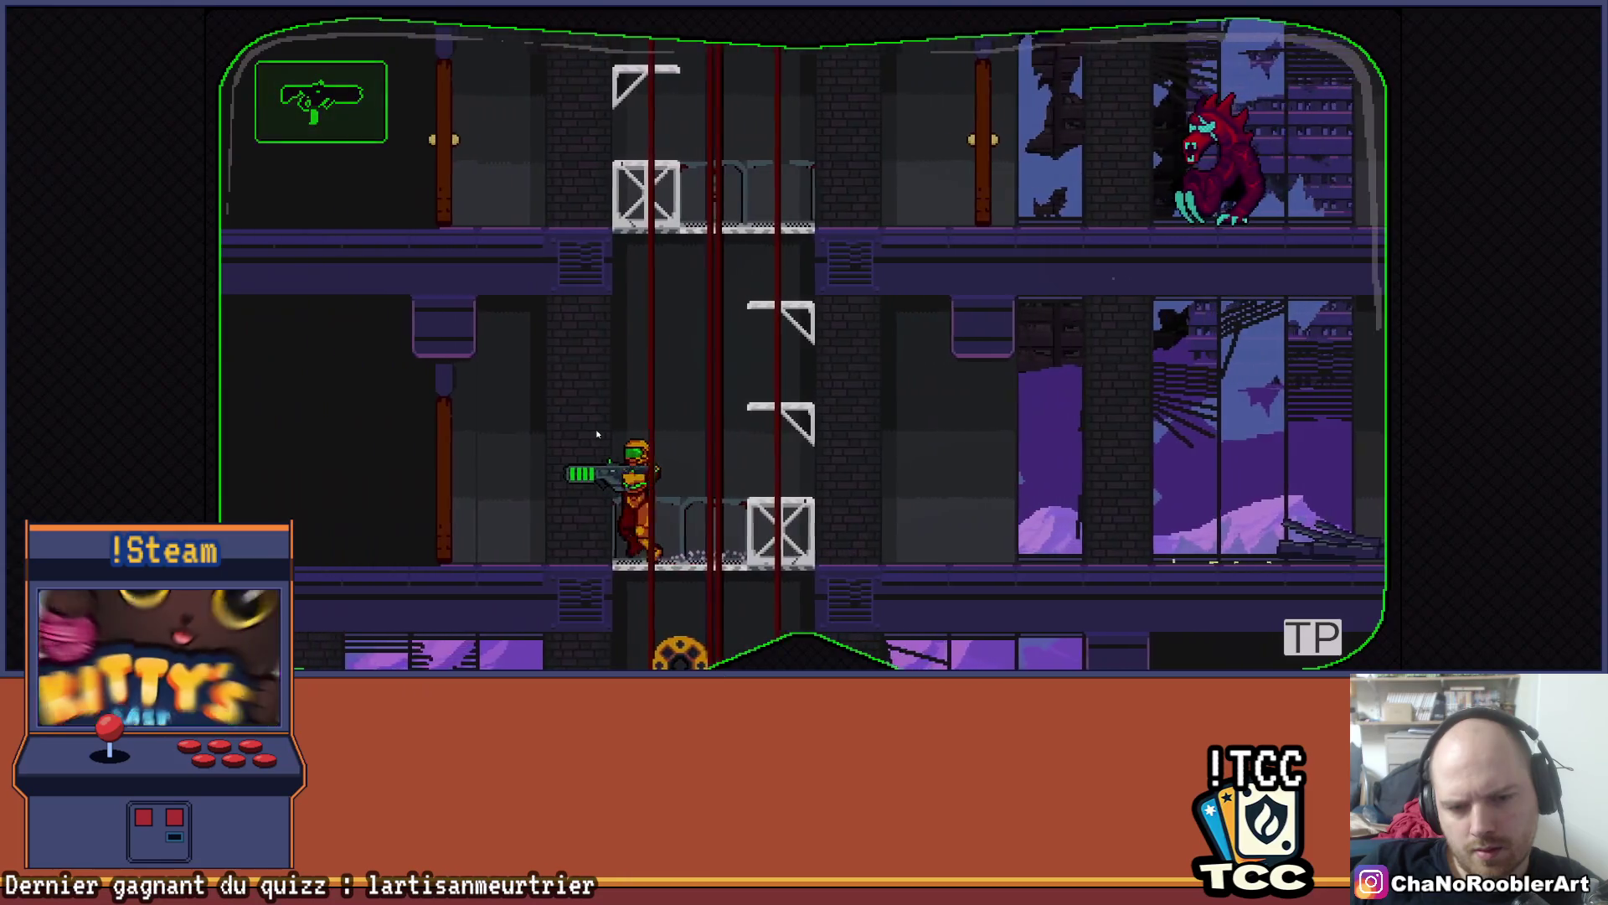
{"action": "key", "text": "Right"}
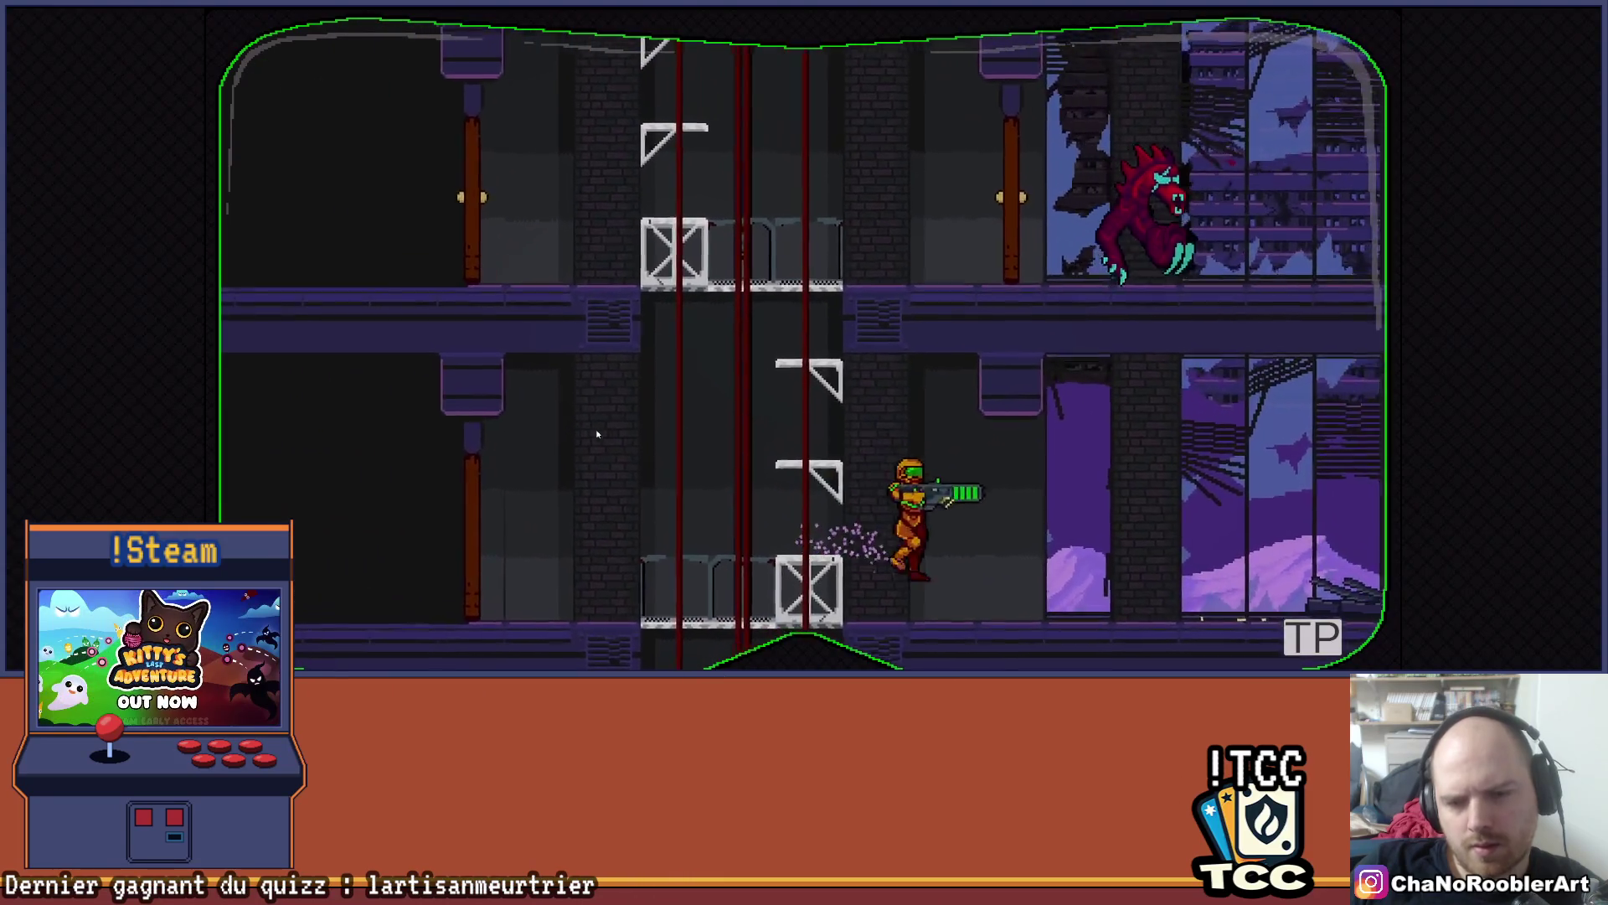
- Climb the ladder shaft and run back and forth across the crates
{"action": "key", "text": "Left"}
{"action": "key", "text": "Up"}
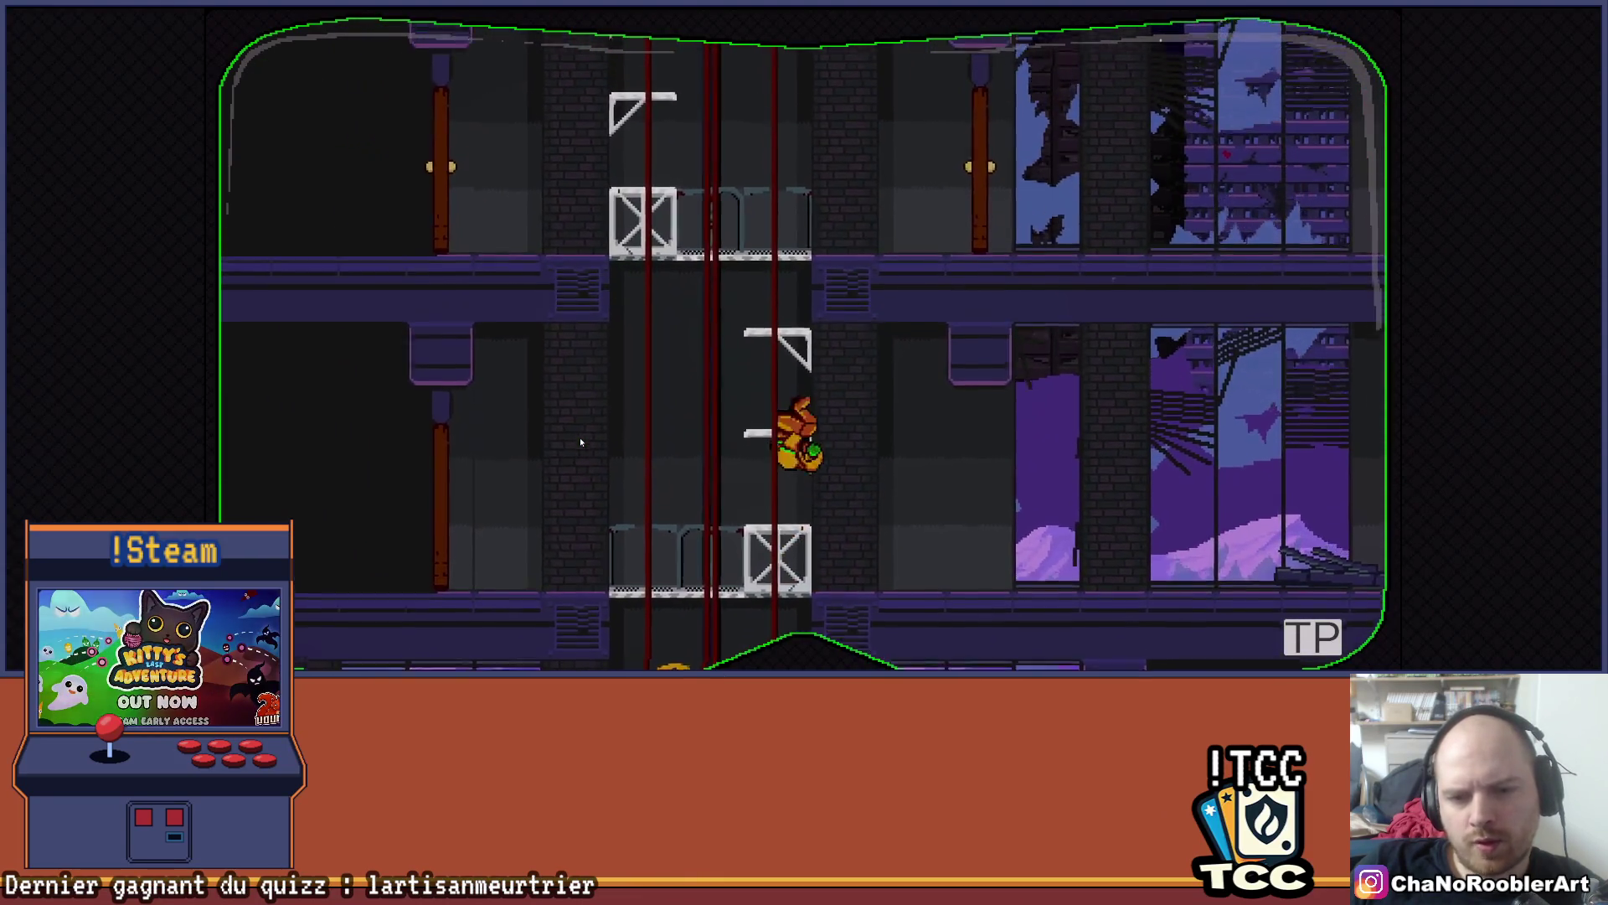
{"action": "key", "text": "Up"}
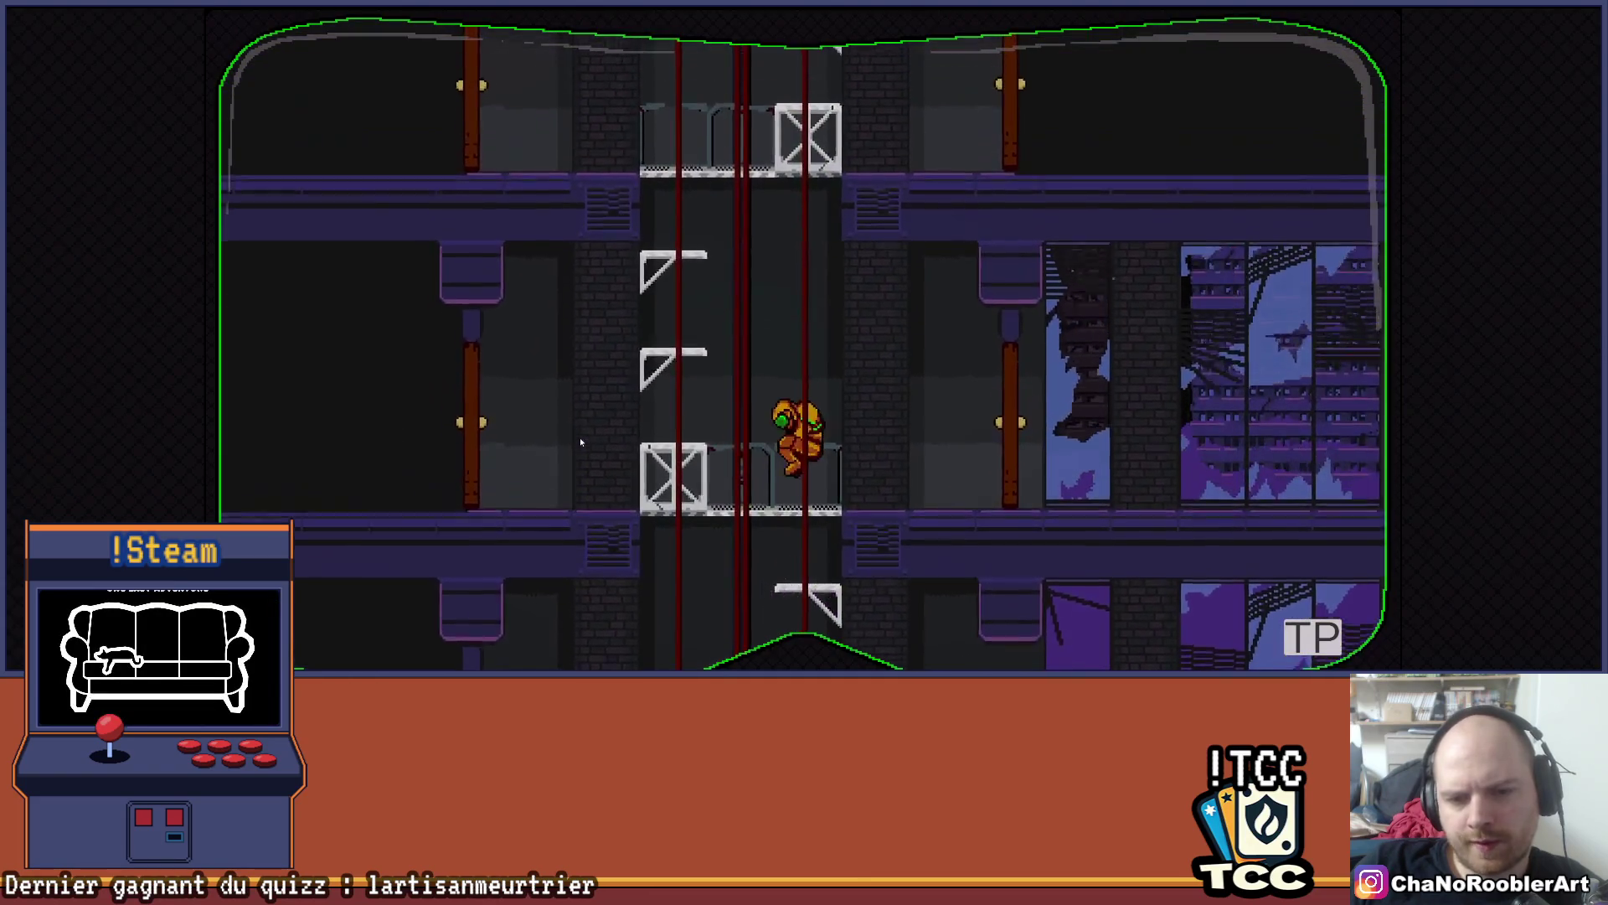
{"action": "key", "text": "Left"}
{"action": "key", "text": "Right"}
{"action": "key", "text": "Left"}
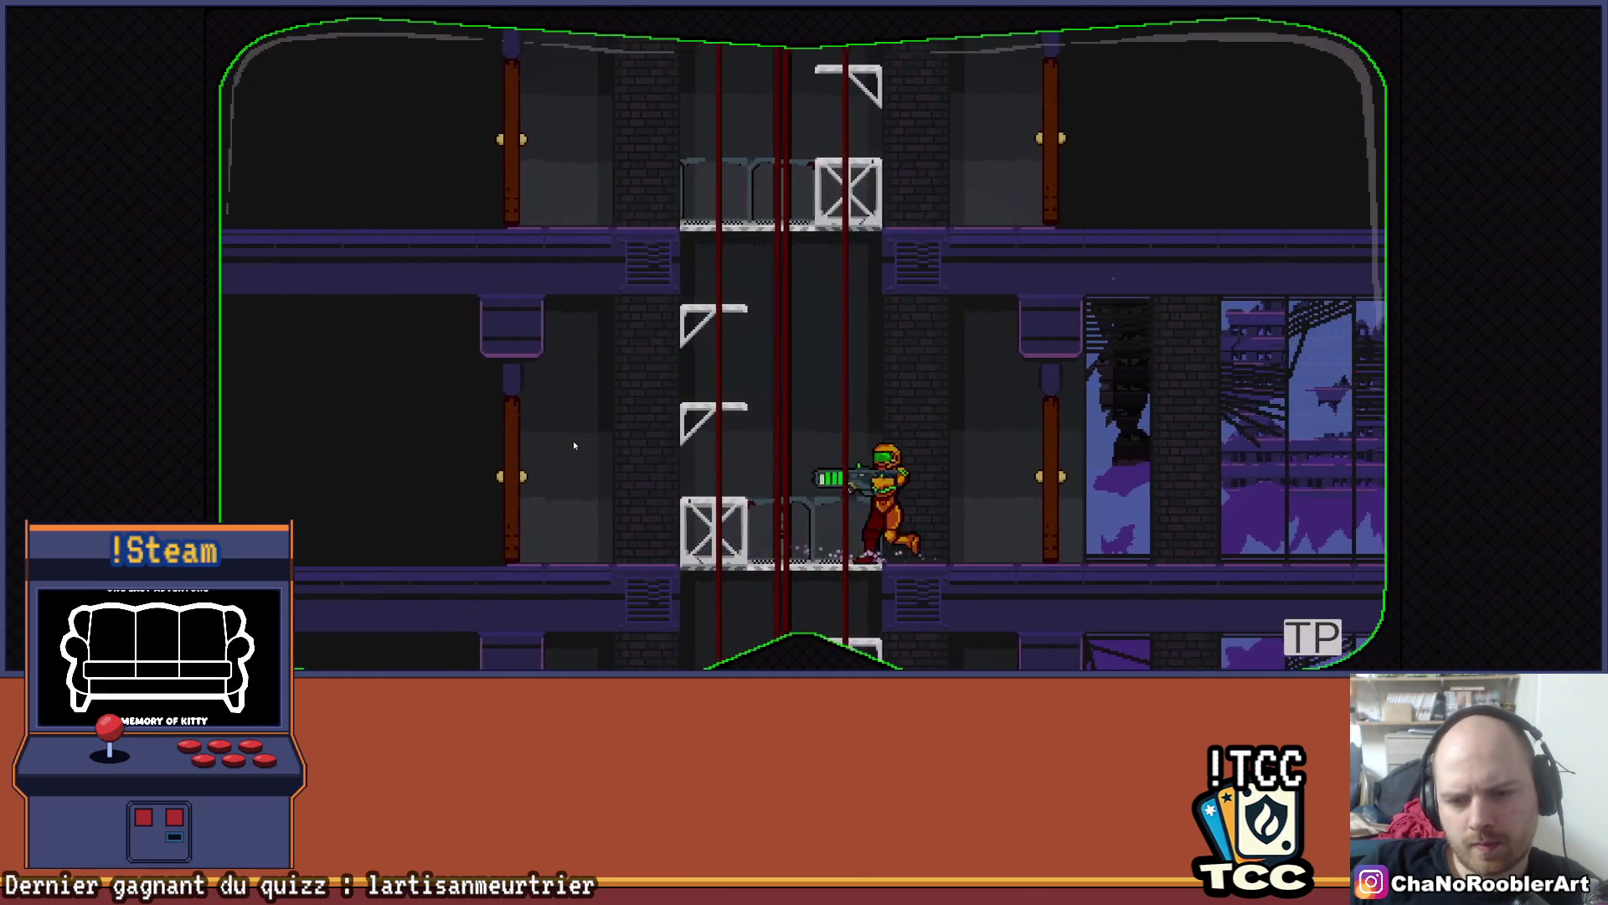
{"action": "key", "text": "Right"}
- Fire green shots left, dodge the approaching spiky enemy, and jump onto the left ledge
{"action": "key", "text": "Left"}
{"action": "key", "text": "x"}
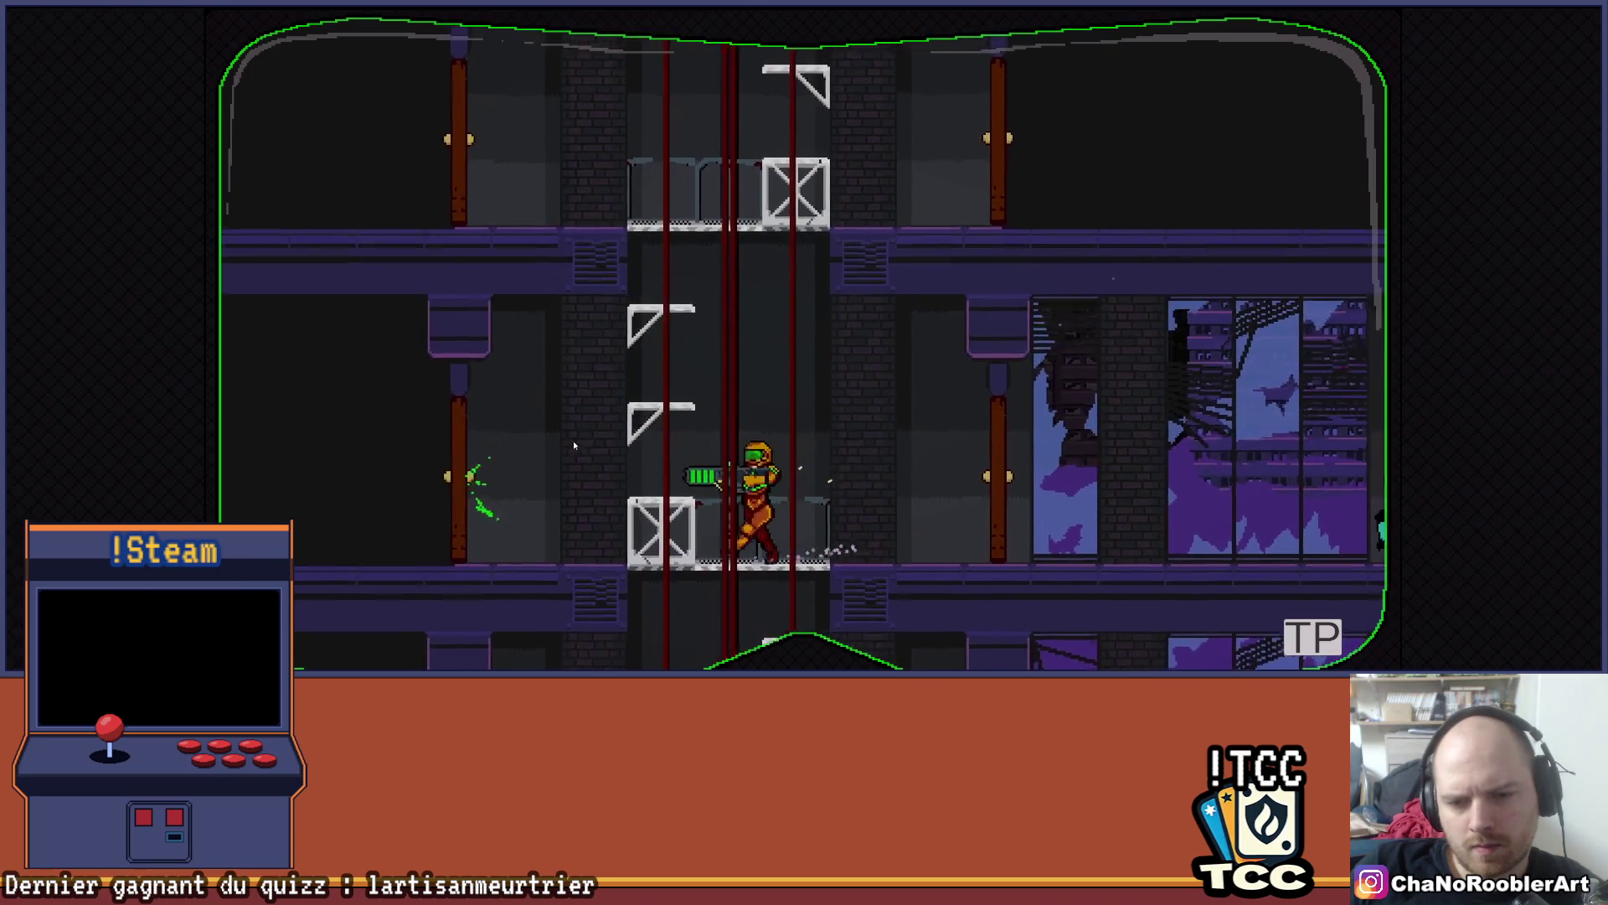
{"action": "key", "text": "Right"}
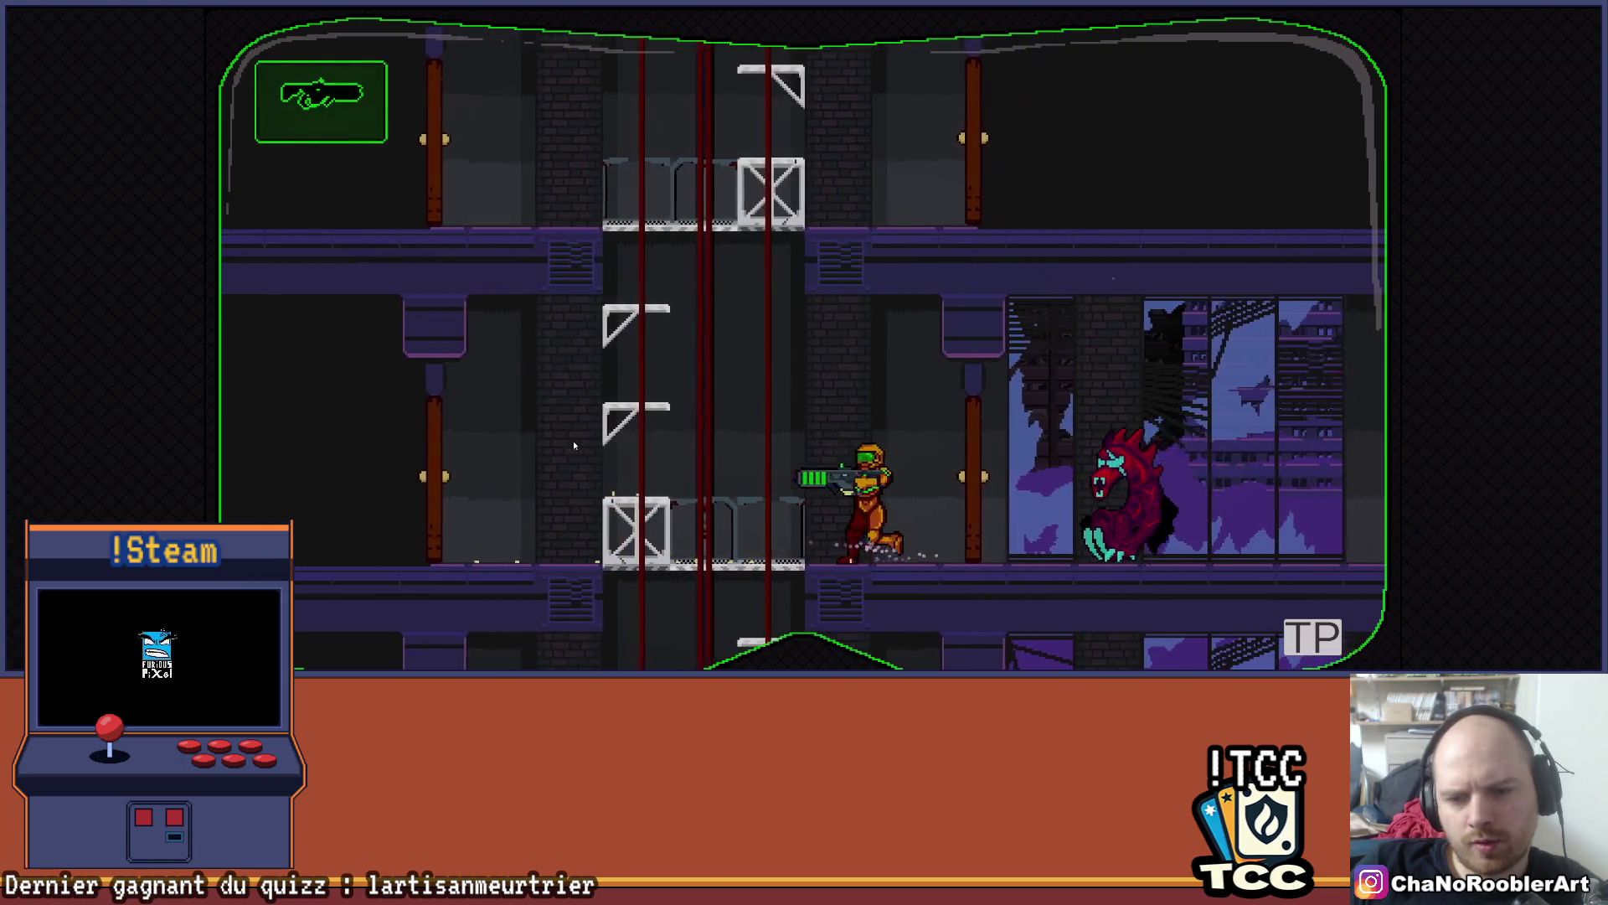
{"action": "key", "text": "Left"}
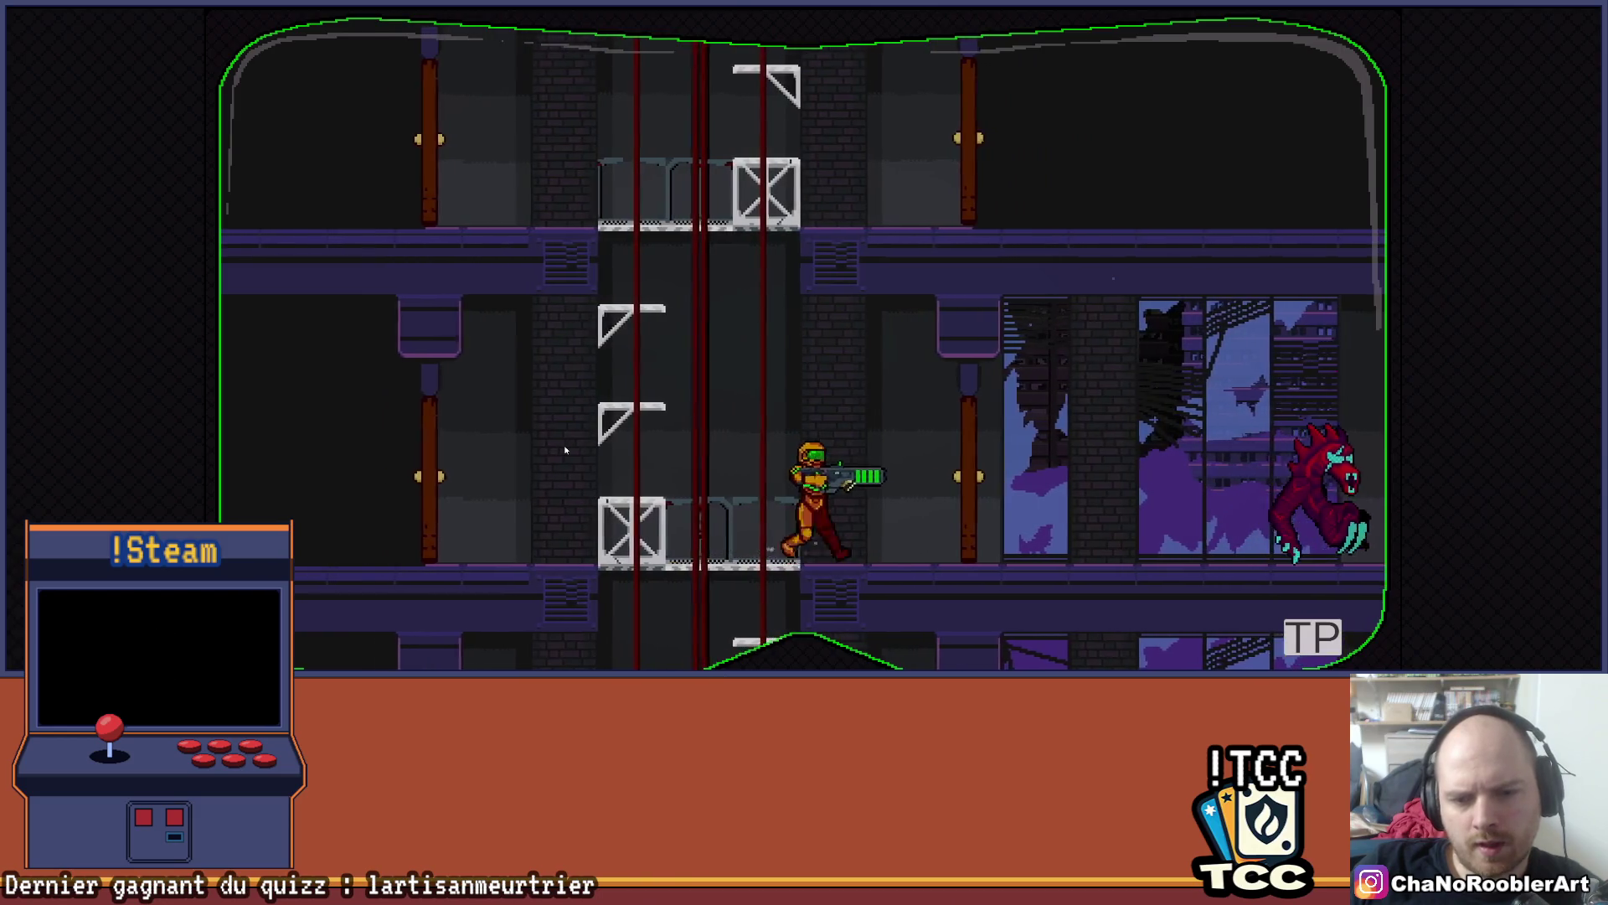
{"action": "key", "text": "z"}
{"action": "key", "text": "Left"}
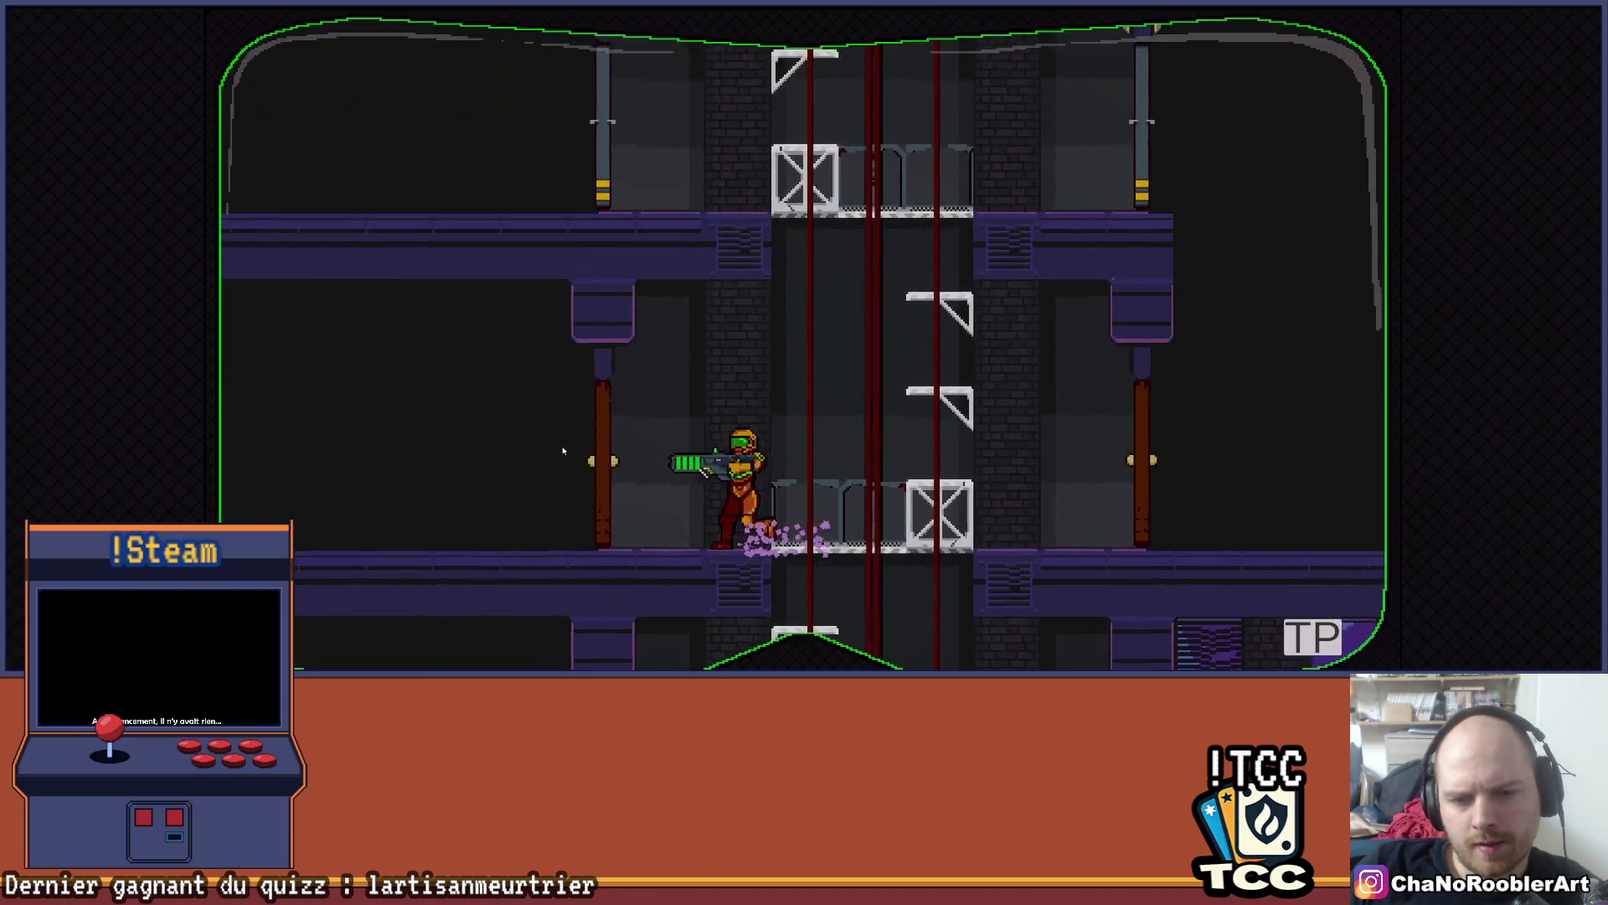
{"action": "key", "text": "Right"}
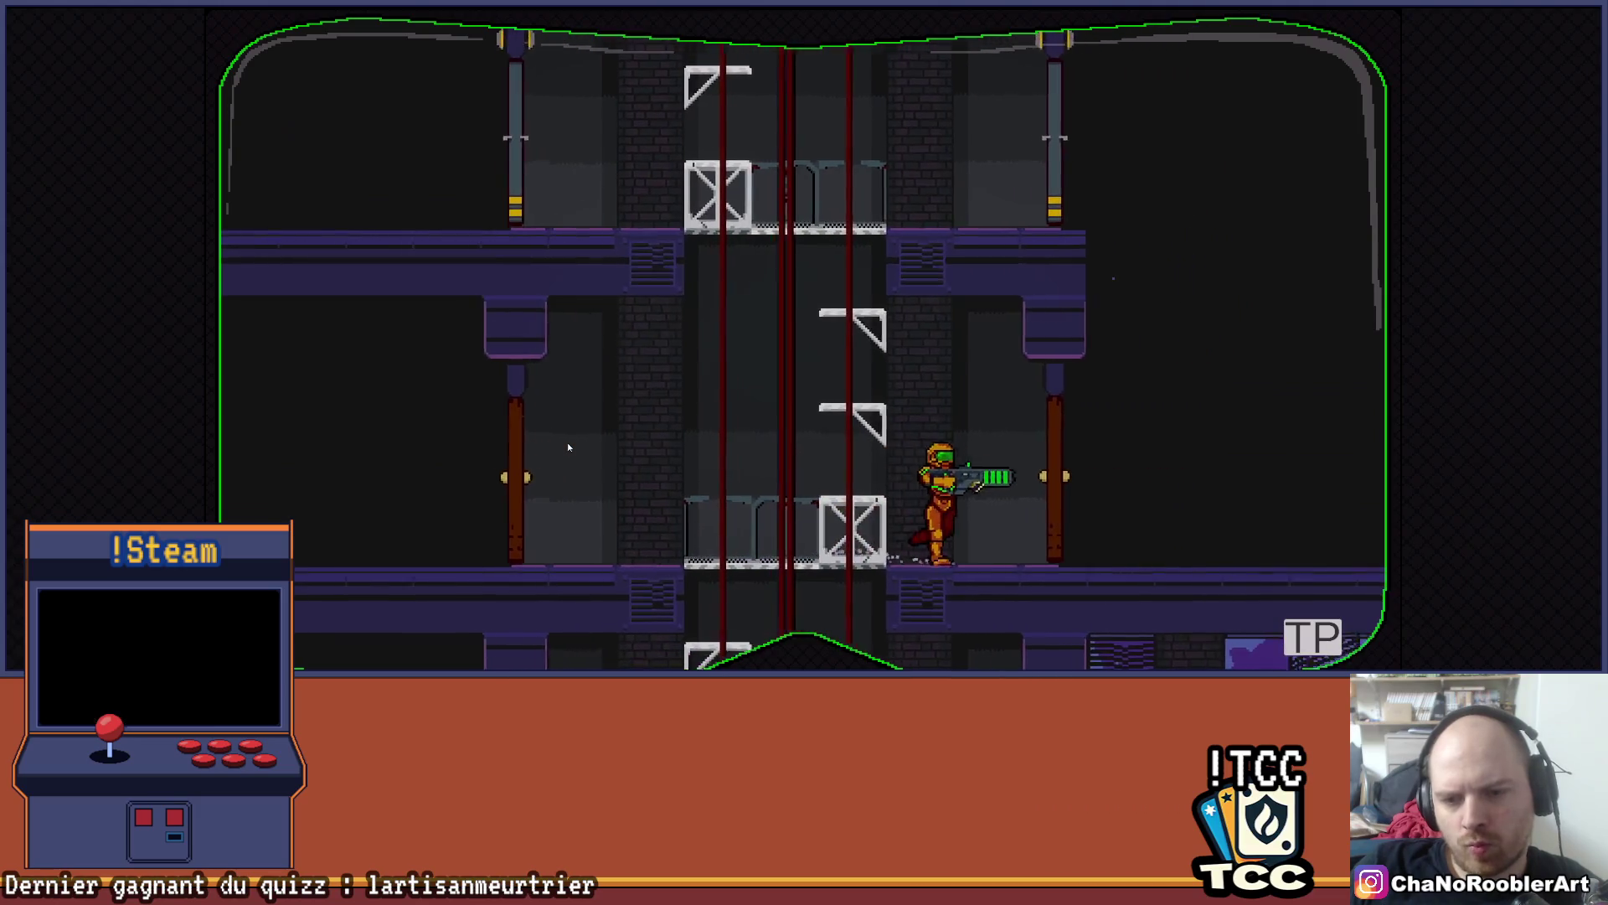
- Climb up the shaft and land on the crate platform above, facing left
{"action": "key", "text": "Left"}
{"action": "key", "text": "z"}
{"action": "key", "text": "Right"}
{"action": "key", "text": "Left"}
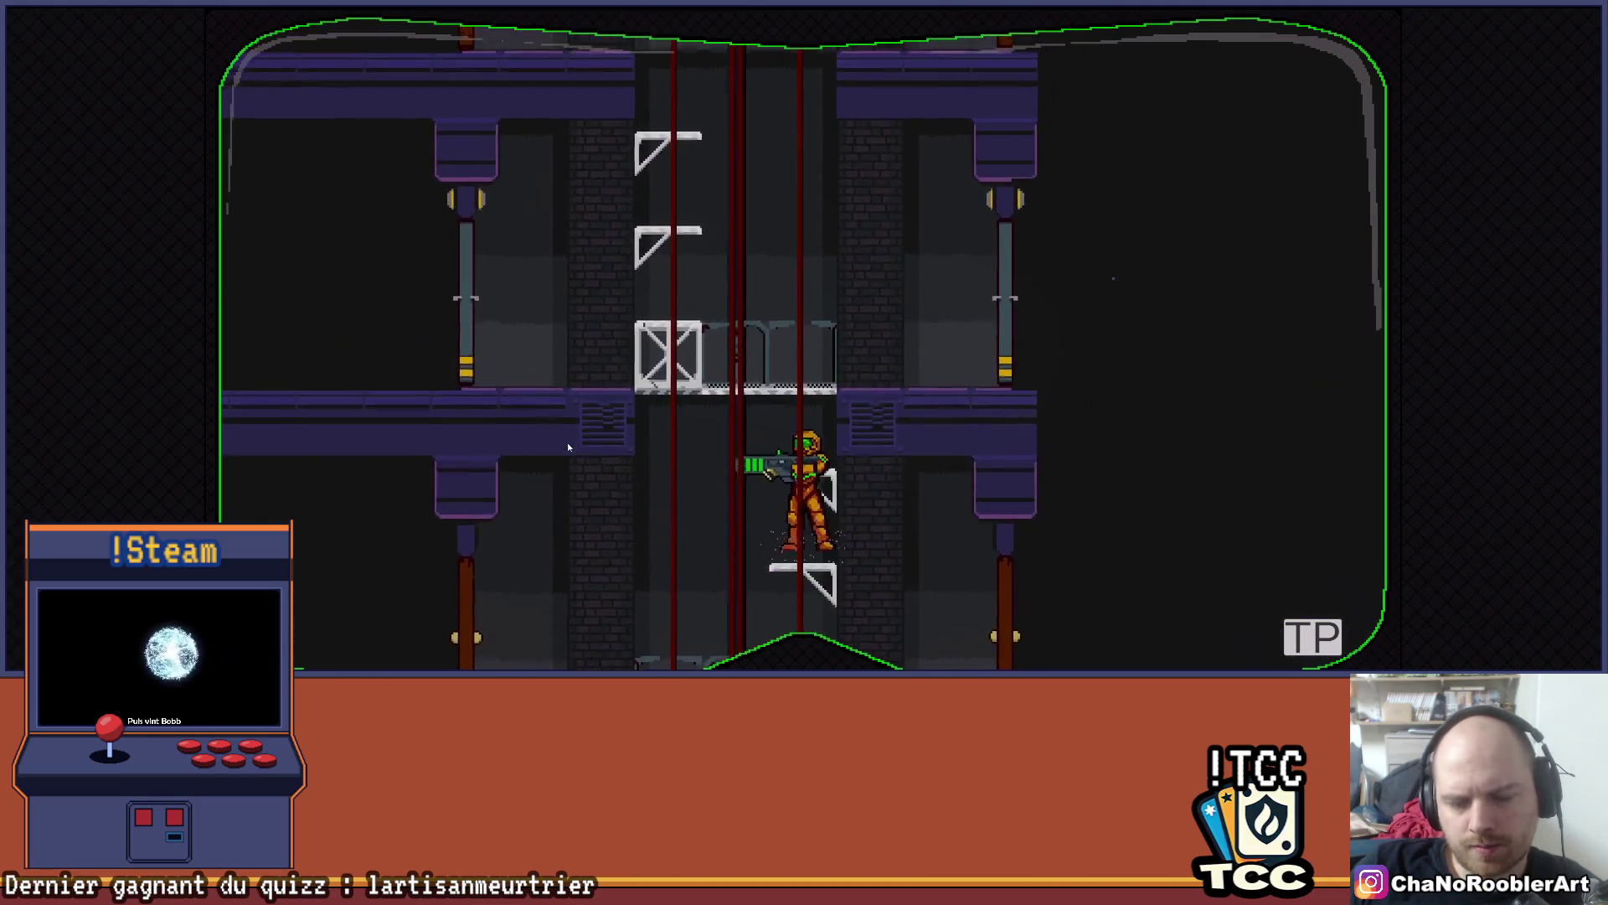
{"action": "key", "text": "z"}
{"action": "key", "text": "Right"}
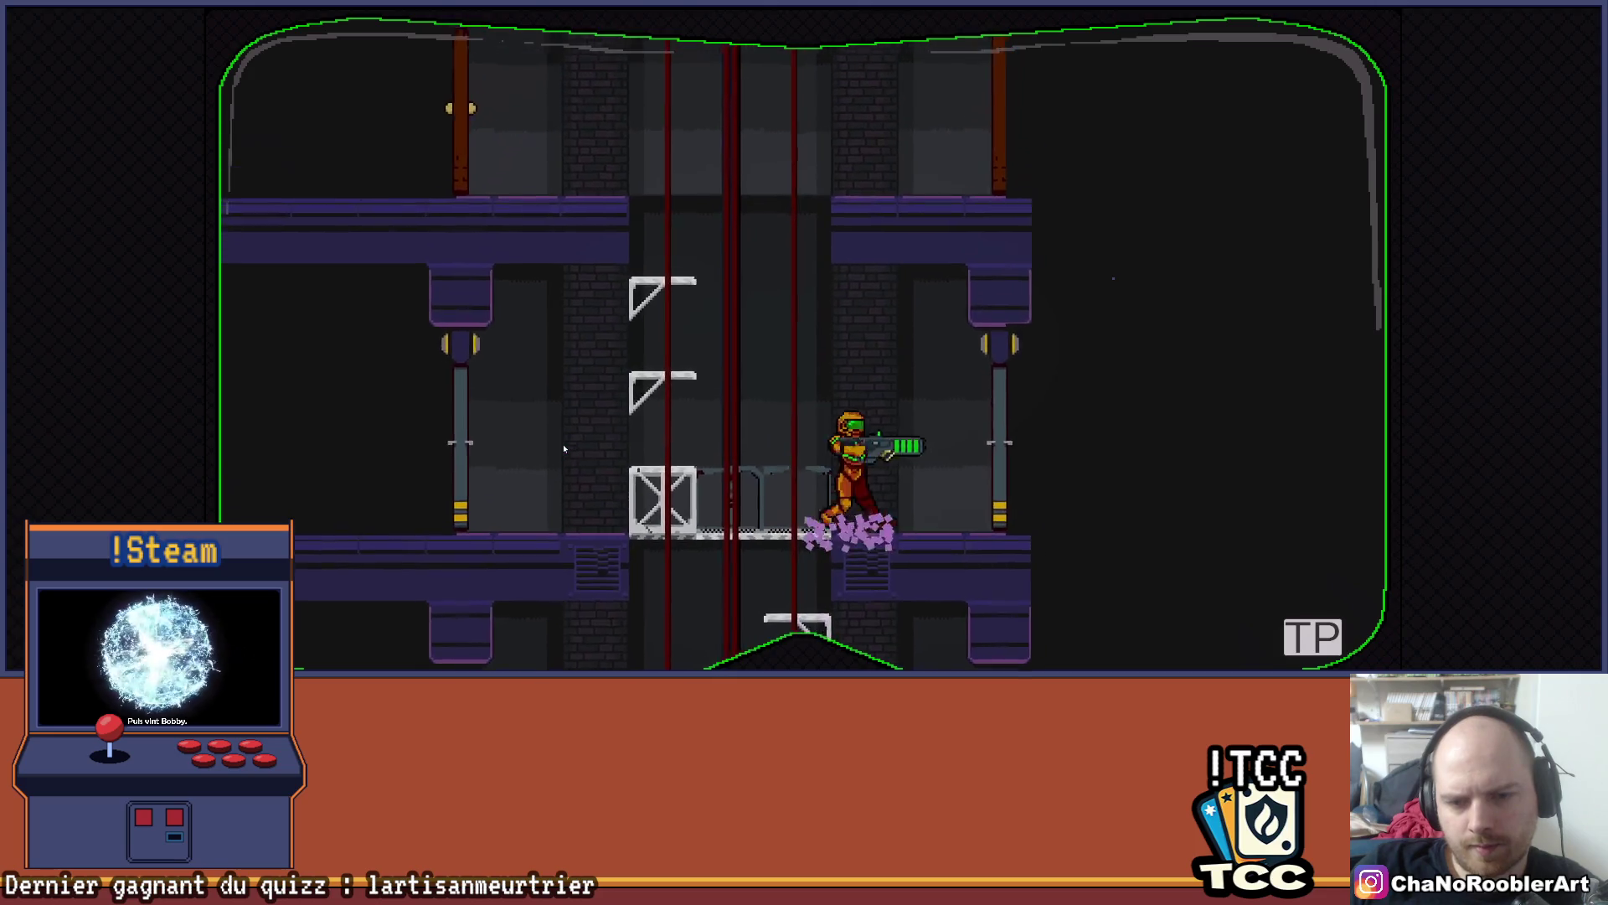
{"action": "key", "text": "Left"}
- Run along the upper floor beside the crates, jump onto a crate, and end facing left
{"action": "key", "text": "Right"}
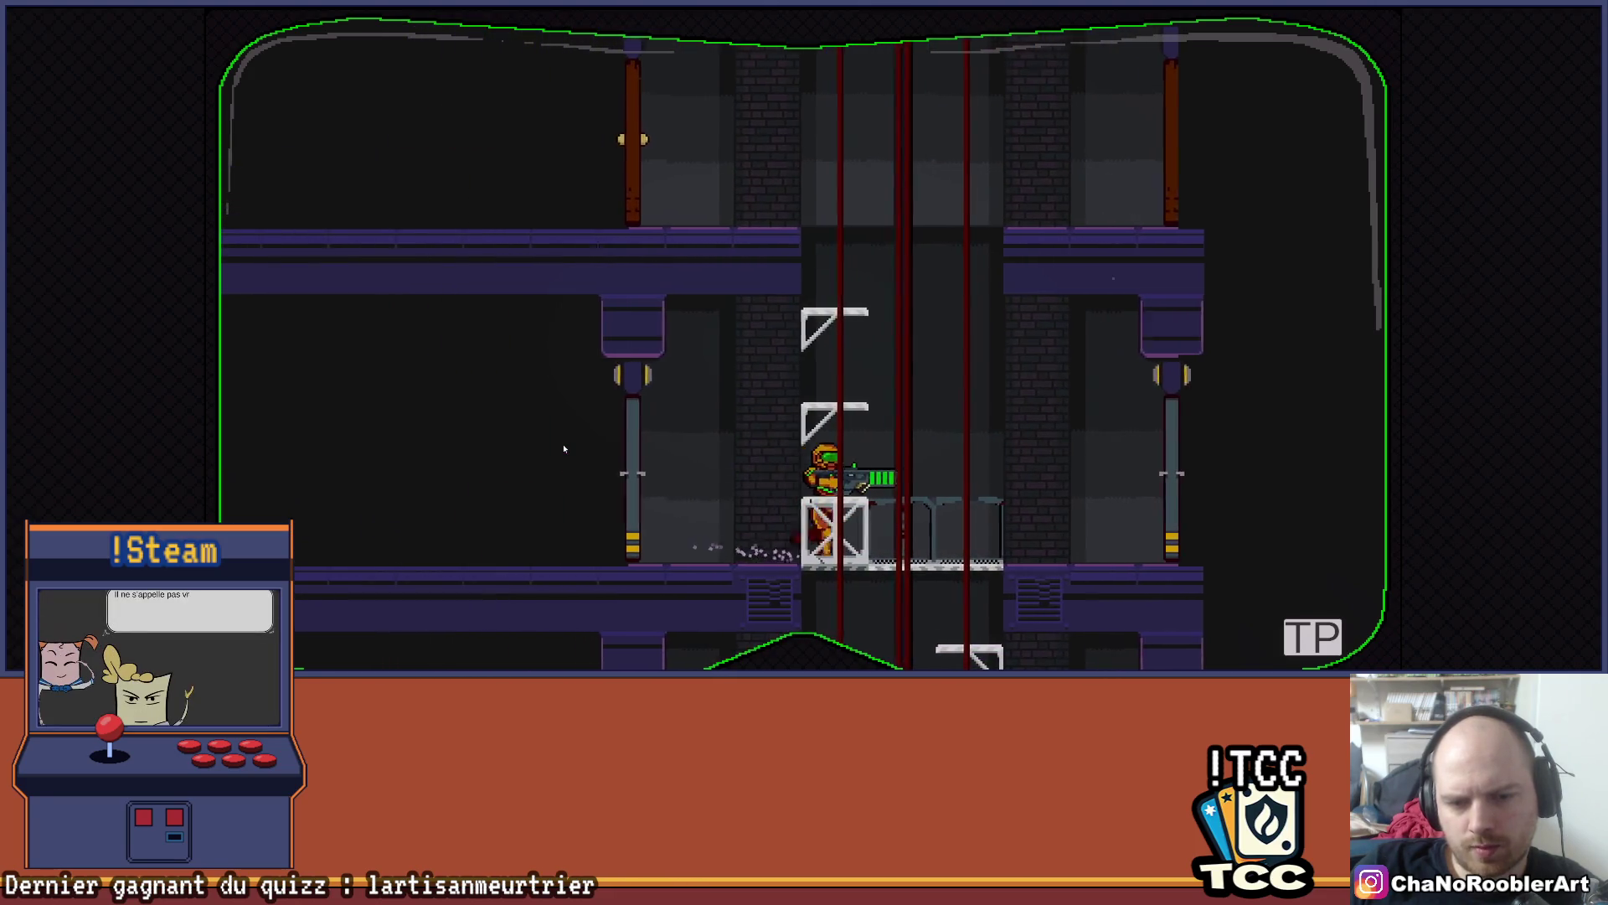
{"action": "key", "text": "Left"}
{"action": "key", "text": "Right"}
{"action": "key", "text": "z"}
{"action": "key", "text": "Right"}
{"action": "key", "text": "Left"}
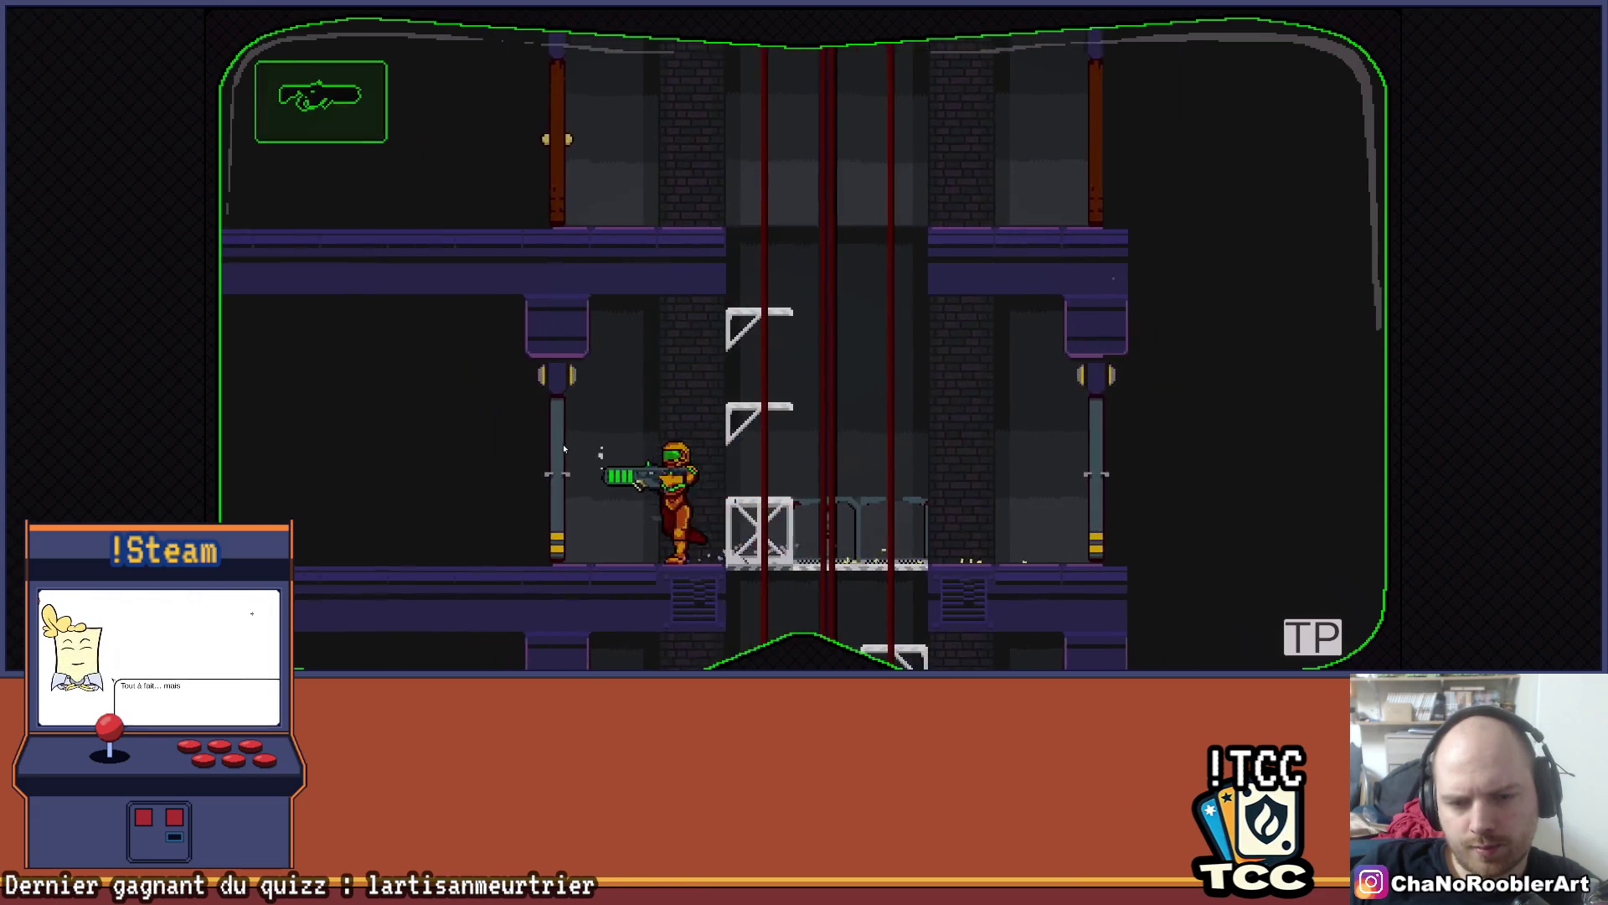
{"action": "key", "text": "Right"}
{"action": "key", "text": "Left"}
- Fire a green shot left, jump up the wall ledges, then drop back down the shaft
{"action": "key", "text": "x"}
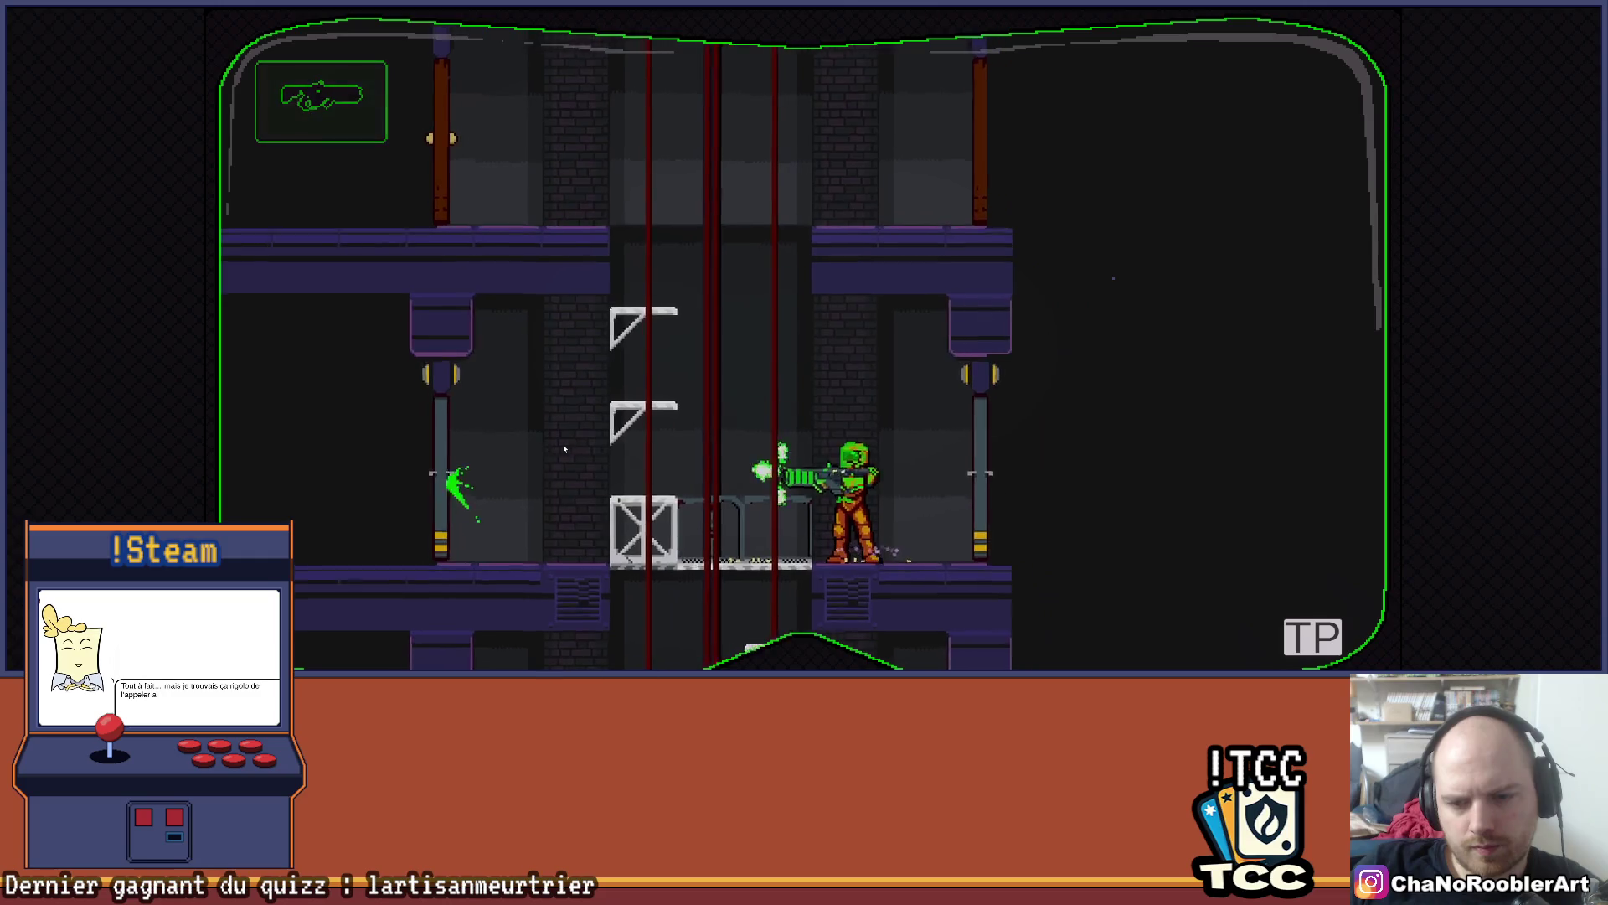
{"action": "key", "text": "Left"}
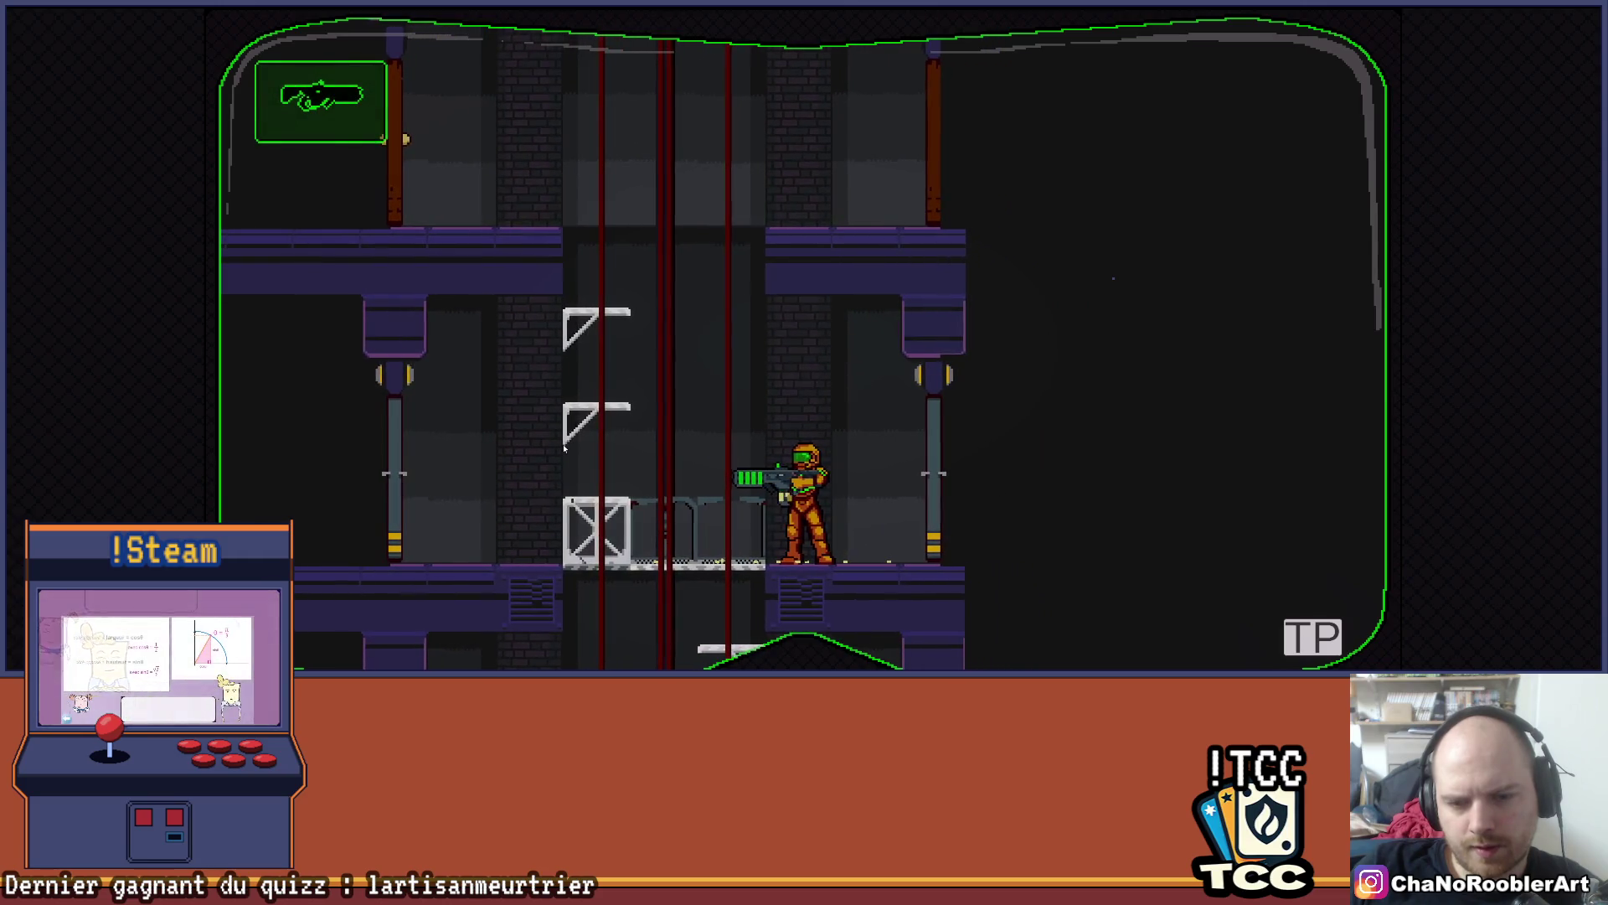
{"action": "key", "text": "z"}
{"action": "key", "text": "z"}
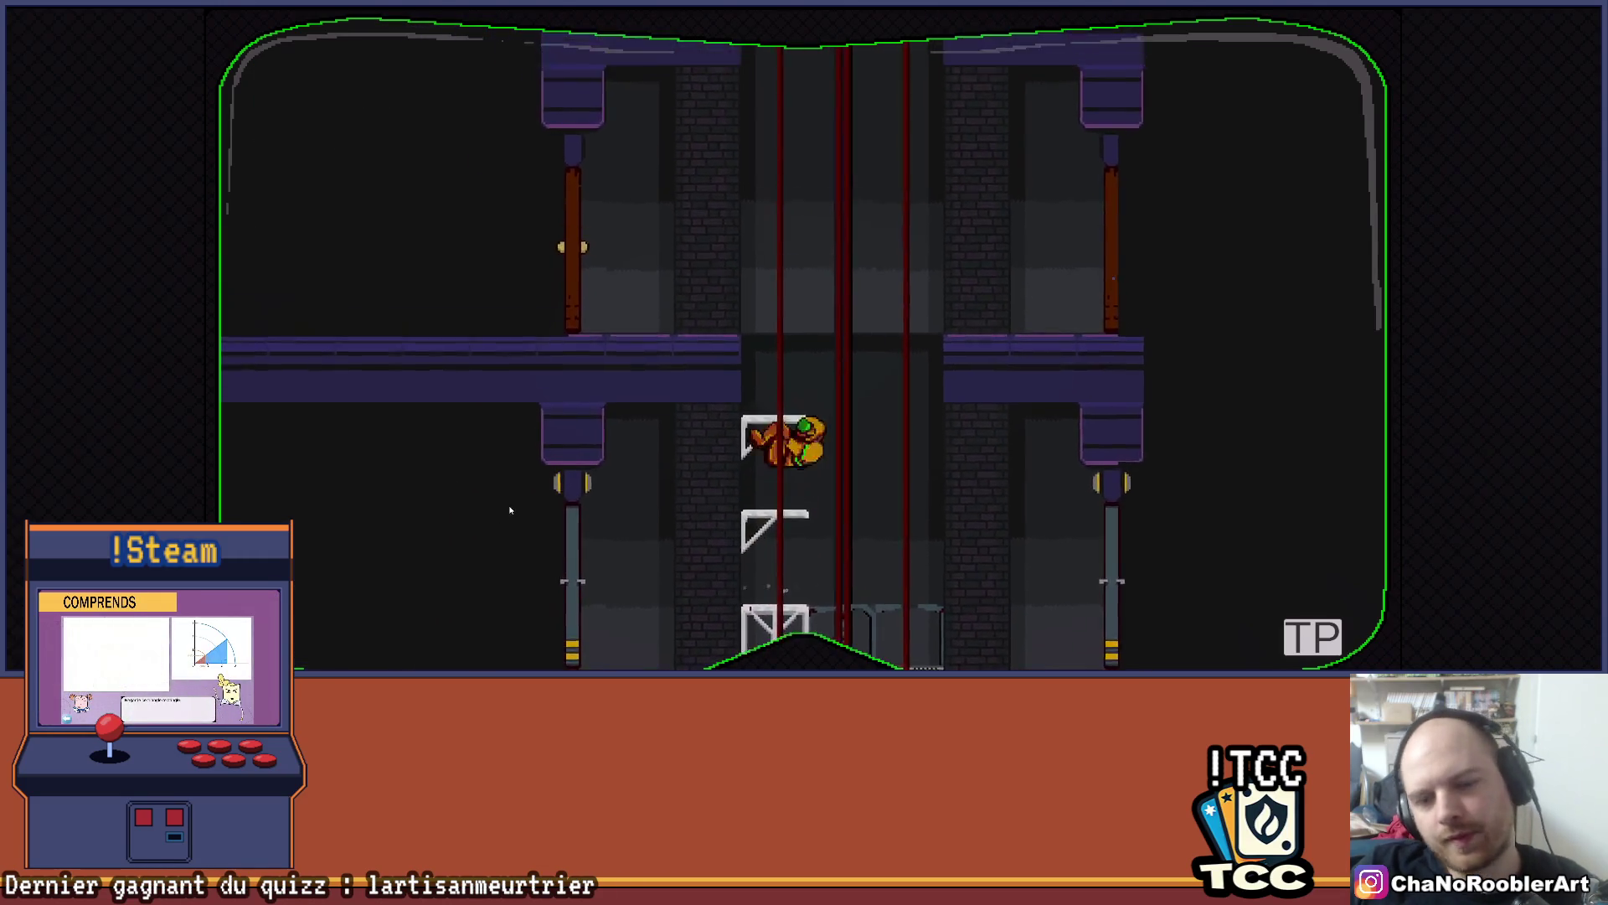
{"action": "key", "text": "z"}
{"action": "key", "text": "Right"}
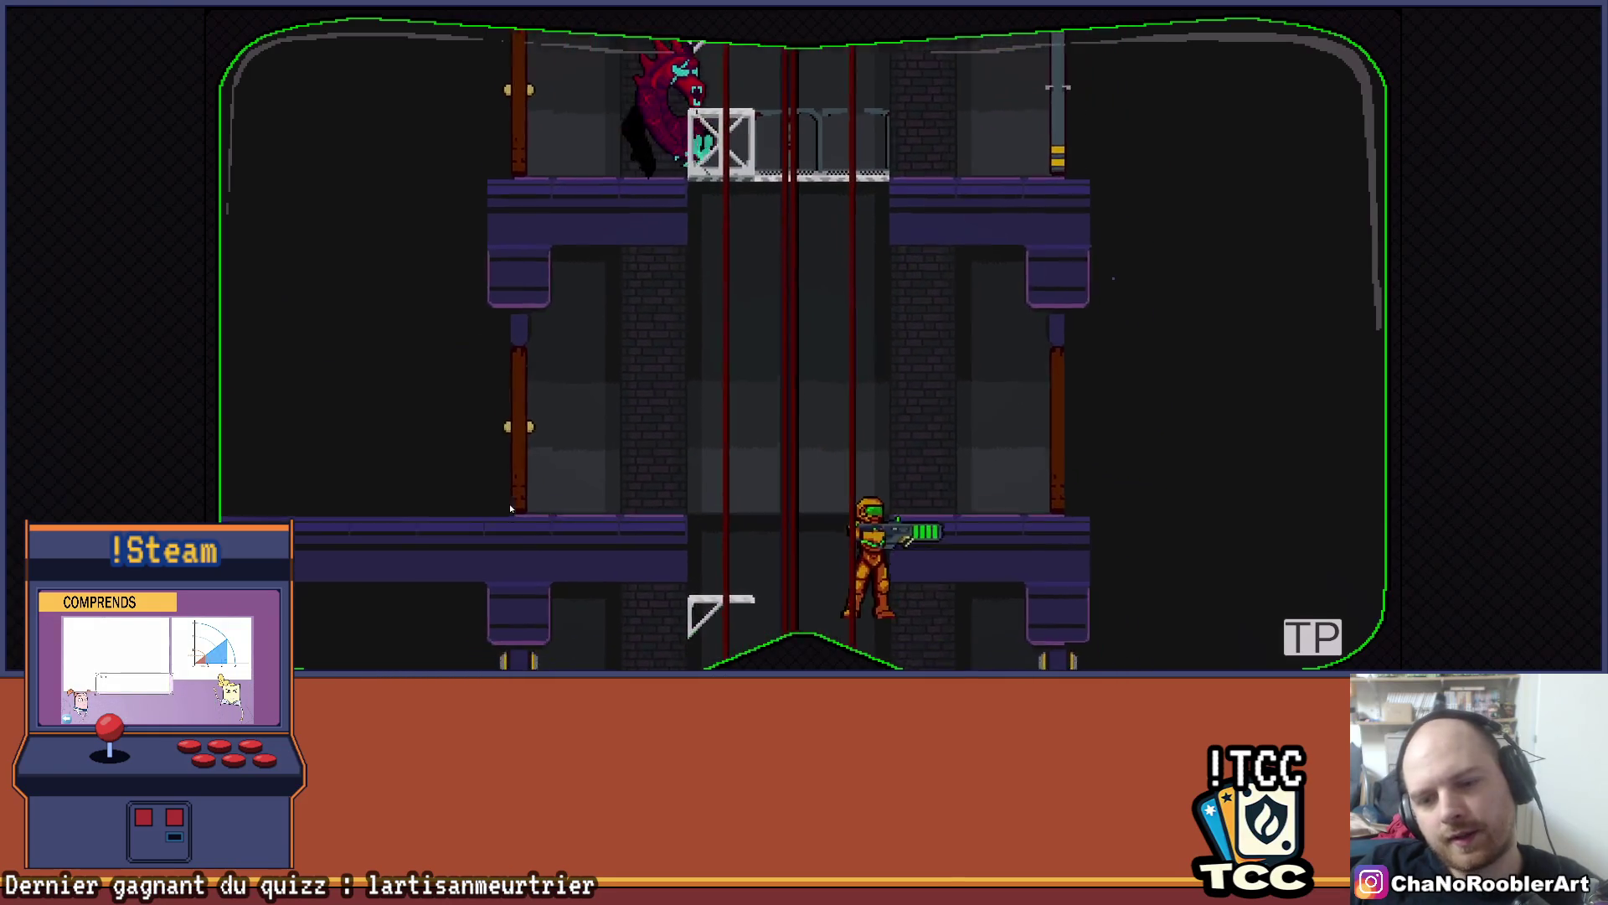
{"action": "key", "text": "Left"}
- Climb the elevator shaft several ledges, drop back down, and jump up again
{"action": "key", "text": "z"}
{"action": "key", "text": "z"}
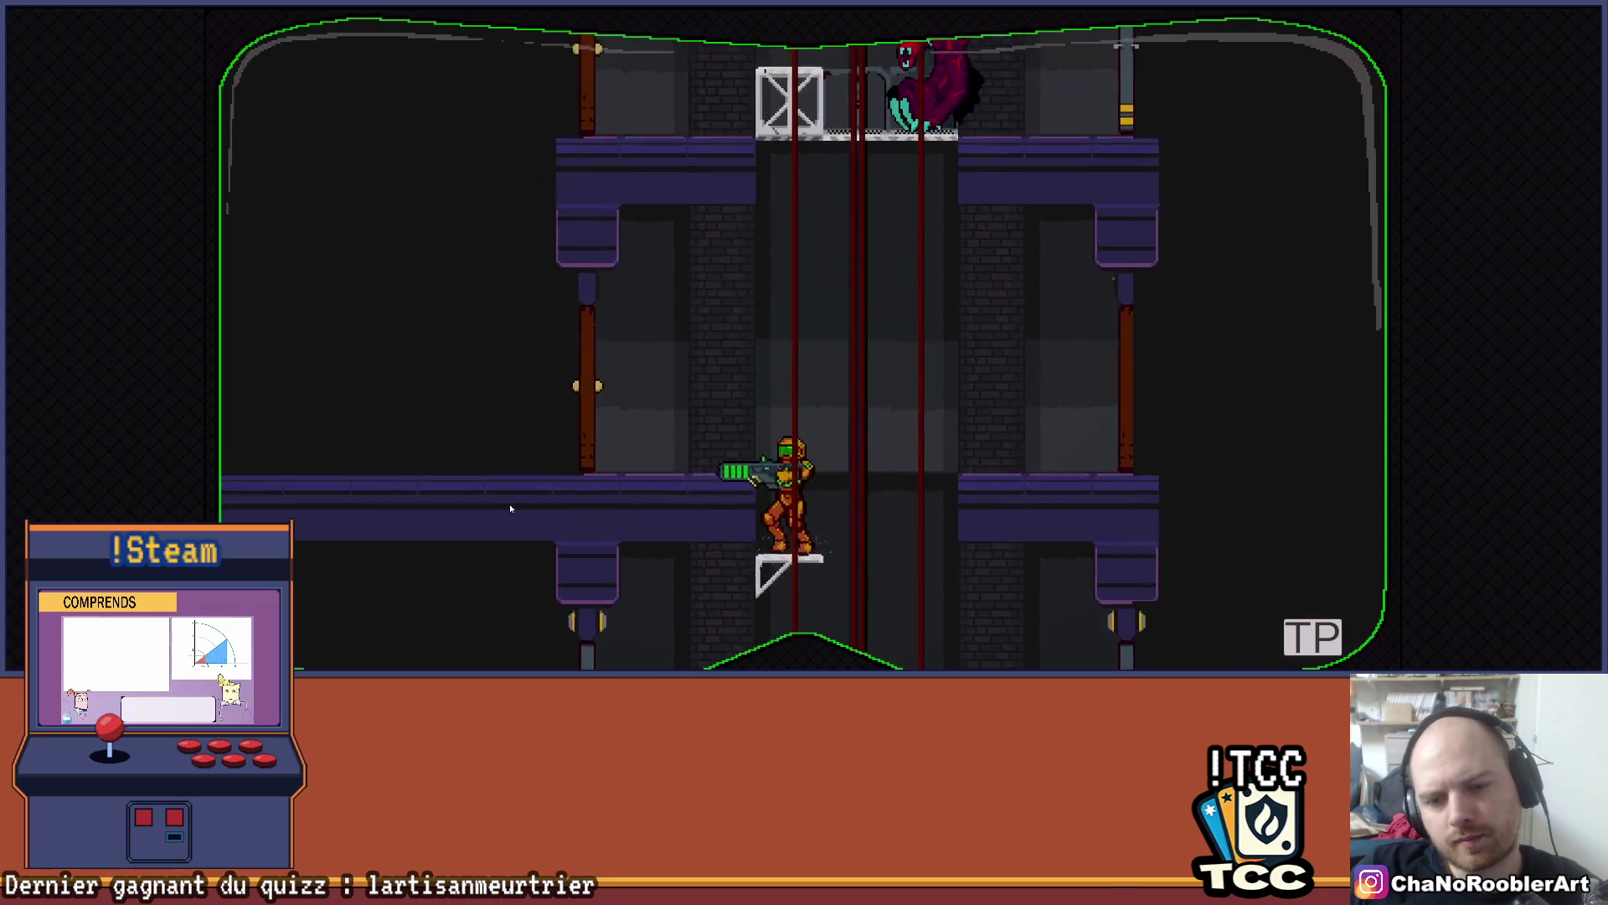
{"action": "key", "text": "z"}
{"action": "key", "text": "z"}
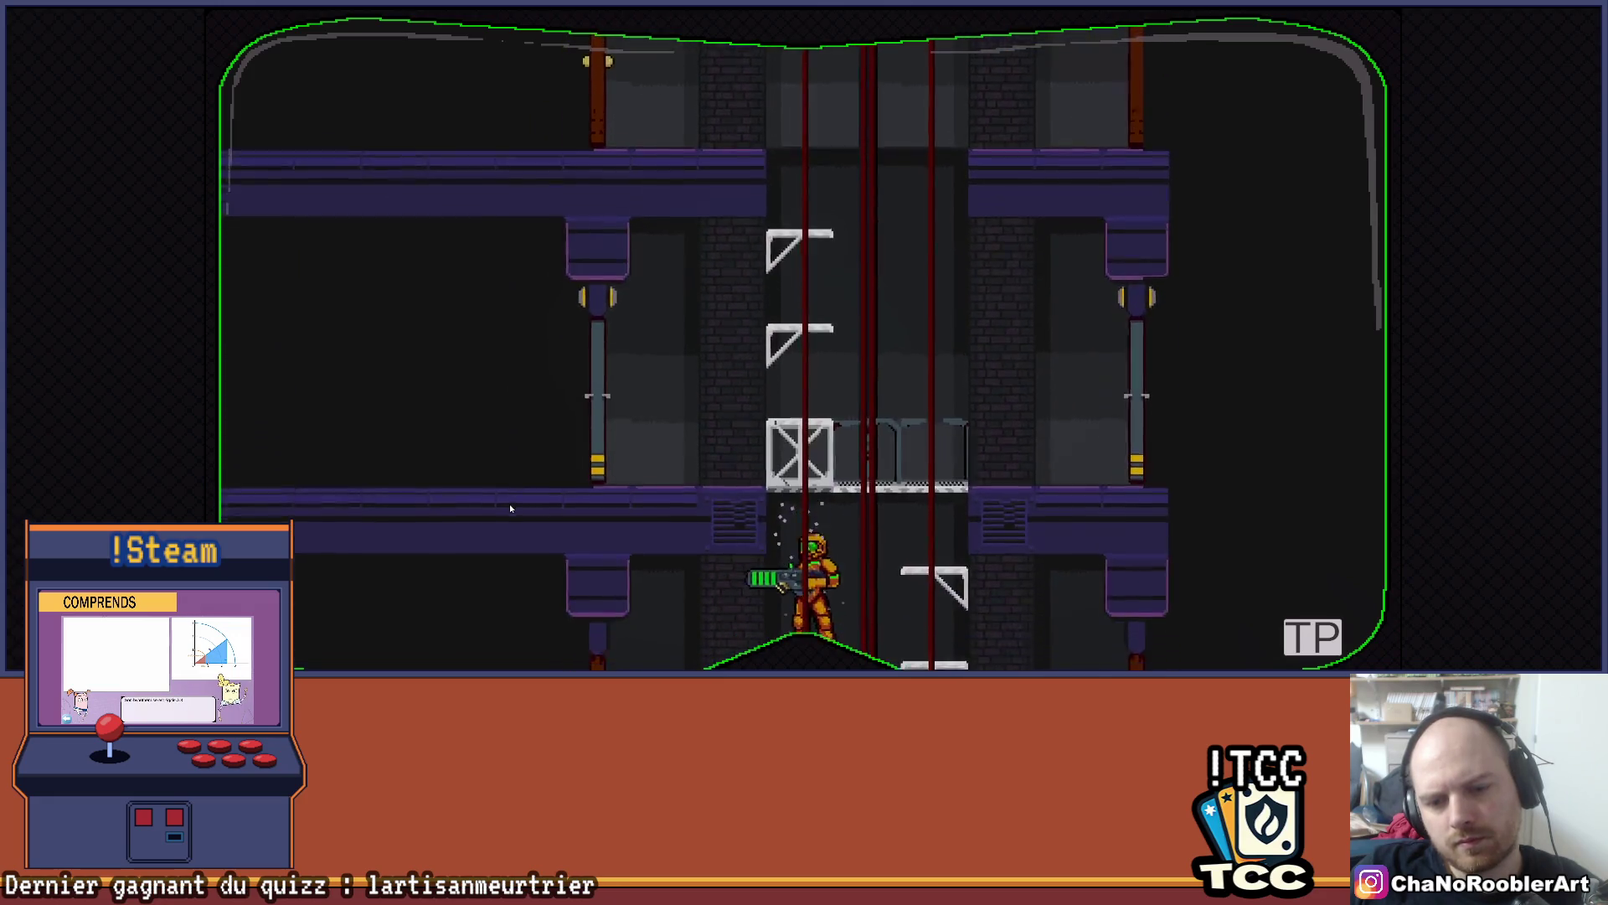
{"action": "key", "text": "z"}
{"action": "key", "text": "z"}
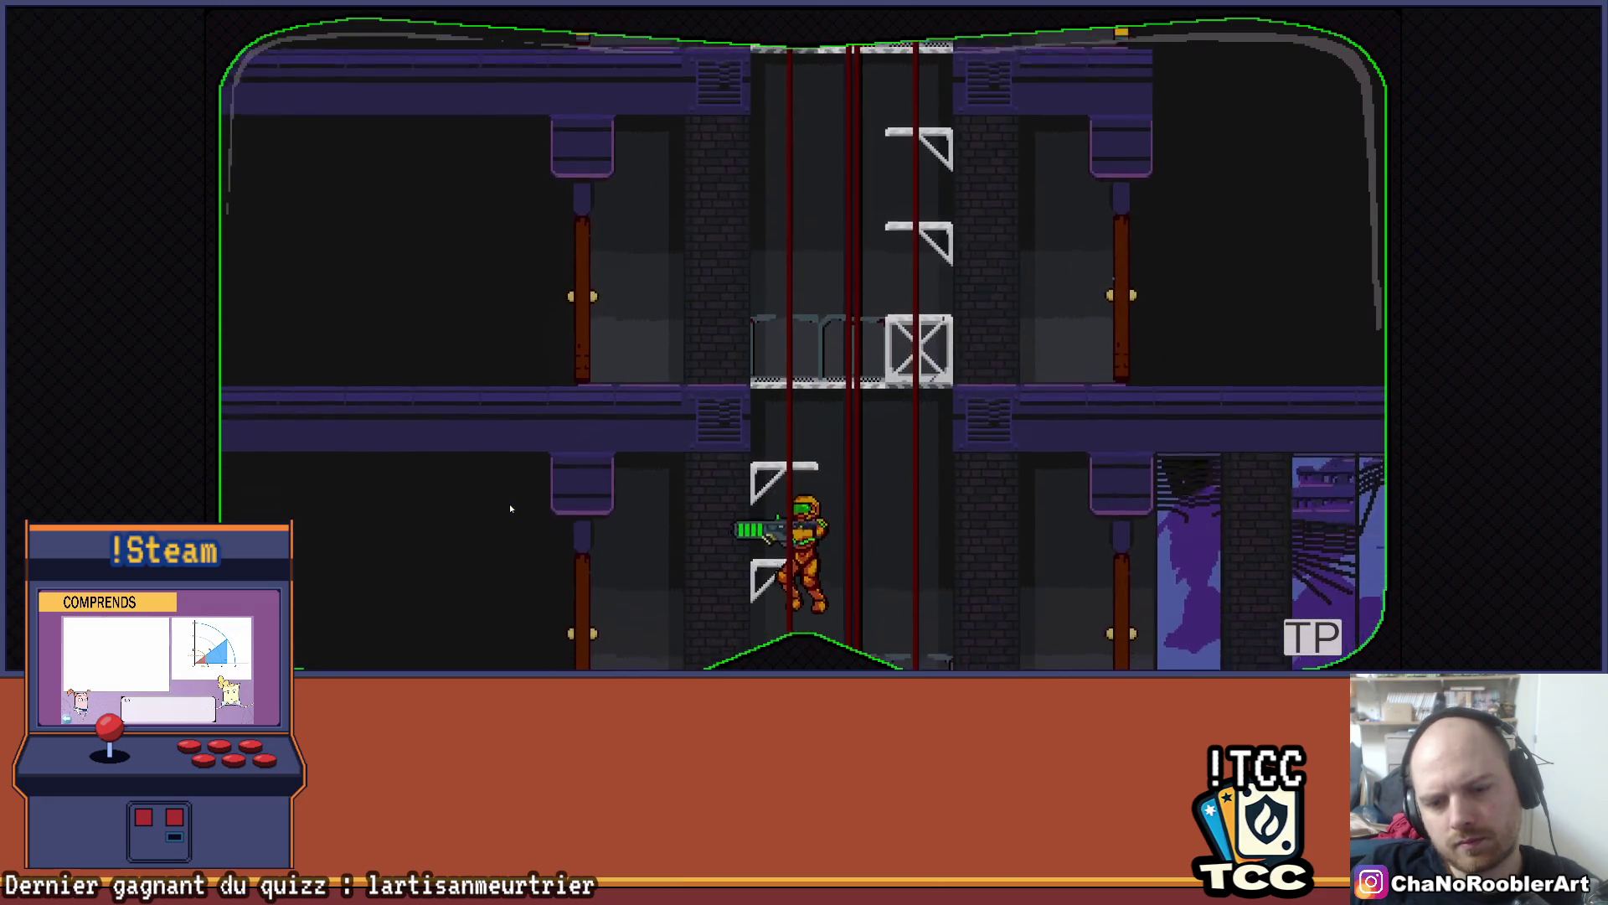
{"action": "key", "text": "z"}
{"action": "key", "text": "z"}
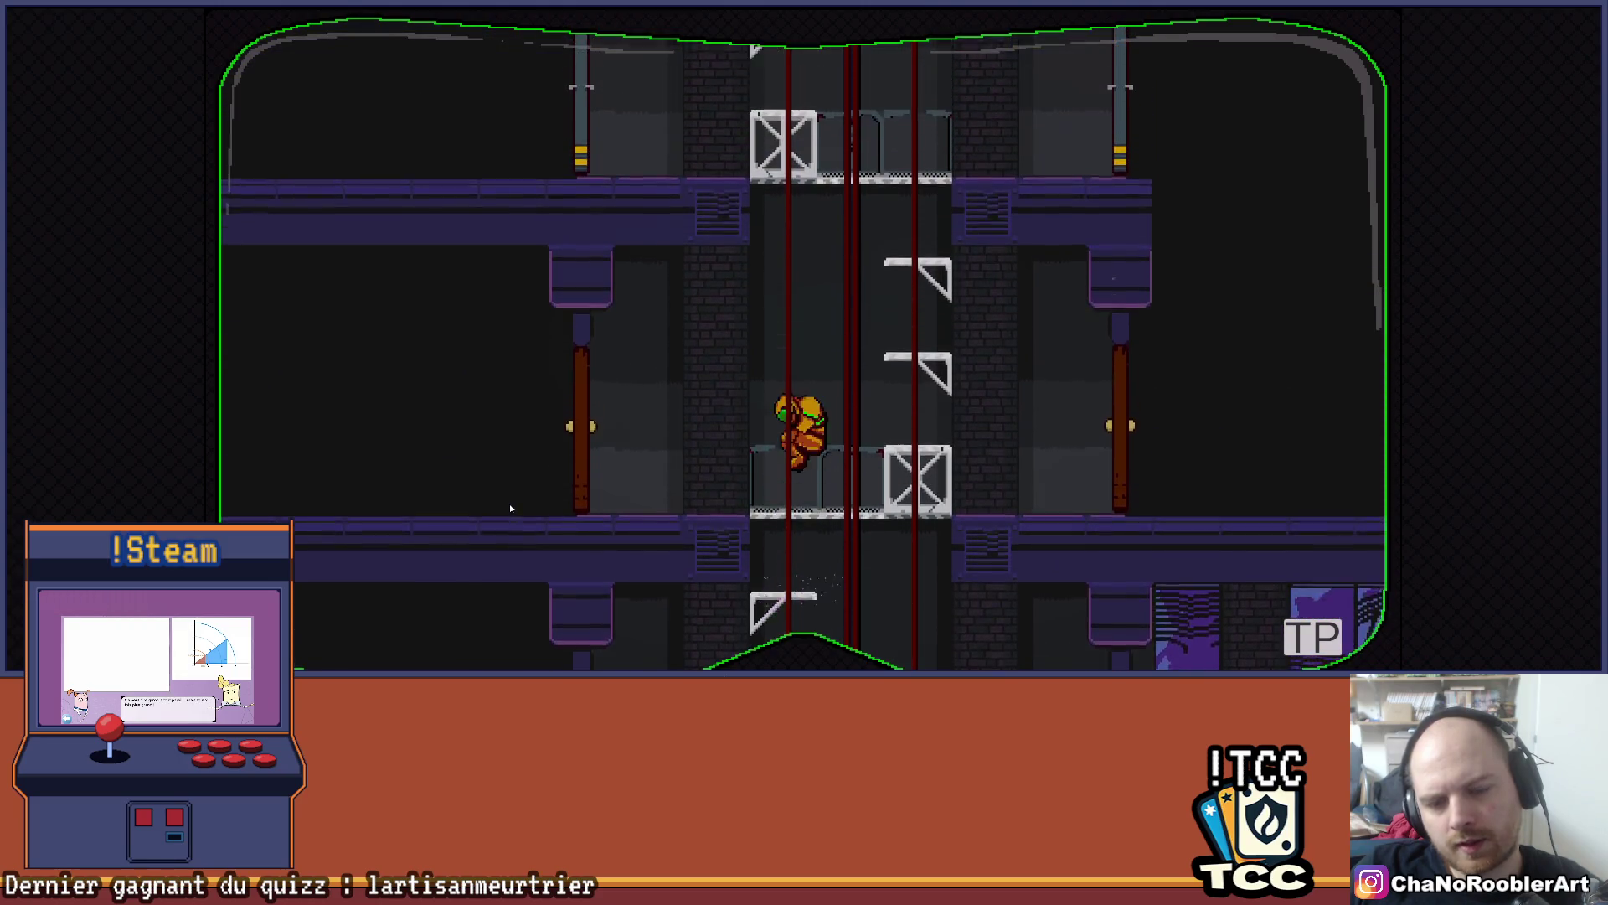
{"action": "key", "text": "Left"}
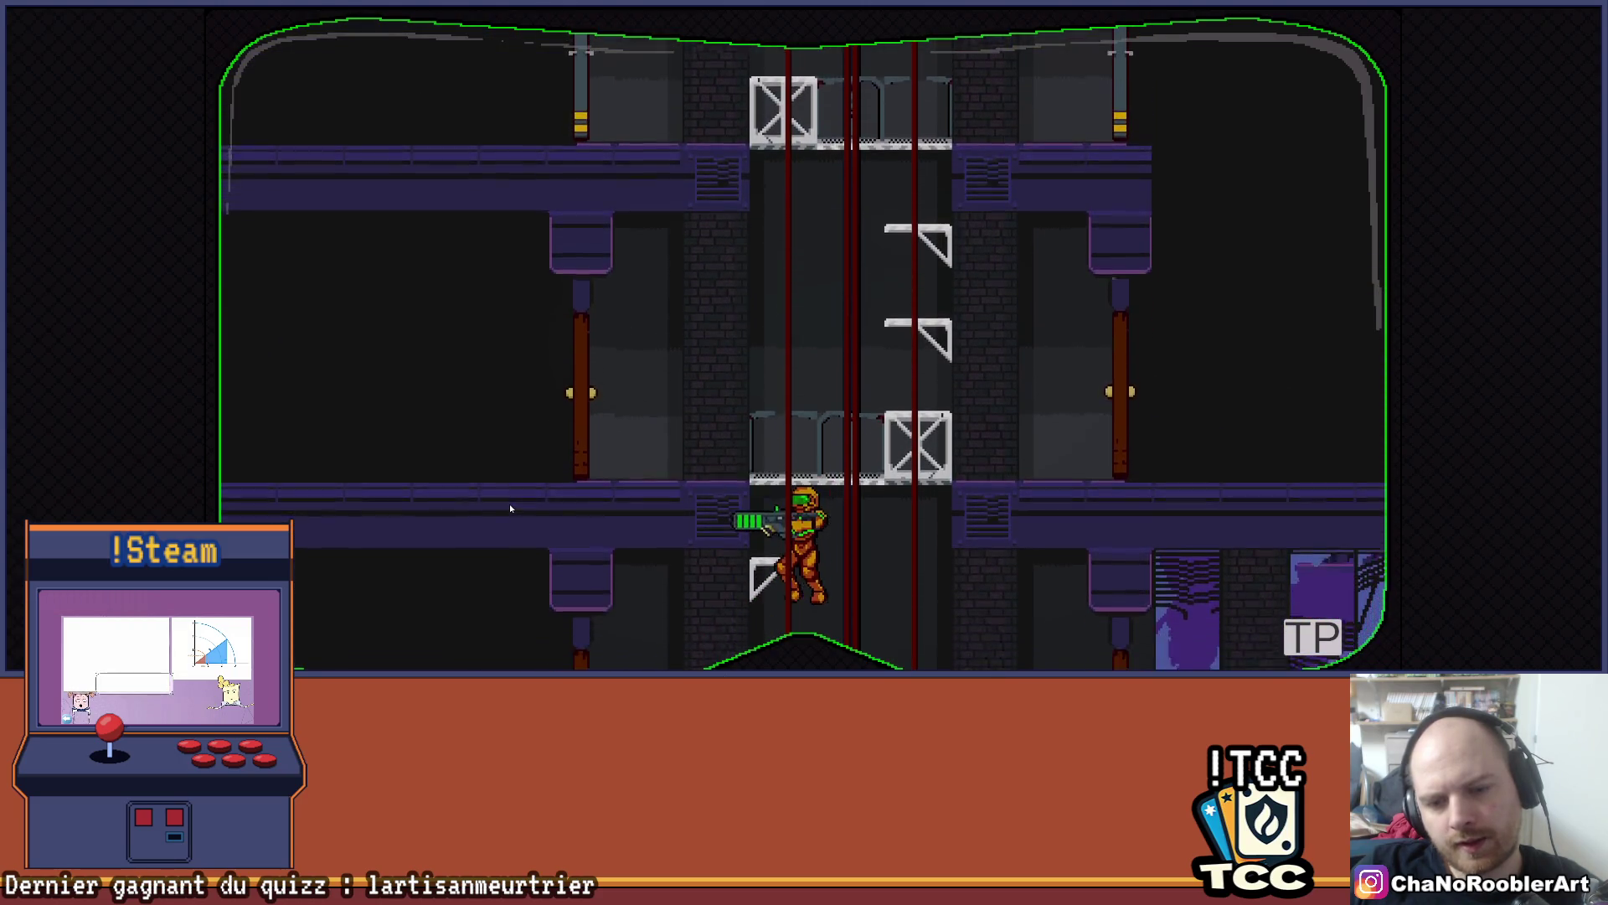
{"action": "key", "text": "Right"}
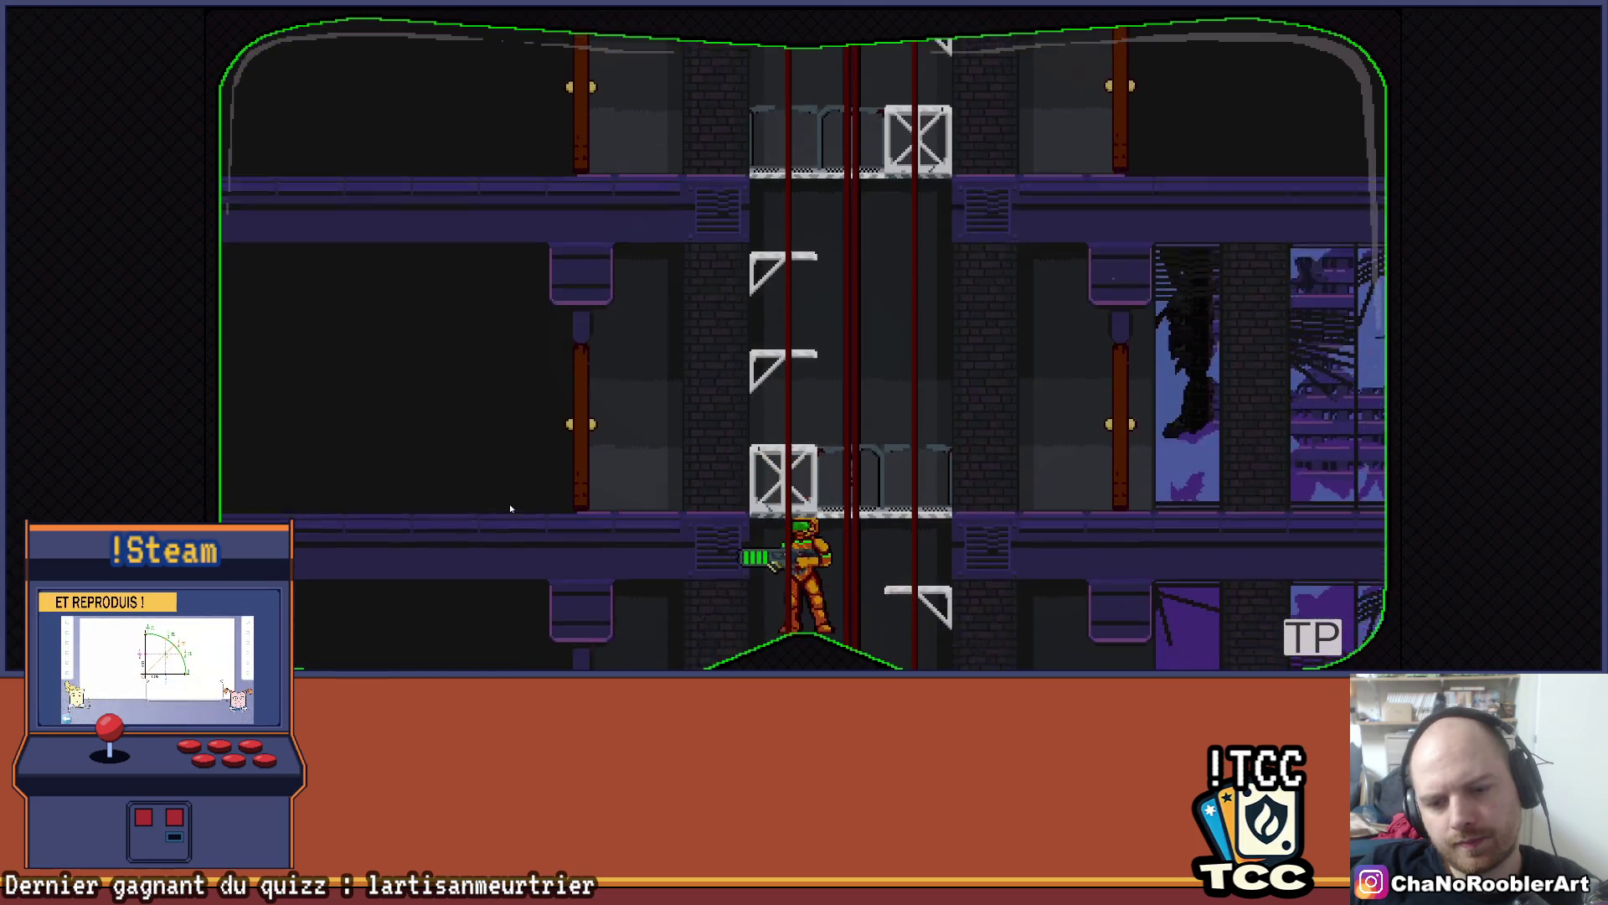
{"action": "key", "text": "z"}
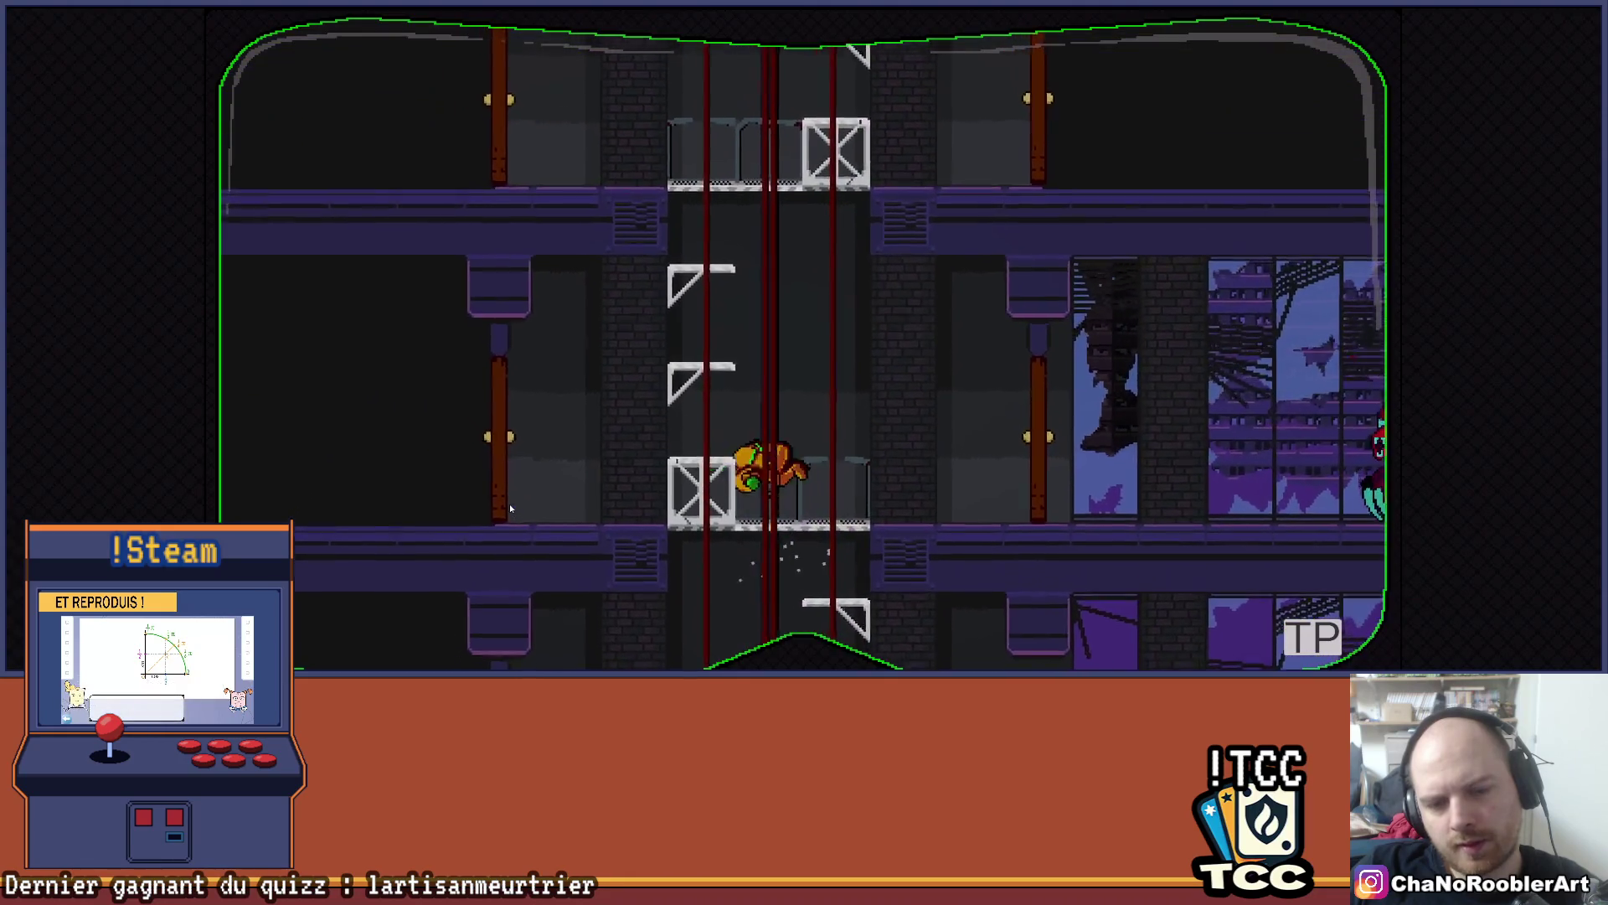
- Jump repeatedly up the shaft onto the higher platforms
{"action": "key", "text": "Left"}
{"action": "key", "text": "z"}
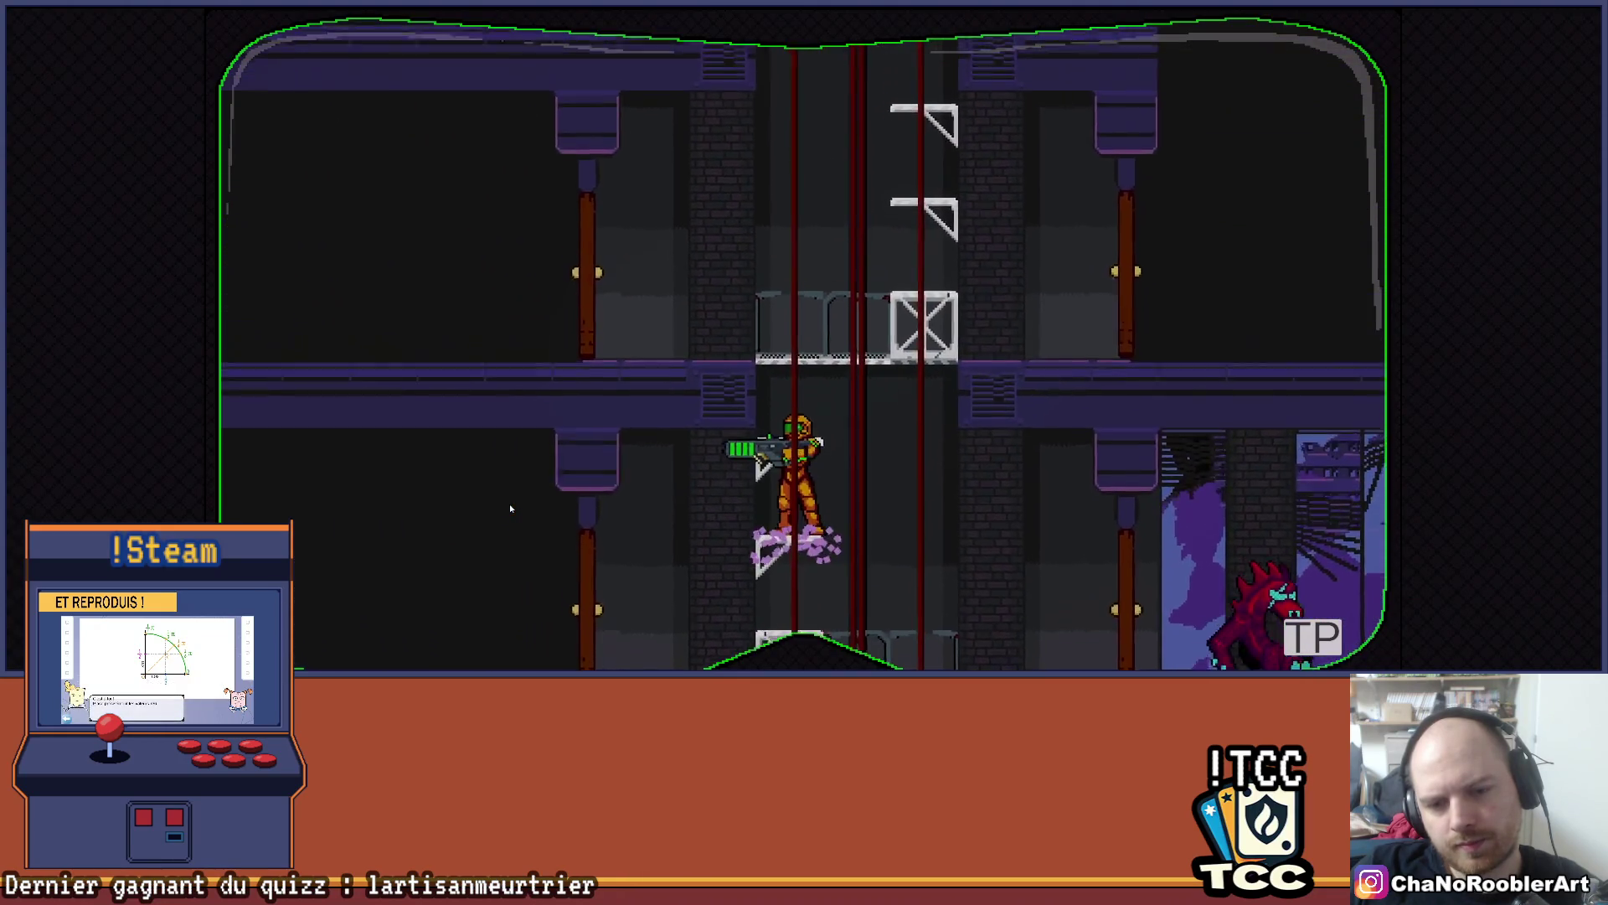
{"action": "key", "text": "z"}
{"action": "key", "text": "Right"}
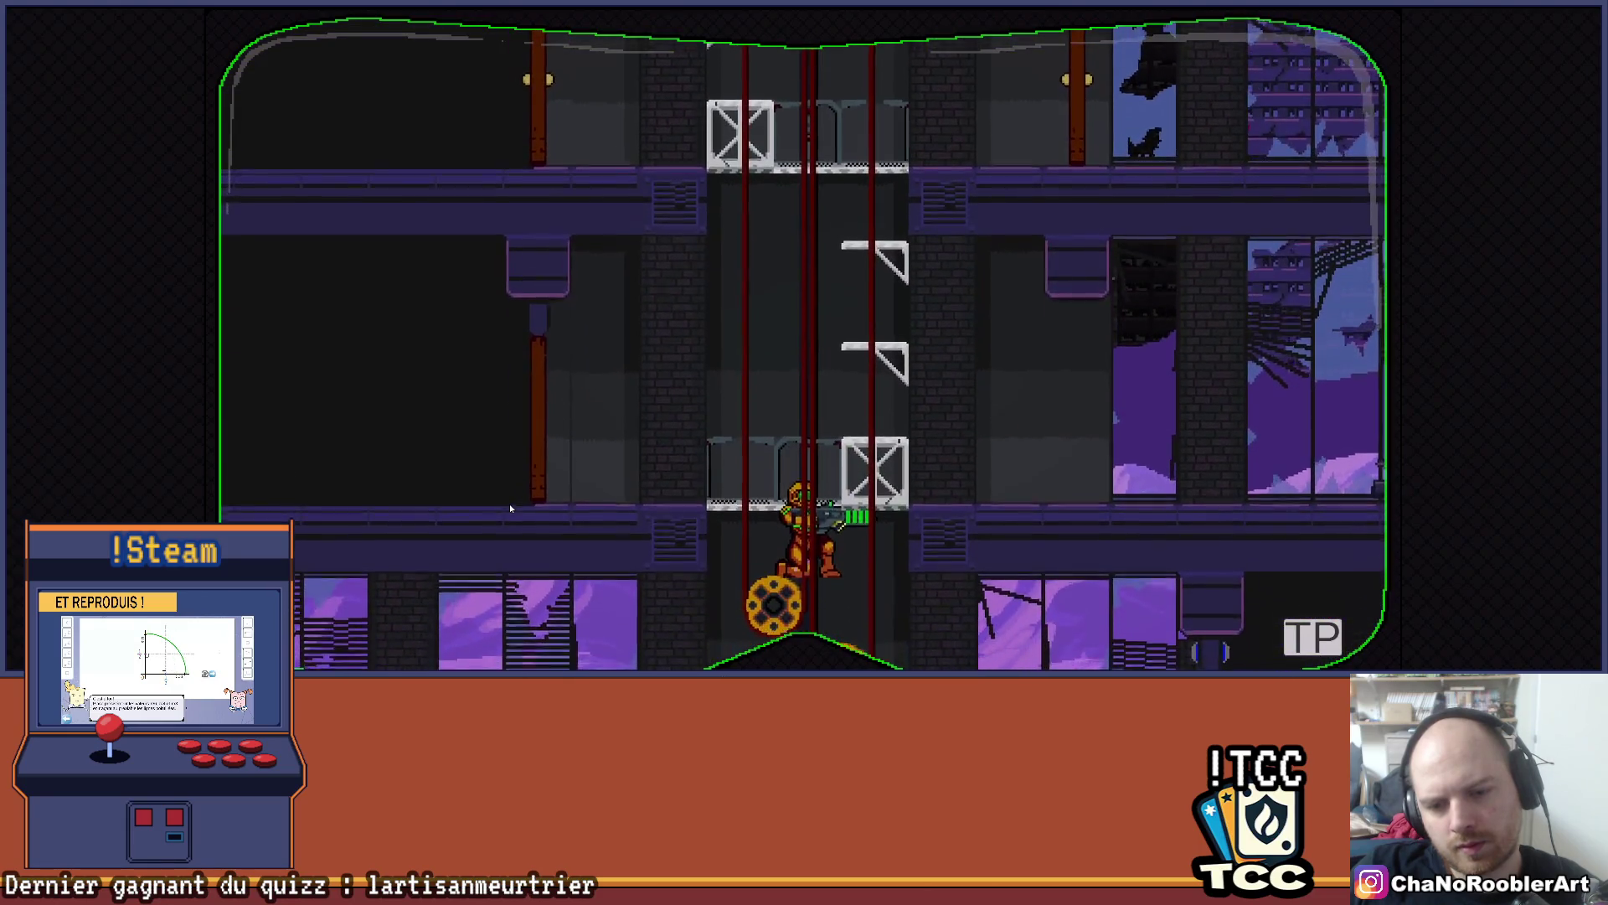
{"action": "key", "text": "z"}
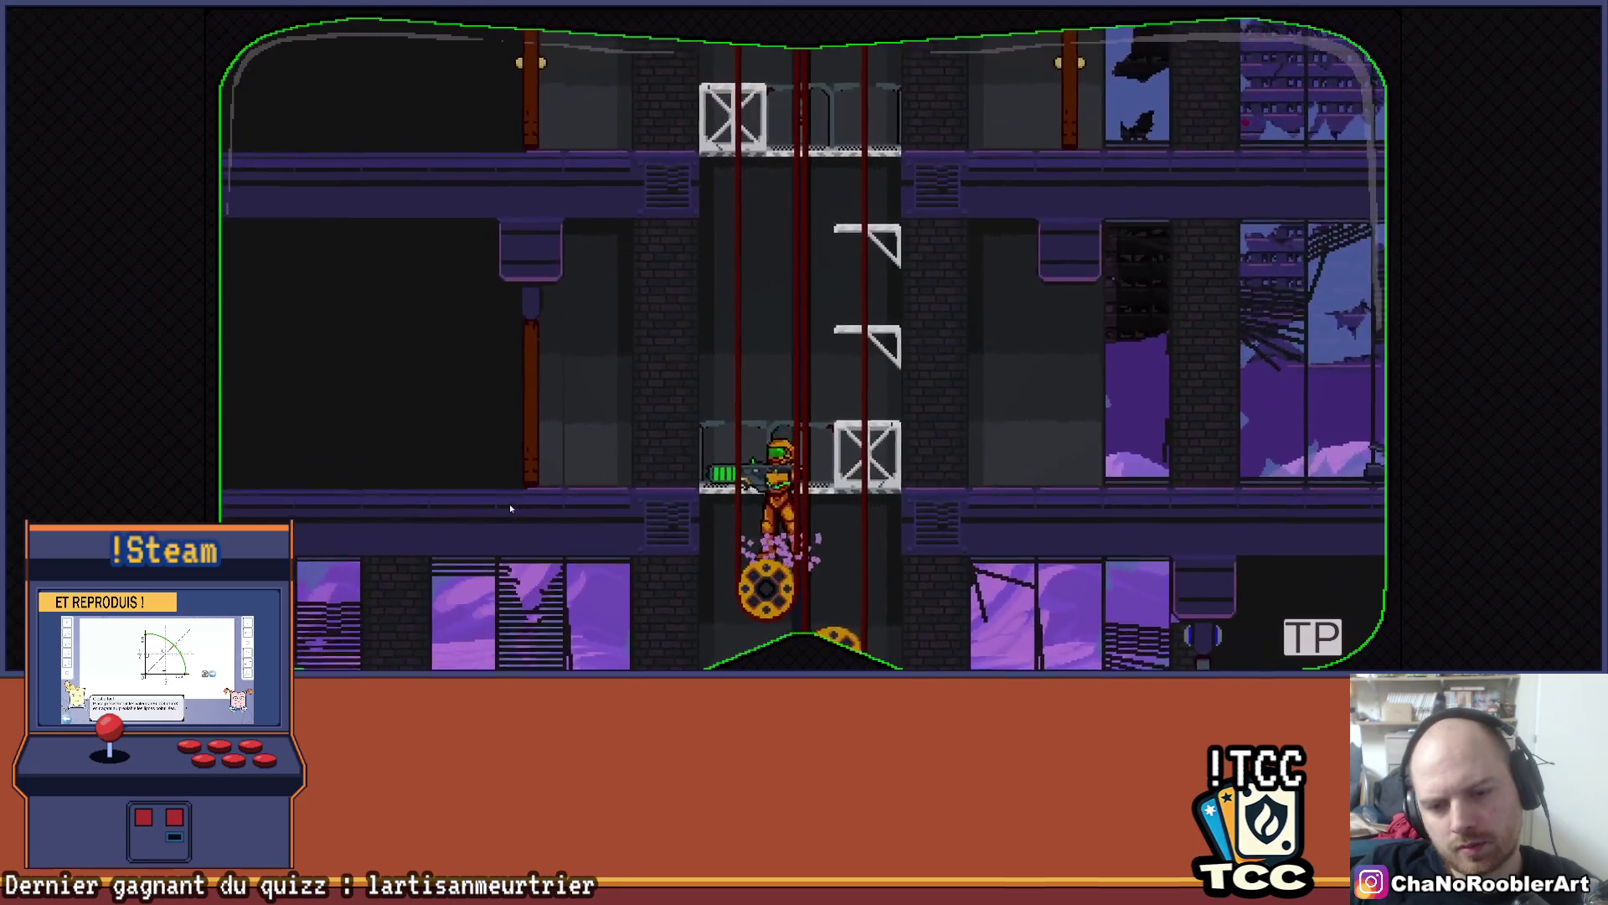
{"action": "key", "text": "z"}
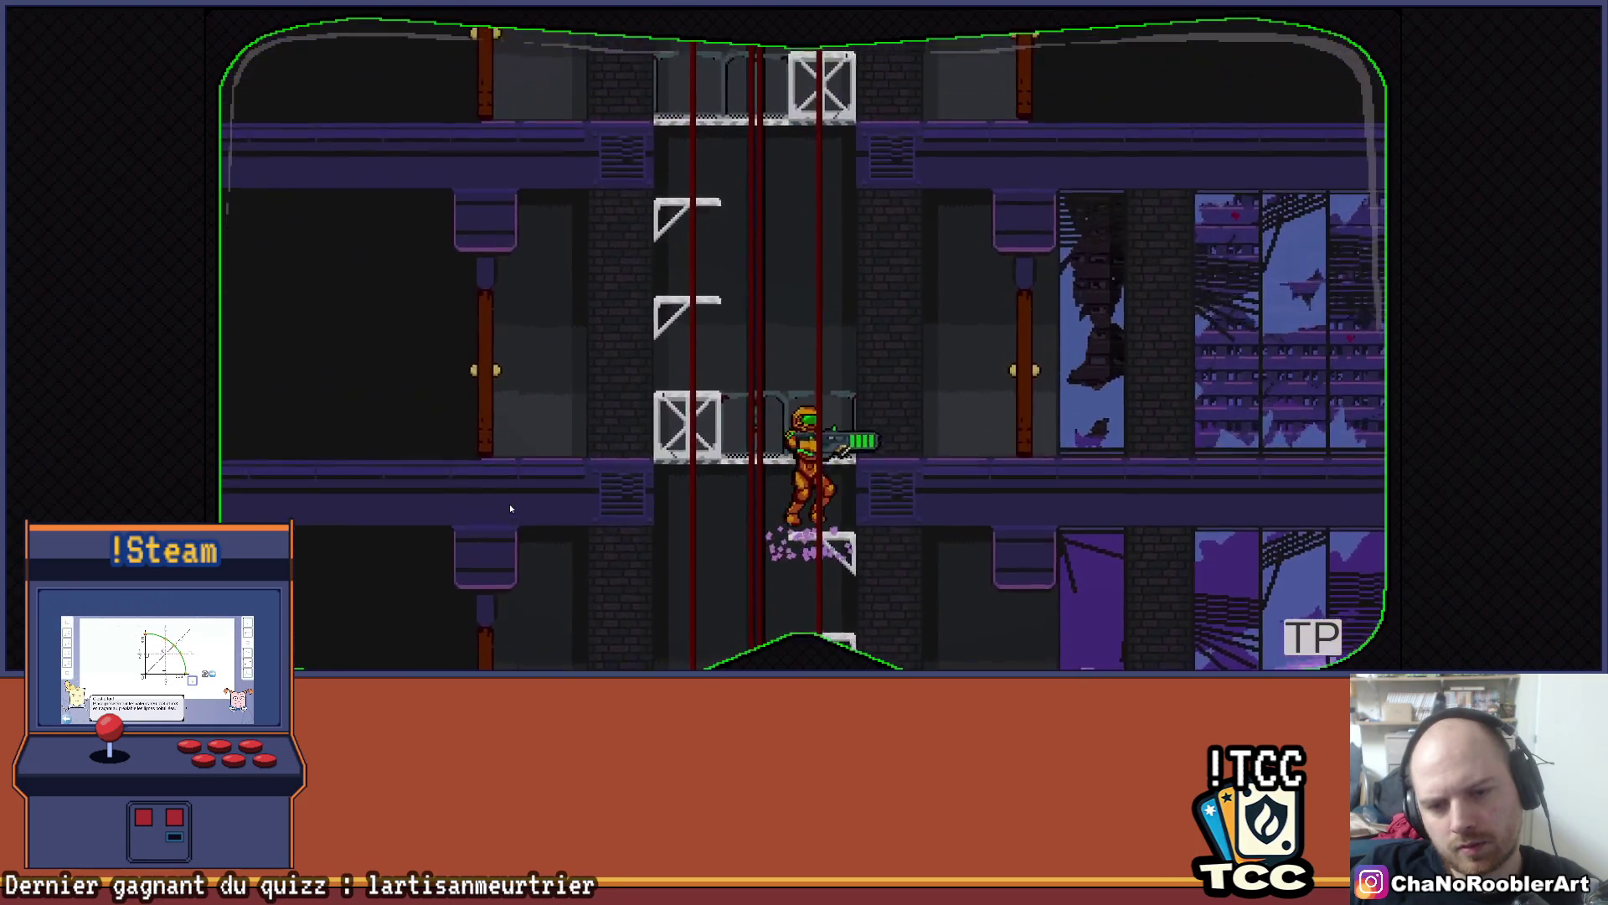
{"action": "key", "text": "z"}
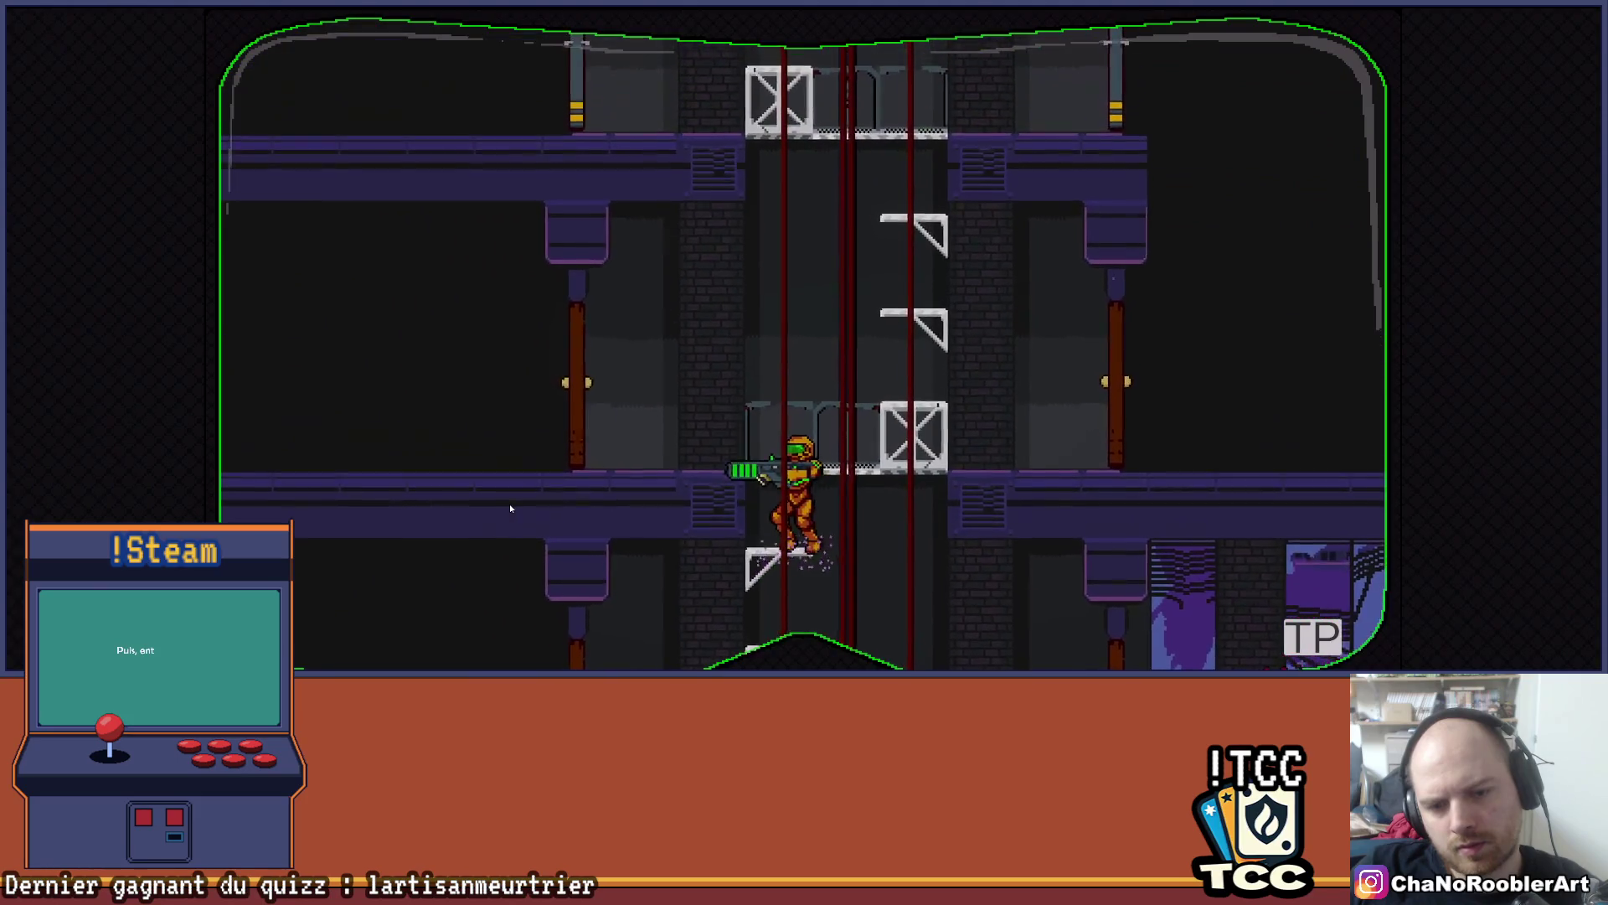
{"action": "key", "text": "z"}
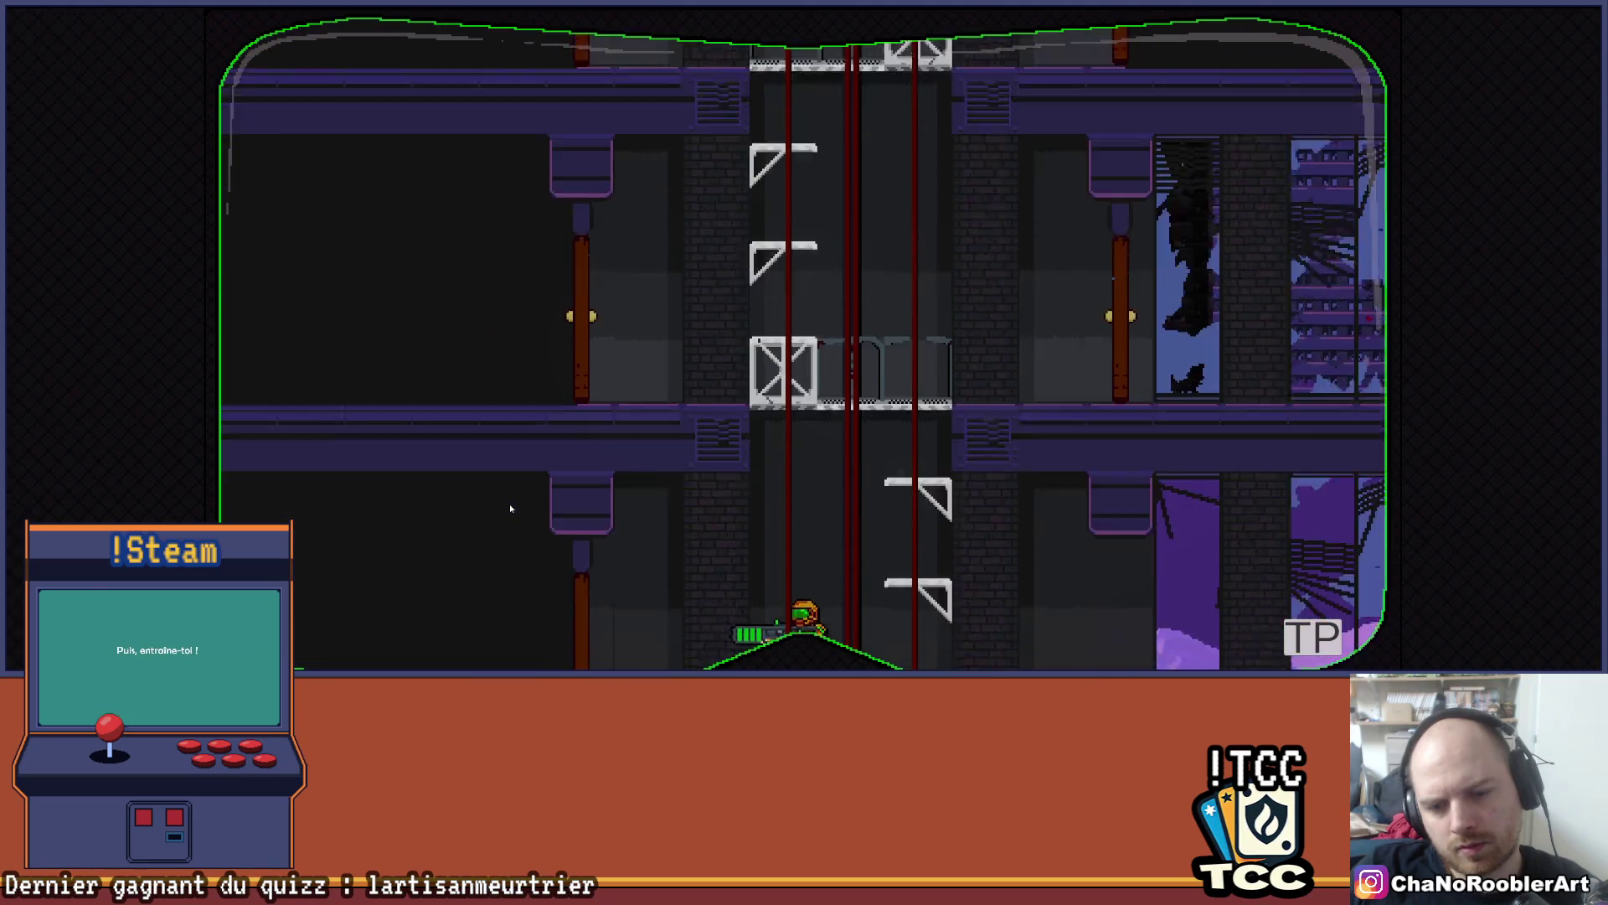
- Drop to the lower floor, approach the wheel enemies, crouch, and stand back up
{"action": "key", "text": "Right"}
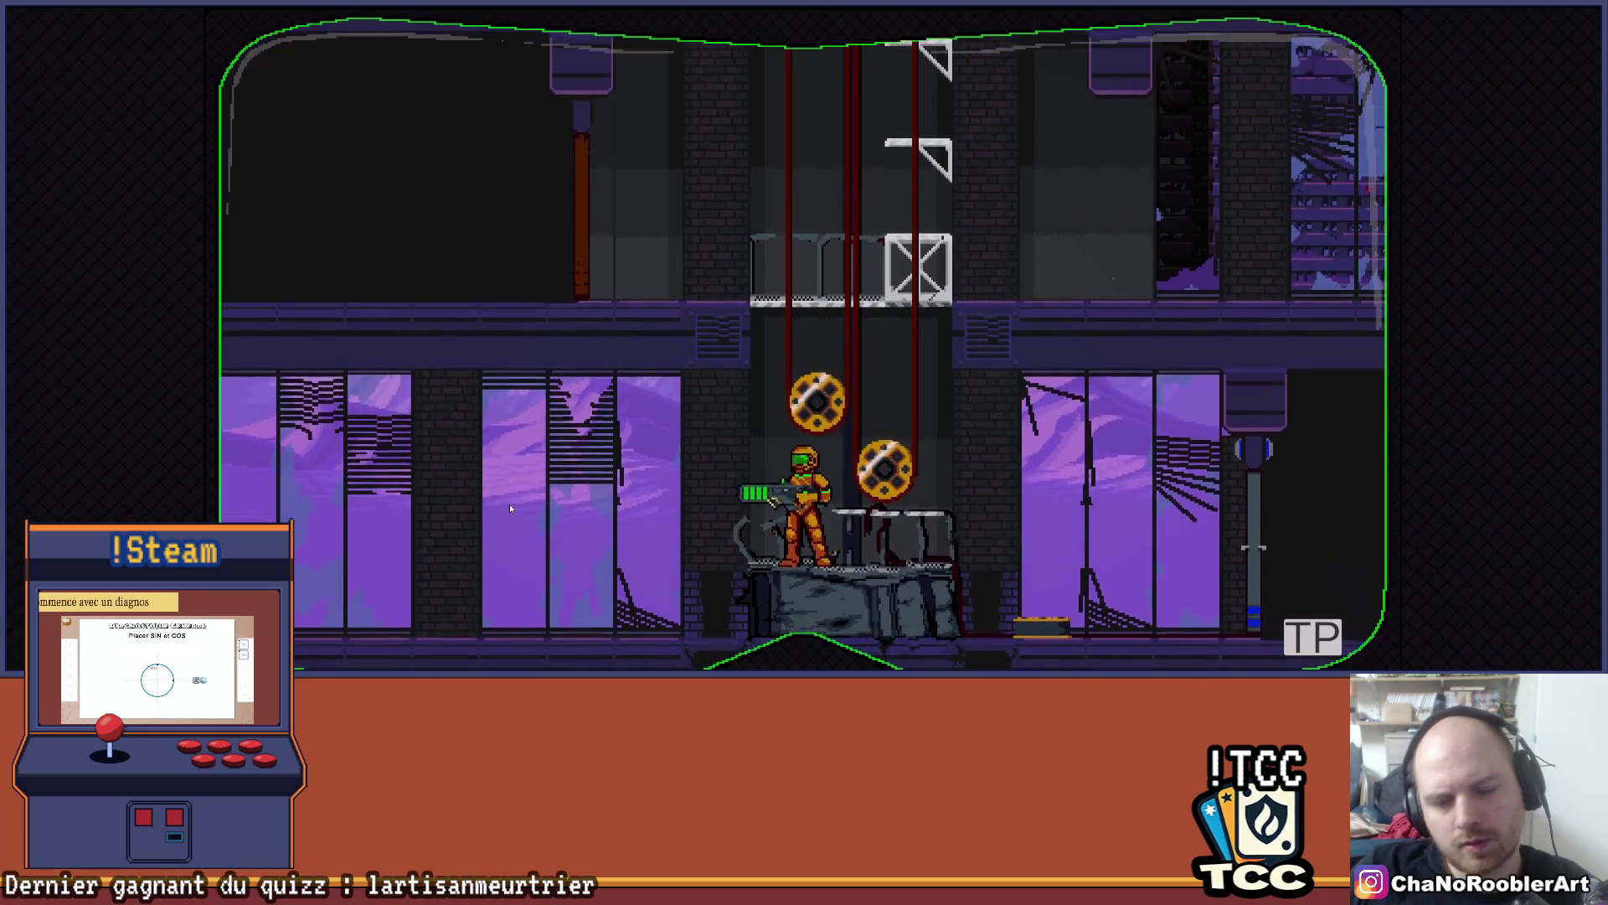
{"action": "key", "text": "Right"}
{"action": "key", "text": "Left"}
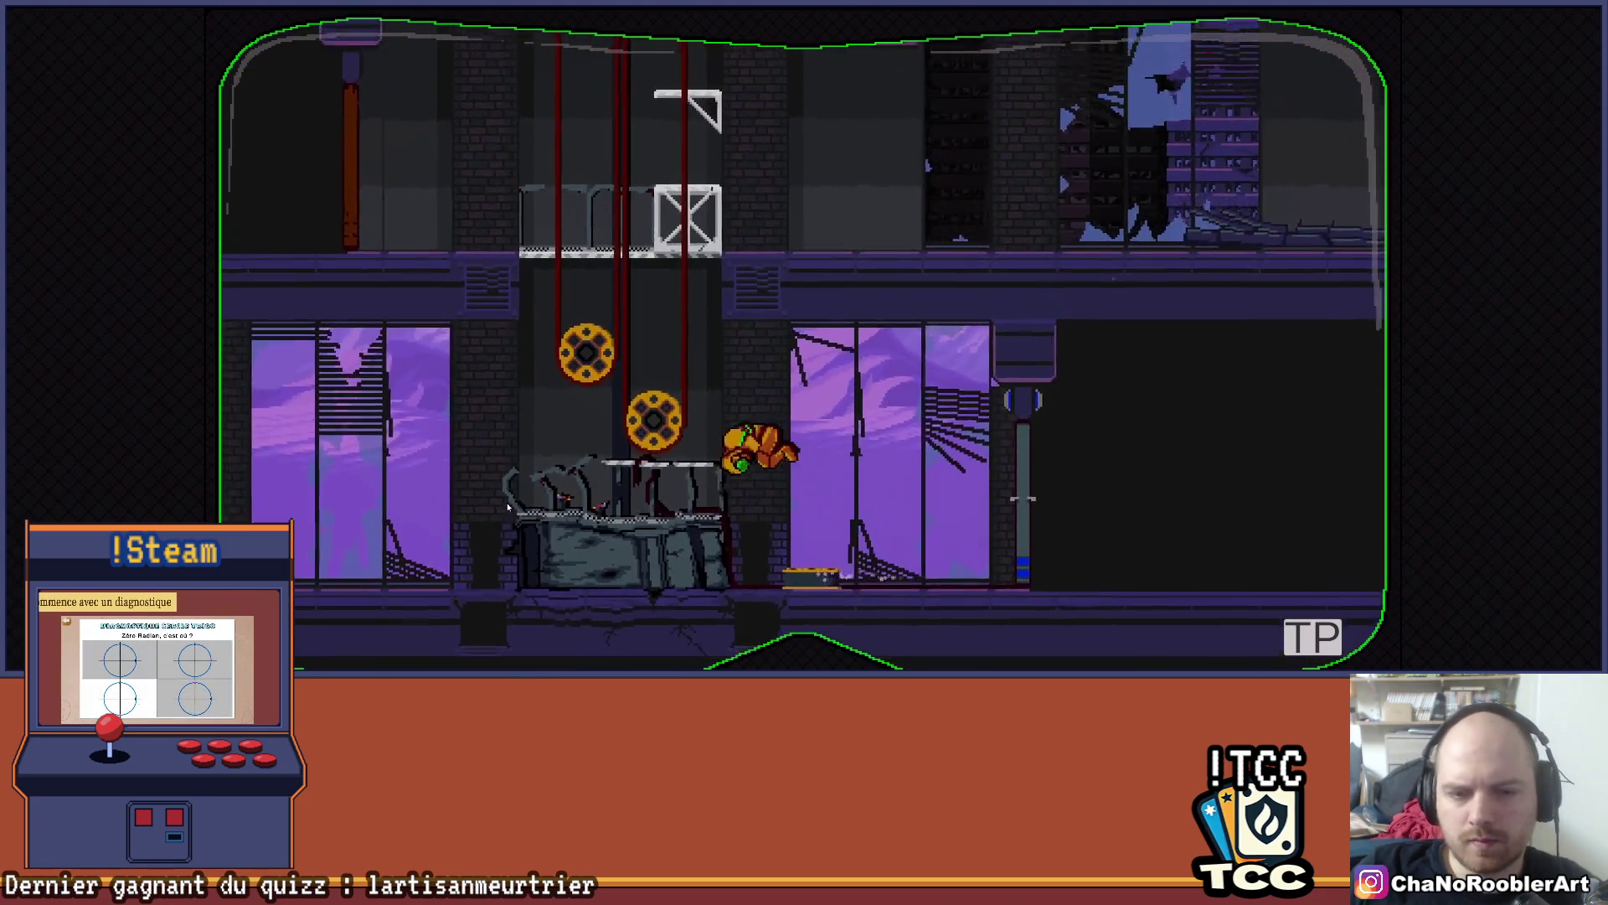
{"action": "key", "text": "Left"}
{"action": "key", "text": "Down"}
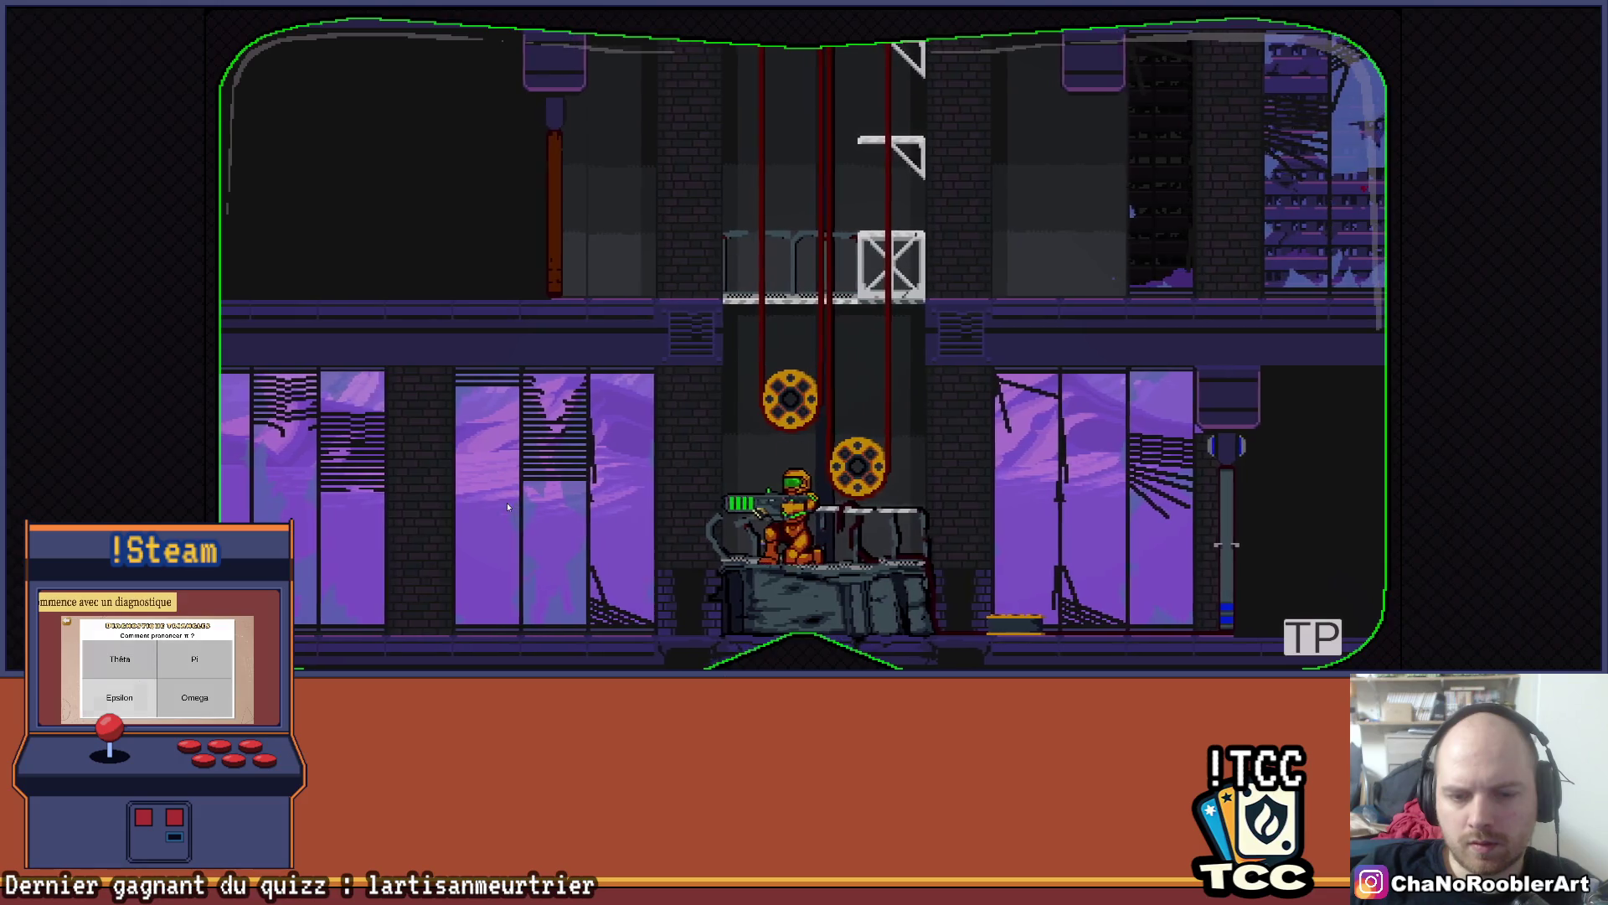
{"action": "key", "text": "Left"}
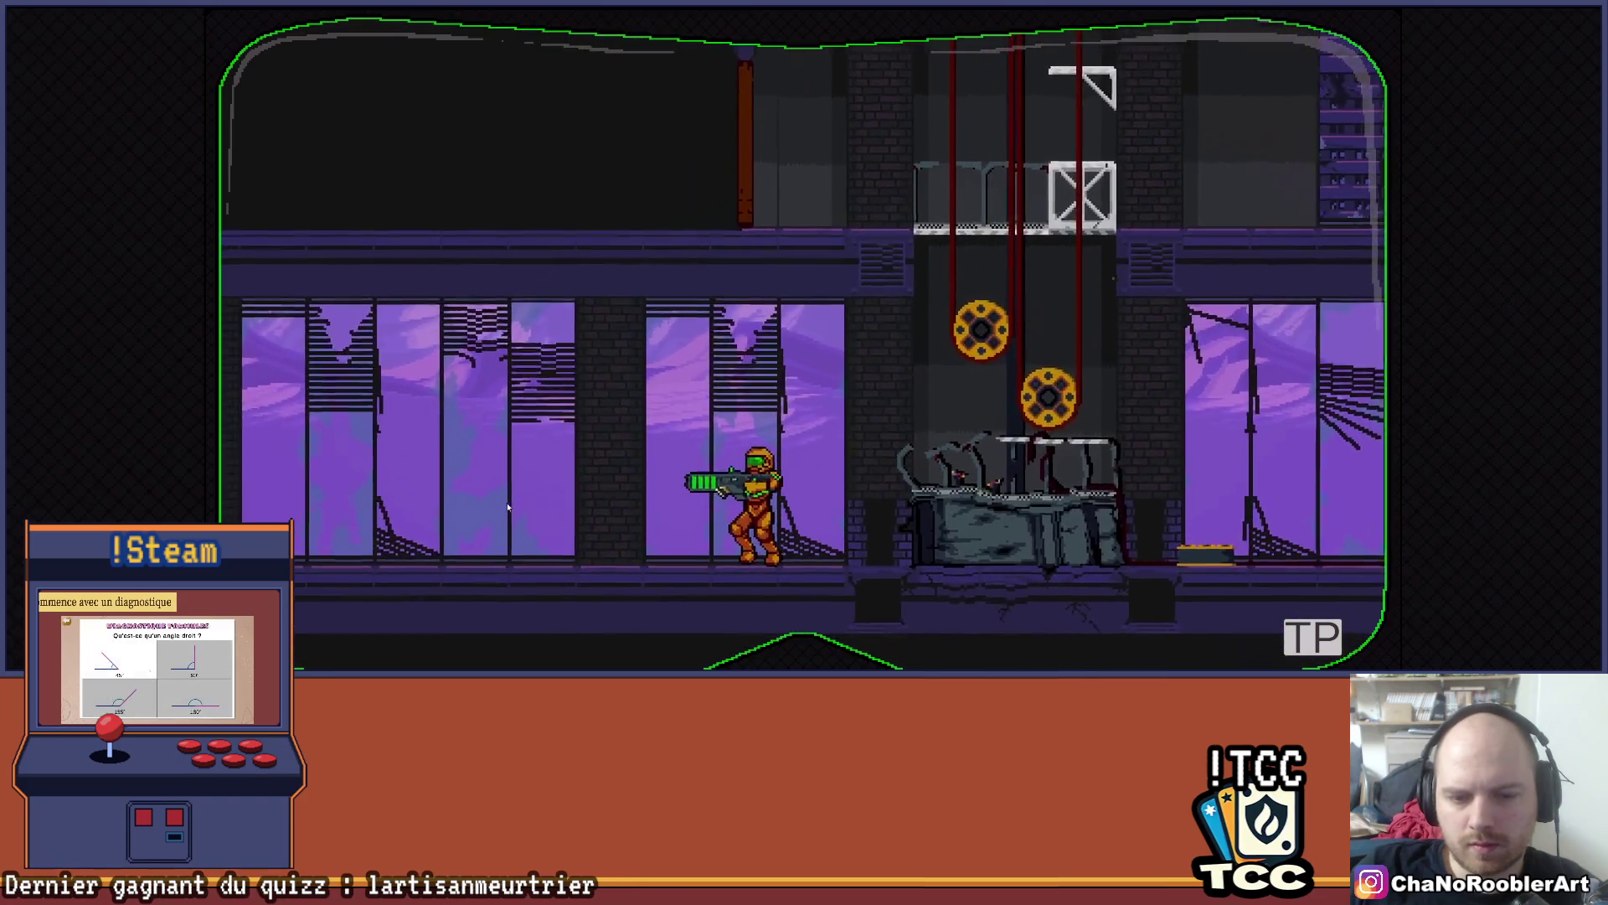
{"action": "key", "text": "Right"}
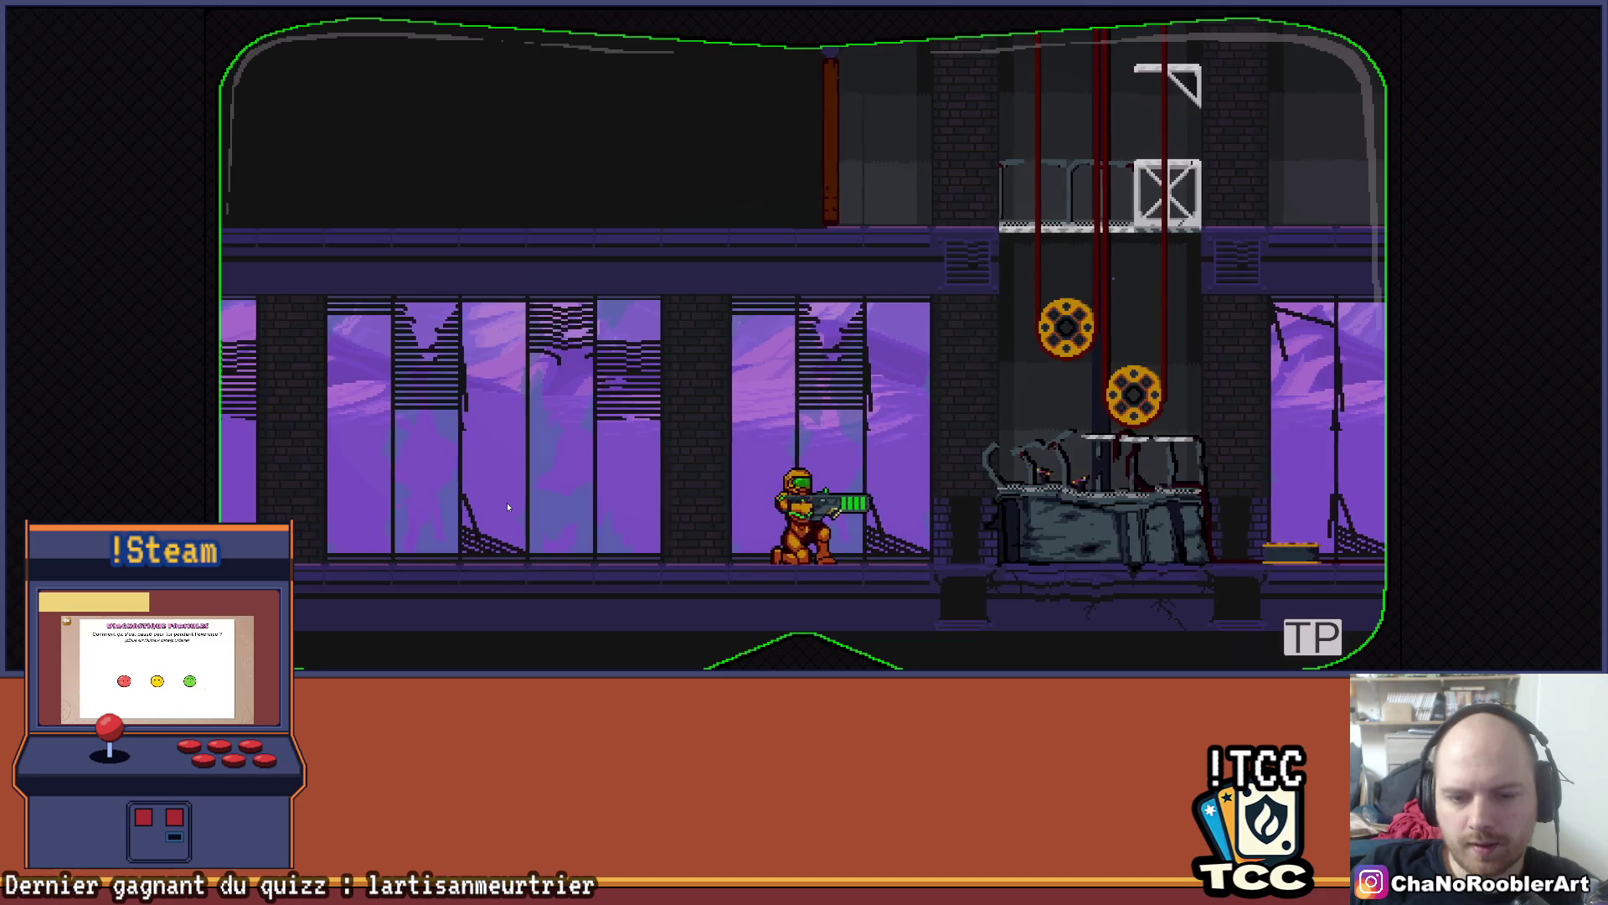
{"action": "key", "text": "Up"}
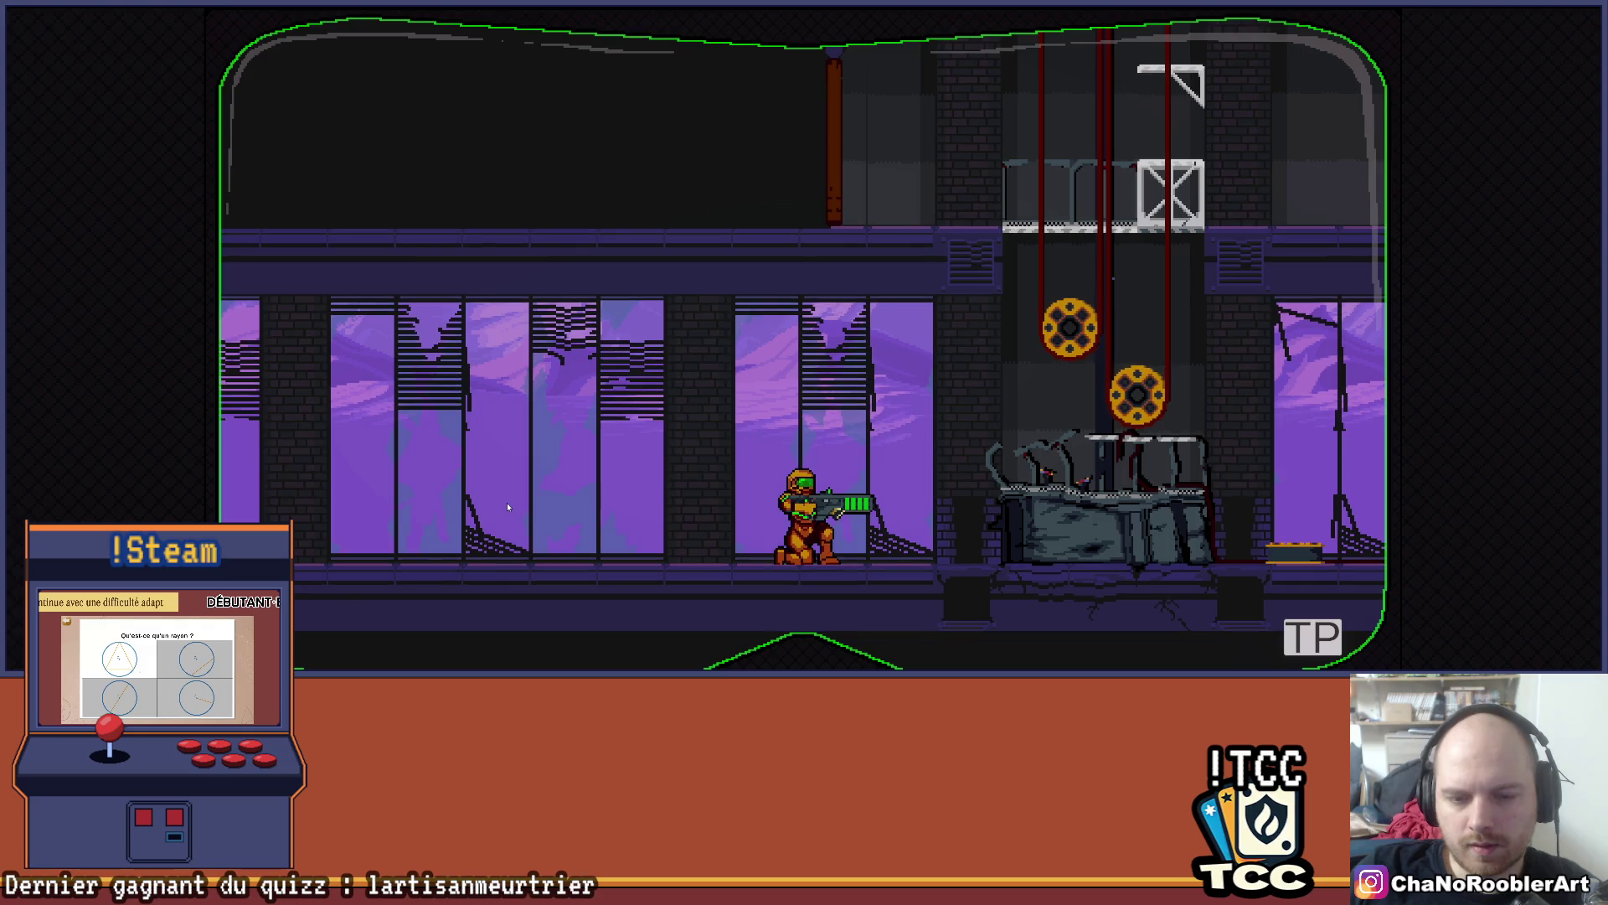
- Jump onto the rubble platform and exit Play mode with Ctrl+P
{"action": "key", "text": "Right"}
{"action": "key", "text": "space"}
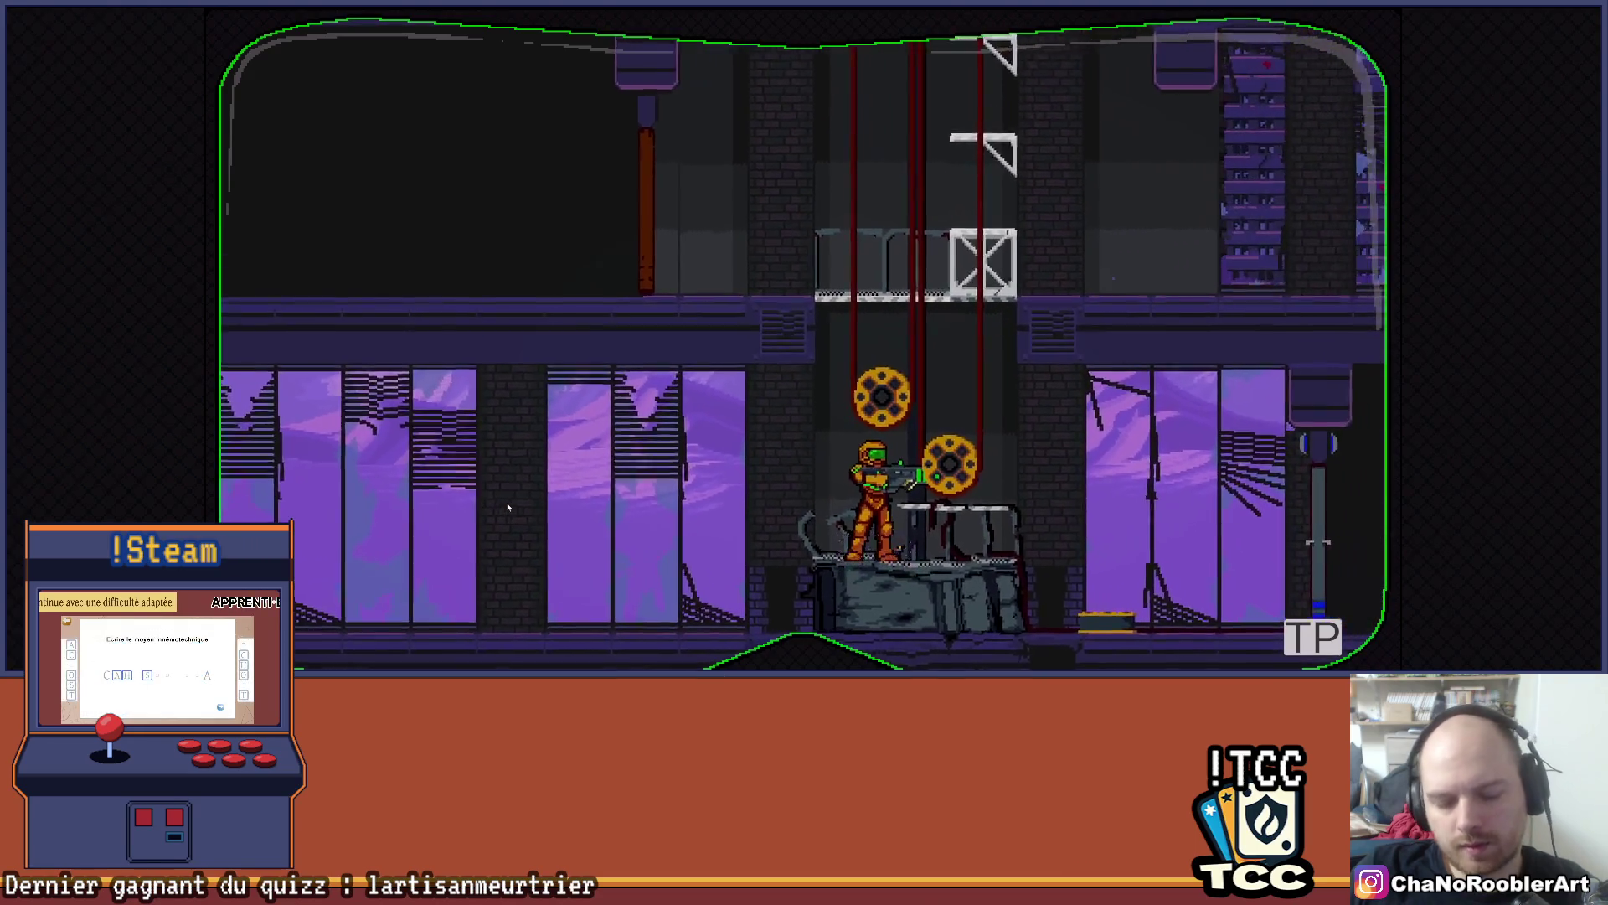
{"action": "key", "text": "ctrl+p"}
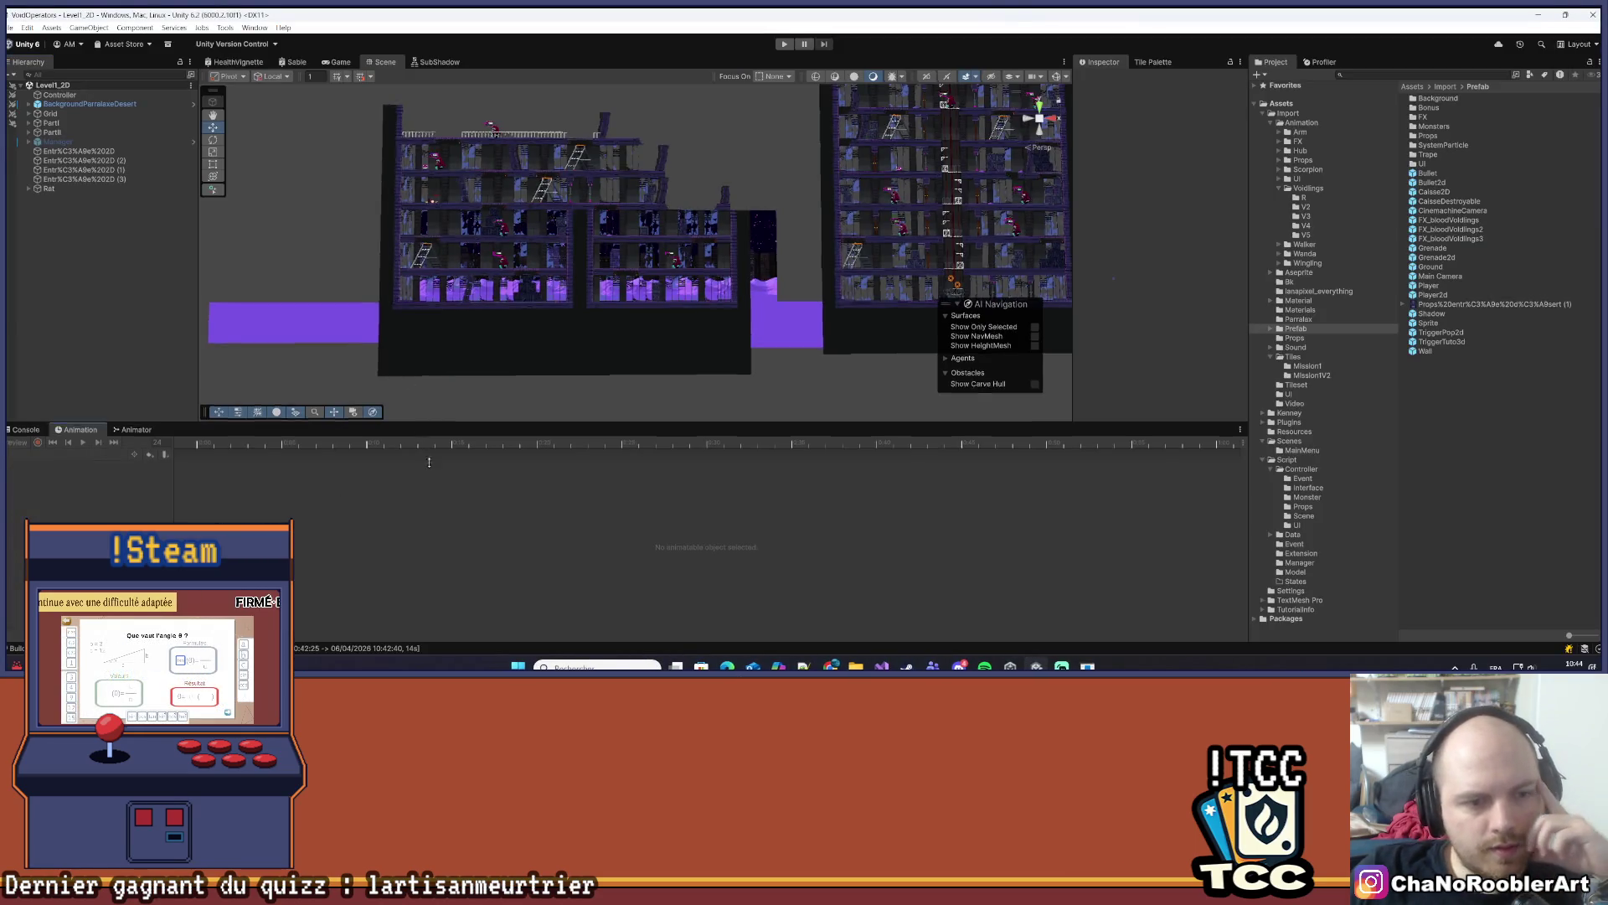
- Enlarge the level view, then in Visual Studio close the search box for Reload
{"action": "left_click_drag", "start_coordinate": [421, 436], "coordinate": [898, 649]}
{"action": "key", "text": "alt+Tab"}
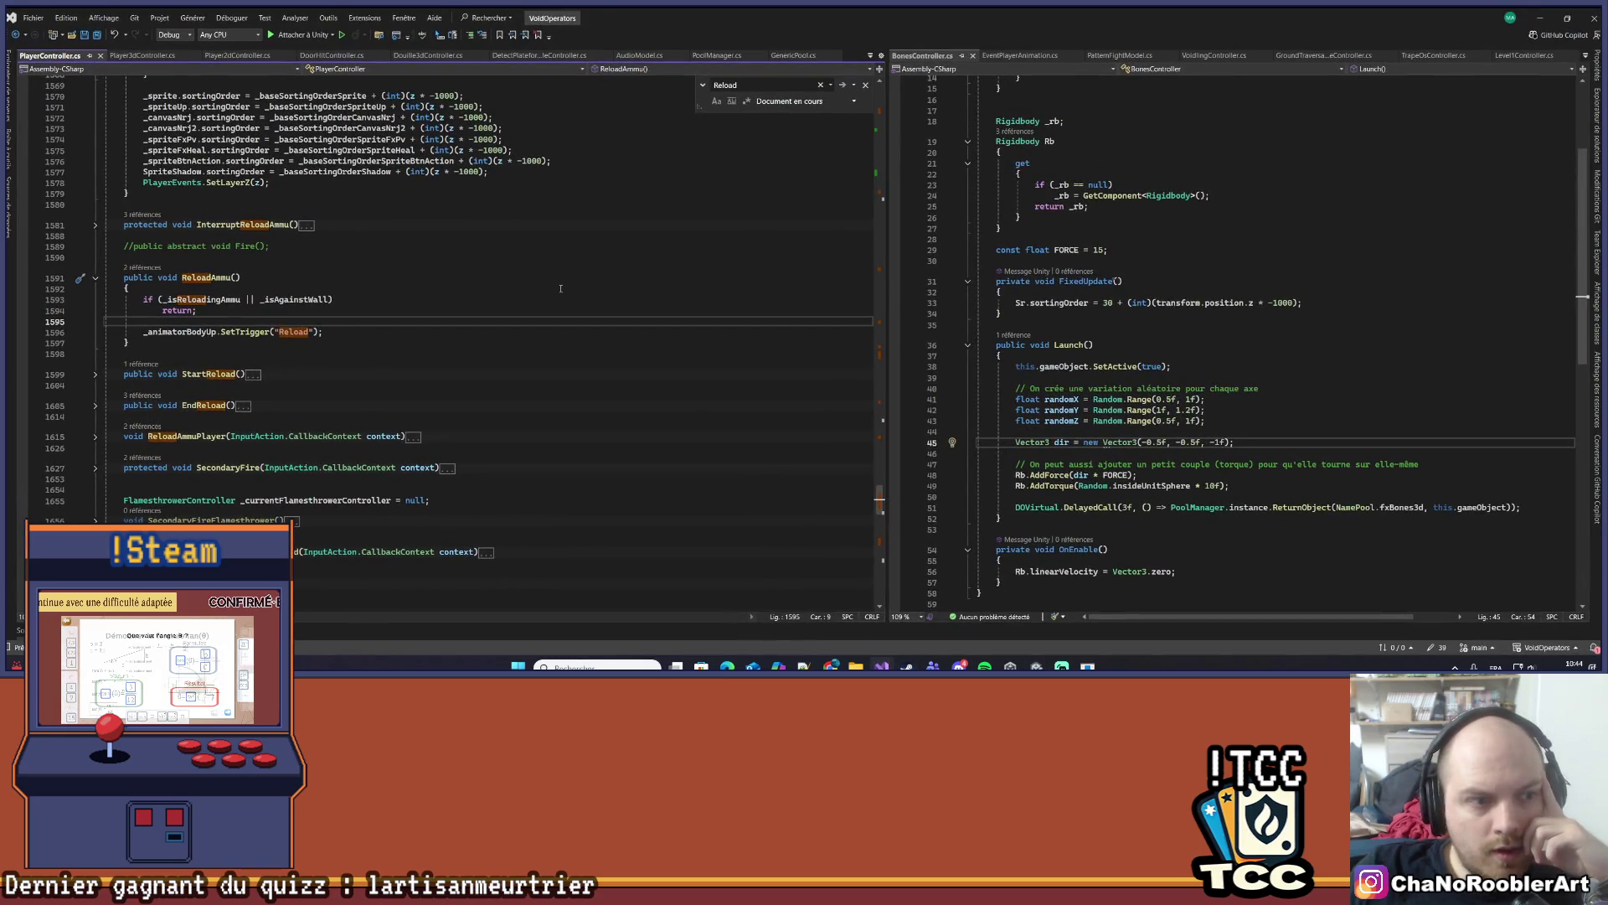
{"action": "scroll", "coordinate": [561, 288], "scroll_direction": "up", "scroll_amount": 13}
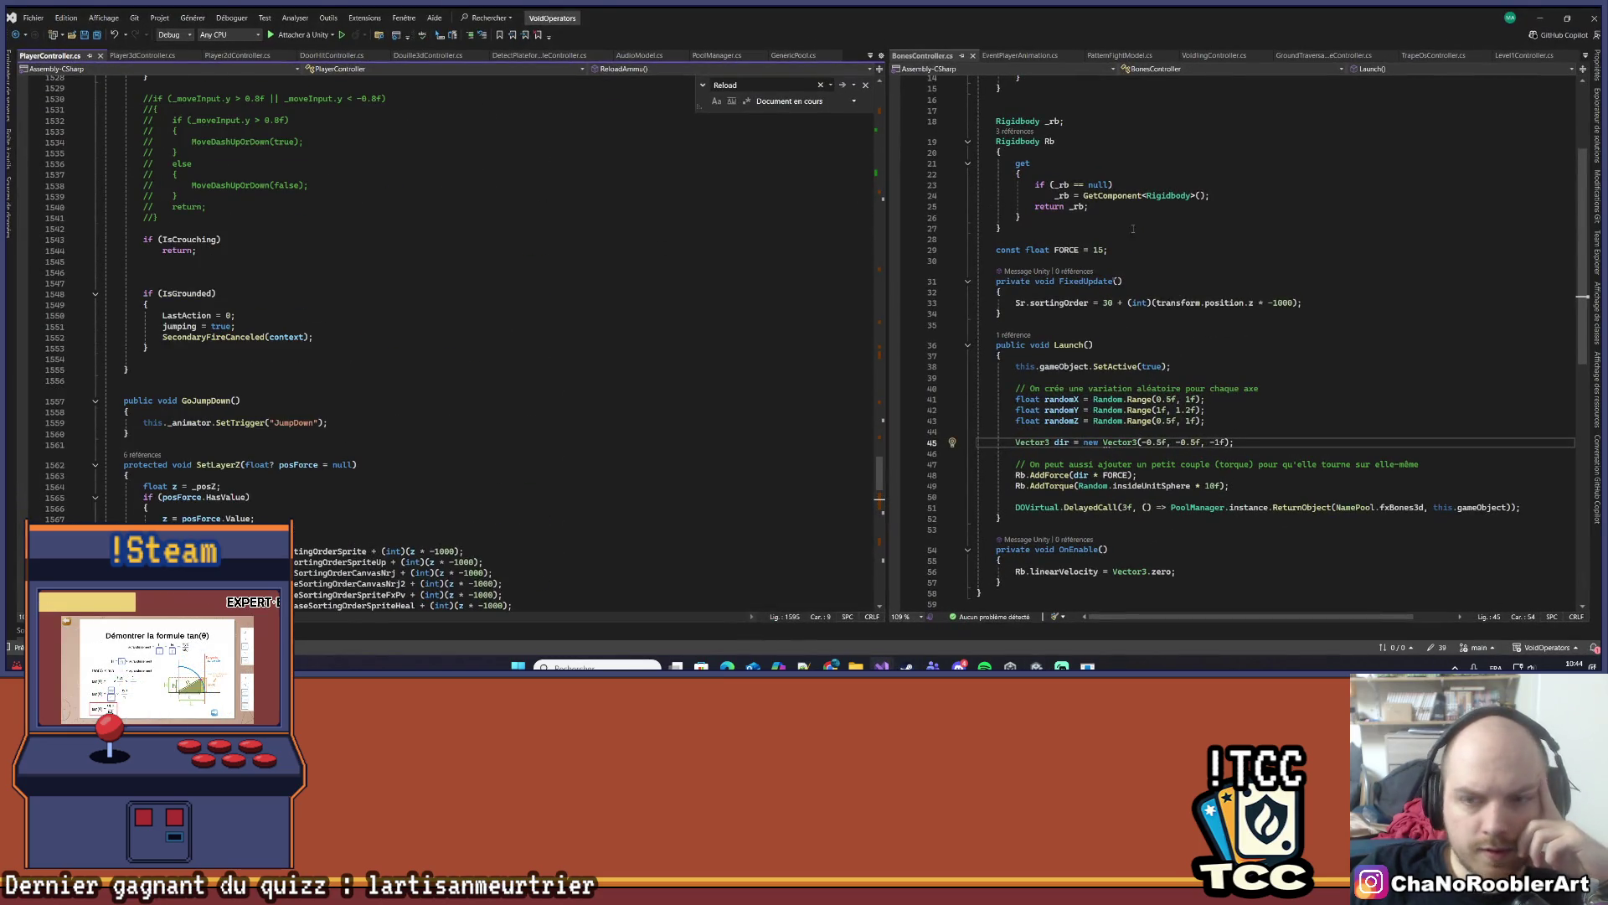
{"action": "scroll", "coordinate": [1133, 228], "scroll_direction": "up", "scroll_amount": 4}
{"action": "scroll", "coordinate": [1184, 322], "scroll_direction": "up", "scroll_amount": 1}
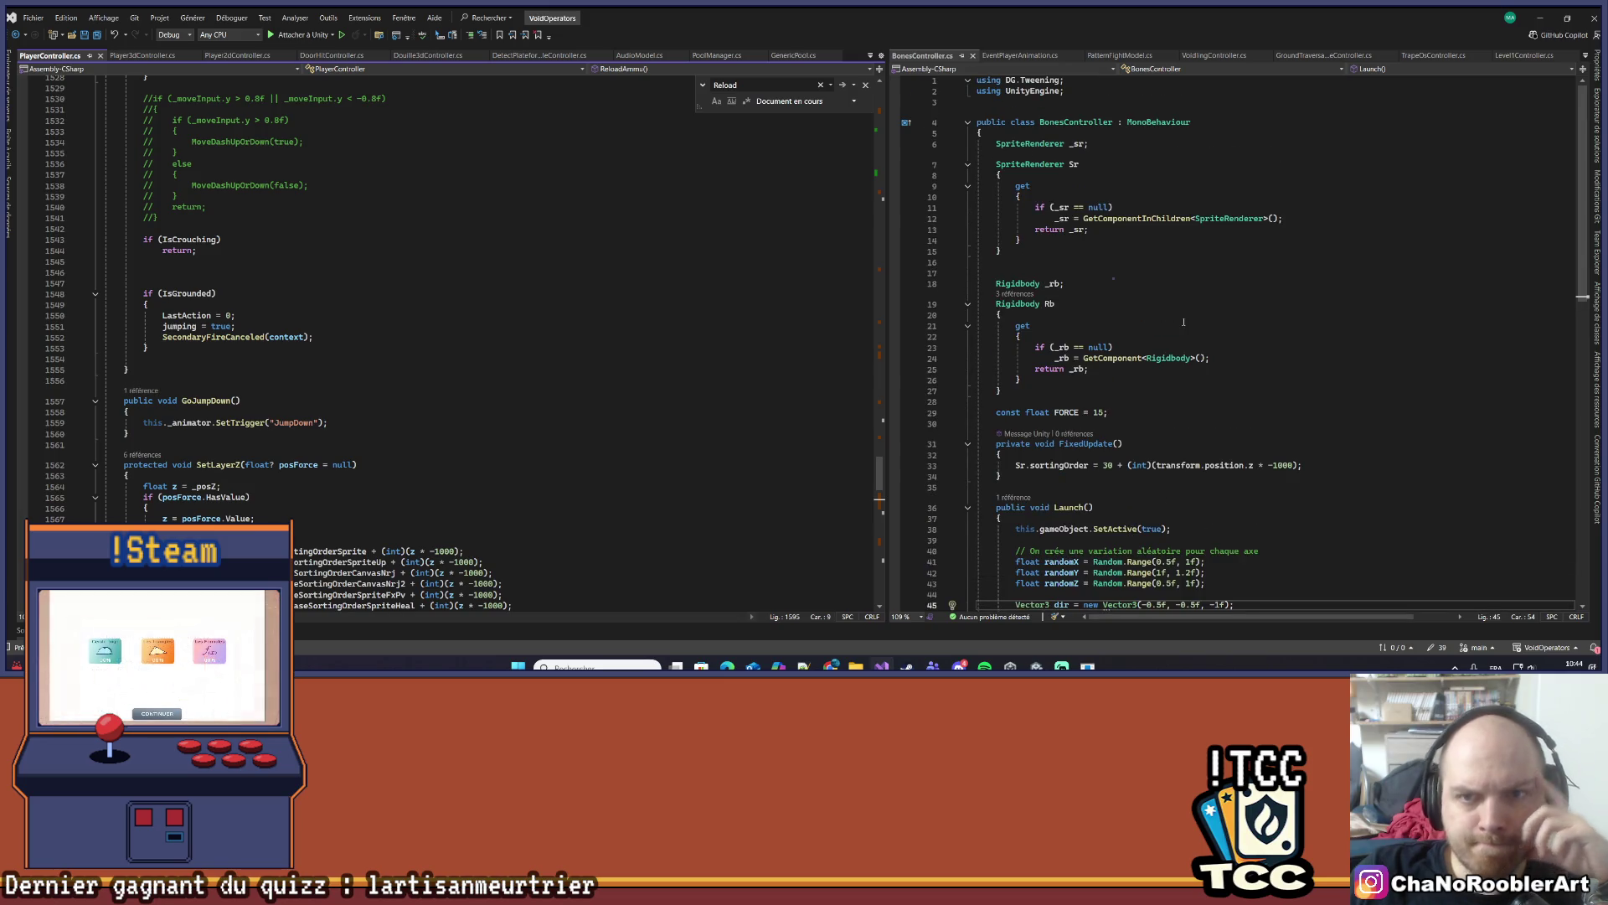
{"action": "left_click", "coordinate": [865, 85]}
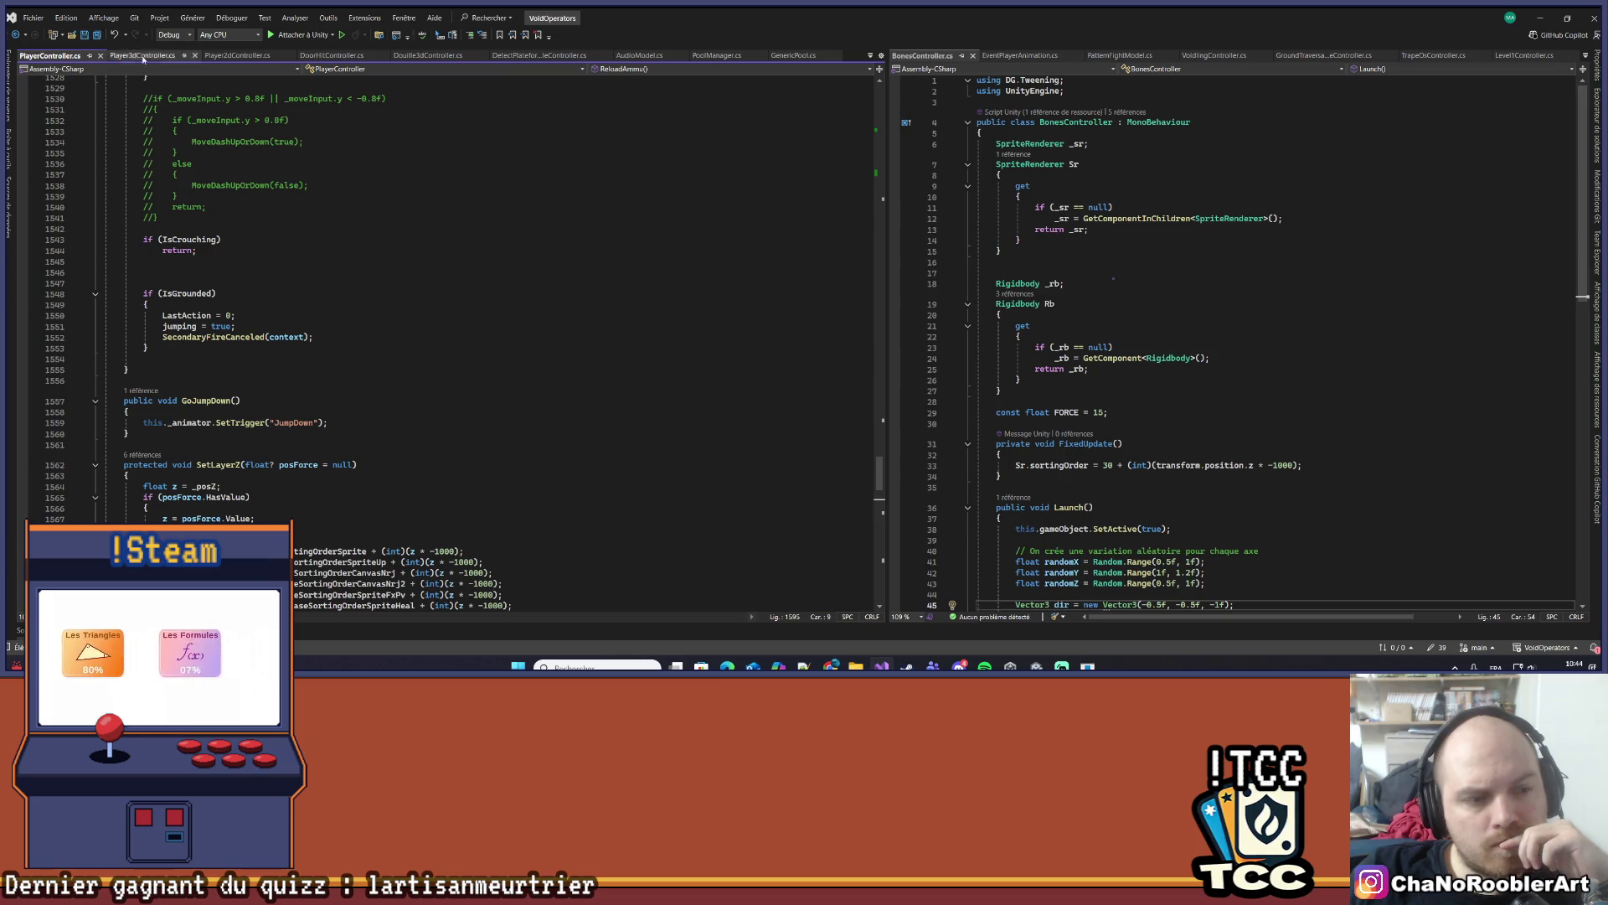
- Follow GoJumpDown's reference to the crouch-on-platform check and open PassThrough's definition, then return to Unity
{"action": "left_click", "coordinate": [141, 392]}
{"action": "double_click", "coordinate": [165, 357]}
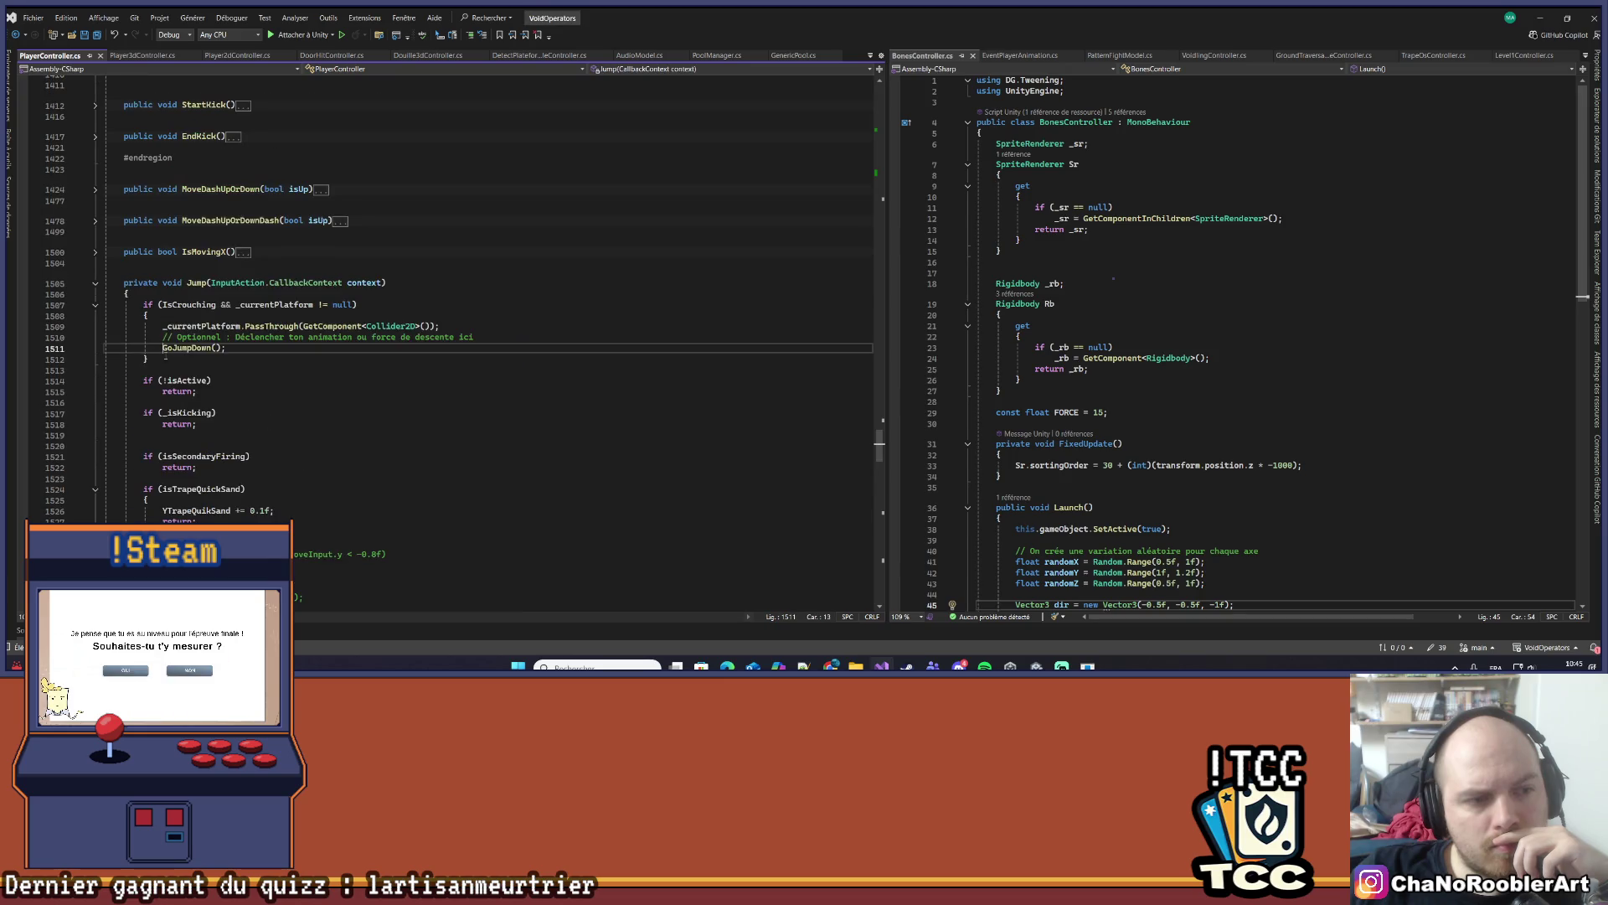
{"action": "left_click", "coordinate": [176, 304]}
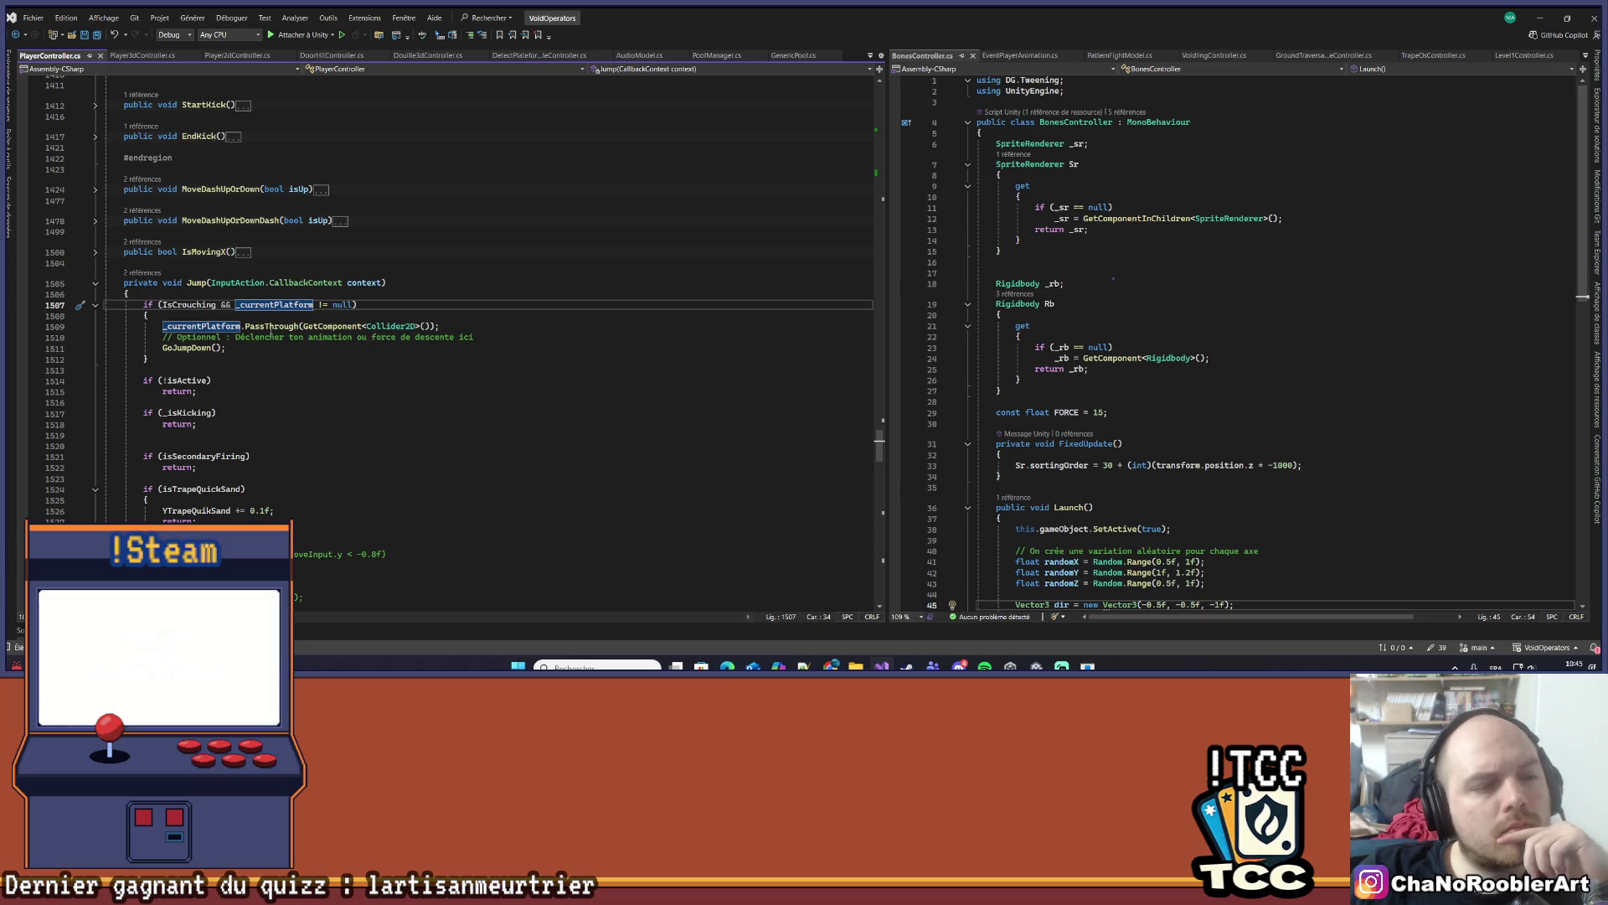
{"action": "right_click", "coordinate": [270, 327]}
{"action": "left_click", "coordinate": [314, 382]}
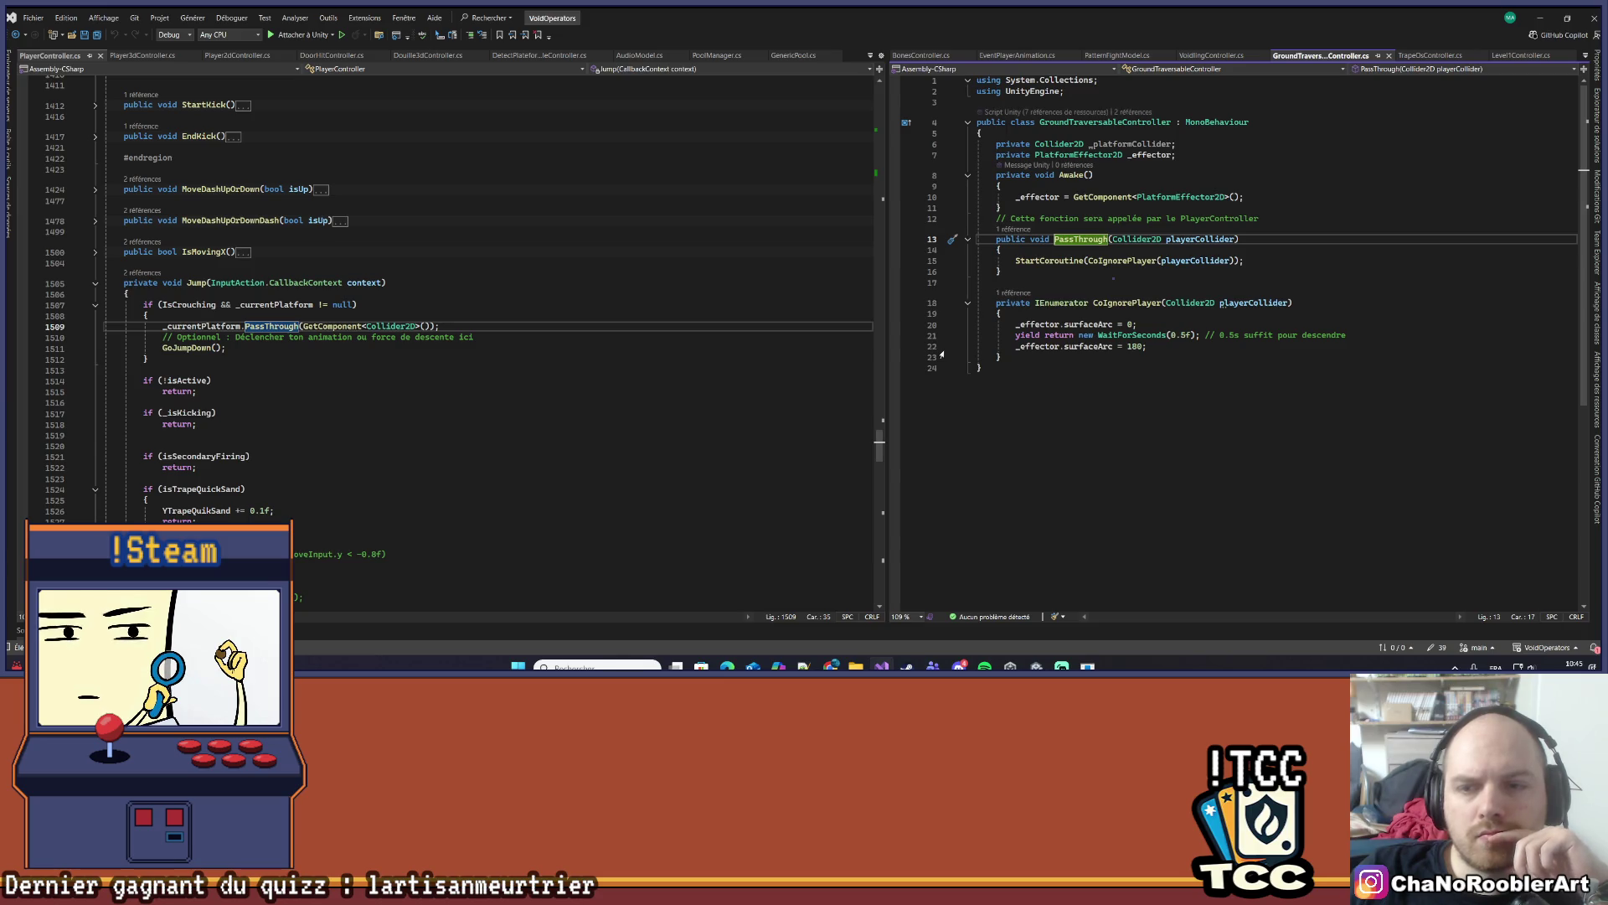
{"action": "scroll", "coordinate": [585, 381], "scroll_direction": "up", "scroll_amount": 2}
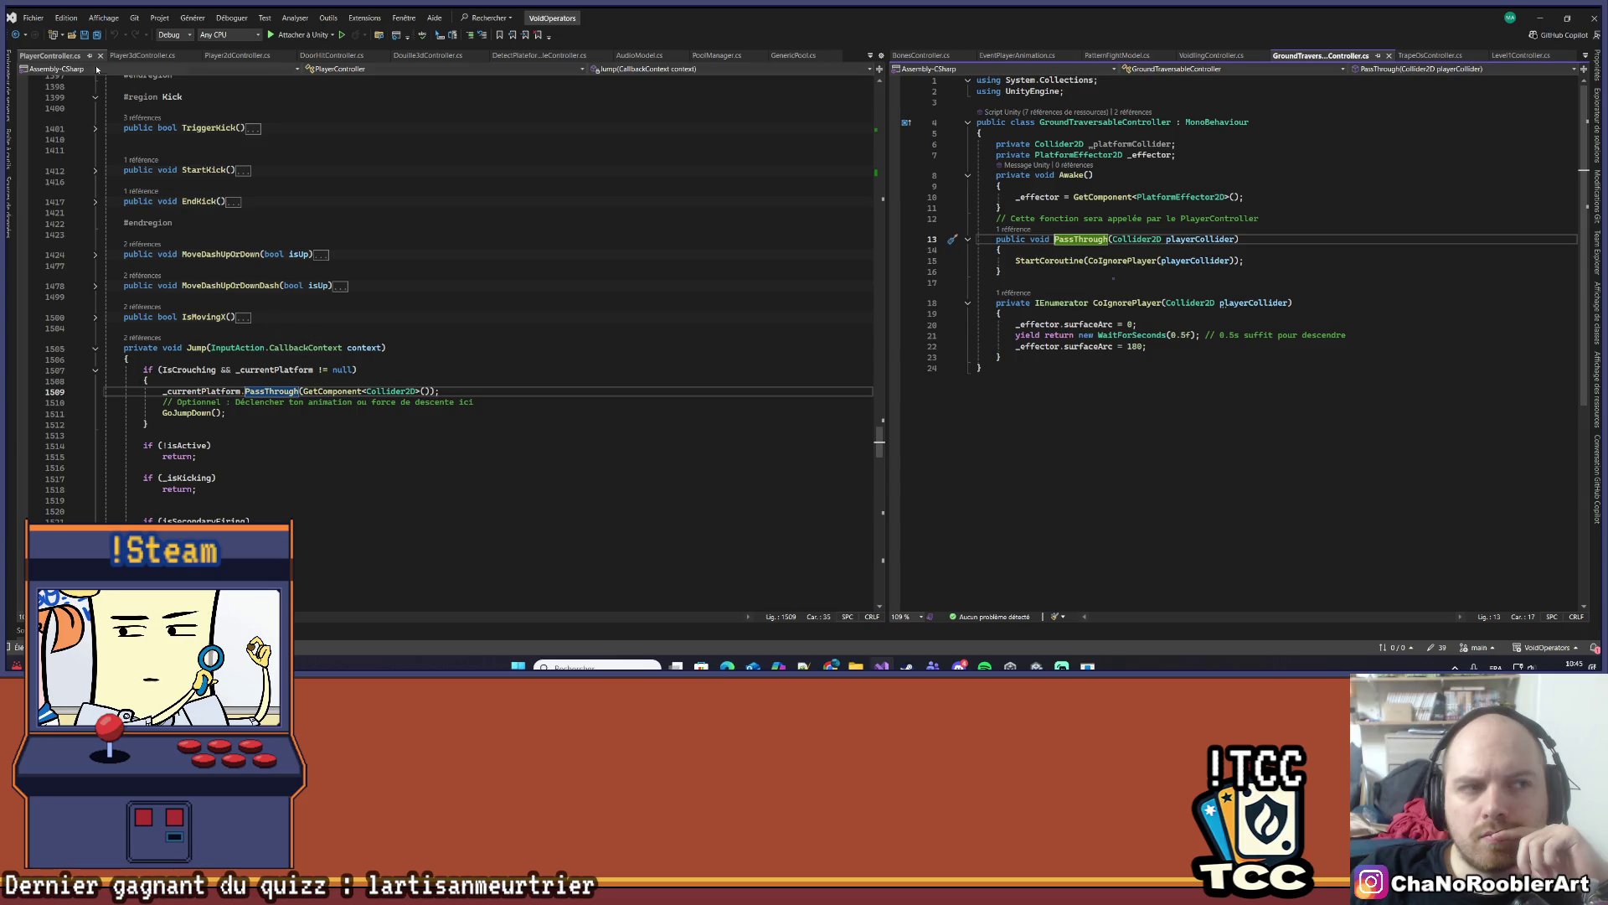
{"action": "left_click", "coordinate": [1540, 16]}
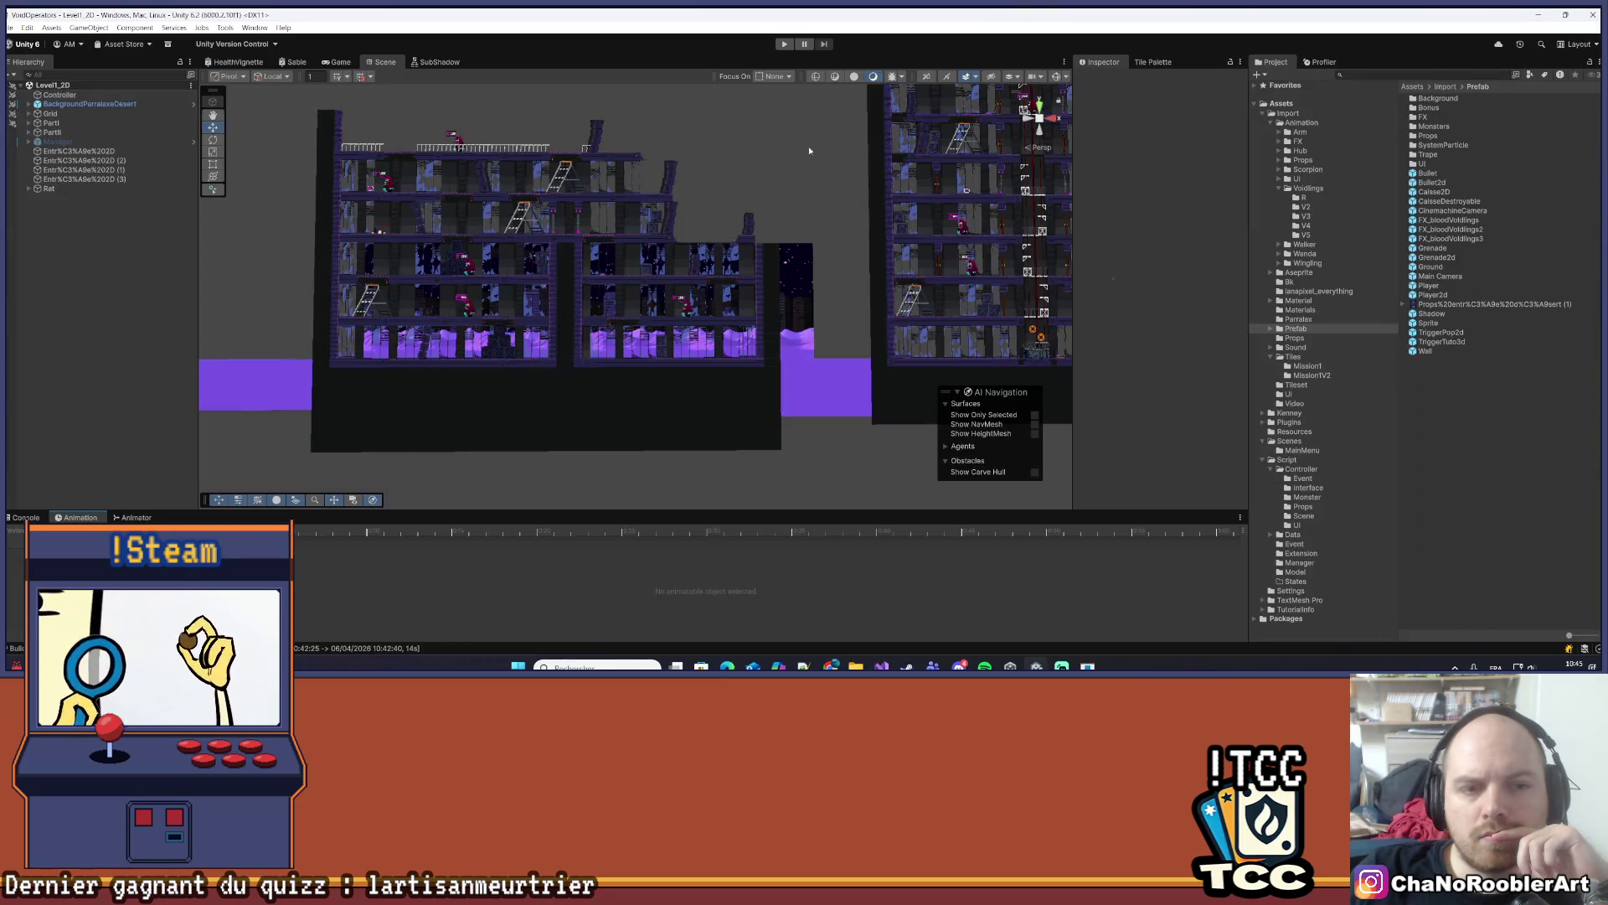
- Minimize Visual Studio, save the Level1_2D scene via File > Save, and enter Play mode
{"action": "key", "text": "alt+Tab"}
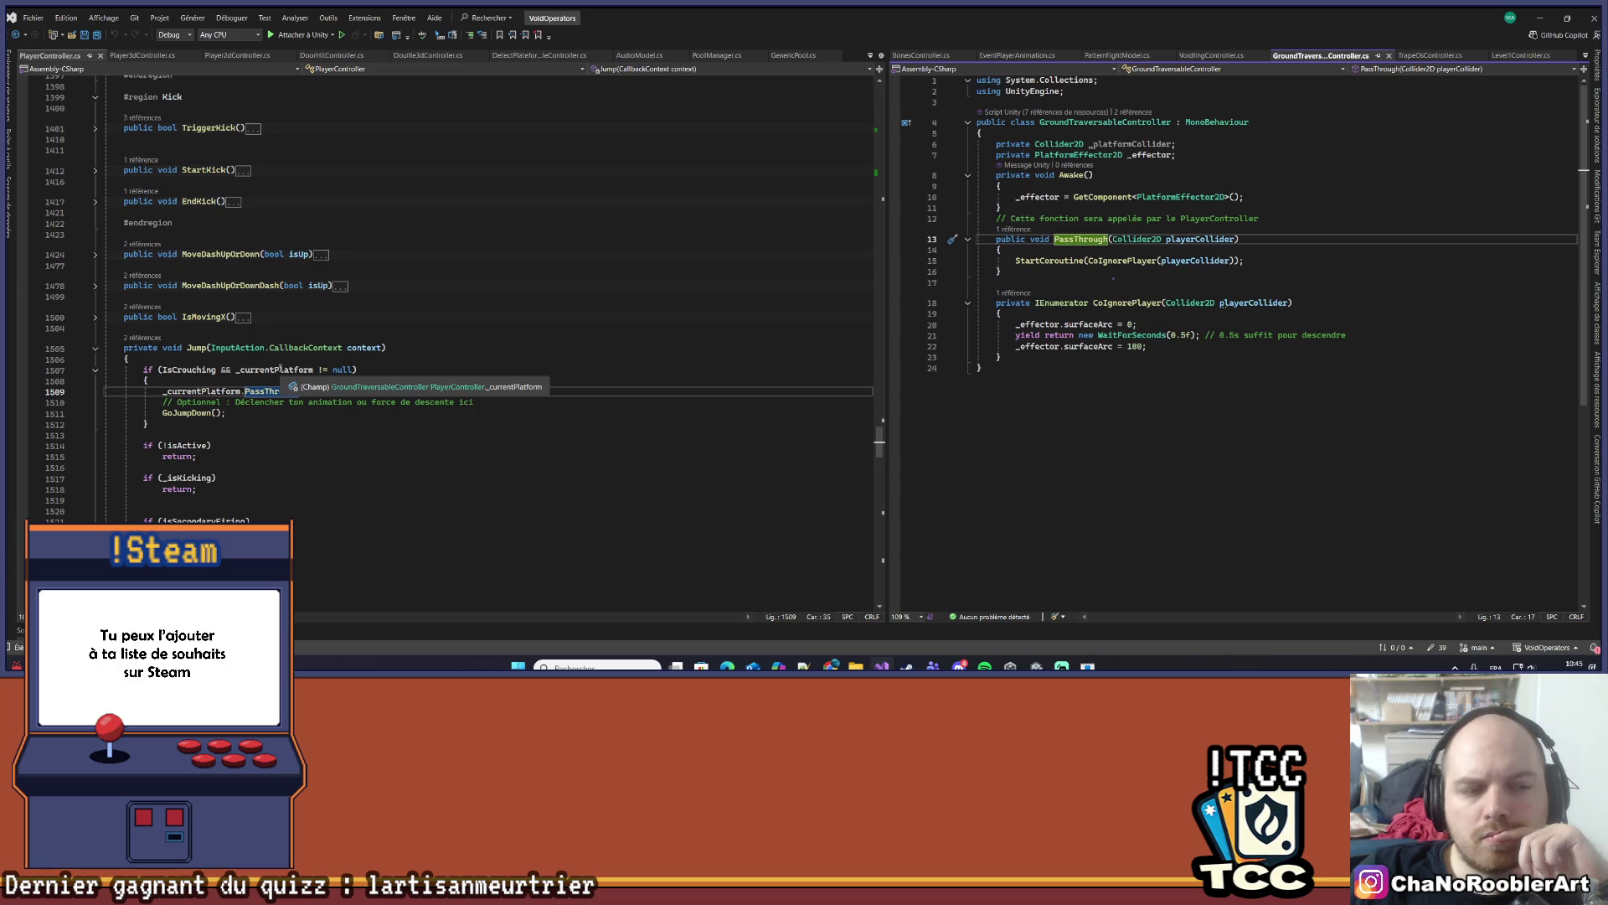
{"action": "left_click", "coordinate": [1544, 15]}
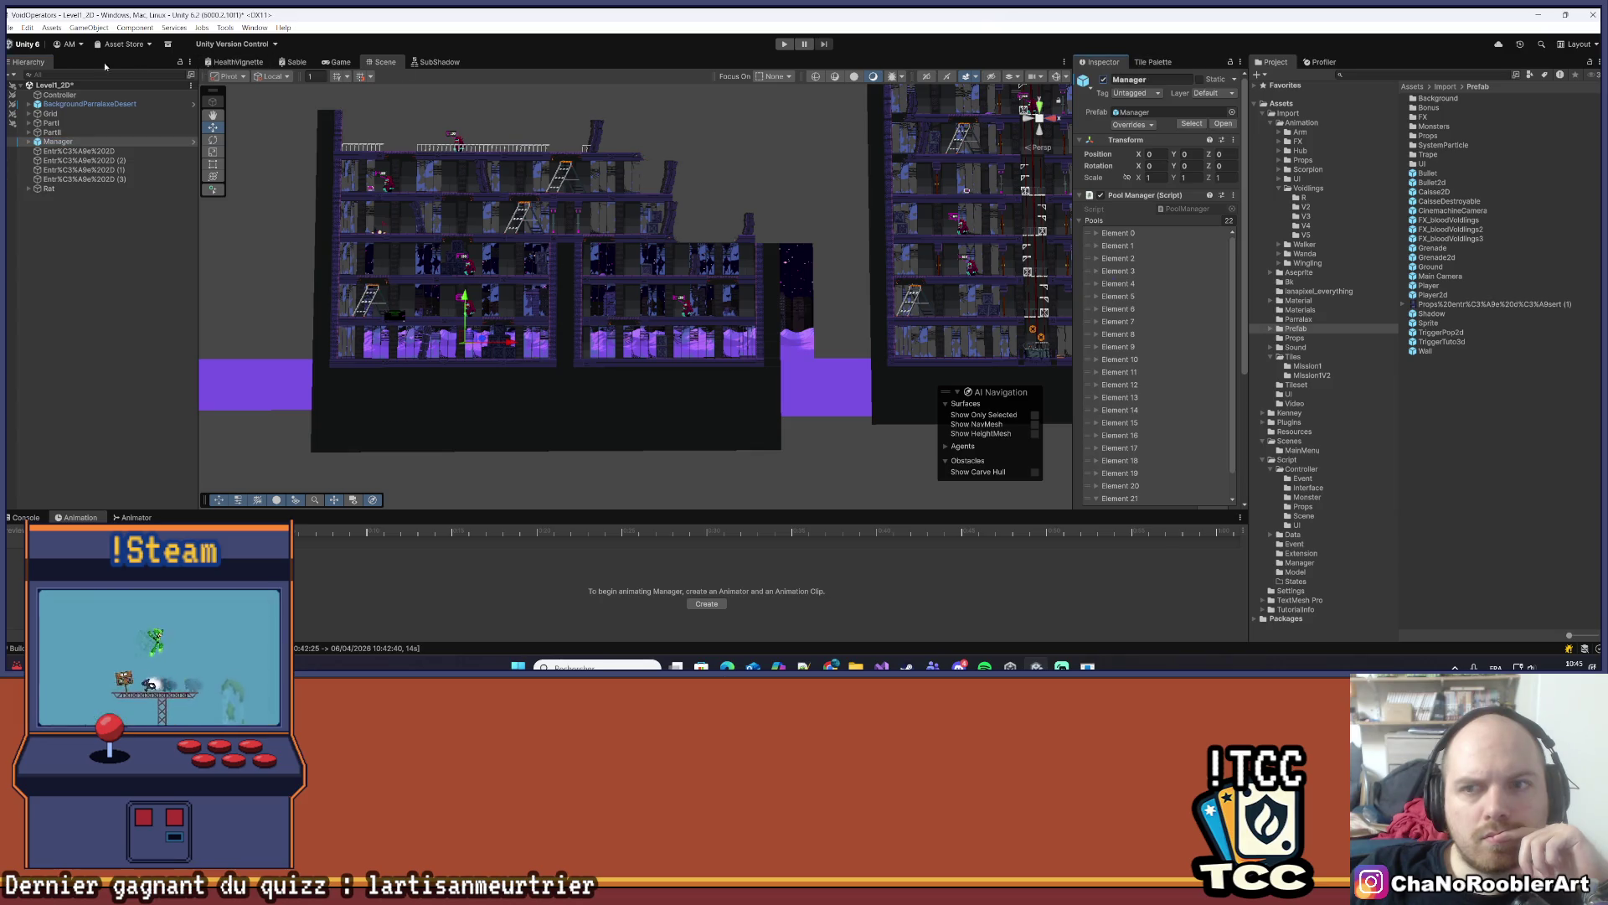
{"action": "left_click", "coordinate": [10, 27]}
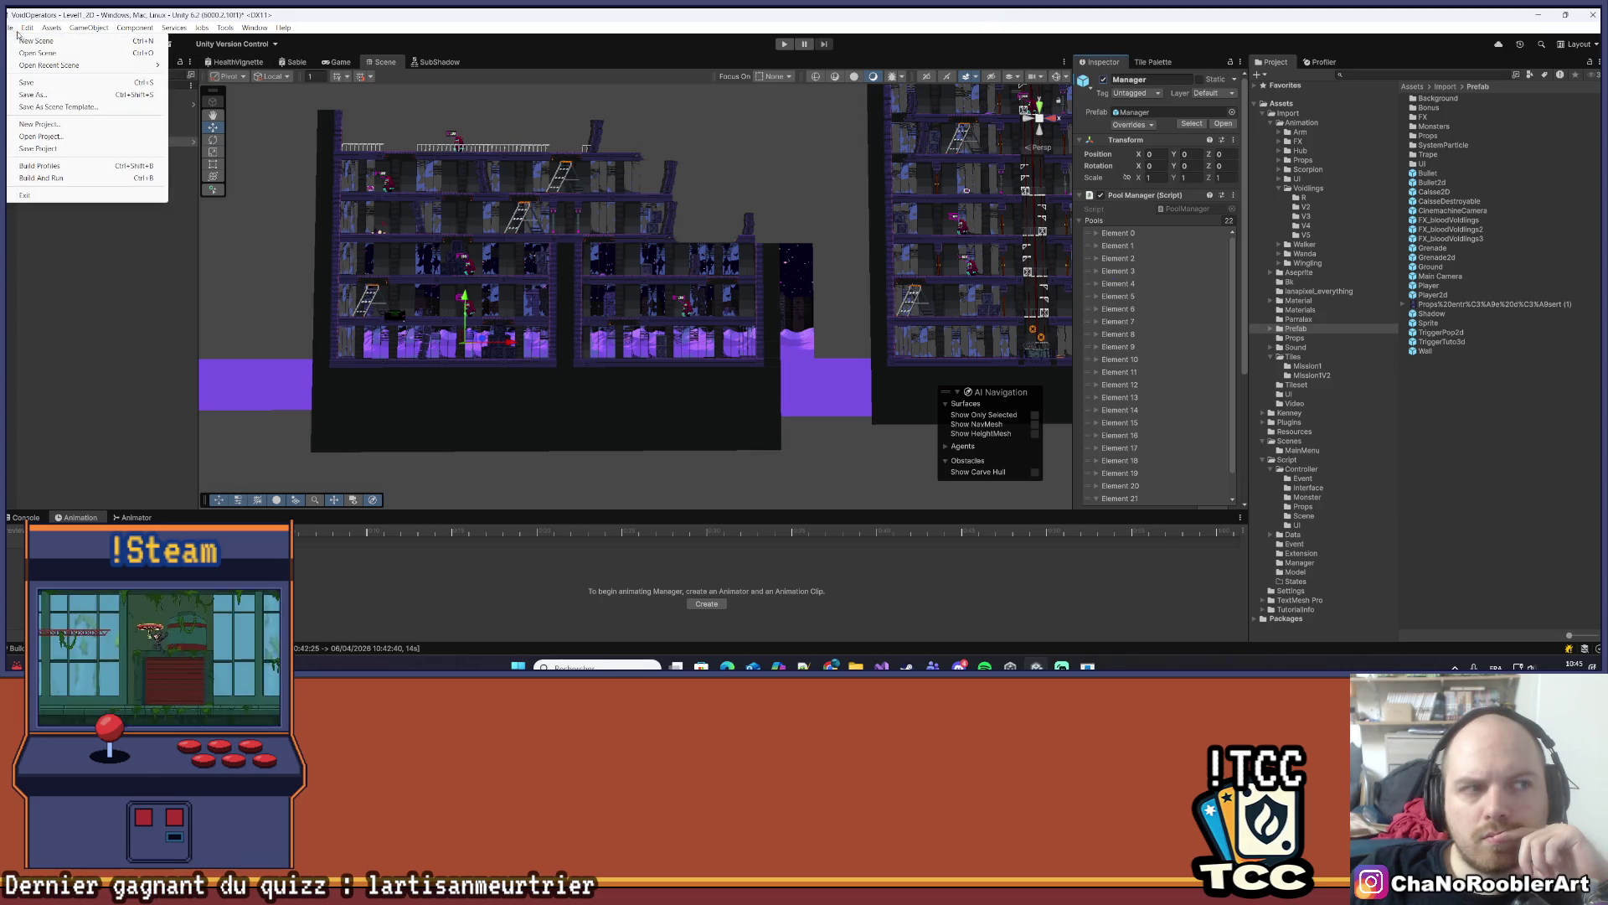
{"action": "left_click", "coordinate": [27, 82]}
{"action": "left_click", "coordinate": [784, 45]}
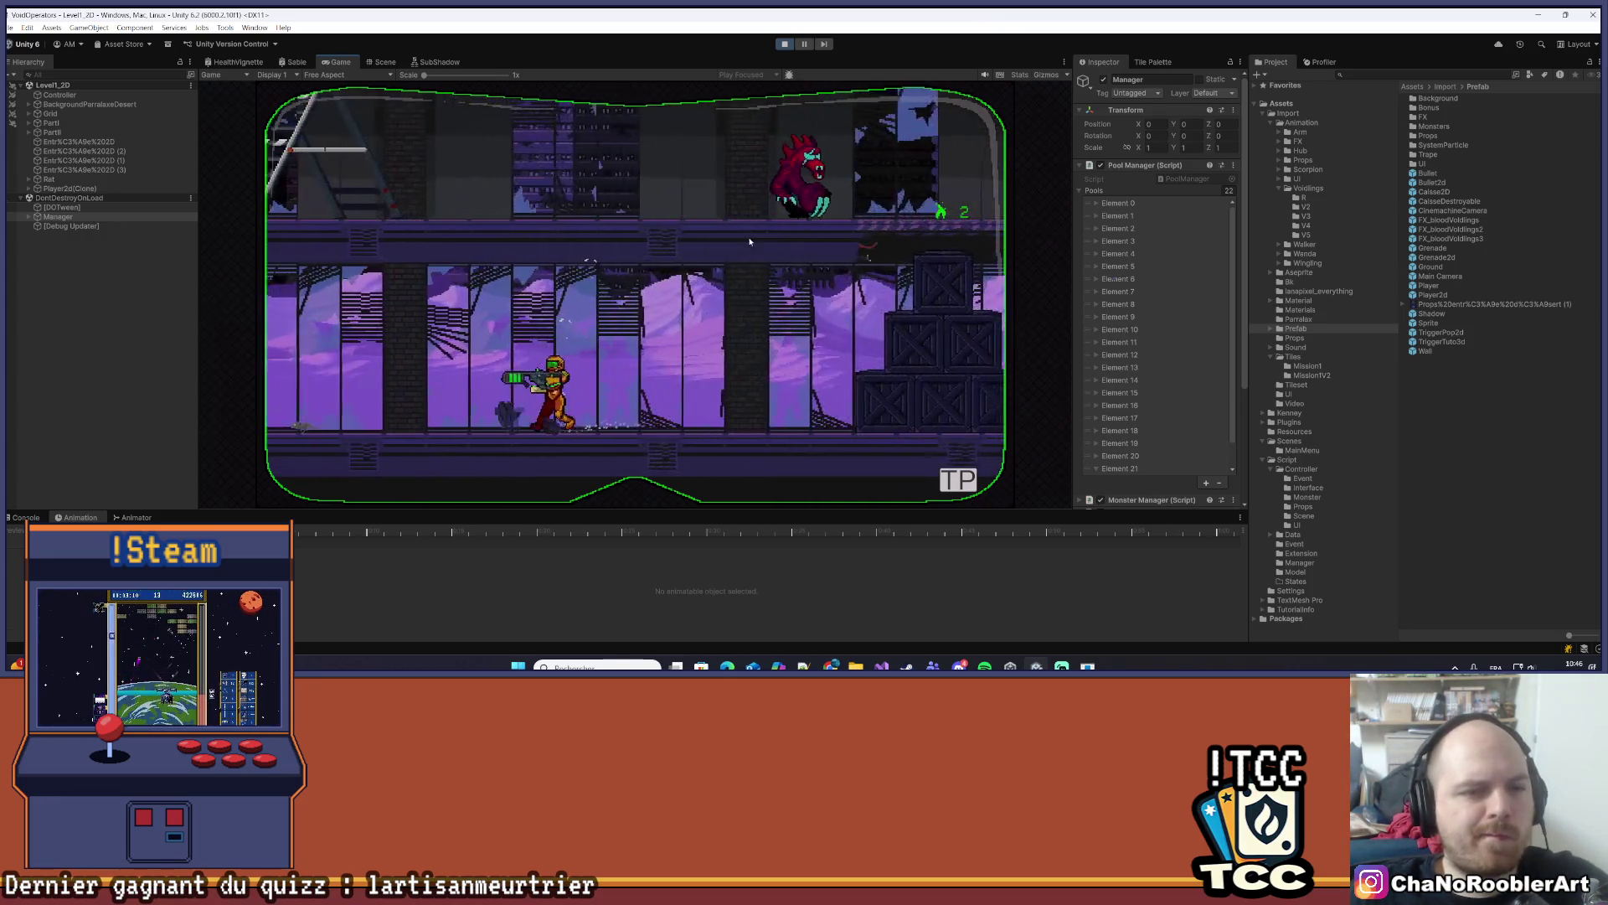
- After the domain reload, walk the player right with the D key
{"action": "key", "text": "d"}
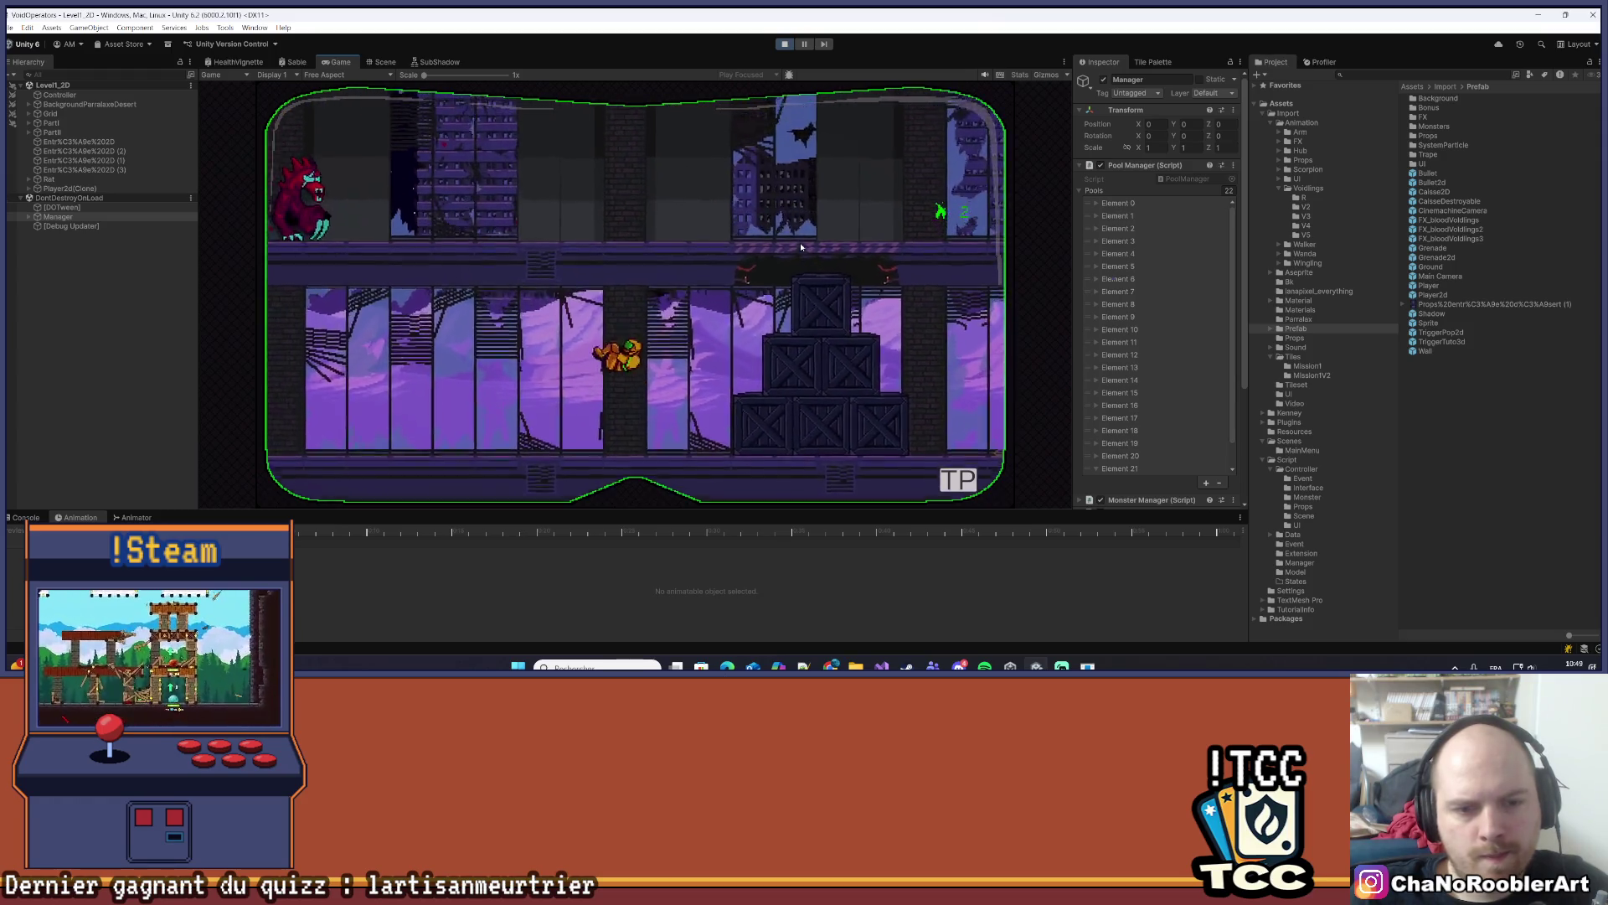
- Select Player2d(Clone) in the Hierarchy and scroll through its components
{"action": "left_click", "coordinate": [70, 189]}
{"action": "scroll", "coordinate": [1111, 299], "scroll_direction": "down", "scroll_amount": 5}
{"action": "scroll", "coordinate": [1110, 300], "scroll_direction": "down", "scroll_amount": 5}
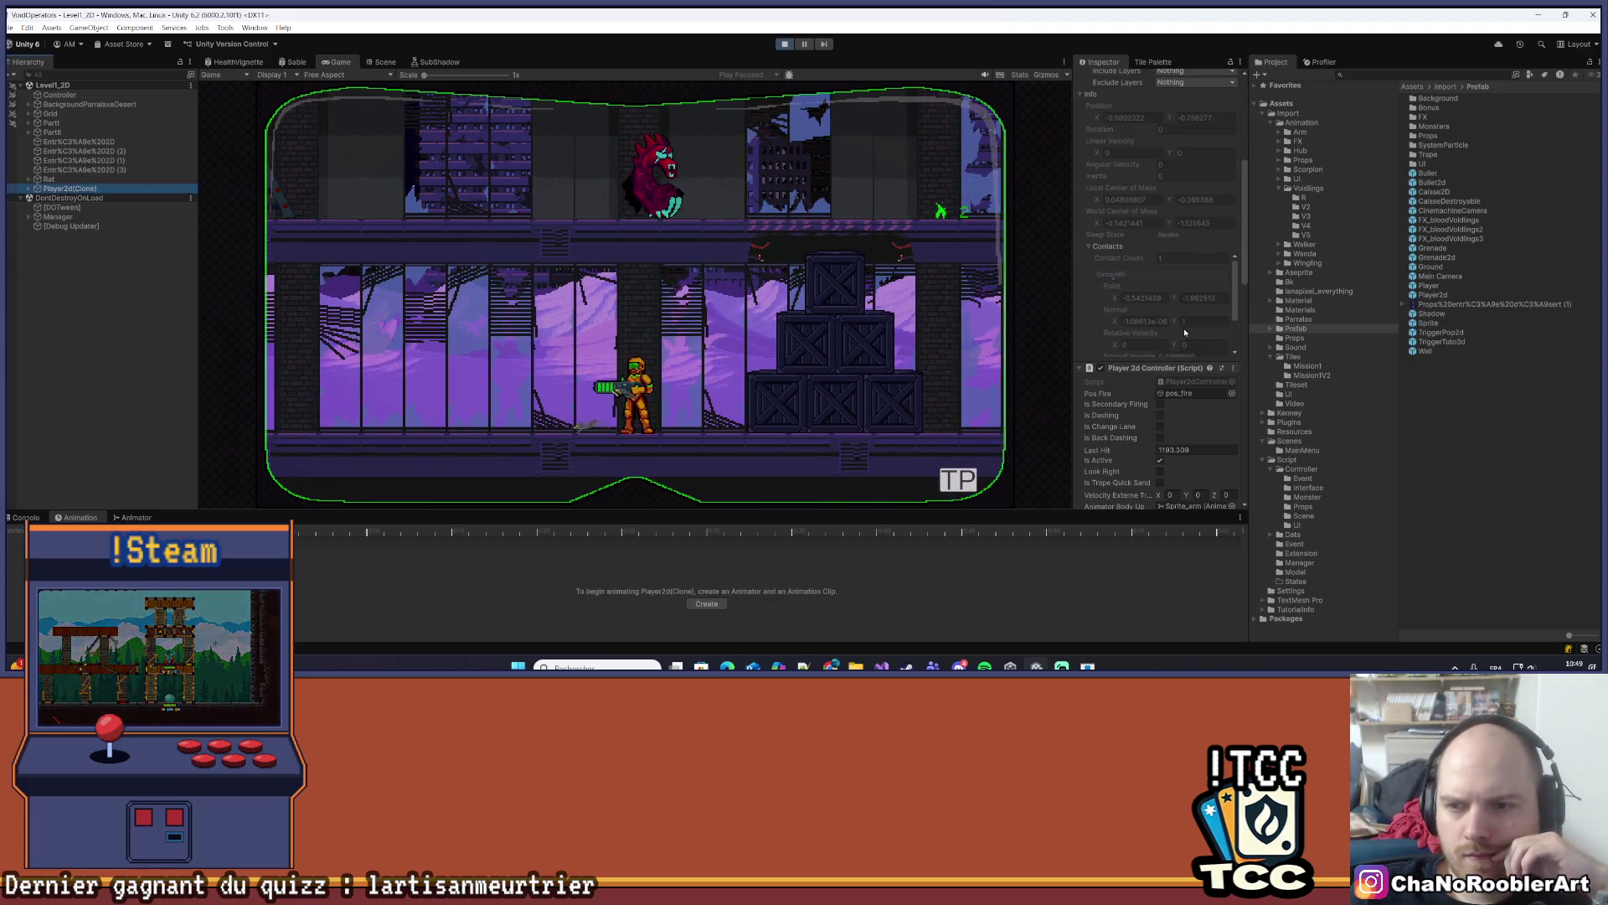
{"action": "scroll", "coordinate": [1187, 467], "scroll_direction": "down", "scroll_amount": 3}
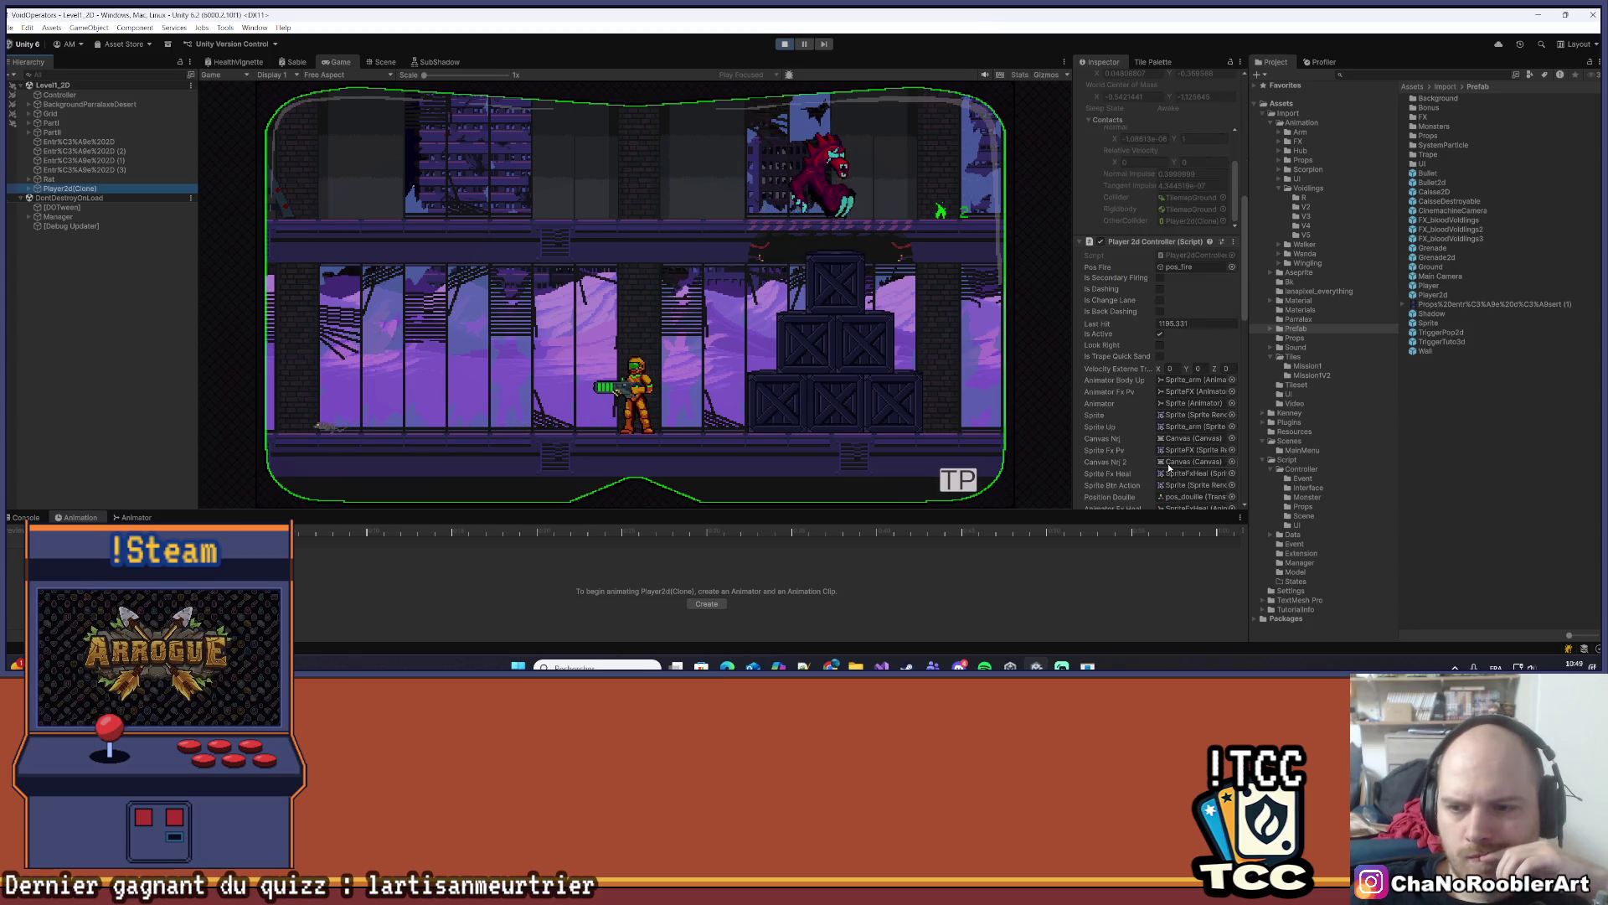
{"action": "scroll", "coordinate": [1118, 415], "scroll_direction": "down", "scroll_amount": 3}
{"action": "scroll", "coordinate": [1118, 415], "scroll_direction": "down", "scroll_amount": 6}
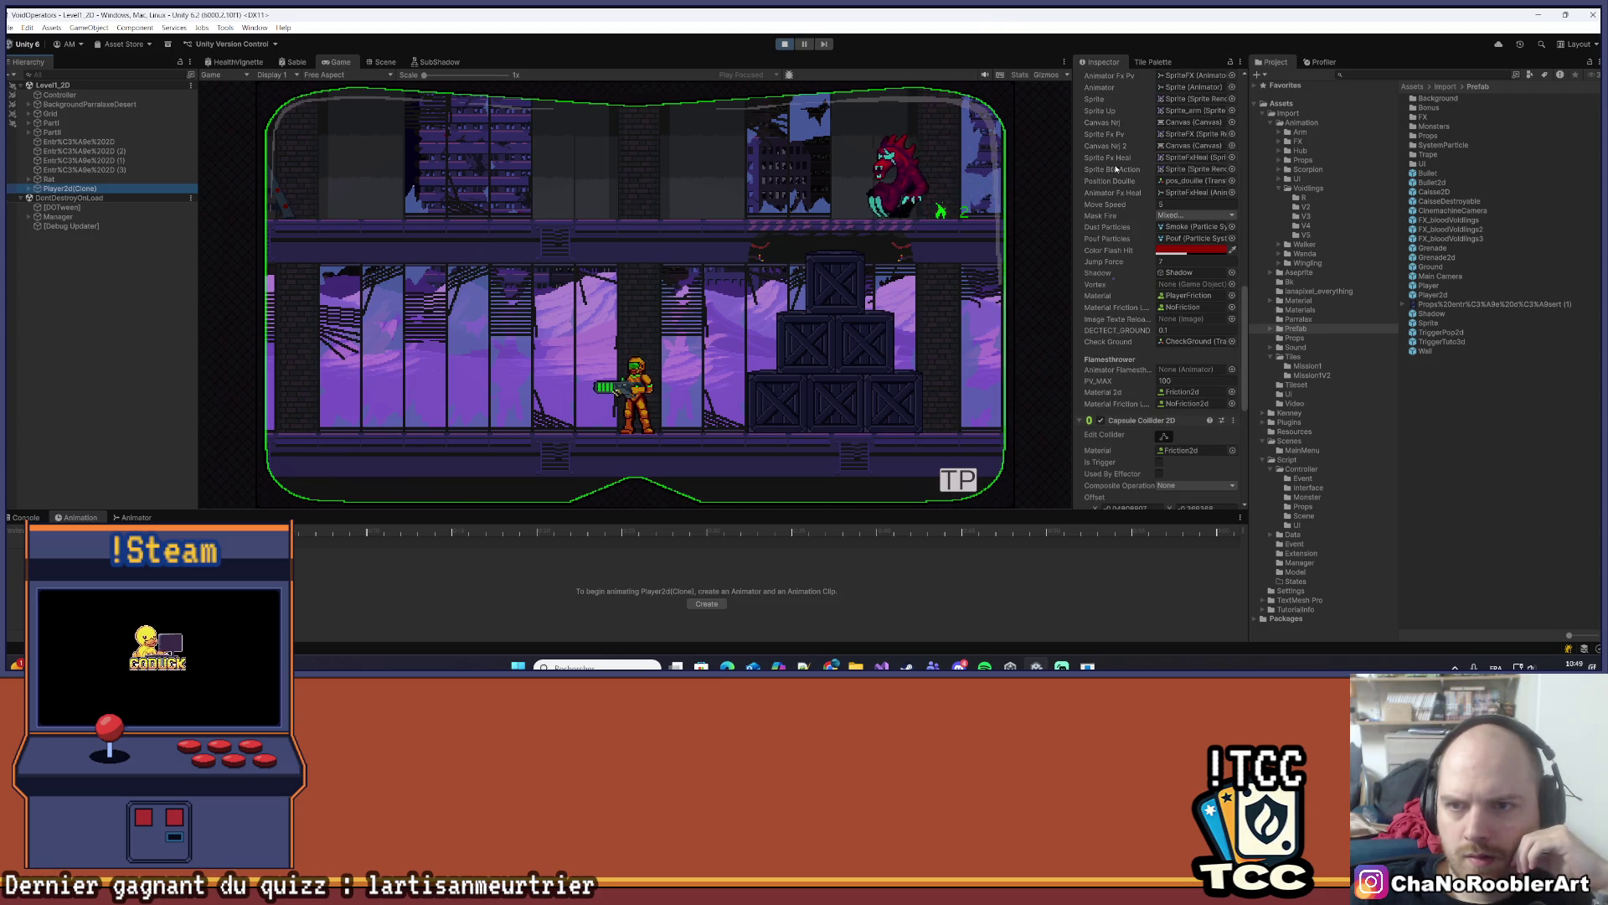
- Widen the Inspector and switch it to Debug mode
{"action": "left_click_drag", "start_coordinate": [1074, 157], "coordinate": [911, 158]}
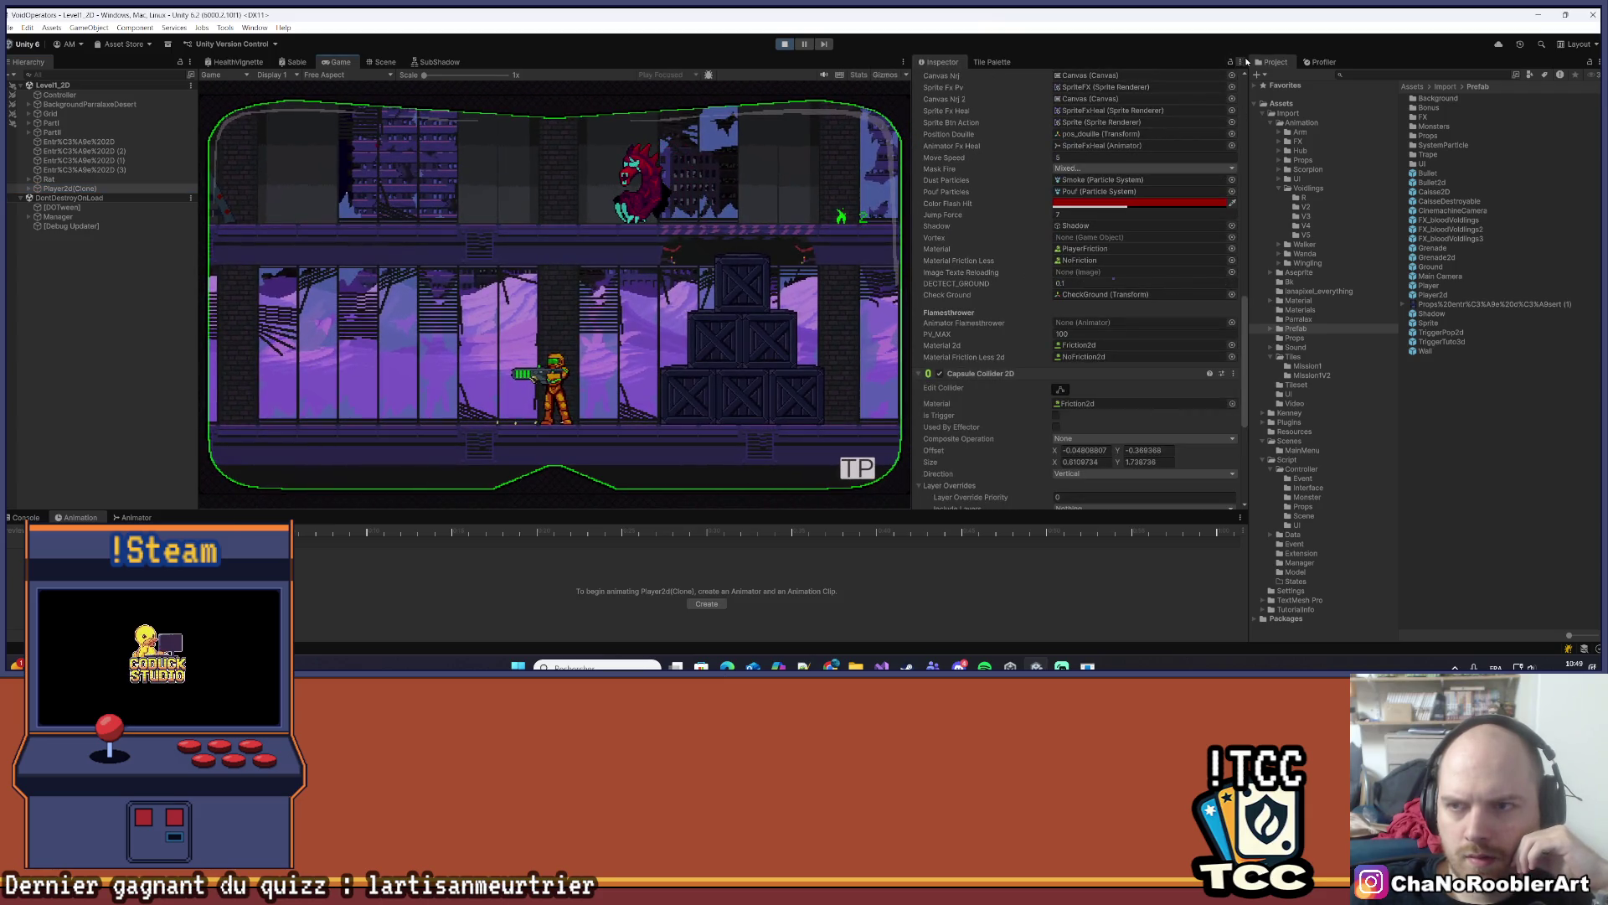
{"action": "left_click", "coordinate": [1241, 61]}
{"action": "left_click", "coordinate": [1268, 116]}
{"action": "scroll", "coordinate": [1164, 352], "scroll_direction": "up", "scroll_amount": 10}
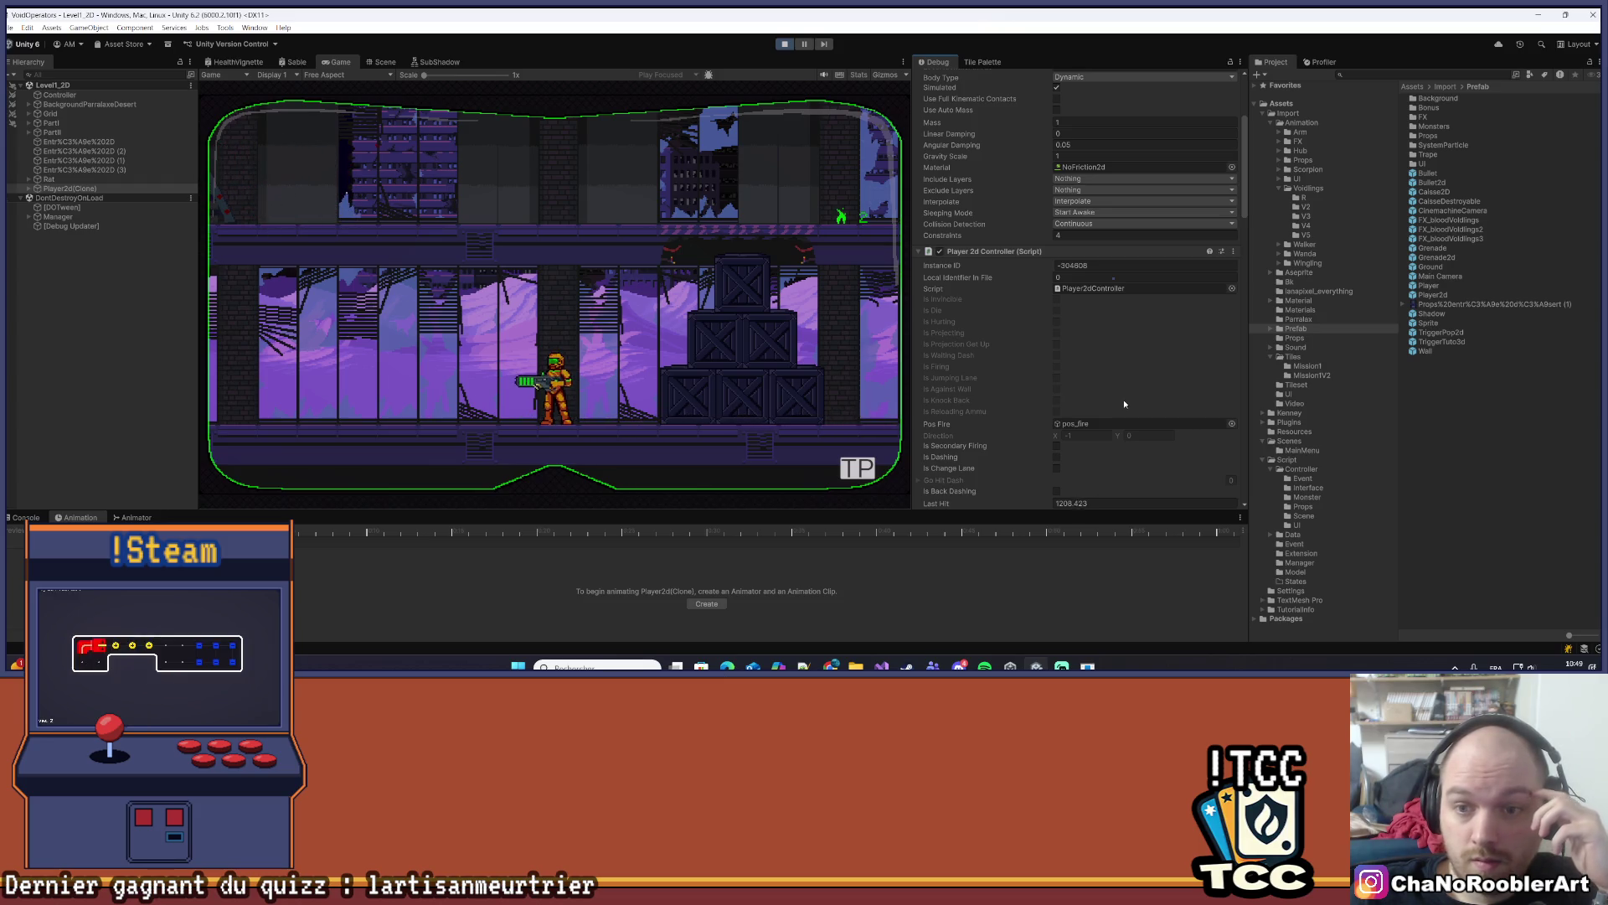
{"action": "scroll", "coordinate": [1116, 393], "scroll_direction": "up", "scroll_amount": 5}
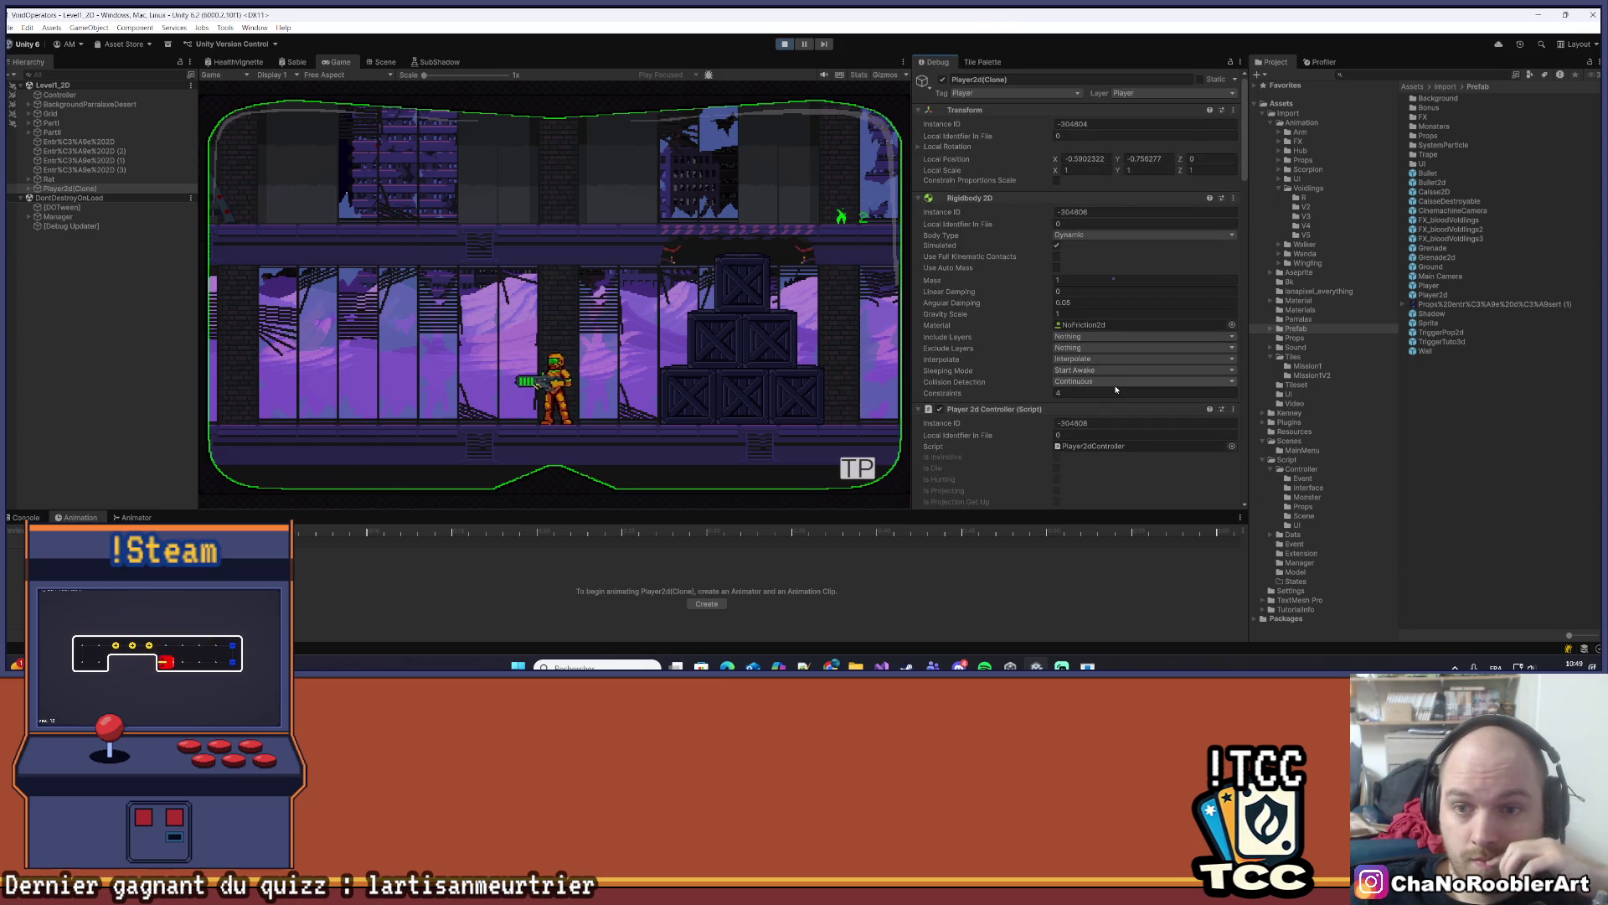
{"action": "scroll", "coordinate": [1115, 390], "scroll_direction": "down", "scroll_amount": 5}
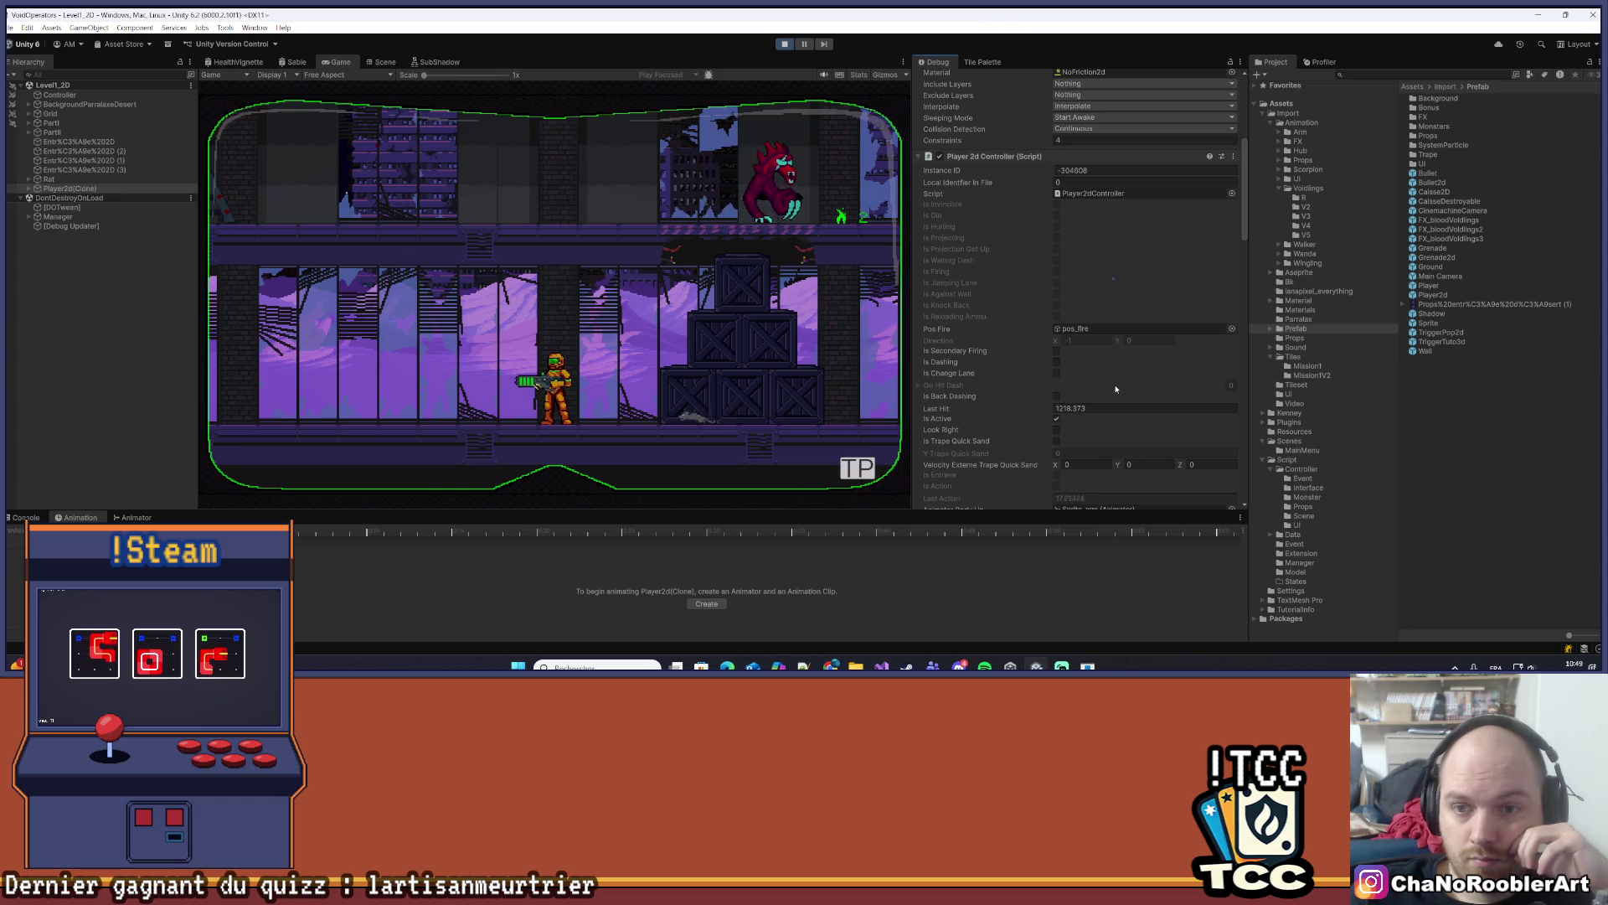
{"action": "scroll", "coordinate": [1115, 388], "scroll_direction": "down", "scroll_amount": 3}
{"action": "scroll", "coordinate": [1116, 389], "scroll_direction": "down", "scroll_amount": 2}
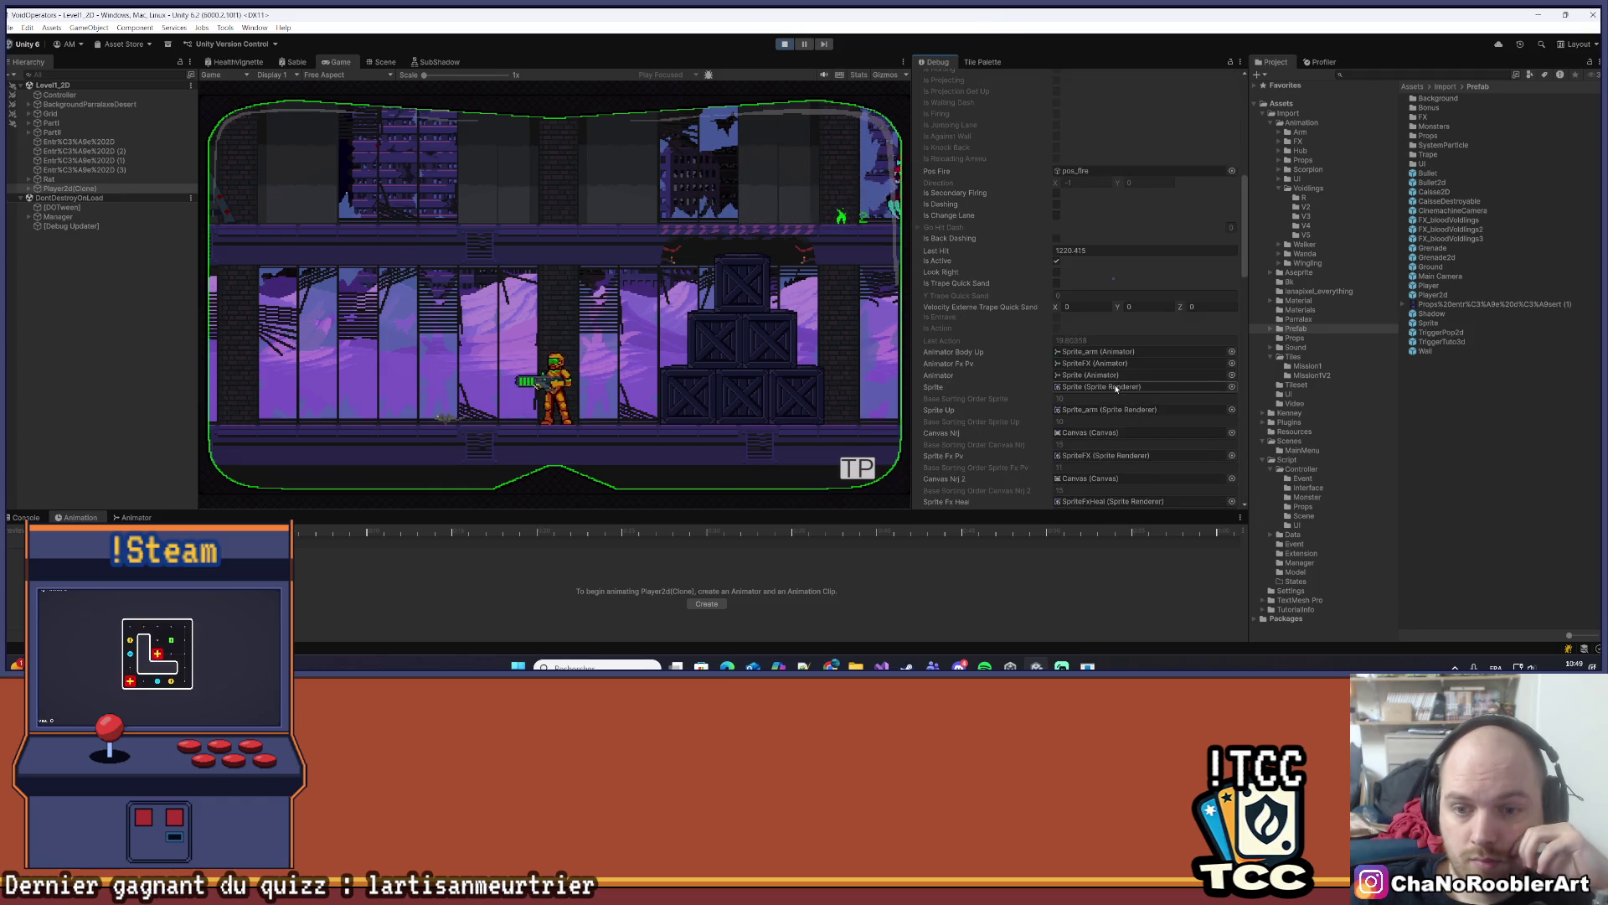
{"action": "scroll", "coordinate": [1116, 388], "scroll_direction": "down", "scroll_amount": 5}
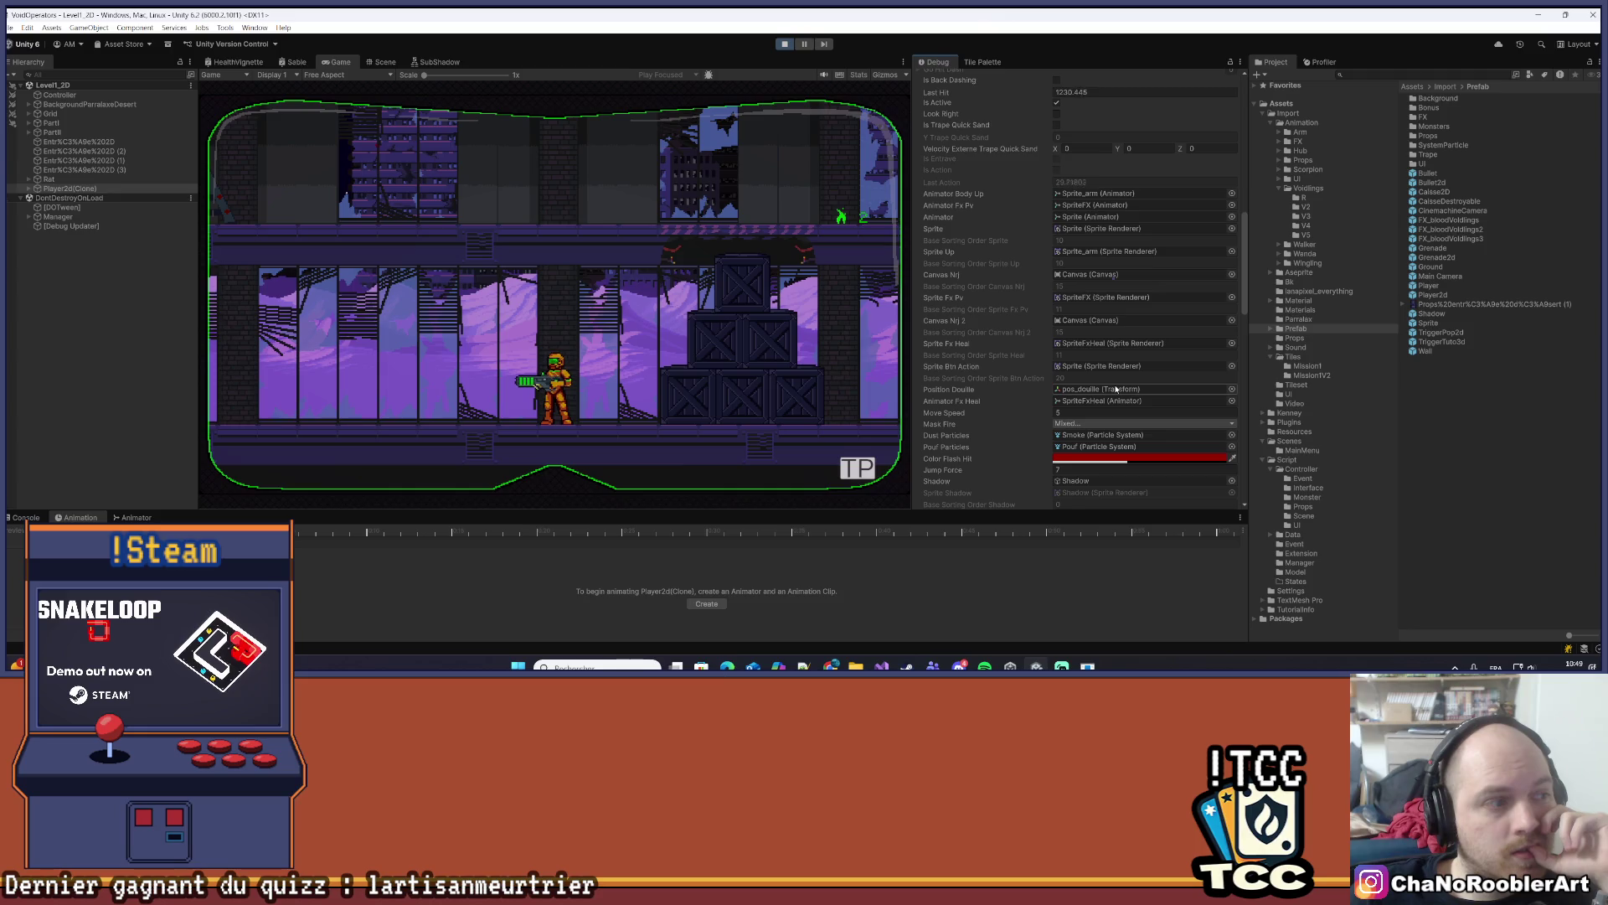
{"action": "scroll", "coordinate": [1116, 389], "scroll_direction": "down", "scroll_amount": 3}
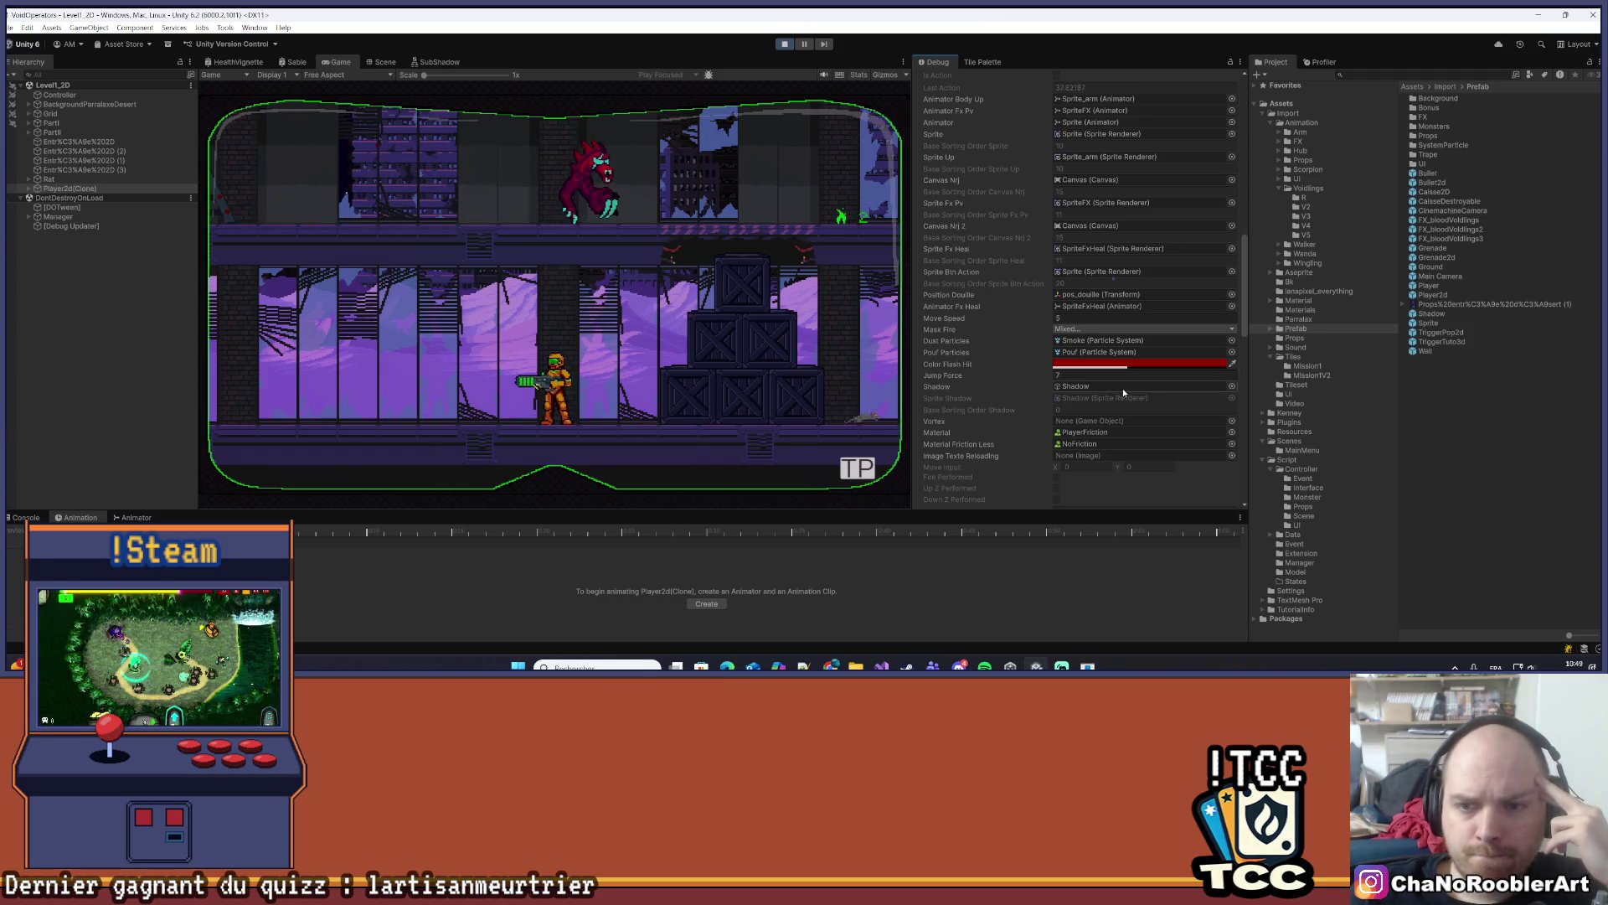
{"action": "scroll", "coordinate": [1122, 392], "scroll_direction": "up", "scroll_amount": 2}
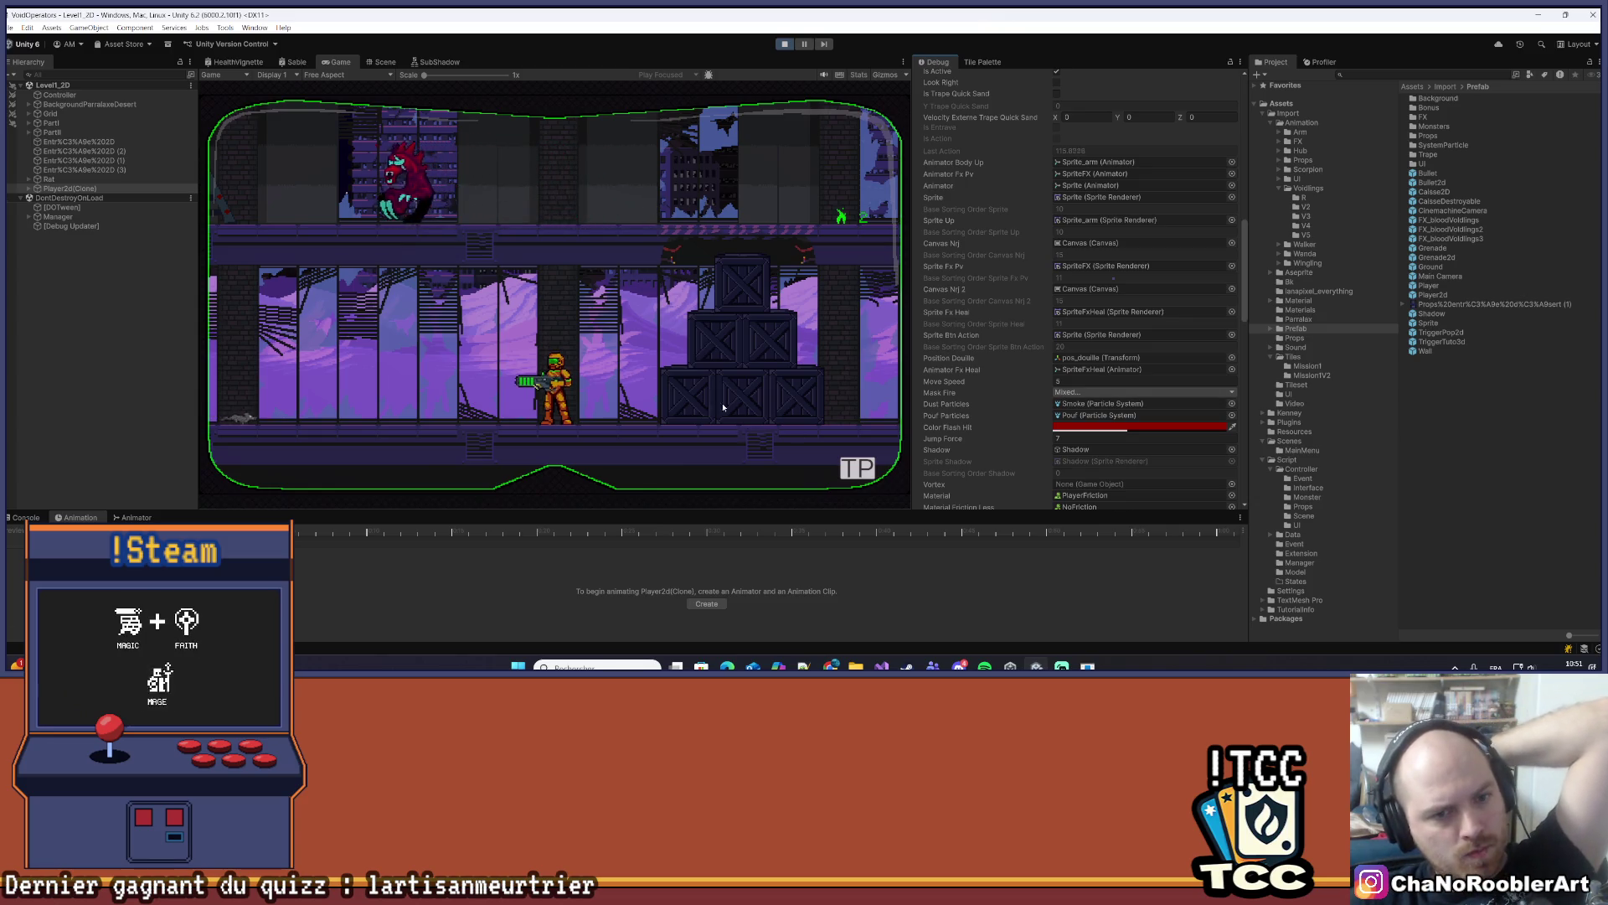
{"action": "left_click", "coordinate": [25, 517]}
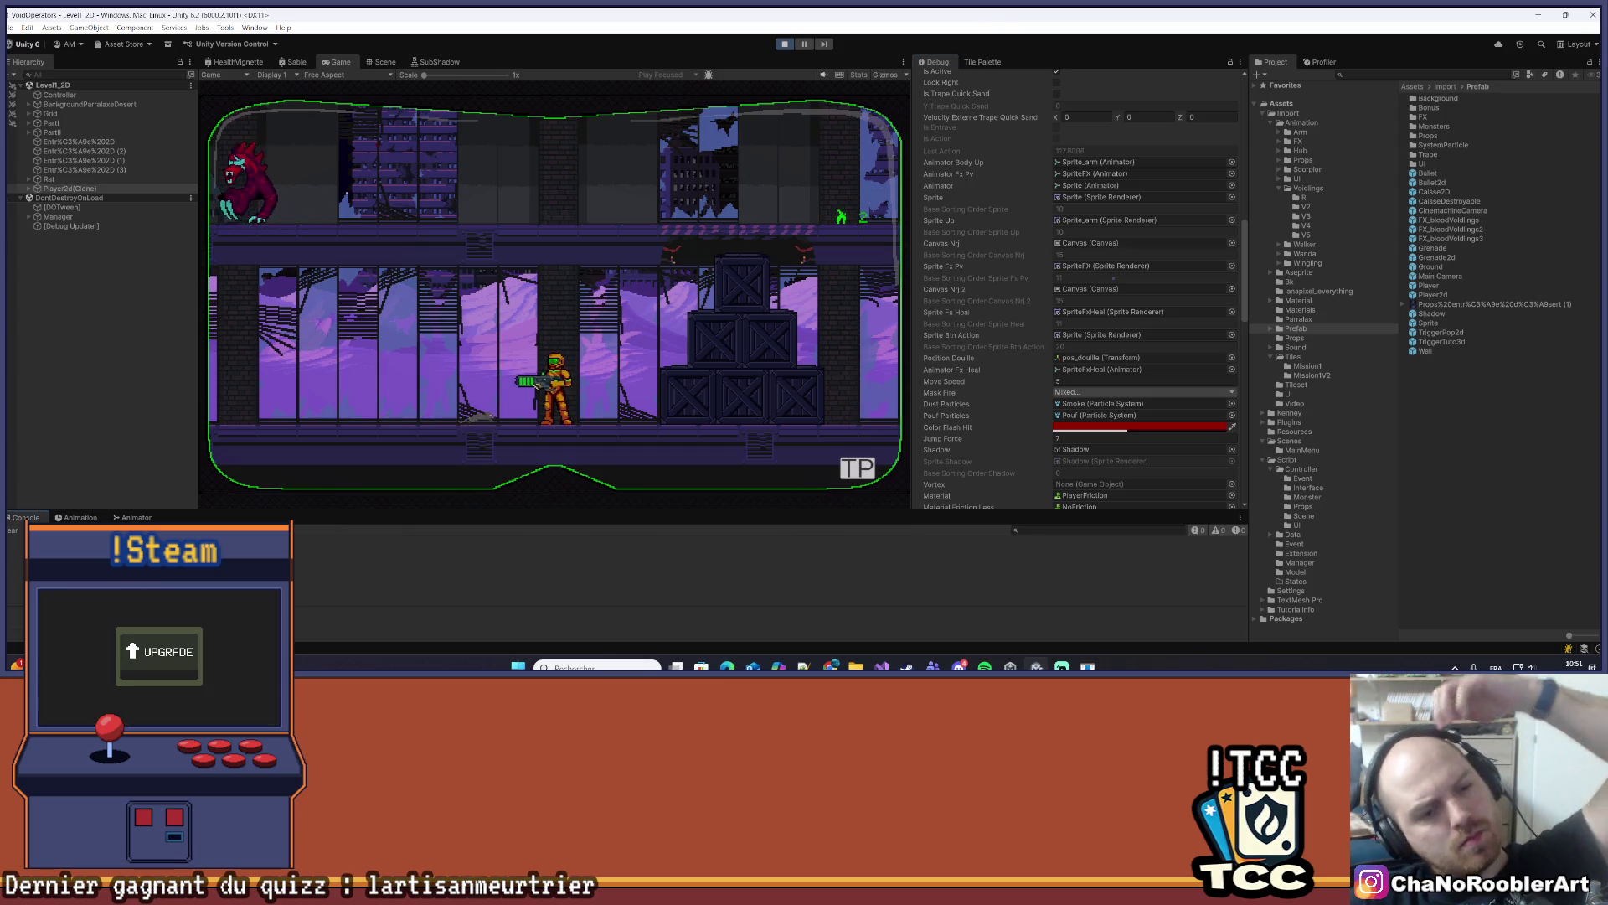
{"action": "left_click", "coordinate": [80, 516]}
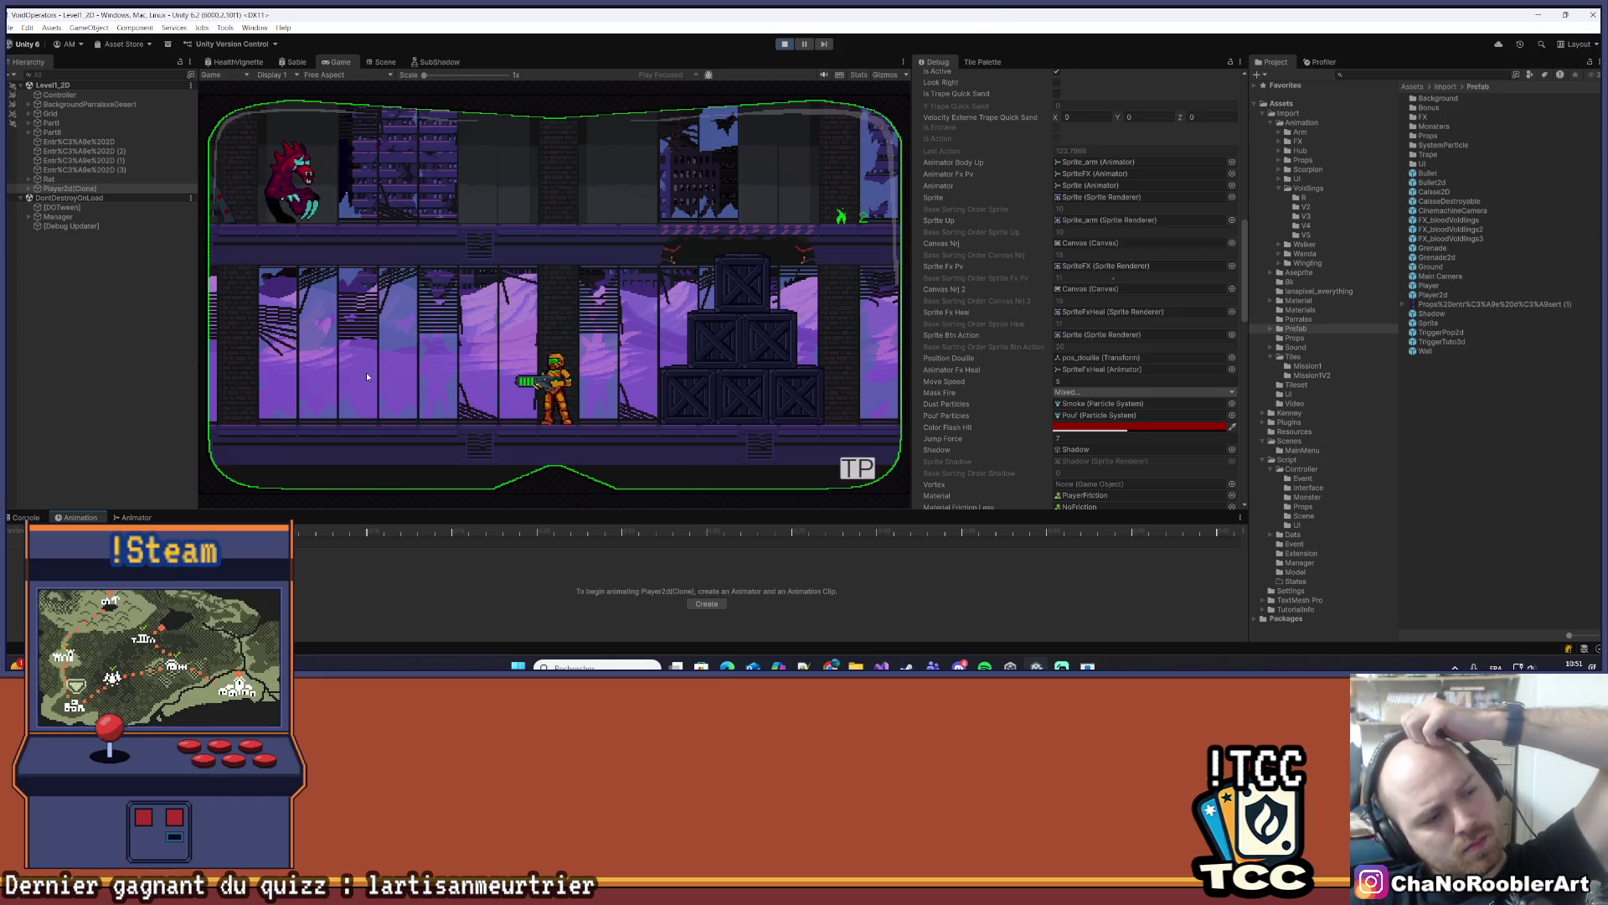
- Scroll through the Player2d Controller debug fields during play, then switch to Visual Studio
{"action": "scroll", "coordinate": [1210, 368], "scroll_direction": "down", "scroll_amount": 5}
{"action": "scroll", "coordinate": [1200, 341], "scroll_direction": "down", "scroll_amount": 7}
{"action": "scroll", "coordinate": [1187, 343], "scroll_direction": "up", "scroll_amount": 2}
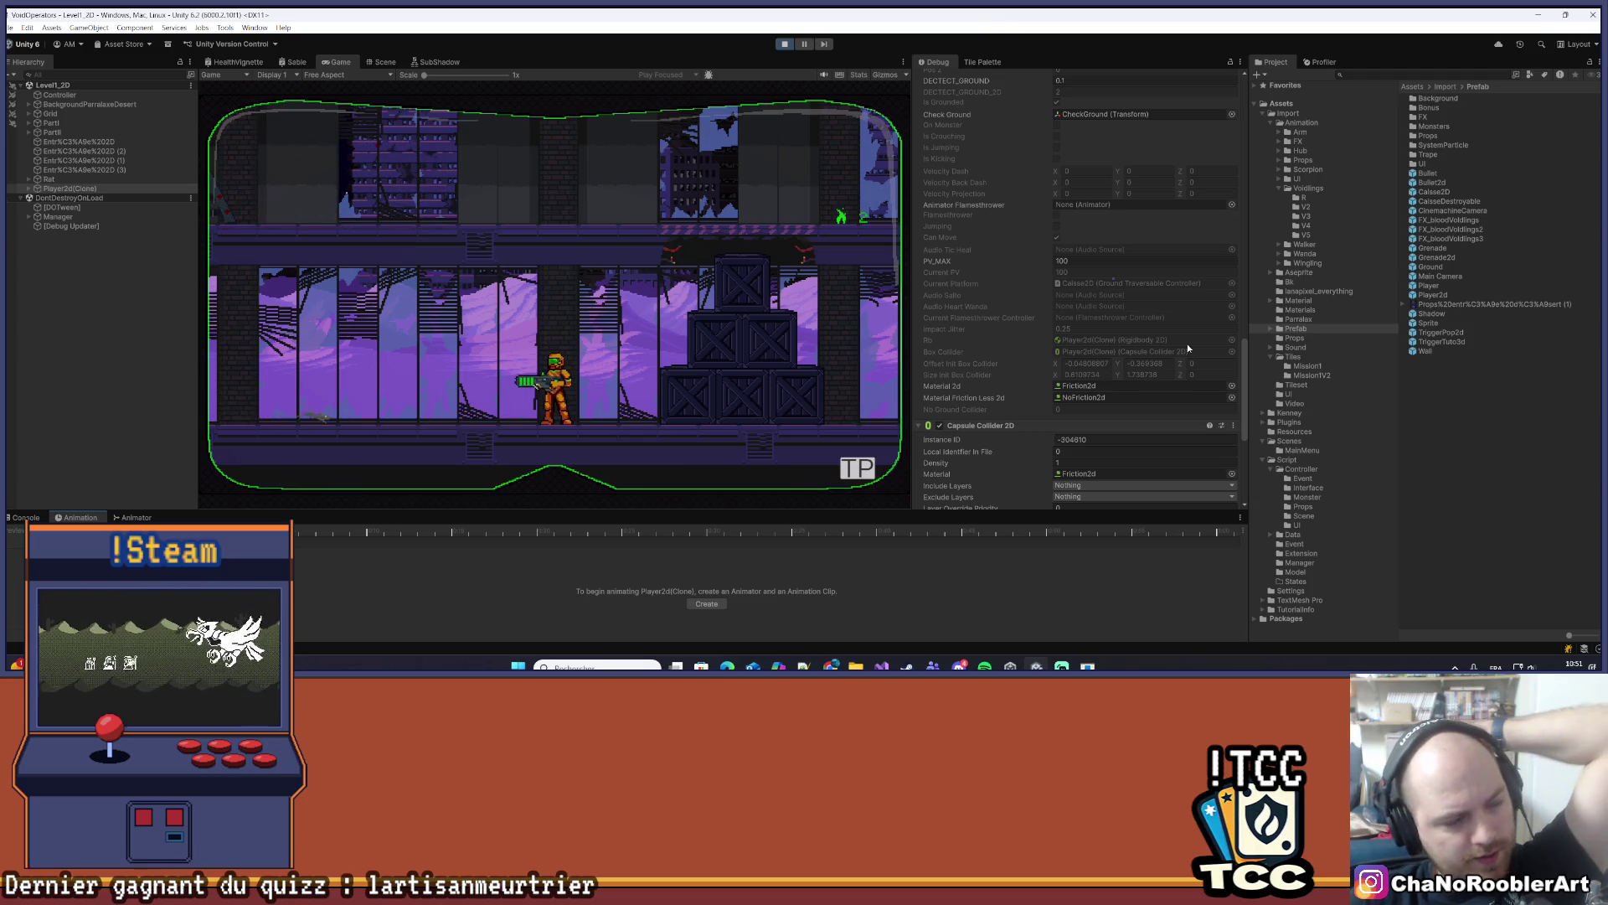
{"action": "scroll", "coordinate": [1191, 327], "scroll_direction": "down", "scroll_amount": 4}
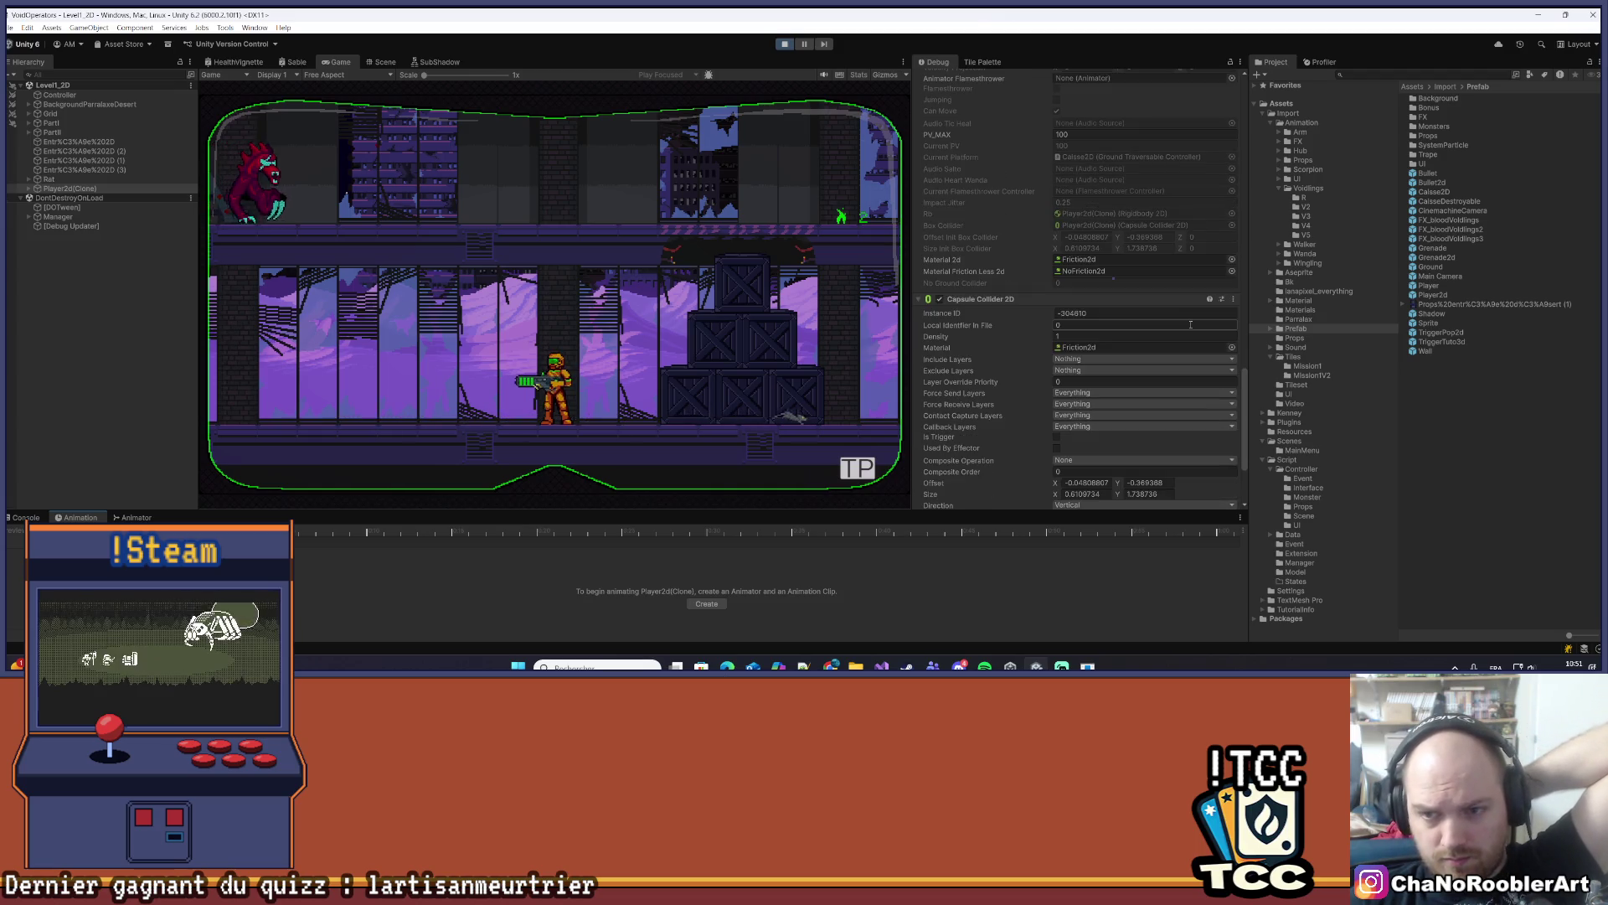
{"action": "scroll", "coordinate": [1190, 324], "scroll_direction": "up", "scroll_amount": 3}
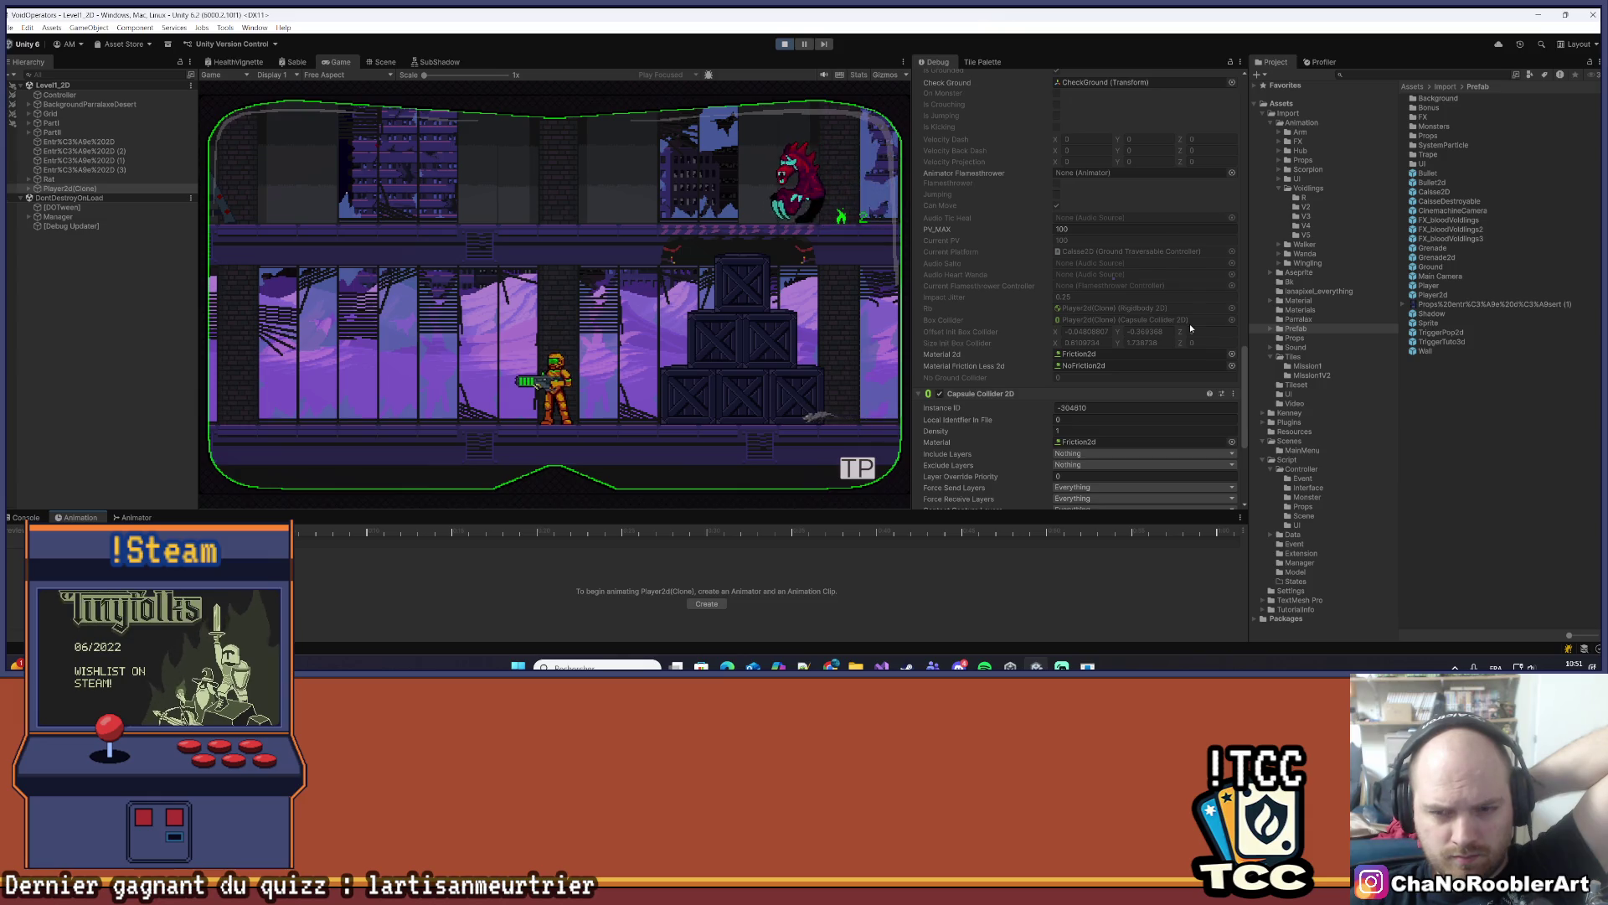
{"action": "scroll", "coordinate": [1190, 324], "scroll_direction": "up", "scroll_amount": 2}
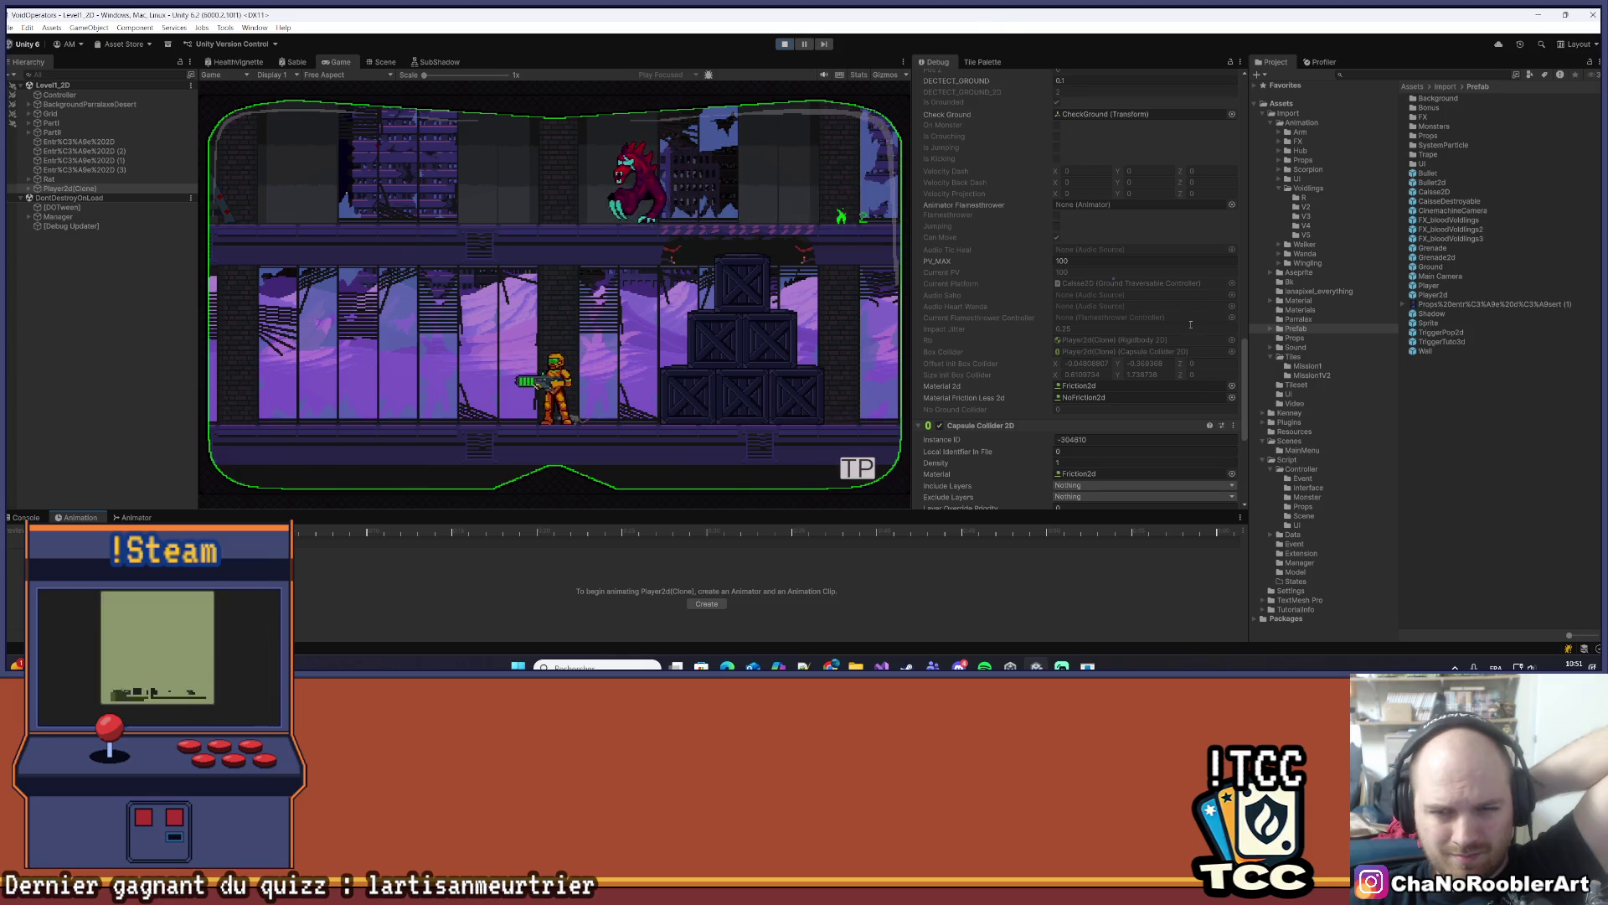
{"action": "scroll", "coordinate": [1190, 324], "scroll_direction": "up", "scroll_amount": 8}
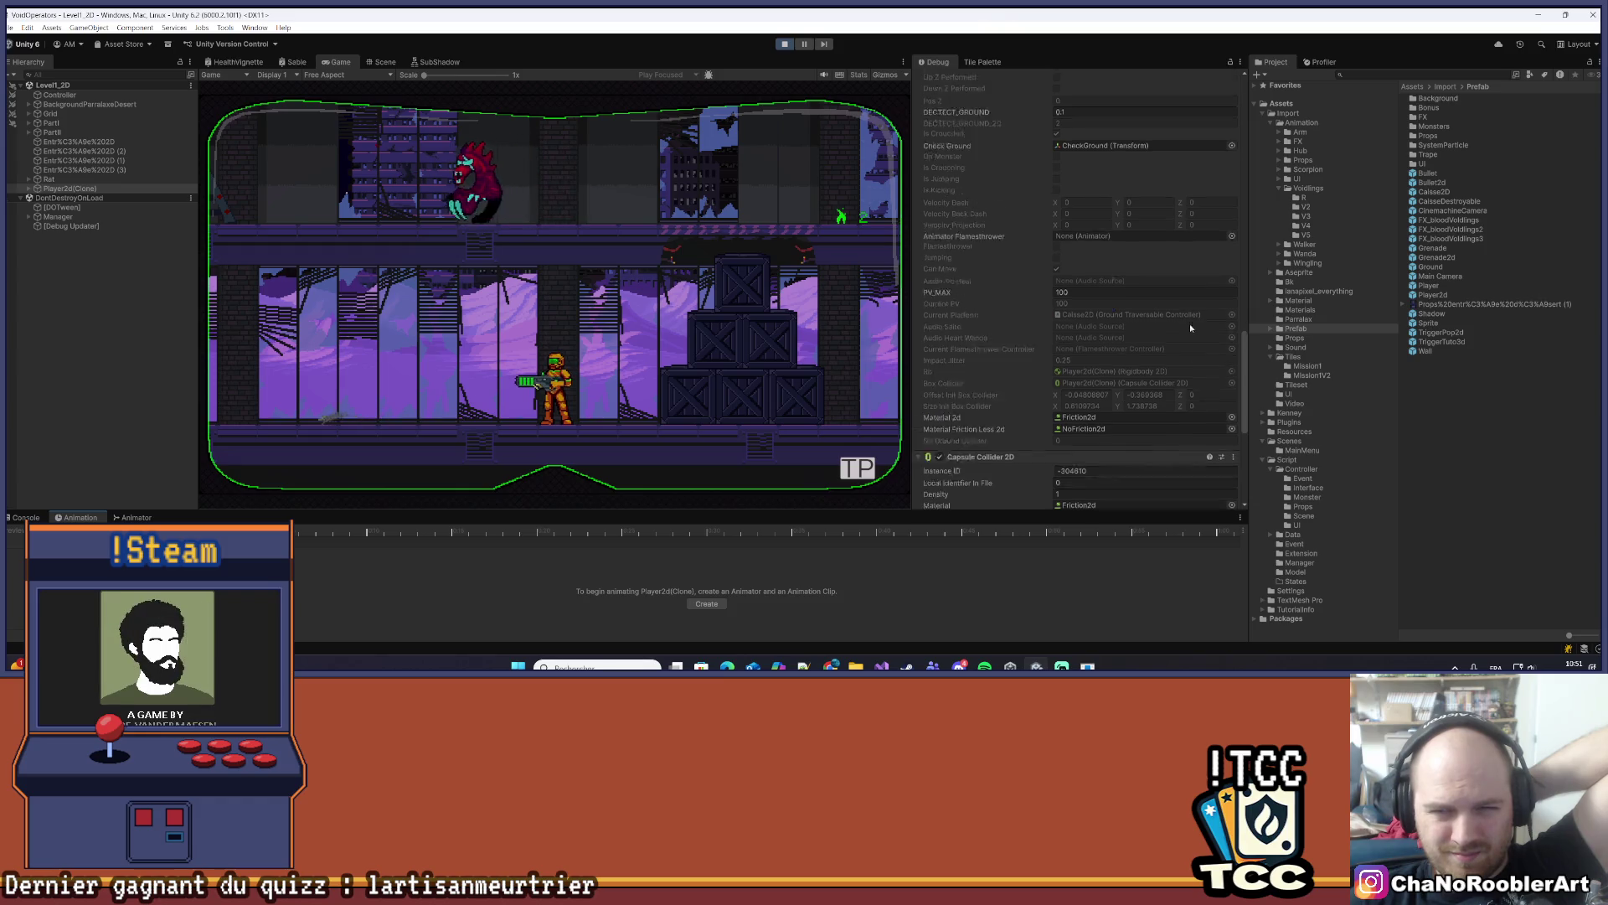
{"action": "scroll", "coordinate": [1190, 324], "scroll_direction": "up", "scroll_amount": 4}
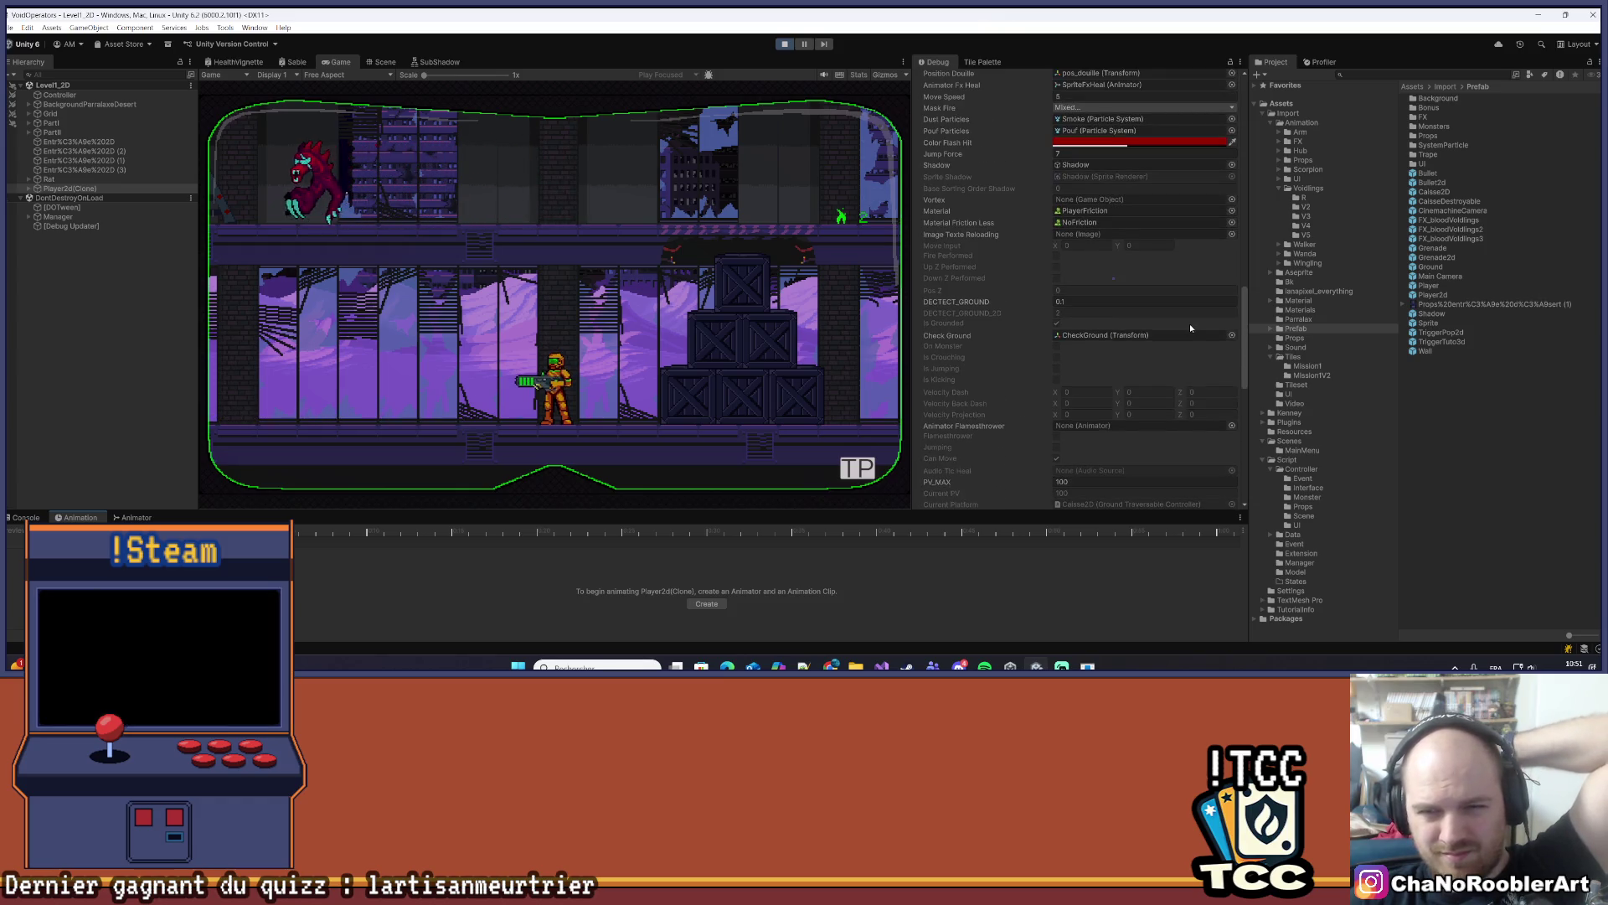
{"action": "scroll", "coordinate": [1191, 326], "scroll_direction": "up", "scroll_amount": 4}
{"action": "scroll", "coordinate": [1189, 323], "scroll_direction": "up", "scroll_amount": 15}
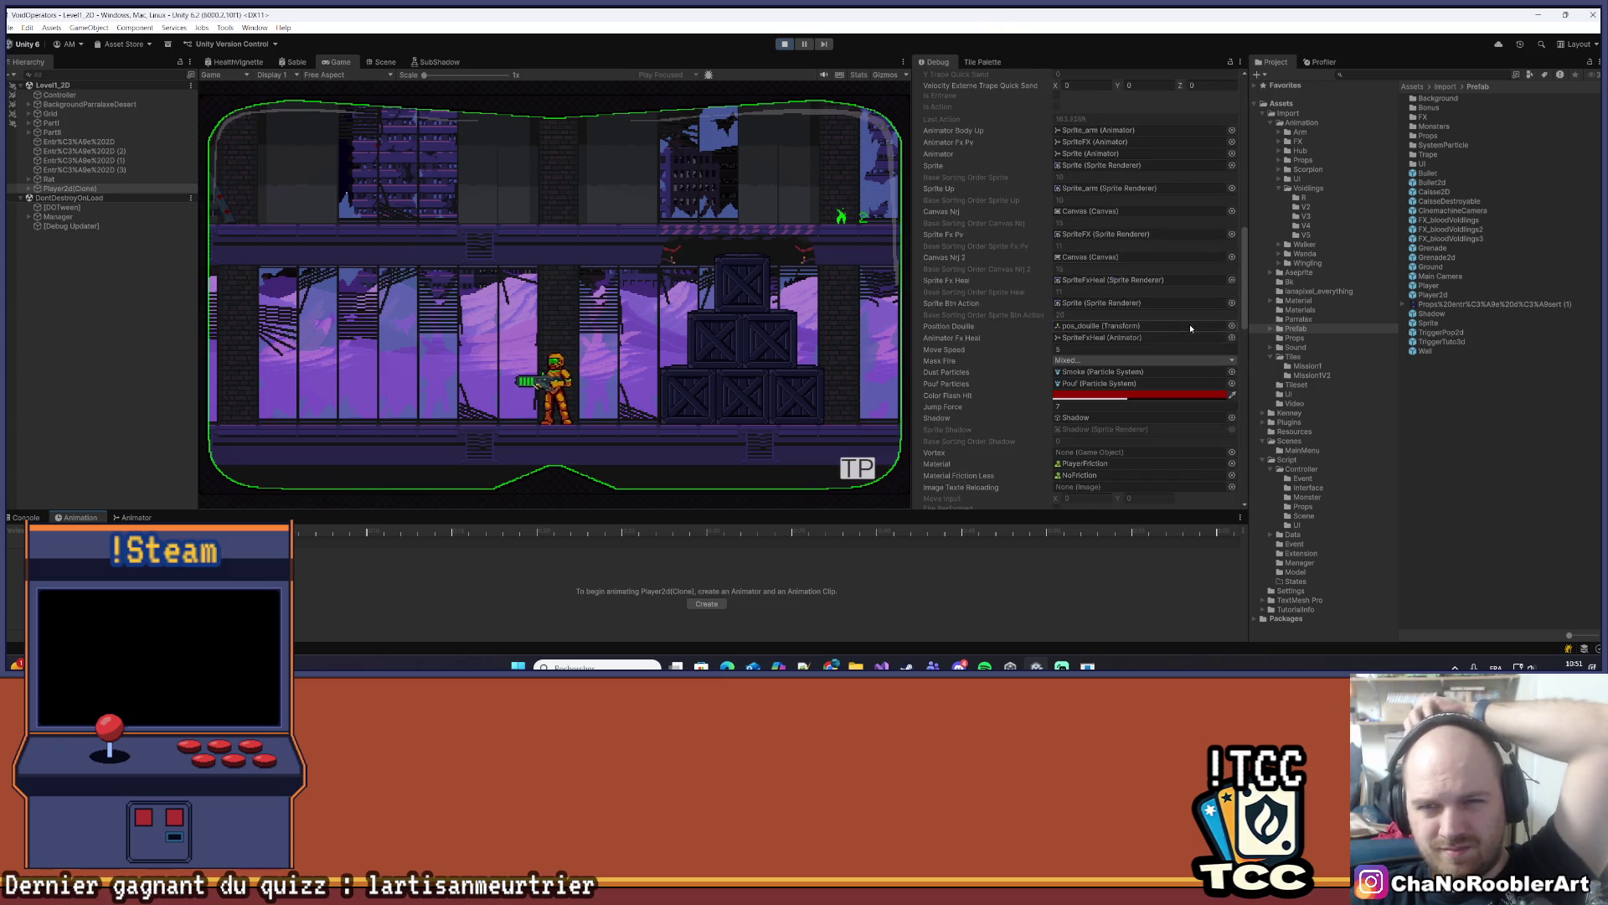
{"action": "scroll", "coordinate": [1114, 283], "scroll_direction": "up", "scroll_amount": 11}
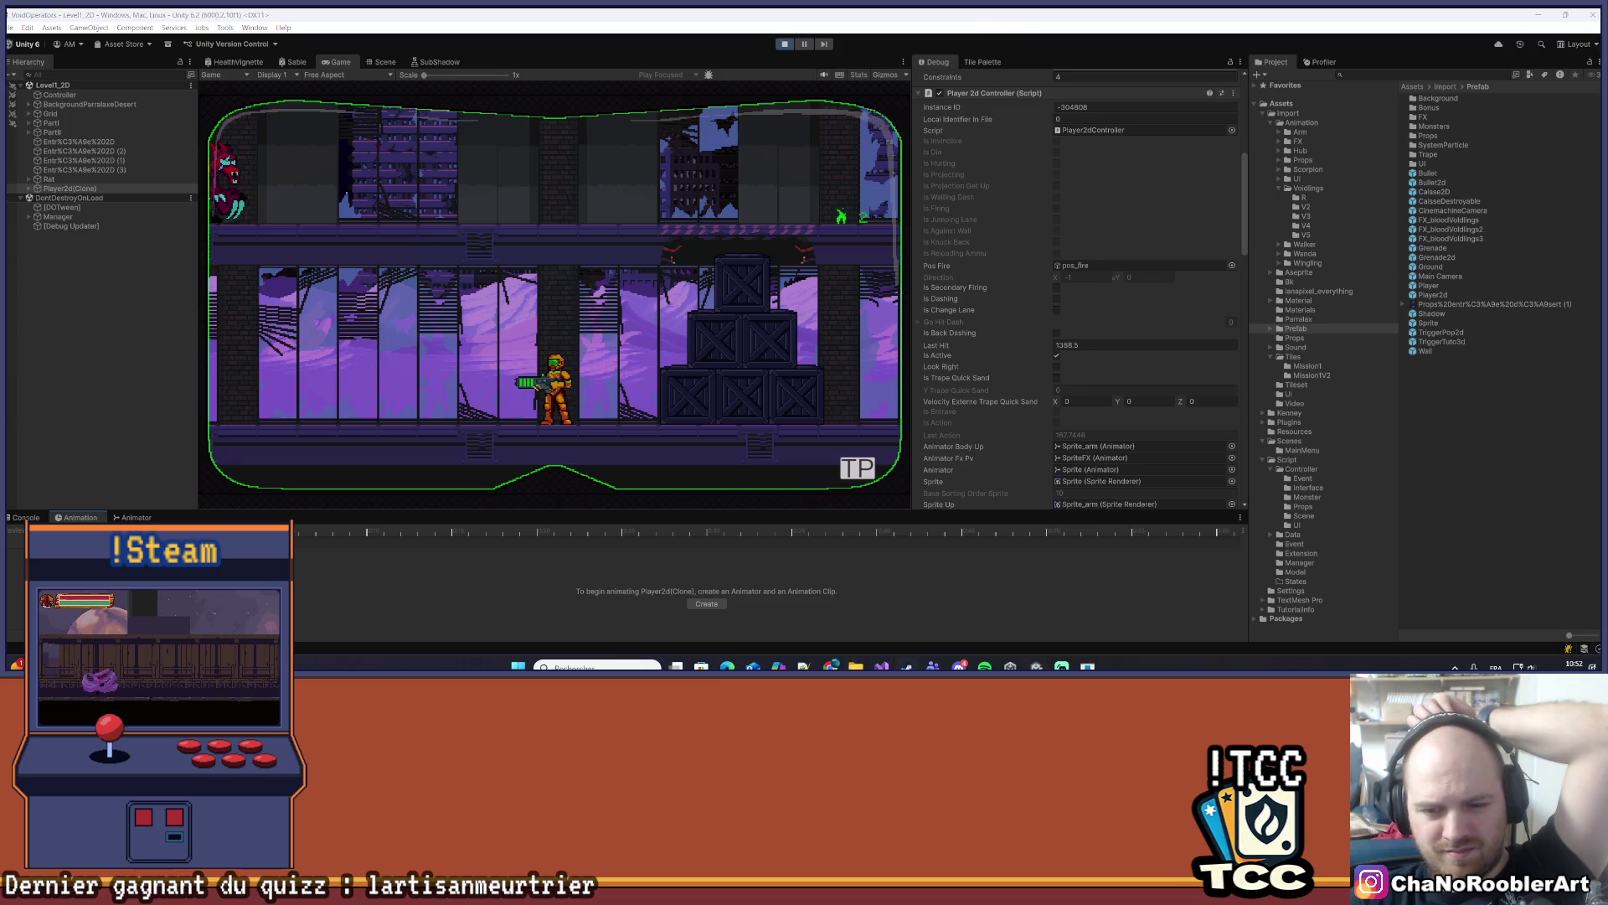
{"action": "key", "text": "alt+Tab"}
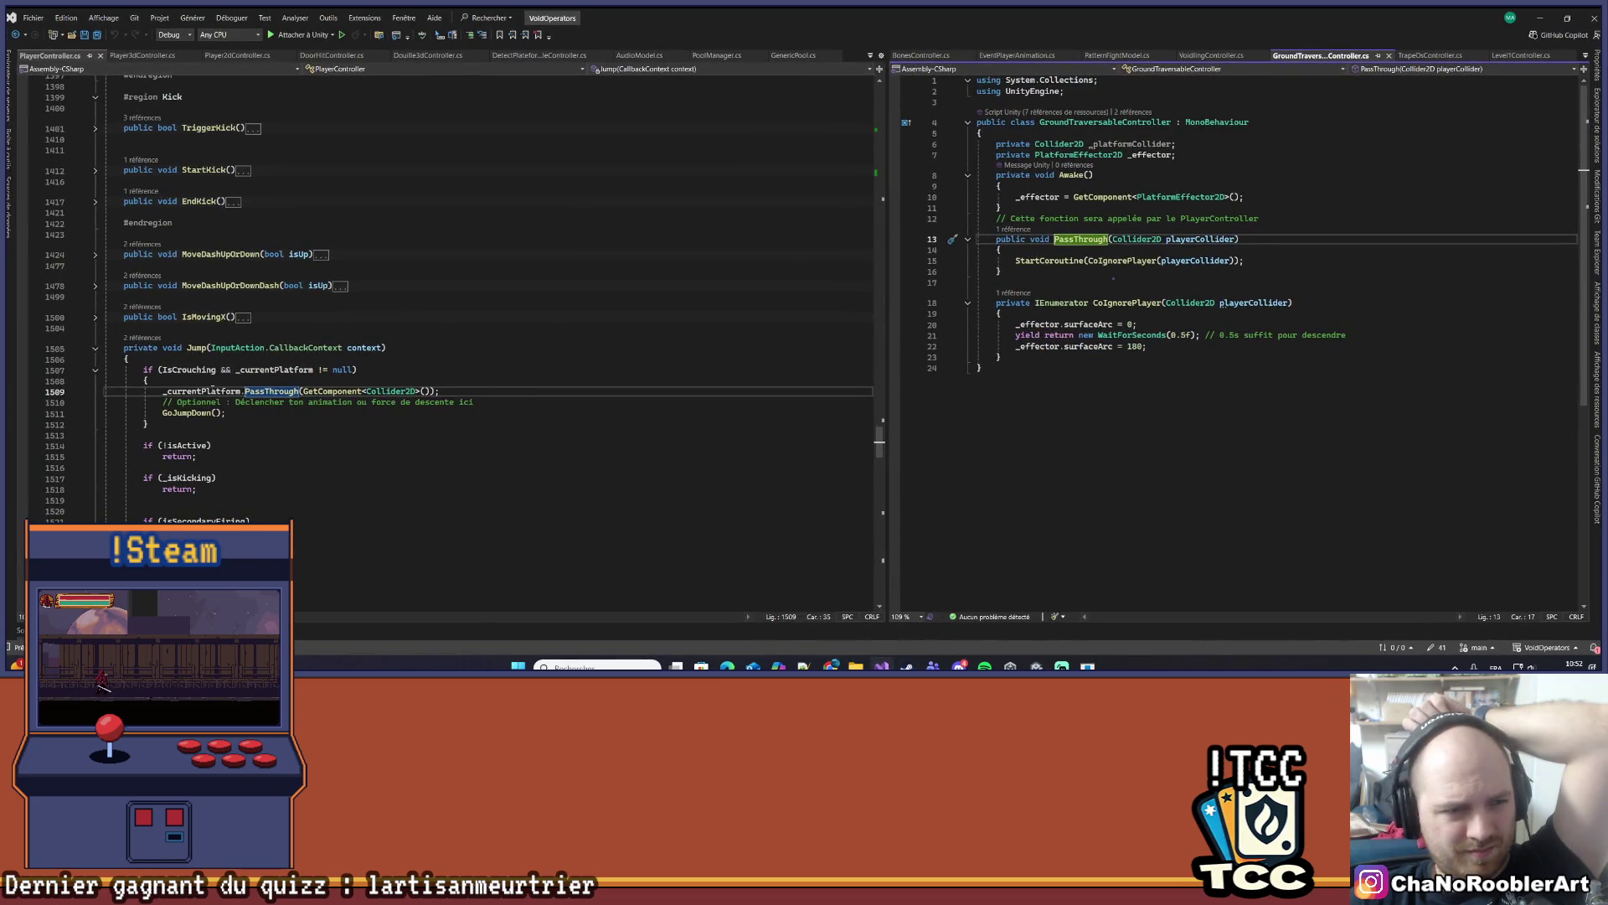
- Jump to the _currentPlatform declaration and dismiss the empty Steam pop-up
{"action": "right_click", "coordinate": [215, 392]}
{"action": "left_click", "coordinate": [259, 383]}
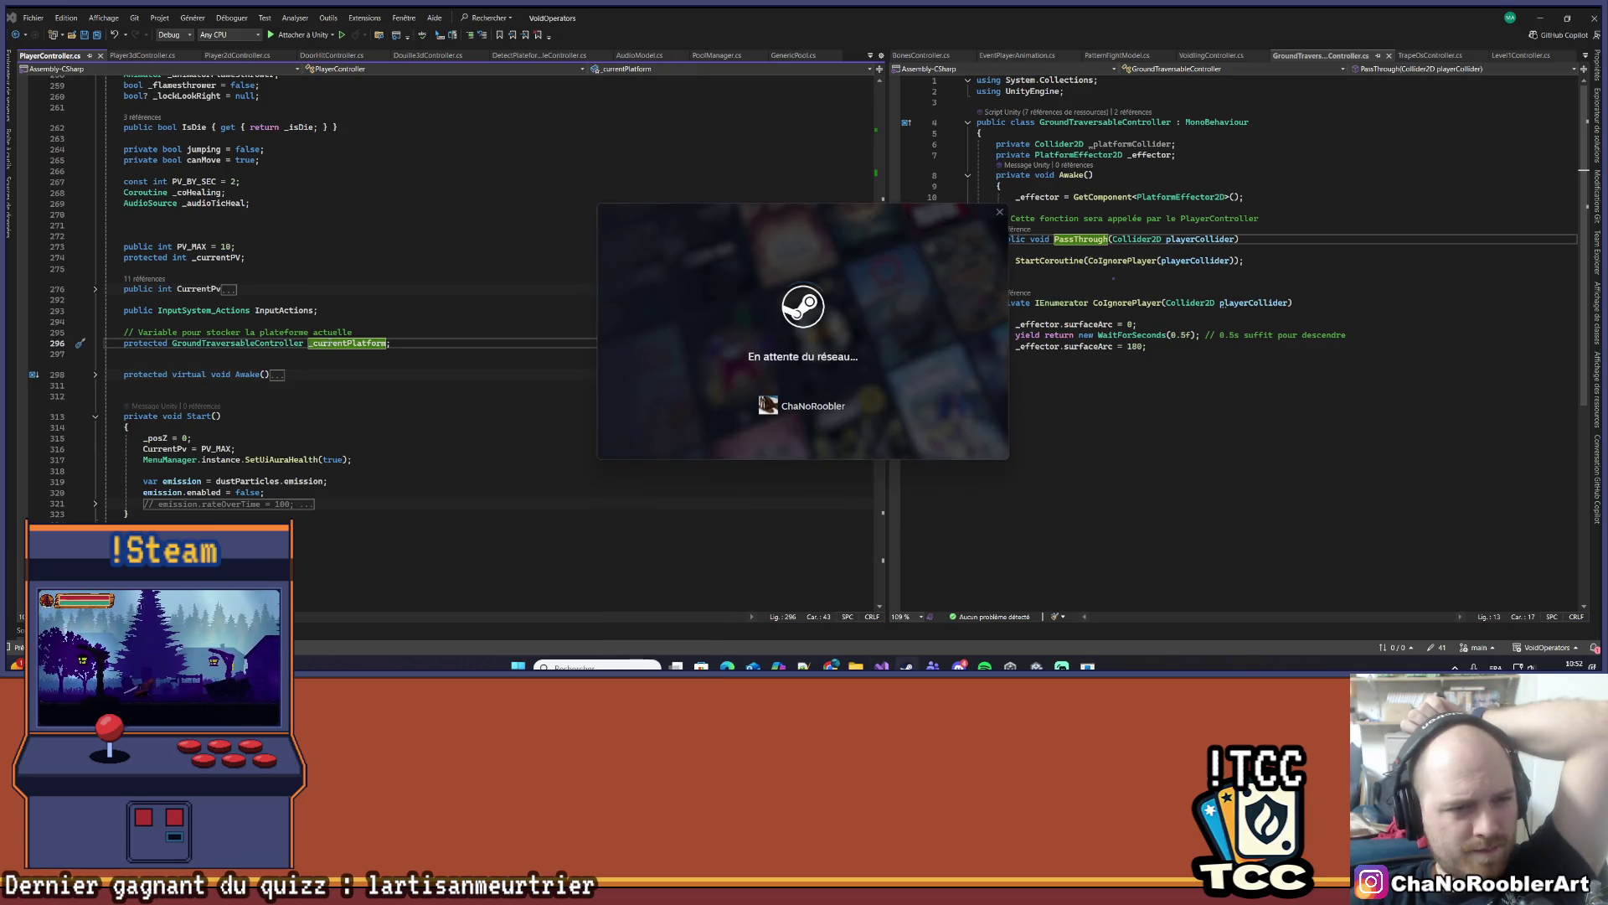
{"action": "left_click", "coordinate": [428, 313]}
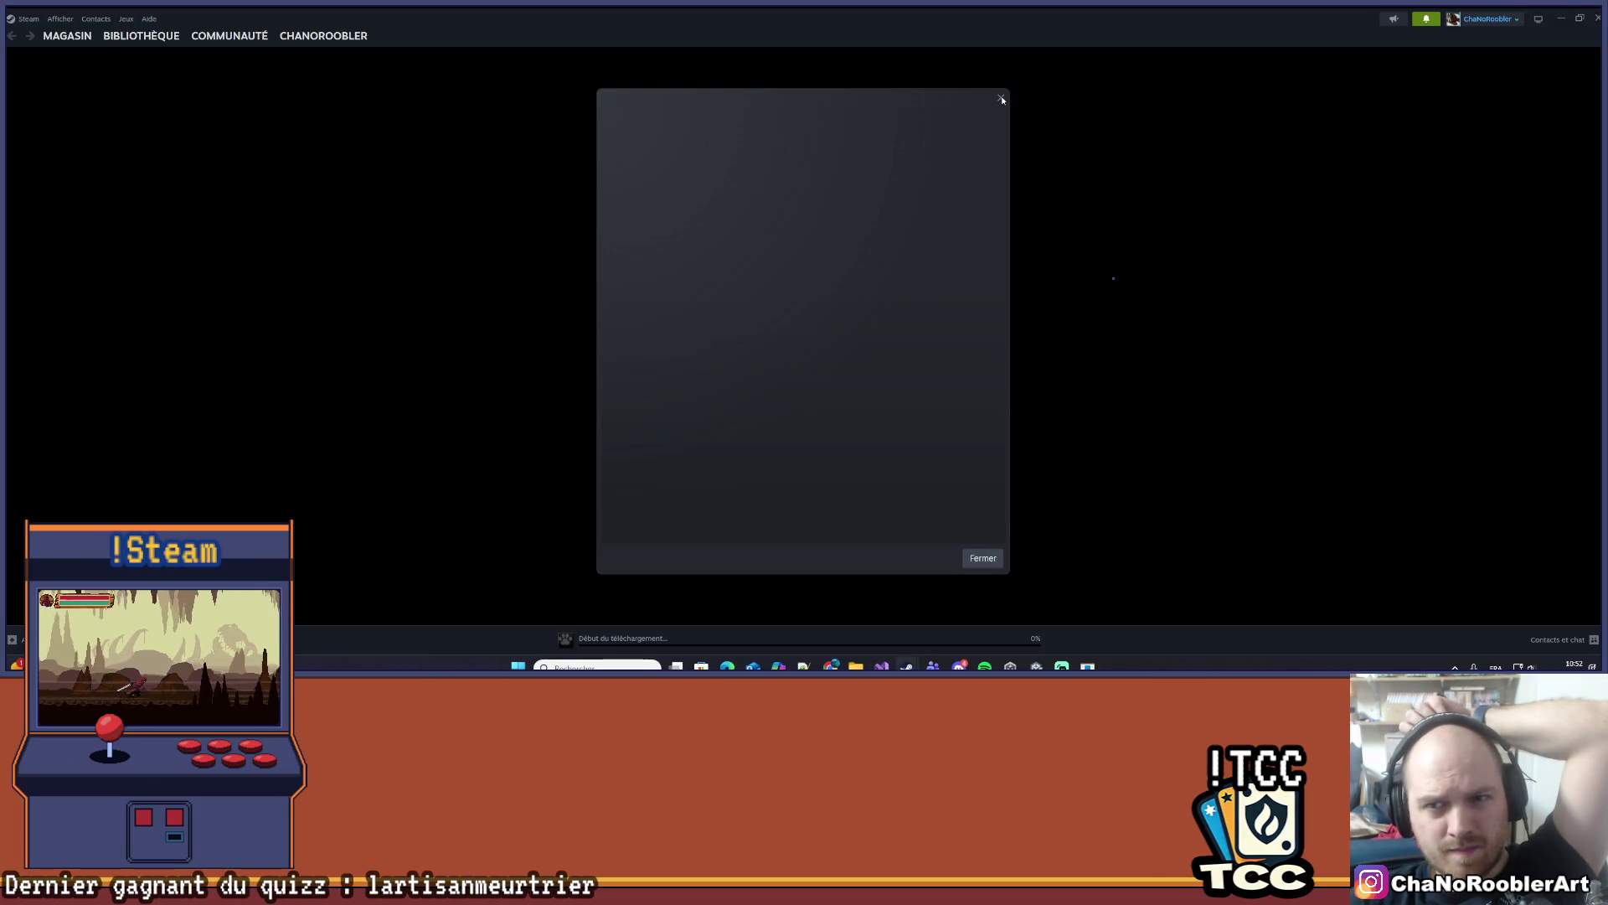
{"action": "left_click", "coordinate": [1001, 99]}
{"action": "key", "text": "alt+Tab"}
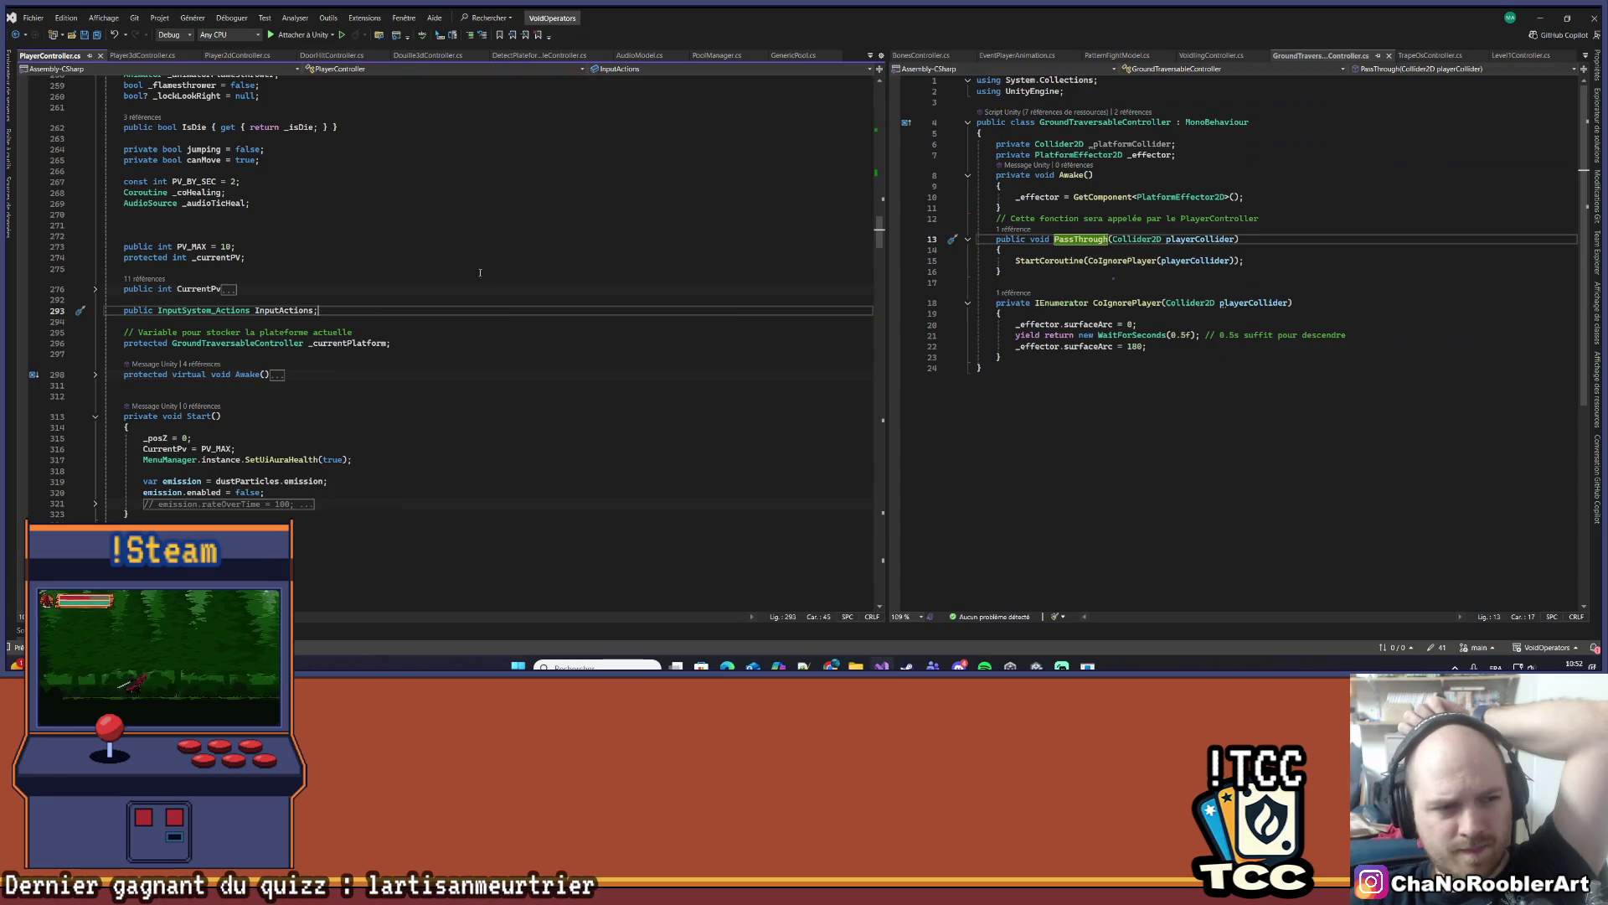
- Open the GroundTraversableController definition beside the PlayerController code
{"action": "right_click", "coordinate": [193, 345]}
{"action": "left_click", "coordinate": [277, 383]}
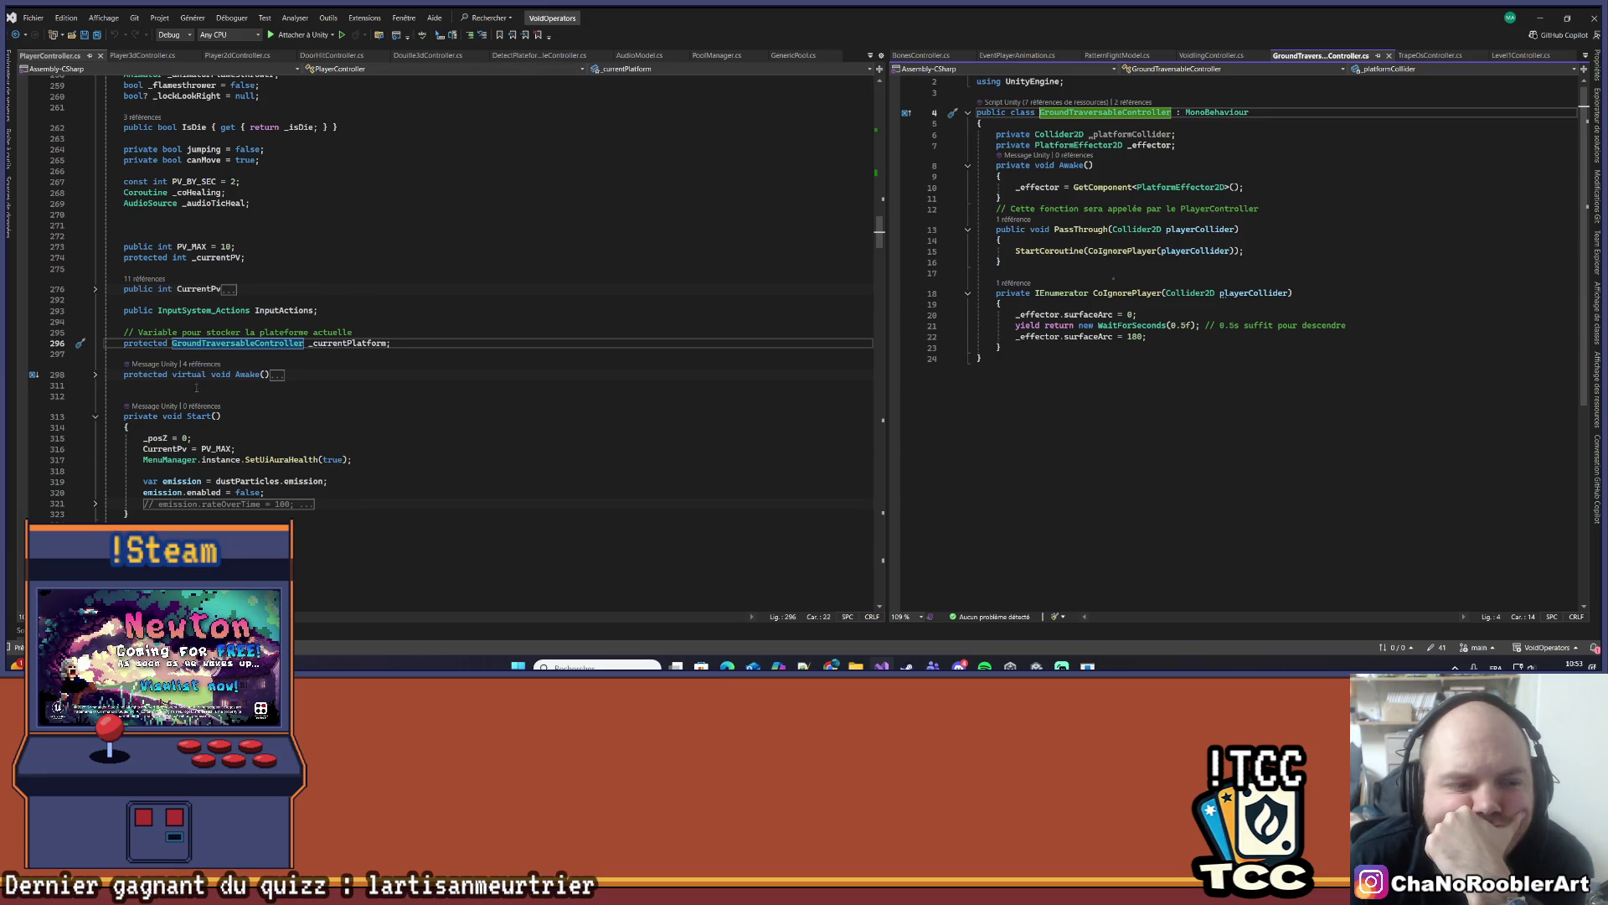
{"action": "scroll", "coordinate": [221, 321], "scroll_direction": "up", "scroll_amount": 1}
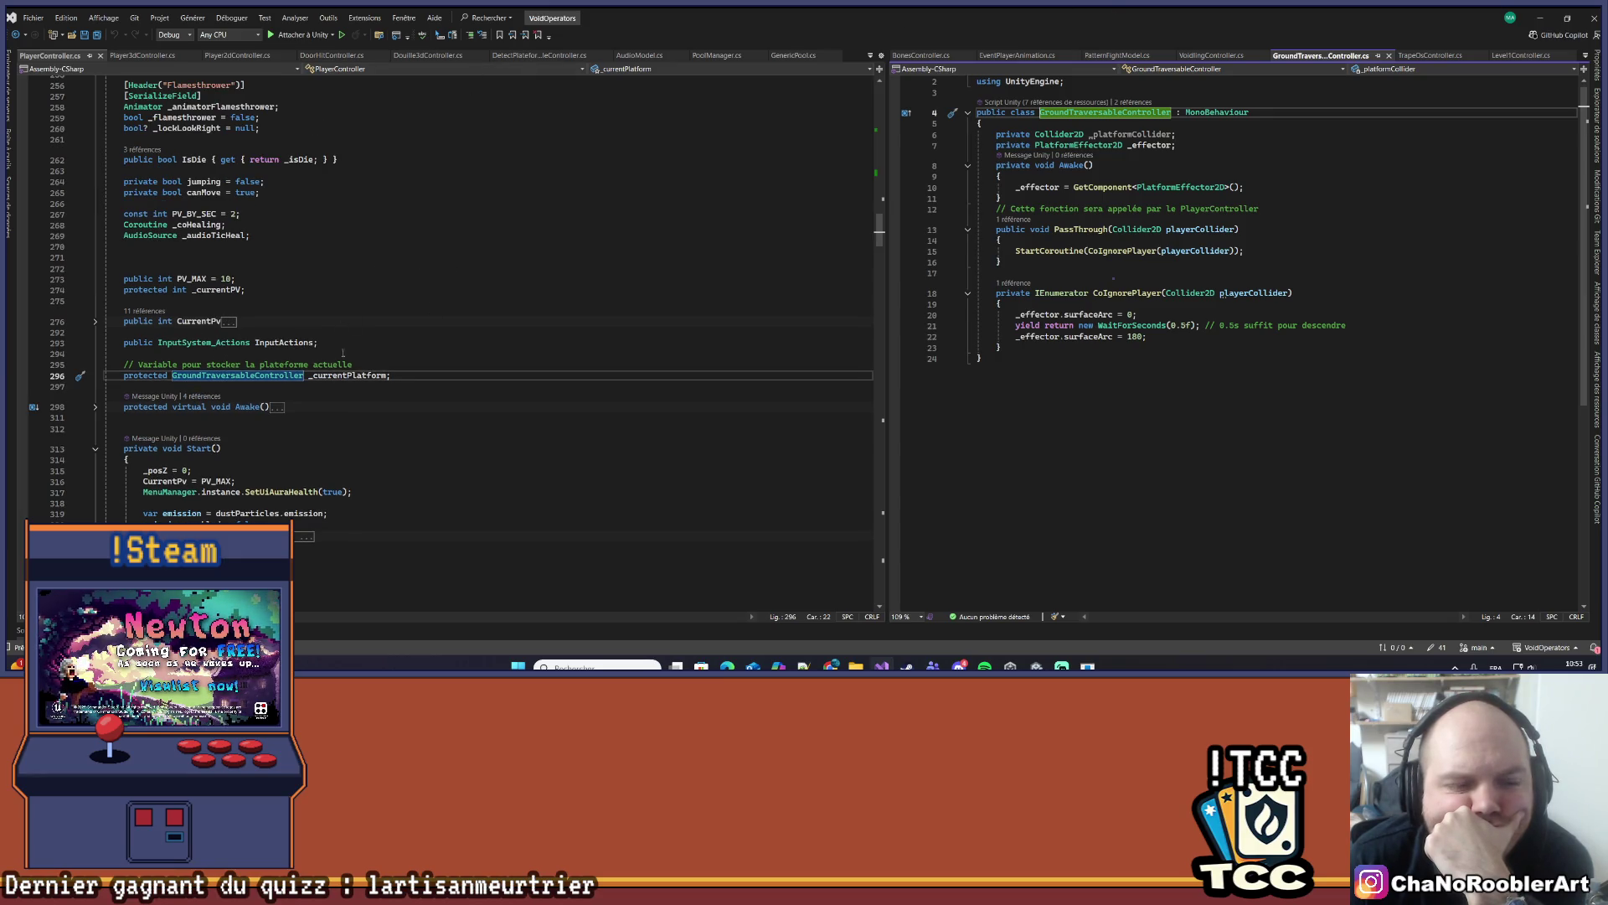
{"action": "right_click", "coordinate": [320, 376]}
- Find all references to _currentPlatform and open its assignment at Player2dController.cs line 71
{"action": "right_click", "coordinate": [321, 375]}
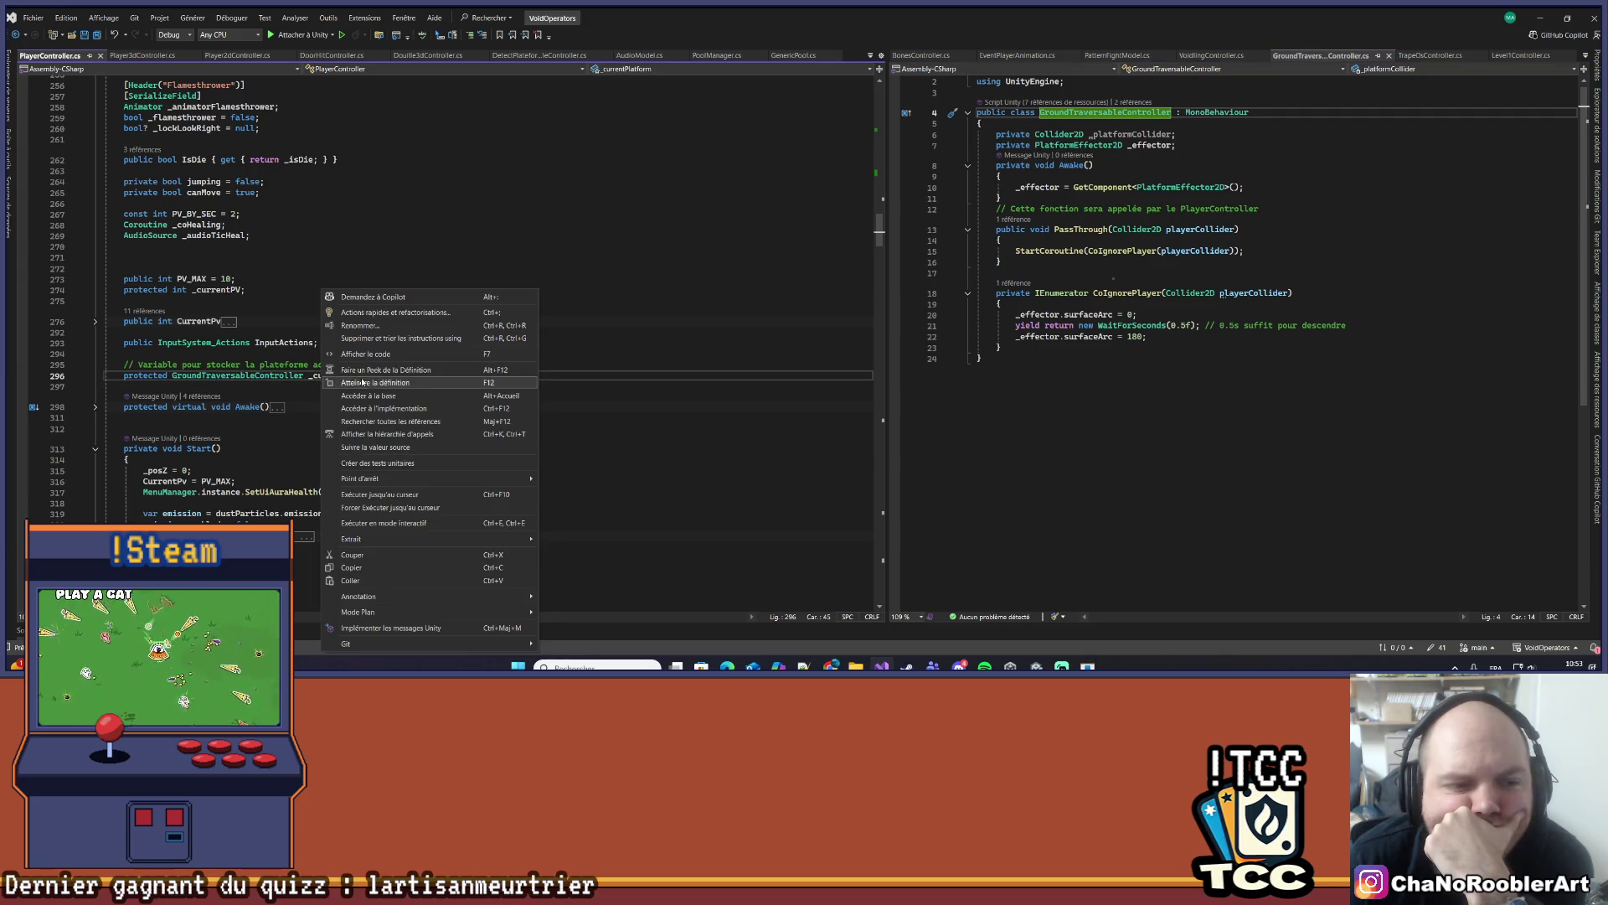
{"action": "left_click", "coordinate": [377, 422]}
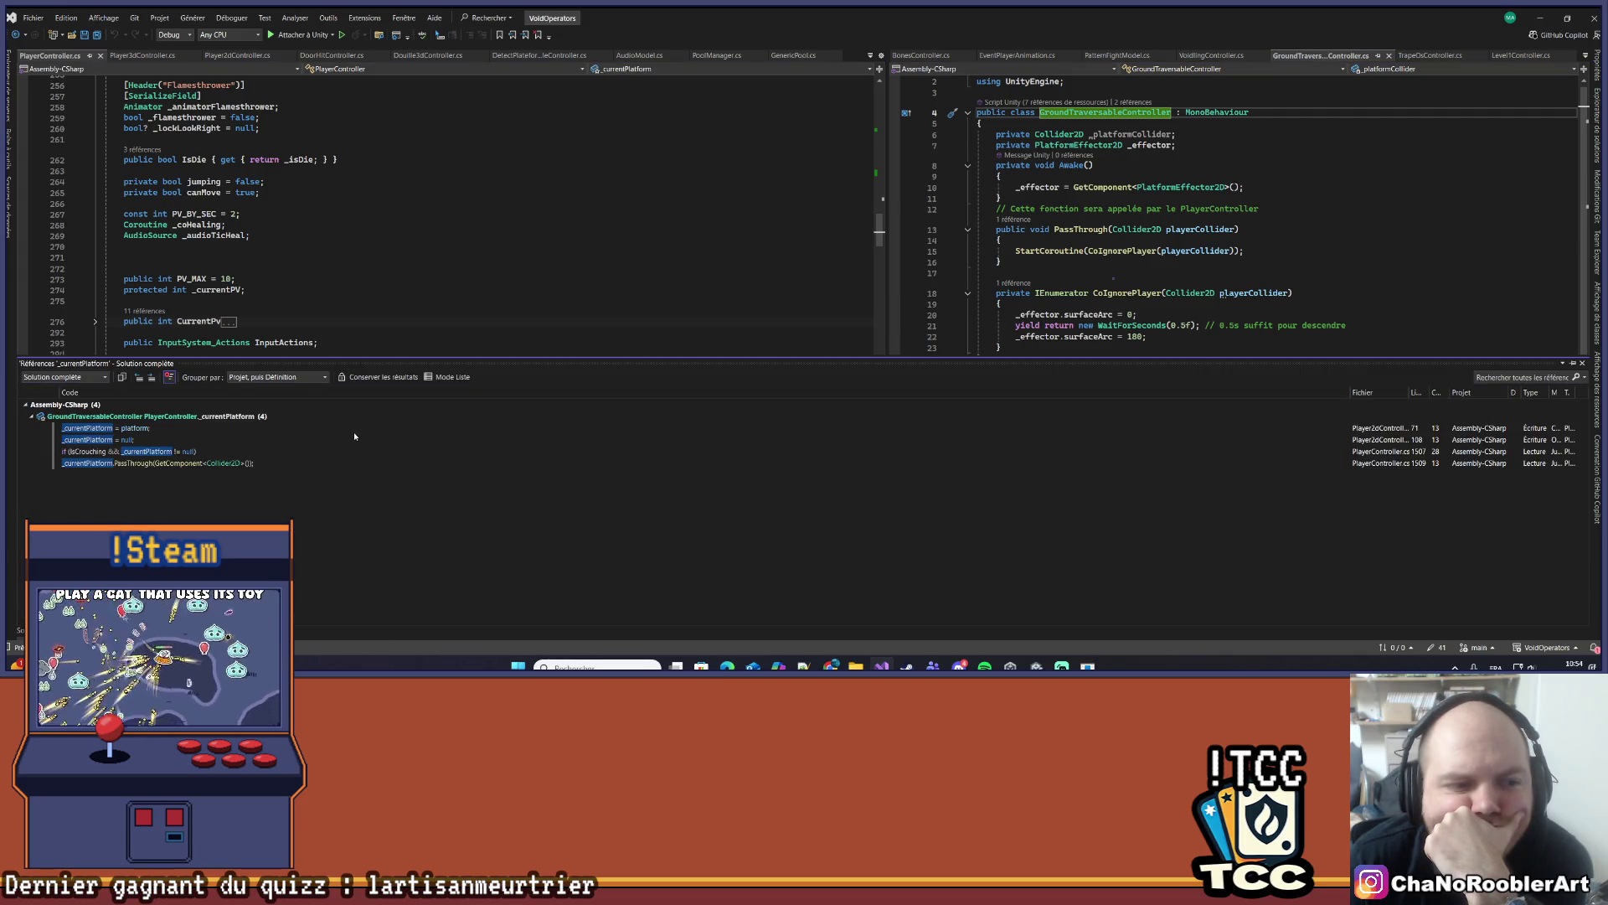
{"action": "double_click", "coordinate": [304, 463]}
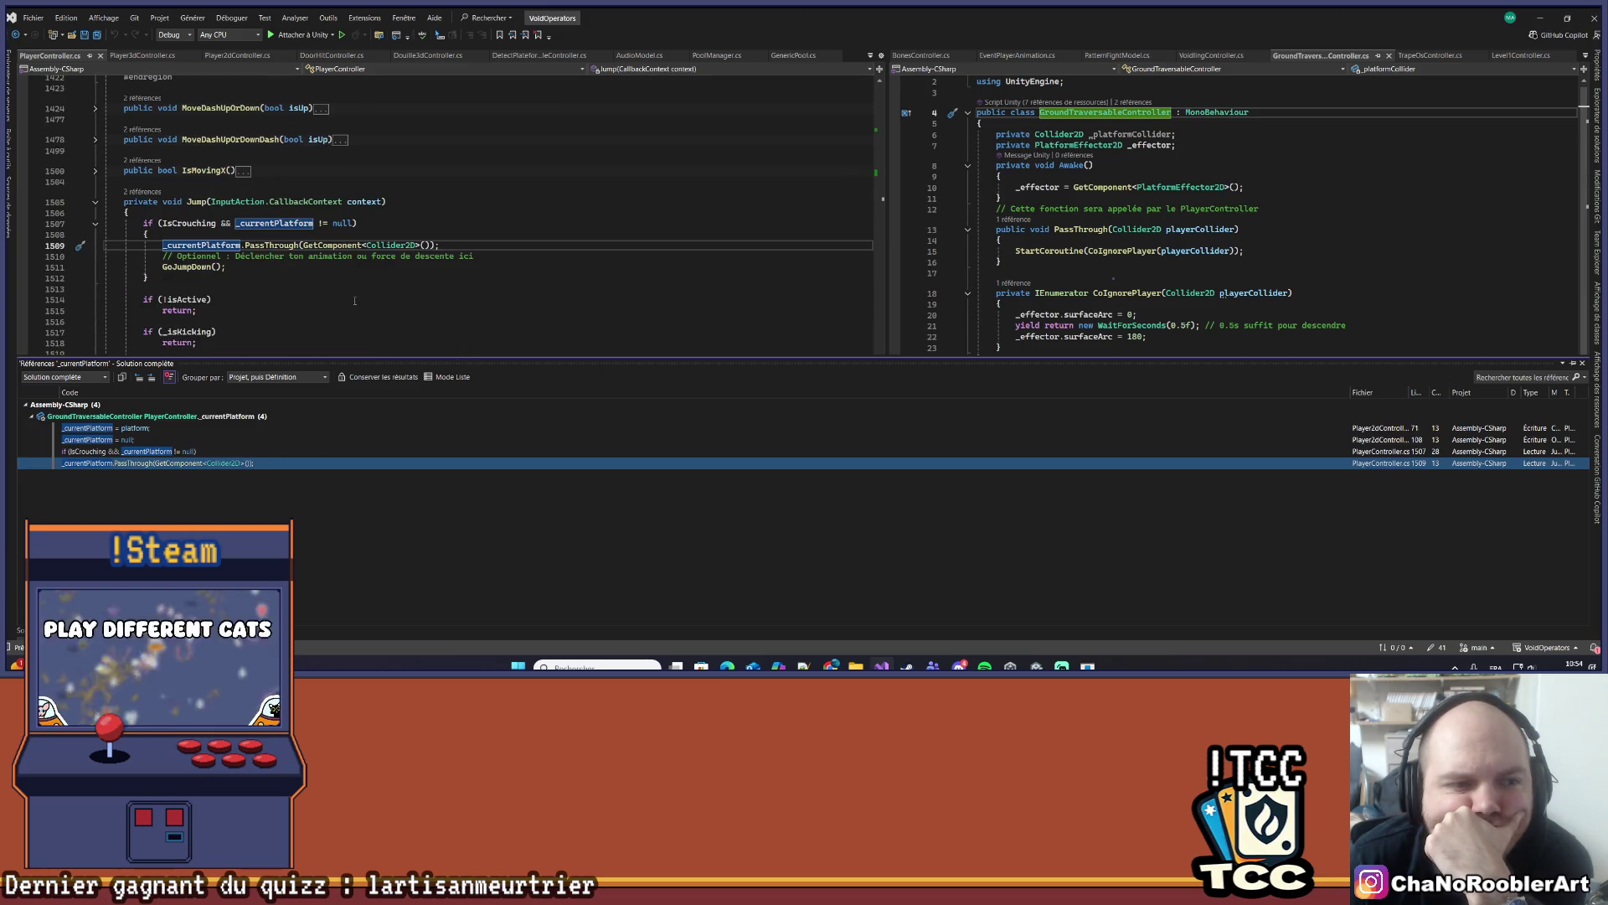
{"action": "double_click", "coordinate": [156, 428]}
{"action": "left_click", "coordinate": [451, 300]}
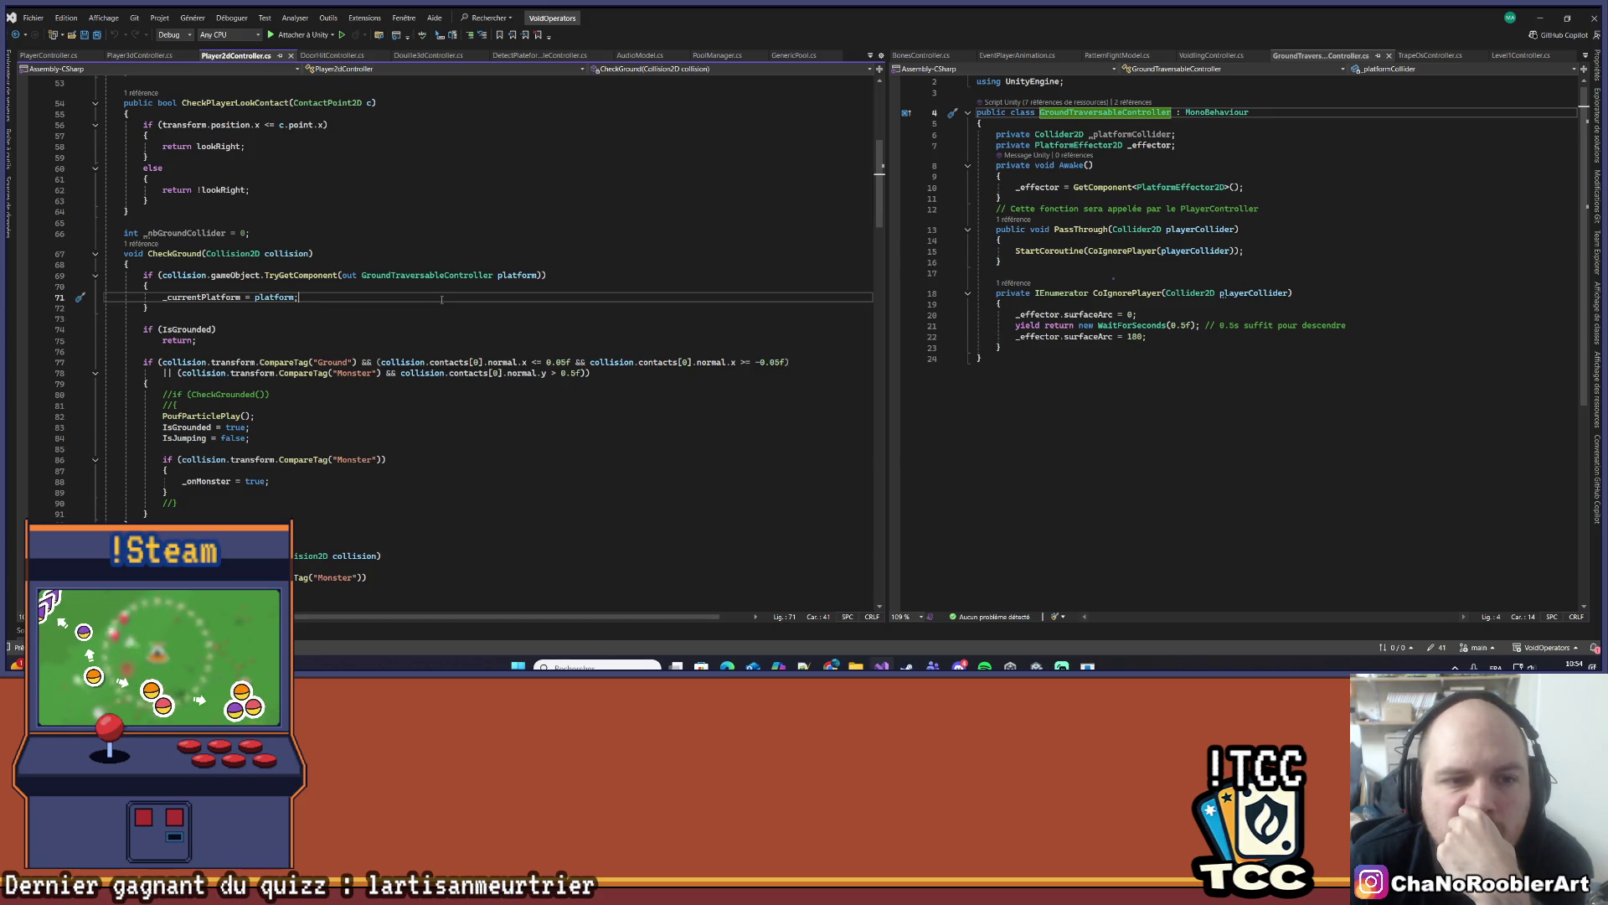
- Copy the TryGetComponent platform check from CheckGround into OnCollisionExit2D and save
{"action": "scroll", "coordinate": [366, 292], "scroll_direction": "down", "scroll_amount": 4}
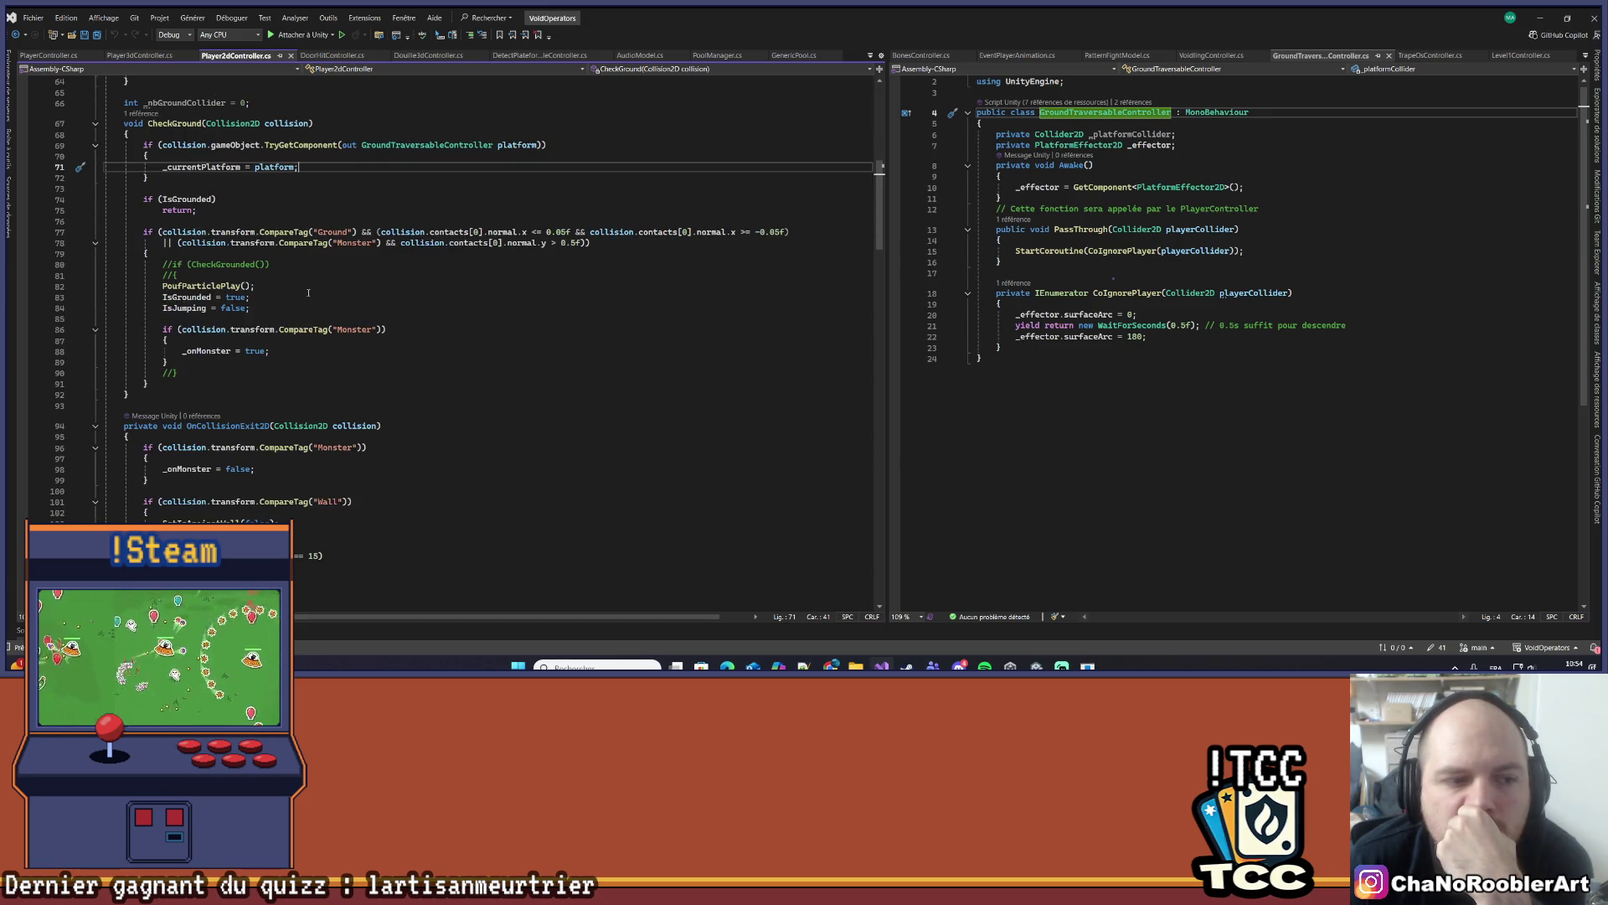
{"action": "scroll", "coordinate": [344, 312], "scroll_direction": "down", "scroll_amount": 1}
{"action": "scroll", "coordinate": [354, 316], "scroll_direction": "up", "scroll_amount": 2}
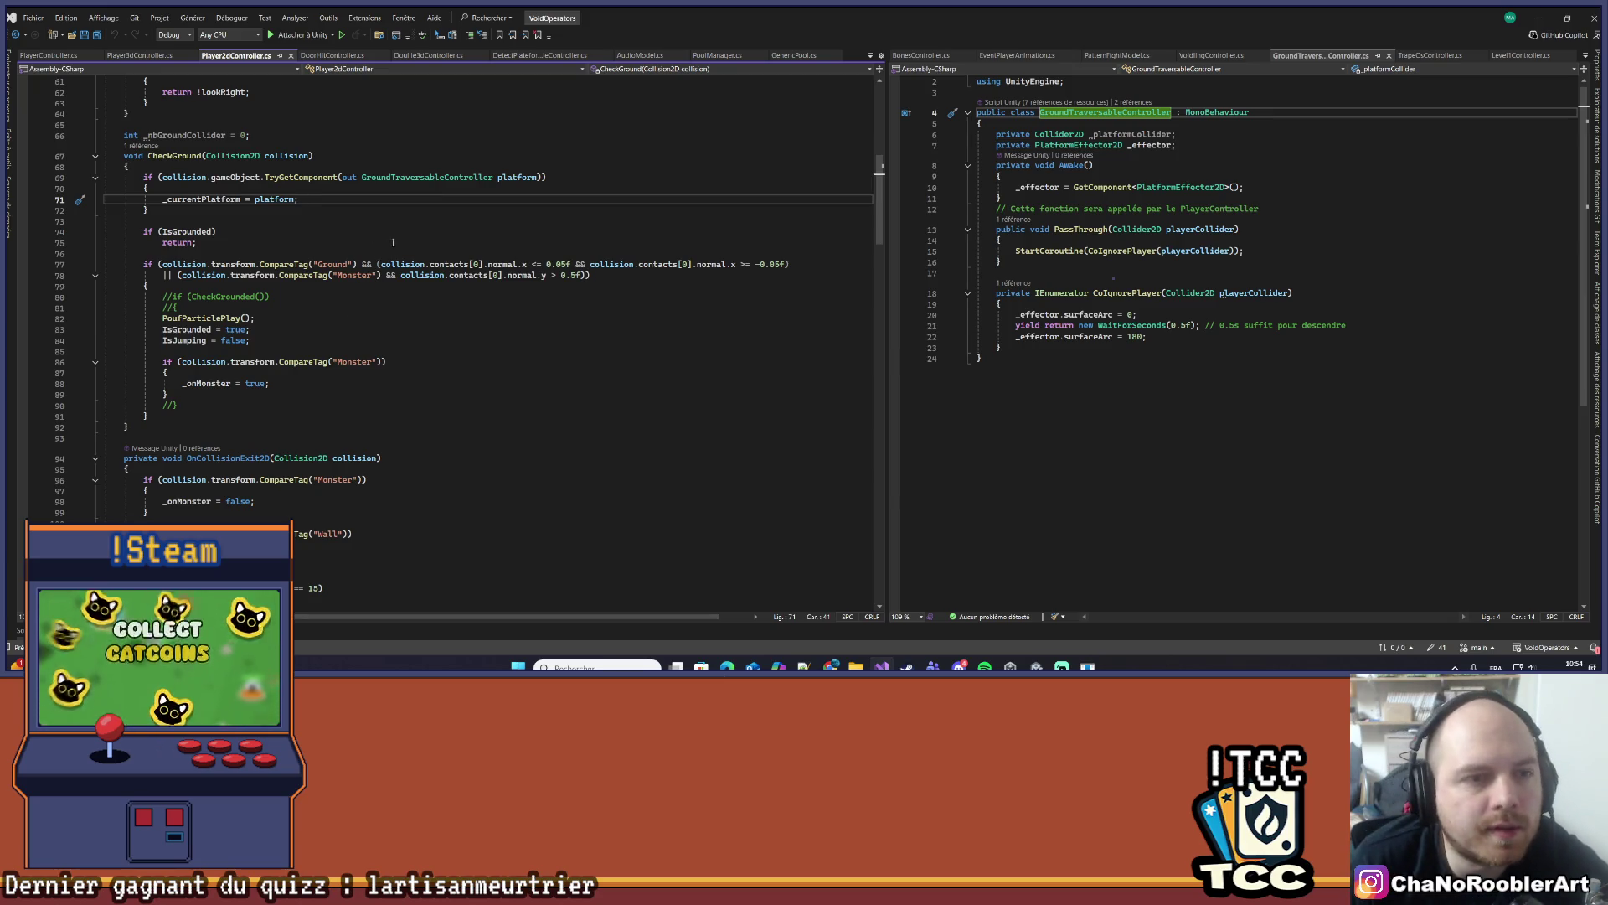
{"action": "left_click_drag", "start_coordinate": [136, 178], "coordinate": [164, 215]}
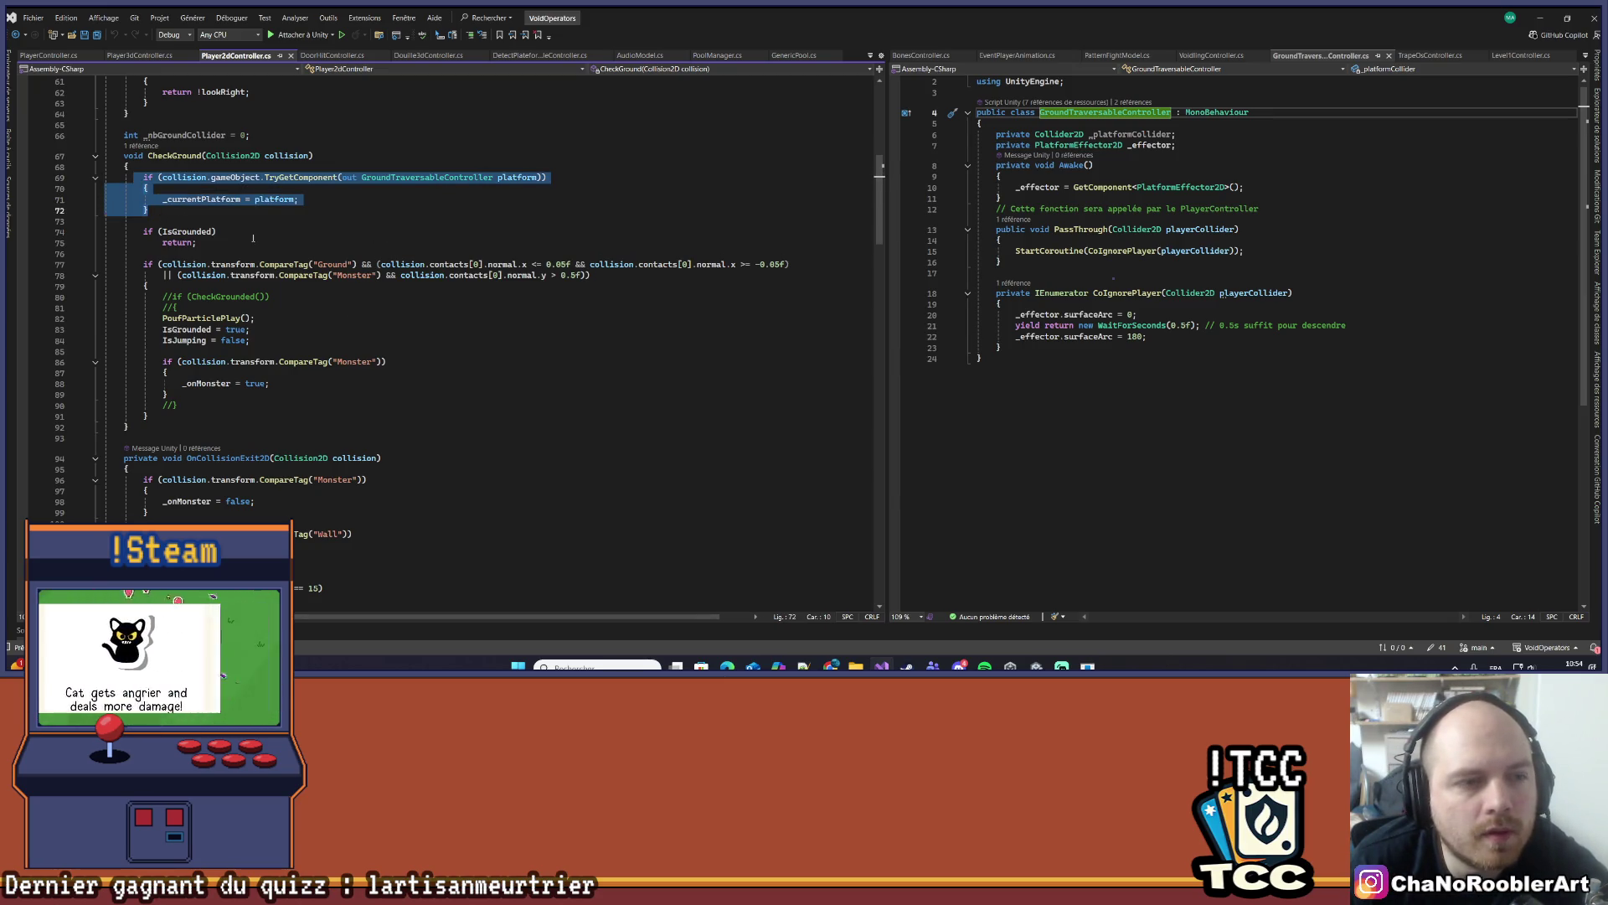
{"action": "scroll", "coordinate": [253, 238], "scroll_direction": "down", "scroll_amount": 4}
{"action": "left_click", "coordinate": [178, 338]}
{"action": "key", "text": "Return"}
{"action": "key", "text": "ctrl+v"}
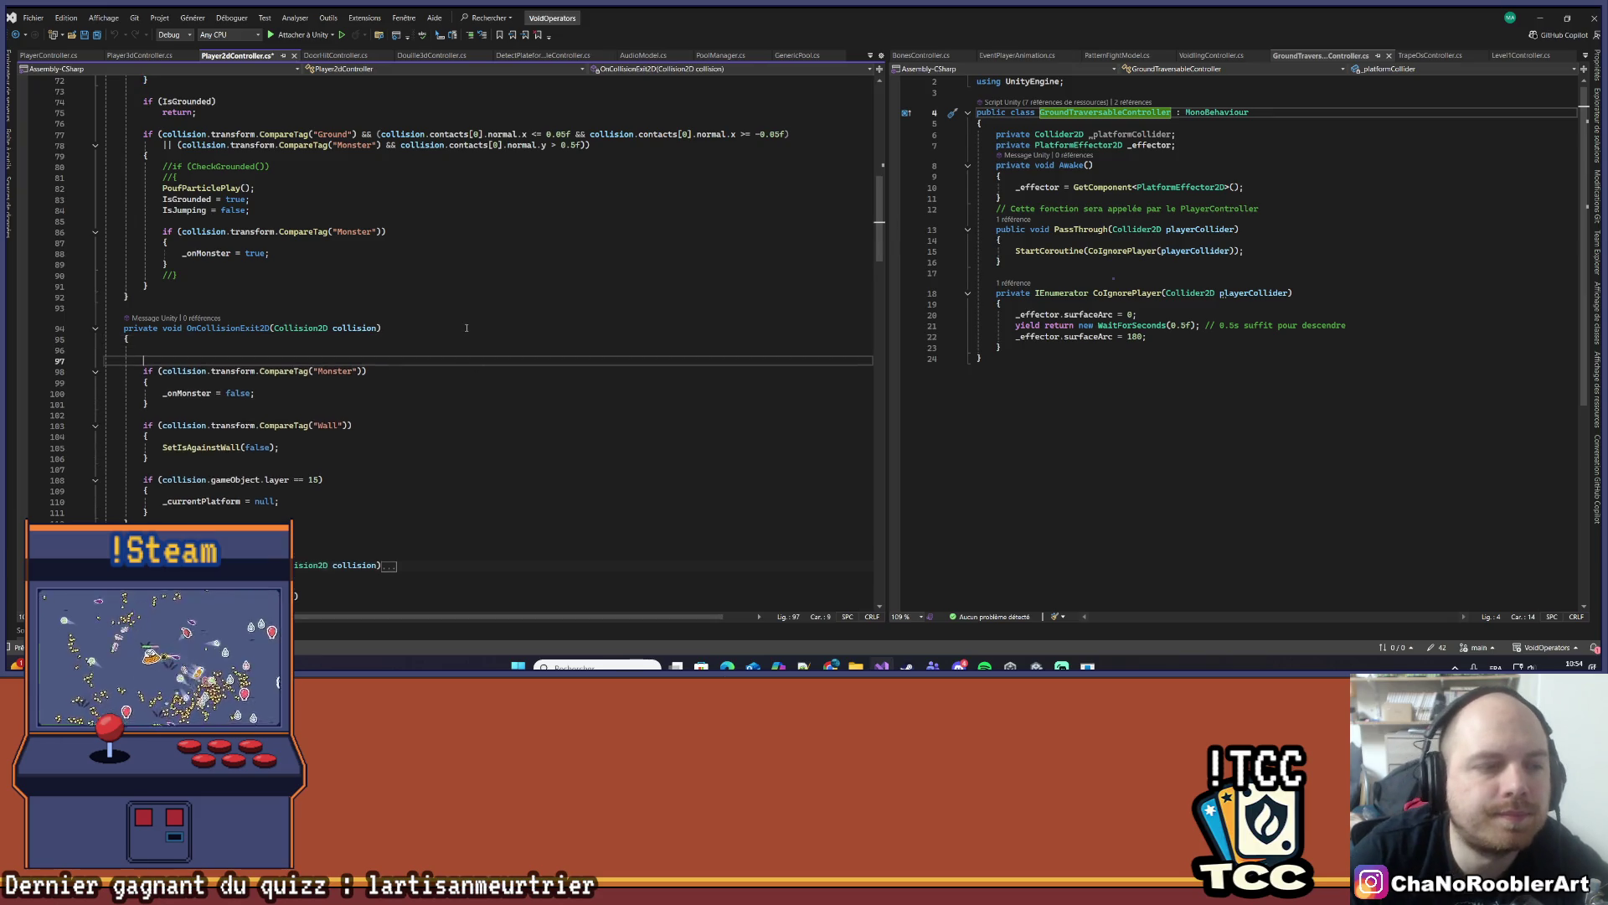
{"action": "key", "text": "ctrl+s"}
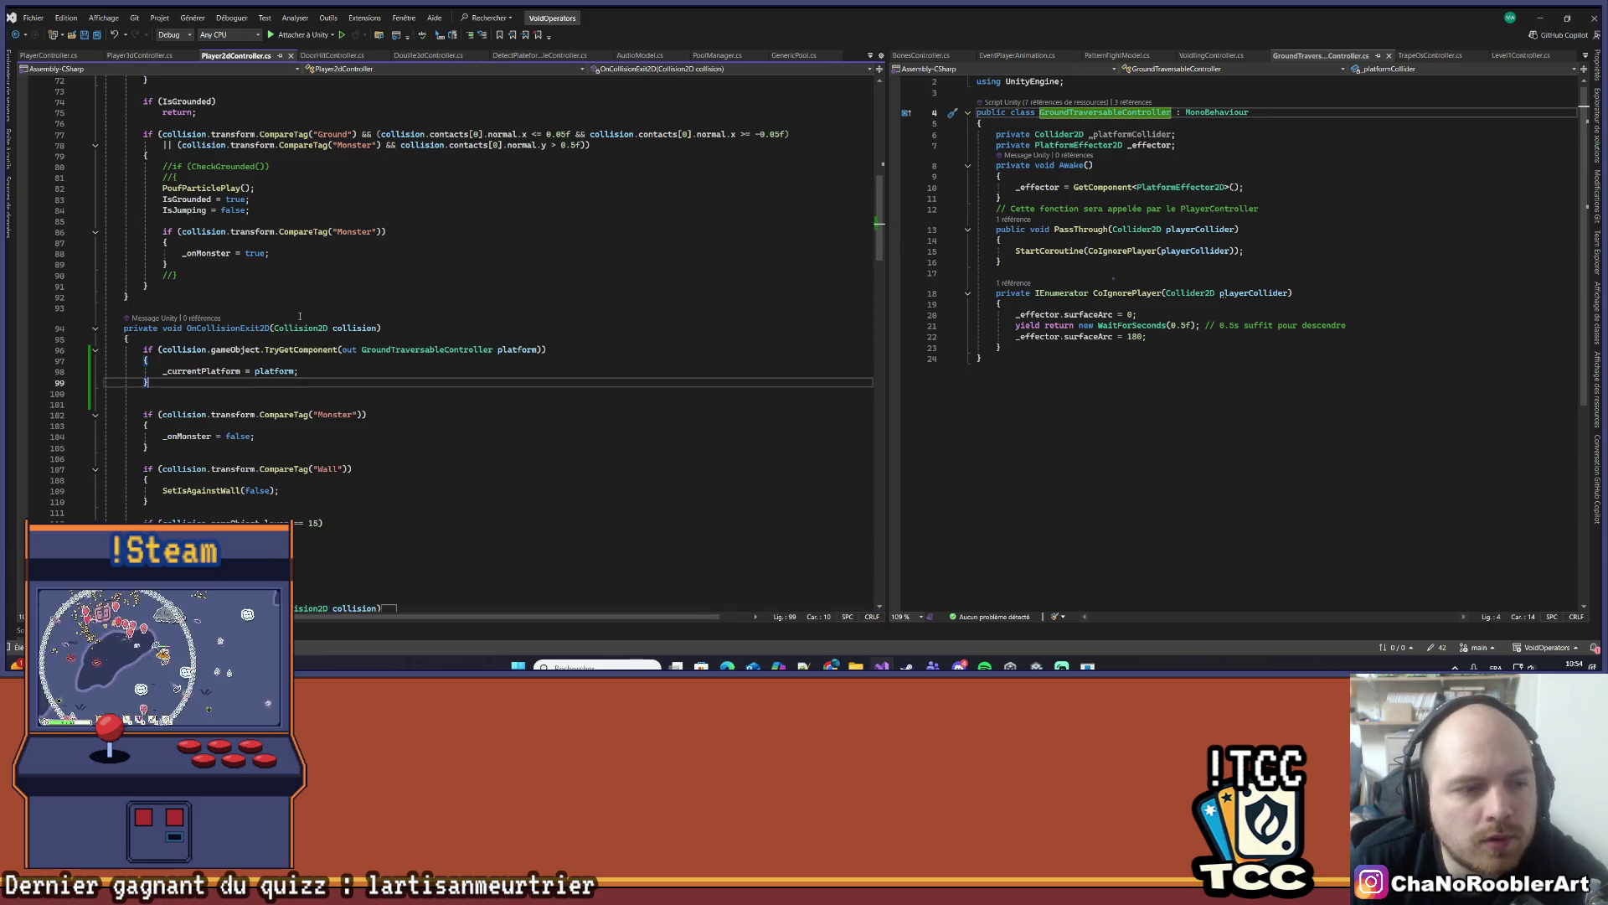
- Change the pasted assignment so _currentPlatform is set to null, and save Player2dController.cs
{"action": "left_click", "coordinate": [312, 360]}
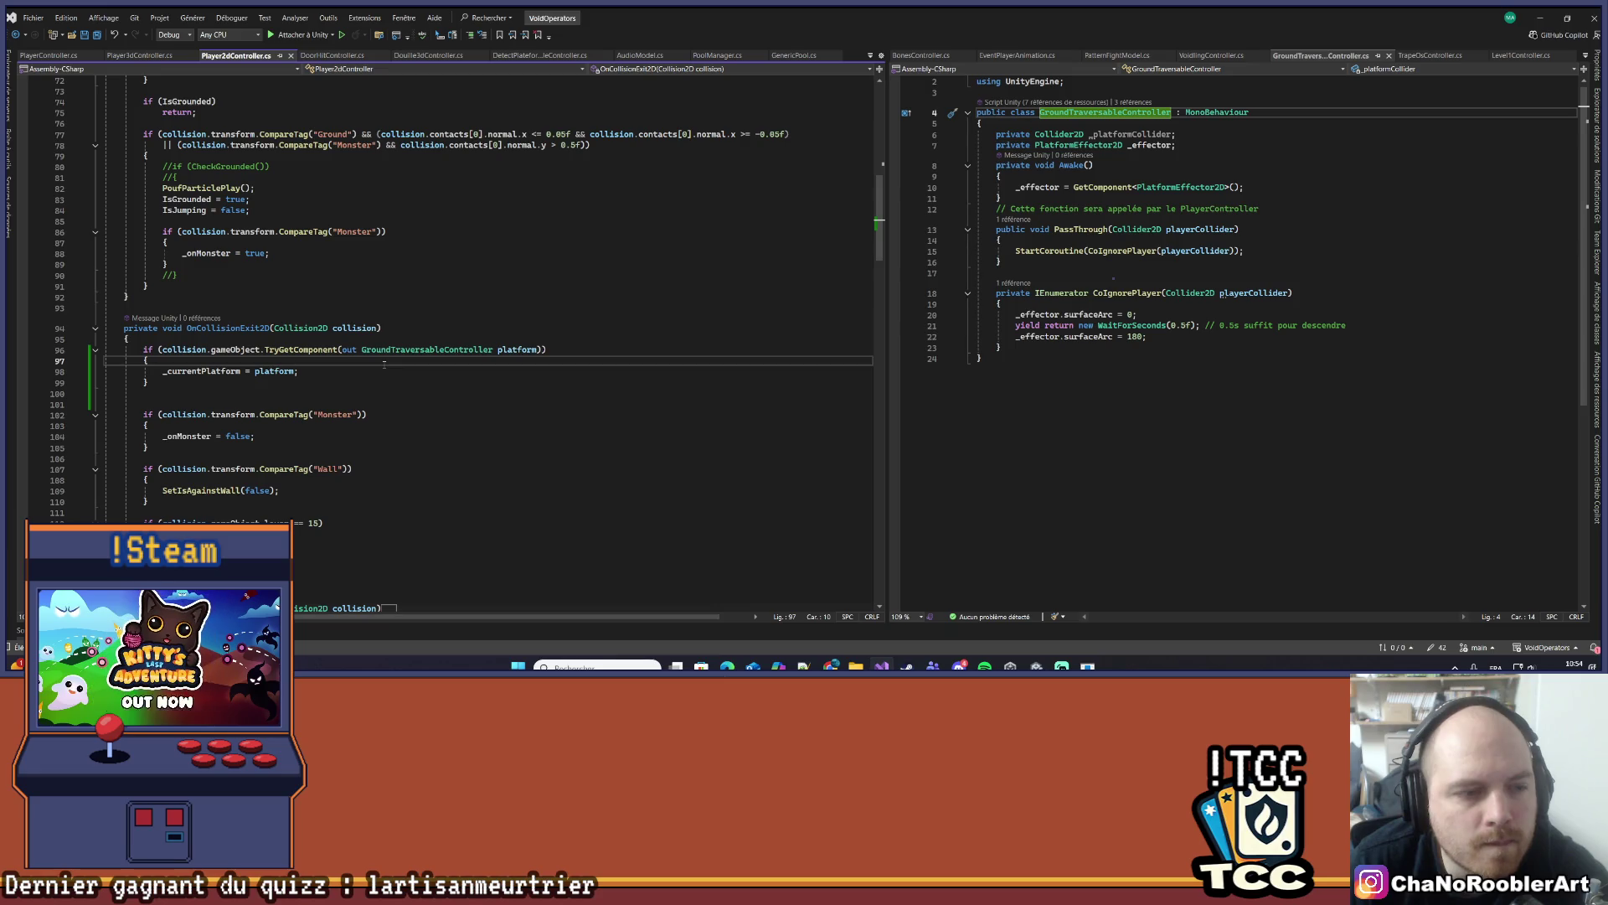
{"action": "left_click", "coordinate": [277, 371]}
{"action": "key", "text": "Delete"}
{"action": "key", "text": "Delete"}
{"action": "key", "text": "Delete"}
{"action": "key", "text": "BackSpace"}
{"action": "key", "text": "BackSpace"}
{"action": "key", "text": "BackSpace"}
{"action": "type", "text": "null"}
{"action": "key", "text": "ctrl+s"}
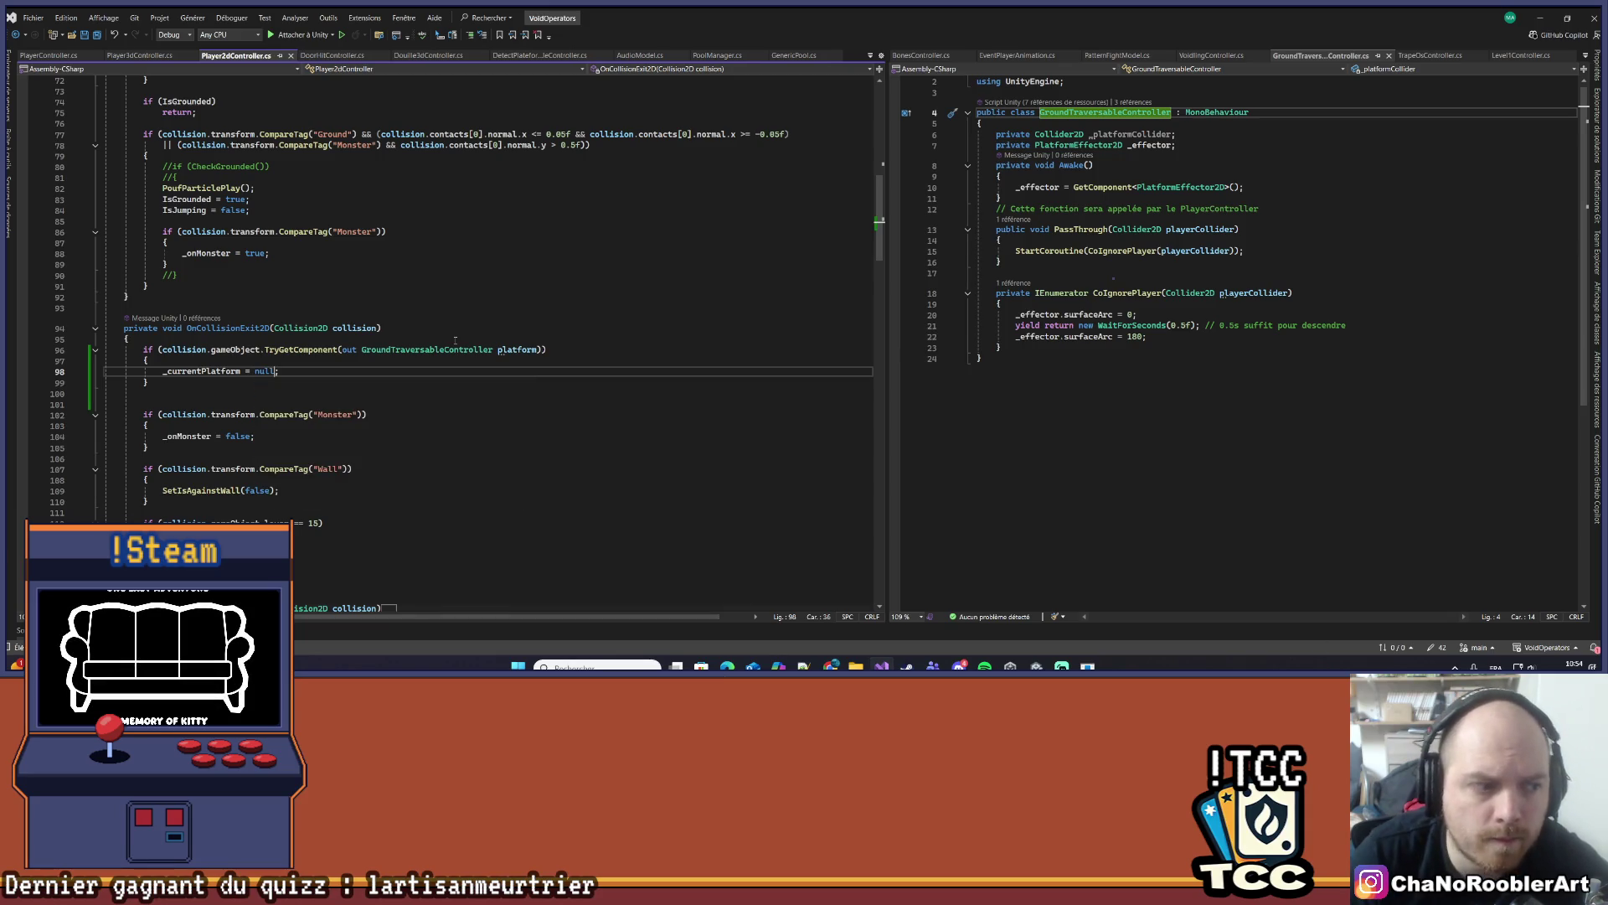
{"action": "left_click", "coordinate": [373, 362]}
{"action": "scroll", "coordinate": [291, 335], "scroll_direction": "up", "scroll_amount": 2}
{"action": "scroll", "coordinate": [291, 334], "scroll_direction": "up", "scroll_amount": 1}
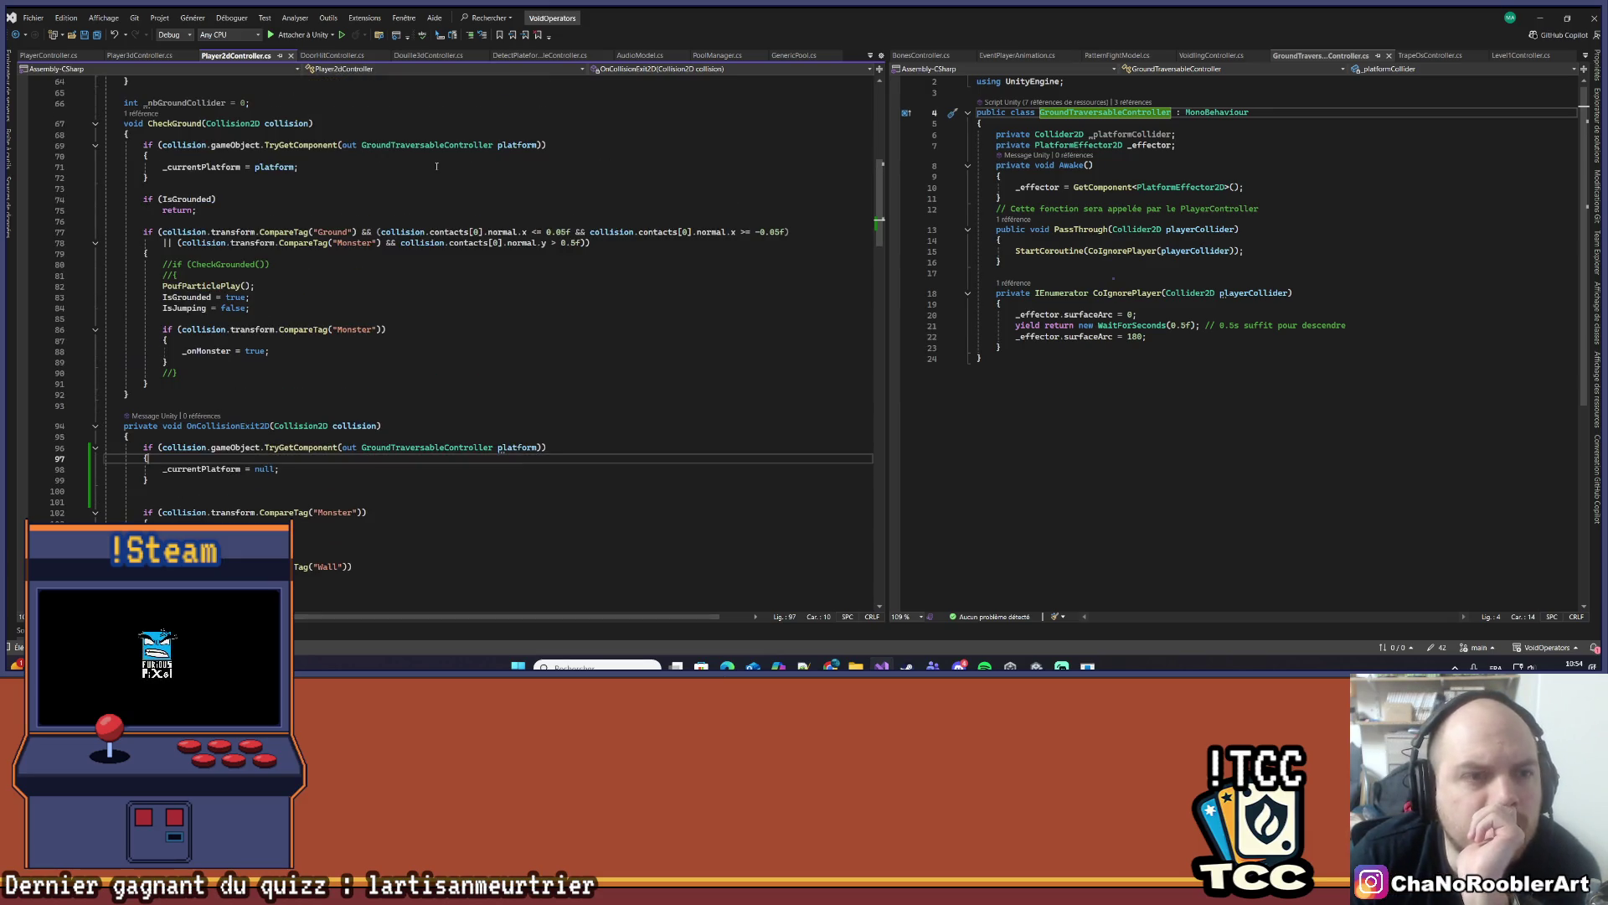
- Minimize Visual Studio and start play mode for Level1_2D in Unity
{"action": "left_click", "coordinate": [280, 190]}
{"action": "left_click", "coordinate": [130, 395]}
{"action": "left_click", "coordinate": [1542, 17]}
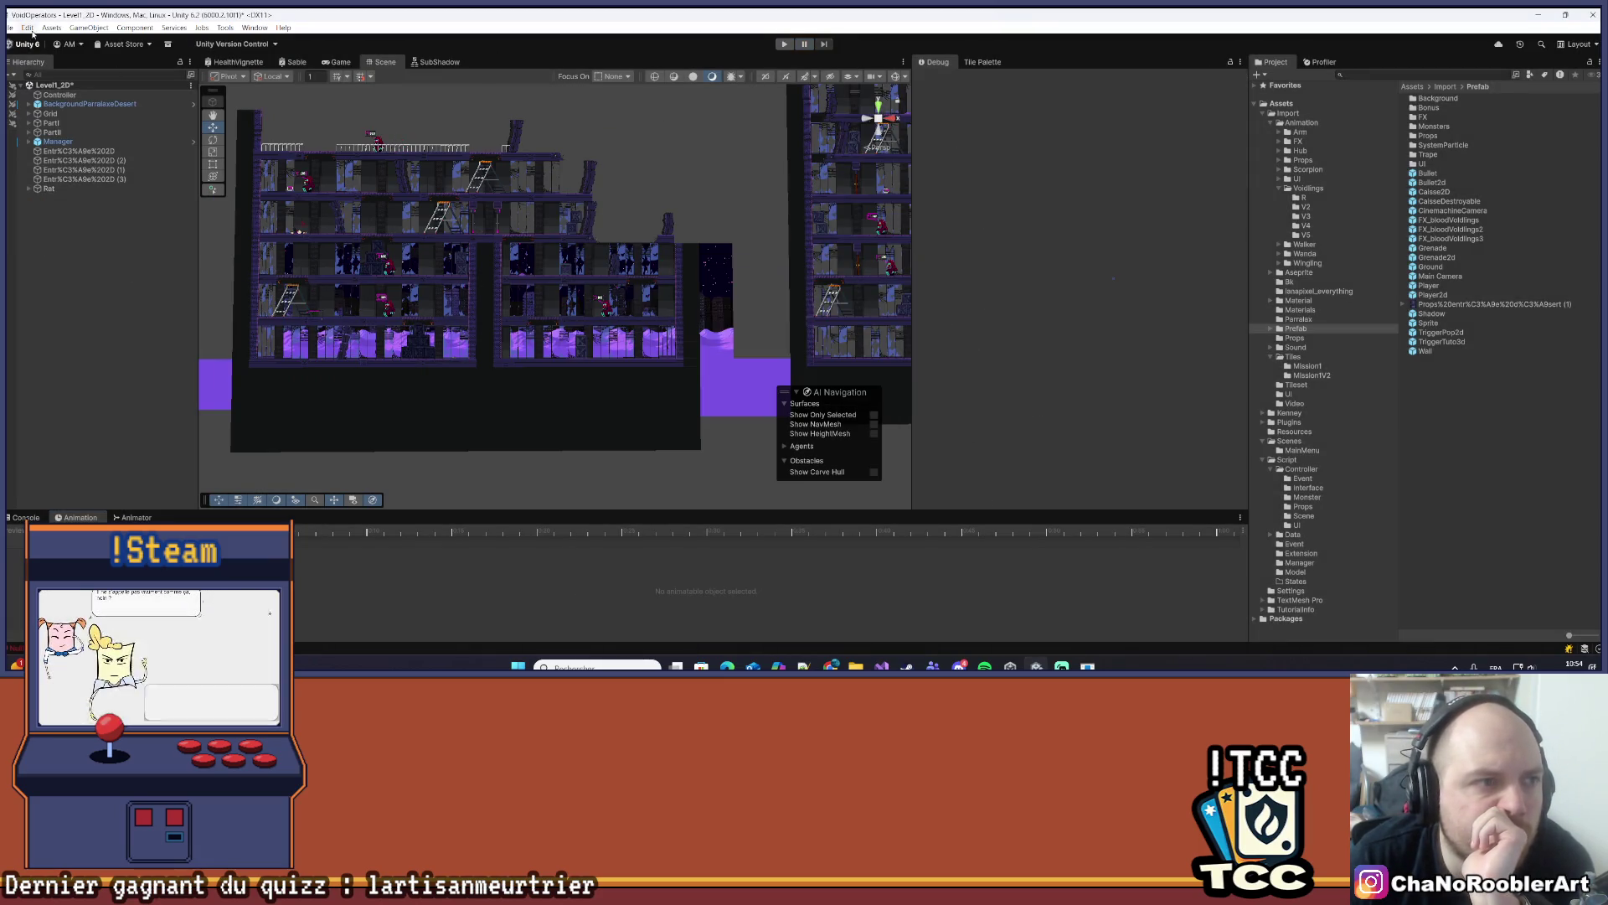
{"action": "left_click", "coordinate": [784, 43]}
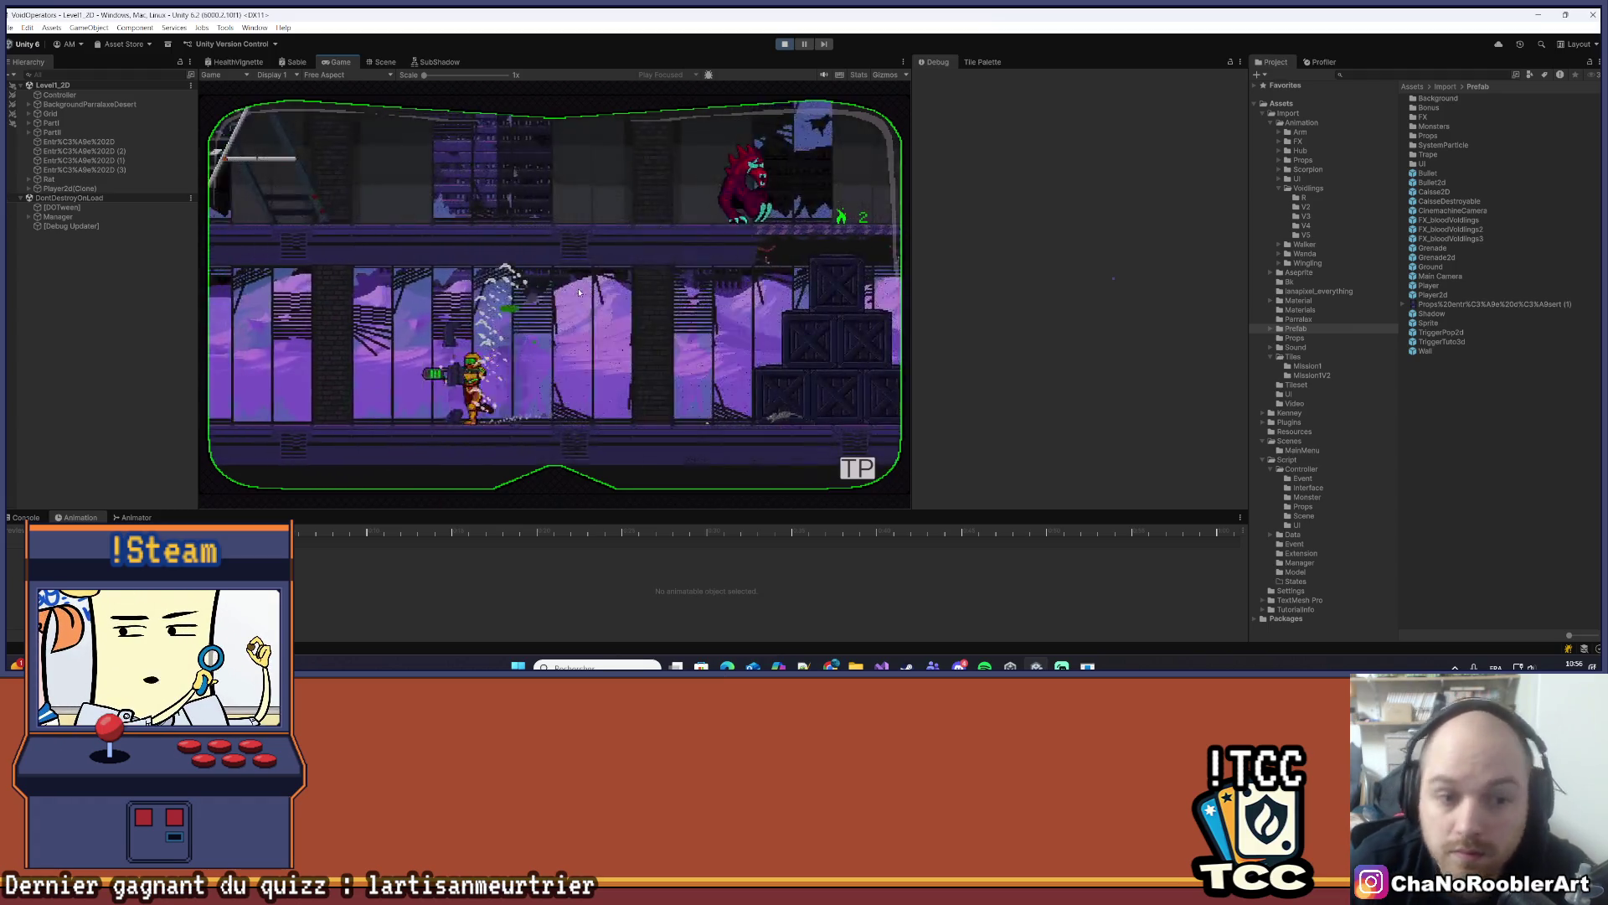
- Run and jump the player across the crate stack and upper ledge in the first level
{"action": "key", "text": "d"}
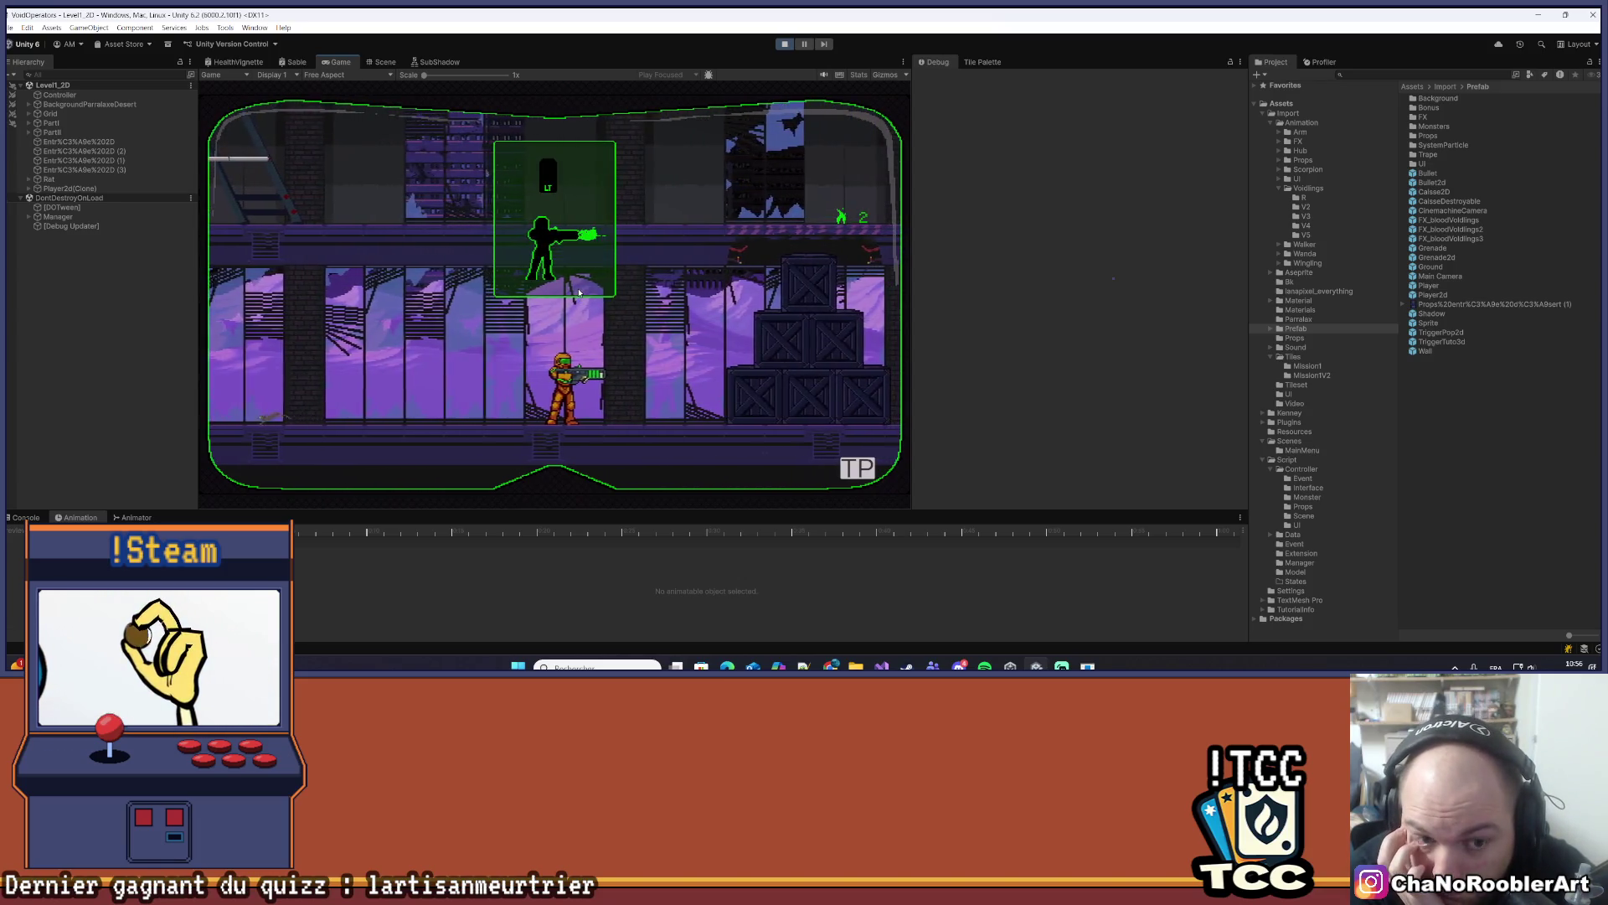
{"action": "key", "text": "d"}
{"action": "key", "text": "space"}
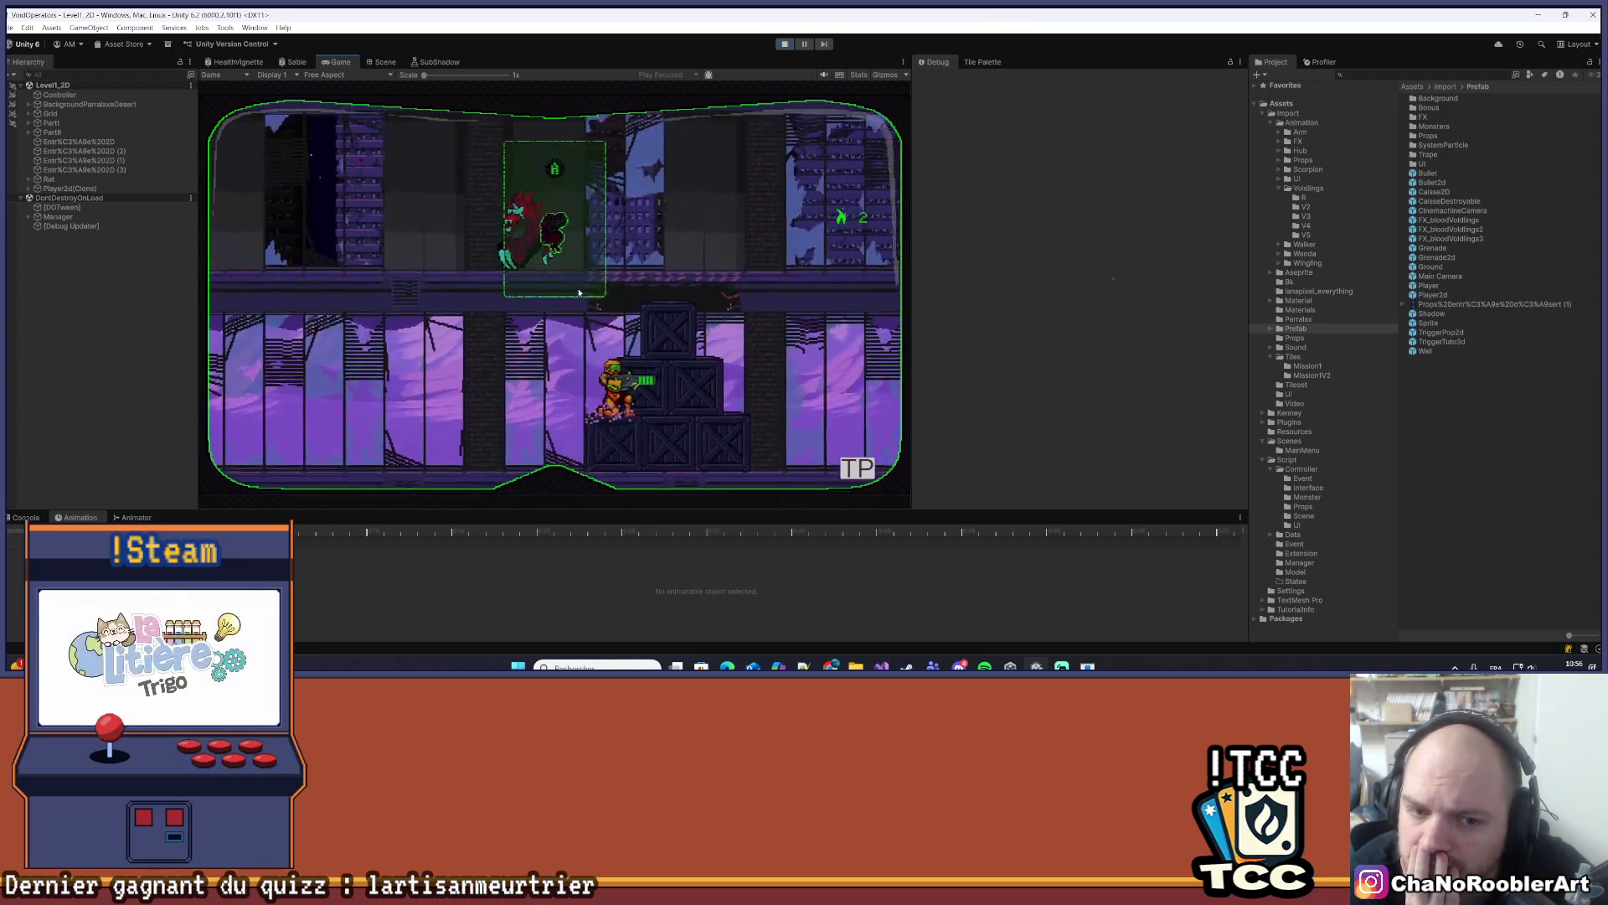
{"action": "key", "text": "a"}
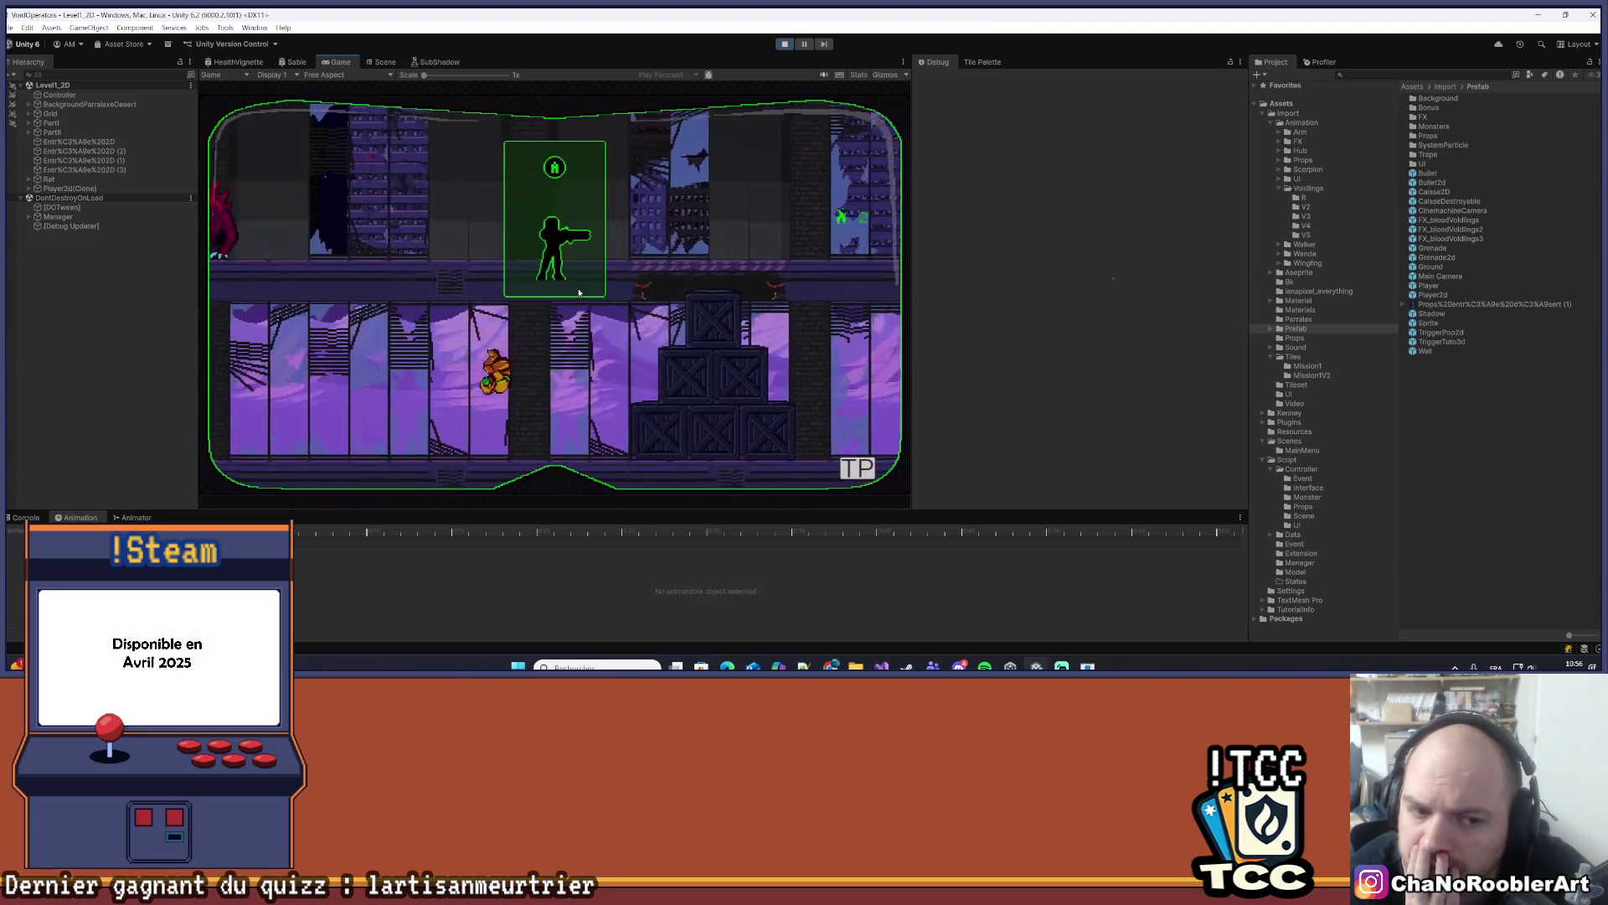
{"action": "key", "text": "d"}
{"action": "key", "text": "space"}
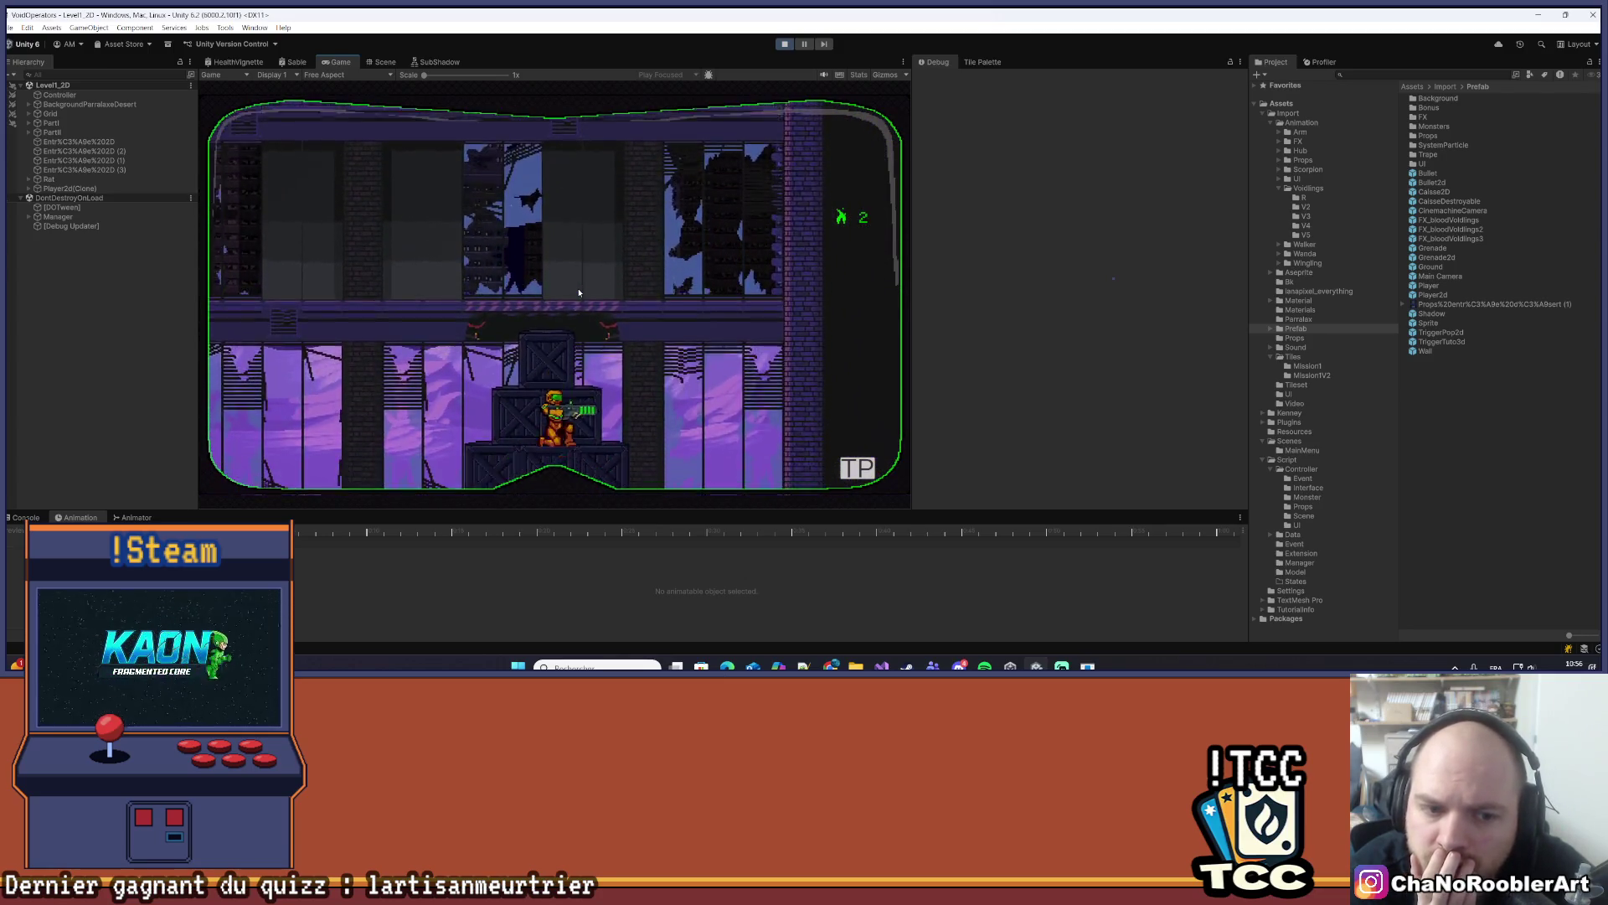
{"action": "key", "text": "a"}
{"action": "key", "text": "d"}
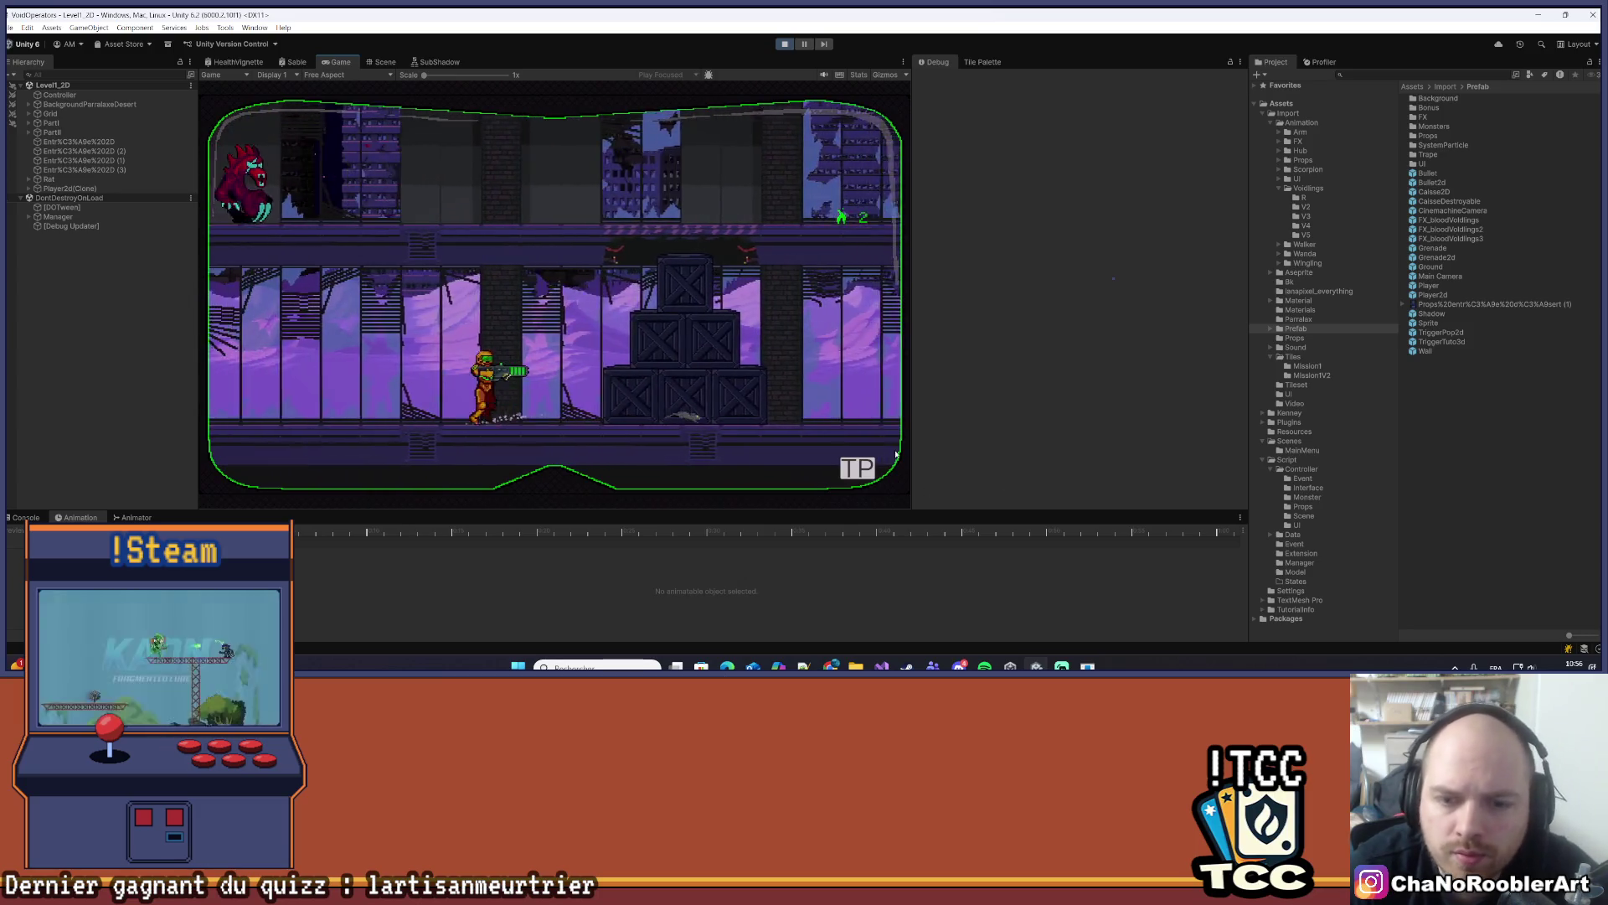
- Load another level from the Mission 1 list and climb the player up its floors
{"action": "key", "text": "Tab"}
{"action": "left_click", "coordinate": [308, 317]}
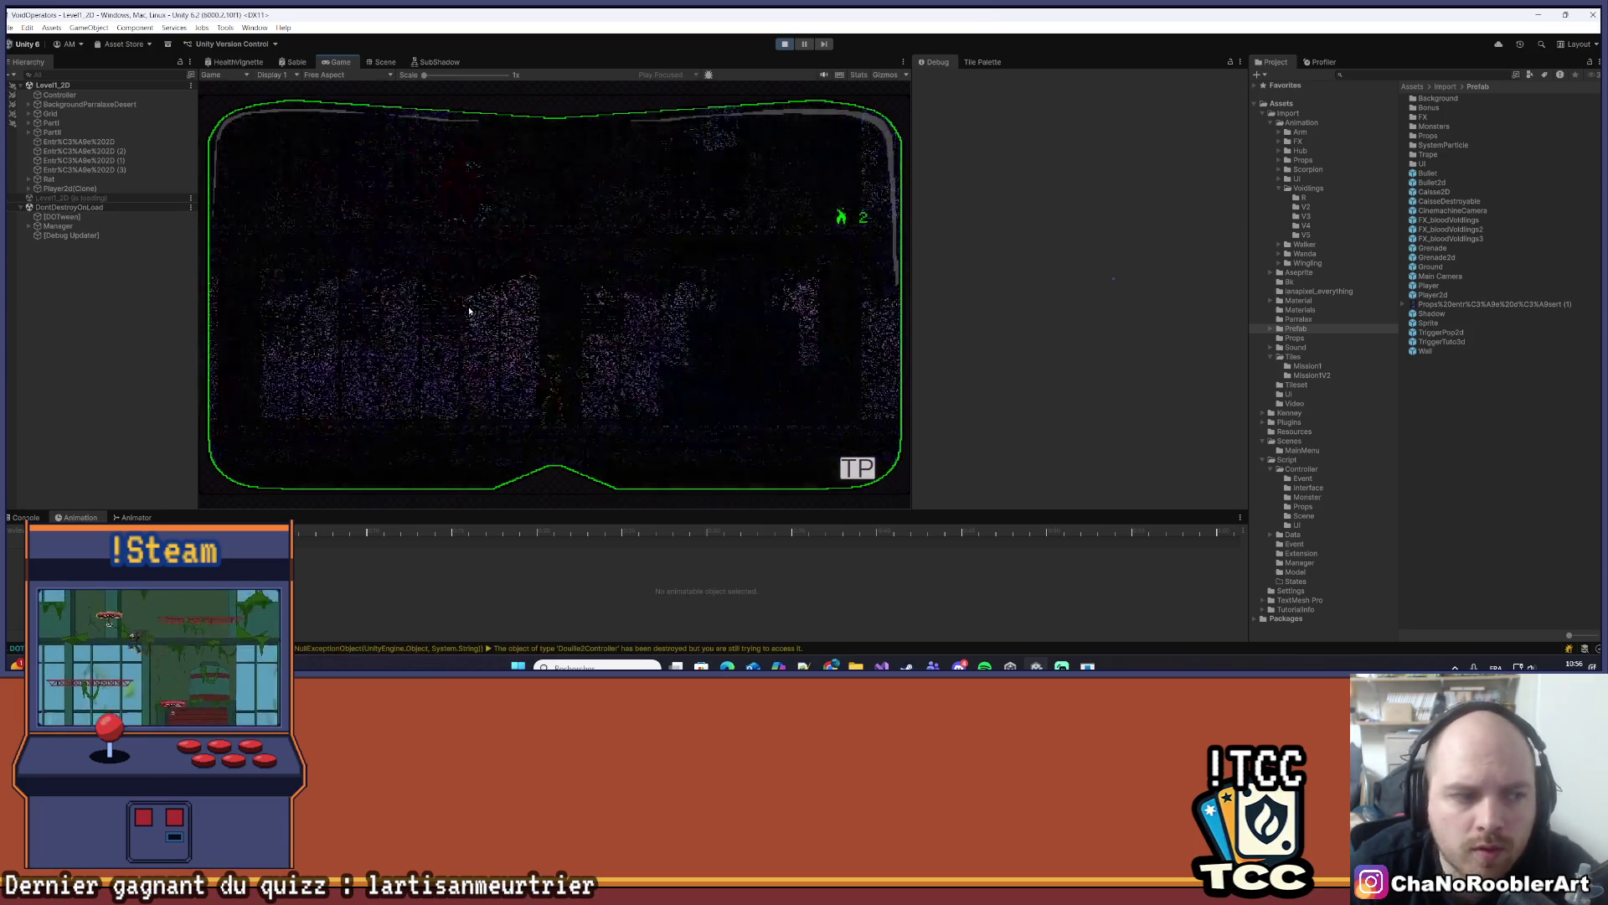
{"action": "key", "text": "d"}
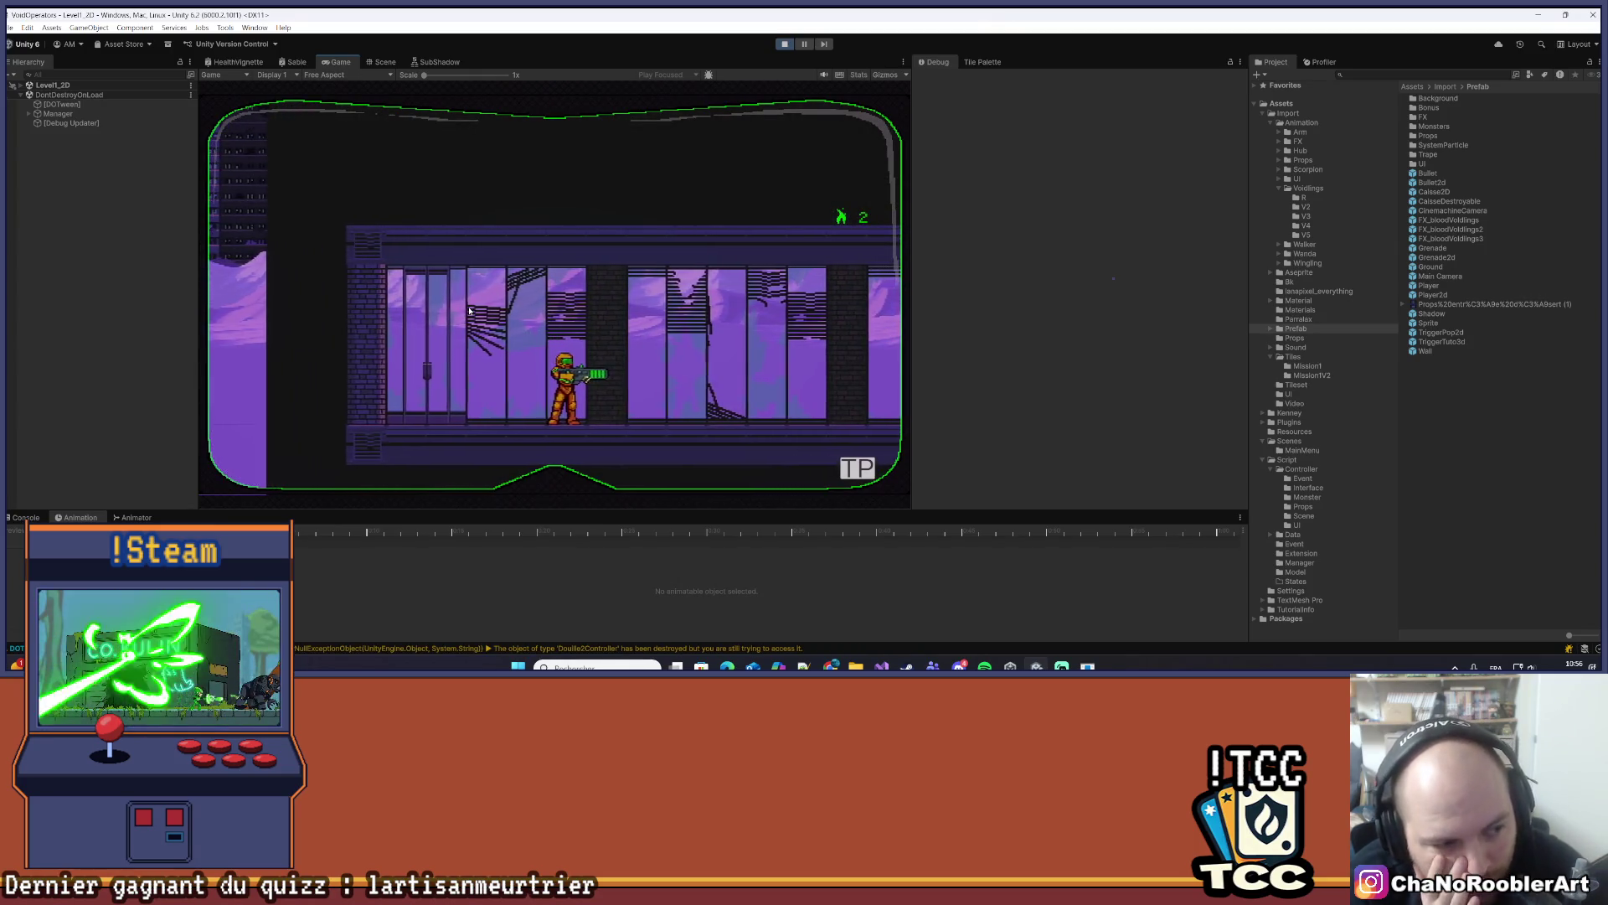
{"action": "key", "text": "d"}
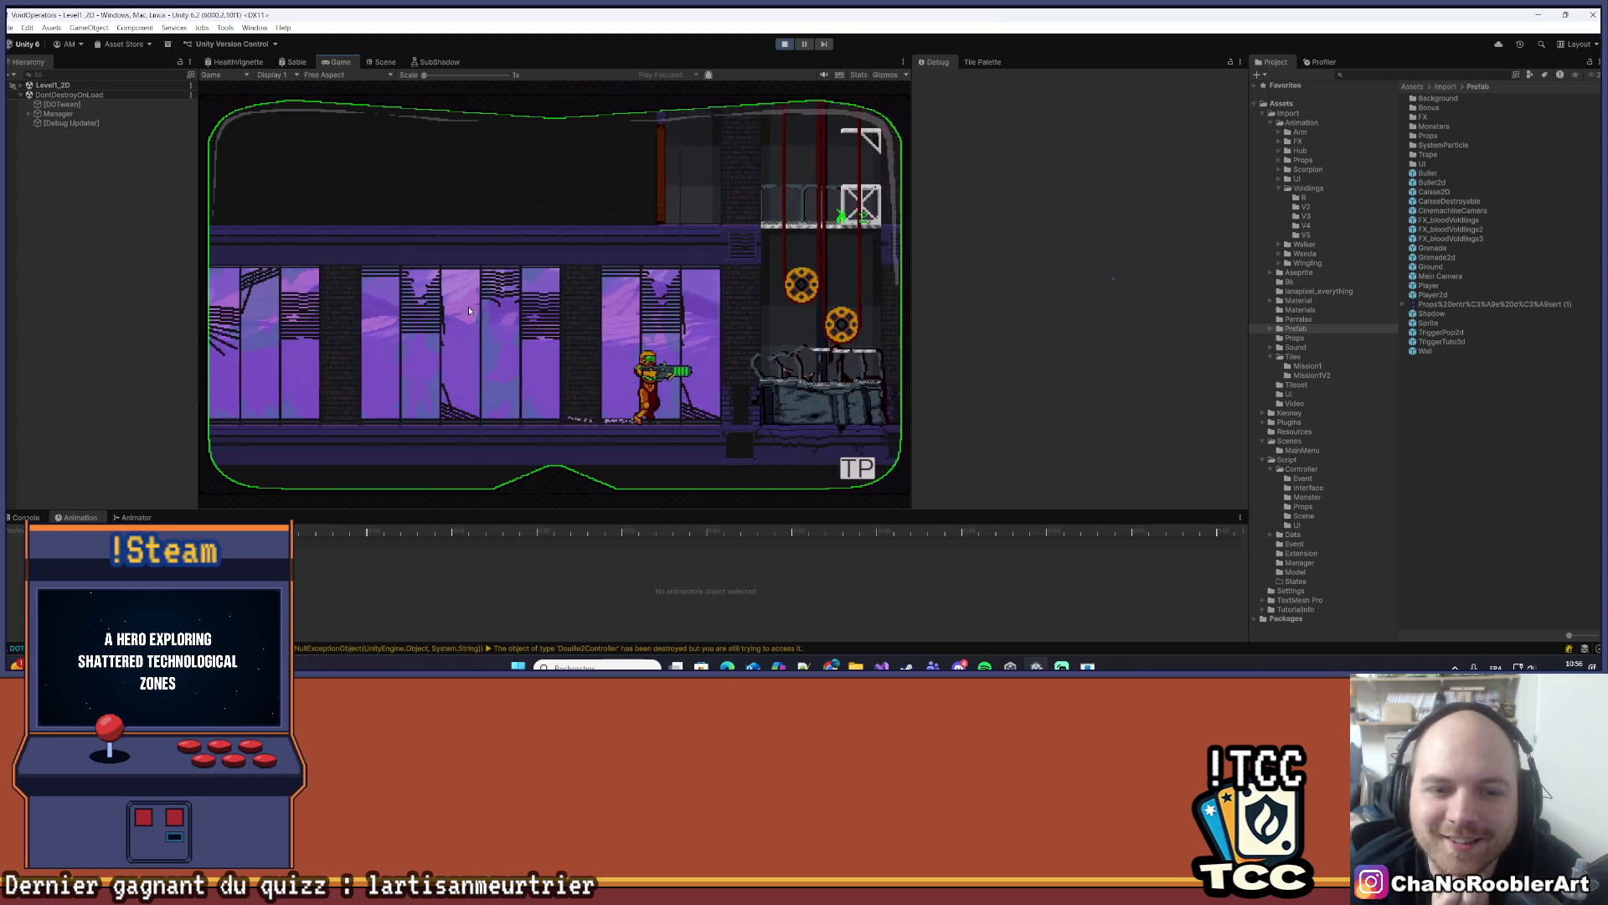
{"action": "key", "text": "d"}
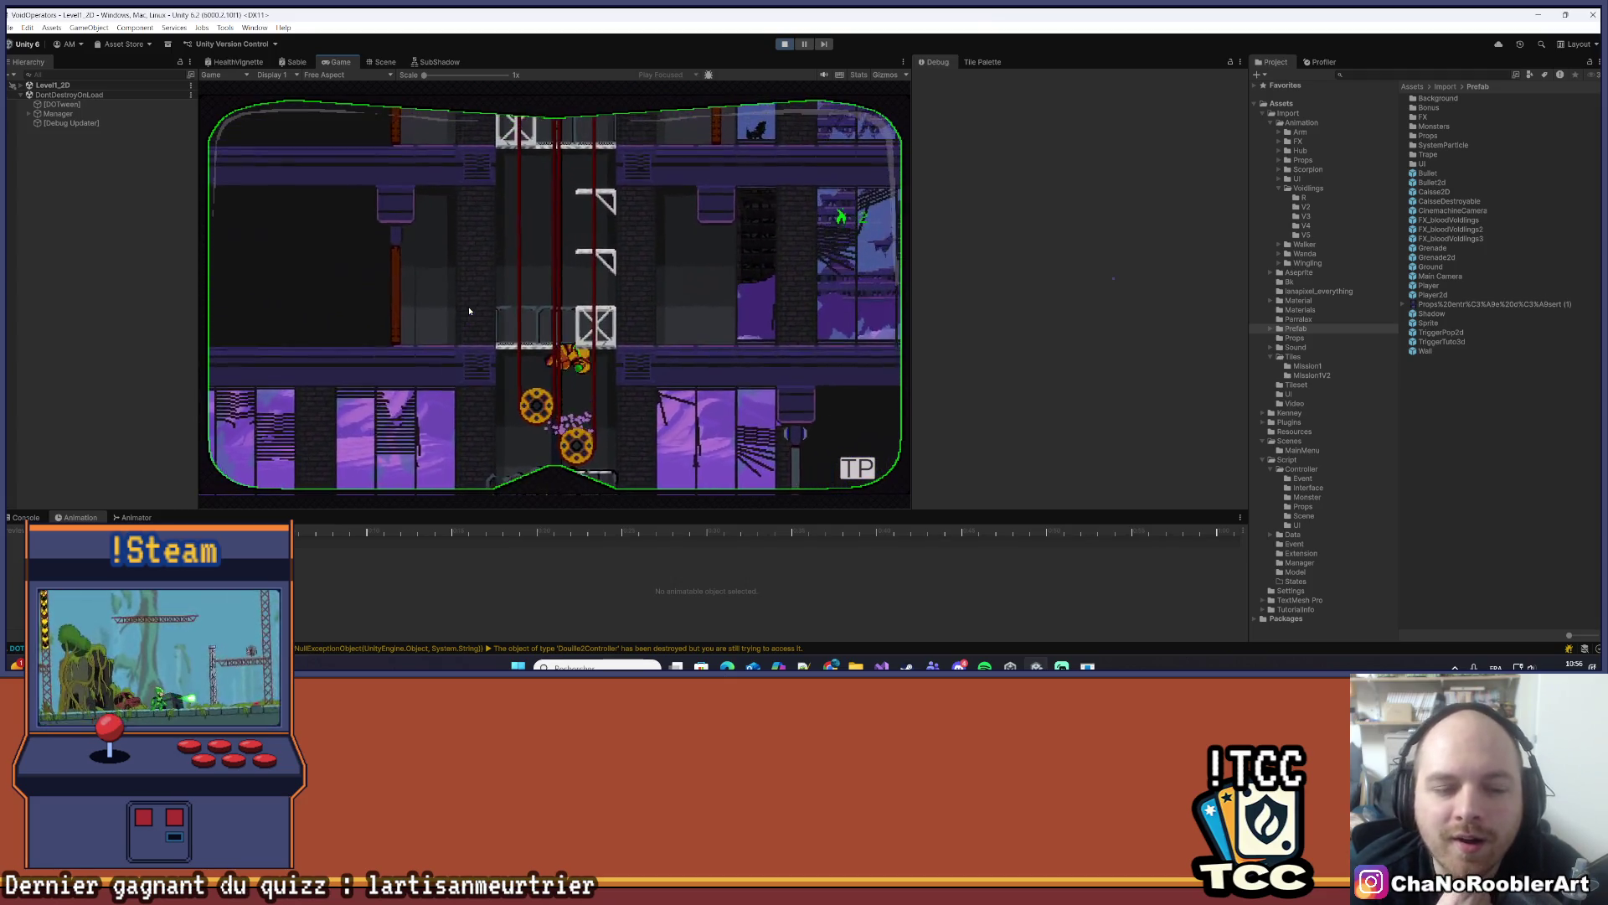
{"action": "key", "text": "space"}
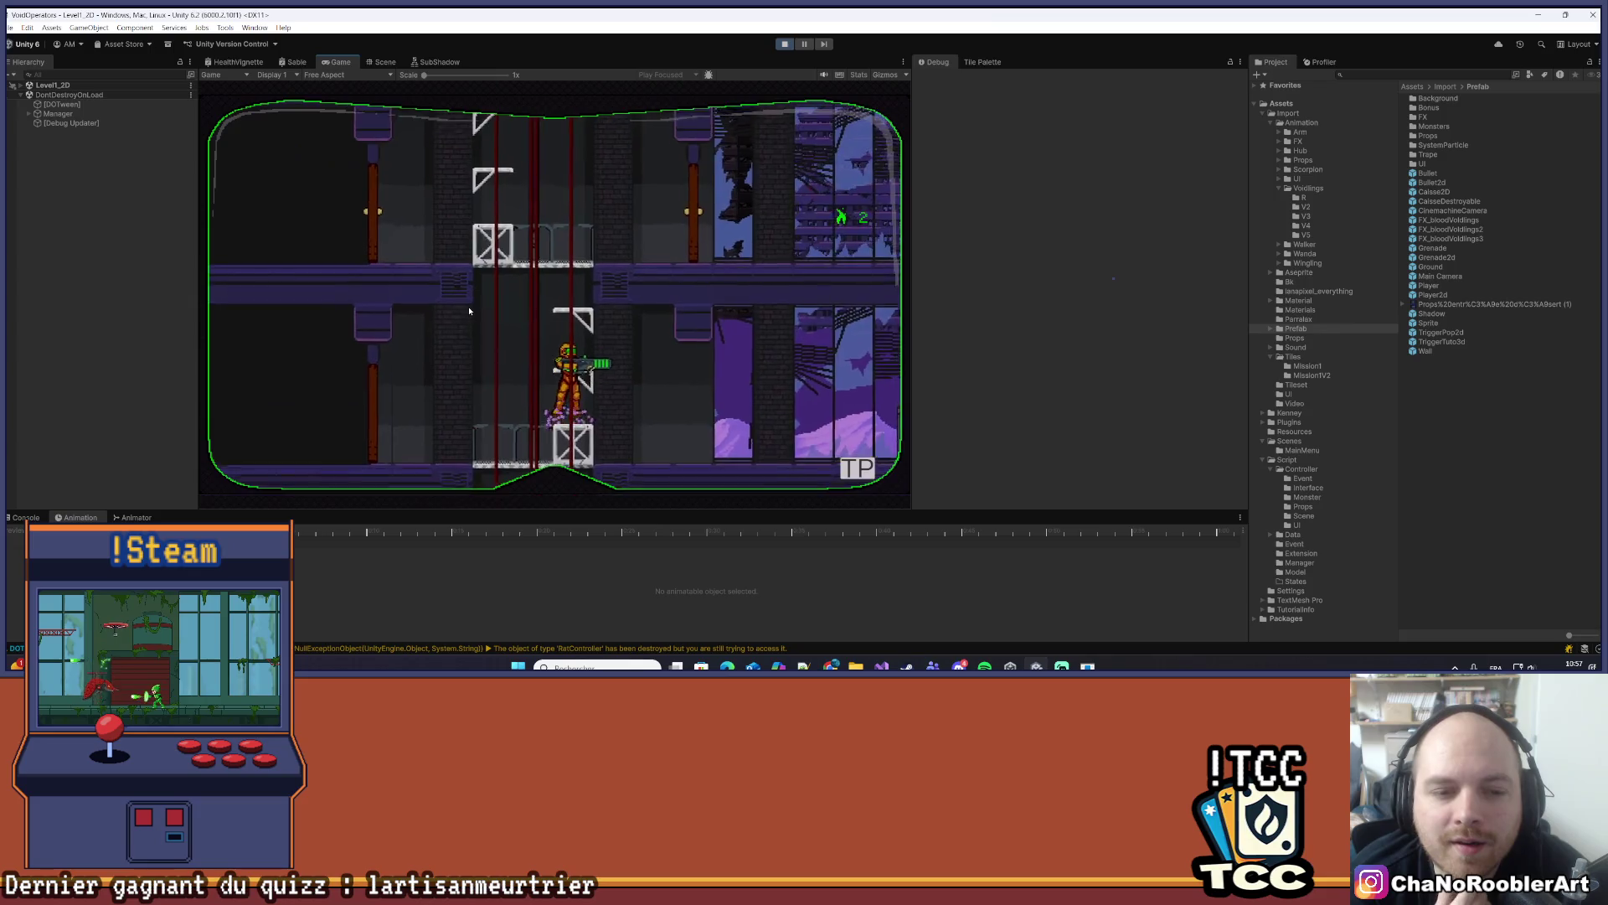
{"action": "key", "text": "space"}
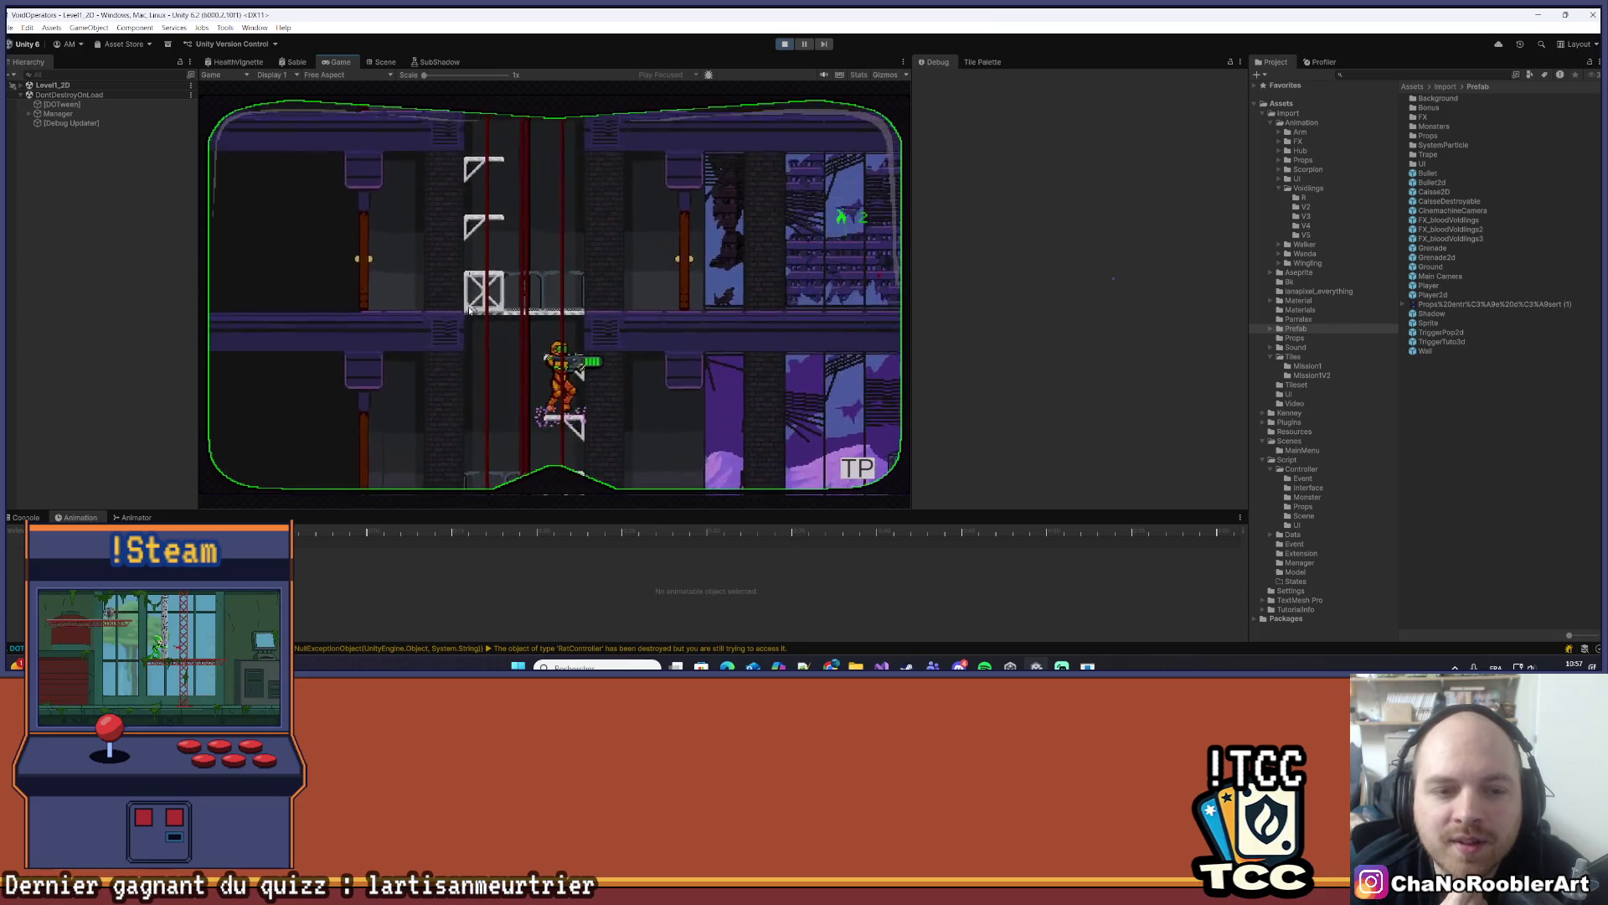
{"action": "key", "text": "a"}
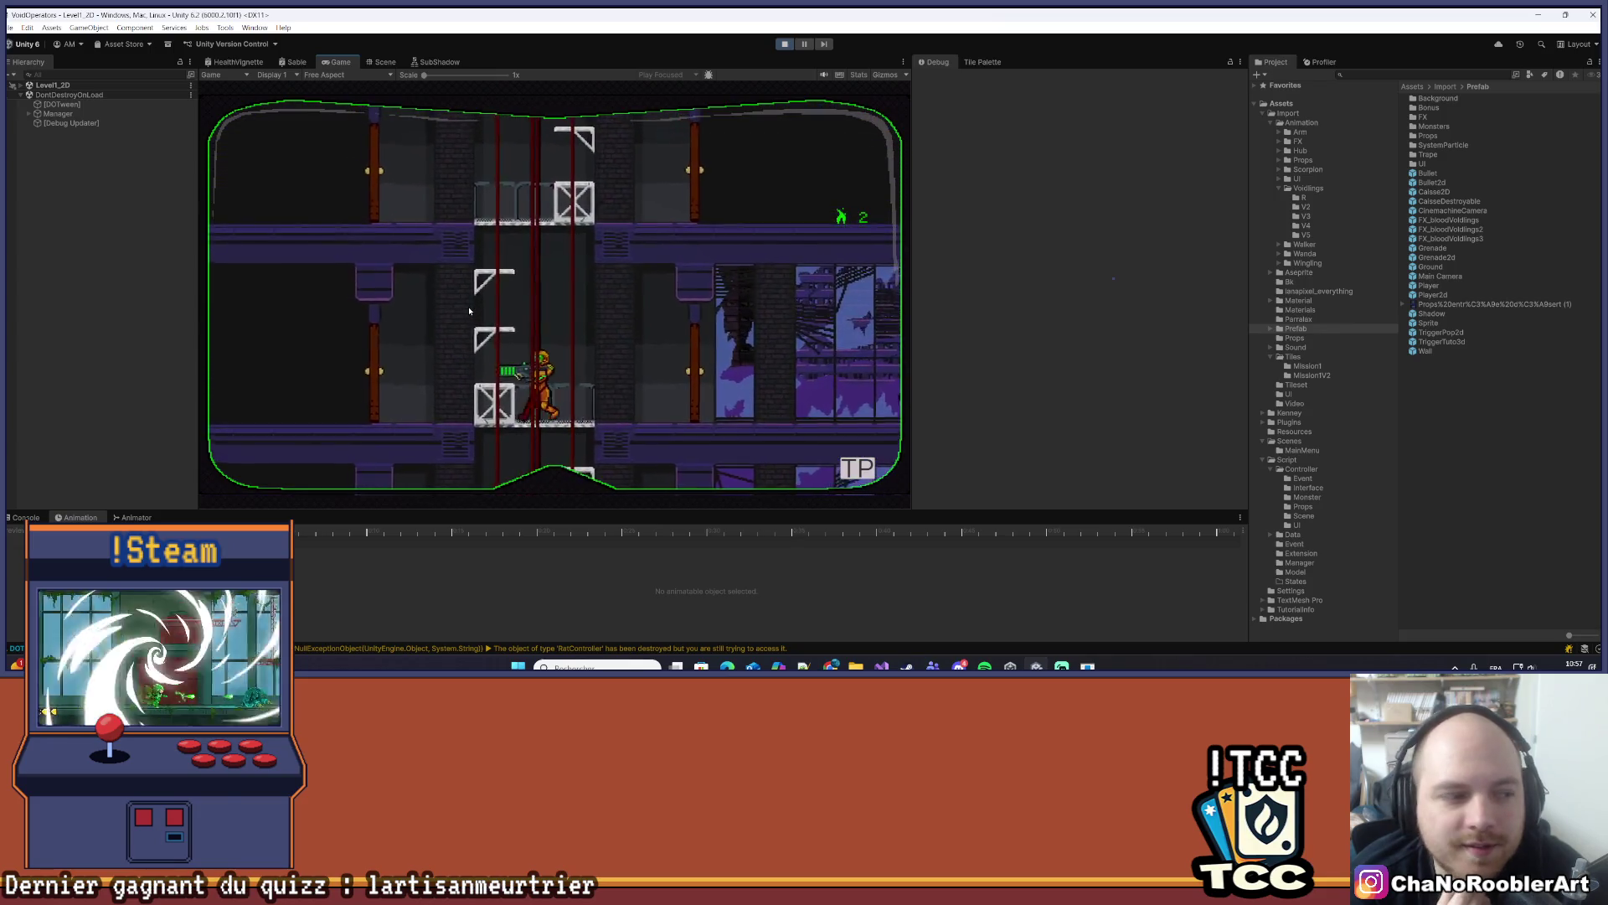
{"action": "key", "text": "space"}
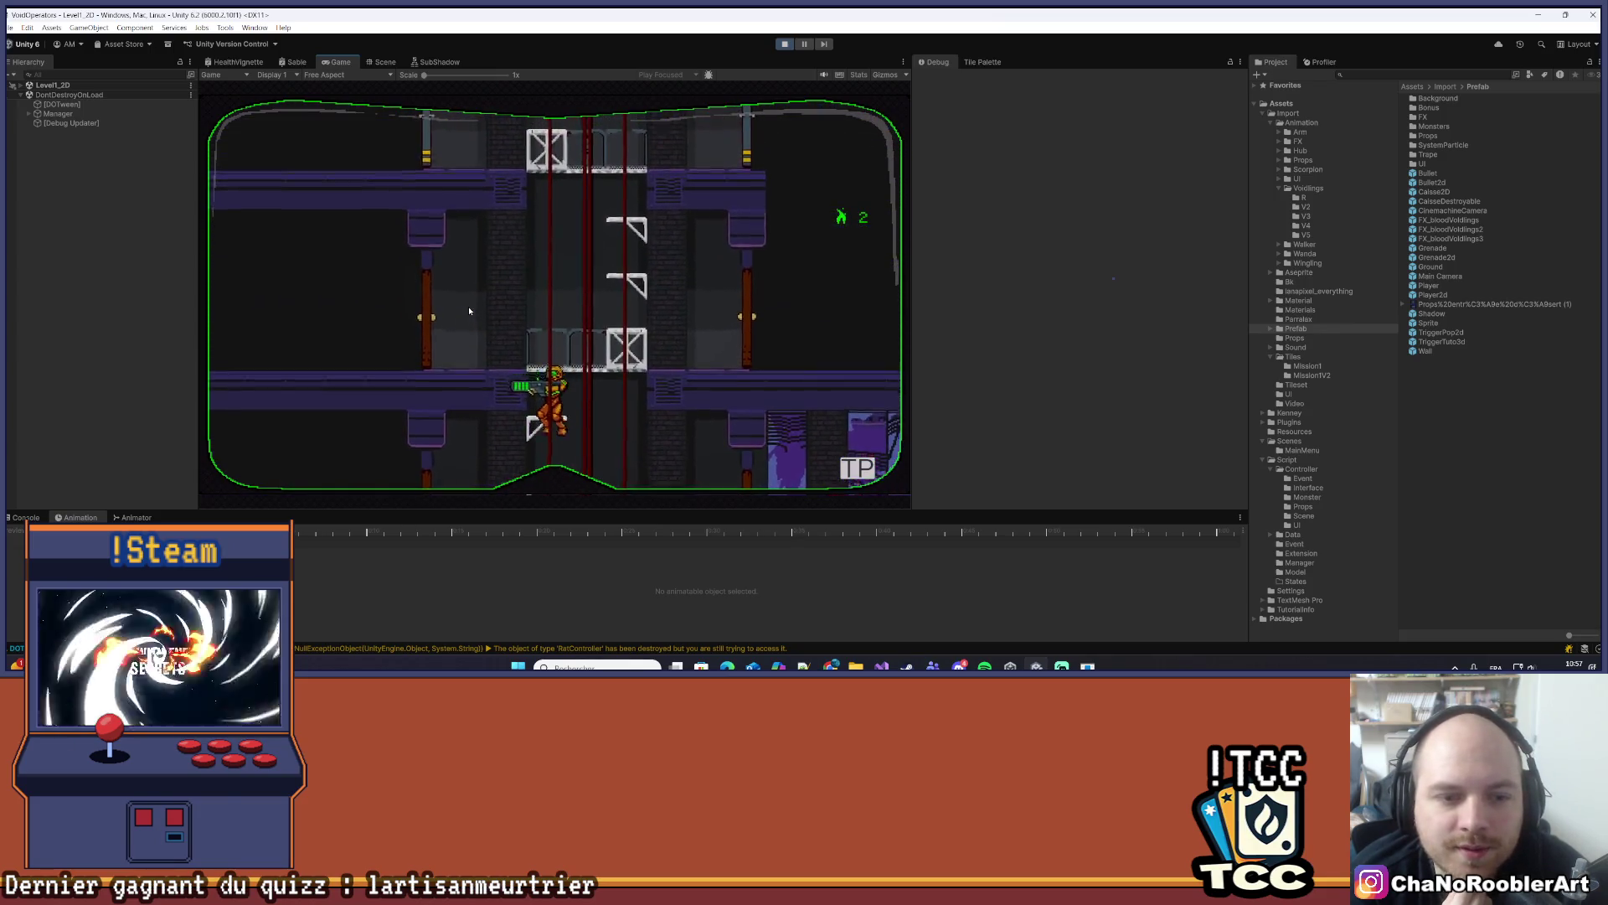
- Drop and climb between floors, then stop play mode and dismiss the keep-changes prompt
{"action": "key", "text": "s"}
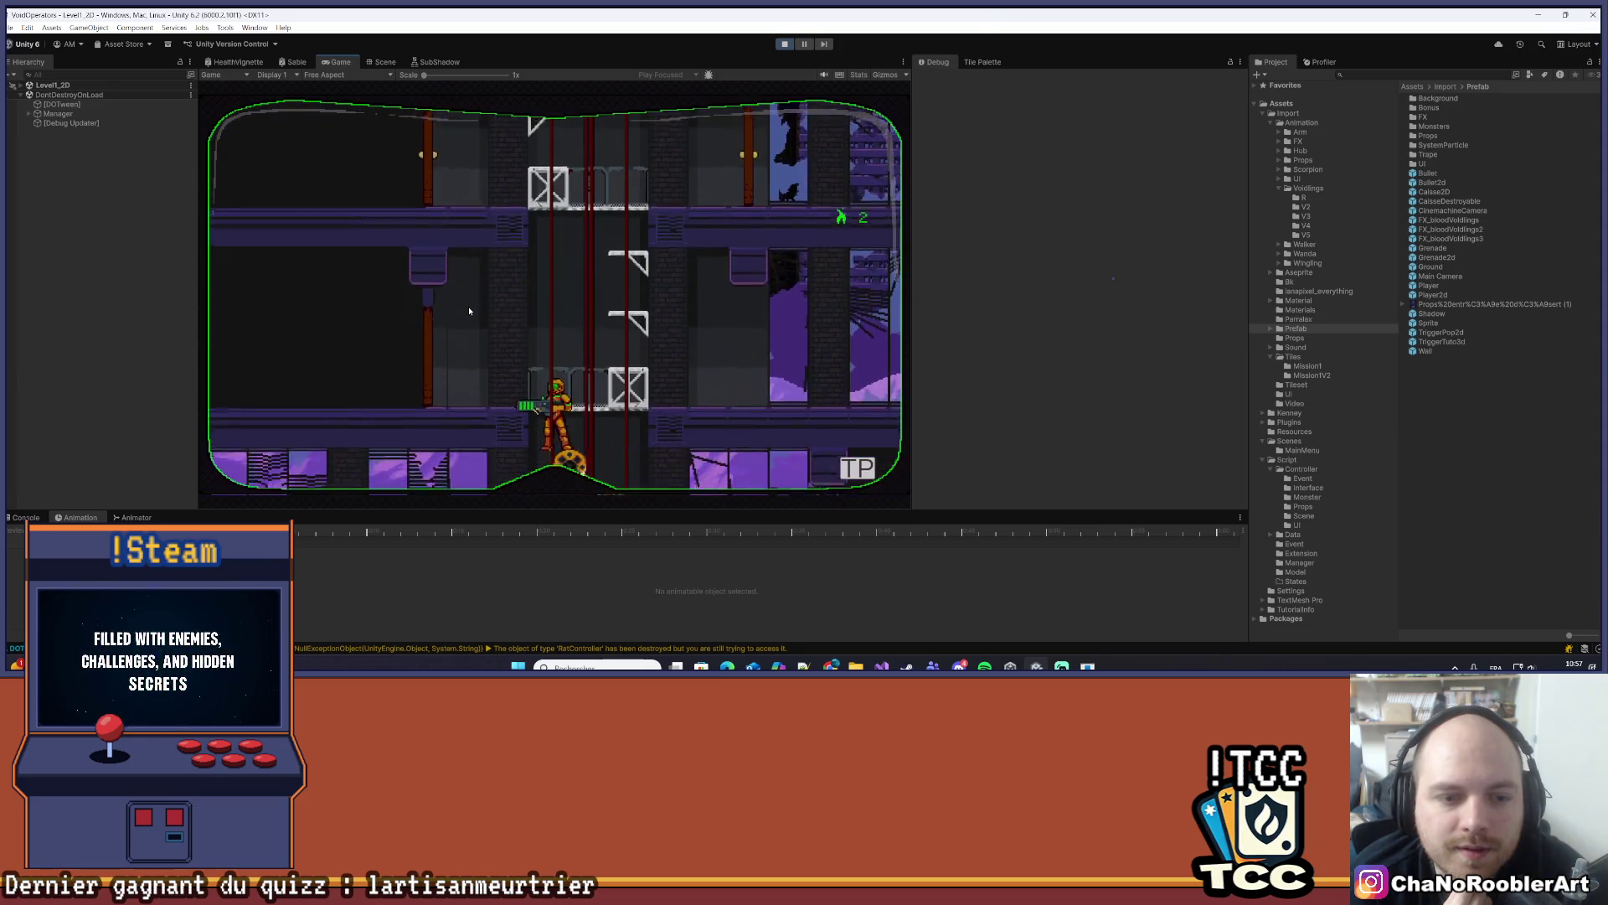
{"action": "key", "text": "d"}
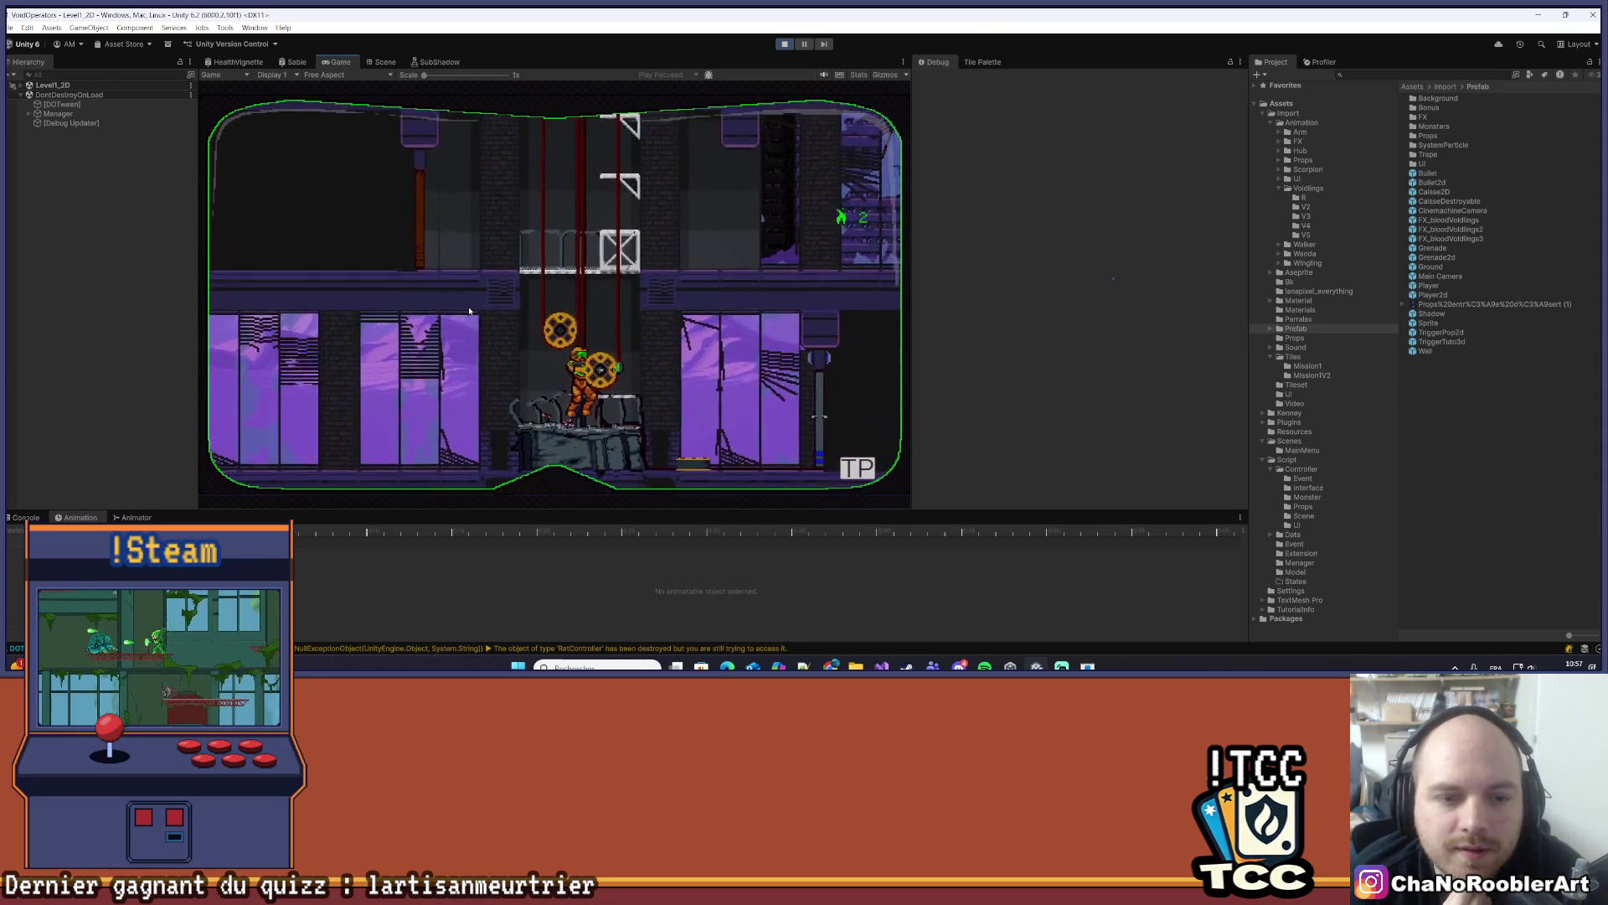
{"action": "key", "text": "space"}
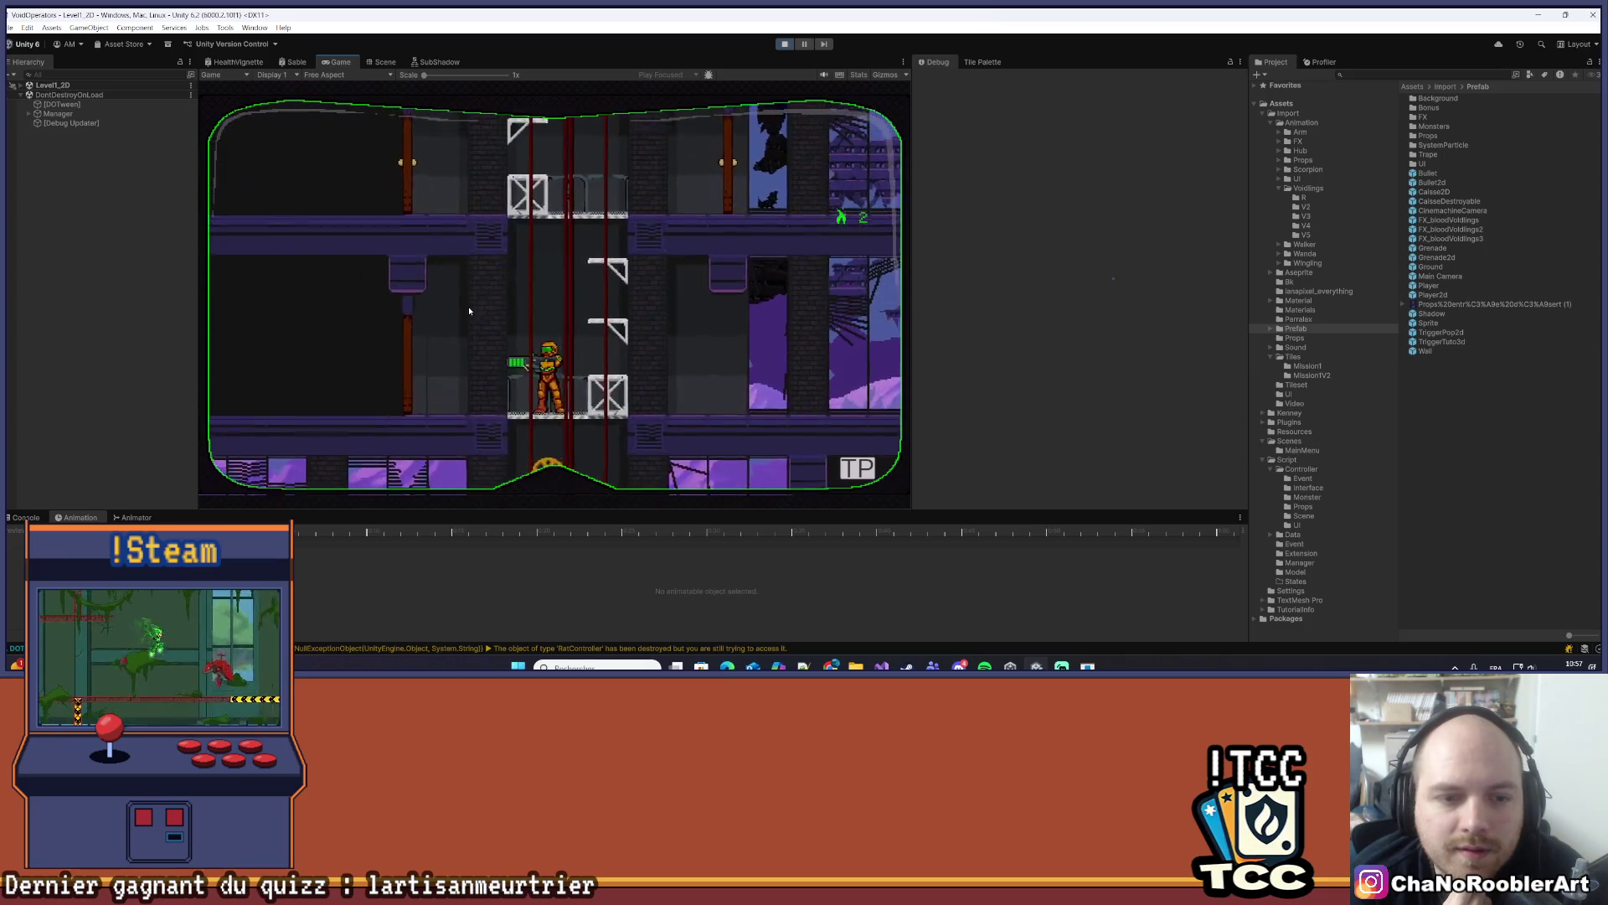
{"action": "key", "text": "space"}
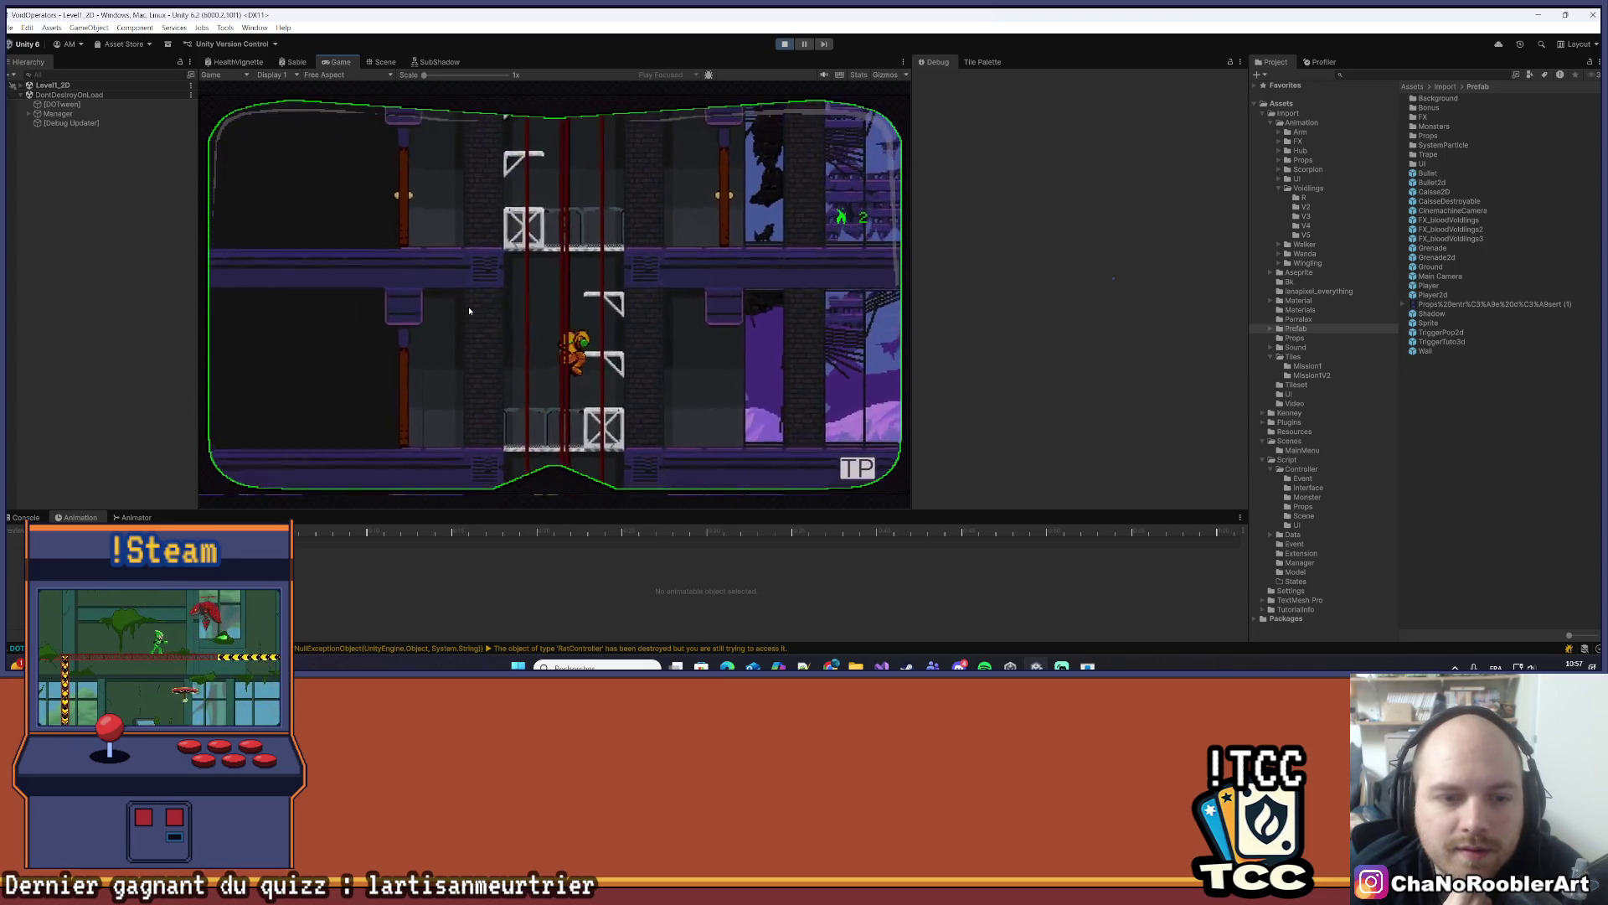
{"action": "key", "text": "d"}
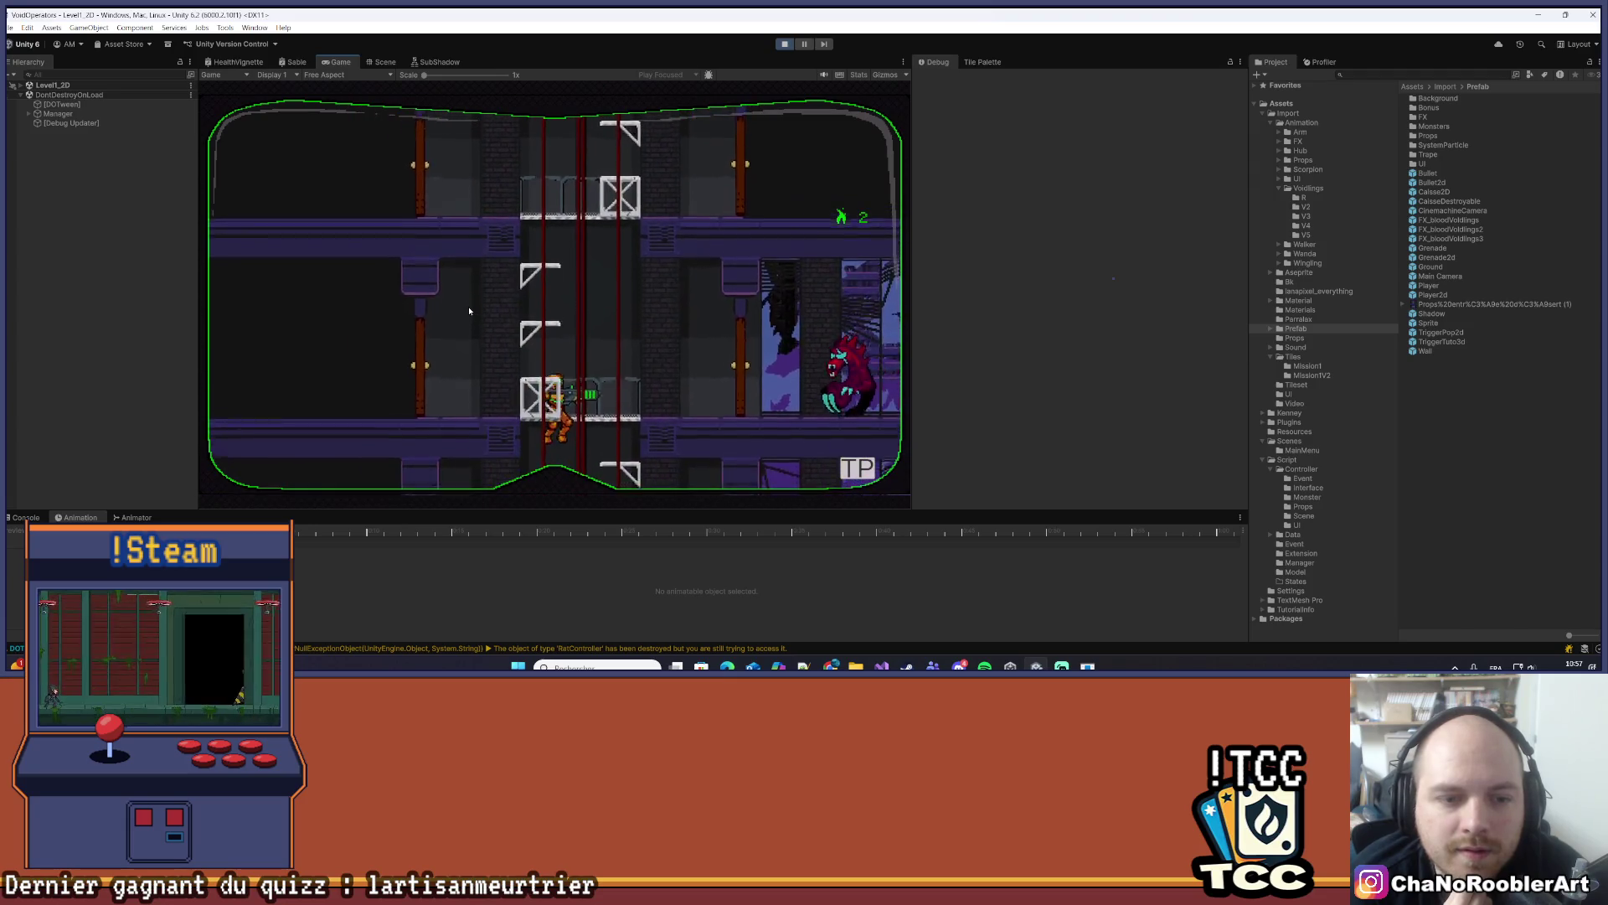
{"action": "key", "text": "s"}
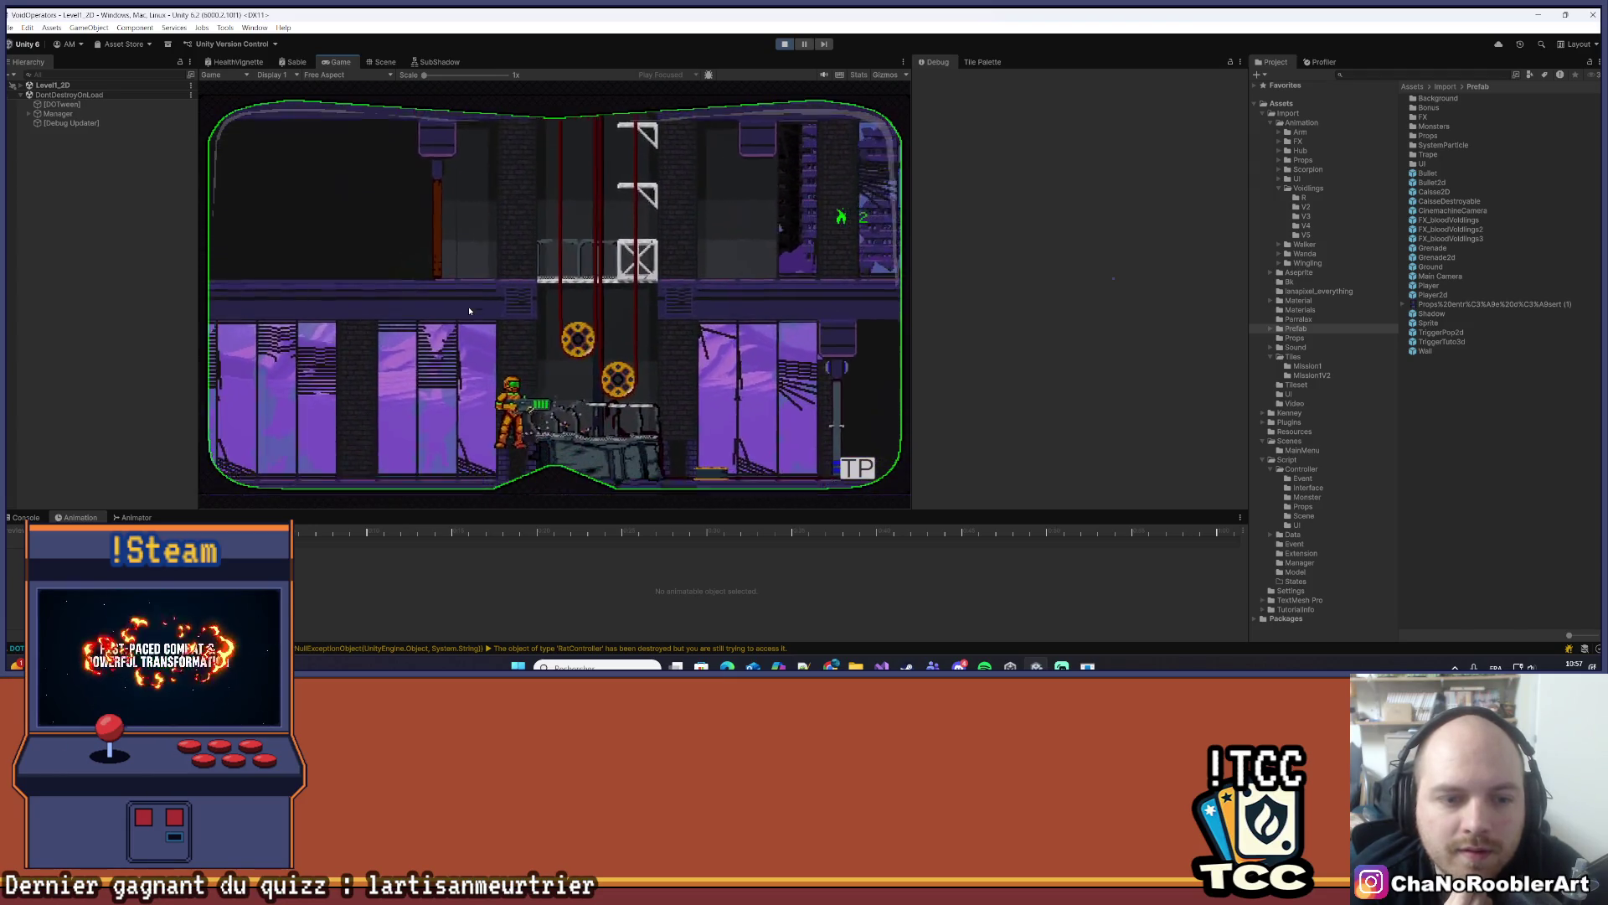
{"action": "key", "text": "a"}
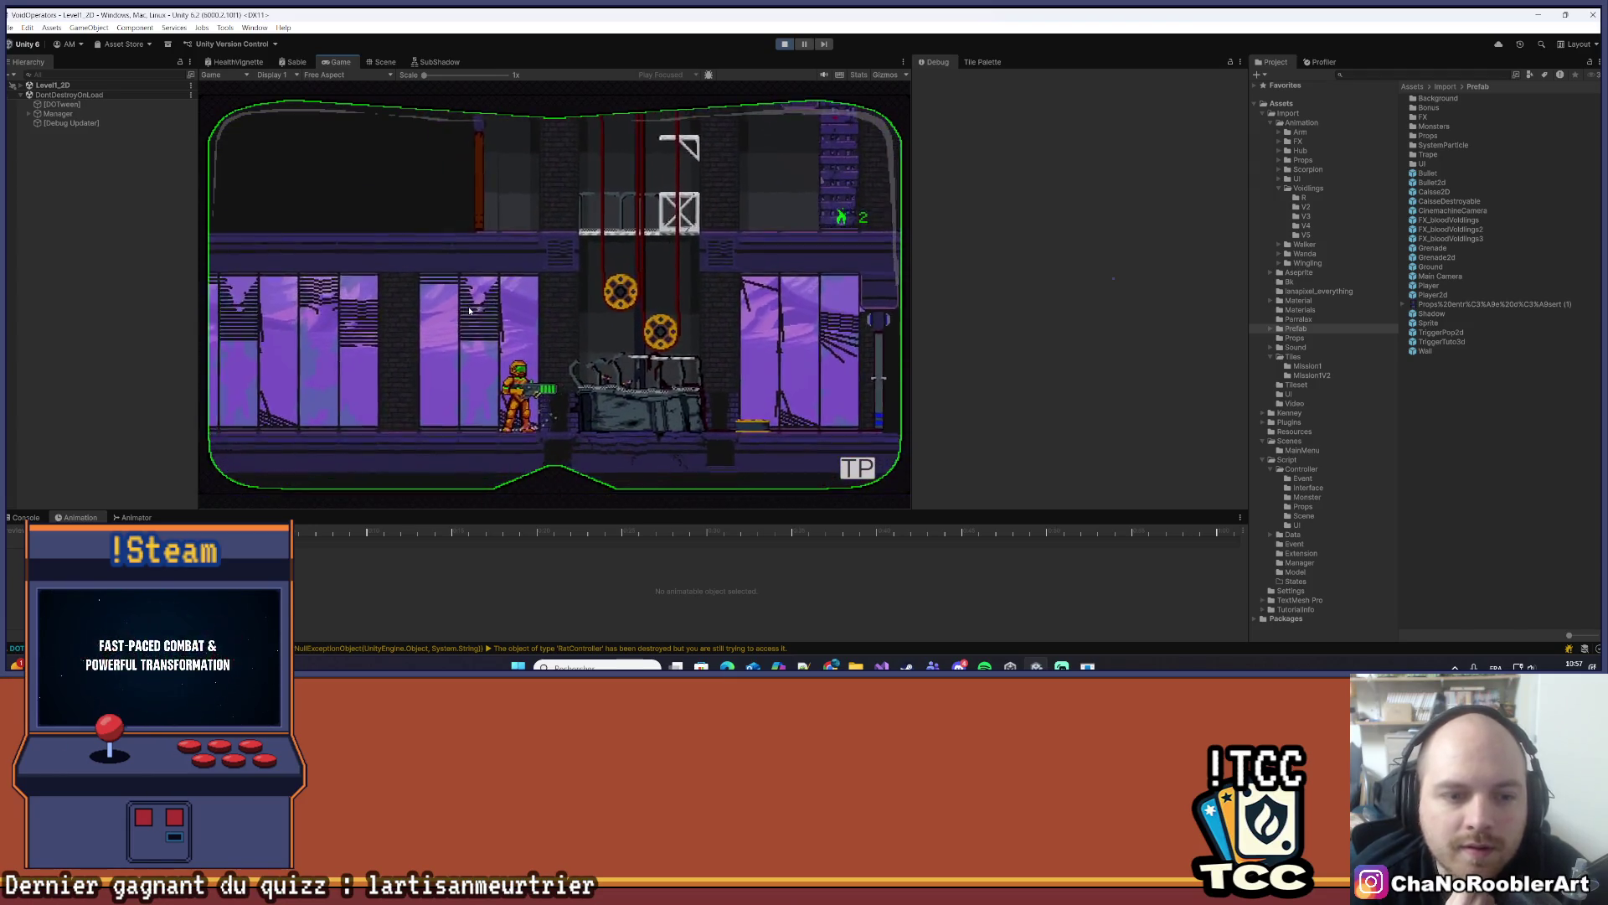
{"action": "key", "text": "d"}
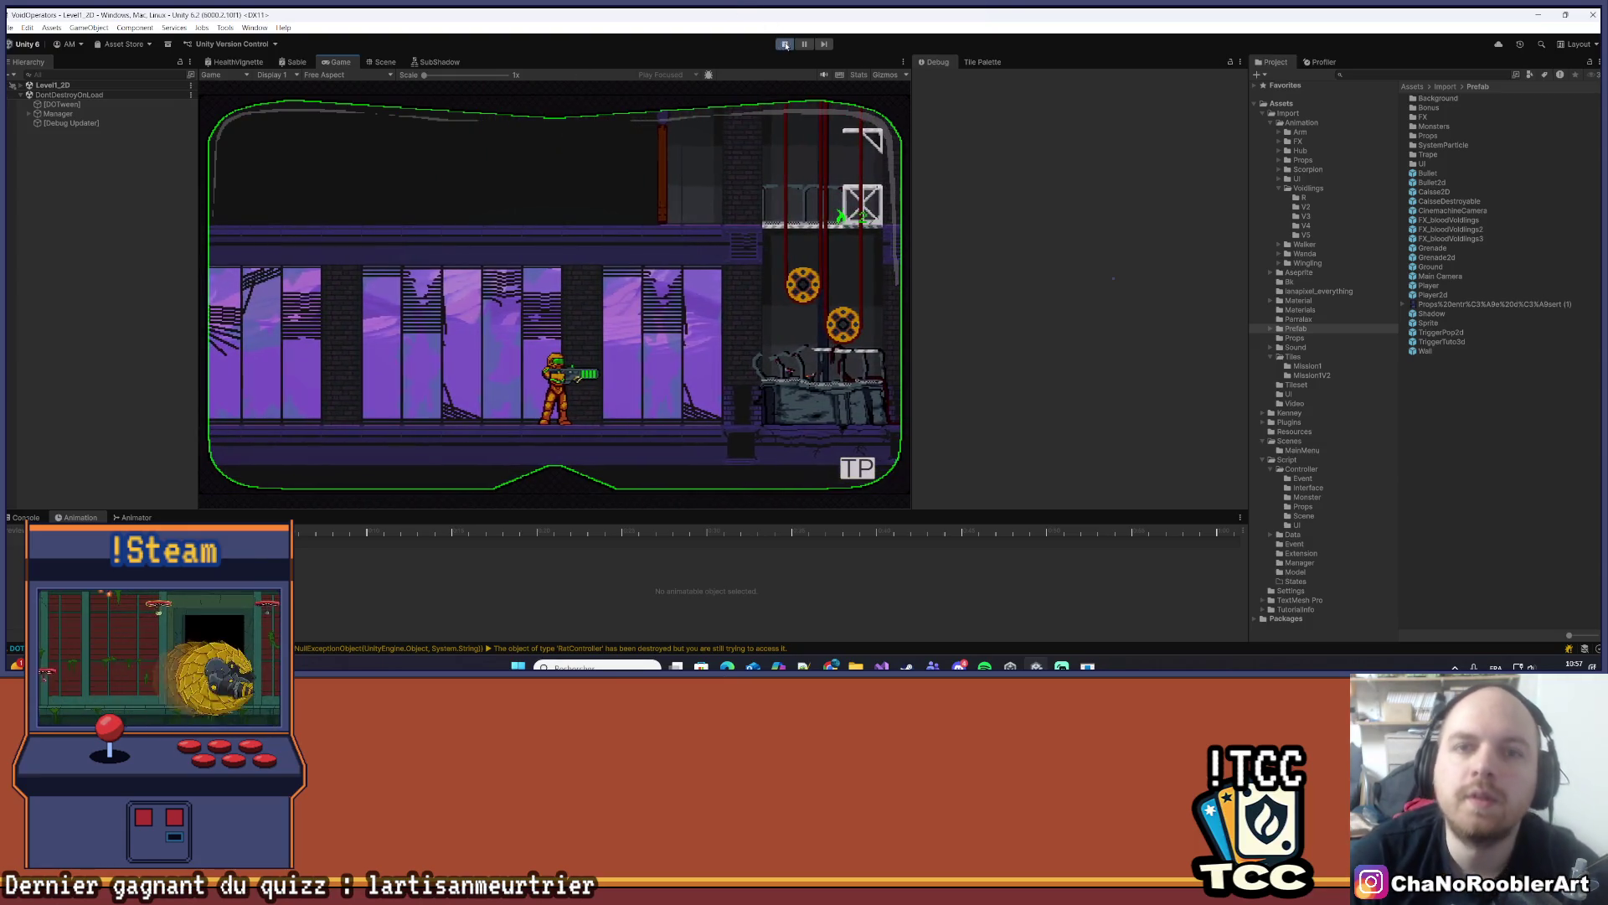
{"action": "left_click", "coordinate": [784, 45]}
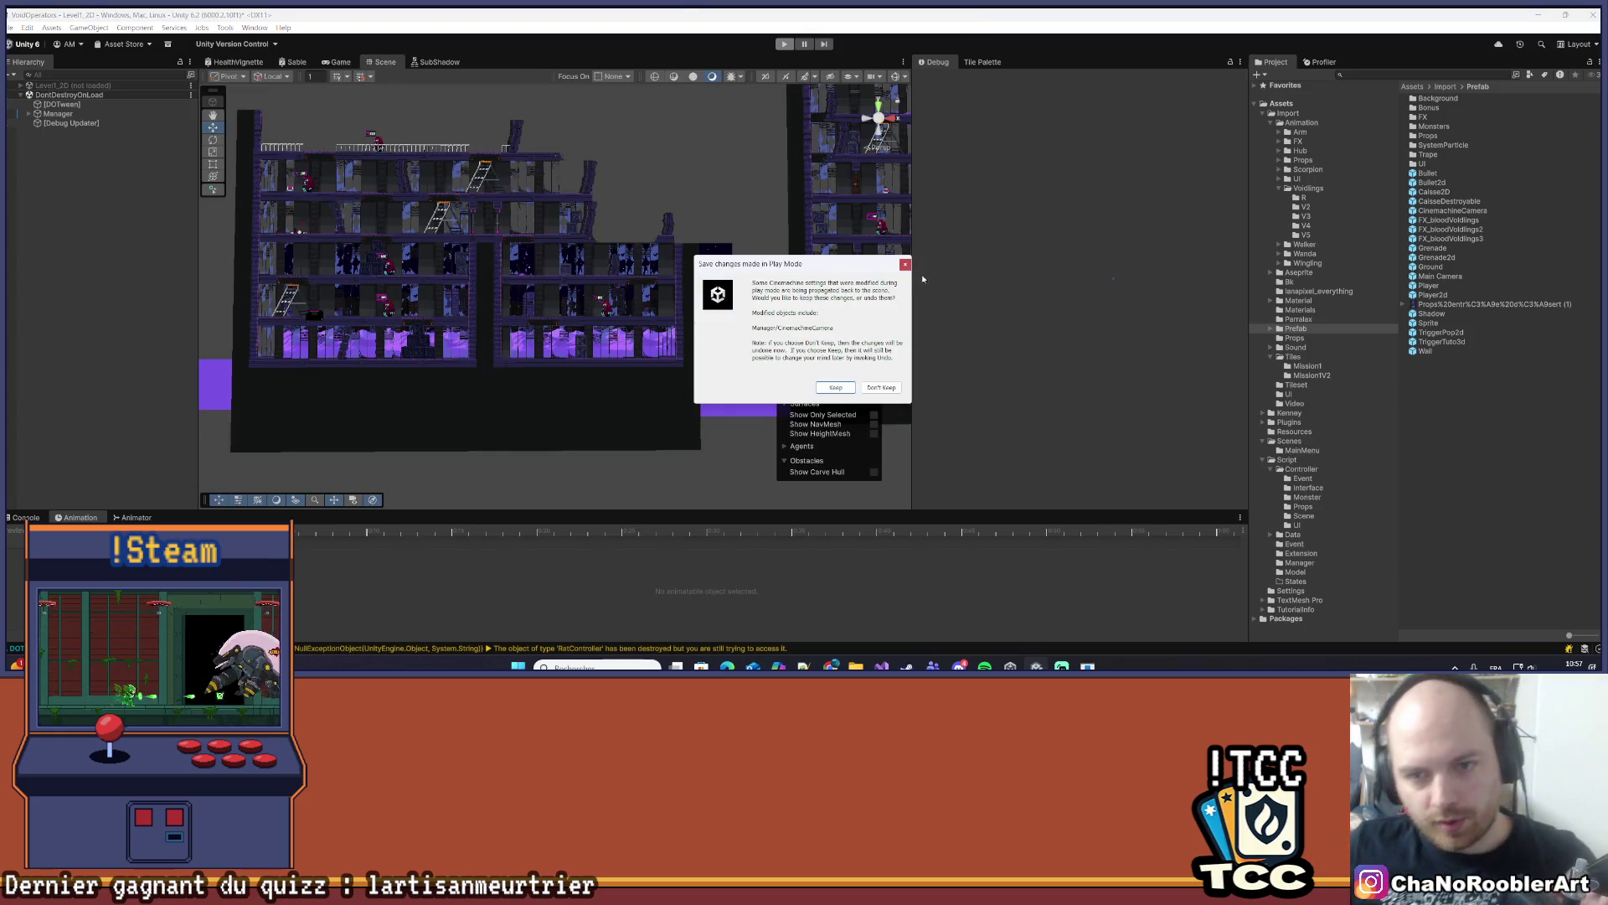
{"action": "left_click", "coordinate": [904, 265]}
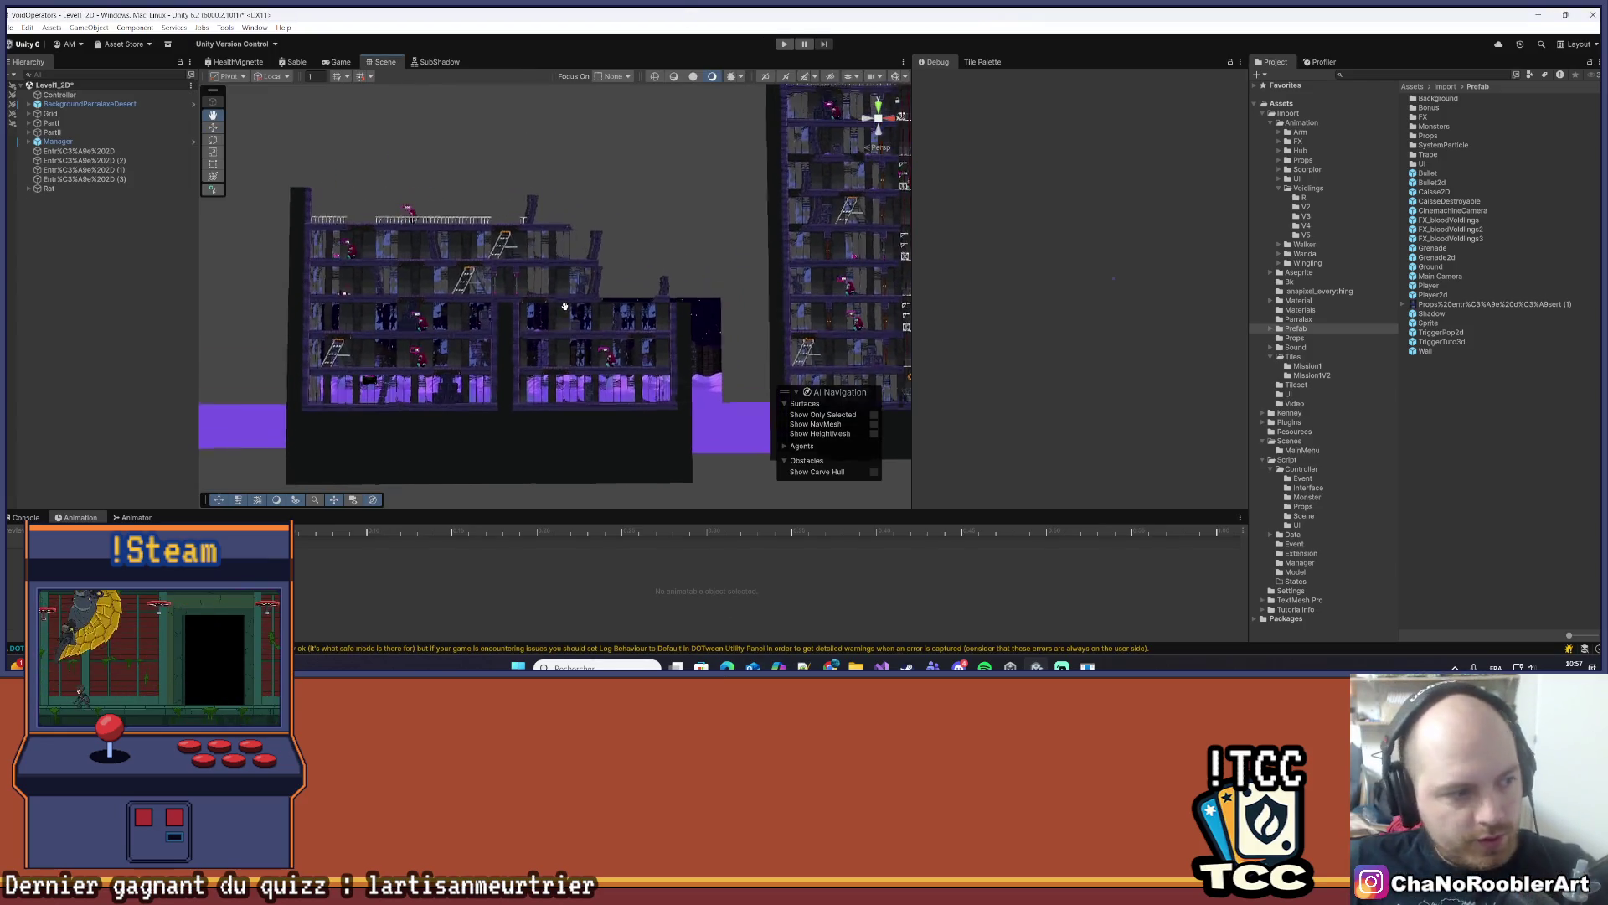
- Pan the Scene view across Level1_2D, then switch to the turtles in time search
{"action": "left_click_drag", "start_coordinate": [543, 331], "coordinate": [630, 290]}
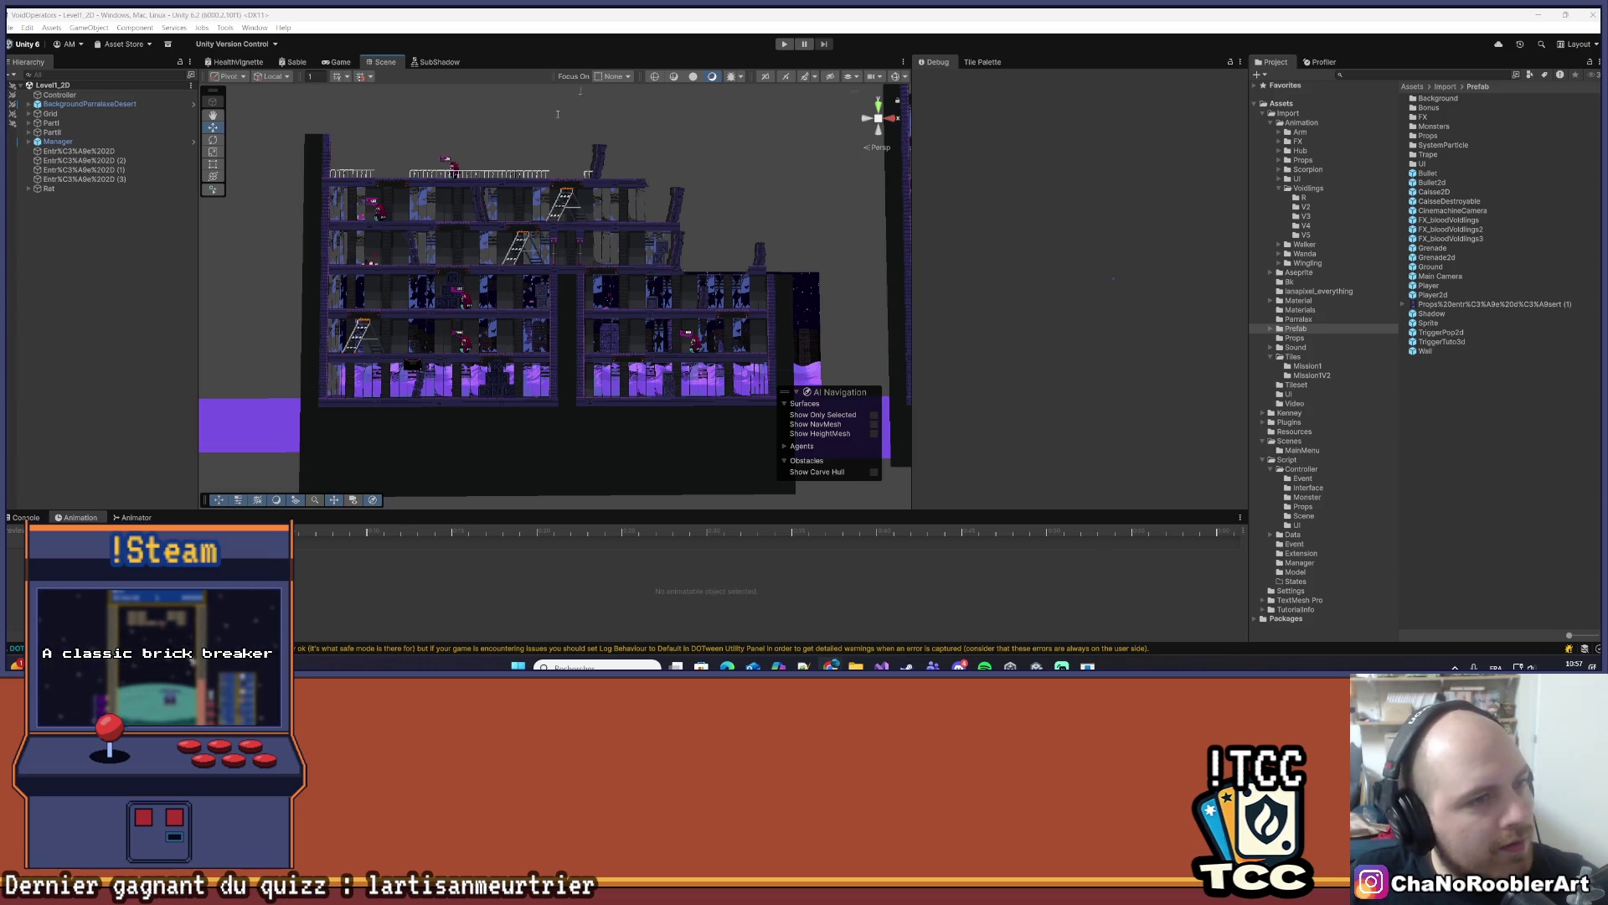
{"action": "key", "text": "alt+Tab"}
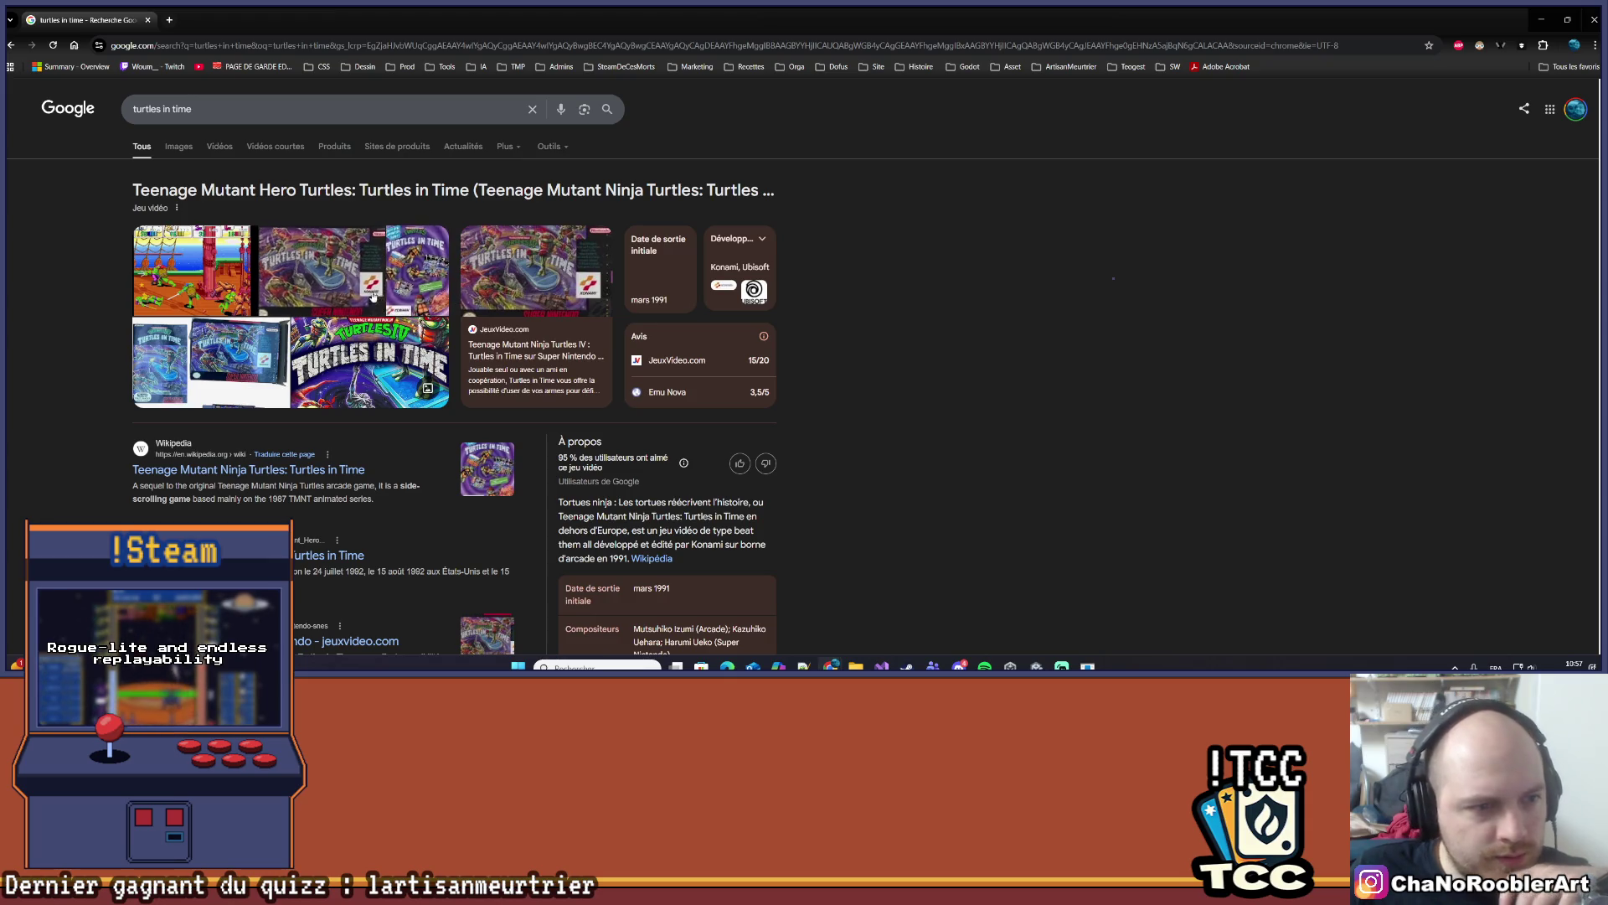
- Show image results for turtles in time and preview the YouTube Turtles in Time image
{"action": "left_click", "coordinate": [178, 146]}
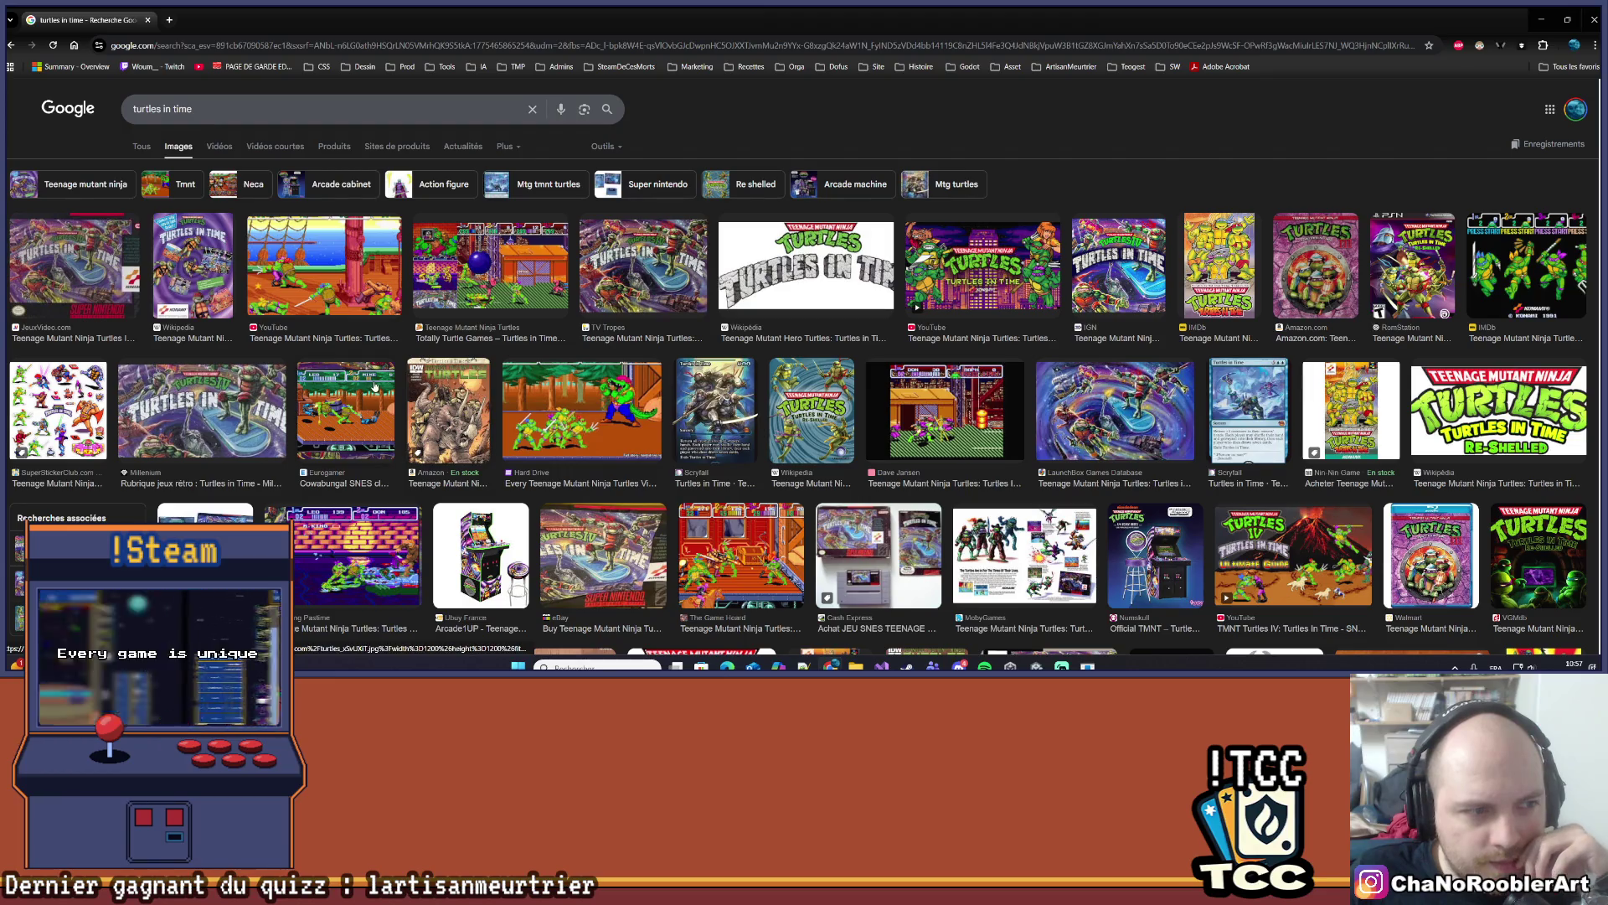
{"action": "scroll", "coordinate": [374, 387], "scroll_direction": "down", "scroll_amount": 2}
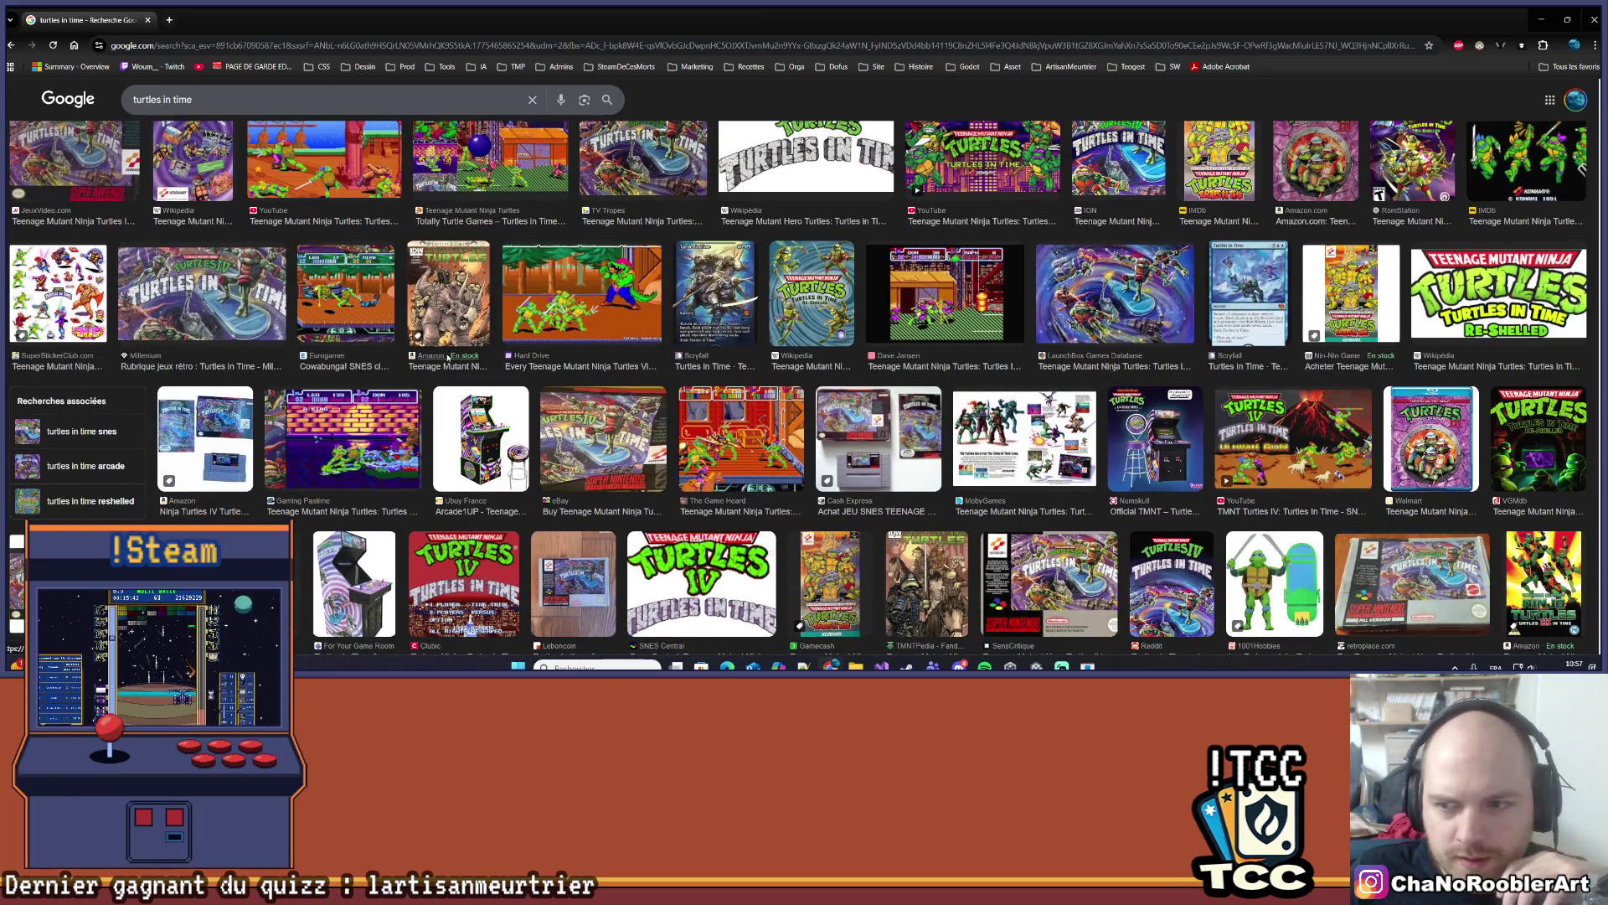
{"action": "scroll", "coordinate": [447, 358], "scroll_direction": "up", "scroll_amount": 2}
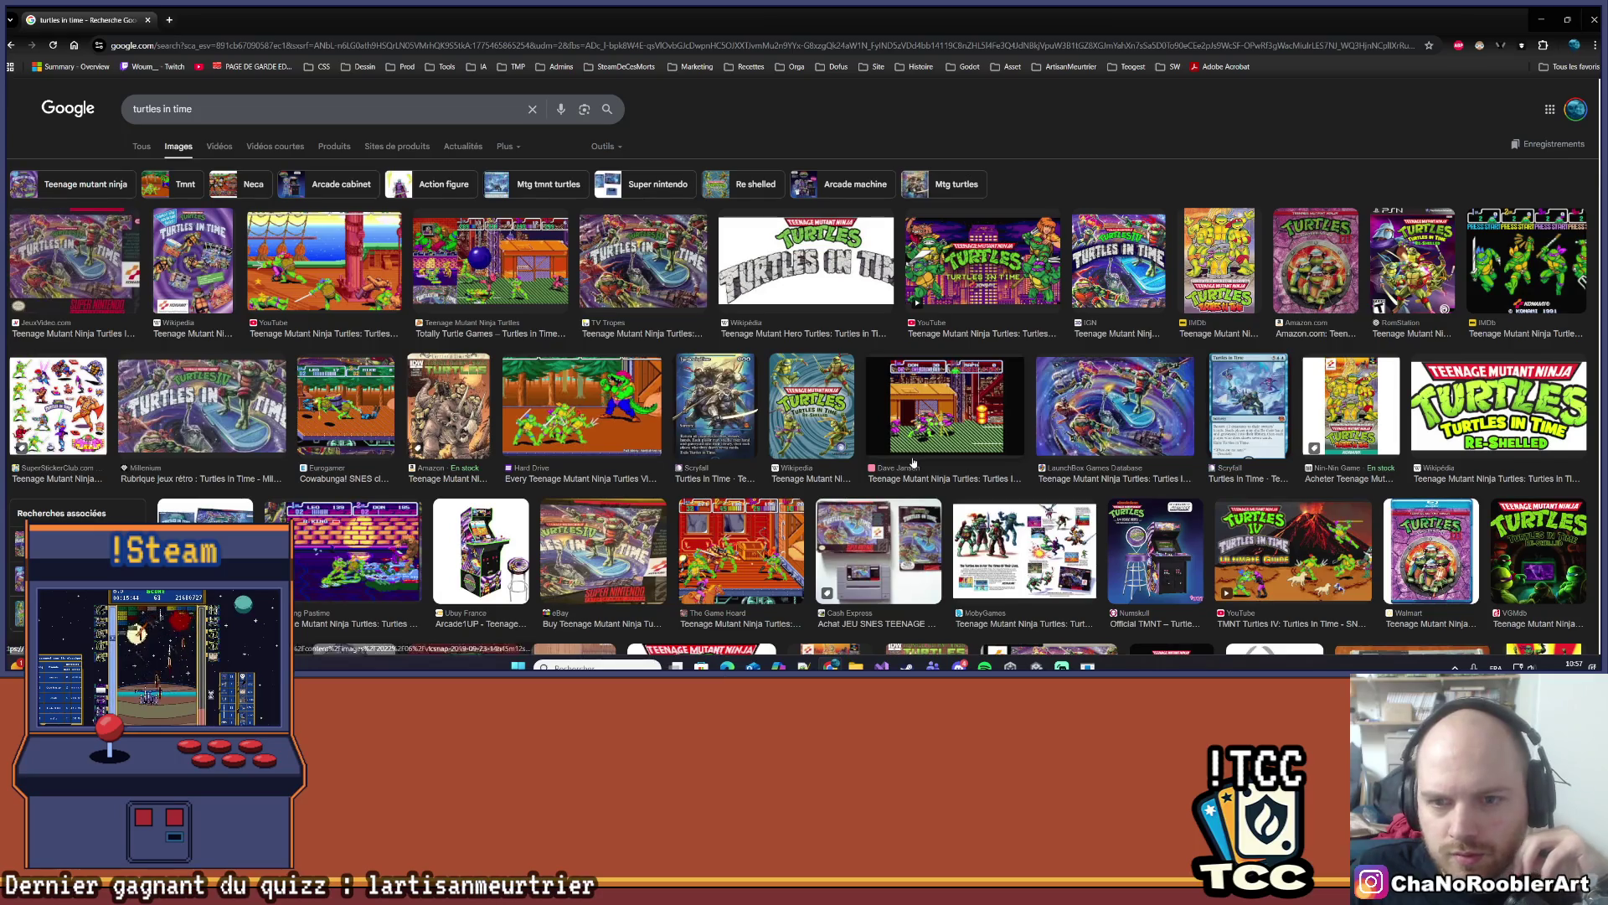
{"action": "left_click", "coordinate": [1014, 303]}
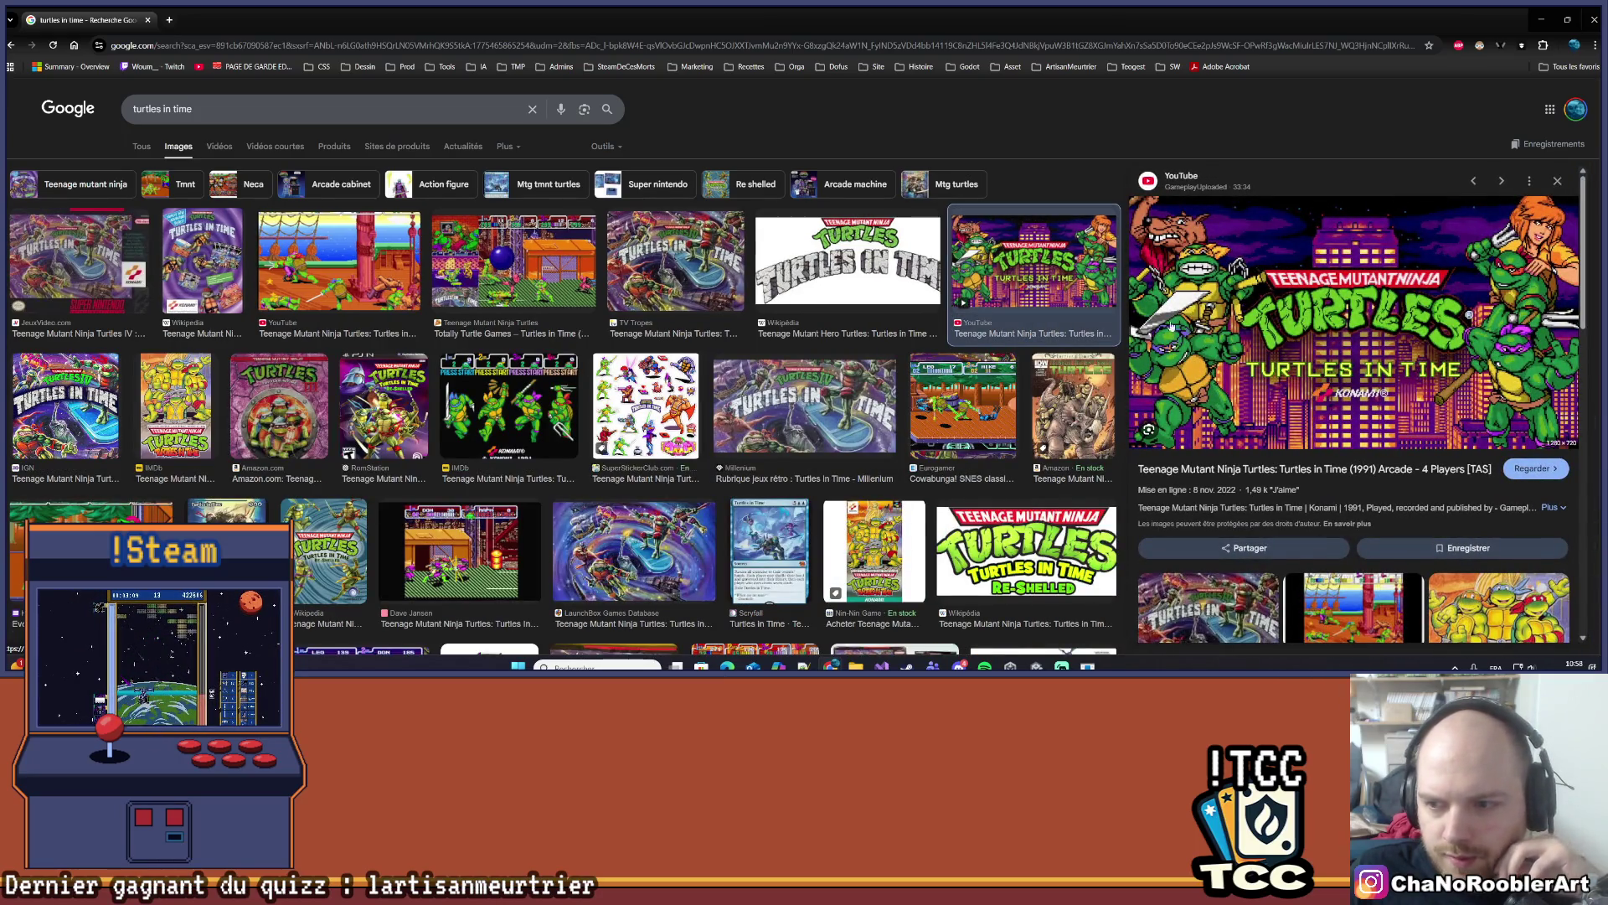
{"action": "scroll", "coordinate": [1348, 549], "scroll_direction": "down", "scroll_amount": 4}
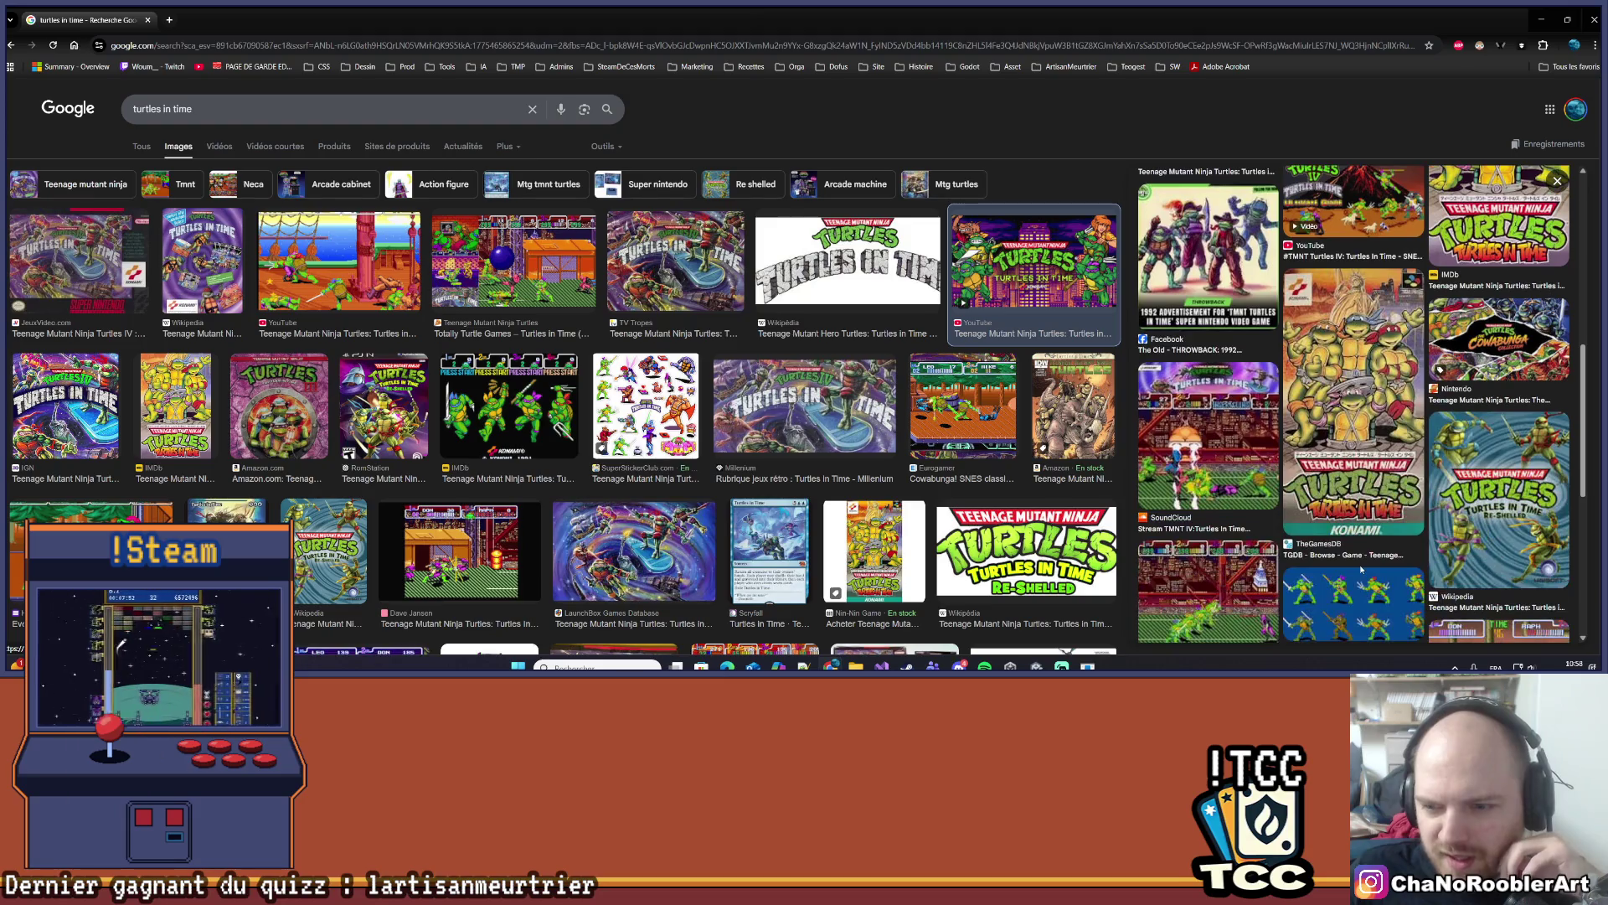
{"action": "scroll", "coordinate": [1348, 549], "scroll_direction": "down", "scroll_amount": 2}
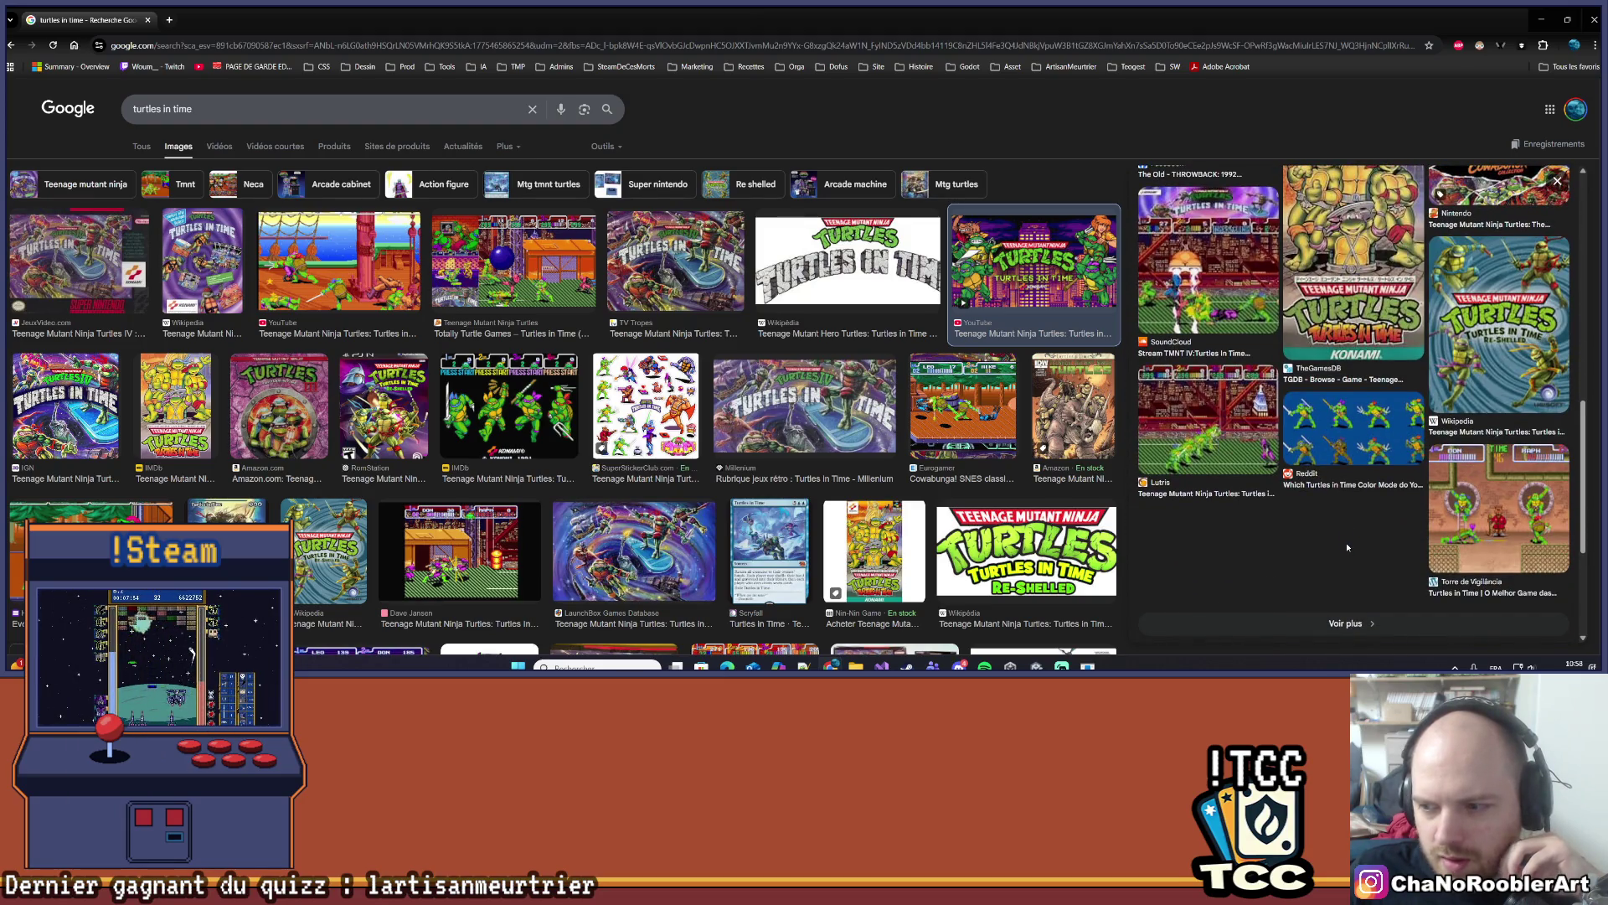
- Preview the Torre de Vigilância gameplay screenshot and scroll through related images
{"action": "left_click", "coordinate": [1482, 524]}
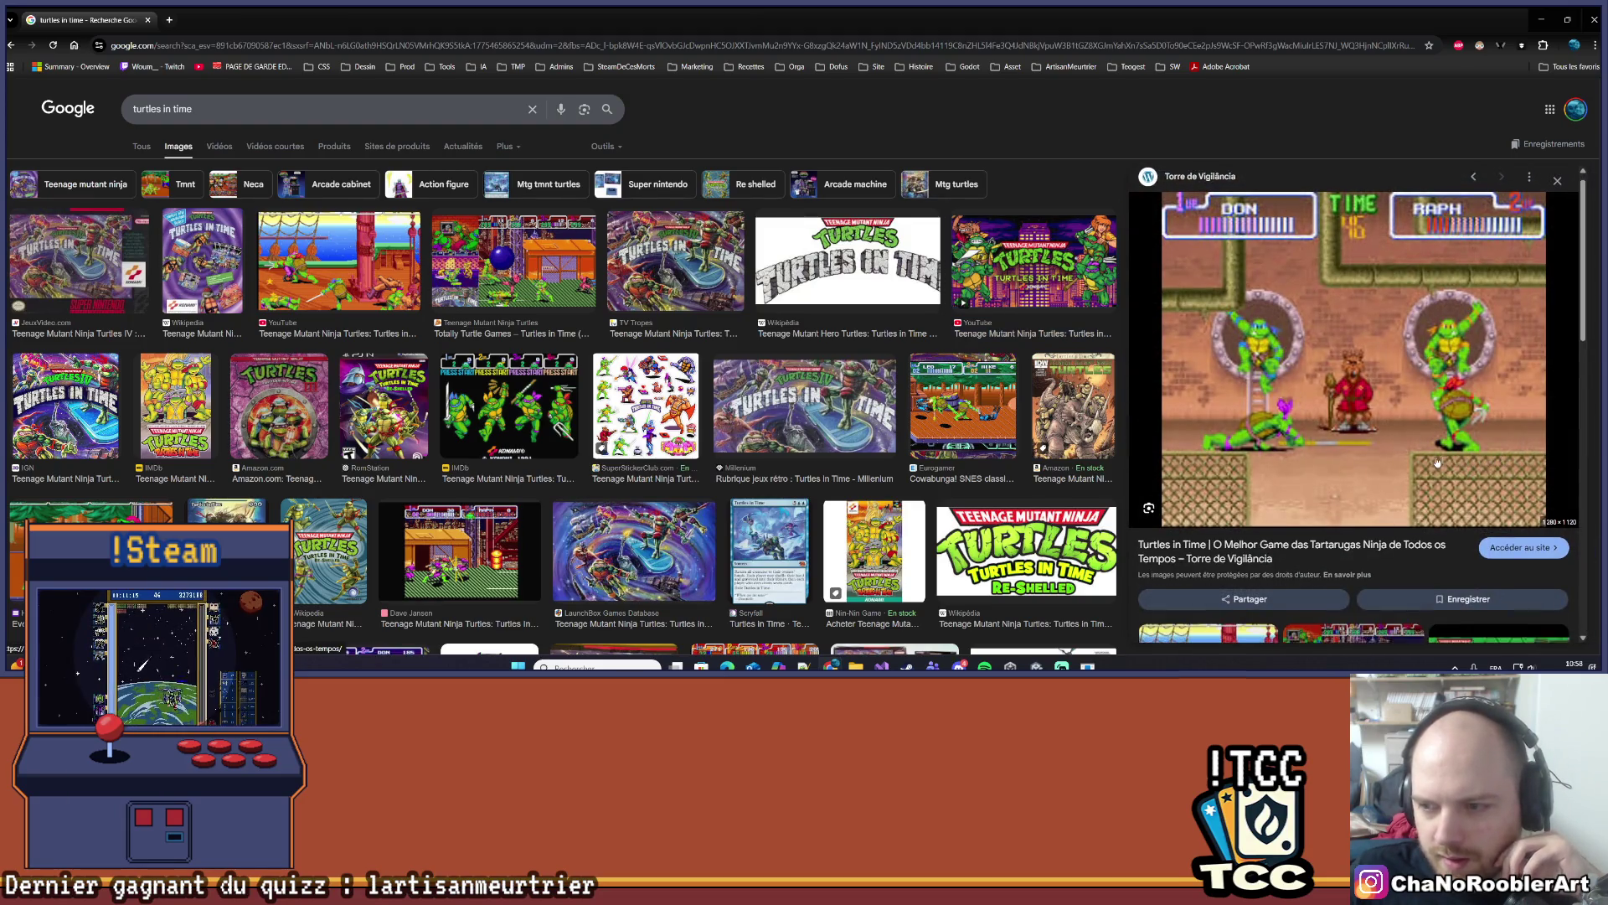
{"action": "scroll", "coordinate": [1422, 469], "scroll_direction": "down", "scroll_amount": 4}
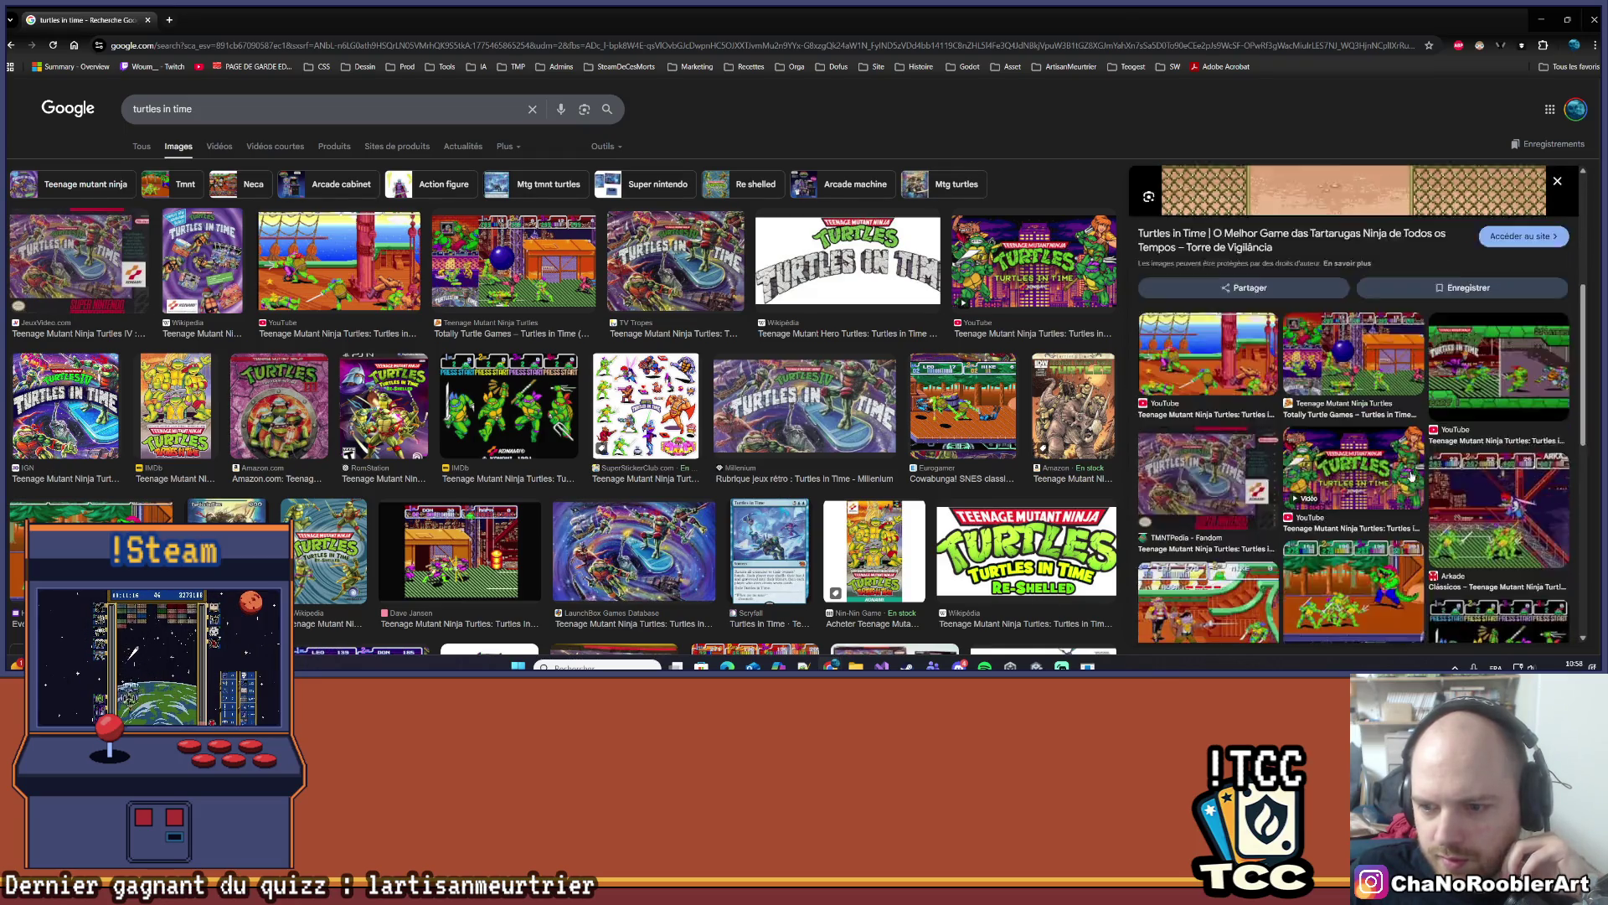
{"action": "scroll", "coordinate": [1402, 478], "scroll_direction": "up", "scroll_amount": 4}
{"action": "scroll", "coordinate": [1398, 469], "scroll_direction": "down", "scroll_amount": 5}
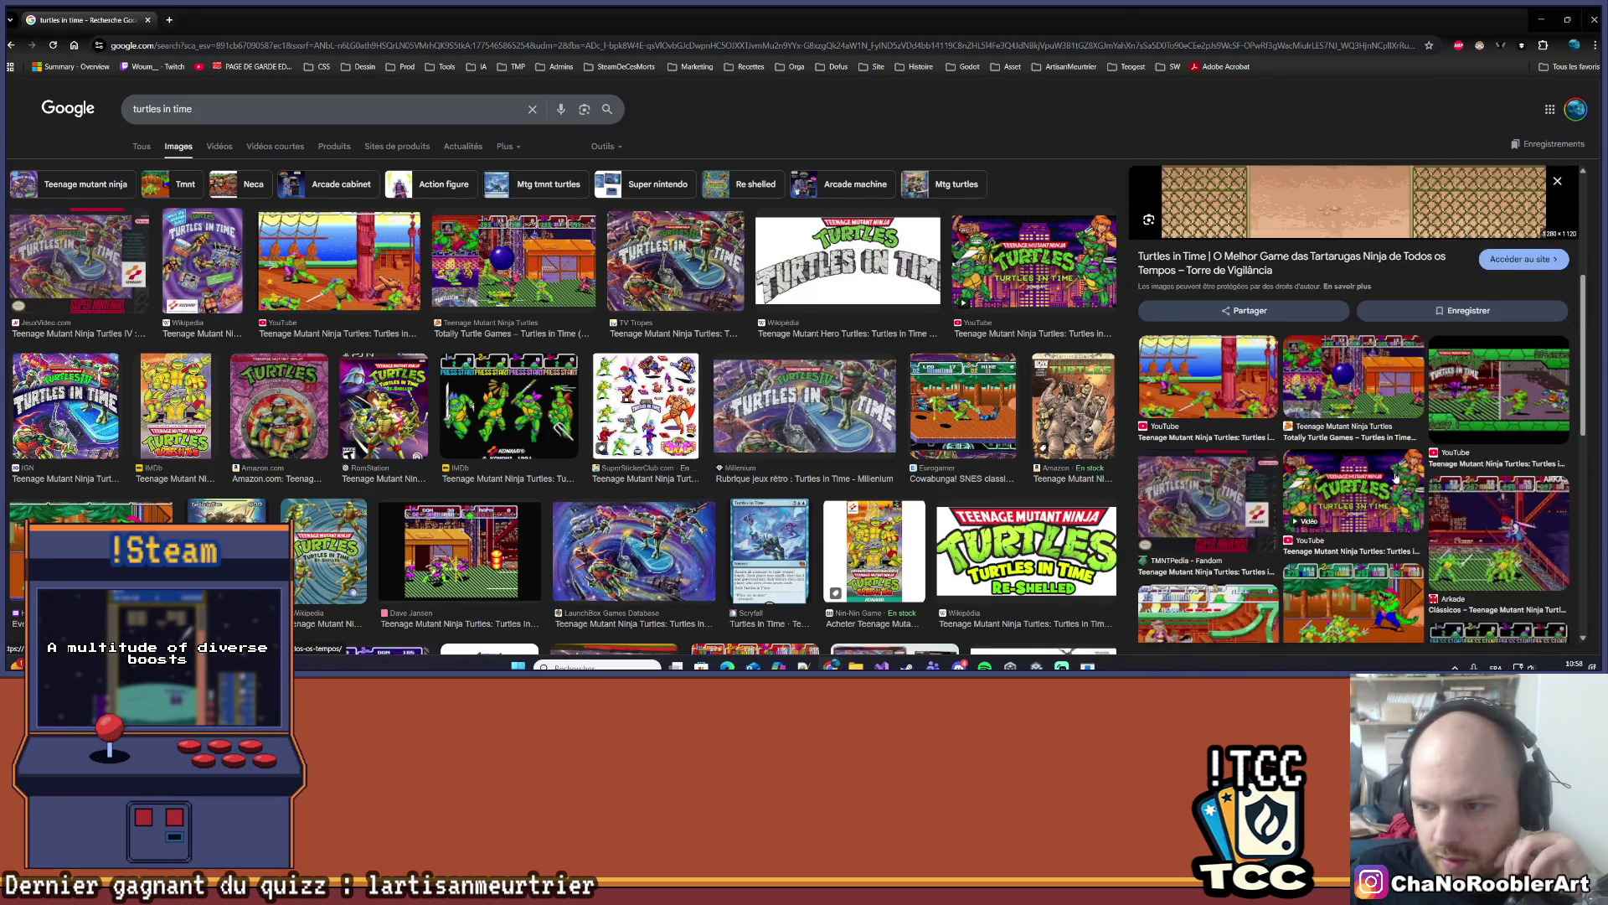
{"action": "scroll", "coordinate": [1399, 466], "scroll_direction": "down", "scroll_amount": 2}
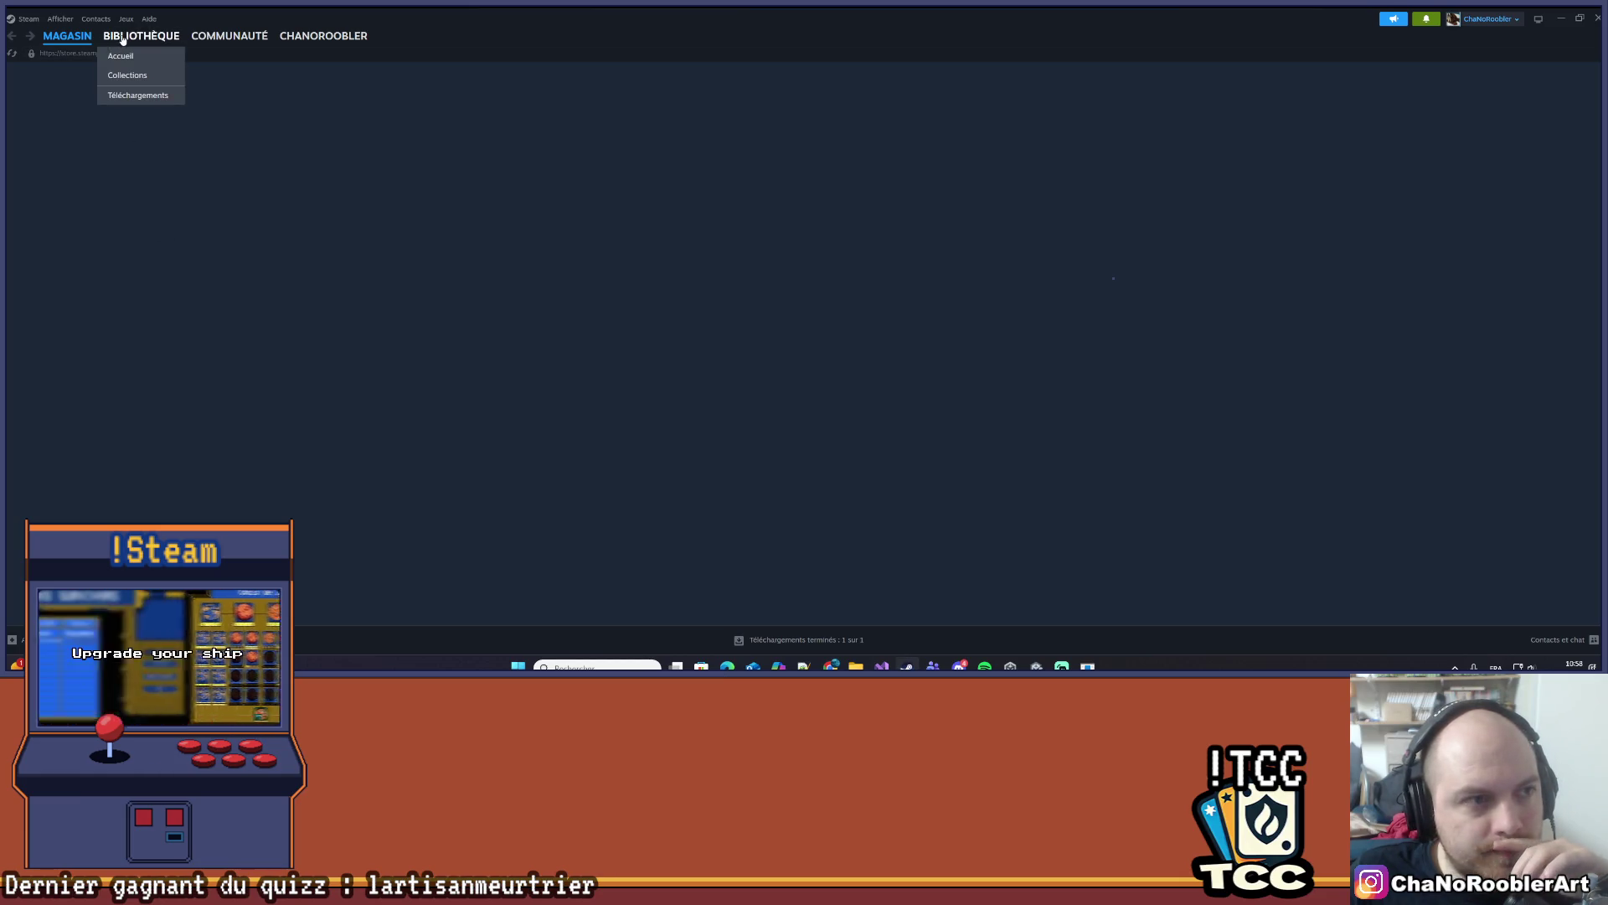
- Open the Steam library home and scroll through the game list
{"action": "left_click", "coordinate": [120, 56]}
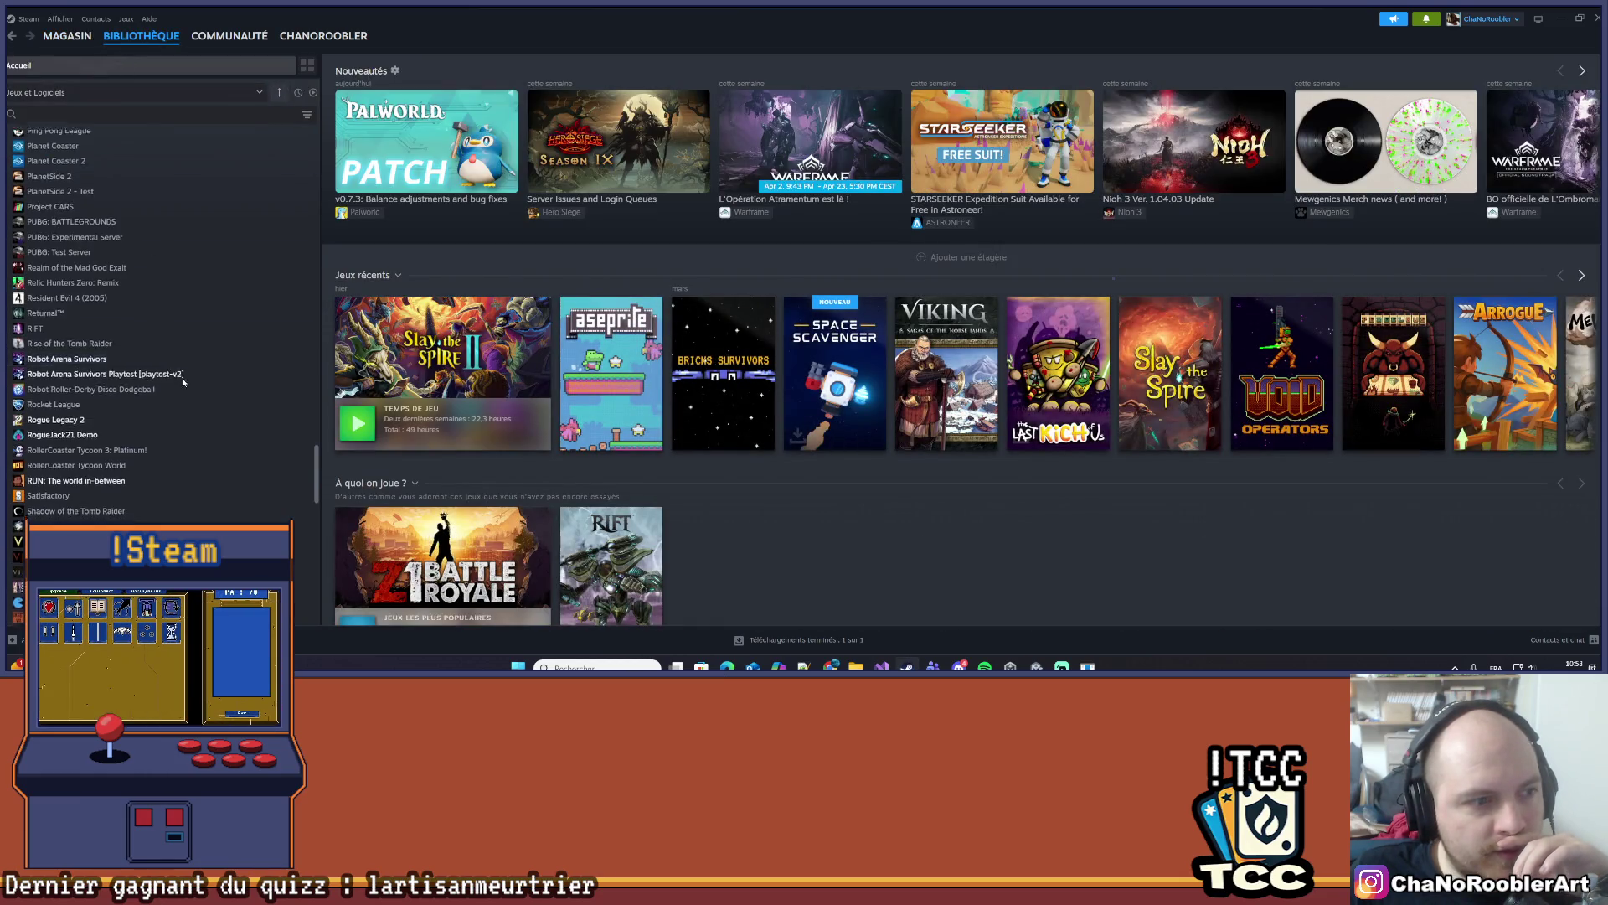
{"action": "scroll", "coordinate": [183, 382], "scroll_direction": "down", "scroll_amount": 10}
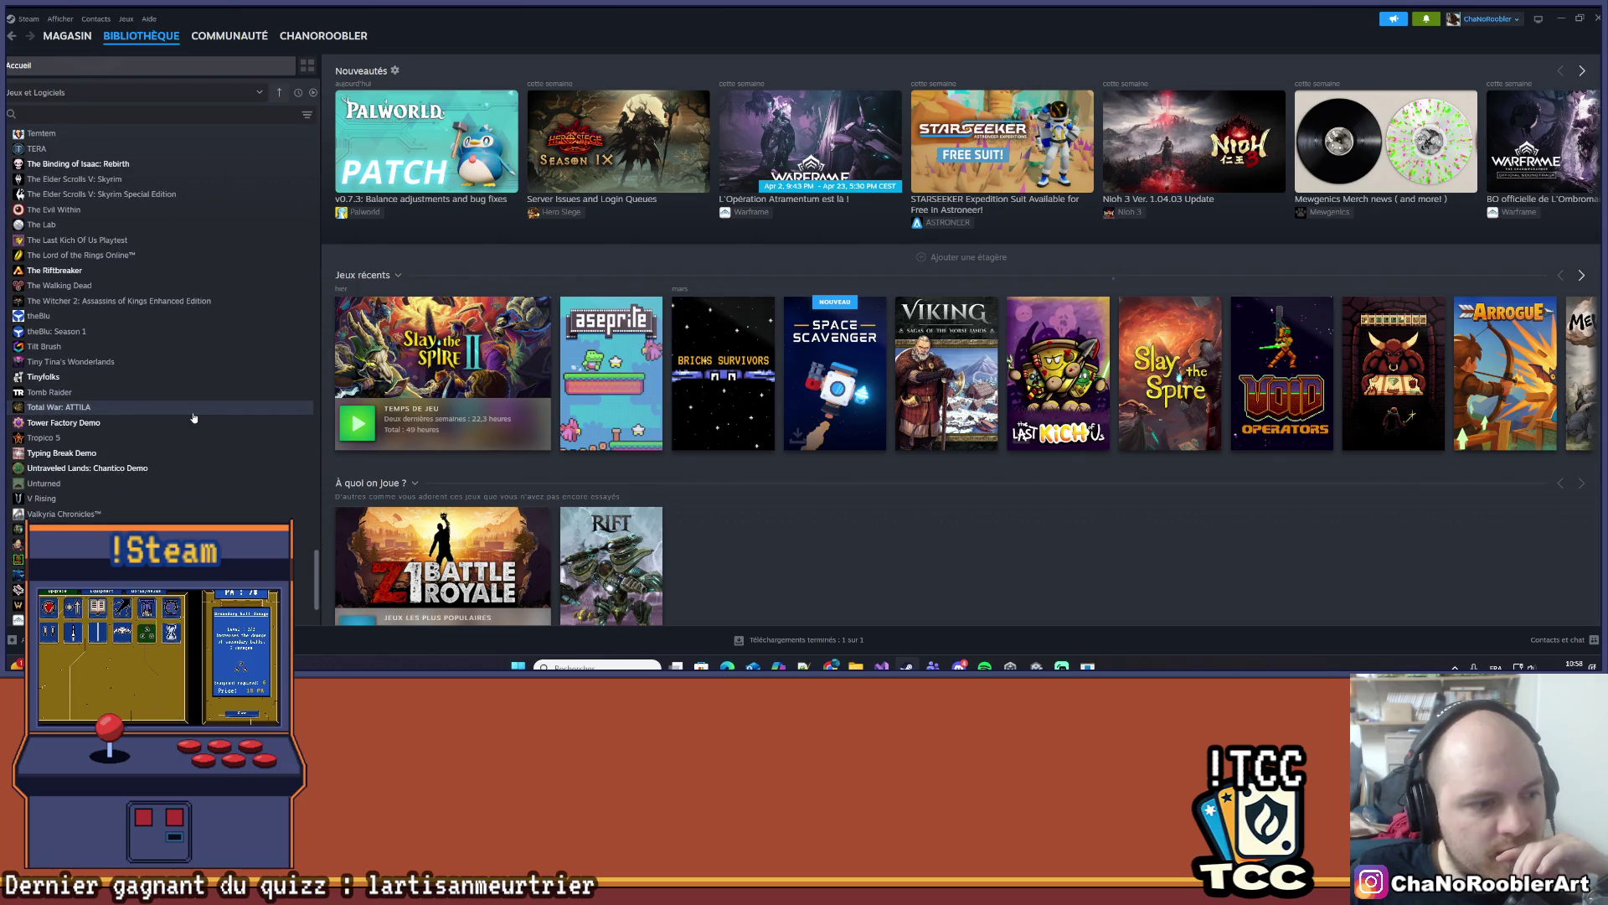
{"action": "scroll", "coordinate": [192, 417], "scroll_direction": "down", "scroll_amount": 3}
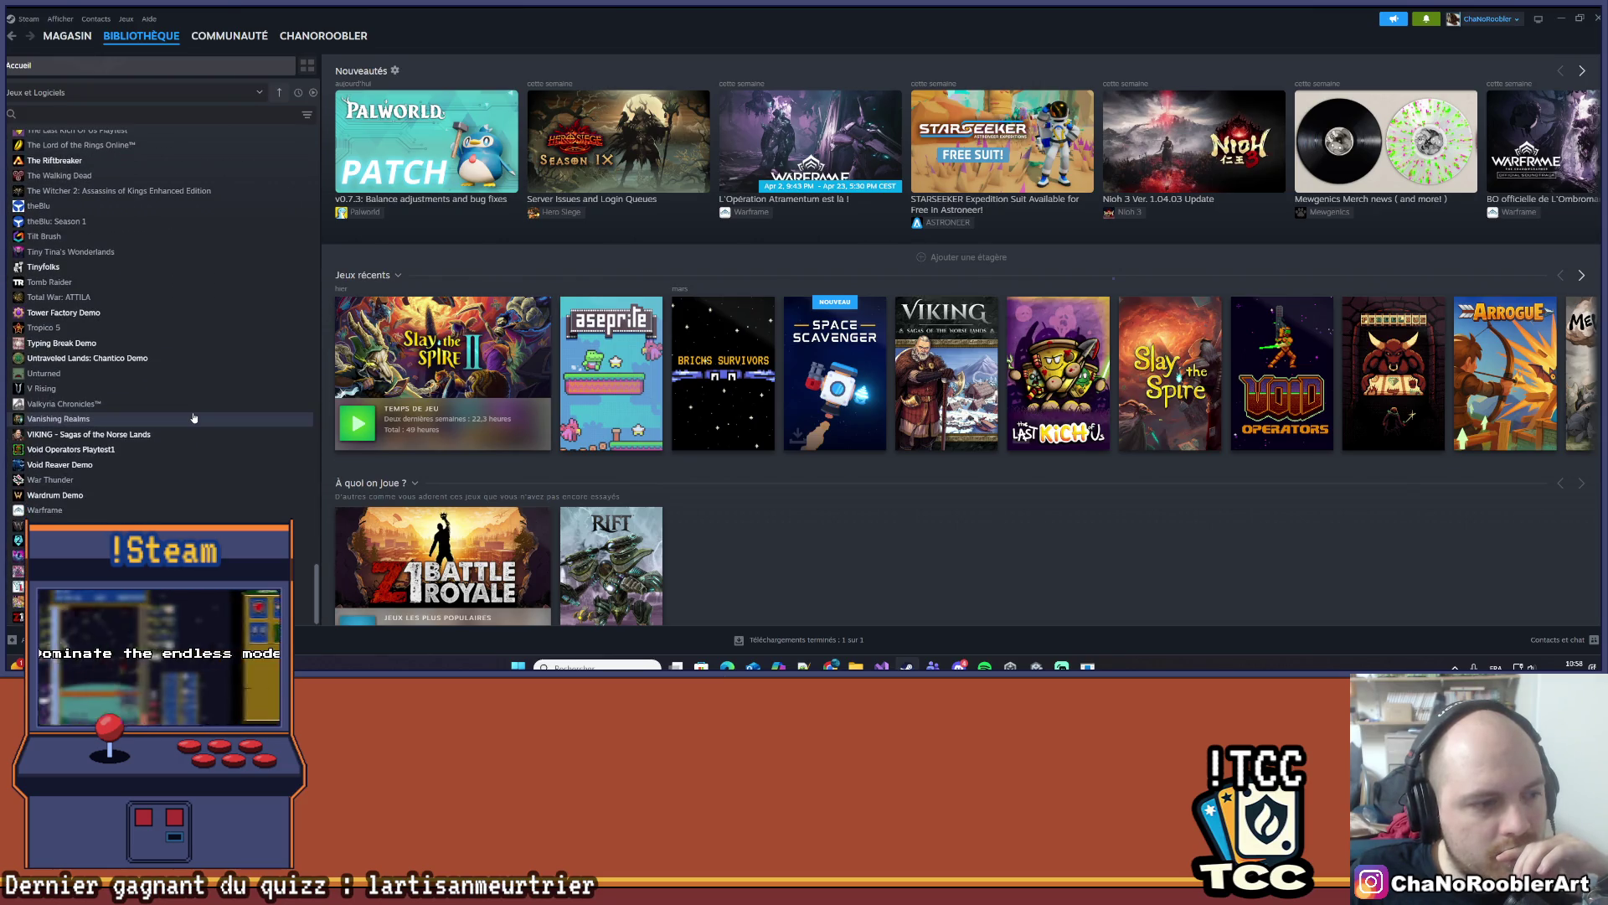
{"action": "scroll", "coordinate": [193, 417], "scroll_direction": "up", "scroll_amount": 15}
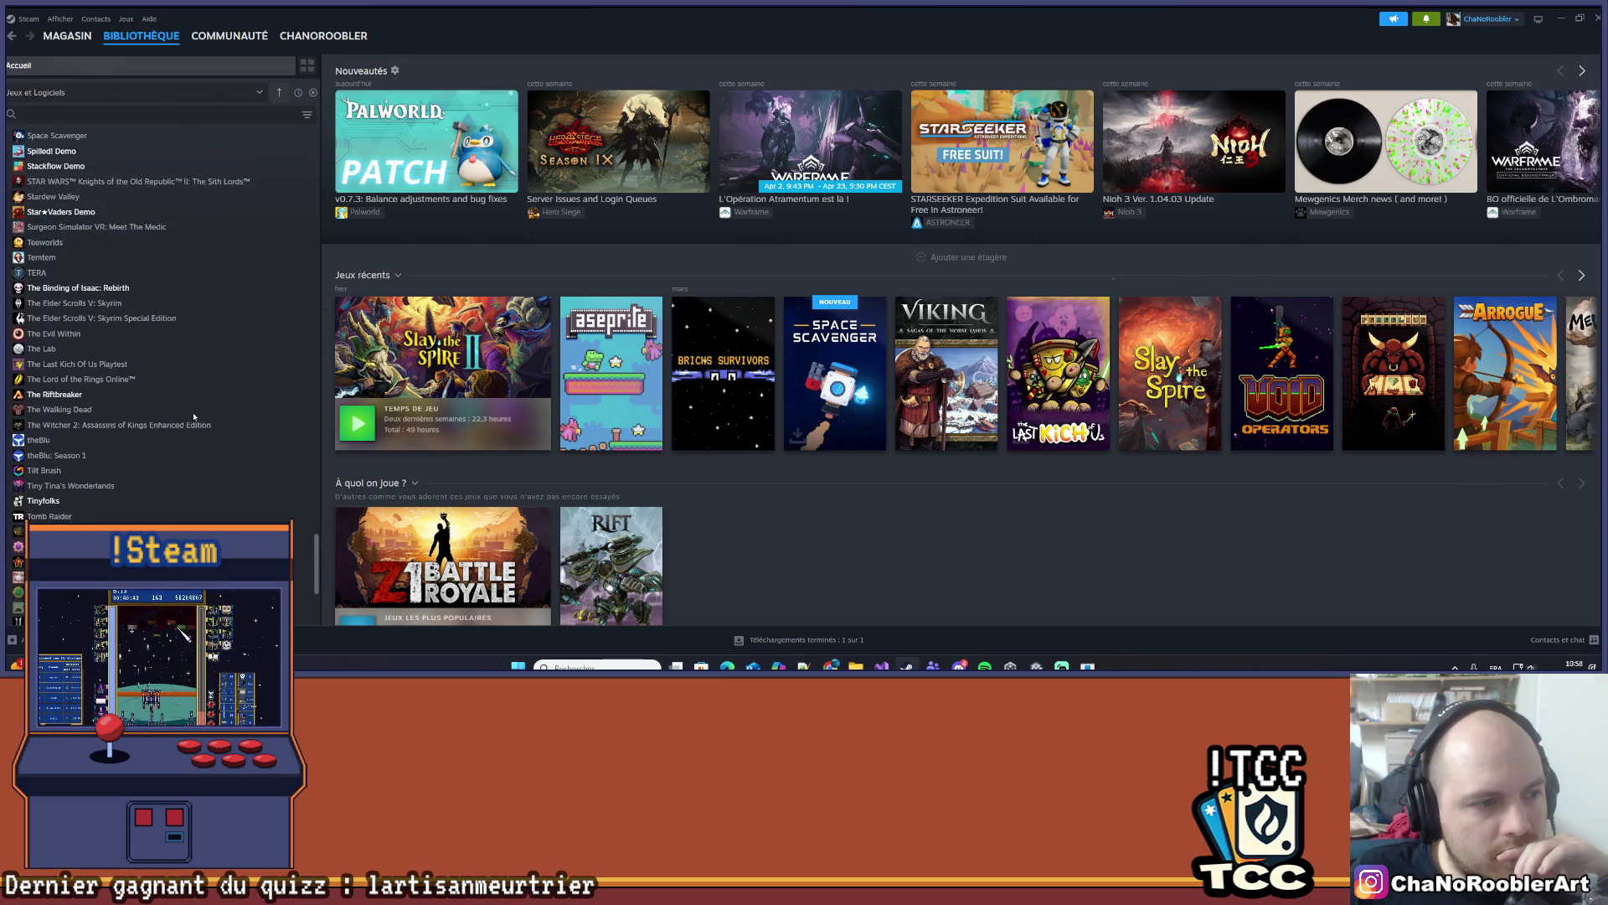
{"action": "scroll", "coordinate": [194, 417], "scroll_direction": "up", "scroll_amount": 8}
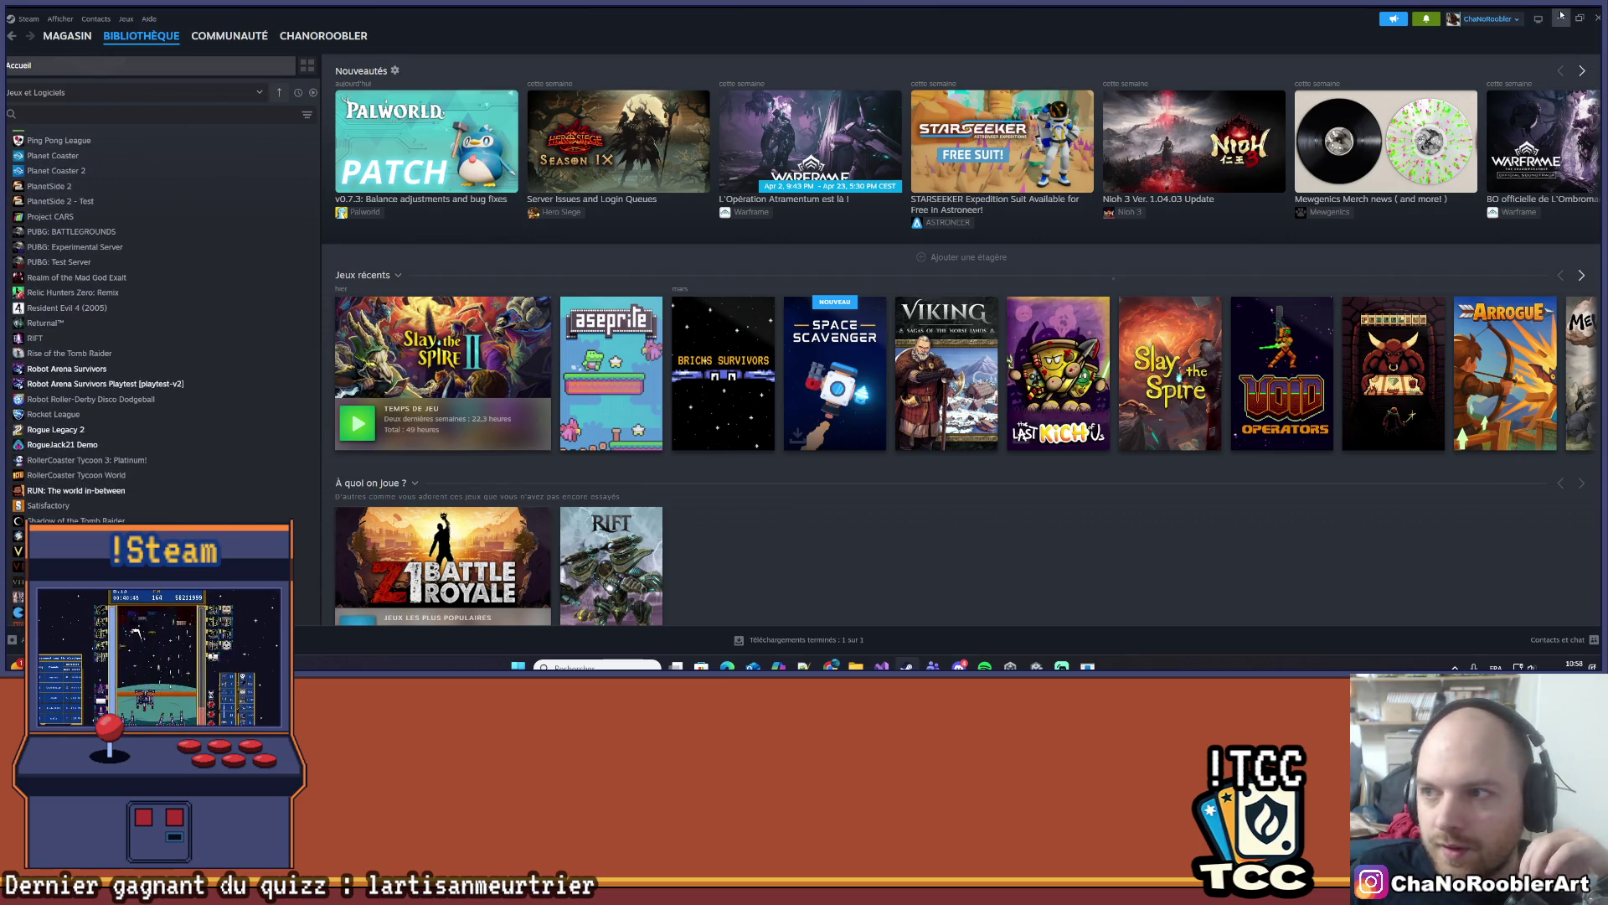
- Minimize Steam and Chrome, then pan the Unity Scene view across the level
{"action": "left_click", "coordinate": [1561, 17]}
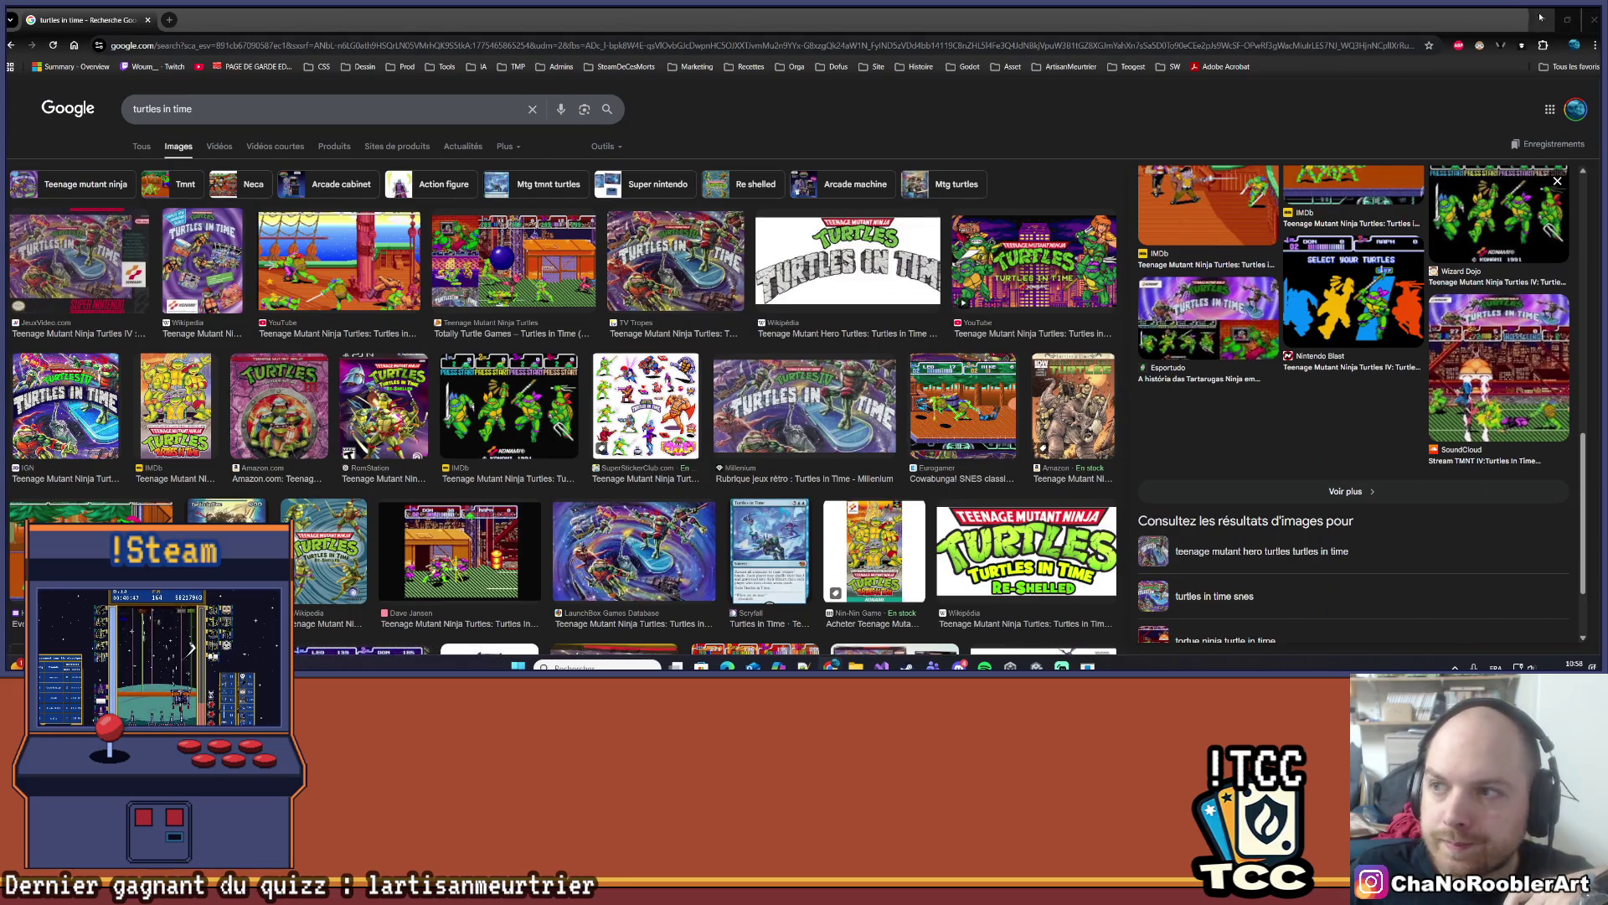
{"action": "left_click", "coordinate": [1540, 17]}
{"action": "mouse_move", "coordinate": [226, 306]}
{"action": "left_mouse_down"}
{"action": "mouse_move", "coordinate": [409, 308]}
{"action": "mouse_move", "coordinate": [131, 443]}
{"action": "left_mouse_up"}
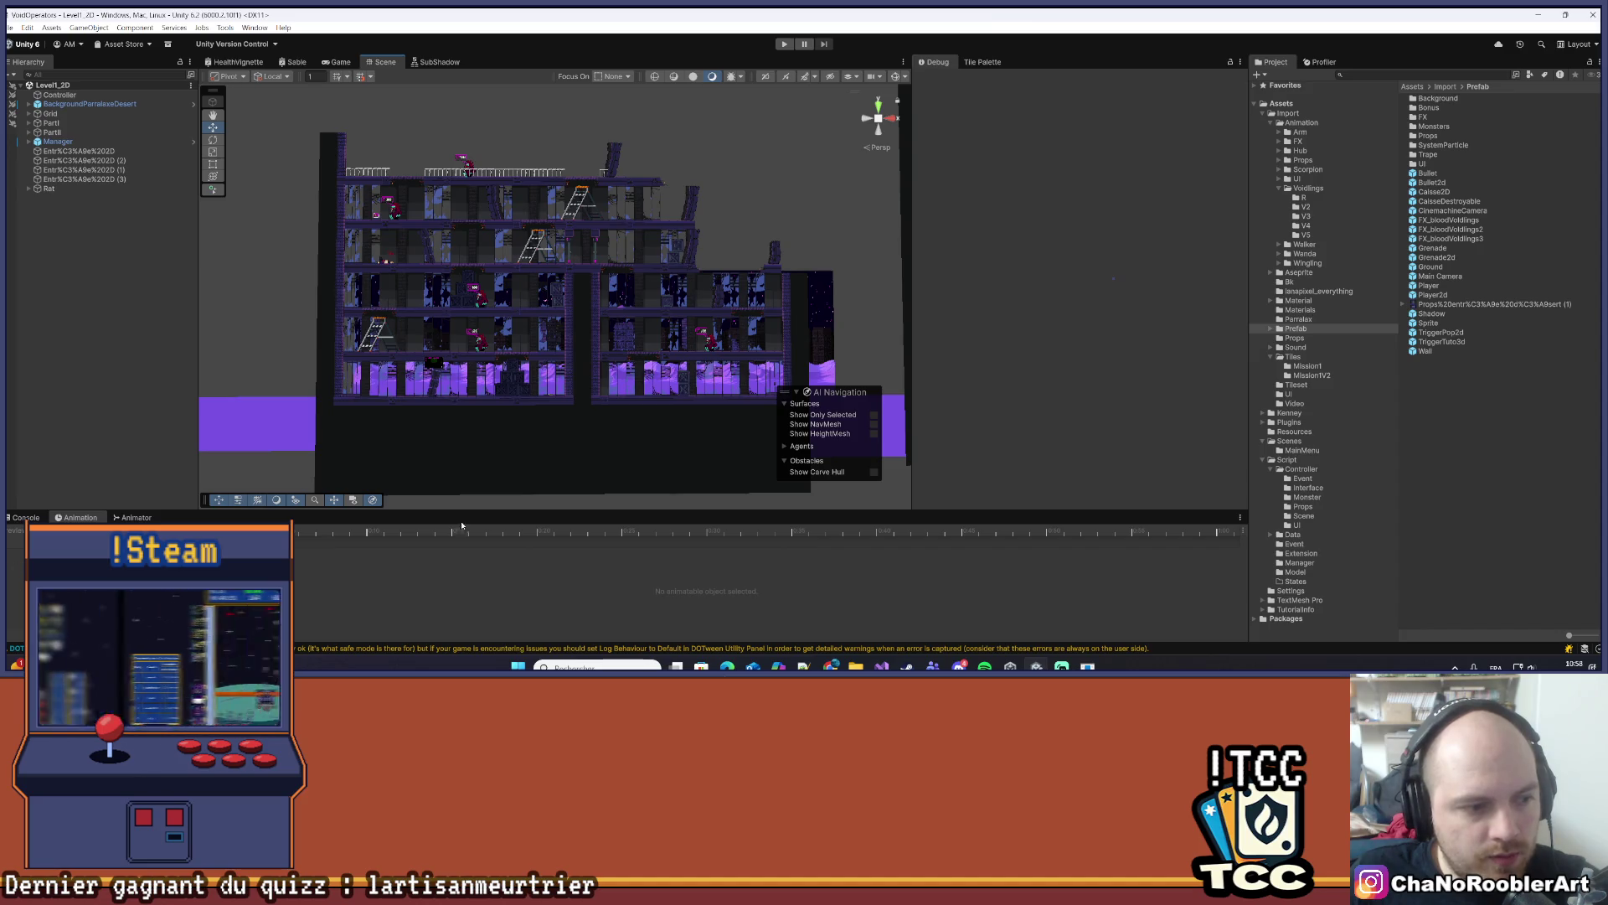
- Open the Level1Controller script from the Scene controller scripts folder to inspect it
{"action": "scroll", "coordinate": [439, 120], "scroll_direction": "up", "scroll_amount": 3}
{"action": "left_click", "coordinate": [346, 62]}
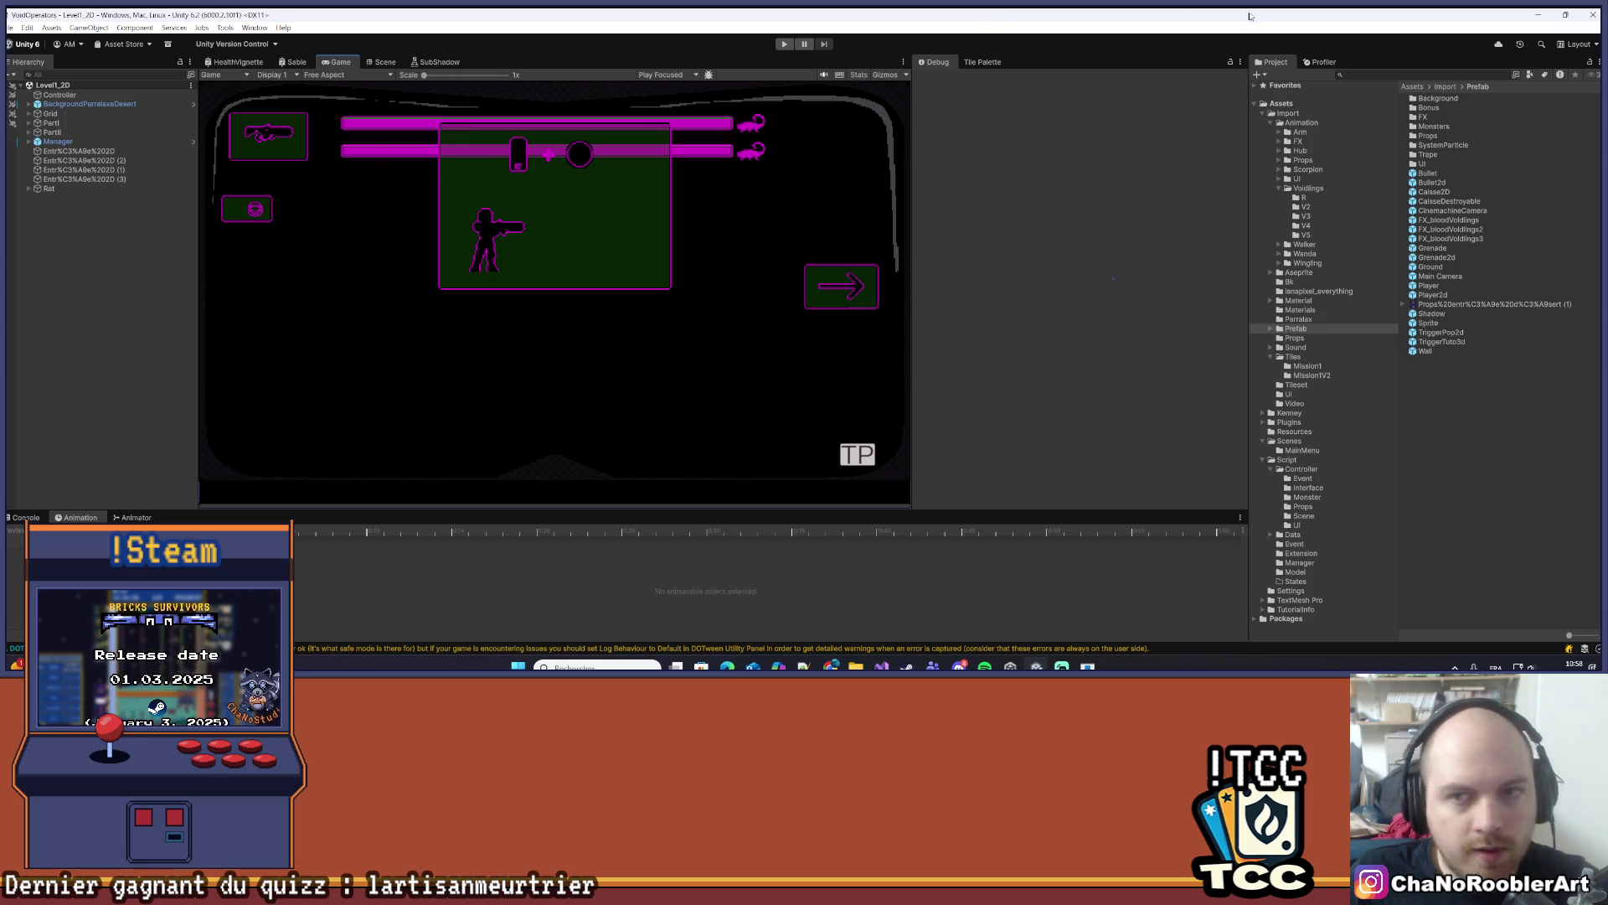
{"action": "left_click", "coordinate": [1300, 519]}
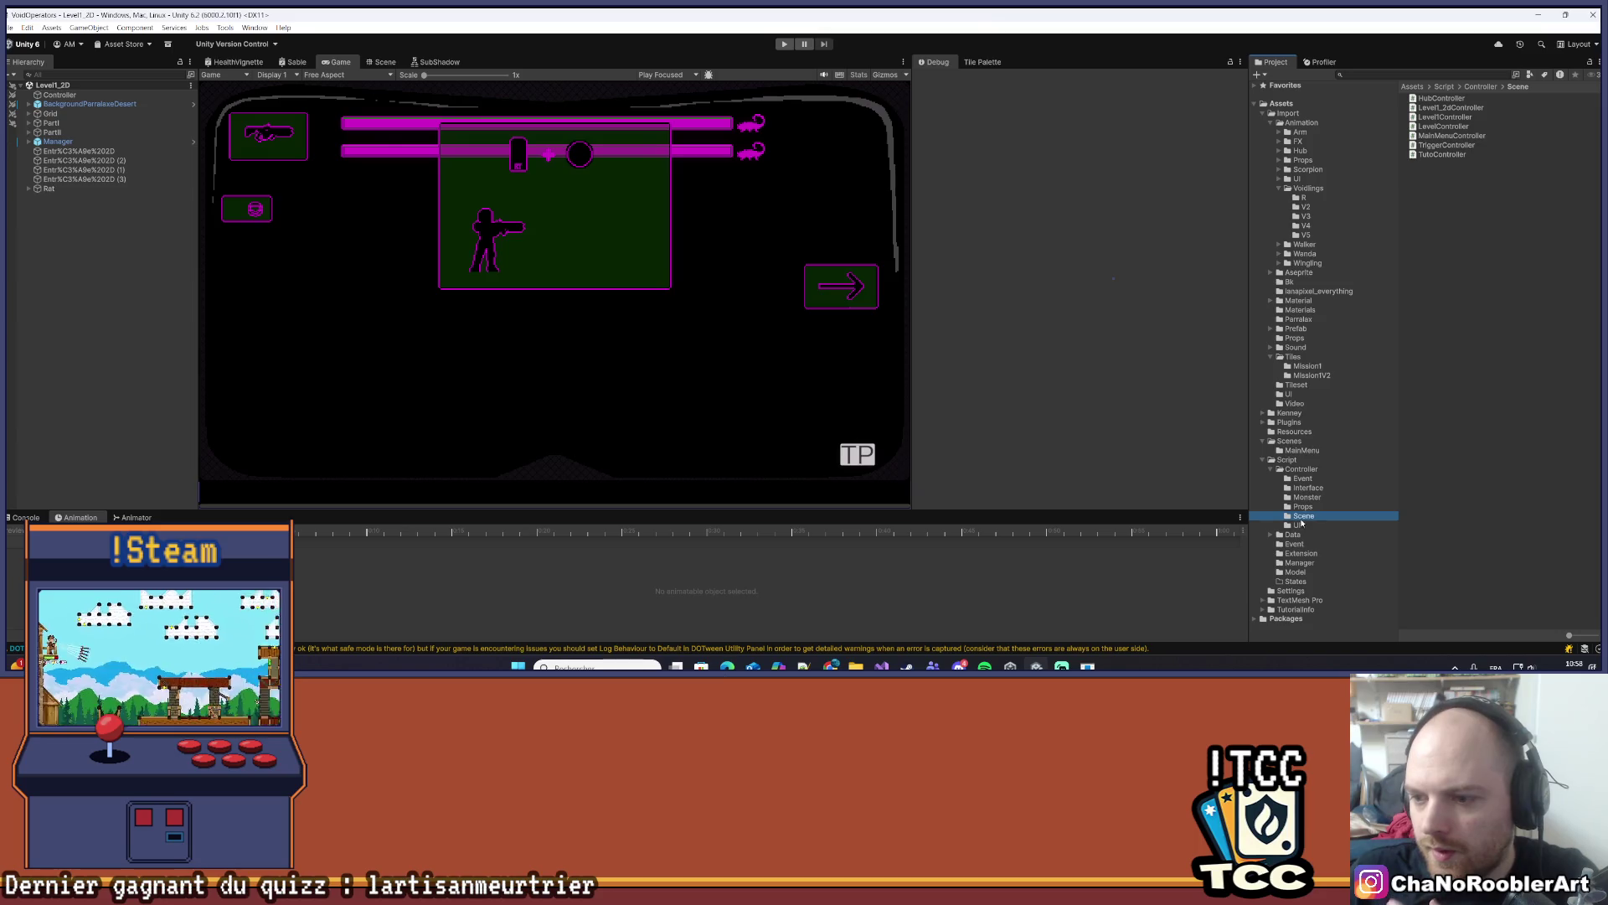
{"action": "left_click", "coordinate": [1320, 328]}
{"action": "left_click", "coordinate": [1325, 516]}
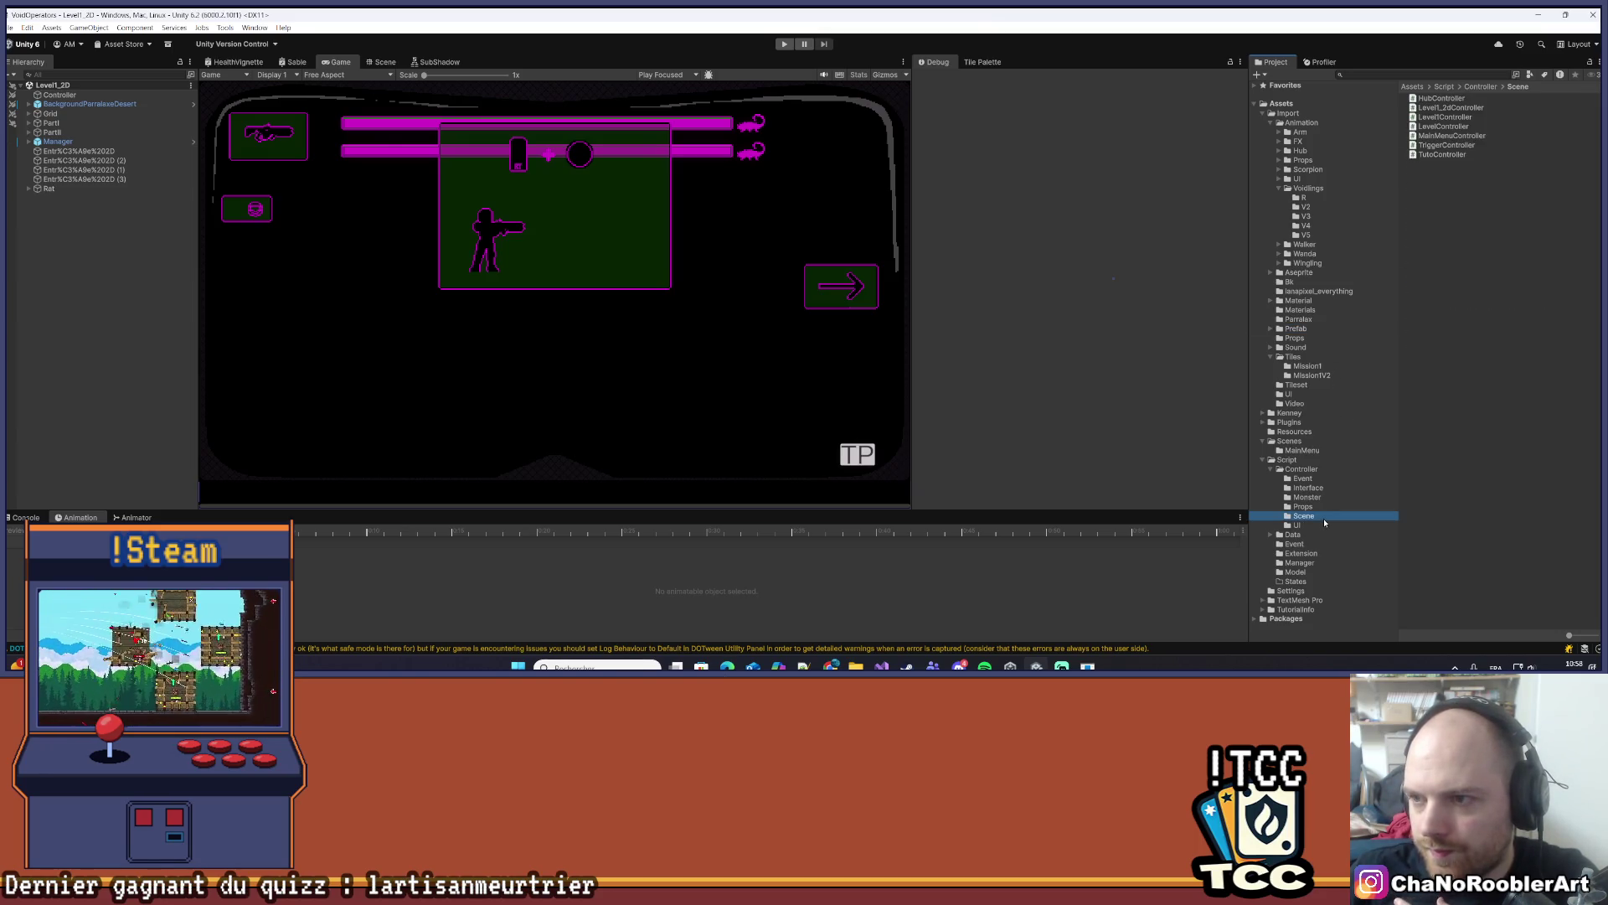
{"action": "left_click", "coordinate": [1447, 117]}
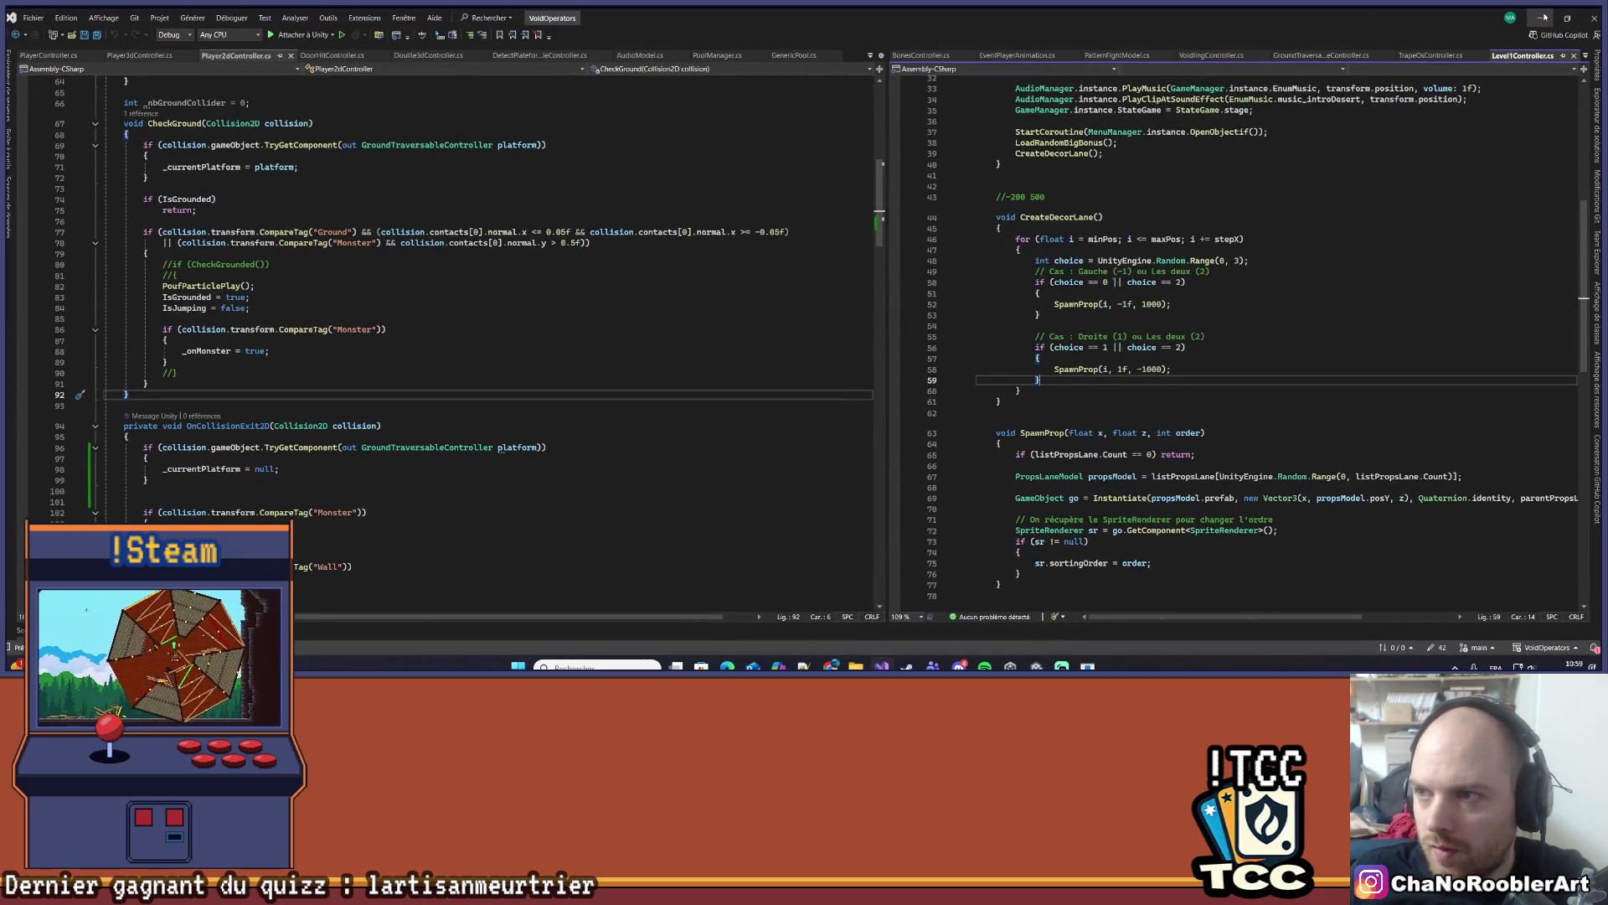
- Return to Unity and load the Level1 scene from the Scenes folder
{"action": "left_click", "coordinate": [1539, 18]}
{"action": "left_click", "coordinate": [1289, 441]}
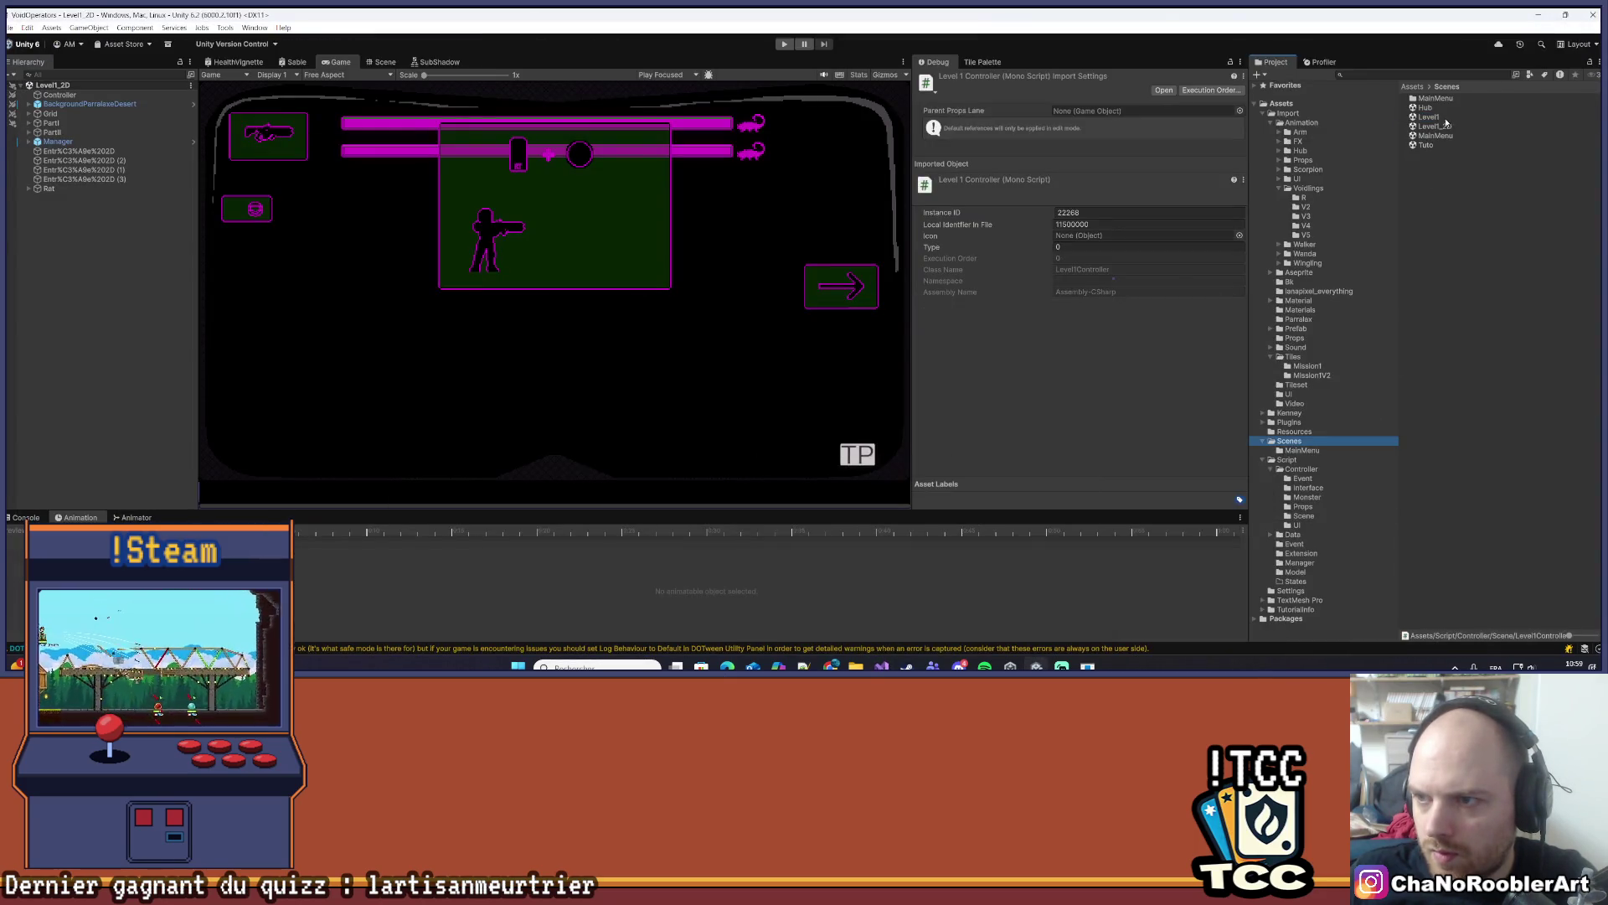
{"action": "double_click", "coordinate": [1444, 118]}
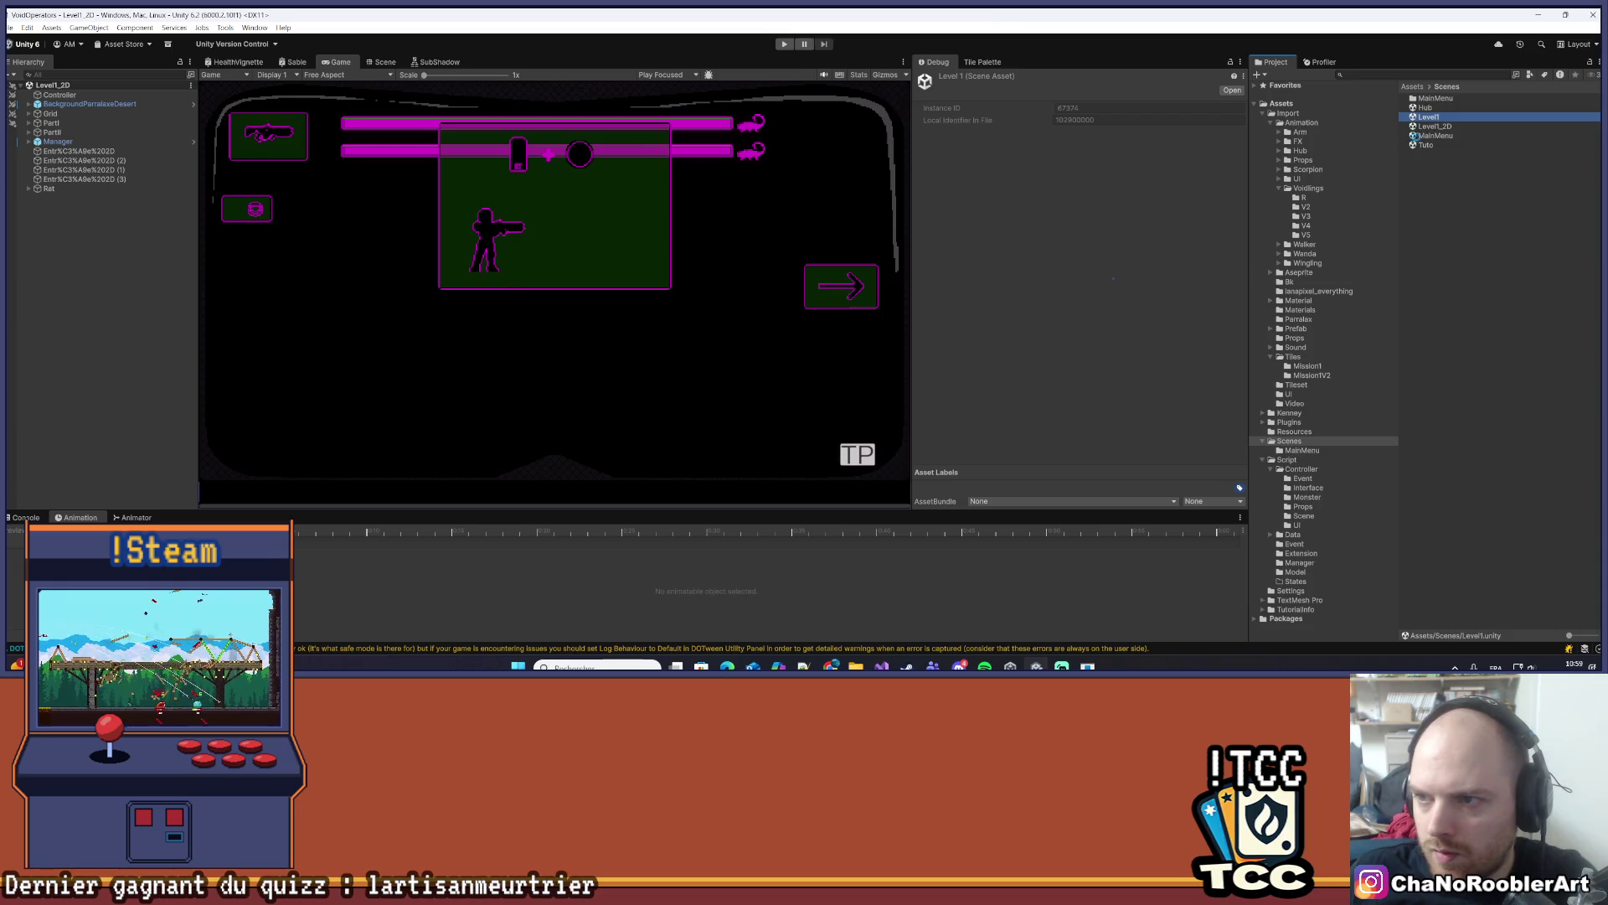
- Activate the Manager object in Level1 and pan the Scene view over the desert level
{"action": "left_click", "coordinate": [100, 143]}
{"action": "left_click", "coordinate": [943, 83]}
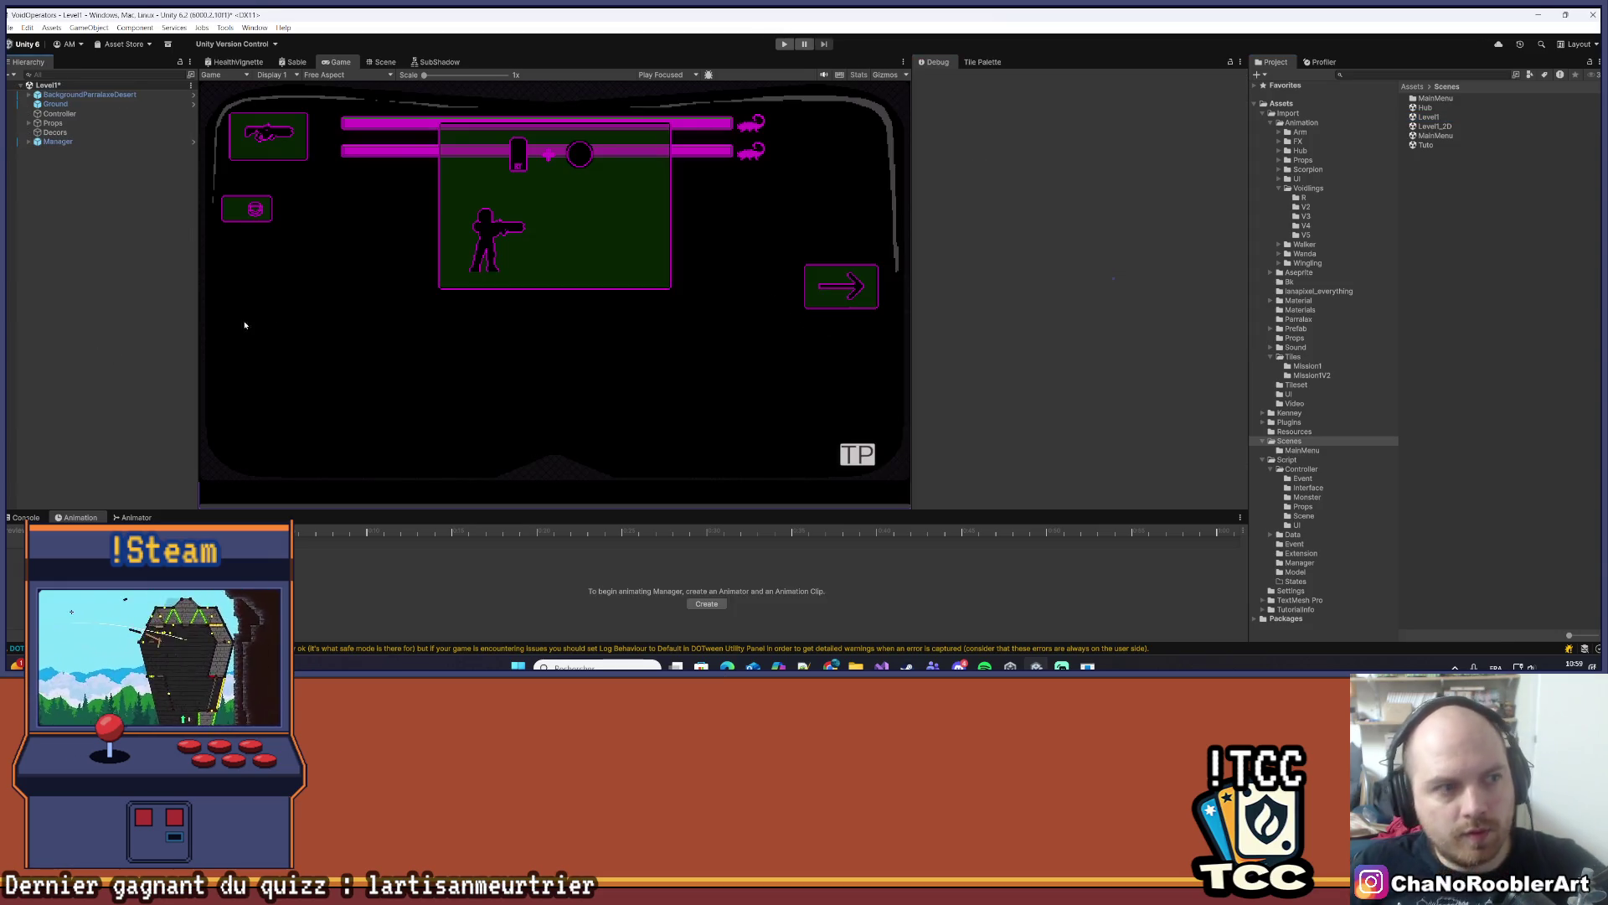
{"action": "left_click", "coordinate": [384, 62]}
{"action": "mouse_move", "coordinate": [381, 252]}
{"action": "left_mouse_down"}
{"action": "mouse_move", "coordinate": [590, 251]}
{"action": "mouse_move", "coordinate": [523, 268]}
{"action": "left_mouse_up"}
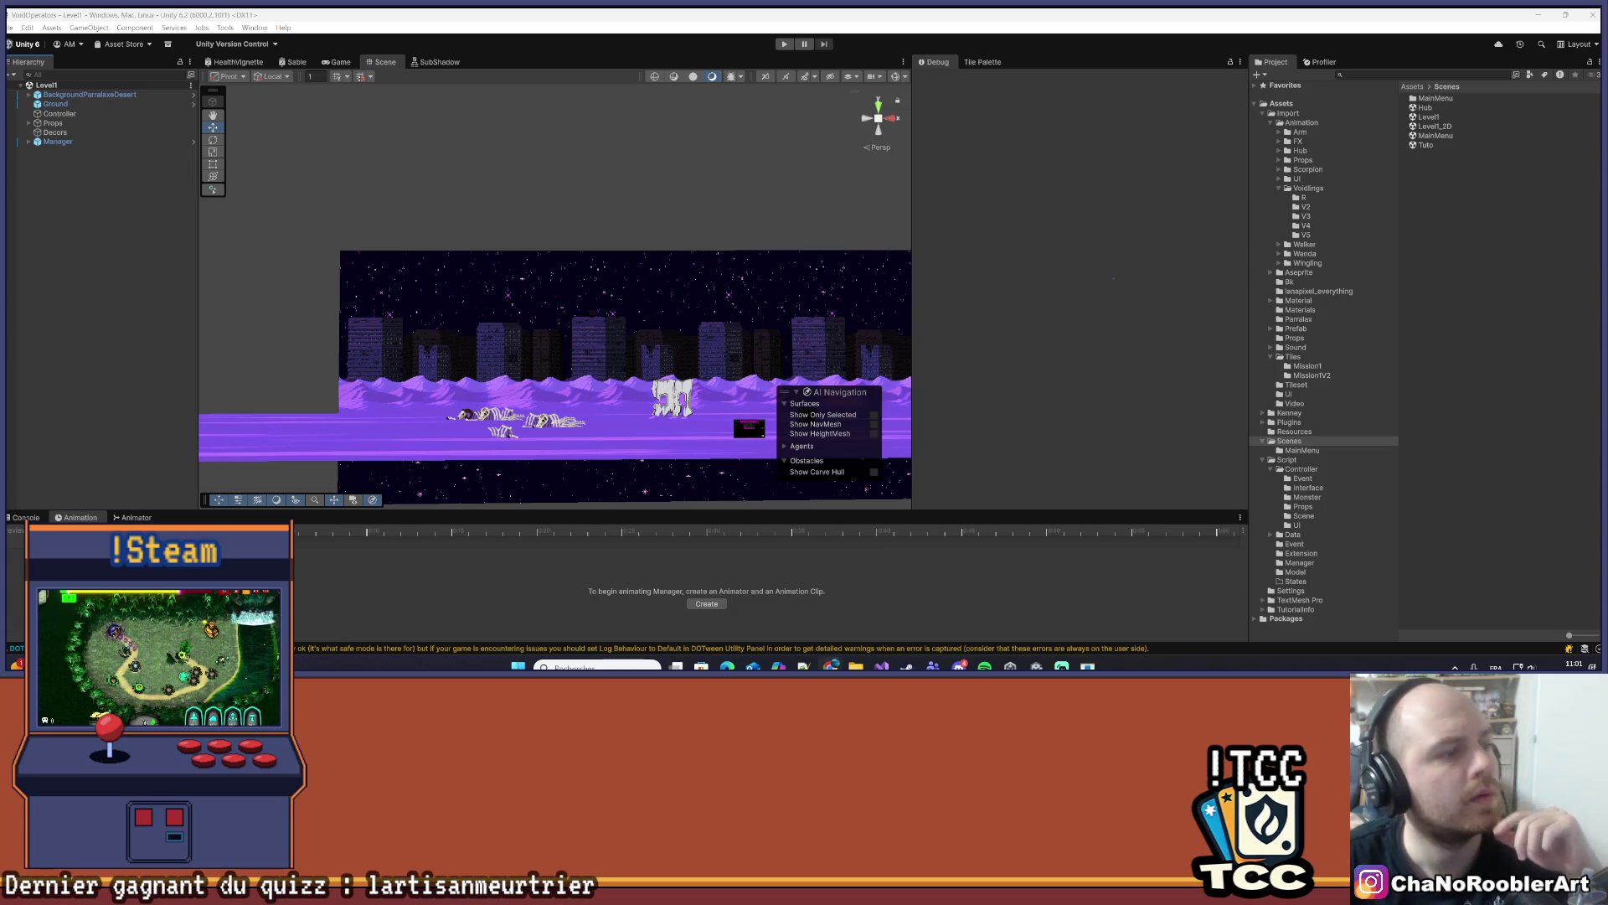
- Minimize Visual Studio and Unity to reach the Windows desktop
{"action": "scroll", "coordinate": [765, 342], "scroll_direction": "up", "scroll_amount": 3}
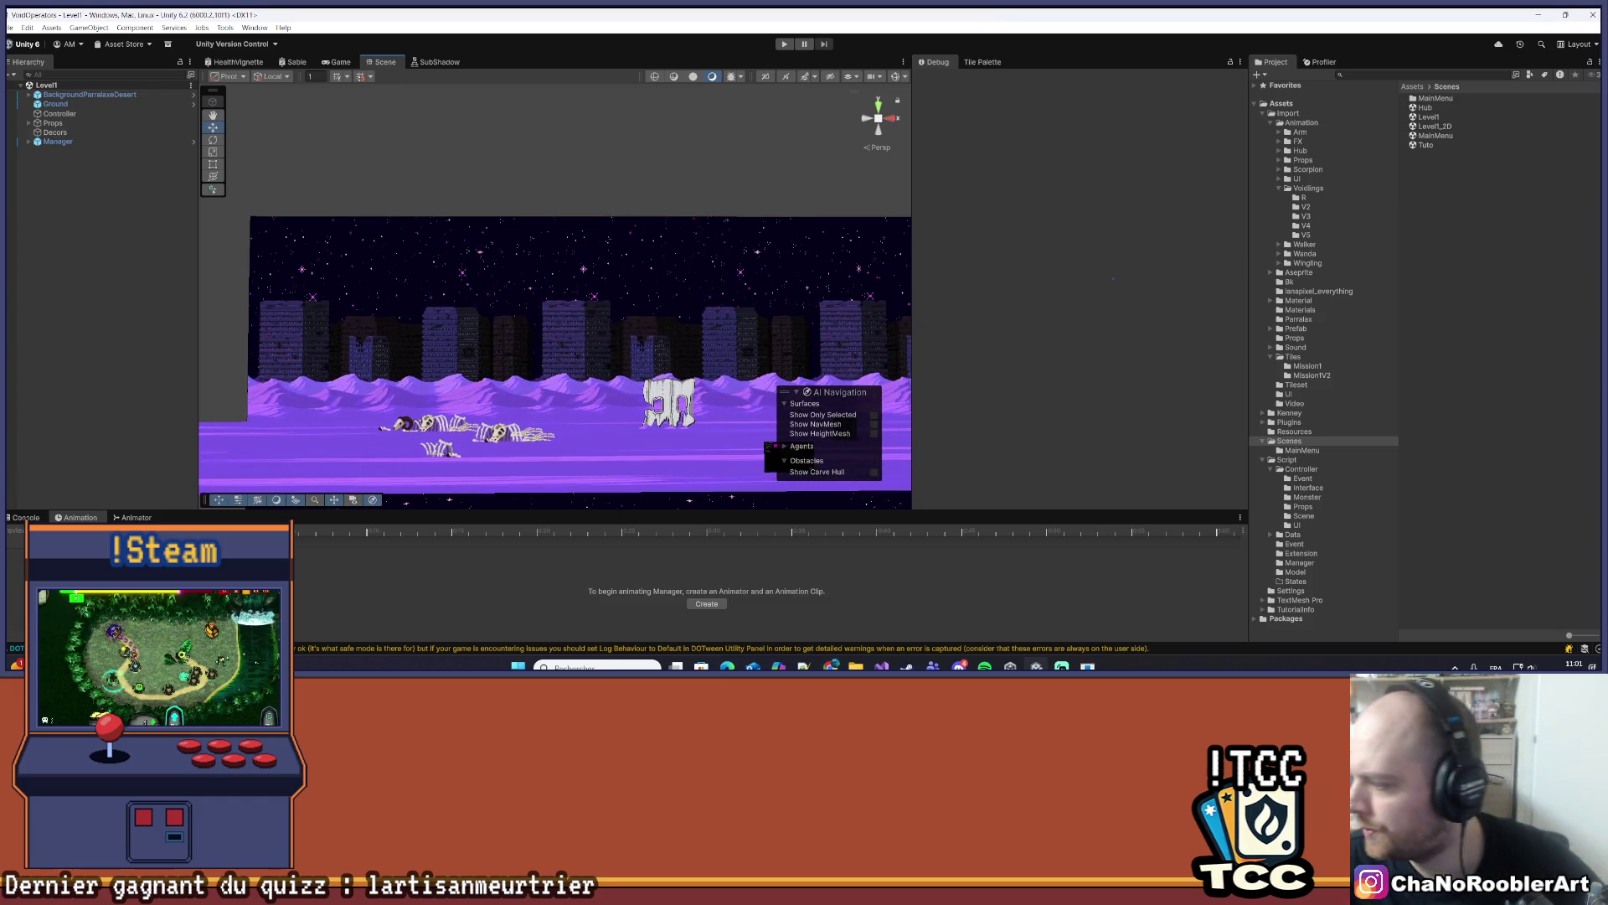
{"action": "key", "text": "alt+Tab"}
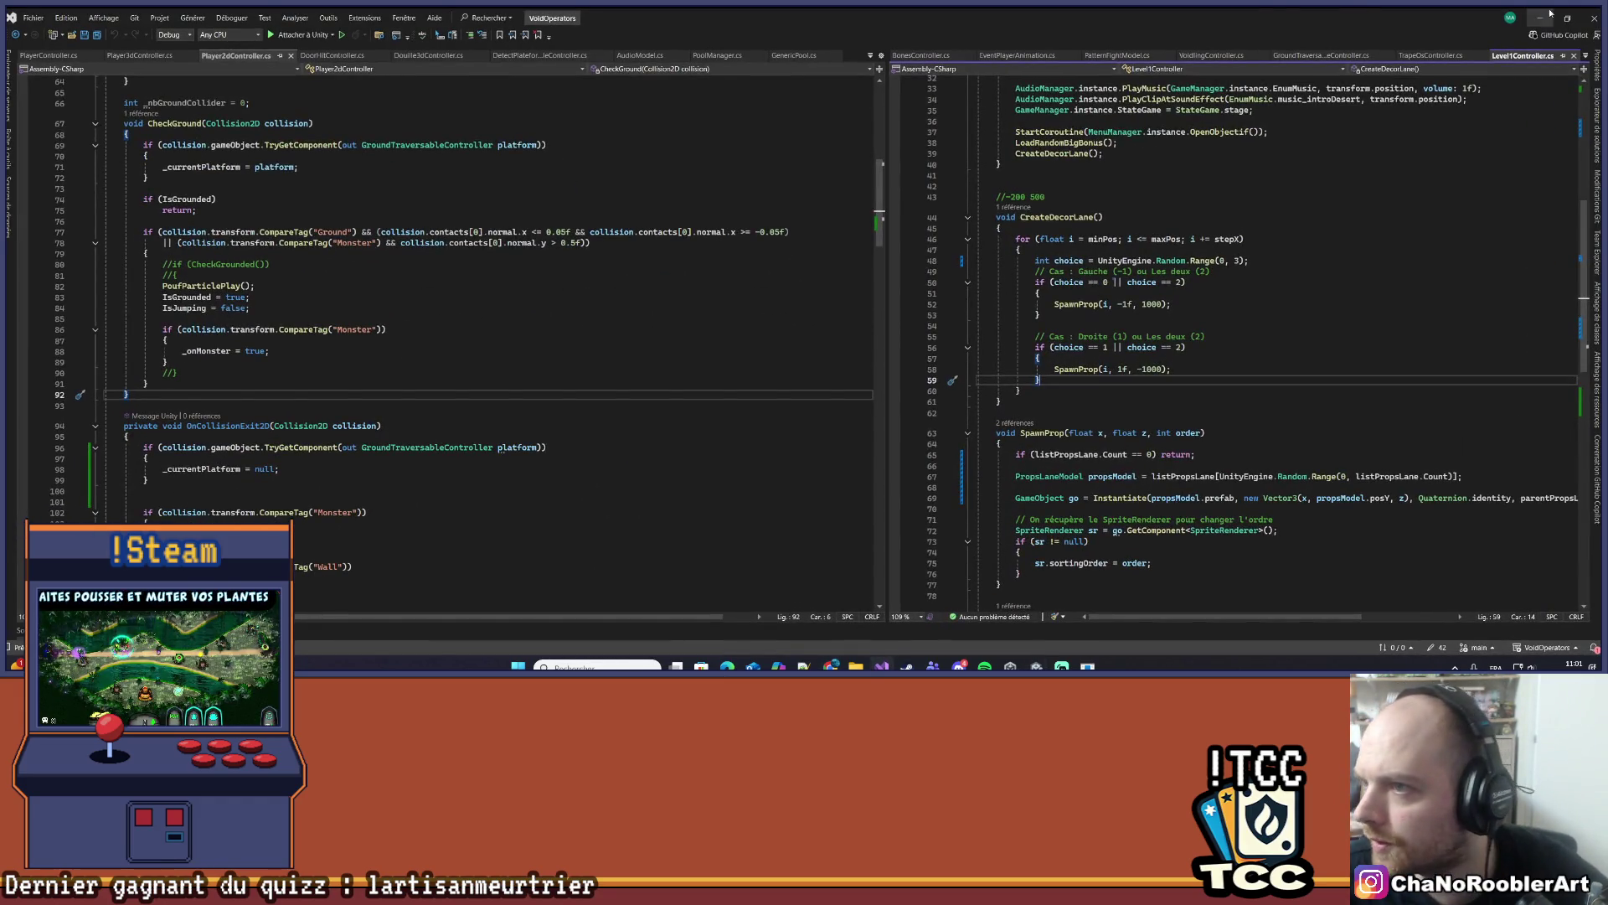
{"action": "left_click", "coordinate": [1540, 18]}
{"action": "left_click", "coordinate": [1539, 15]}
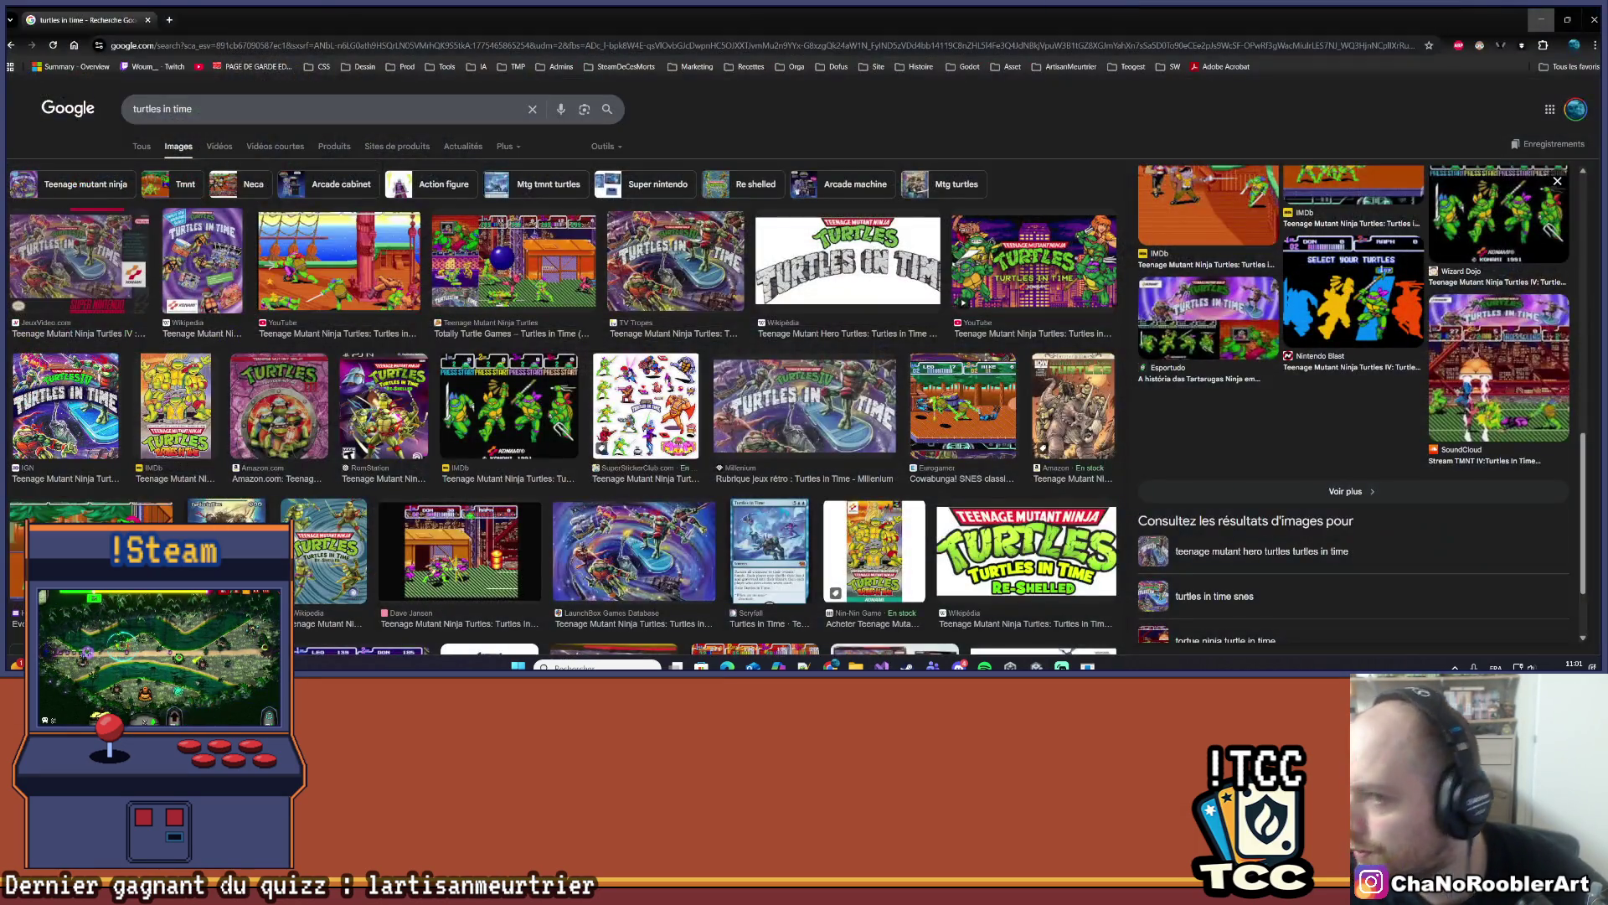
- Minimize the image search window
{"action": "left_click", "coordinate": [1541, 18]}
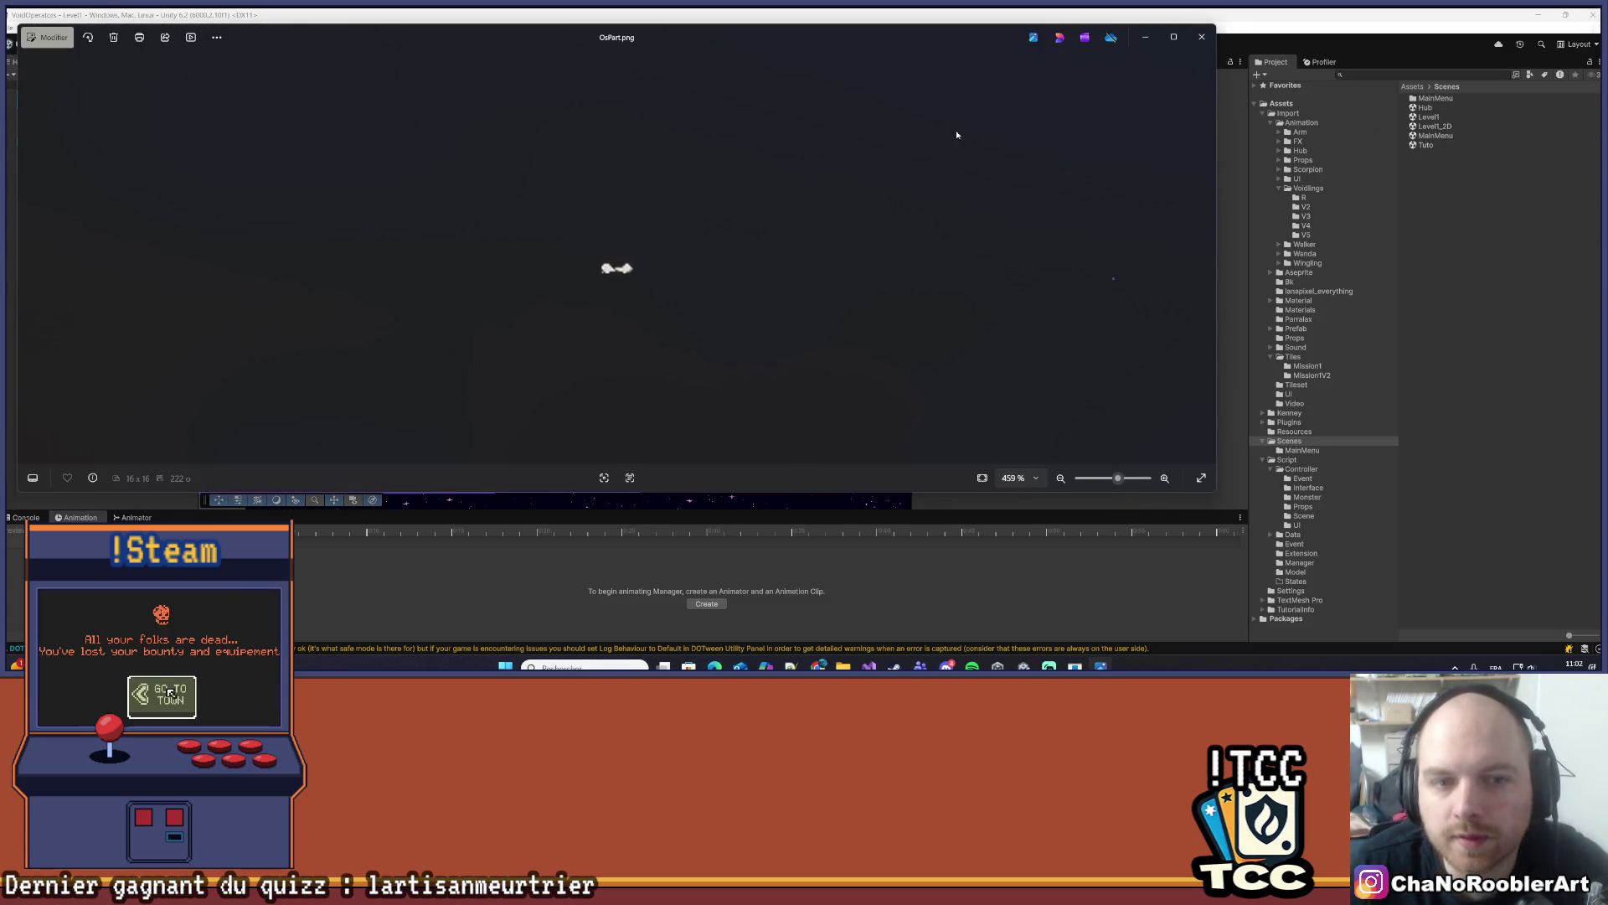
- Close Photos, add OsPart.png to Assets/Import/Props, close Downloads, and check Os1's import settings
{"action": "left_click", "coordinate": [1201, 37]}
{"action": "left_click", "coordinate": [1295, 338]}
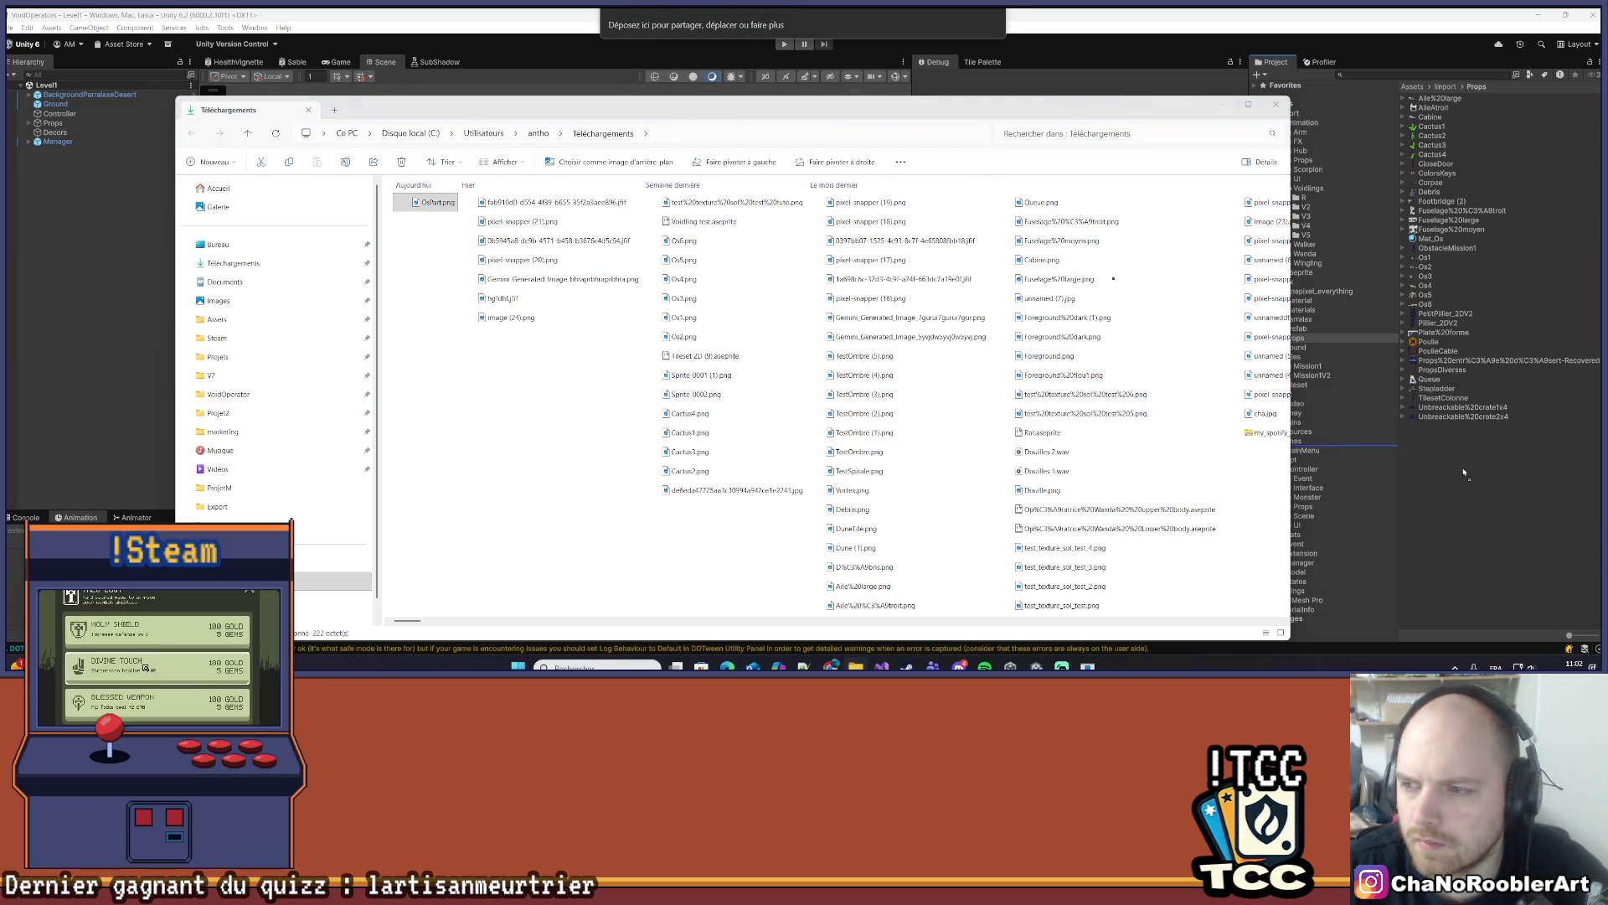
{"action": "left_click", "coordinate": [1276, 104]}
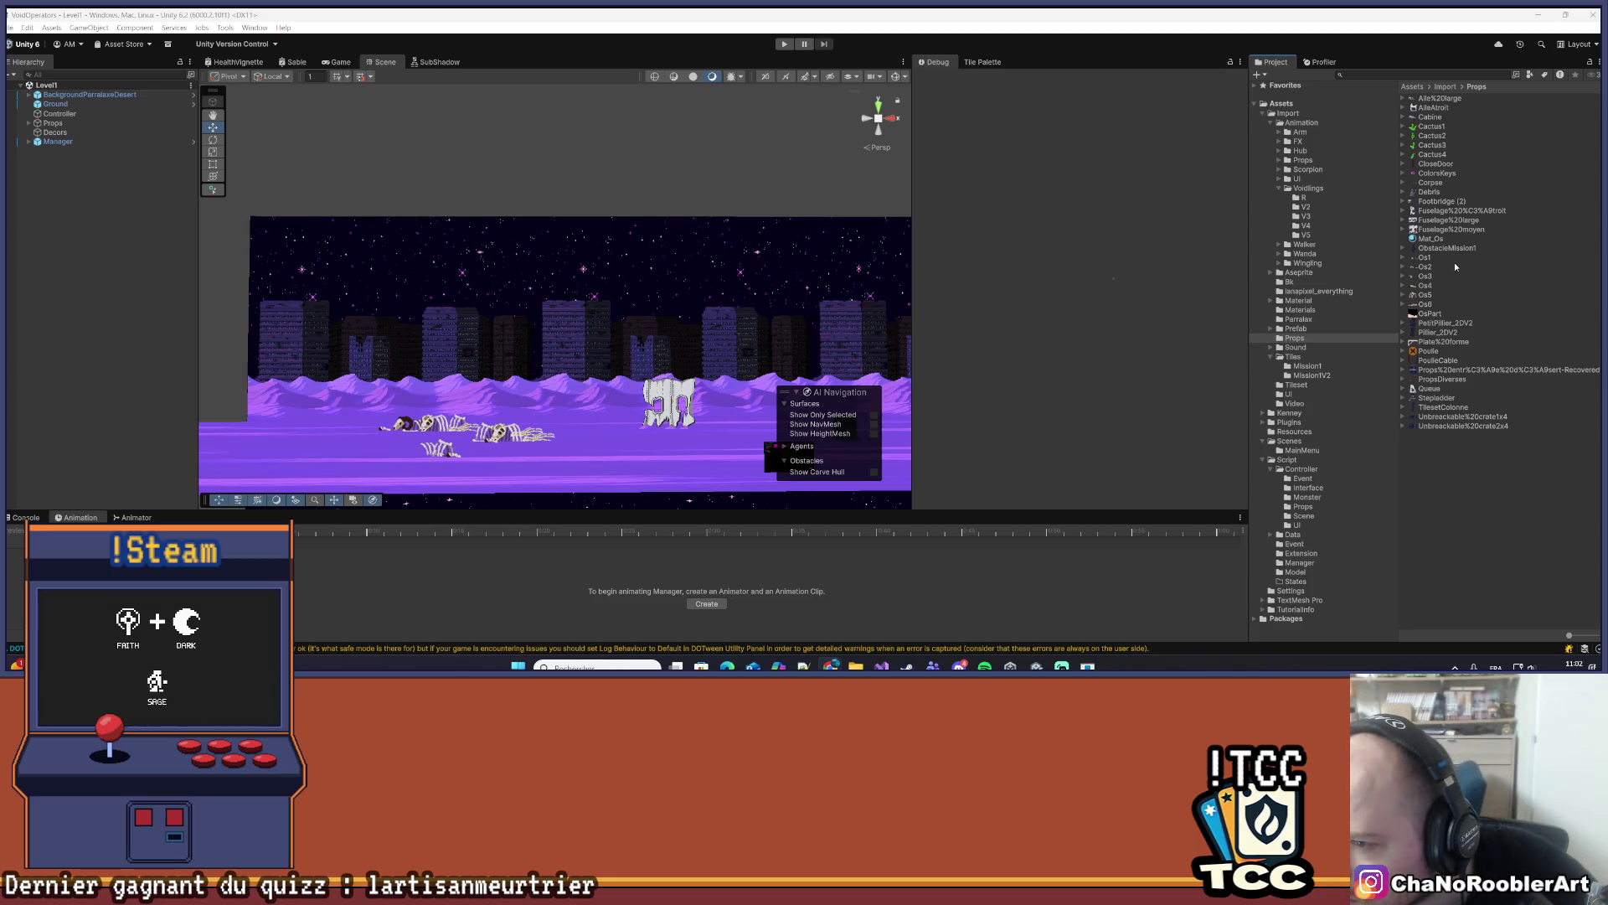
{"action": "left_click", "coordinate": [1425, 258]}
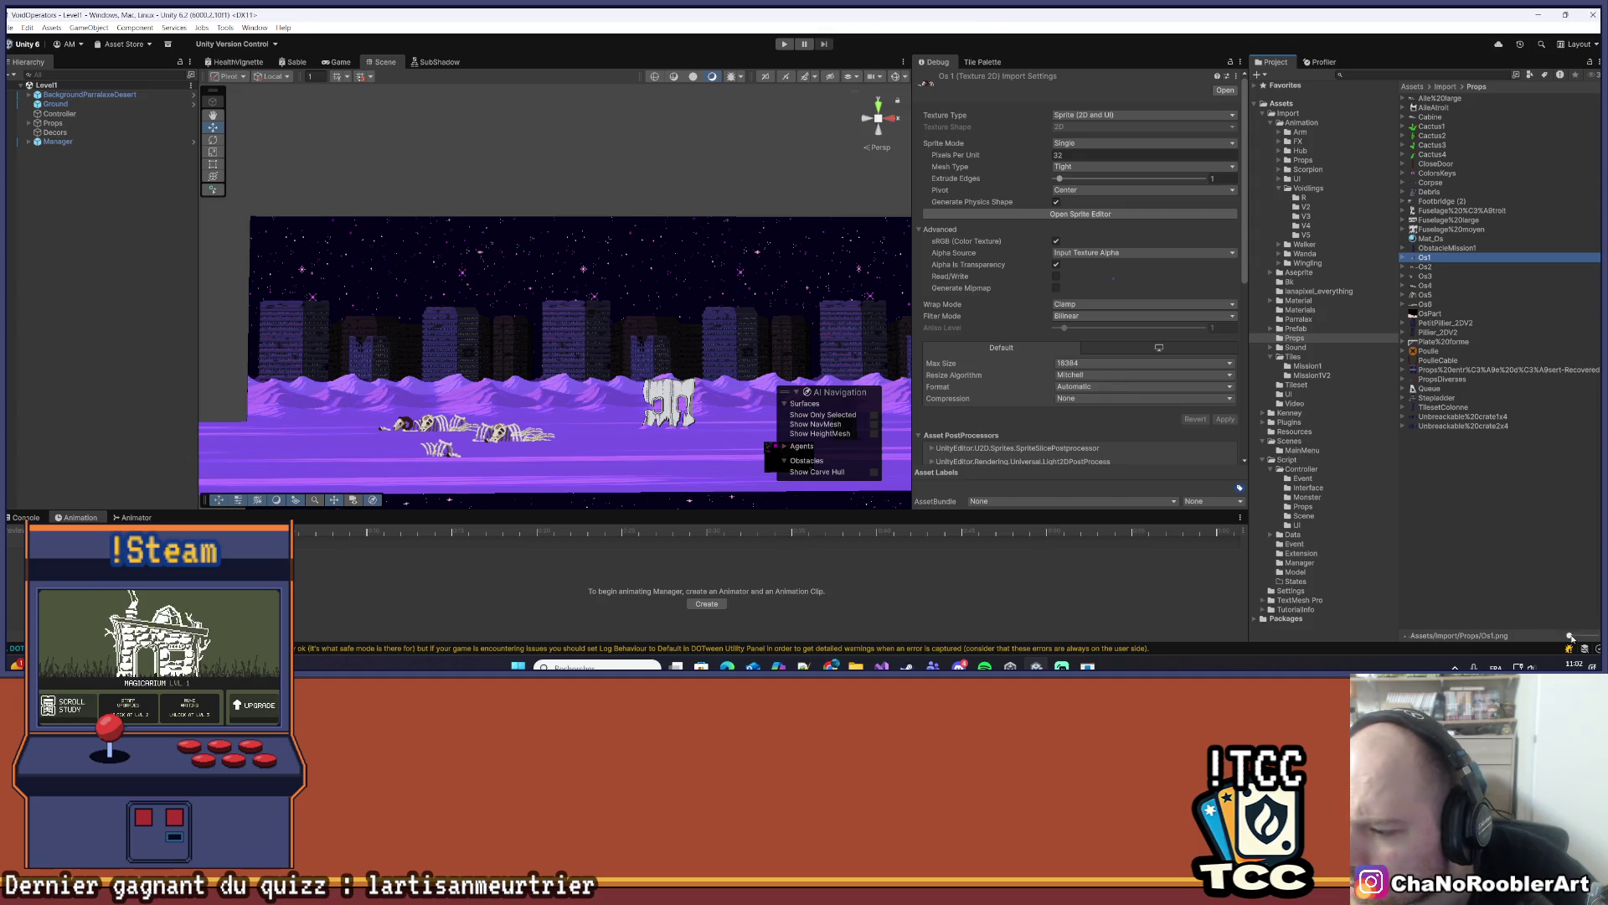
- Select the OsPart image in Props and make it a Single-mode Sprite (2D and UI)
{"action": "left_click_drag", "start_coordinate": [1569, 635], "coordinate": [1591, 635]}
{"action": "scroll", "coordinate": [1516, 355], "scroll_direction": "down", "scroll_amount": 4}
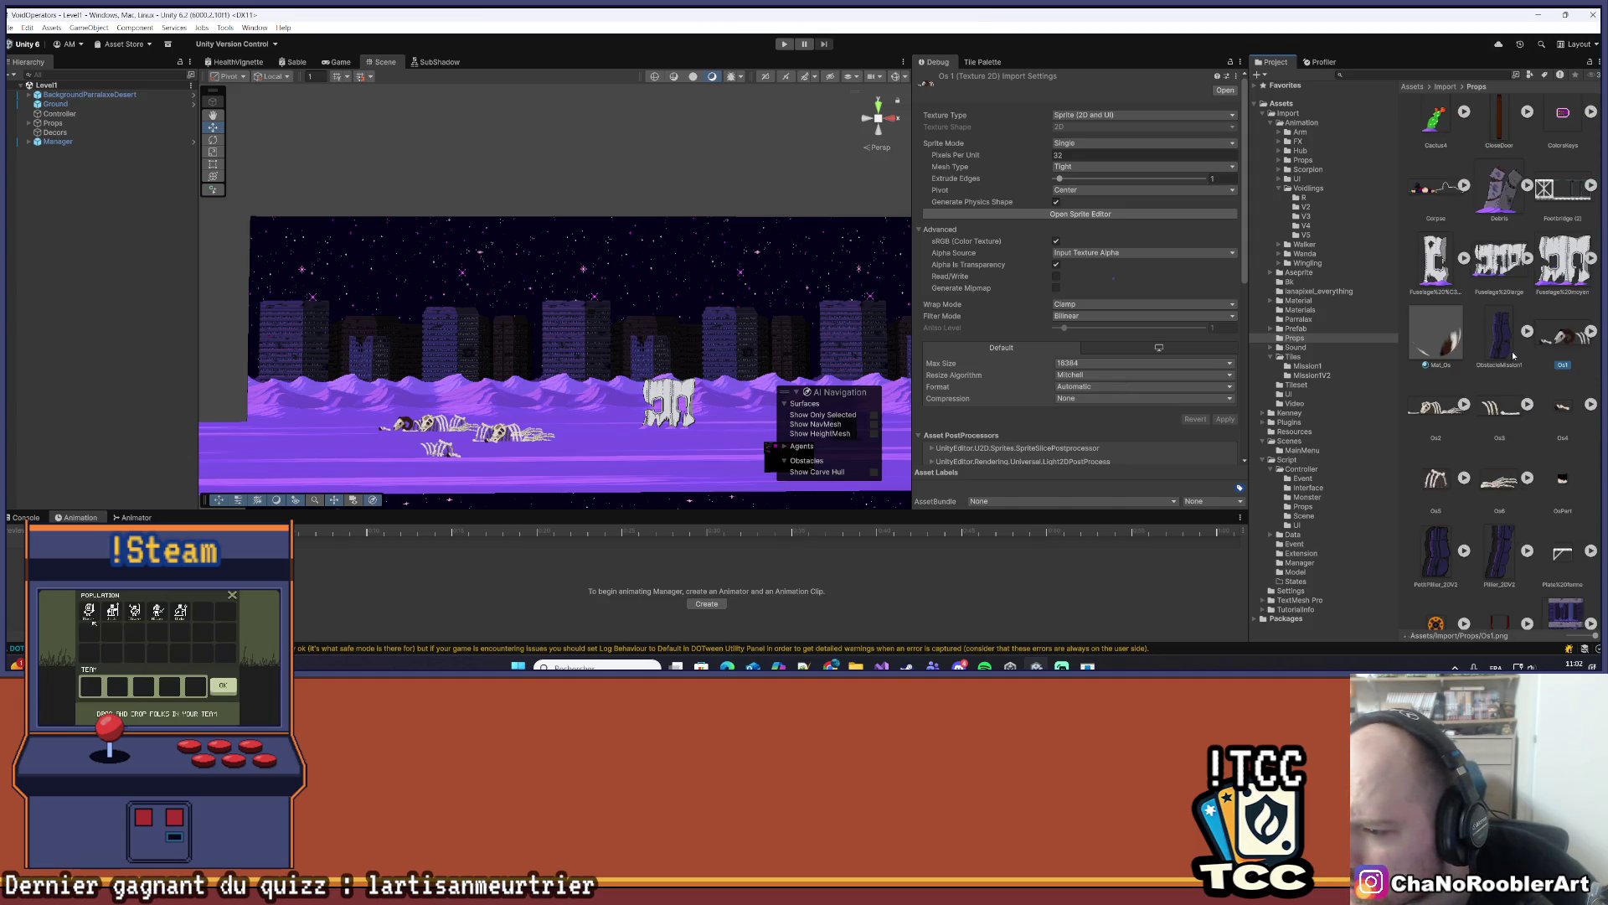
{"action": "left_click", "coordinate": [1555, 387]}
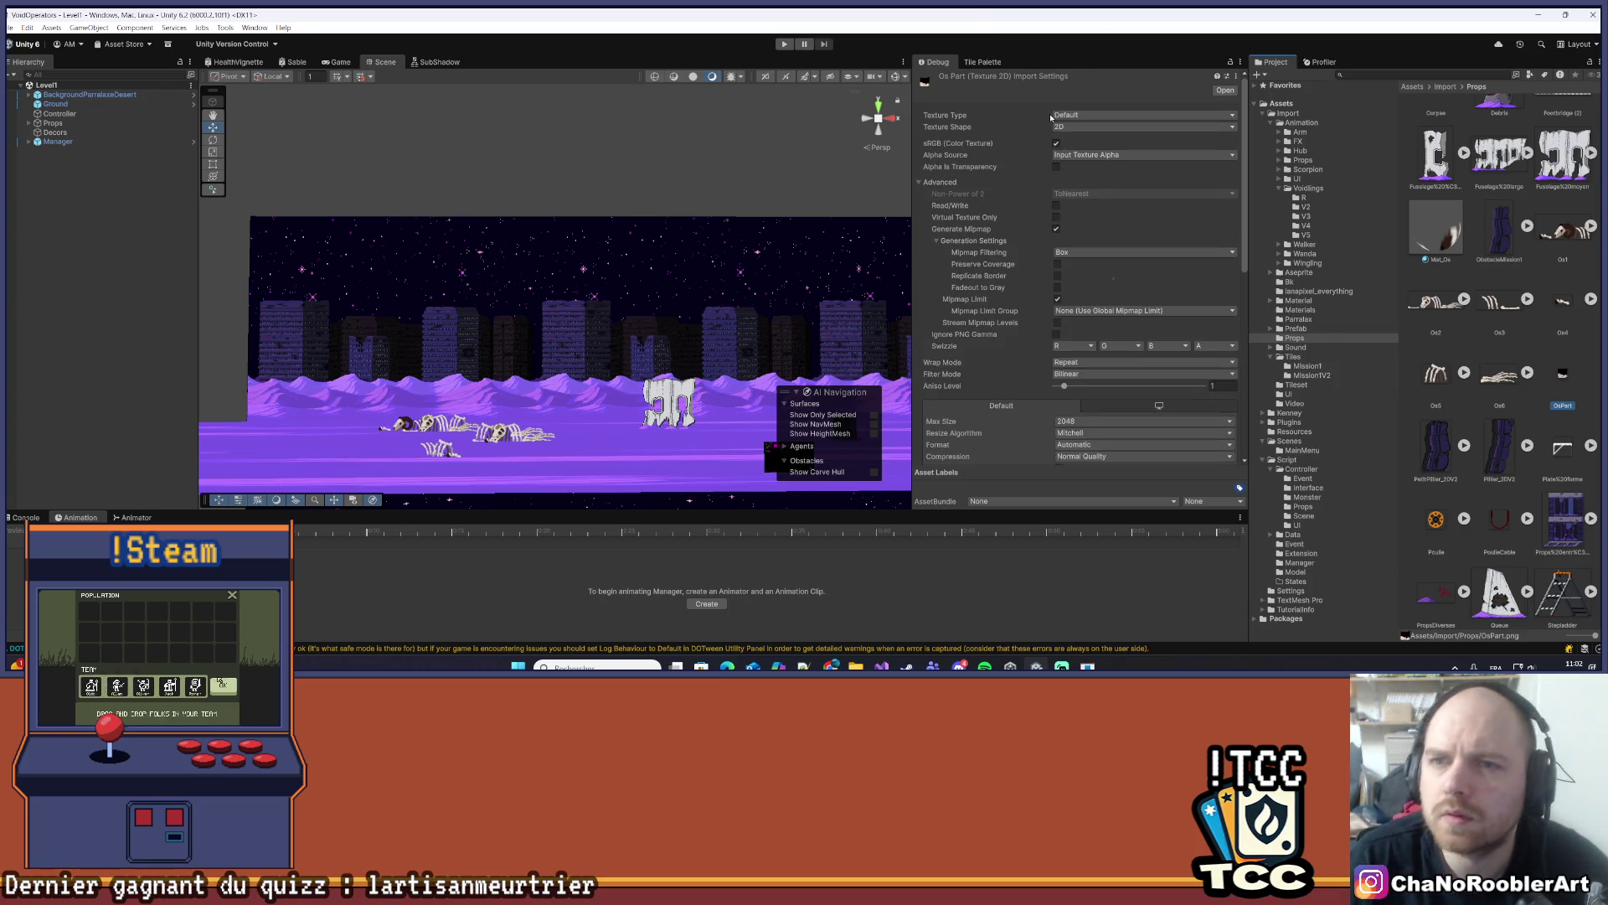
{"action": "left_click", "coordinate": [1106, 115]}
{"action": "left_click", "coordinate": [1101, 165]}
{"action": "left_click", "coordinate": [1081, 143]}
{"action": "left_click", "coordinate": [1081, 157]}
- Set 32 pixels per unit, Point filtering, 8192 max size and no compression, then apply
{"action": "left_click", "coordinate": [1089, 155]}
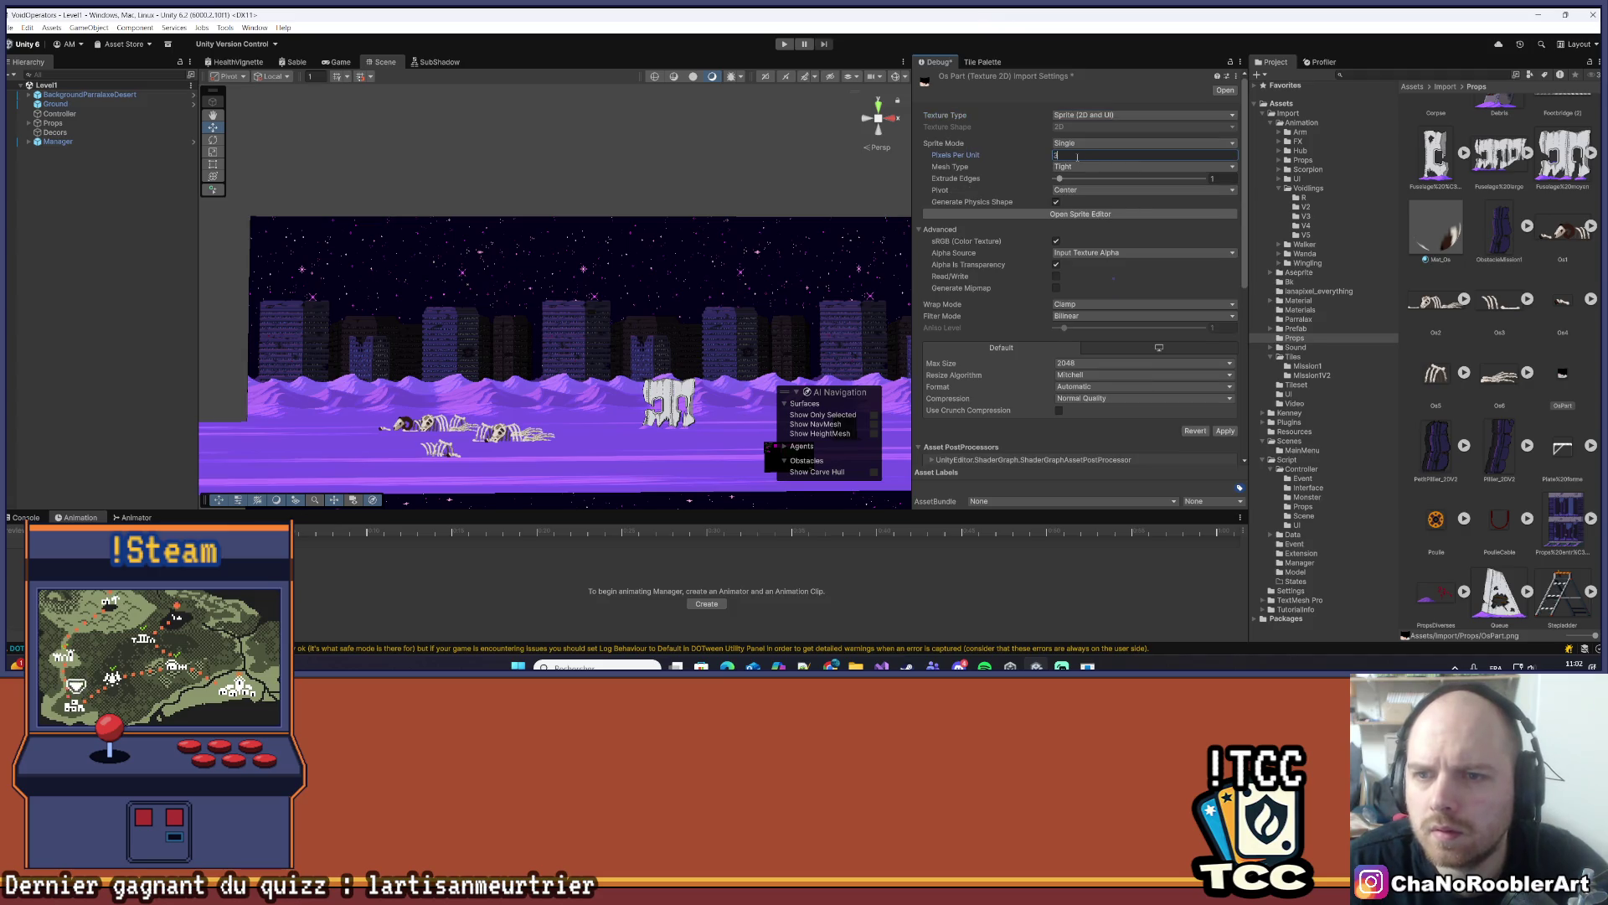
{"action": "type", "text": "32"}
{"action": "left_click", "coordinate": [1081, 315]}
{"action": "left_click", "coordinate": [1081, 327]}
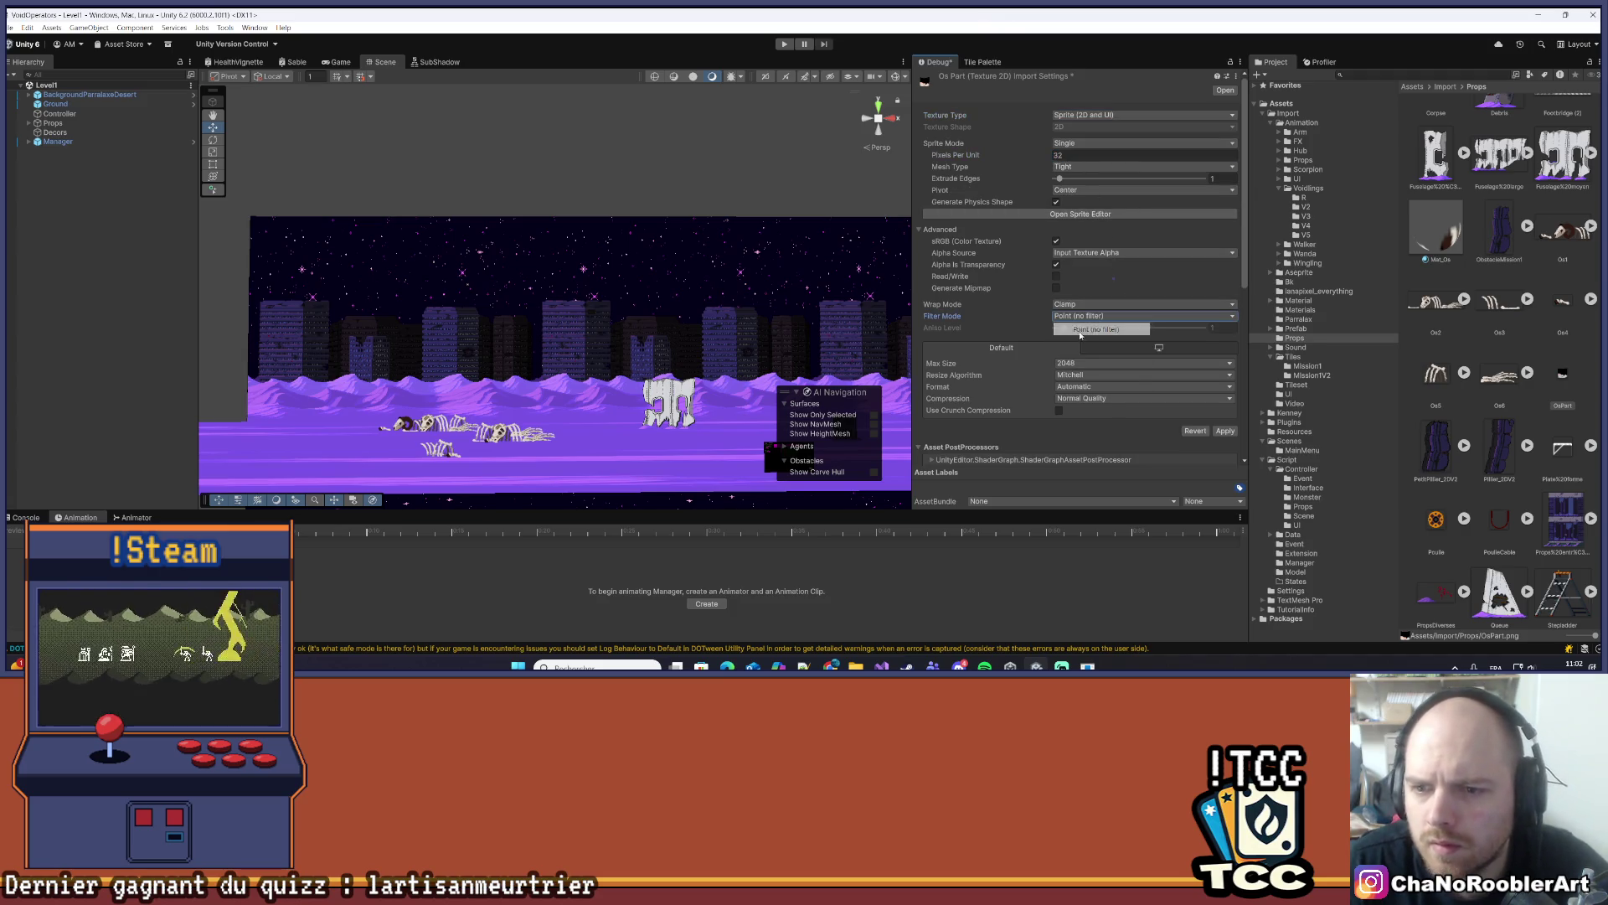
{"action": "left_click", "coordinate": [1089, 363]}
{"action": "left_click", "coordinate": [1083, 473]}
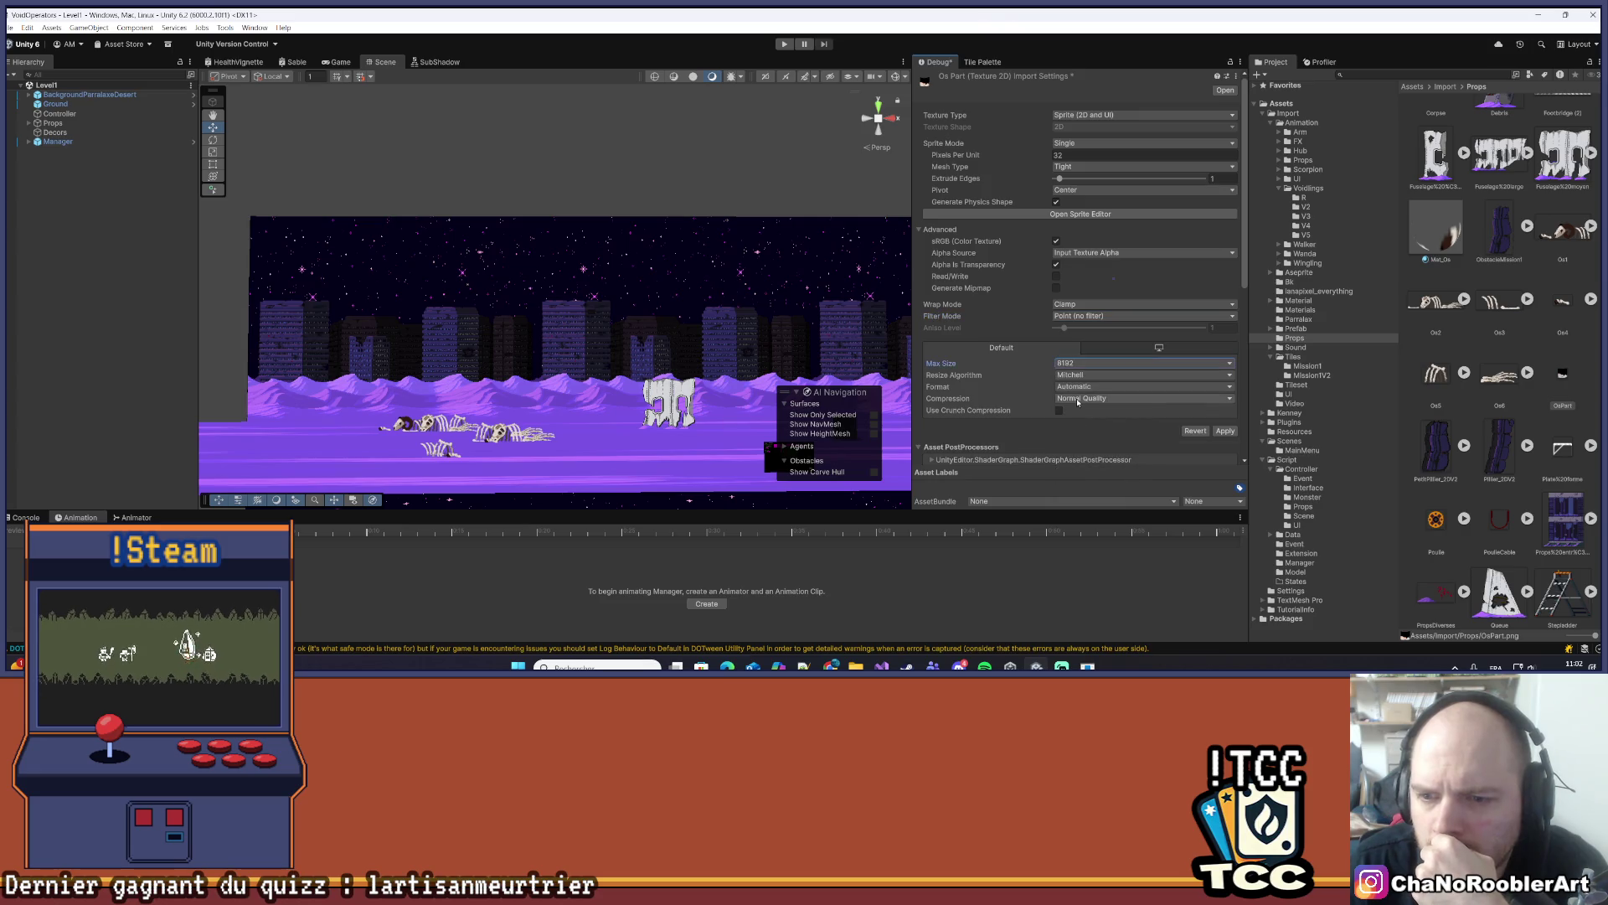
{"action": "left_click", "coordinate": [1097, 398]}
{"action": "left_click", "coordinate": [1085, 410]}
{"action": "key", "text": "ctrl+s"}
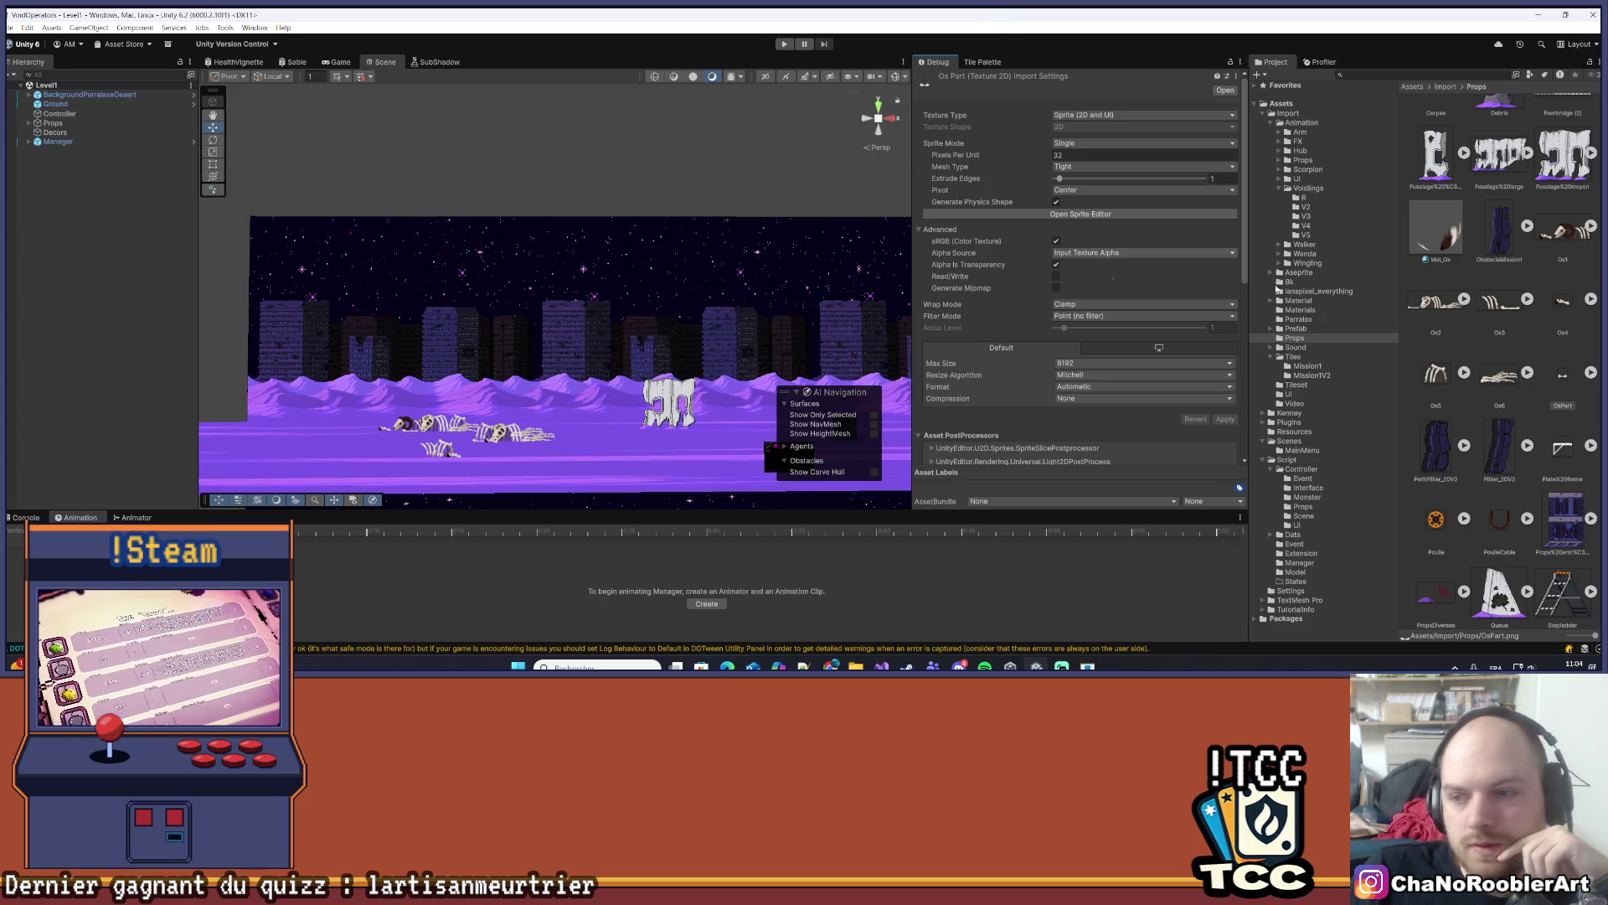
{"action": "left_click", "coordinate": [1307, 330]}
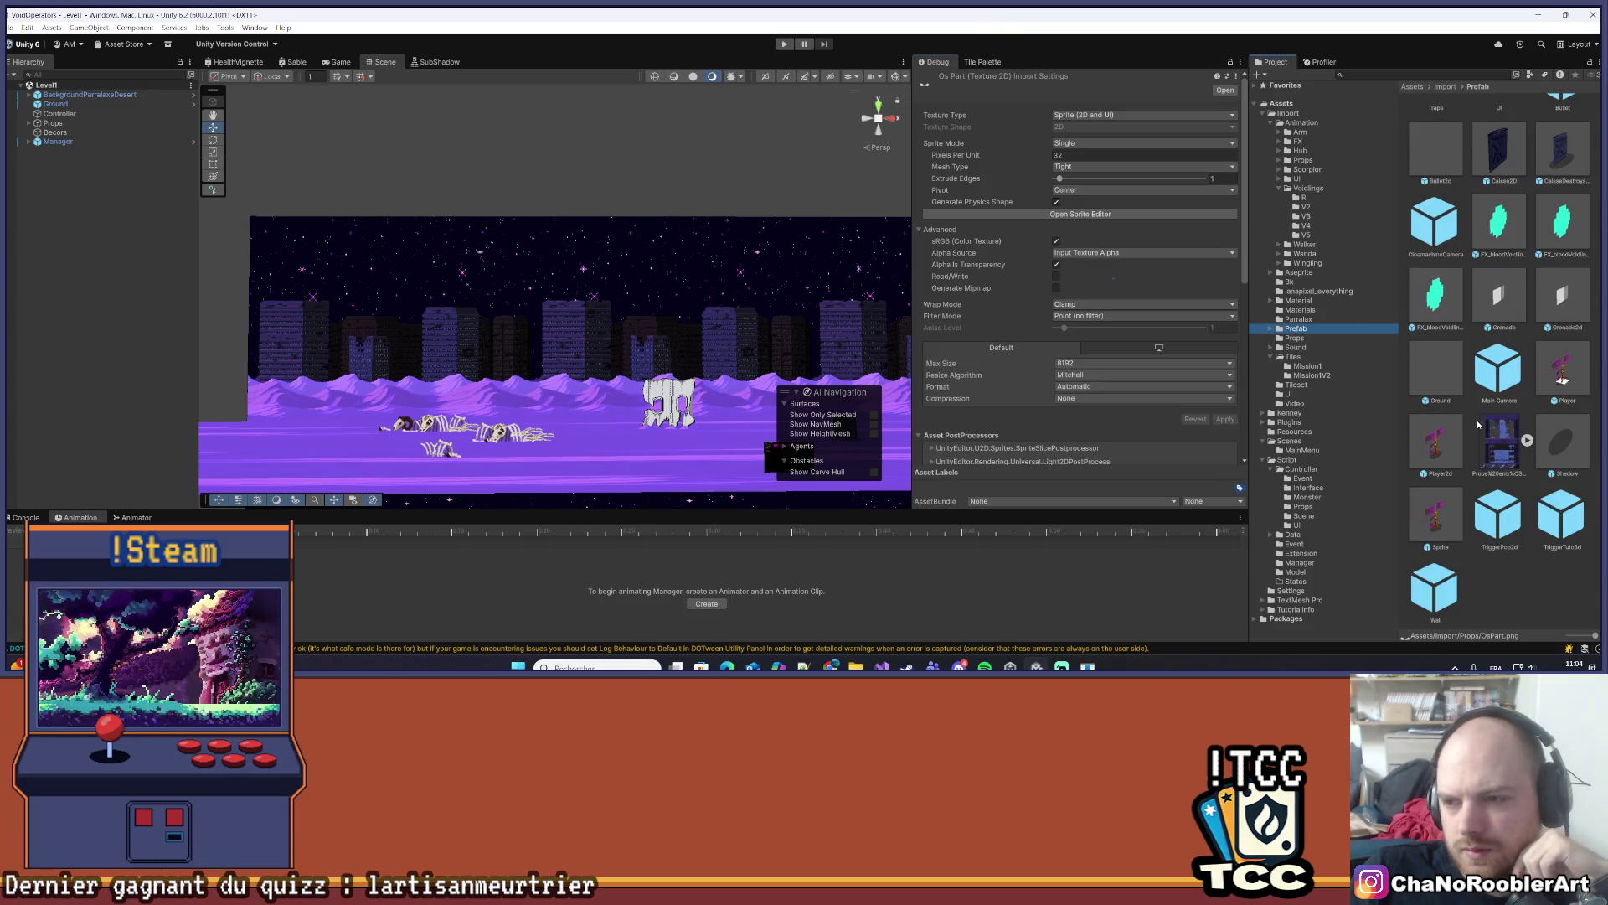
- Open the Bone prefab from the 3D props folder and select its Sprite child
{"action": "scroll", "coordinate": [1483, 424], "scroll_direction": "up", "scroll_amount": 3}
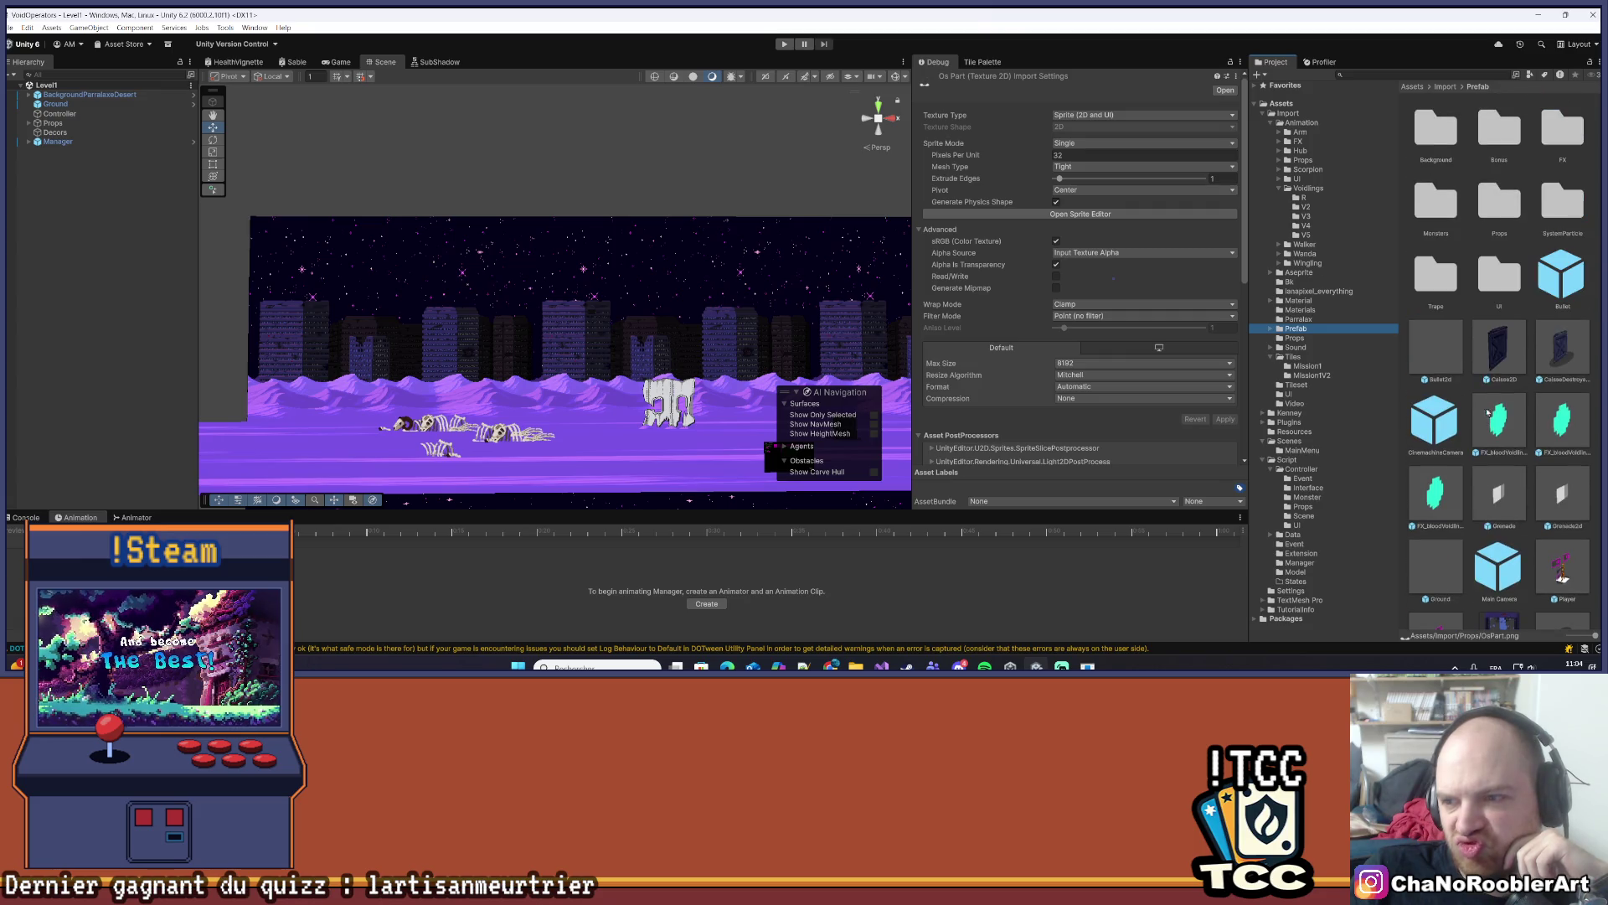
{"action": "double_click", "coordinate": [1500, 205]}
{"action": "scroll", "coordinate": [1516, 486], "scroll_direction": "down", "scroll_amount": 5}
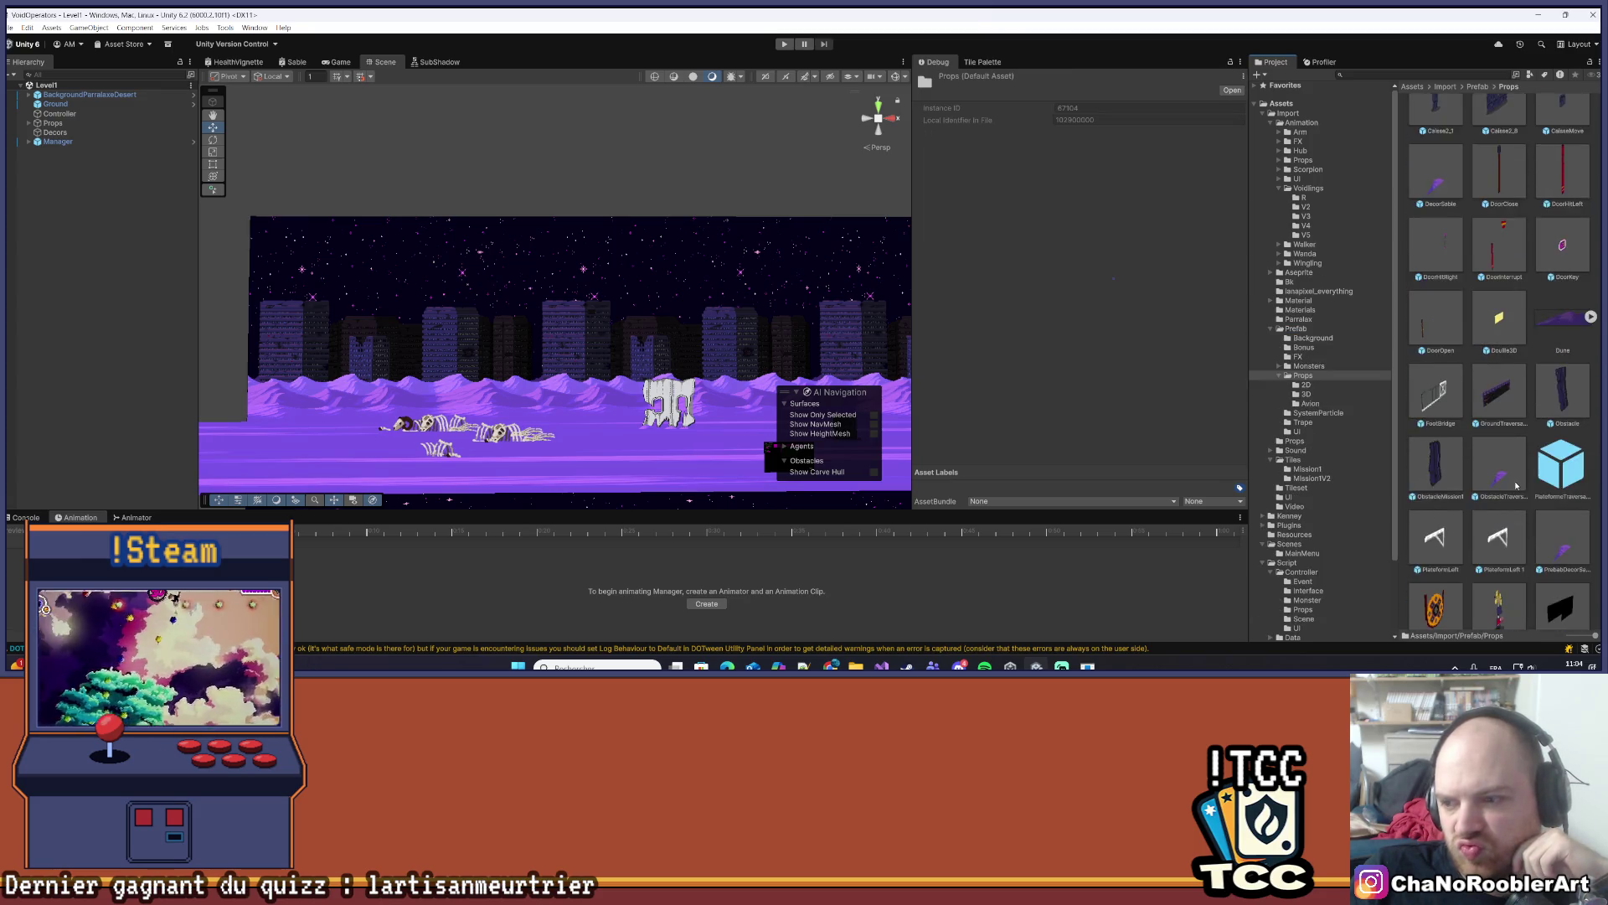
{"action": "scroll", "coordinate": [1516, 489], "scroll_direction": "up", "scroll_amount": 4}
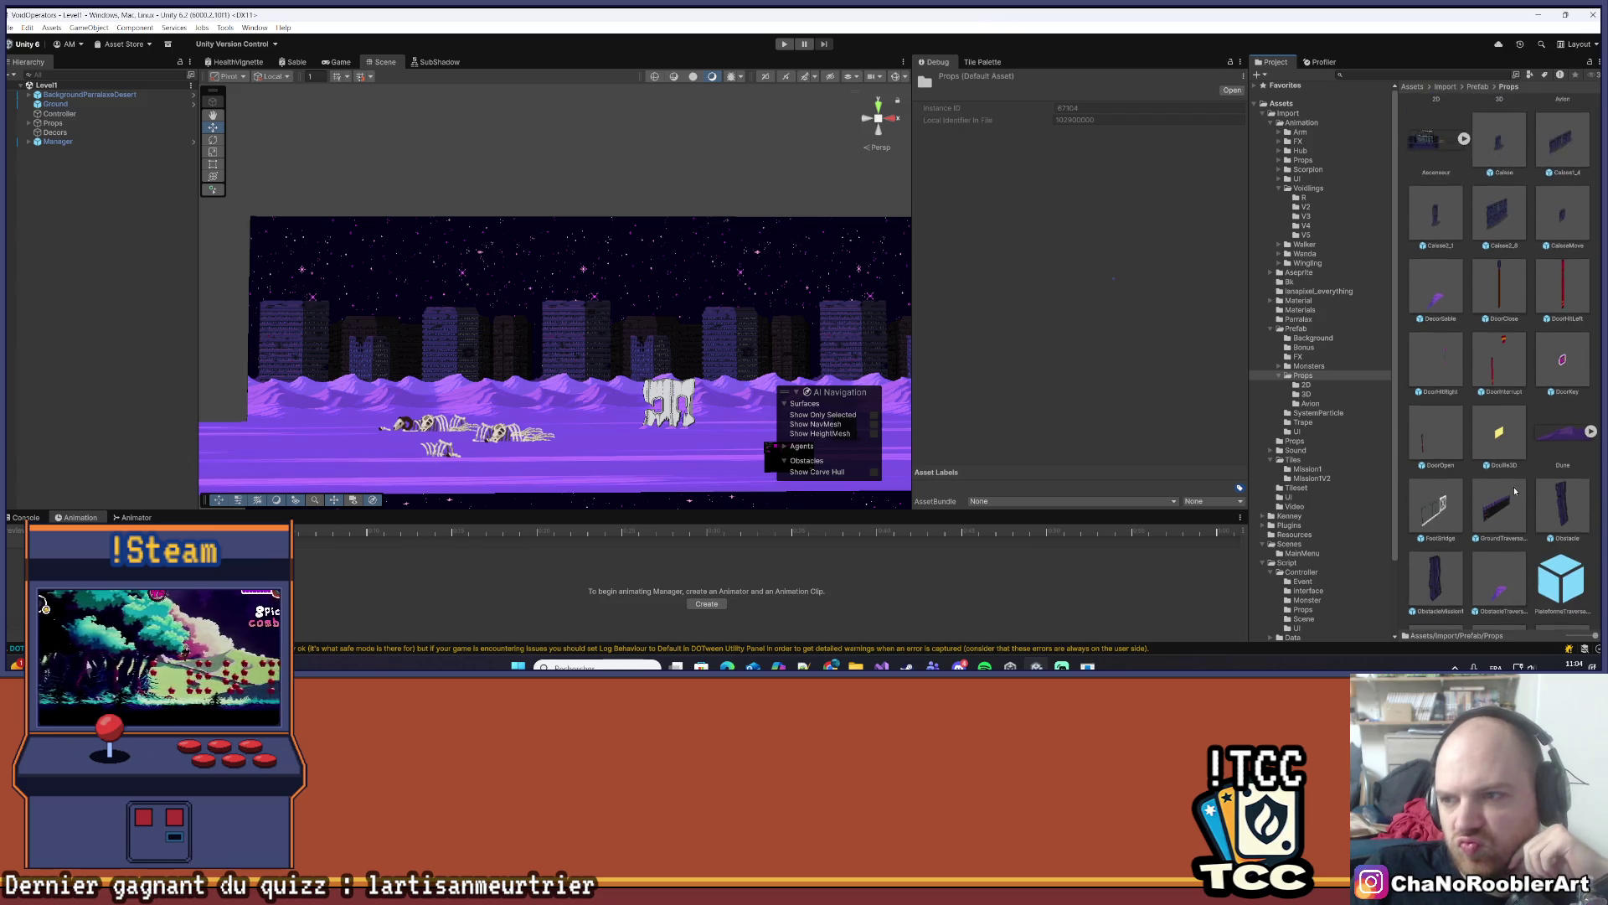
{"action": "double_click", "coordinate": [1501, 134]}
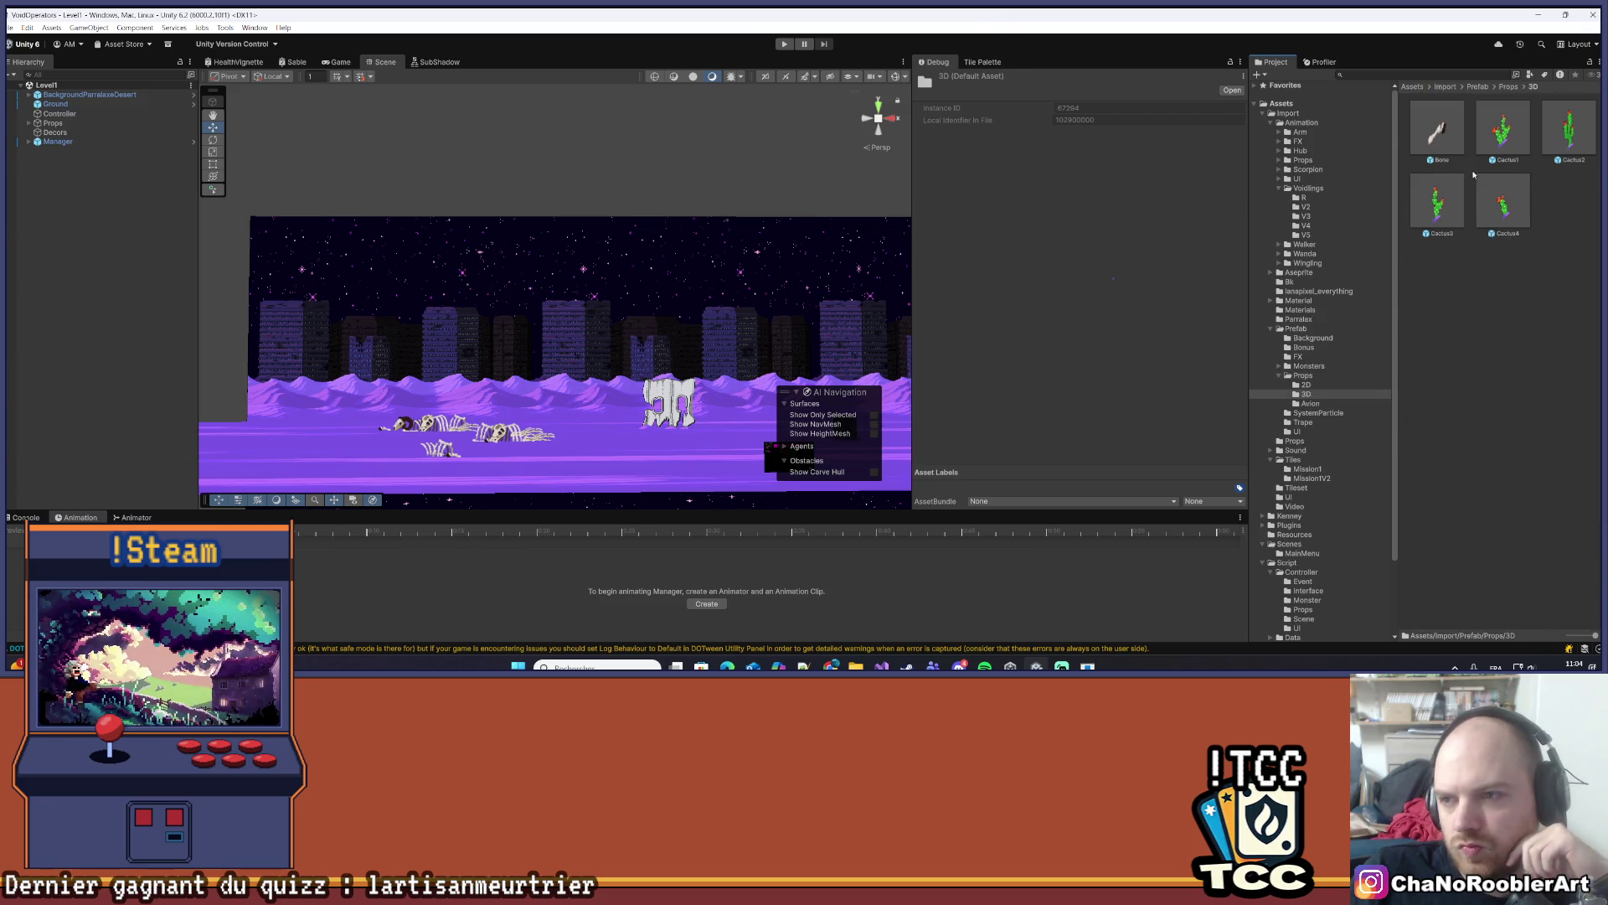
{"action": "left_click", "coordinate": [1447, 134]}
{"action": "double_click", "coordinate": [1447, 134]}
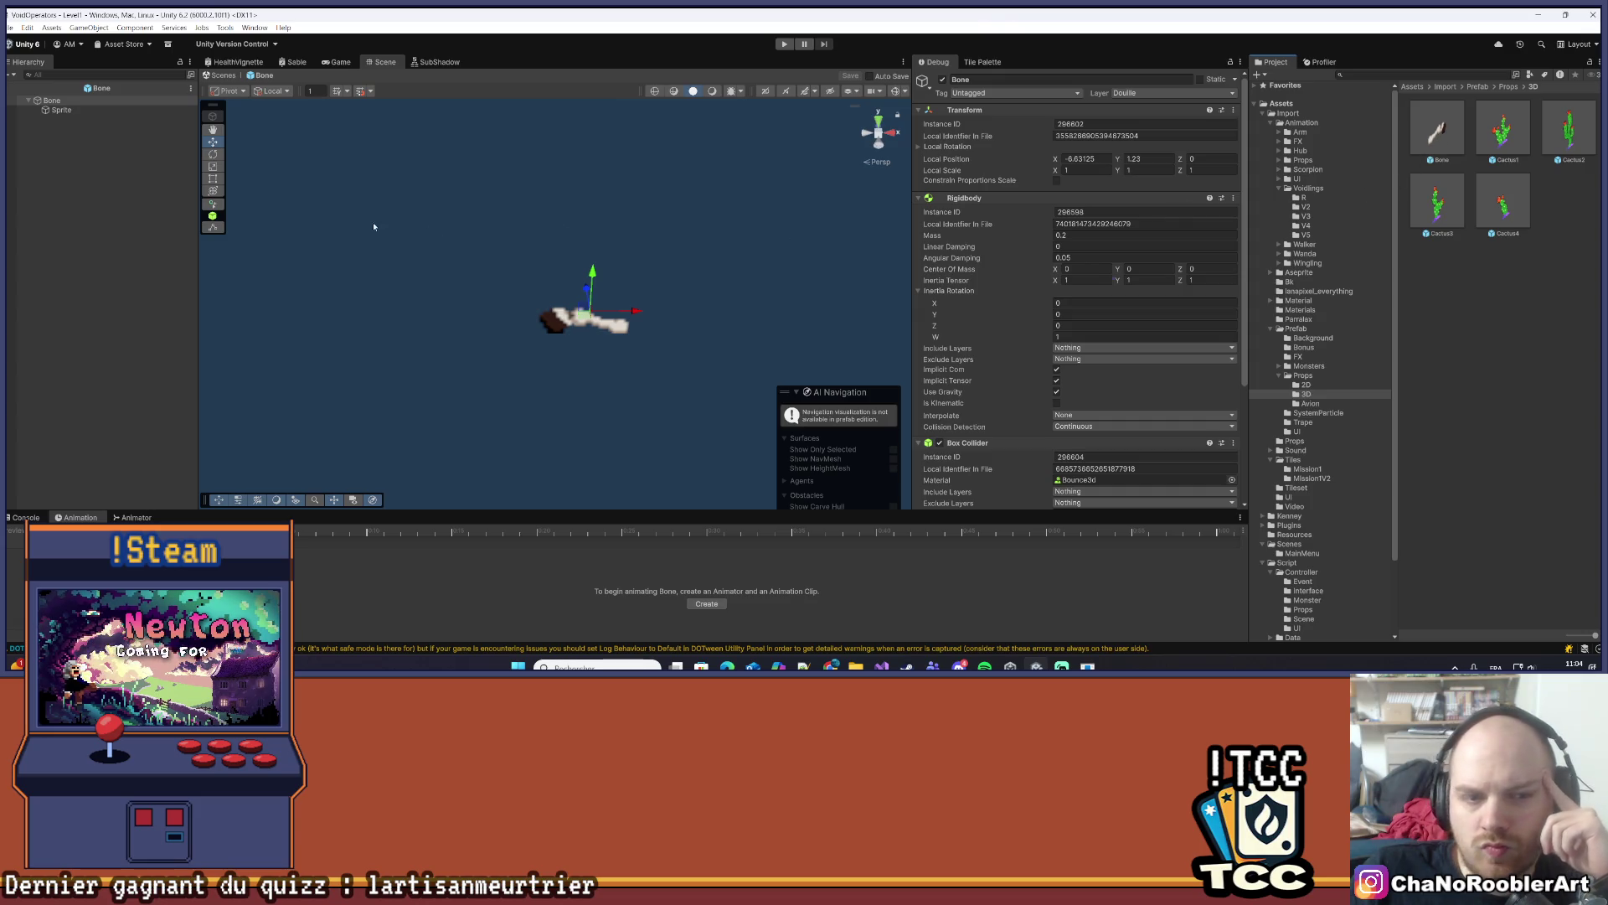
{"action": "left_click", "coordinate": [520, 323]}
- Browse to the imported Props folder, reselect Bone's Sprite child, and open the Inspector's options menu
{"action": "left_click", "coordinate": [1290, 113]}
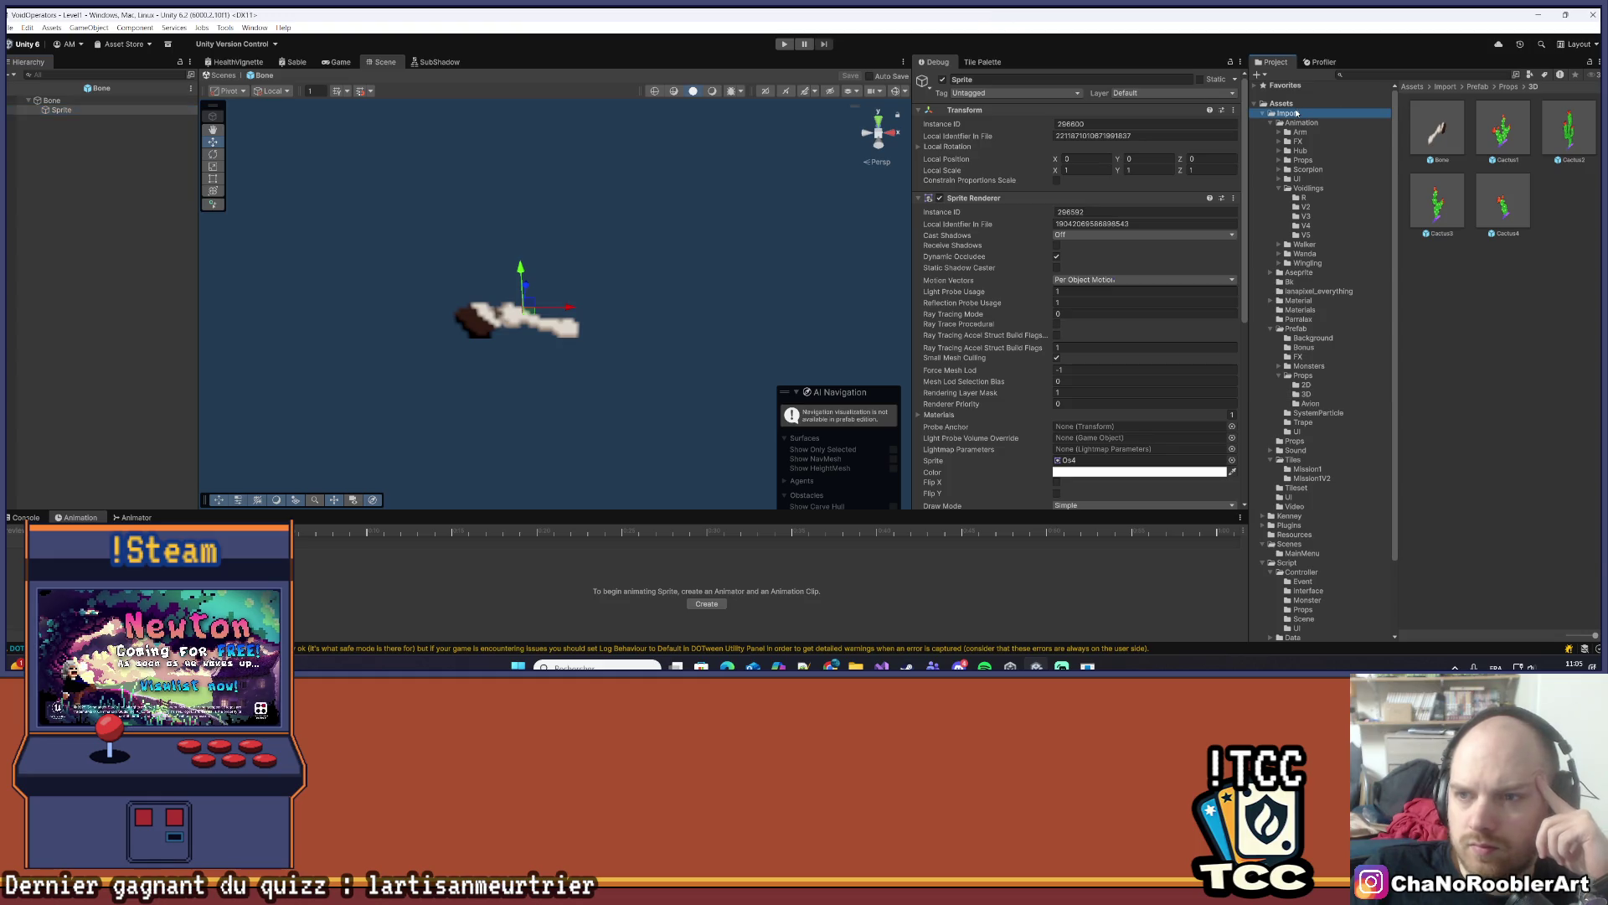
{"action": "scroll", "coordinate": [1460, 369], "scroll_direction": "down", "scroll_amount": 1}
{"action": "scroll", "coordinate": [1499, 419], "scroll_direction": "up", "scroll_amount": 5}
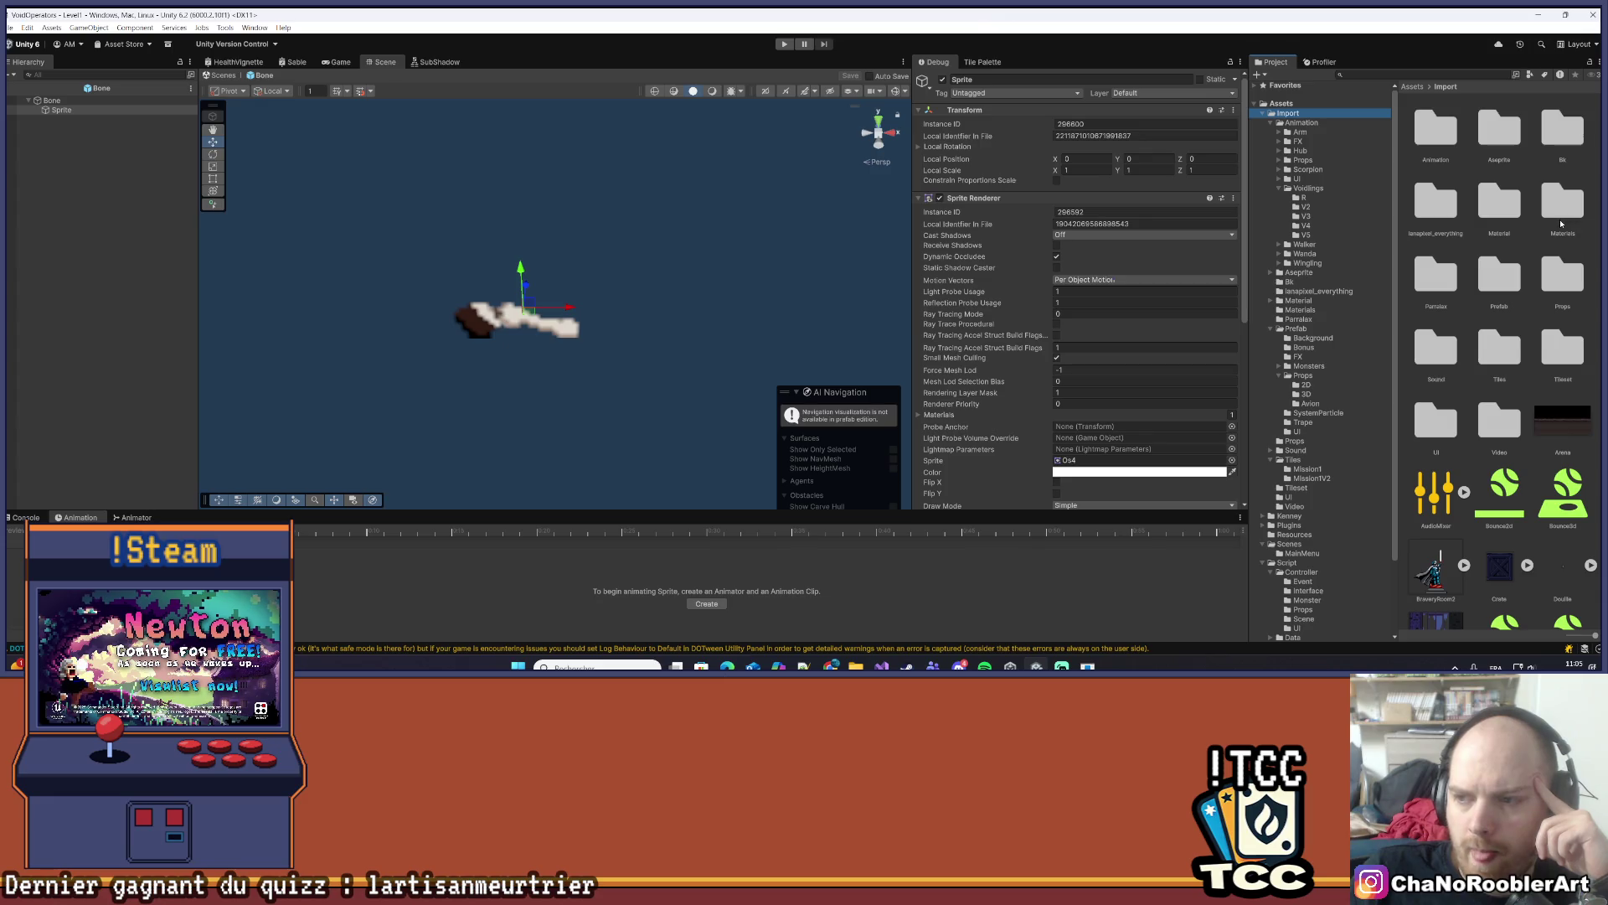
{"action": "double_click", "coordinate": [1562, 276]}
{"action": "scroll", "coordinate": [1548, 336], "scroll_direction": "down", "scroll_amount": 1}
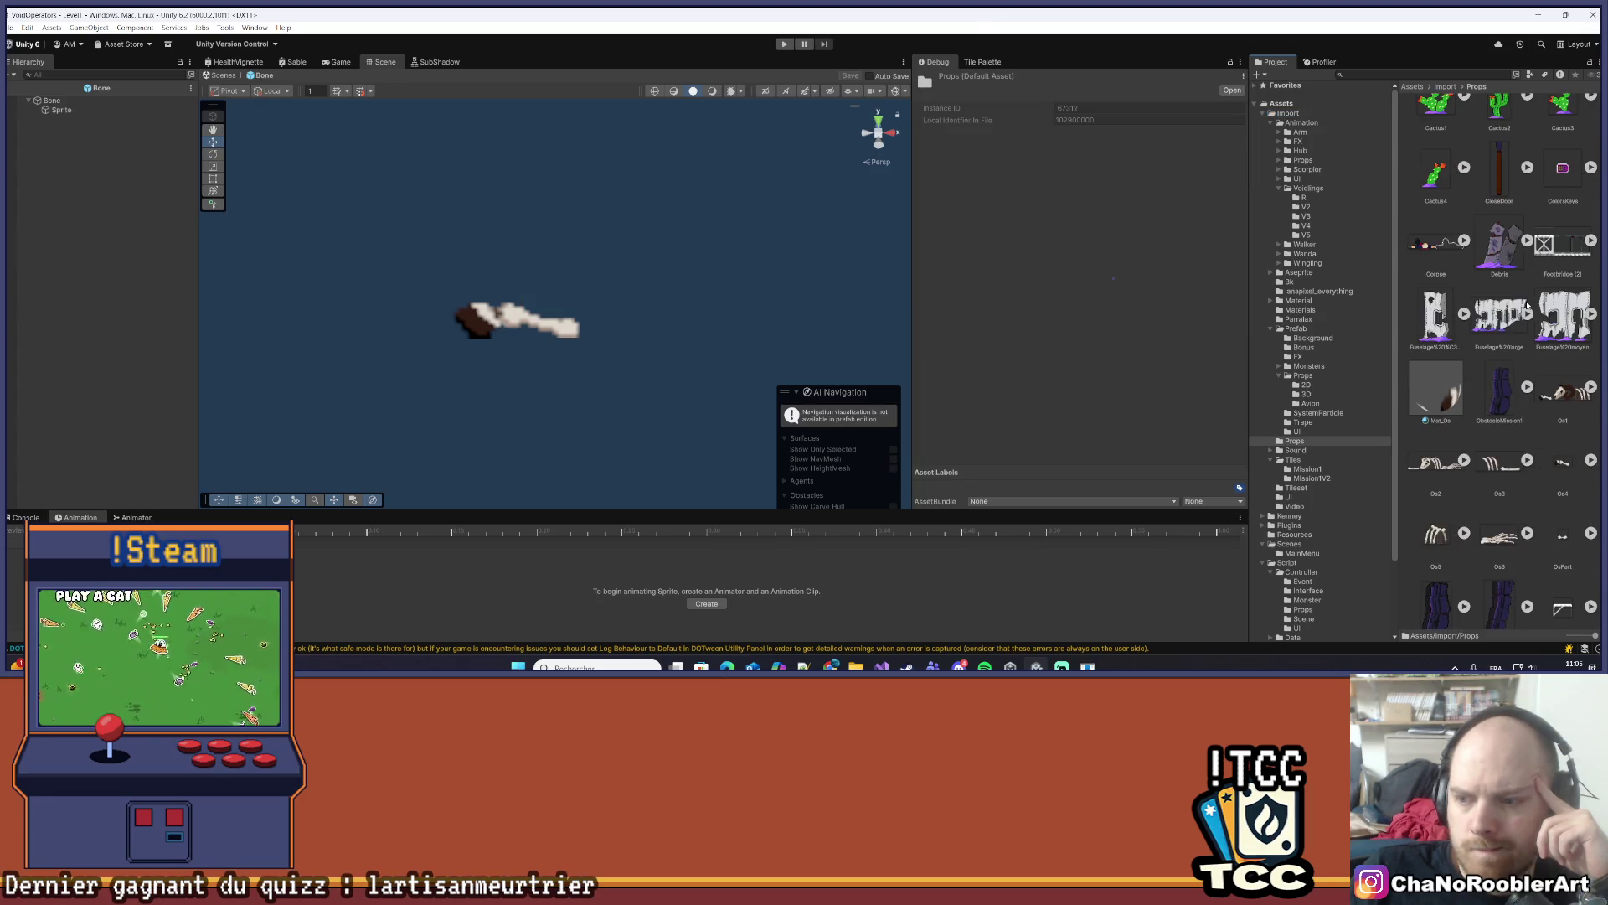
{"action": "scroll", "coordinate": [1545, 343], "scroll_direction": "down", "scroll_amount": 2}
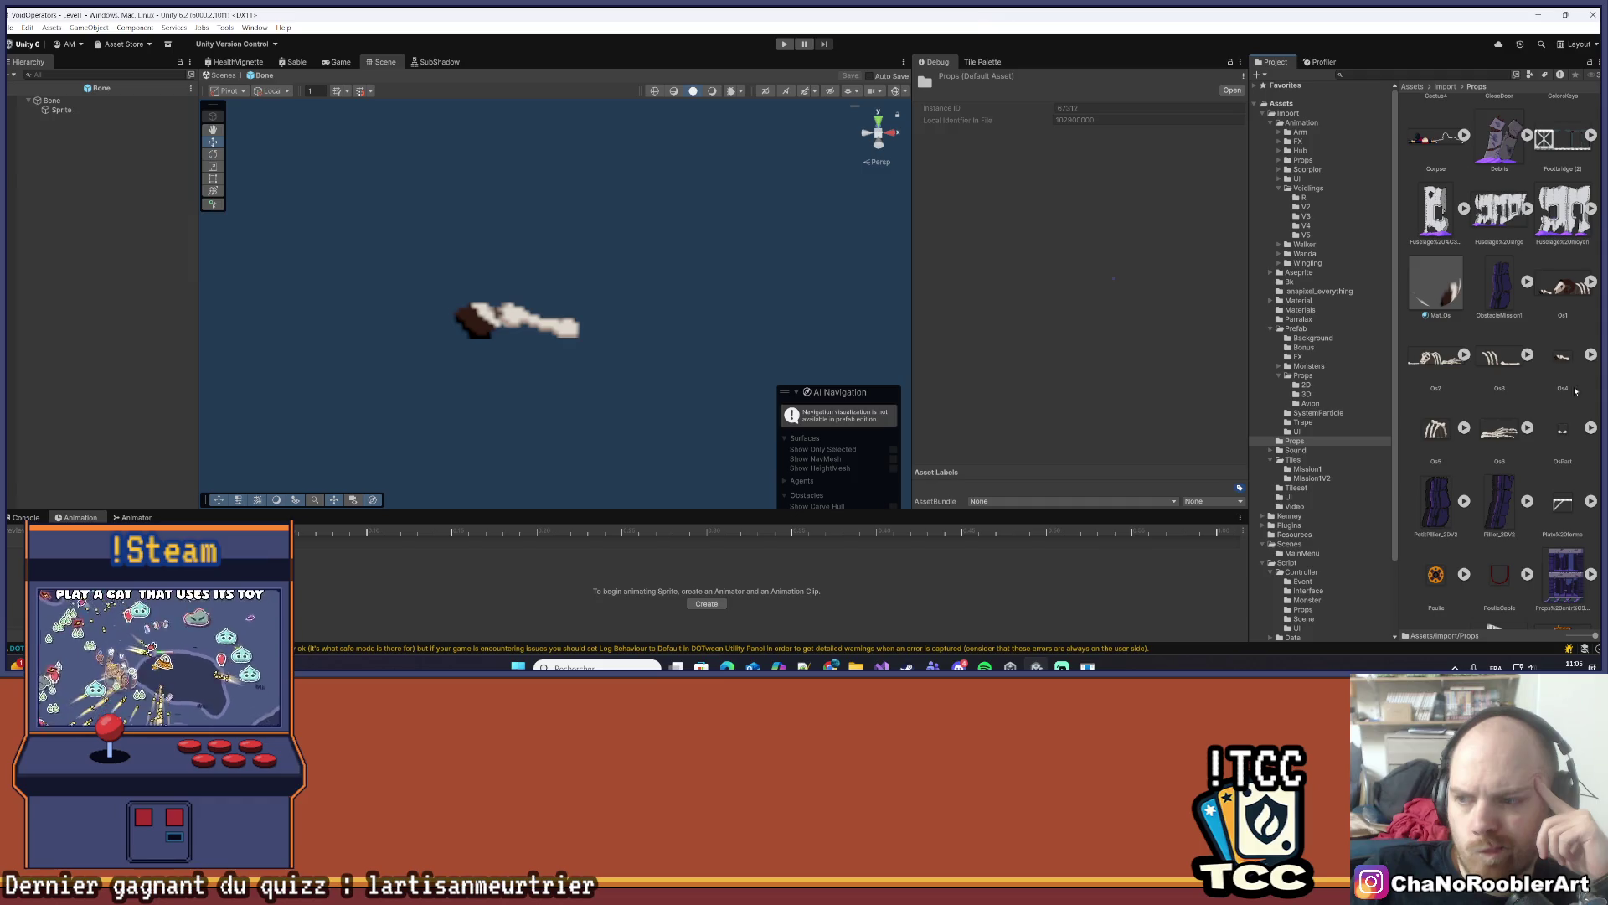
{"action": "left_click", "coordinate": [62, 109]}
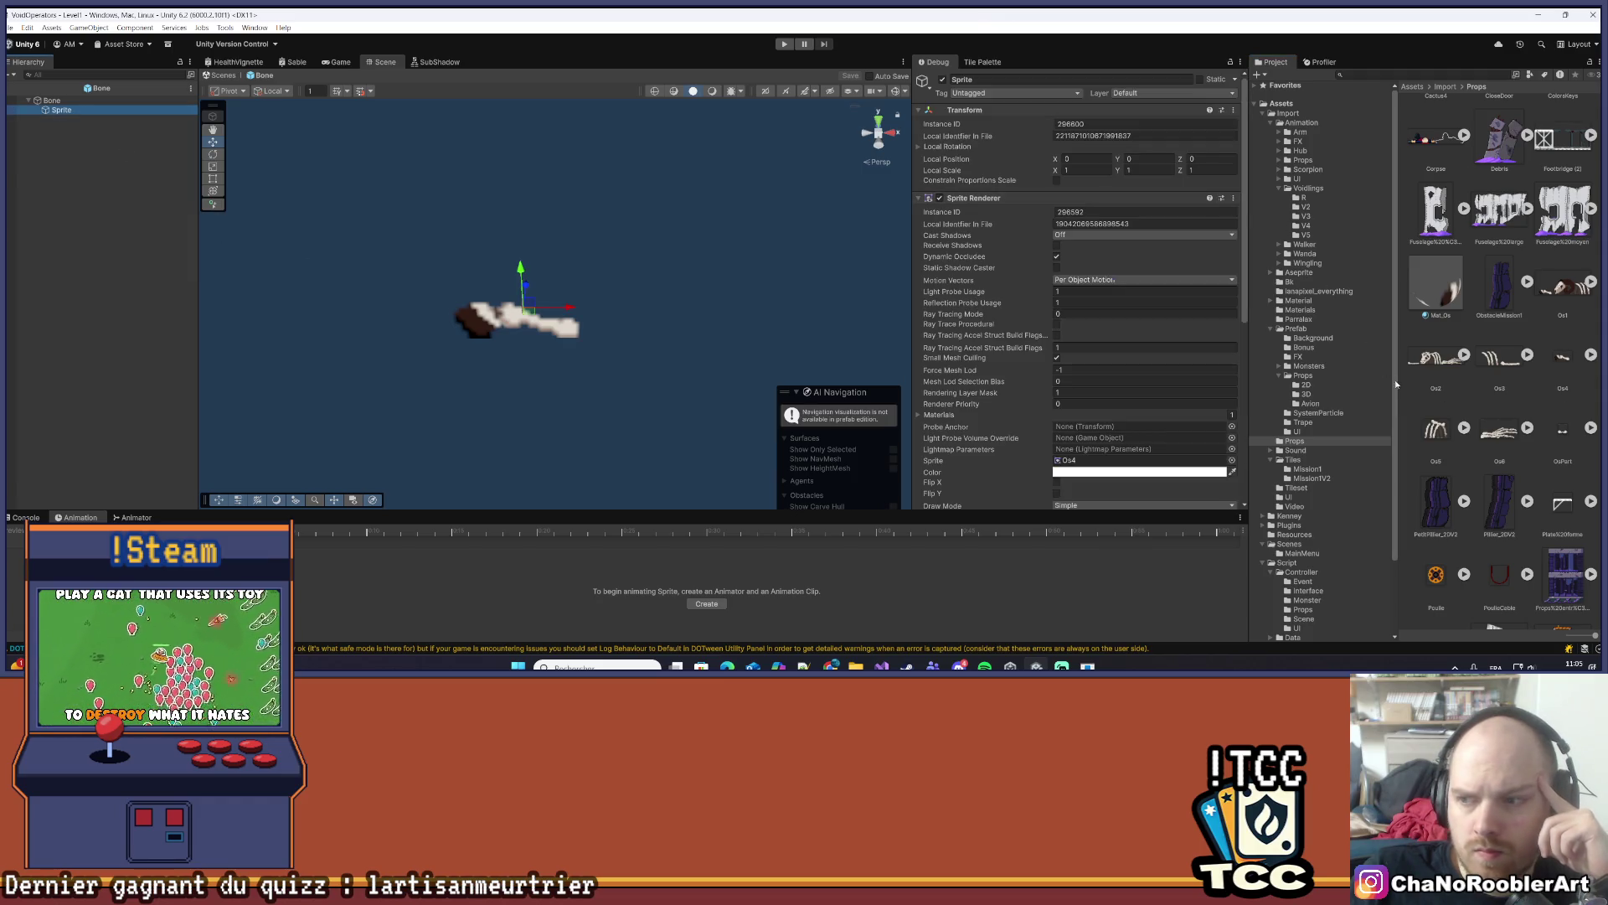
{"action": "left_click", "coordinate": [1240, 62]}
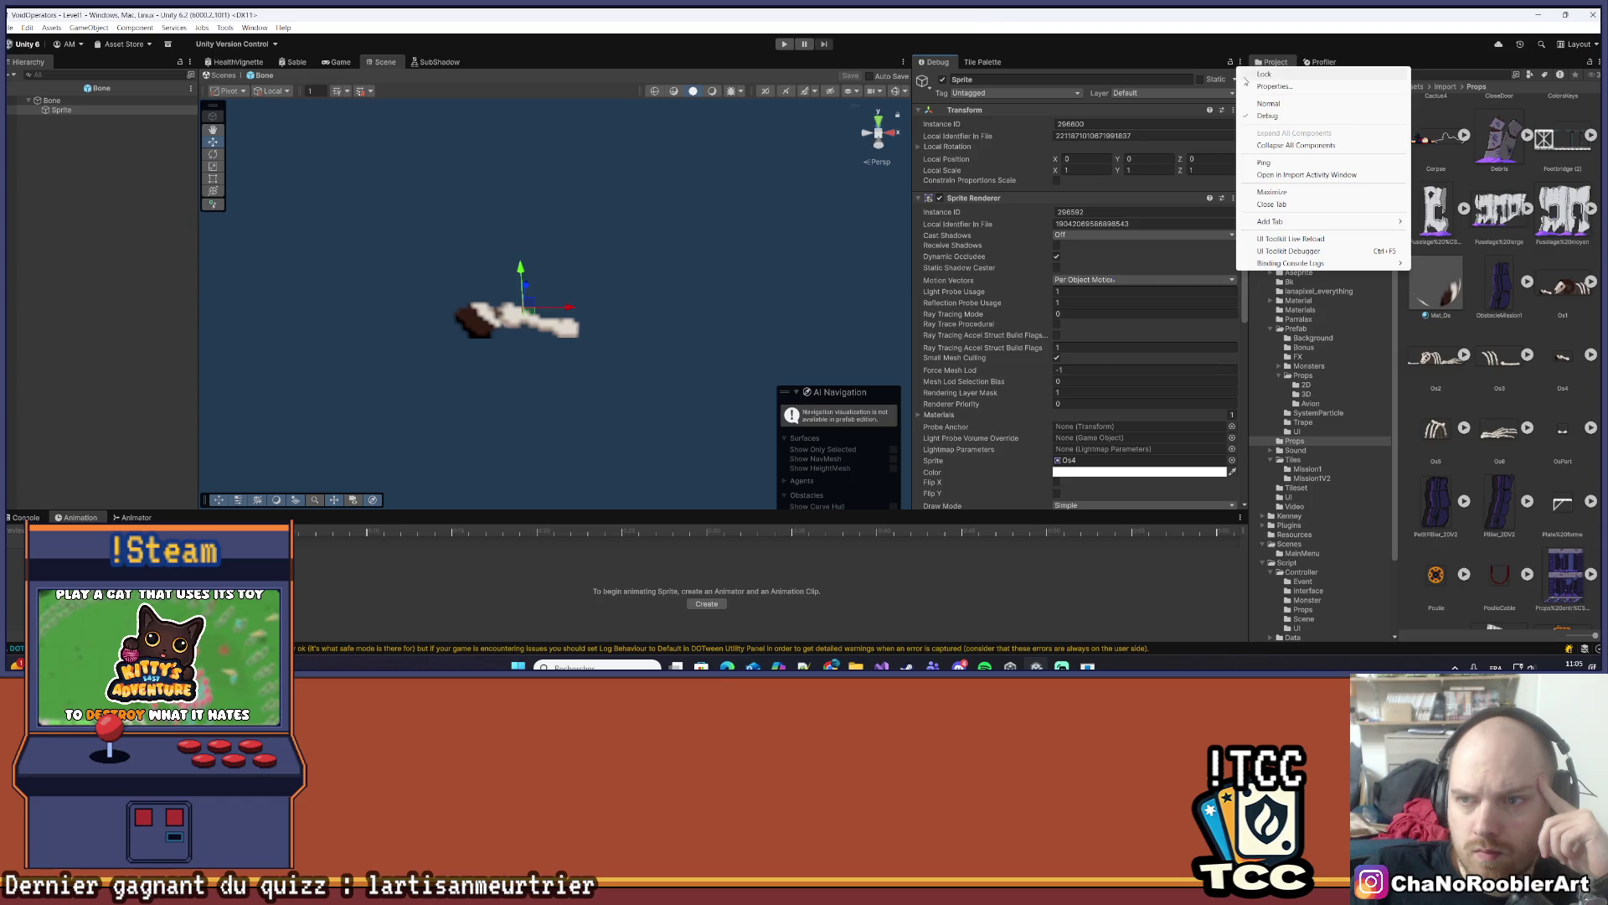
- Switch the Inspector to Normal, swap the Os4 sprite for OsPart, and frame it
{"action": "left_click", "coordinate": [1282, 73]}
{"action": "mouse_move", "coordinate": [1563, 430]}
{"action": "left_mouse_down"}
{"action": "mouse_move", "coordinate": [1114, 277]}
{"action": "mouse_move", "coordinate": [1091, 181]}
{"action": "left_mouse_up"}
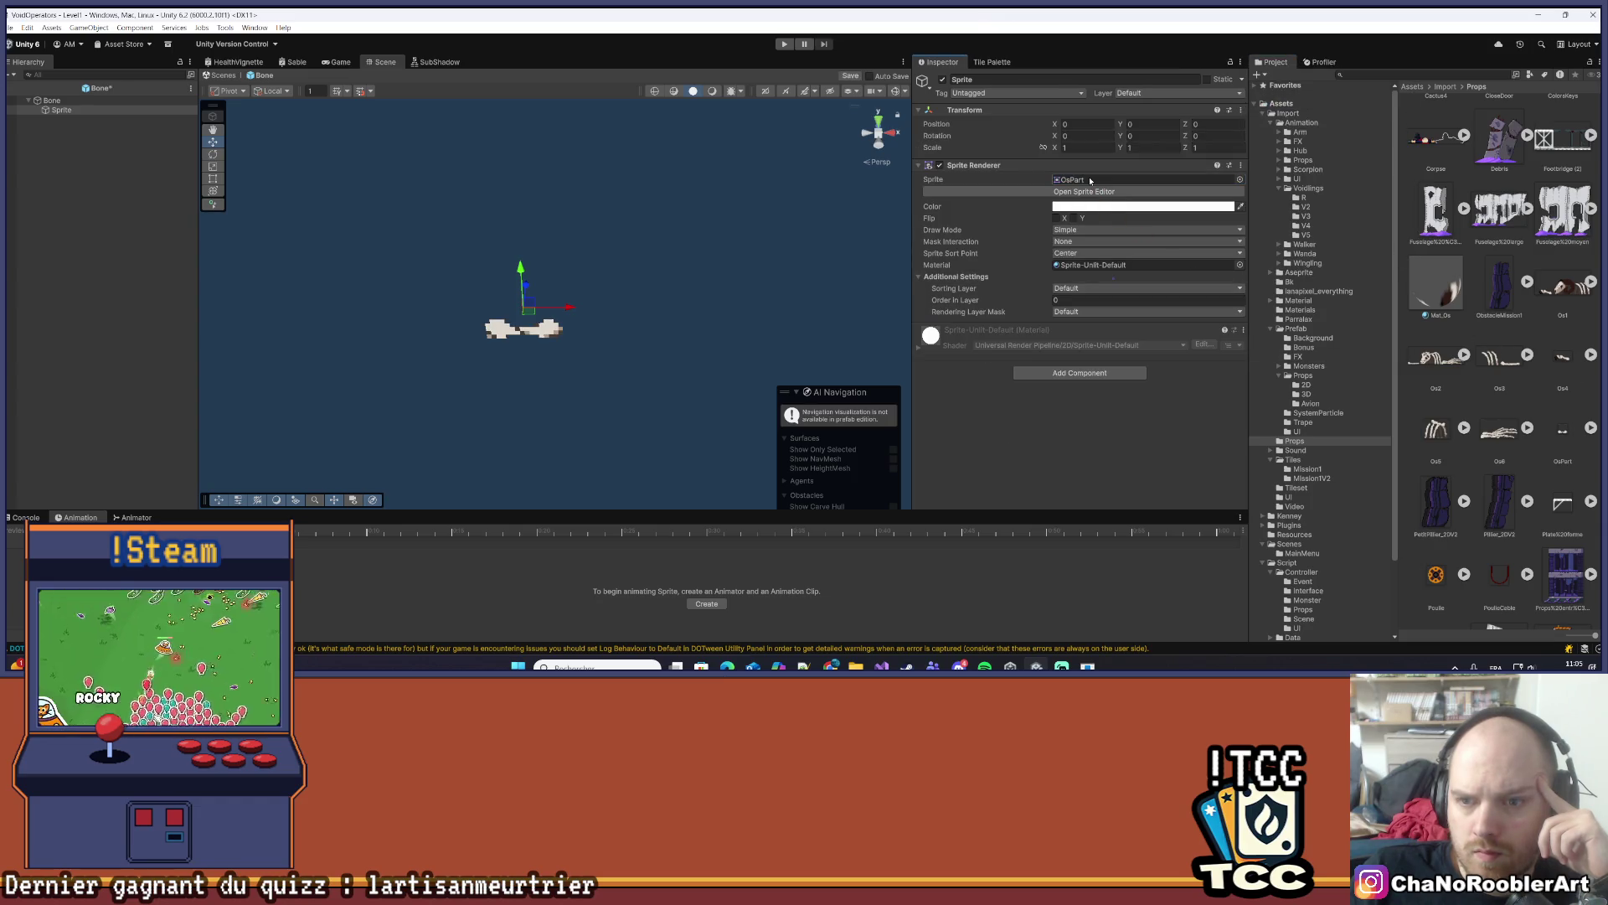
{"action": "mouse_move", "coordinate": [482, 370]}
{"action": "left_mouse_down"}
{"action": "mouse_move", "coordinate": [463, 366]}
{"action": "mouse_move", "coordinate": [555, 244]}
{"action": "left_mouse_up"}
{"action": "scroll", "coordinate": [555, 244], "scroll_direction": "up", "scroll_amount": 4}
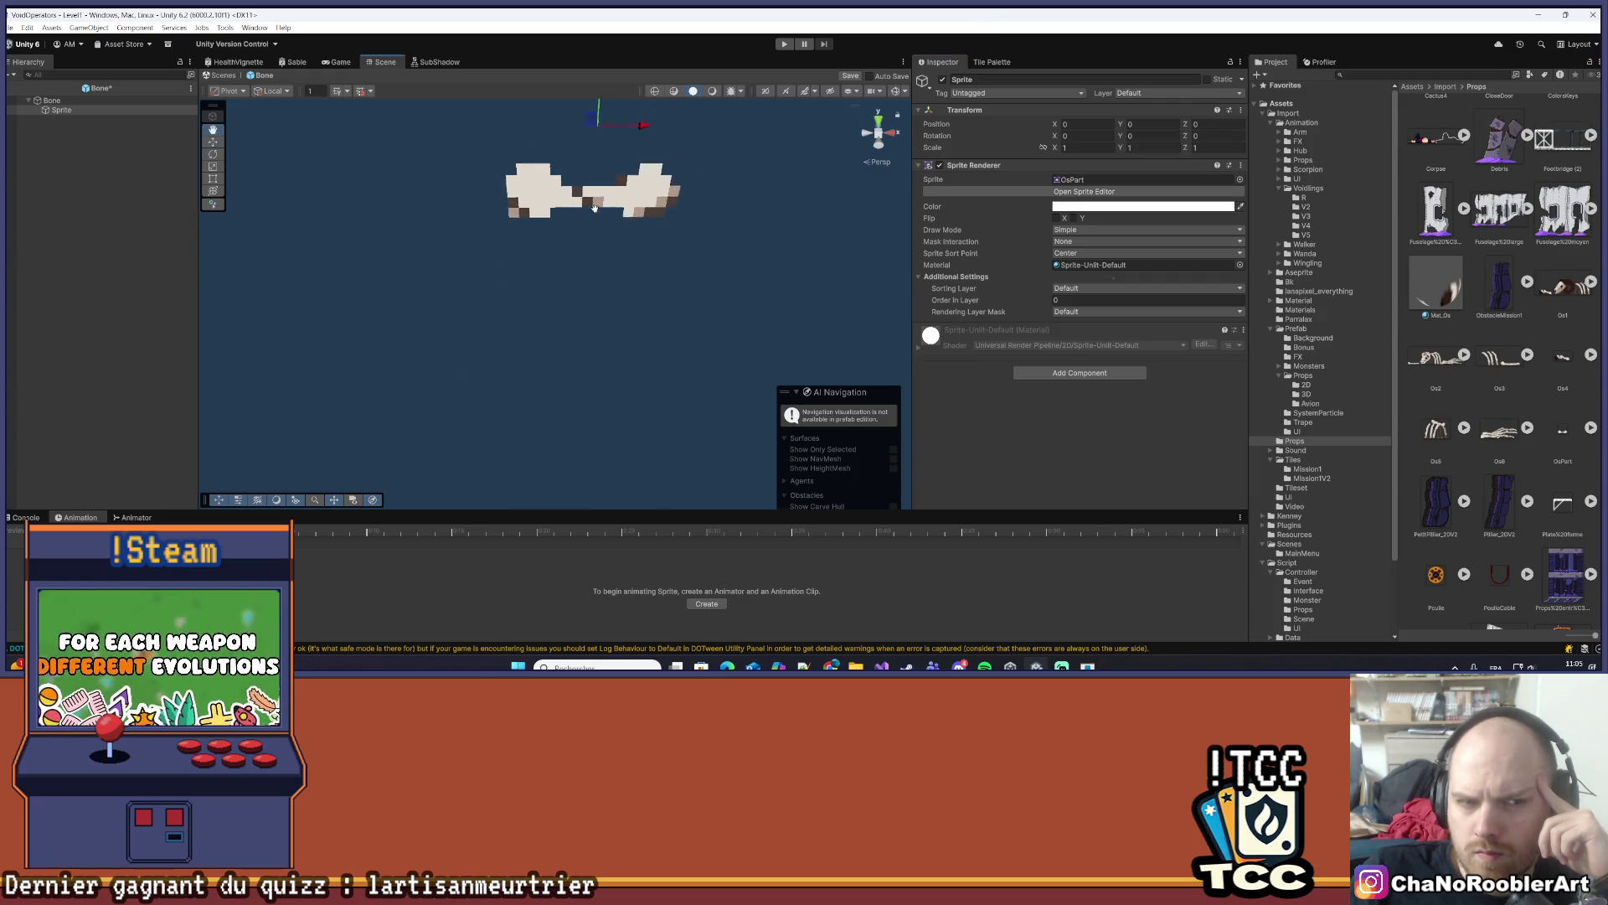
{"action": "key", "text": "w"}
{"action": "key", "text": "f"}
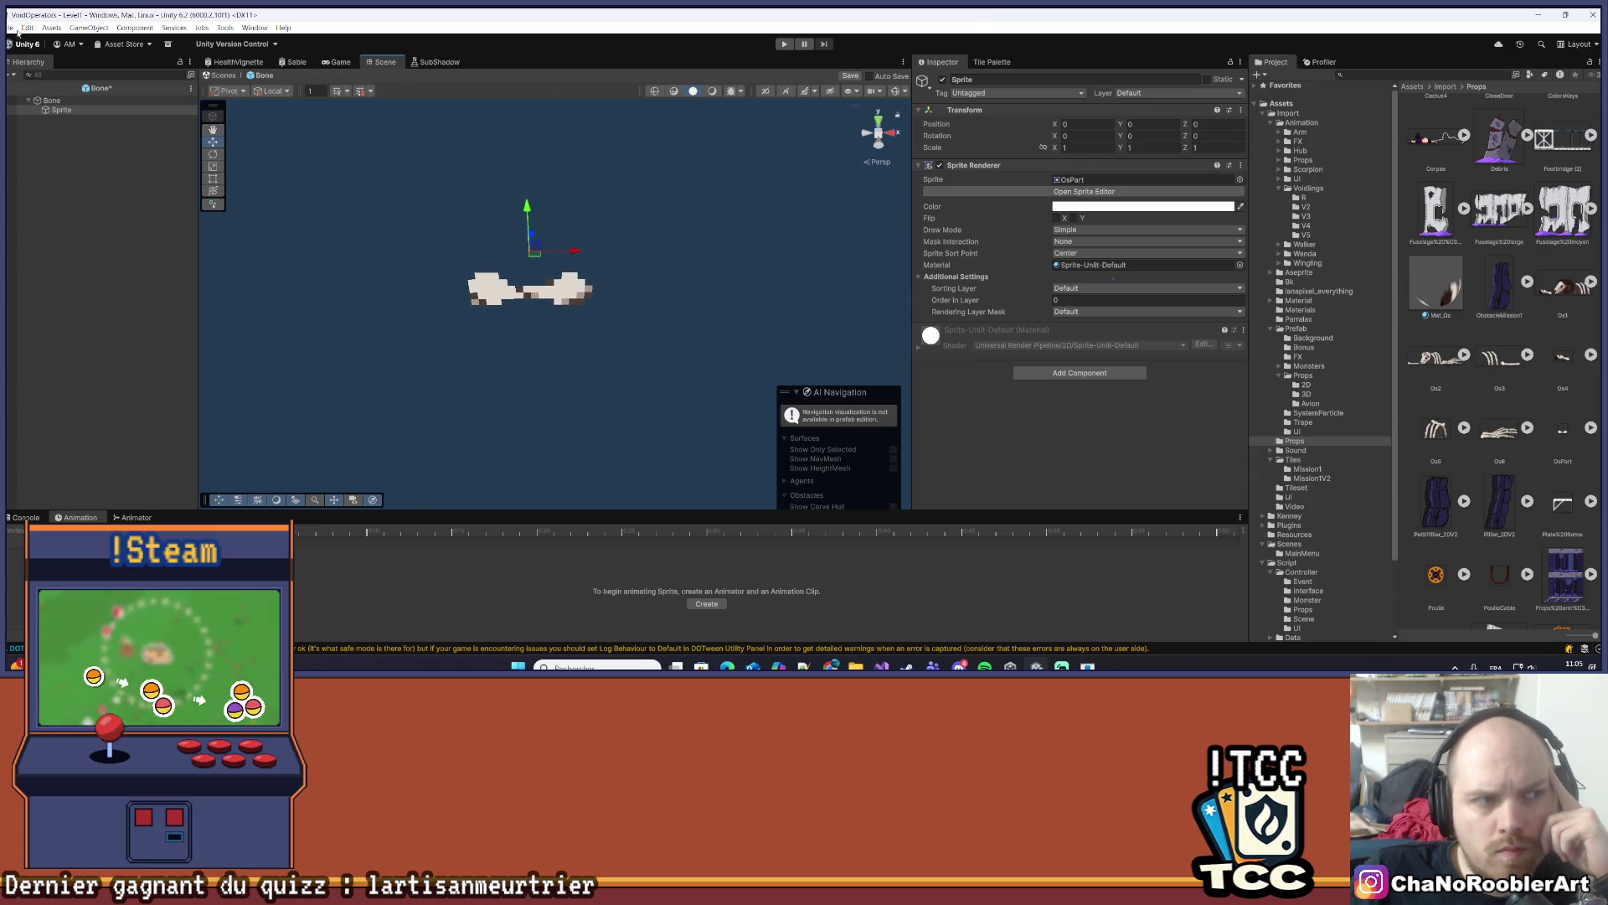
- Save the Bone prefab with File > Save and select the Bone root
{"action": "left_click", "coordinate": [15, 28]}
{"action": "left_click", "coordinate": [34, 82]}
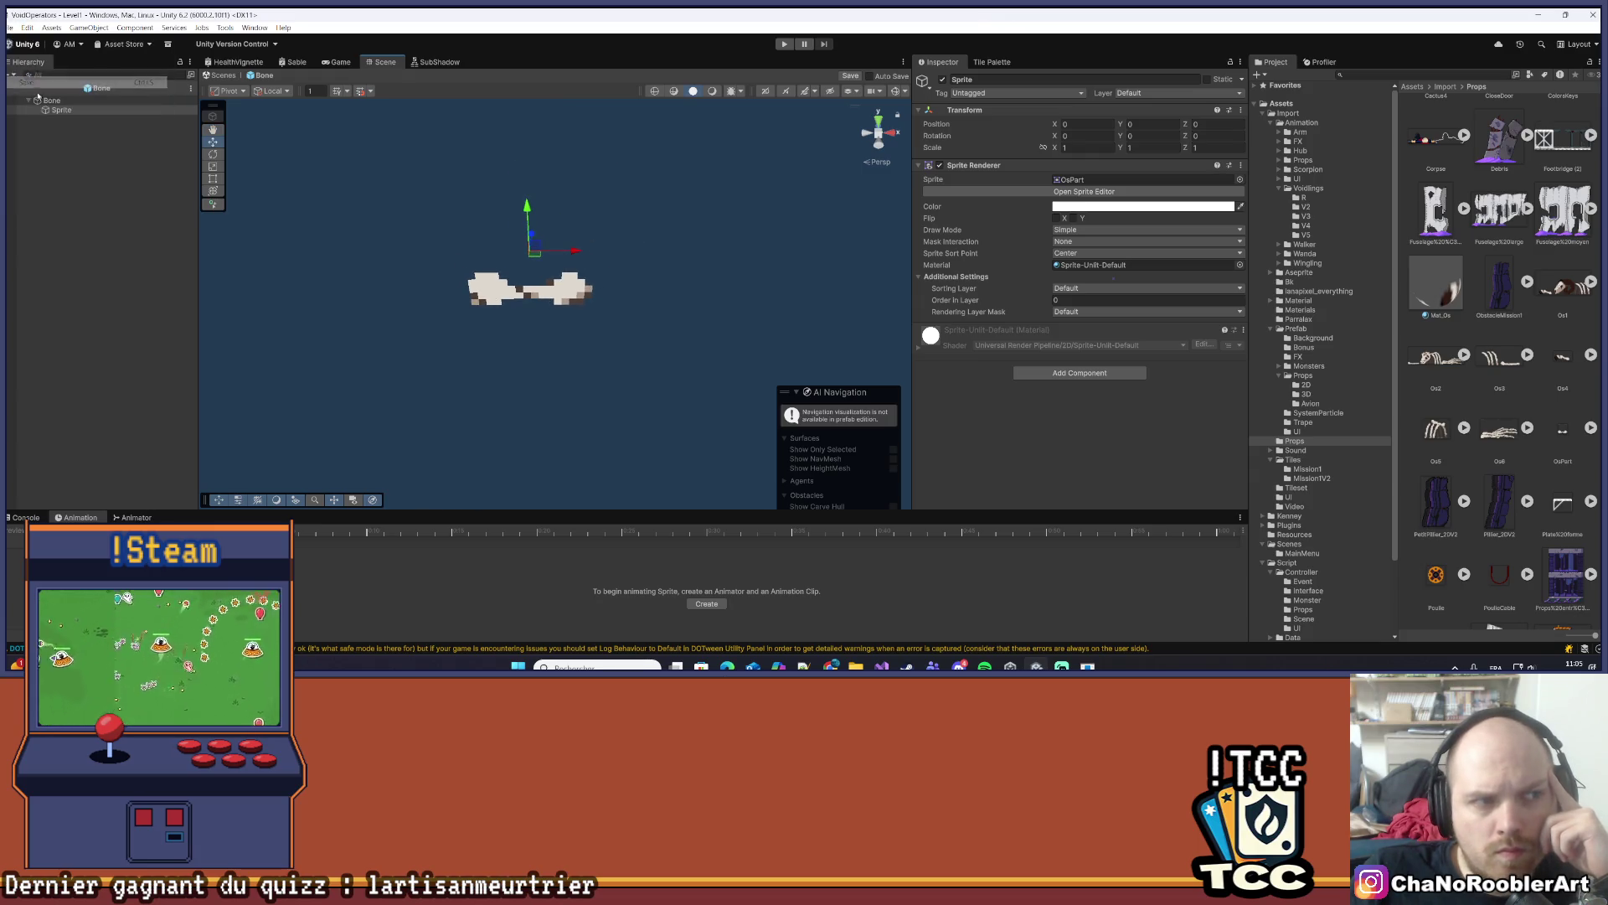
{"action": "left_click", "coordinate": [38, 99]}
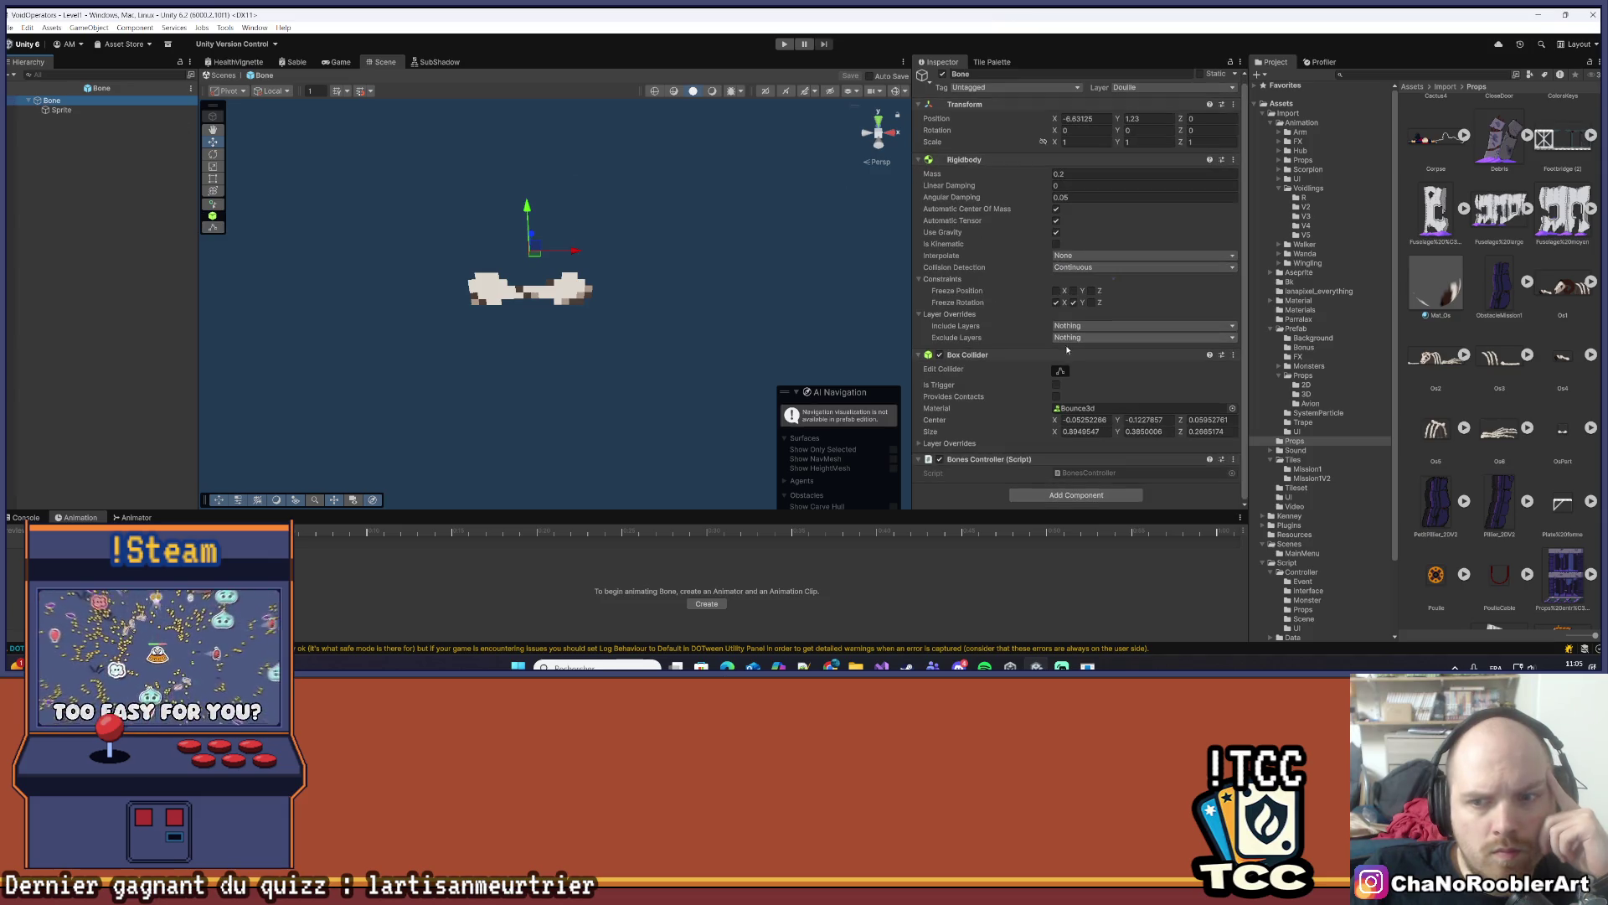
- Edit the Box Collider, pulling its top, bottom and left edges in to the bone sprite
{"action": "left_click", "coordinate": [1061, 370]}
{"action": "mouse_move", "coordinate": [565, 243]}
{"action": "left_mouse_down"}
{"action": "mouse_move", "coordinate": [624, 283]}
{"action": "mouse_move", "coordinate": [600, 273]}
{"action": "left_mouse_up"}
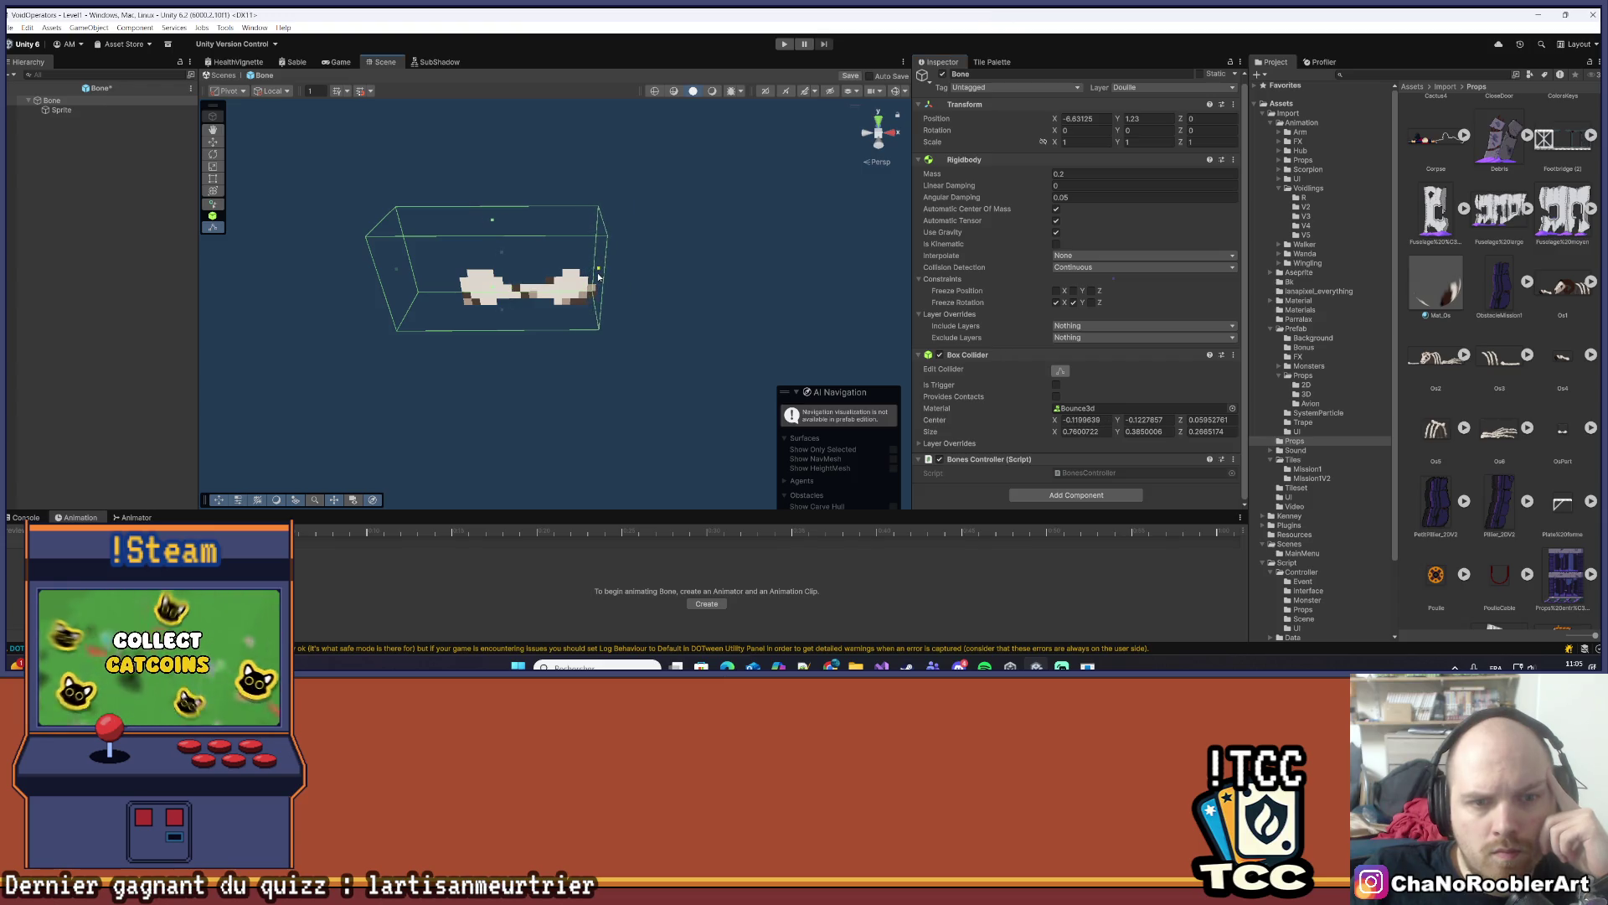
{"action": "left_click_drag", "start_coordinate": [491, 222], "coordinate": [494, 264]}
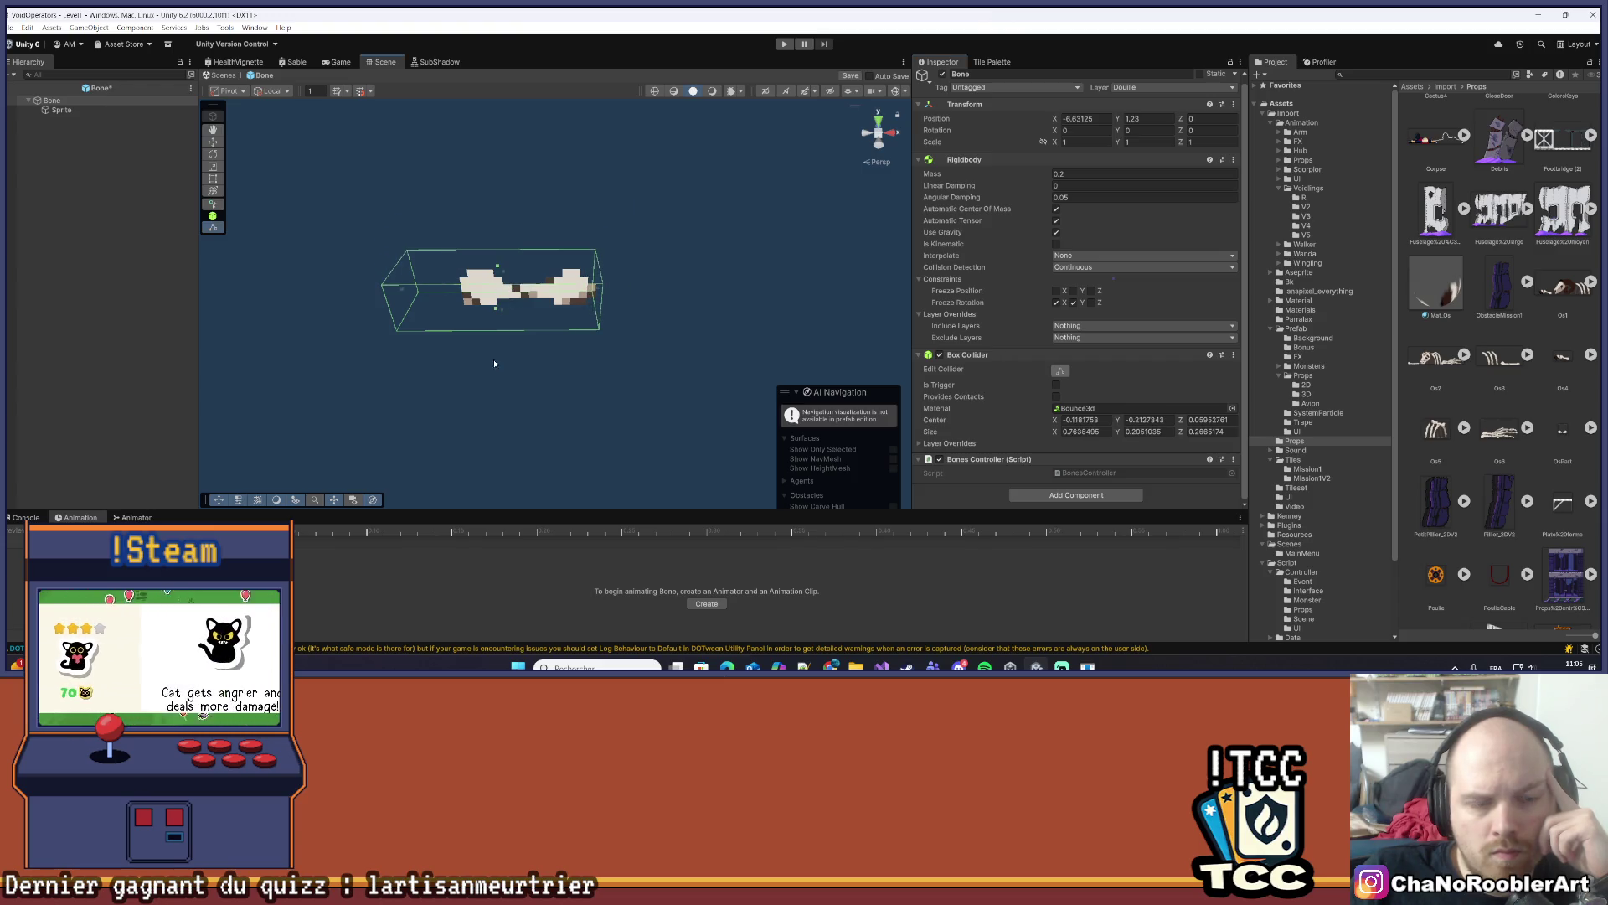
{"action": "mouse_move", "coordinate": [552, 174]}
{"action": "left_mouse_down"}
{"action": "mouse_move", "coordinate": [613, 157]}
{"action": "mouse_move", "coordinate": [595, 210]}
{"action": "mouse_move", "coordinate": [562, 219]}
{"action": "mouse_move", "coordinate": [544, 186]}
{"action": "left_mouse_up"}
{"action": "mouse_move", "coordinate": [545, 251]}
{"action": "left_mouse_down"}
{"action": "mouse_move", "coordinate": [563, 208]}
{"action": "mouse_move", "coordinate": [550, 189]}
{"action": "mouse_move", "coordinate": [539, 299]}
{"action": "left_mouse_up"}
{"action": "left_click_drag", "start_coordinate": [426, 231], "coordinate": [490, 231]}
{"action": "mouse_move", "coordinate": [554, 322]}
{"action": "left_mouse_down"}
{"action": "mouse_move", "coordinate": [614, 226]}
{"action": "mouse_move", "coordinate": [492, 273]}
{"action": "mouse_move", "coordinate": [453, 334]}
{"action": "left_mouse_up"}
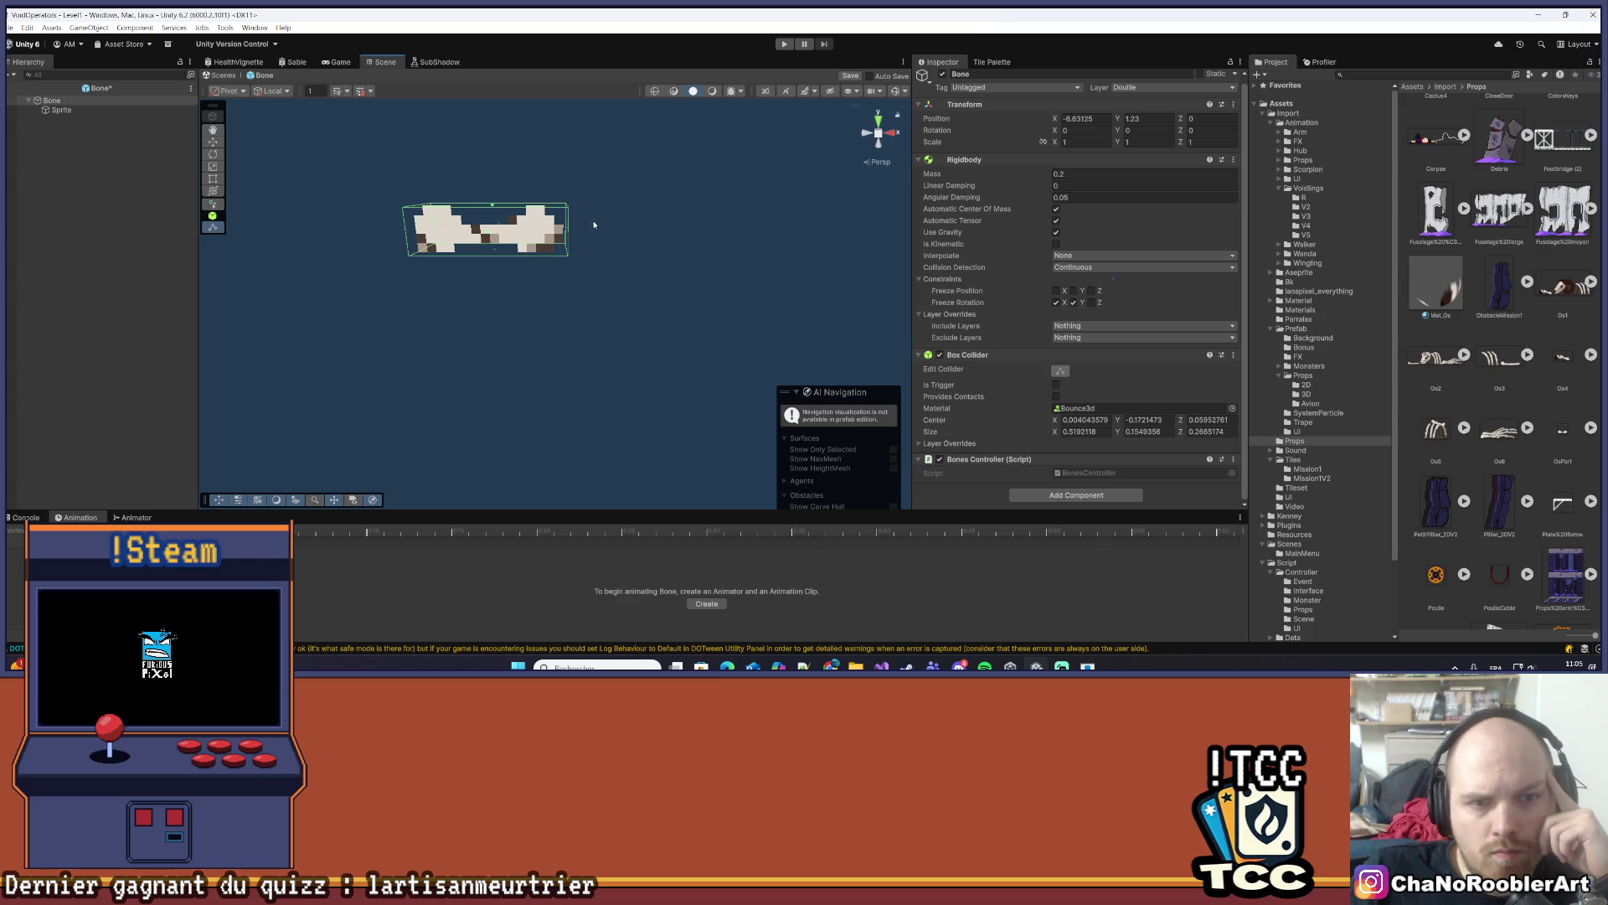
- Check the Sprite child's placement and review the Bone root's resized collider
{"action": "left_click_drag", "start_coordinate": [594, 225], "coordinate": [650, 237]}
{"action": "left_click", "coordinate": [604, 256]}
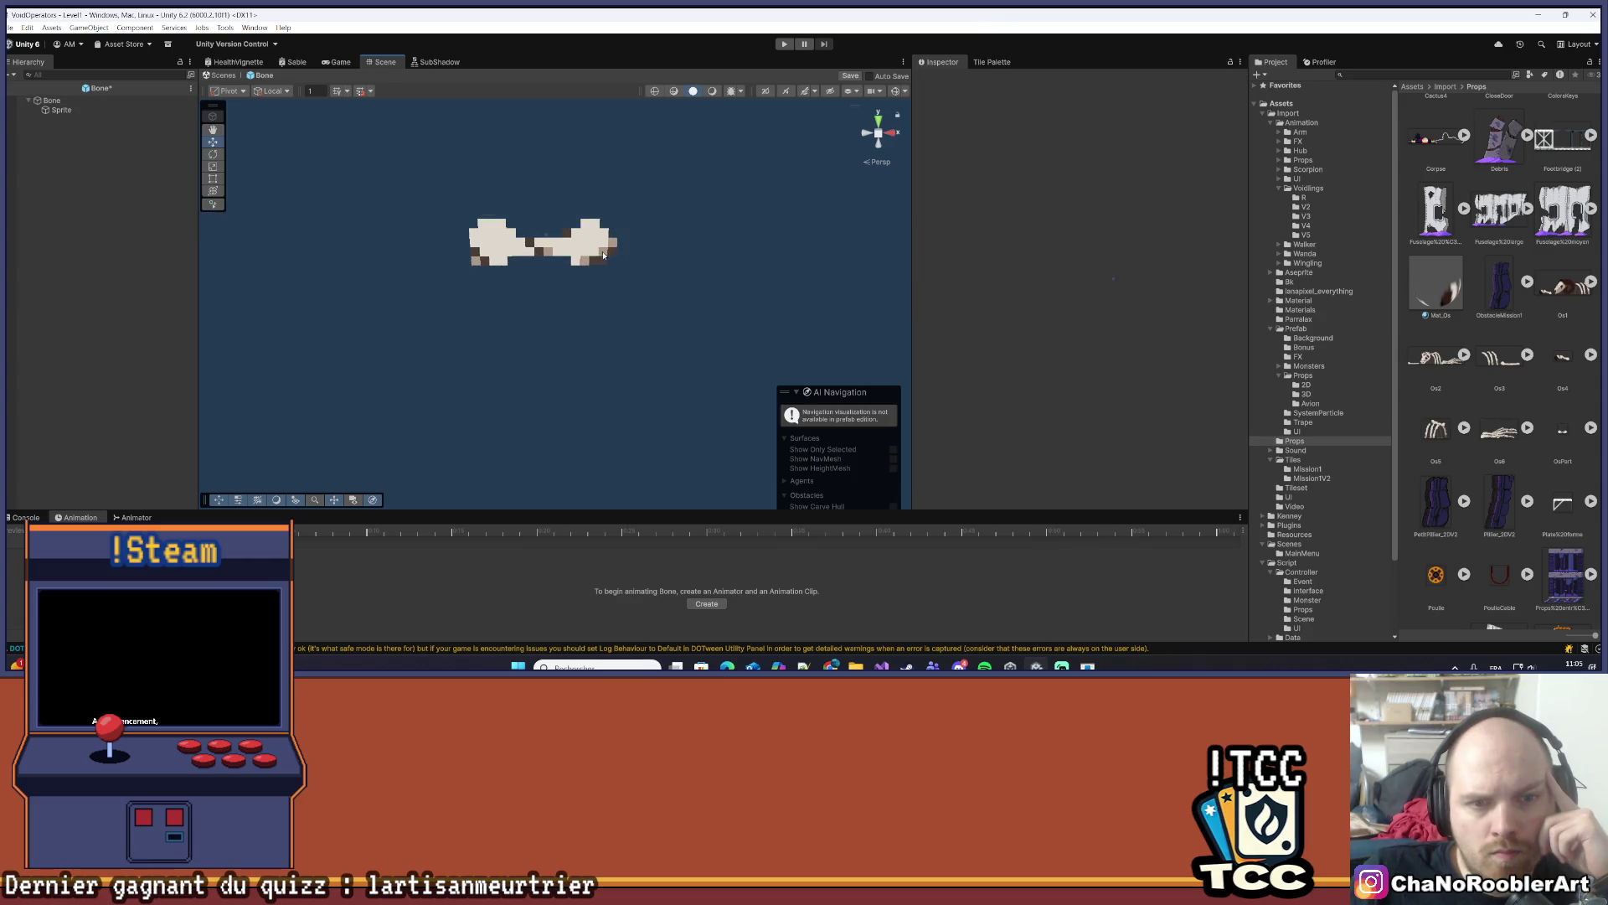
{"action": "left_click", "coordinate": [55, 110]}
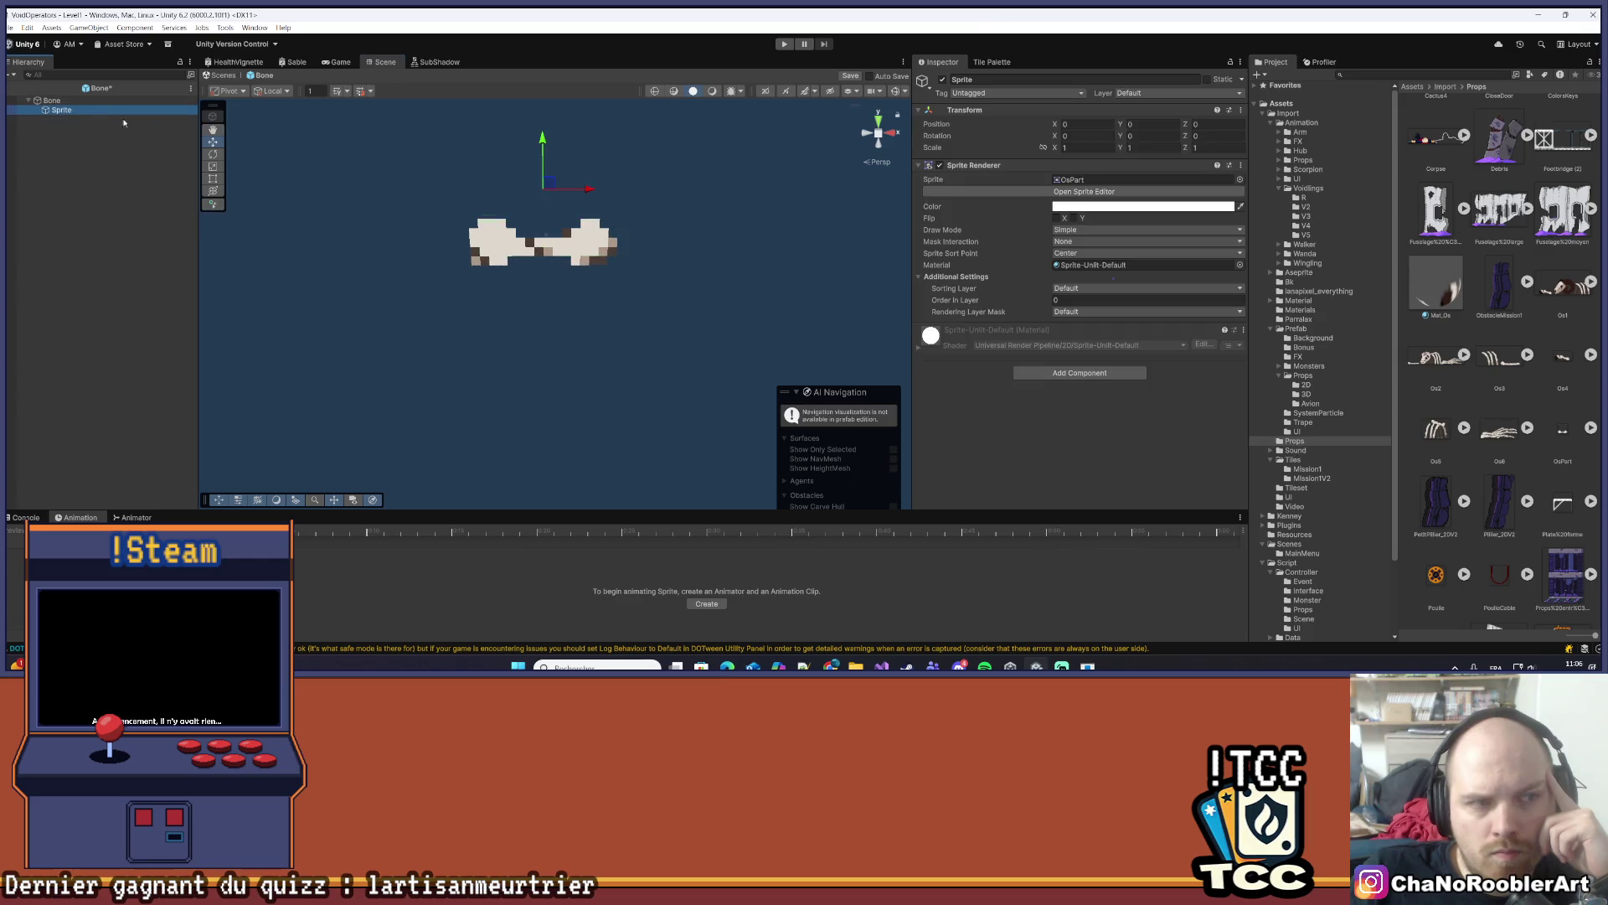
{"action": "left_click", "coordinate": [42, 100]}
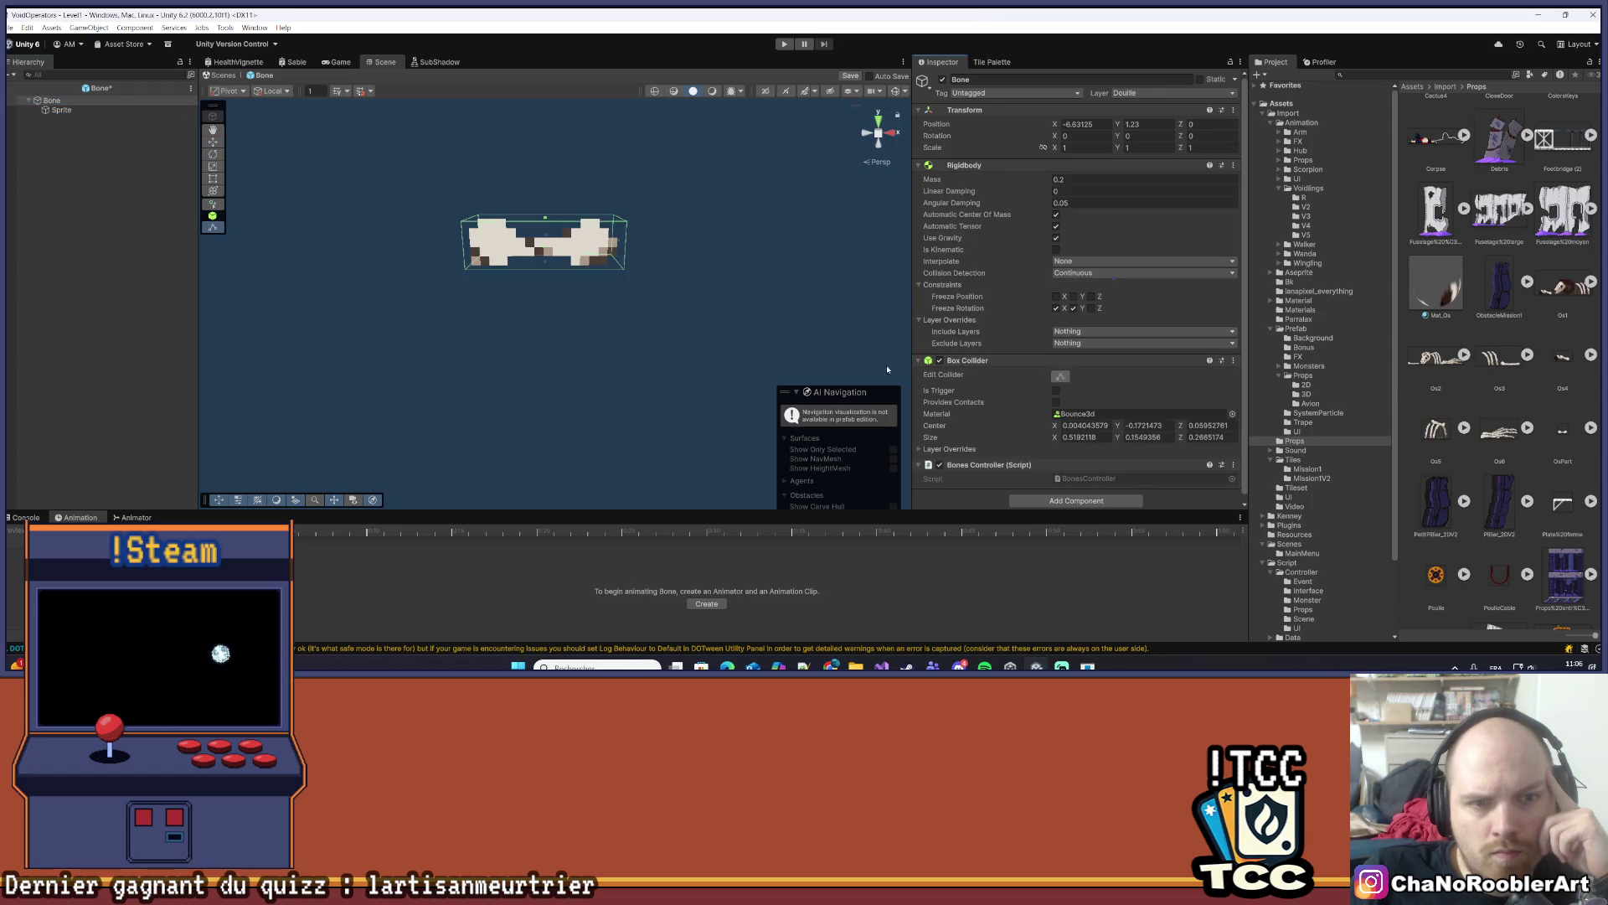
{"action": "scroll", "coordinate": [620, 262], "scroll_direction": "down", "scroll_amount": 1}
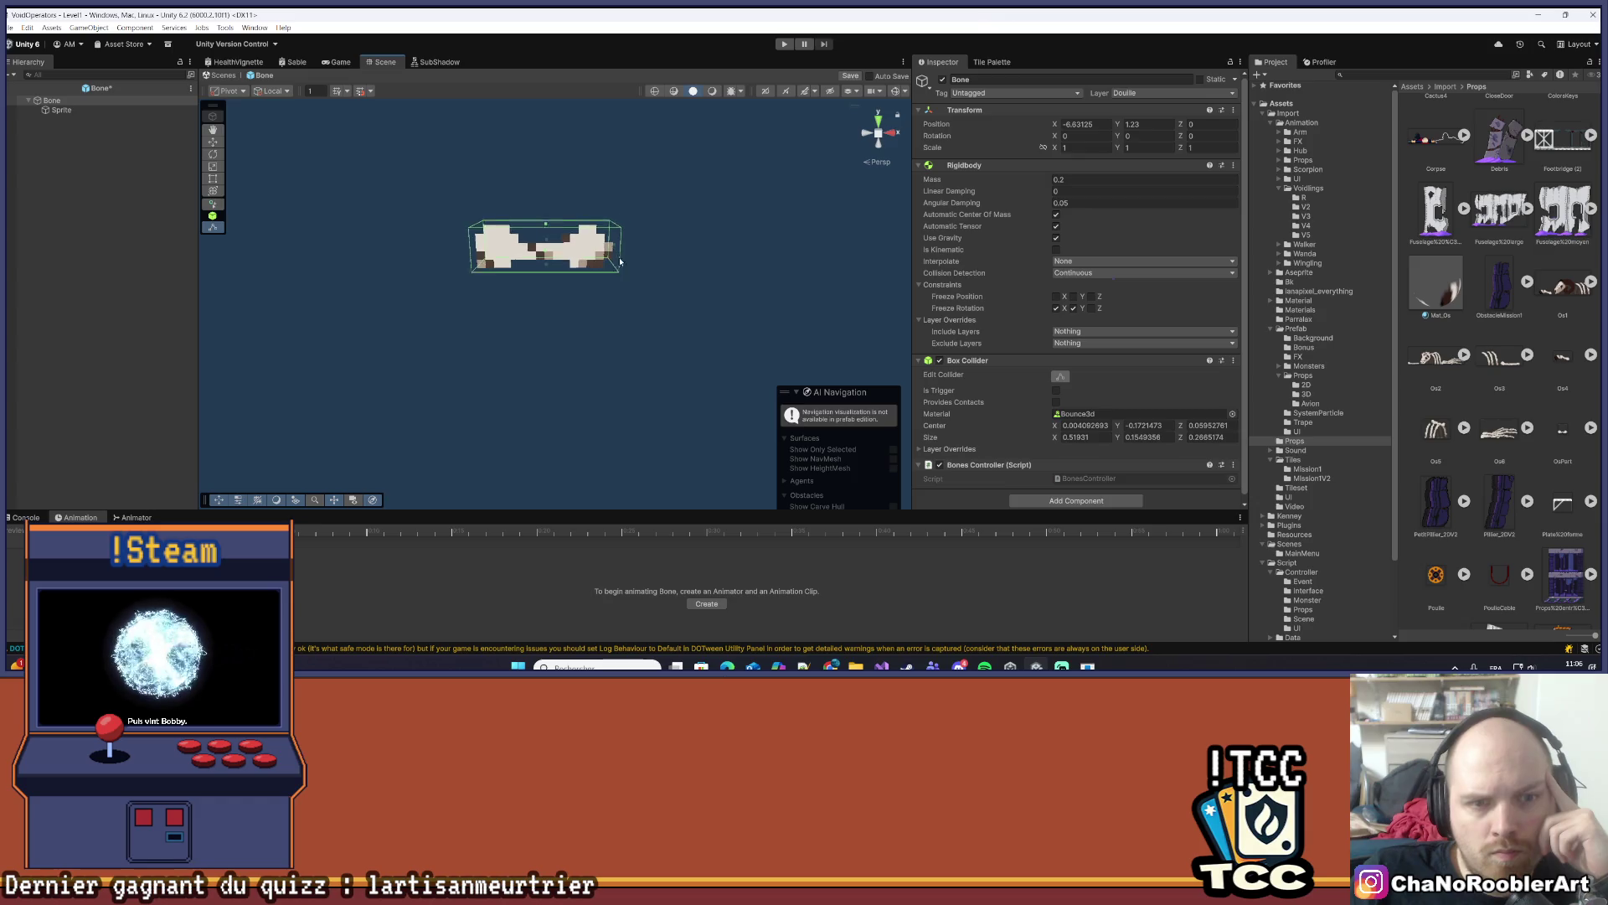
{"action": "scroll", "coordinate": [620, 262], "scroll_direction": "down", "scroll_amount": 1}
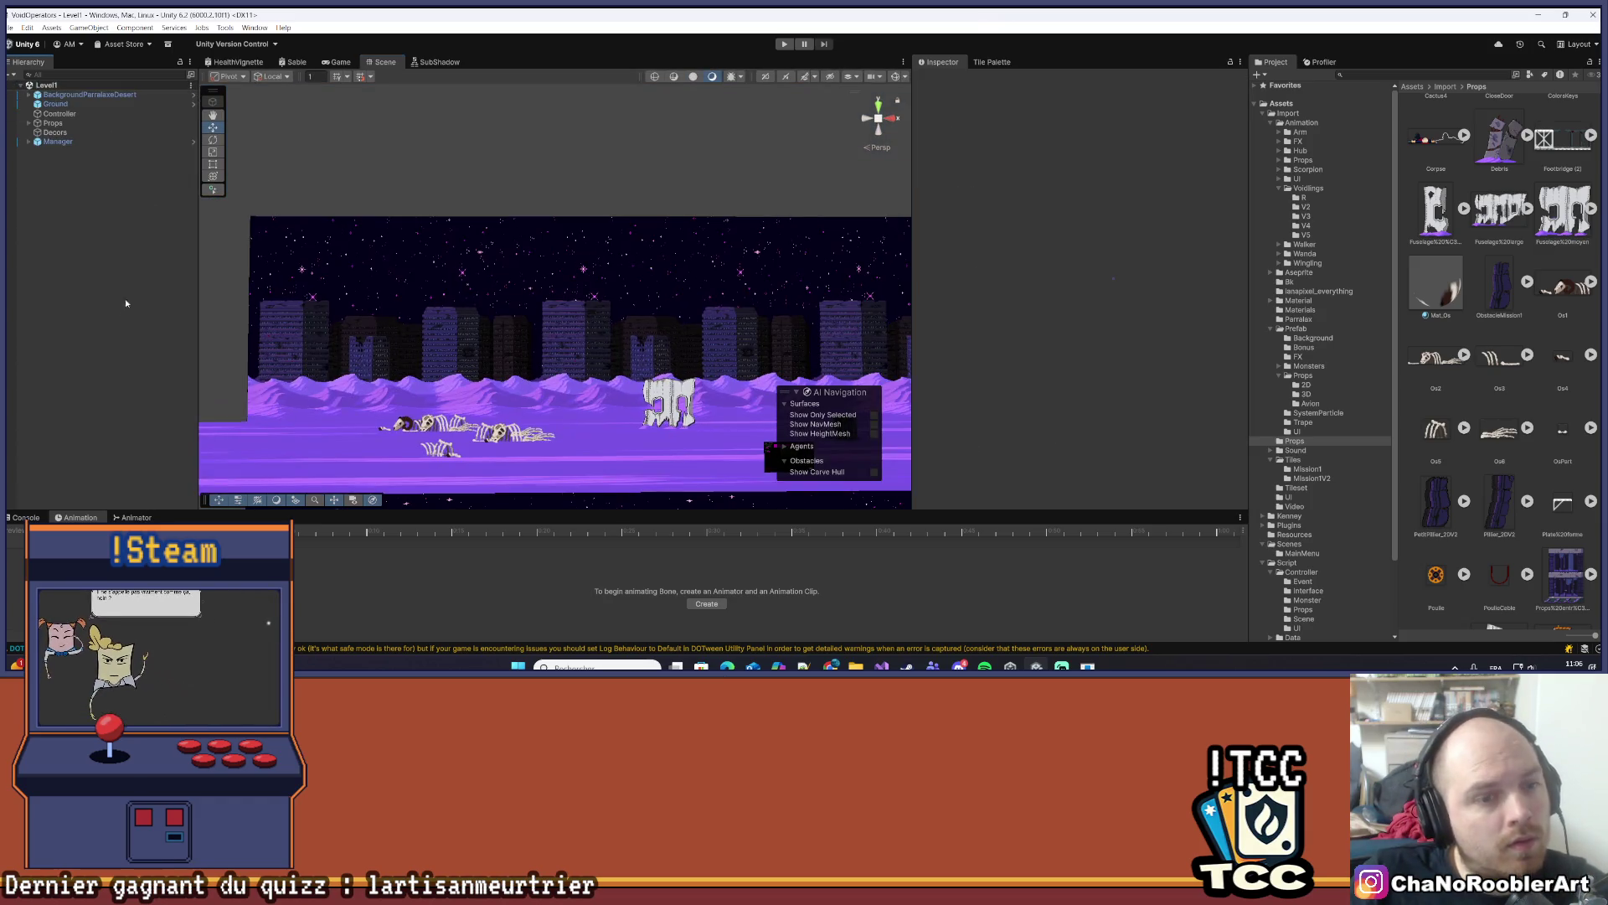
- Play the desert level, running the character left and right past the bones, with the Game view maximized
{"action": "left_click", "coordinate": [784, 43]}
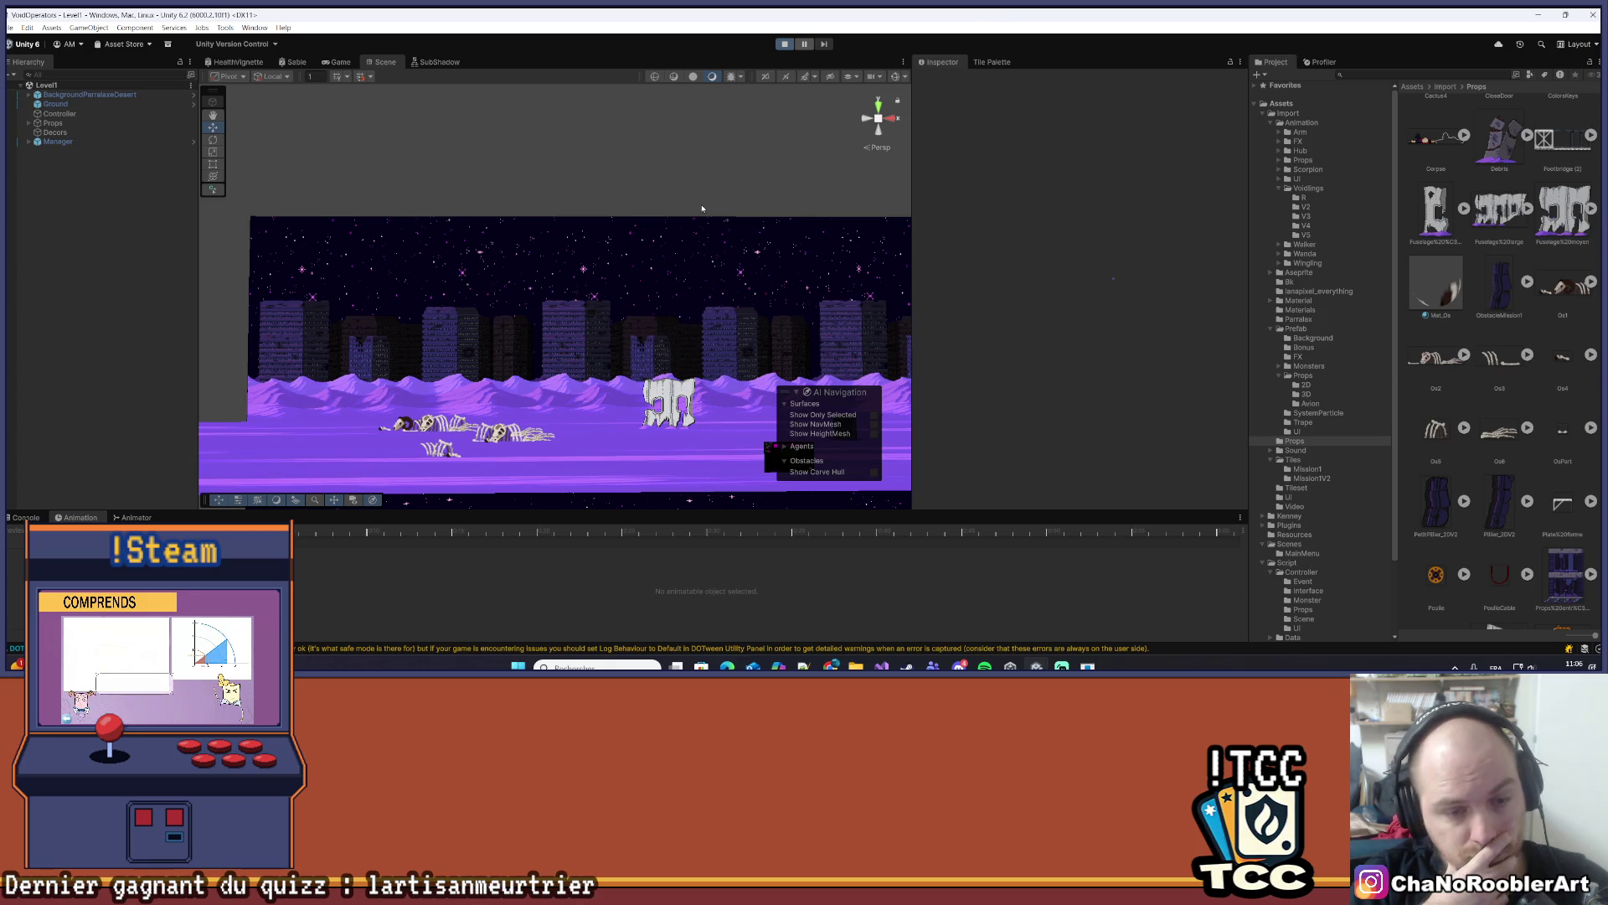
{"action": "key", "text": "a"}
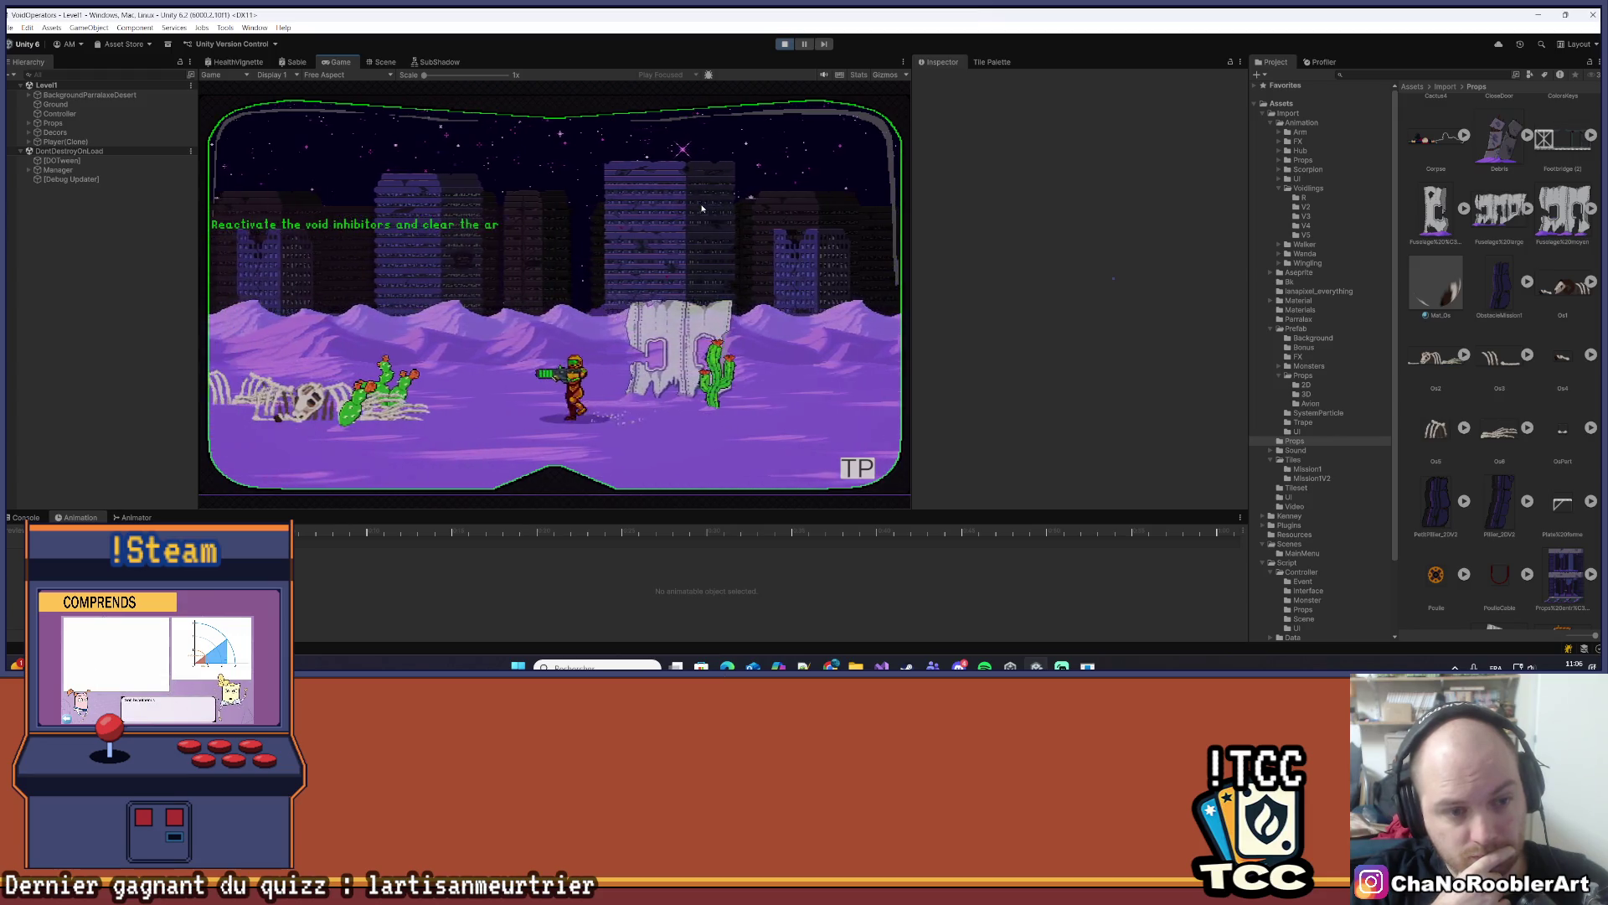
{"action": "key", "text": "a"}
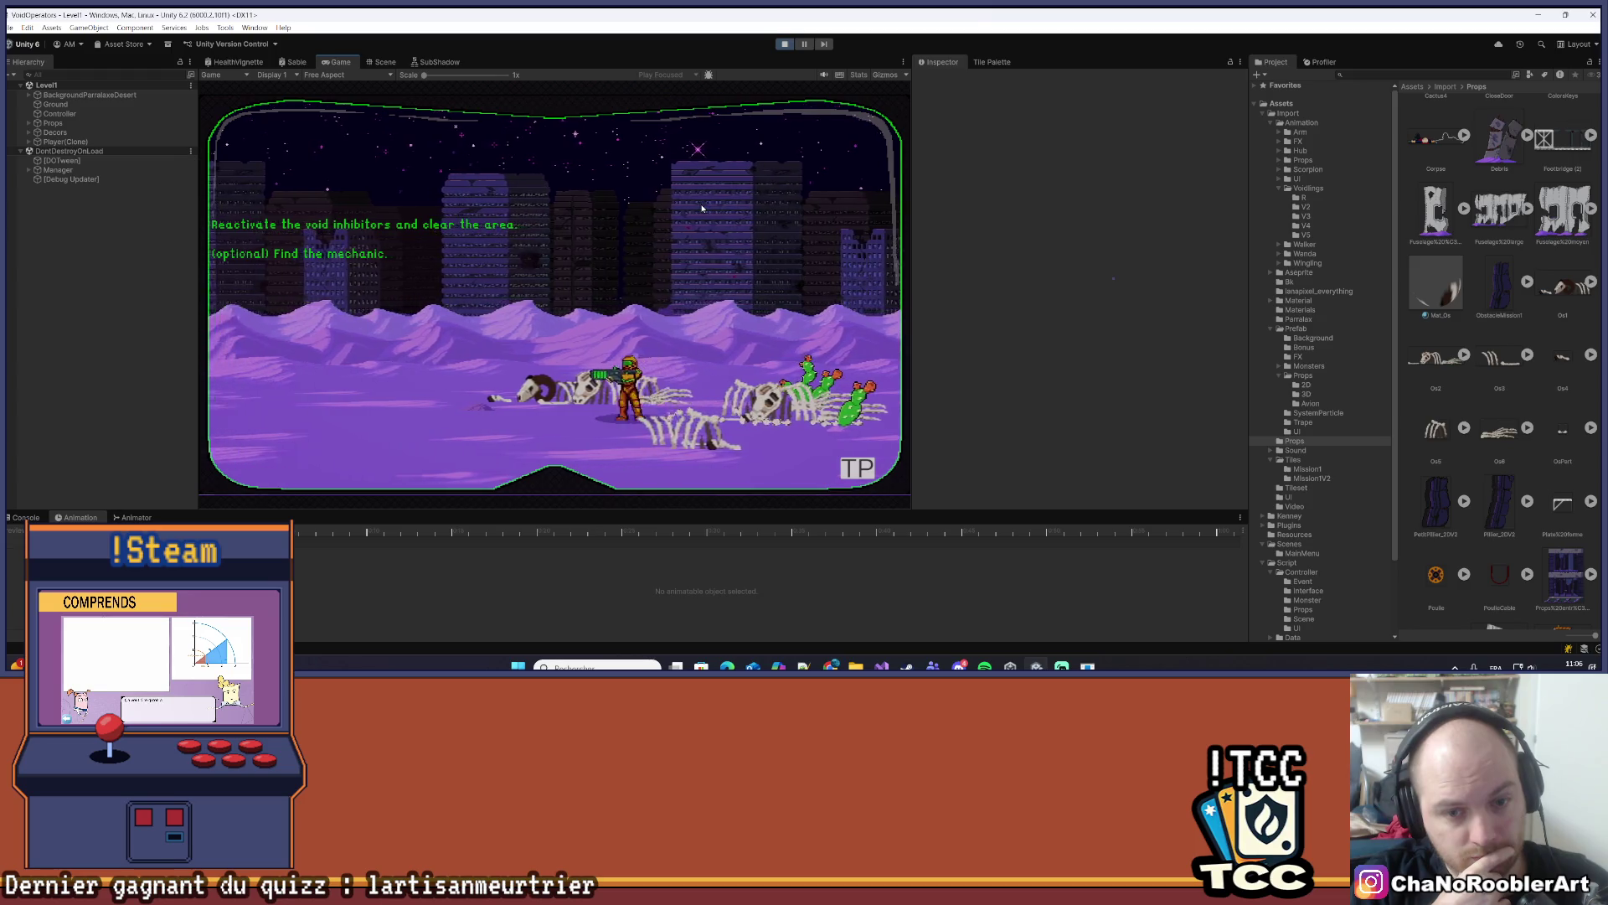
{"action": "key", "text": "d"}
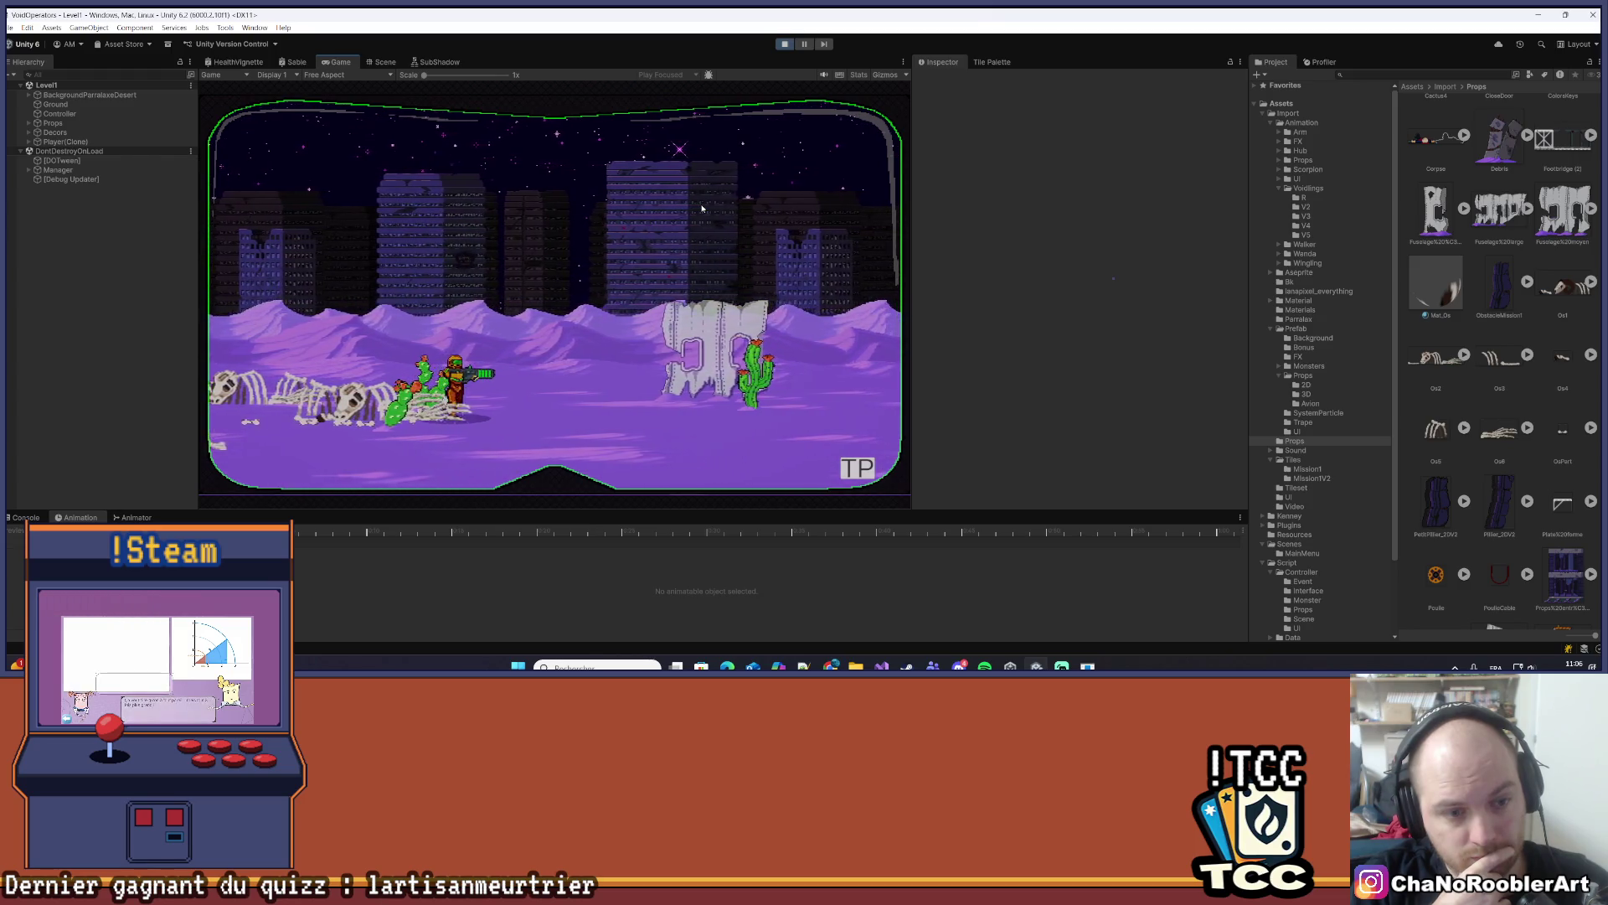
{"action": "key", "text": "a"}
{"action": "key", "text": "a"}
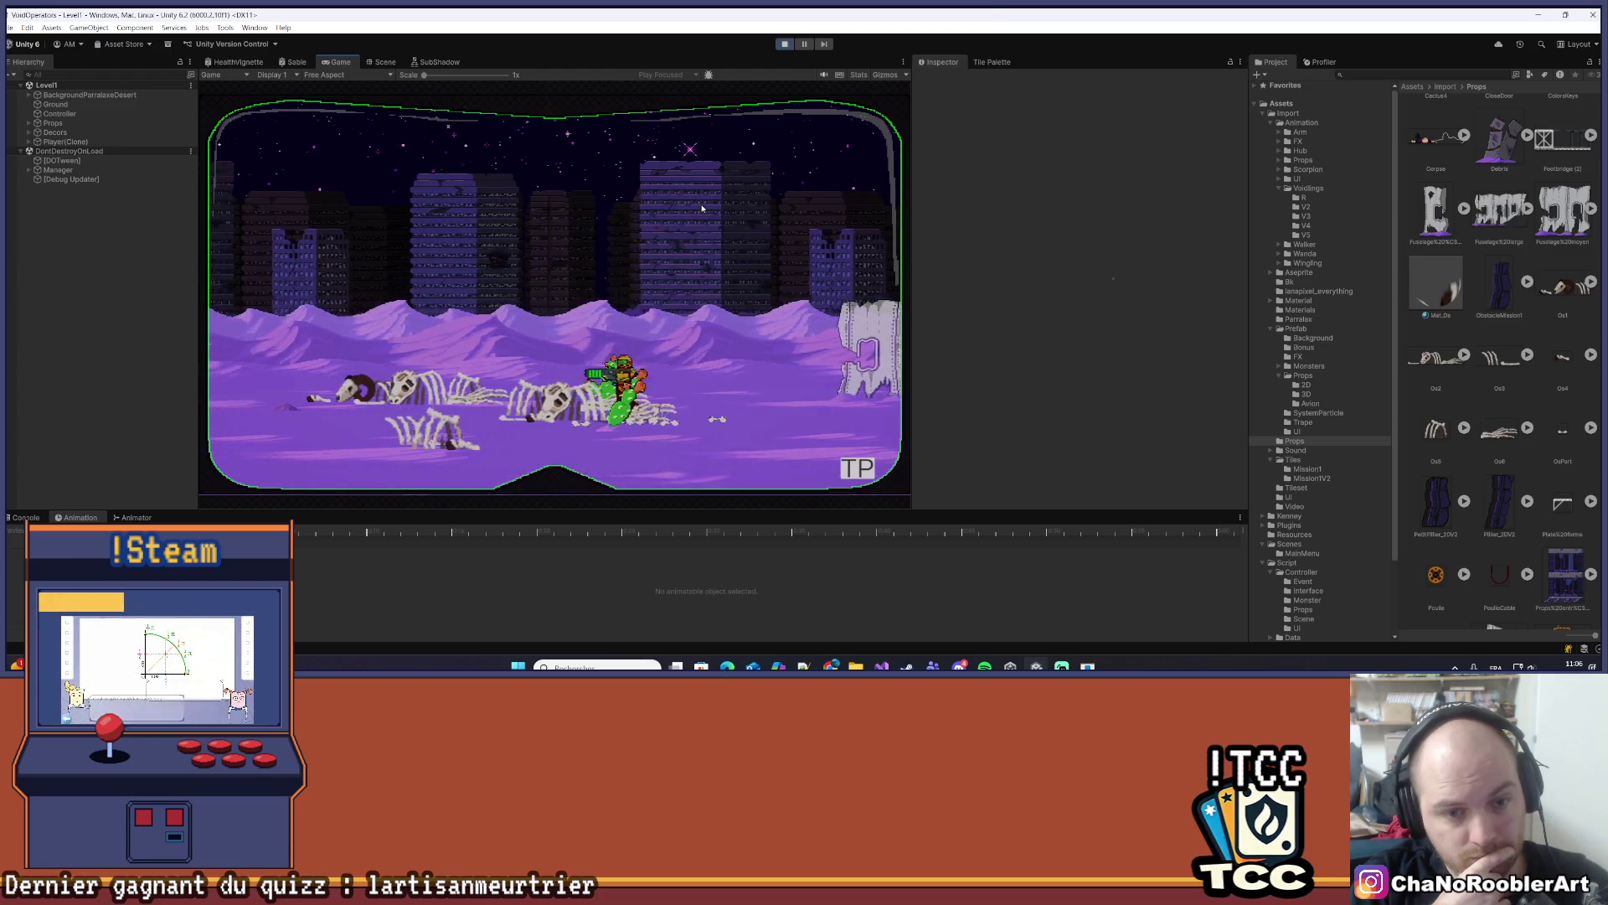
{"action": "key", "text": "d"}
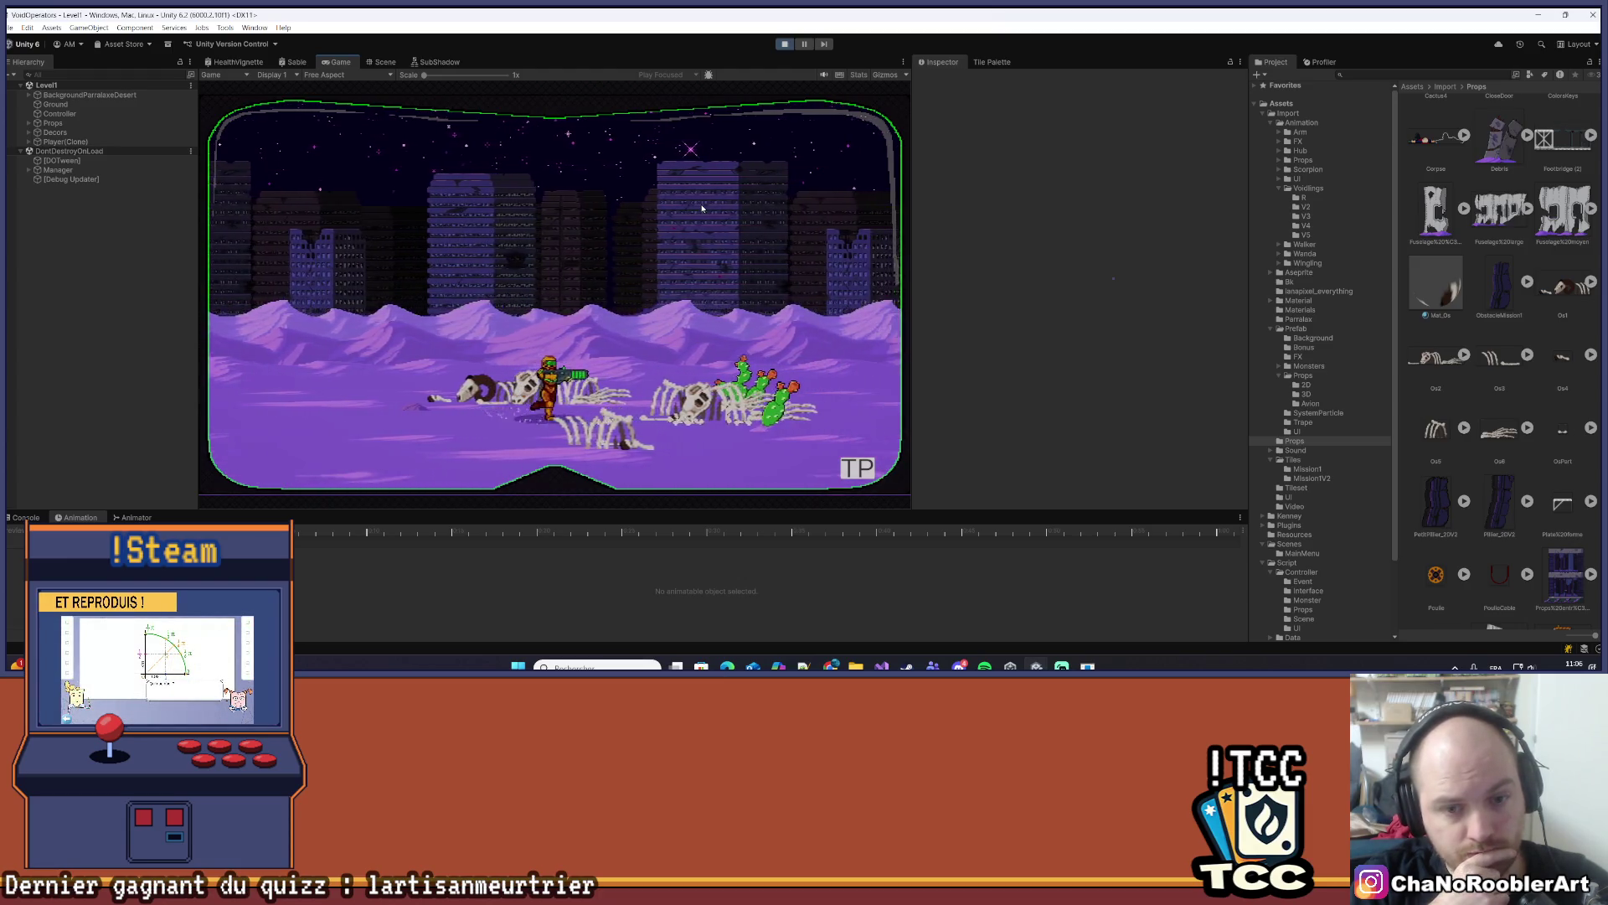
{"action": "key", "text": "d"}
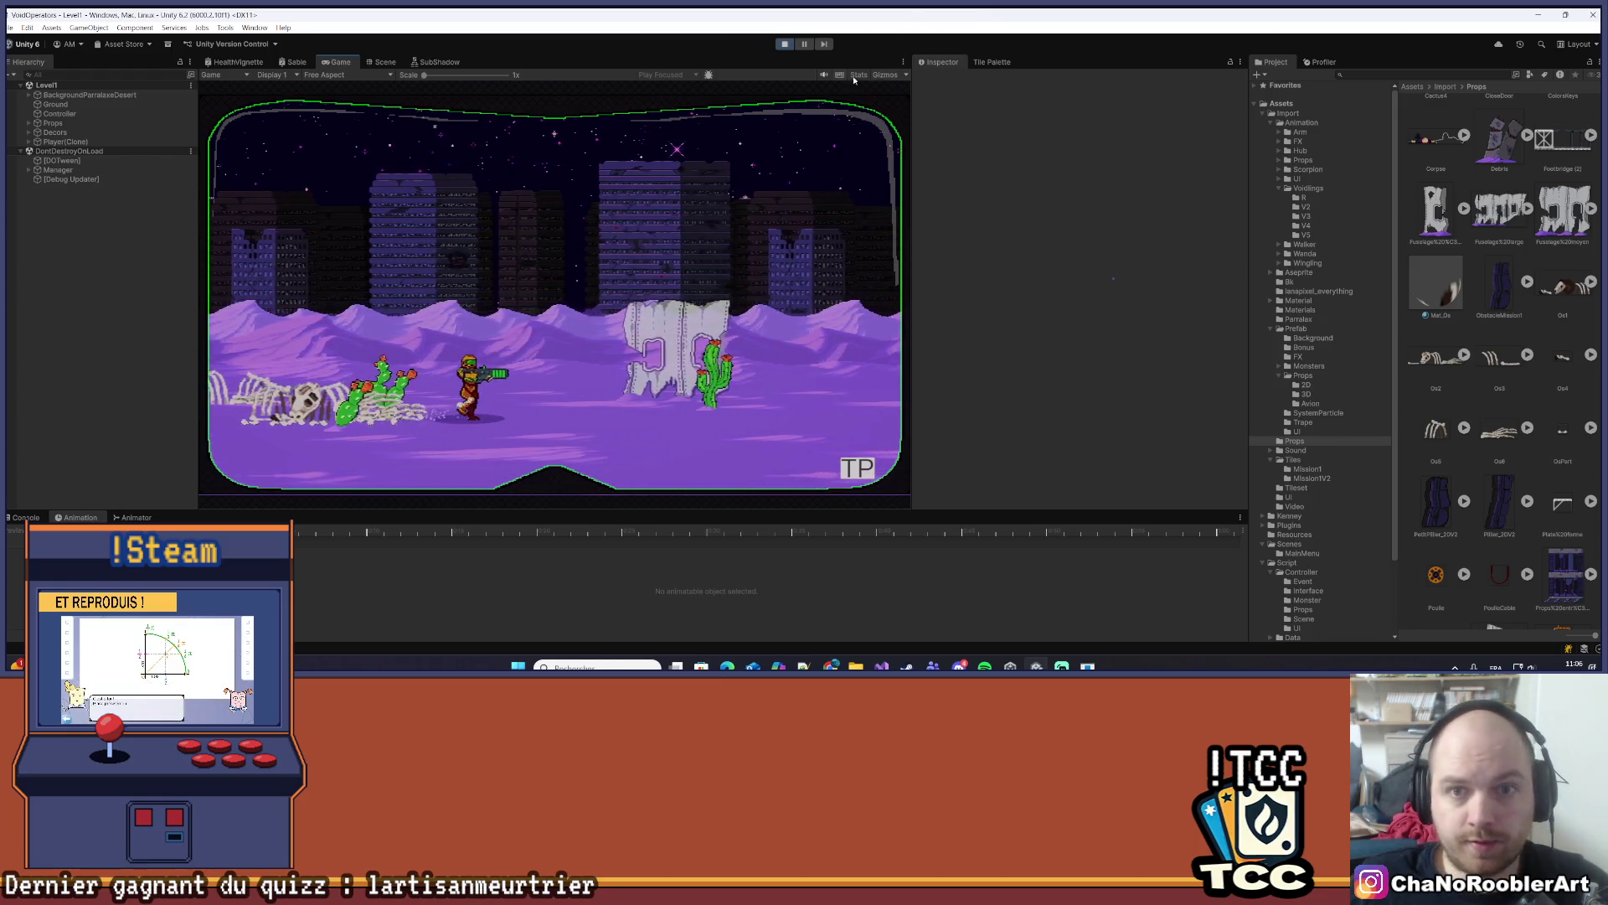
{"action": "left_click", "coordinate": [903, 61]}
{"action": "left_click", "coordinate": [922, 73]}
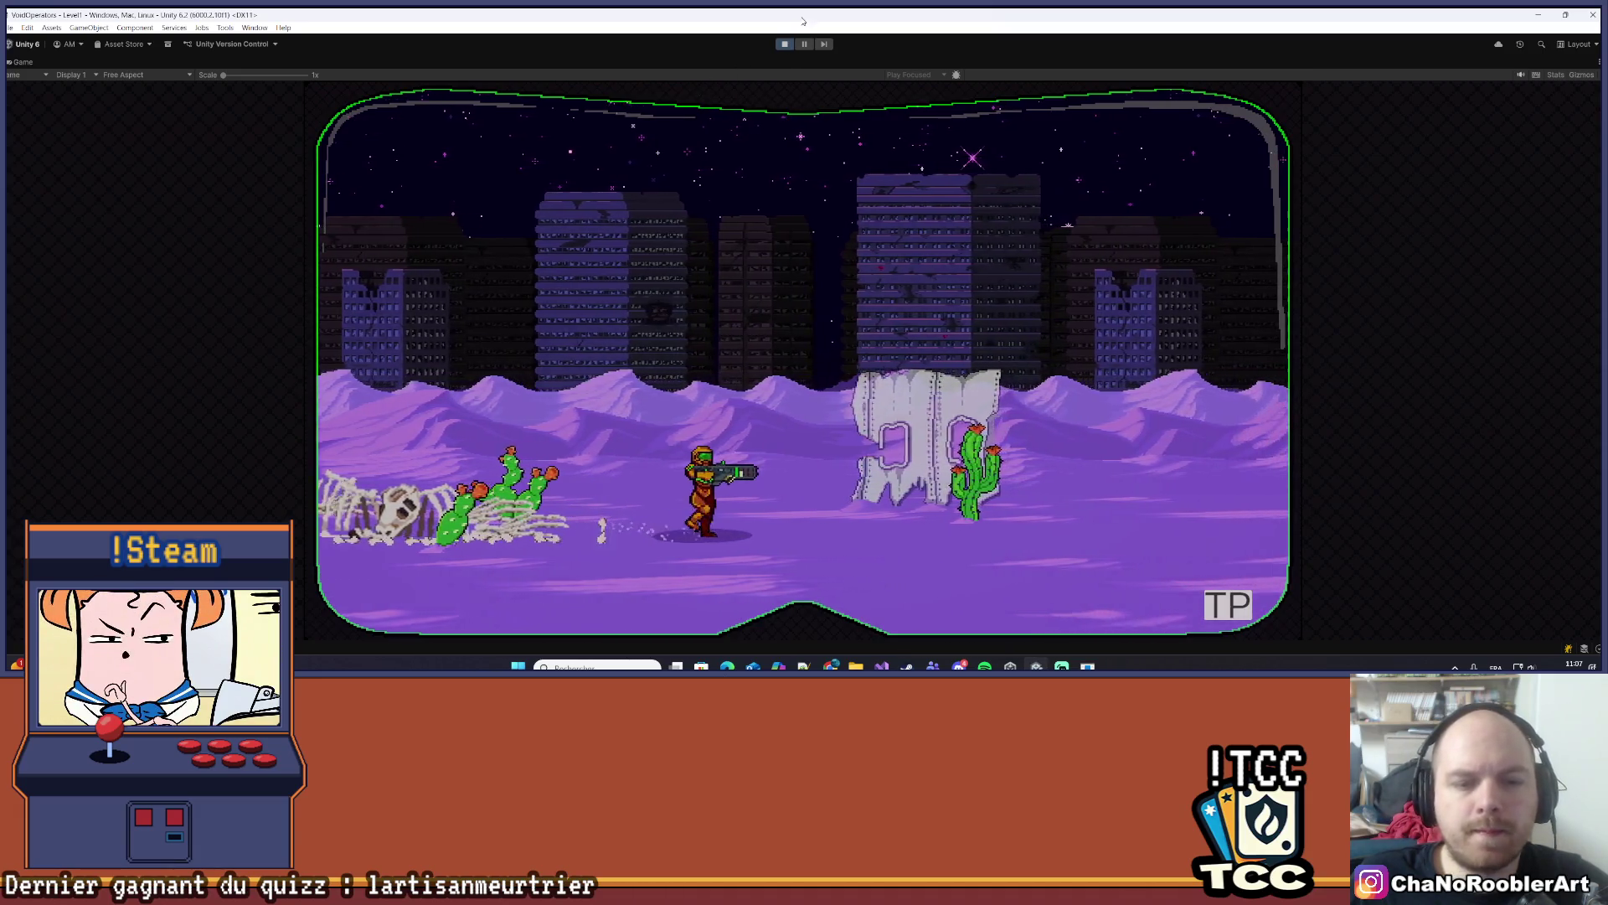
- Stop Play mode, select a skeleton sprite in the Scene view, and switch to Visual Studio
{"action": "left_click", "coordinate": [784, 45]}
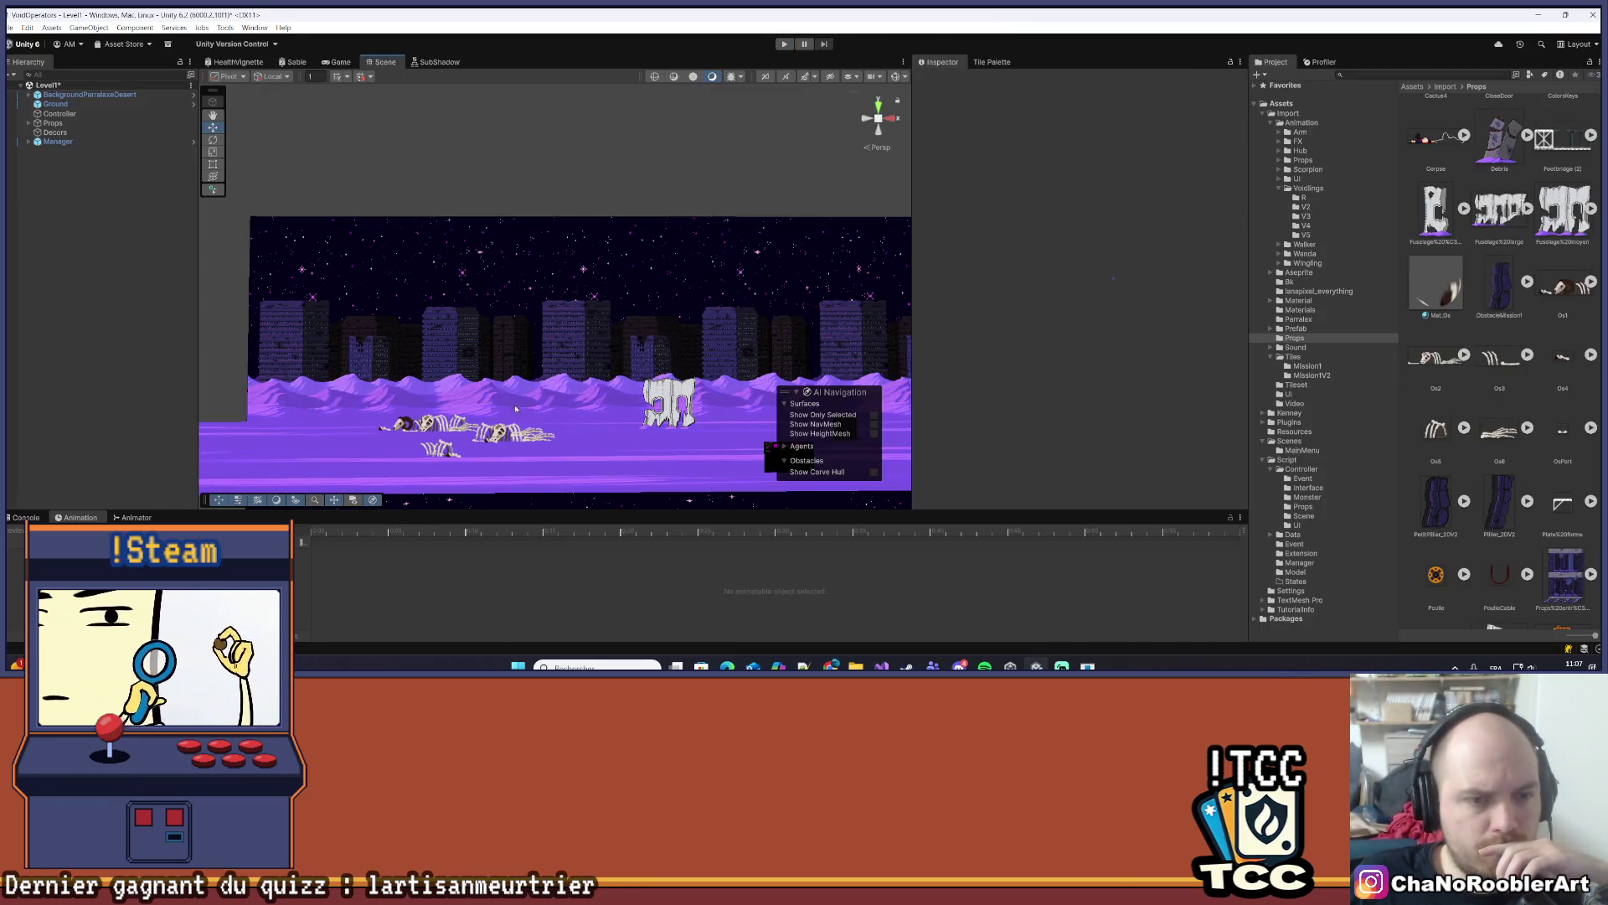
{"action": "scroll", "coordinate": [488, 300], "scroll_direction": "up", "scroll_amount": 5}
{"action": "scroll", "coordinate": [488, 300], "scroll_direction": "down", "scroll_amount": 3}
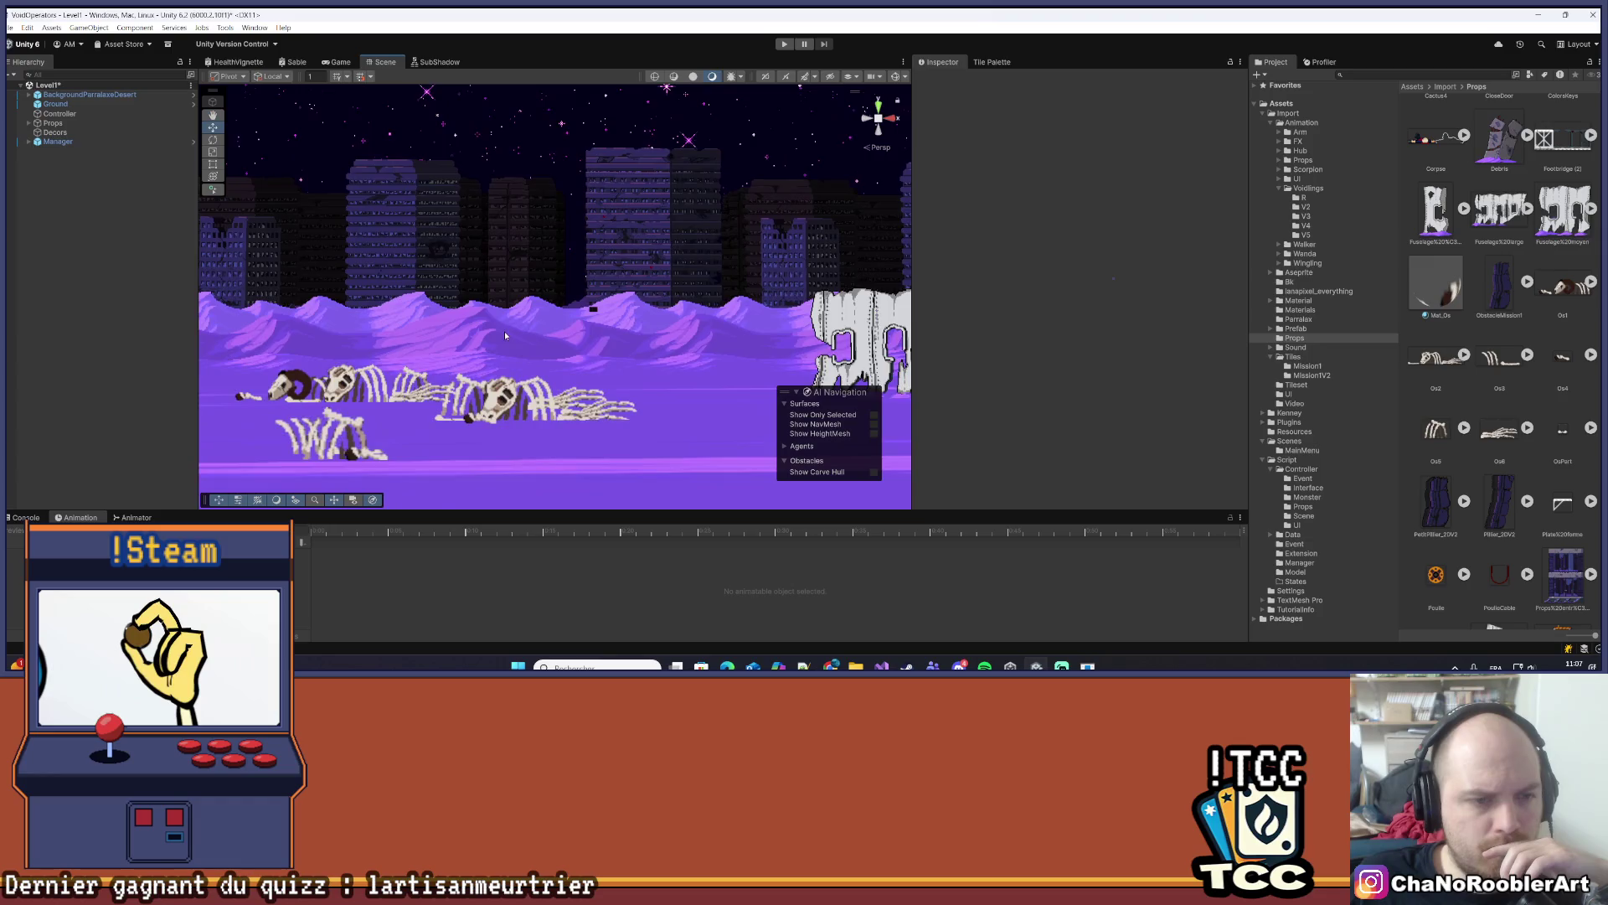
{"action": "left_click_drag", "start_coordinate": [510, 350], "coordinate": [508, 337]}
{"action": "key", "text": "w"}
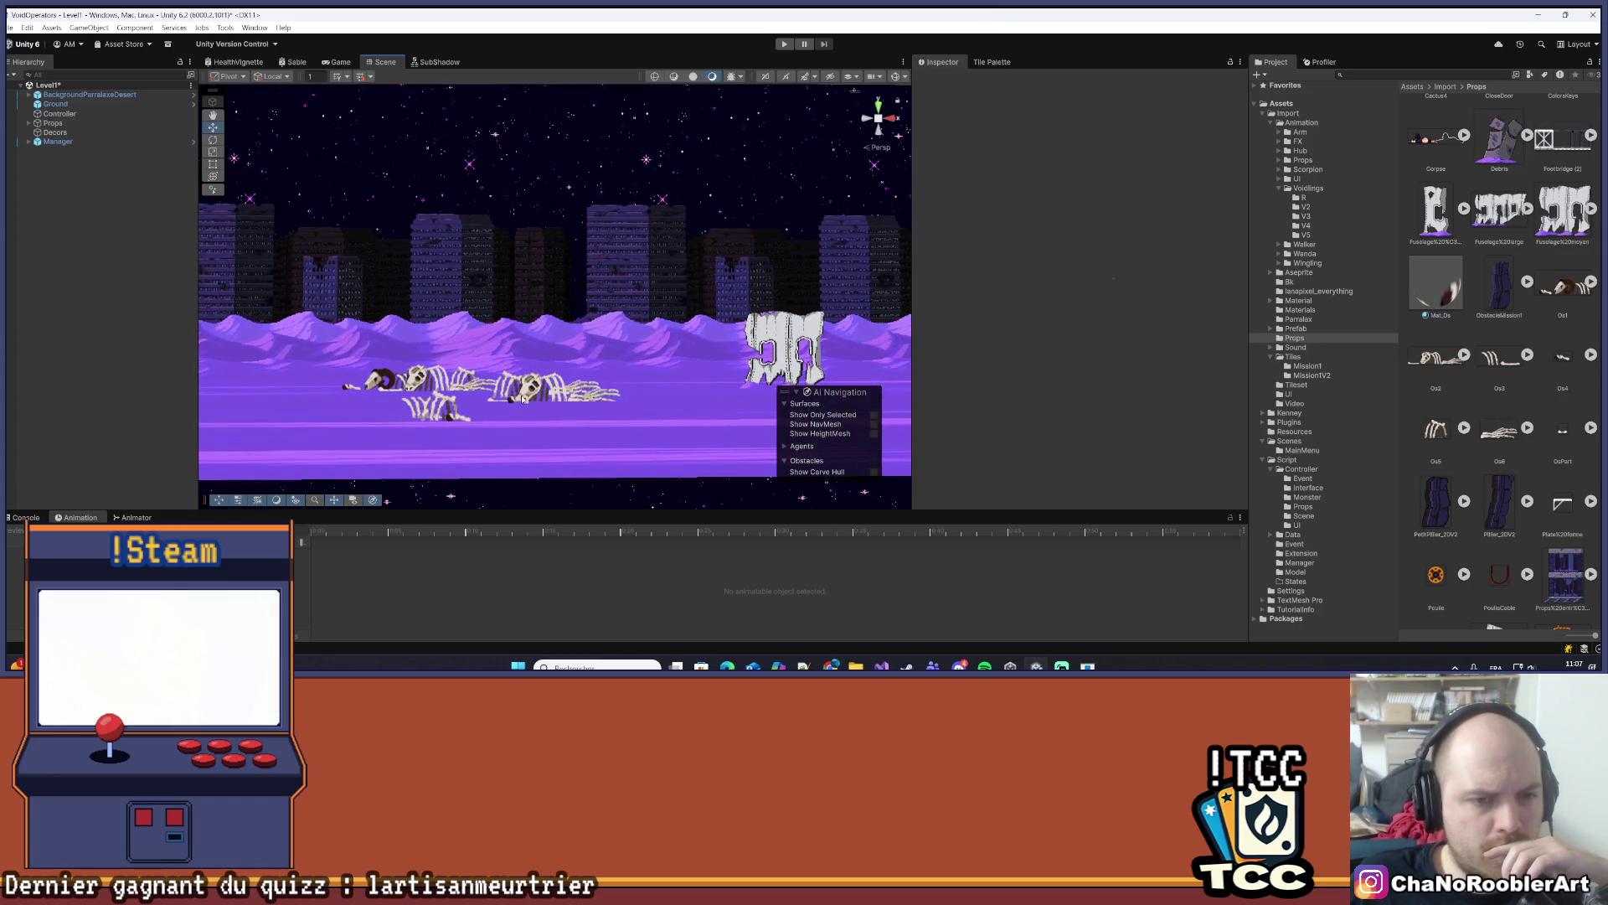
{"action": "left_click", "coordinate": [525, 397]}
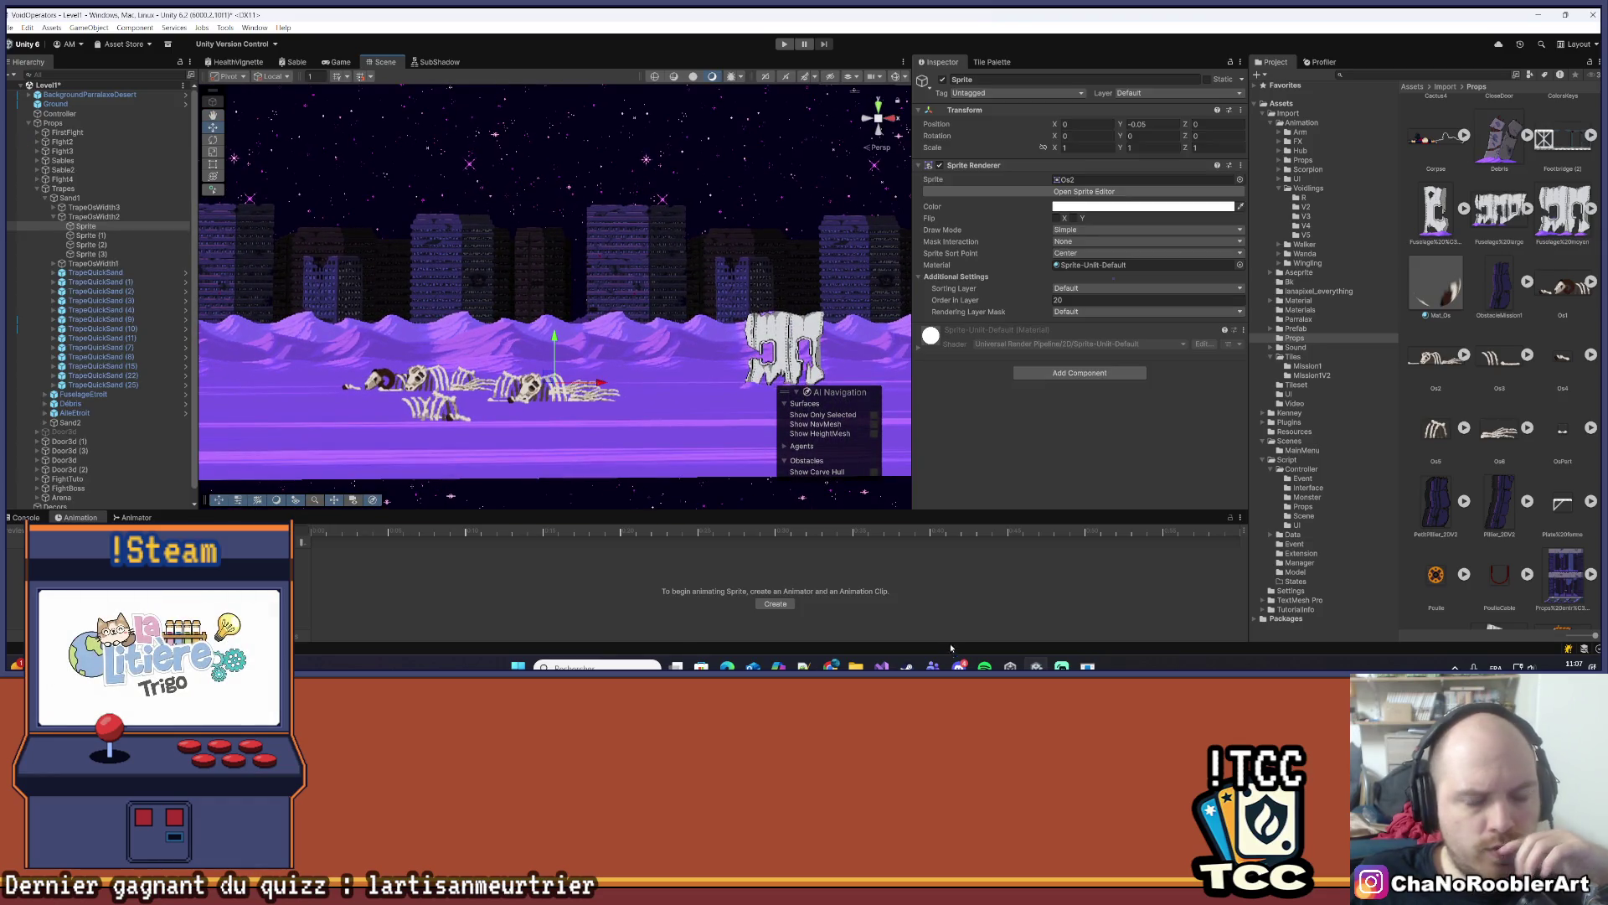
{"action": "left_click", "coordinate": [881, 667]}
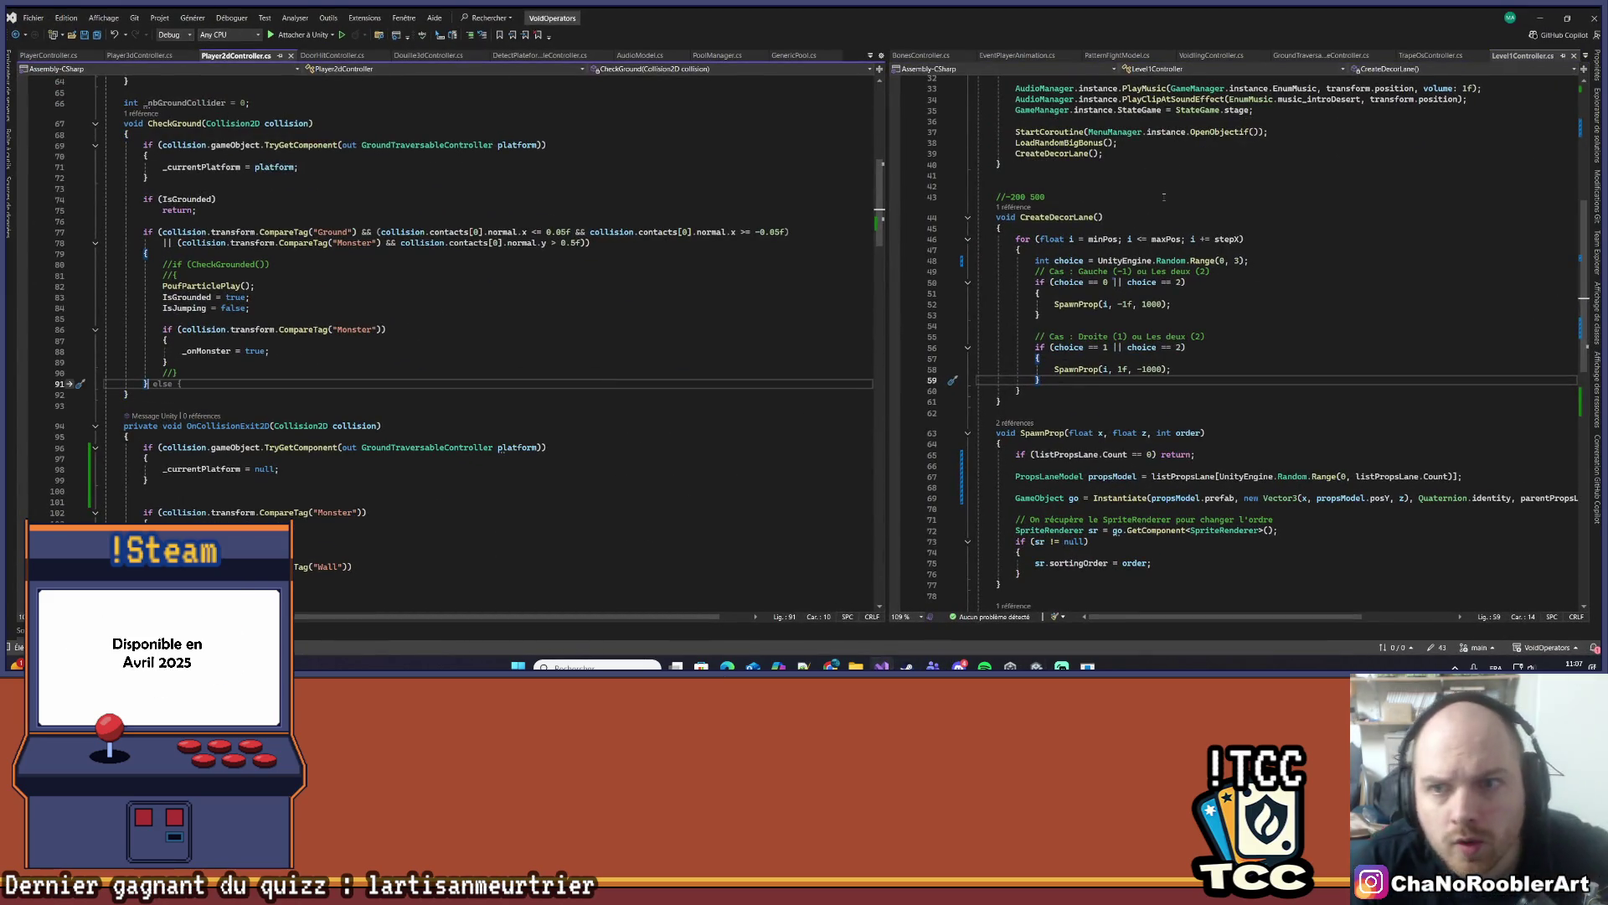
- Show BonesController.cs in a widened pane and scroll down to its FixedUpdate, Launch and OnEnable code
{"action": "left_click", "coordinate": [921, 55]}
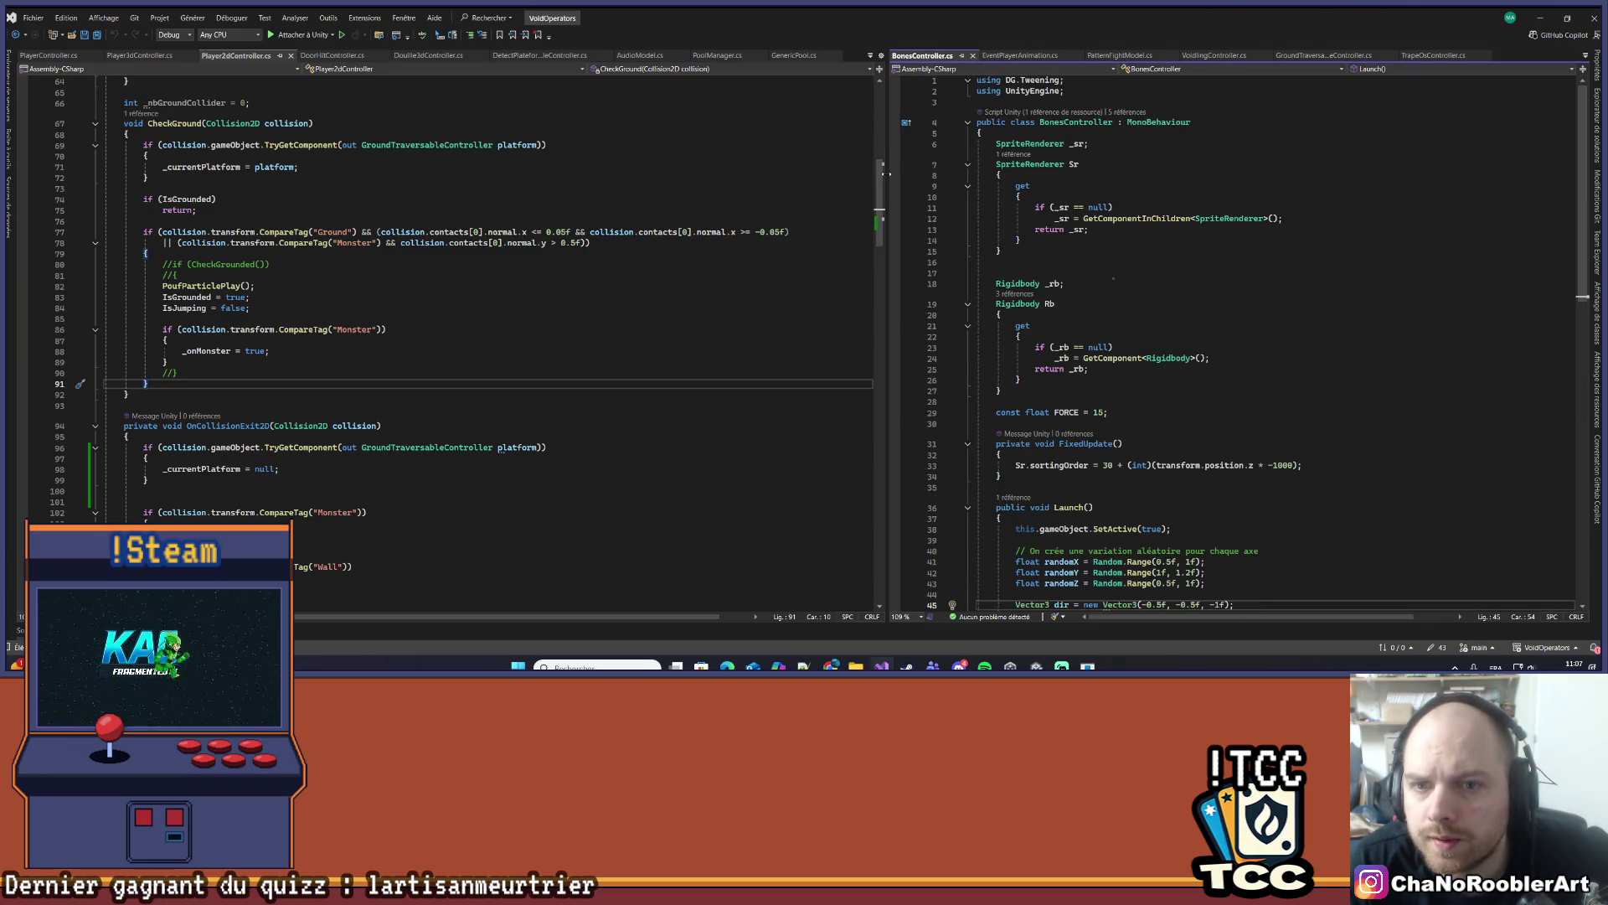
{"action": "left_click_drag", "start_coordinate": [886, 167], "coordinate": [578, 168]}
{"action": "left_click", "coordinate": [1004, 240]}
{"action": "scroll", "coordinate": [1004, 239], "scroll_direction": "down", "scroll_amount": 5}
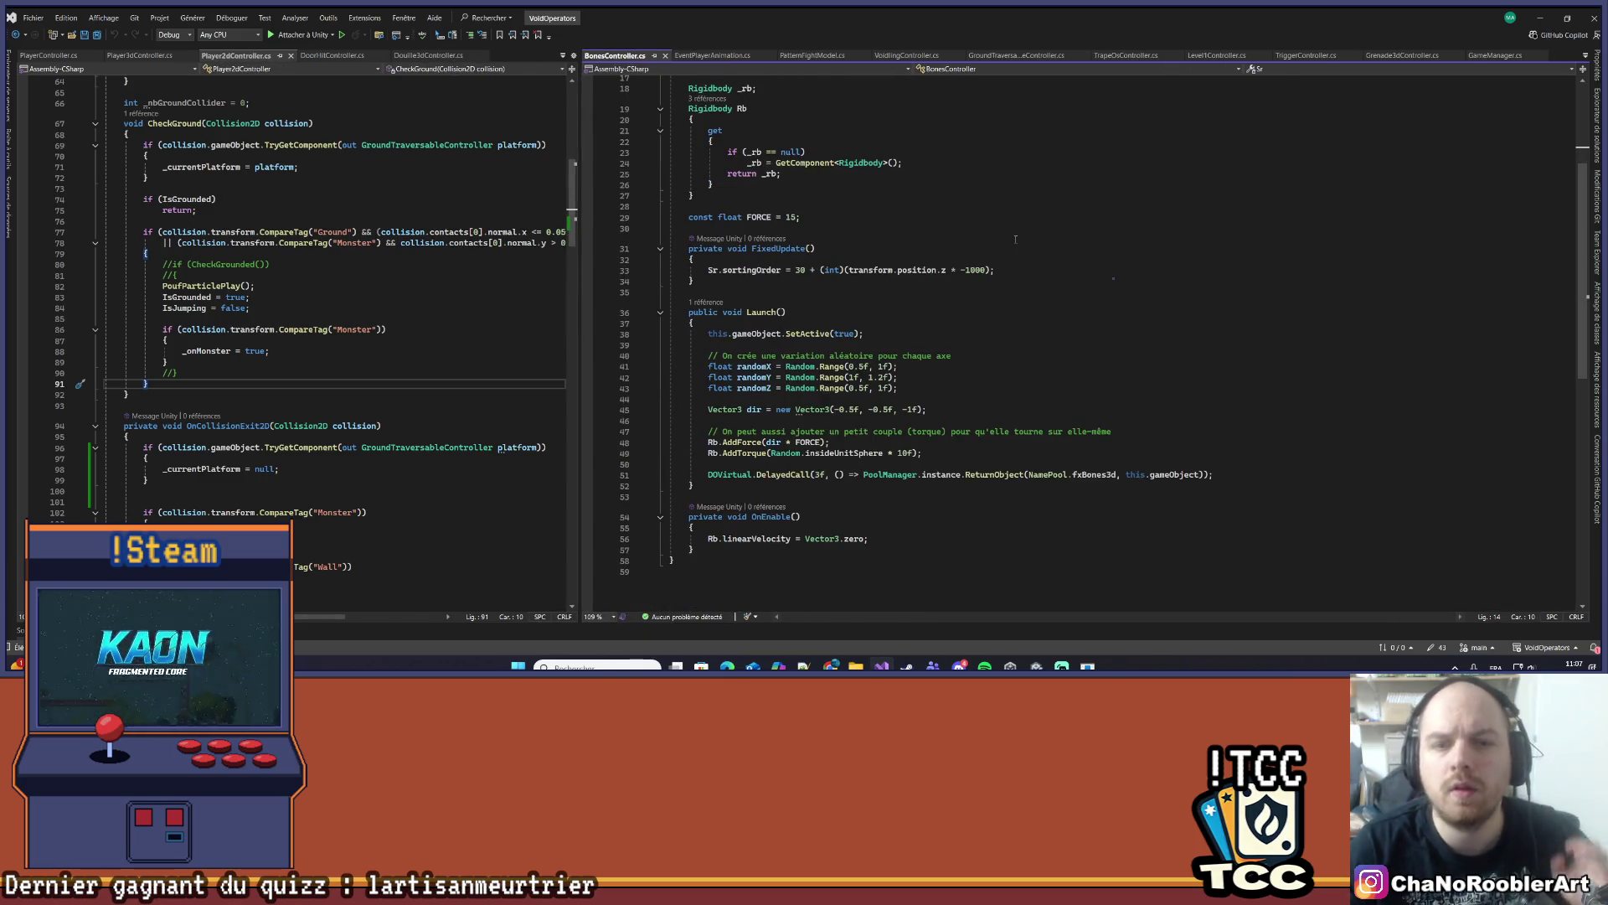
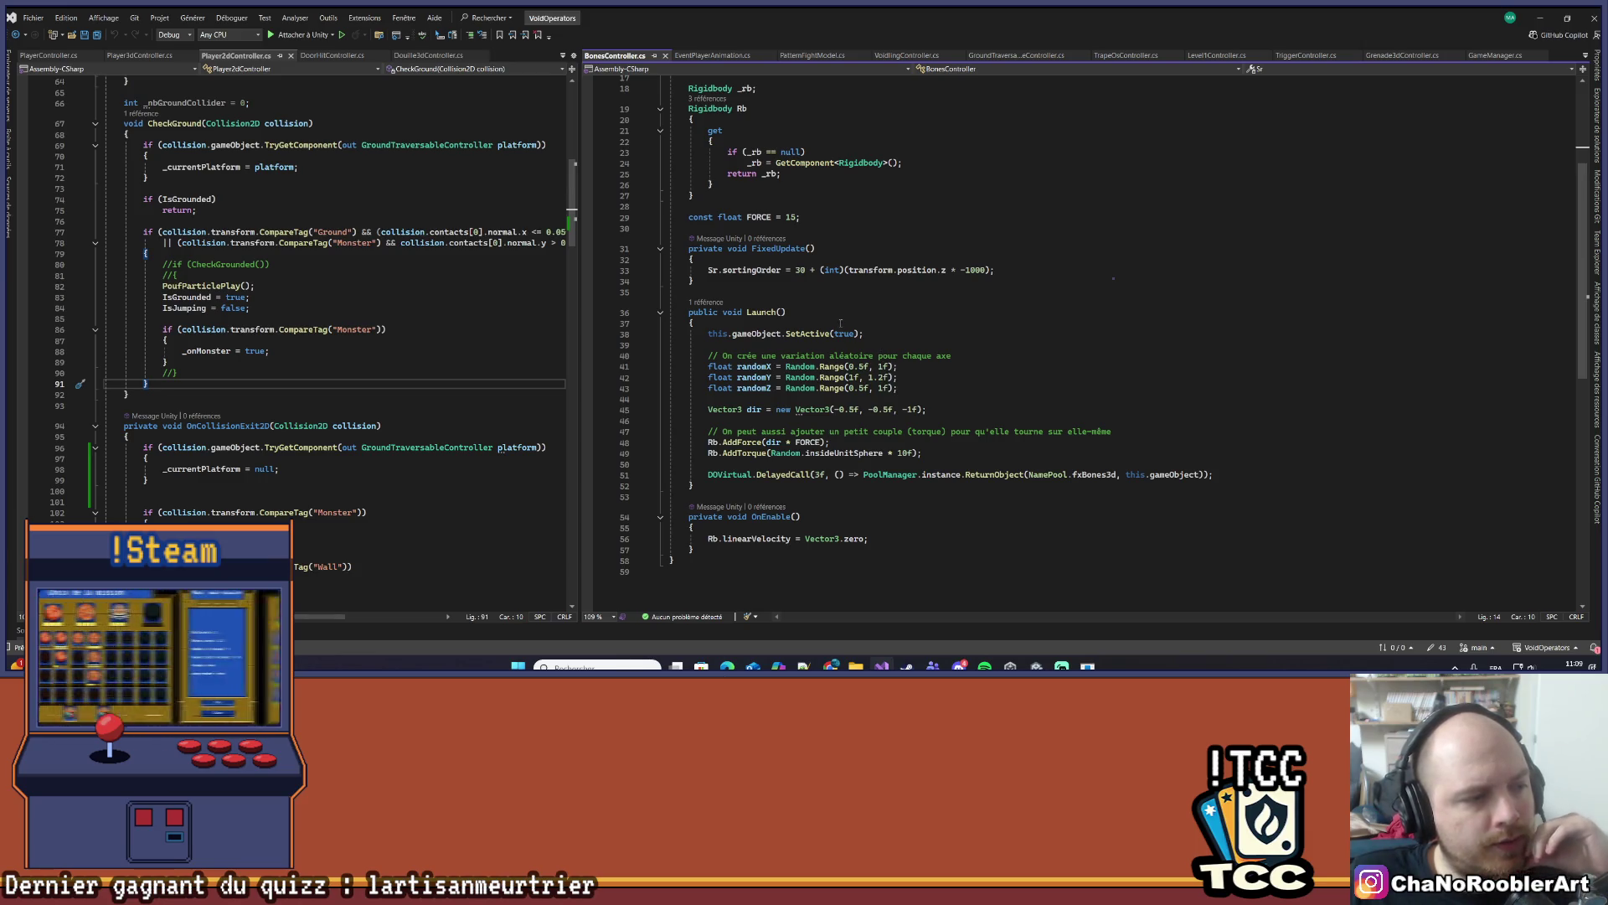
- Change randomY in Launch from Random.Range(1f, 1.2f) to Random.Range(0.5f, 1f)
{"action": "scroll", "coordinate": [897, 412], "scroll_direction": "up", "scroll_amount": 1}
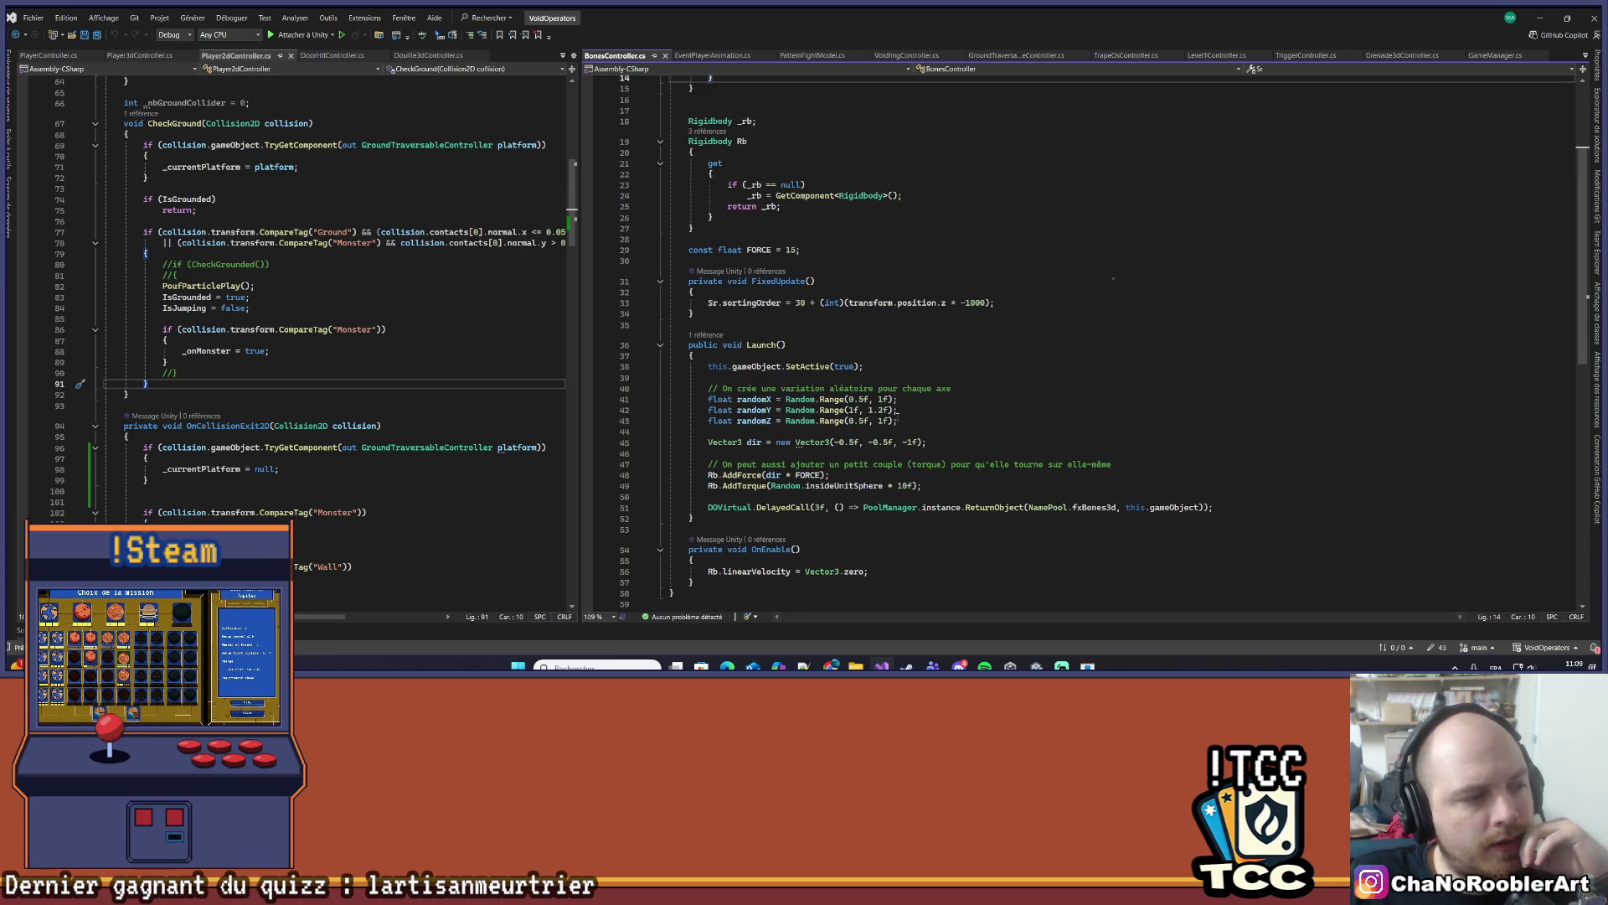
{"action": "scroll", "coordinate": [897, 410], "scroll_direction": "up", "scroll_amount": 1}
{"action": "scroll", "coordinate": [890, 365], "scroll_direction": "down", "scroll_amount": 2}
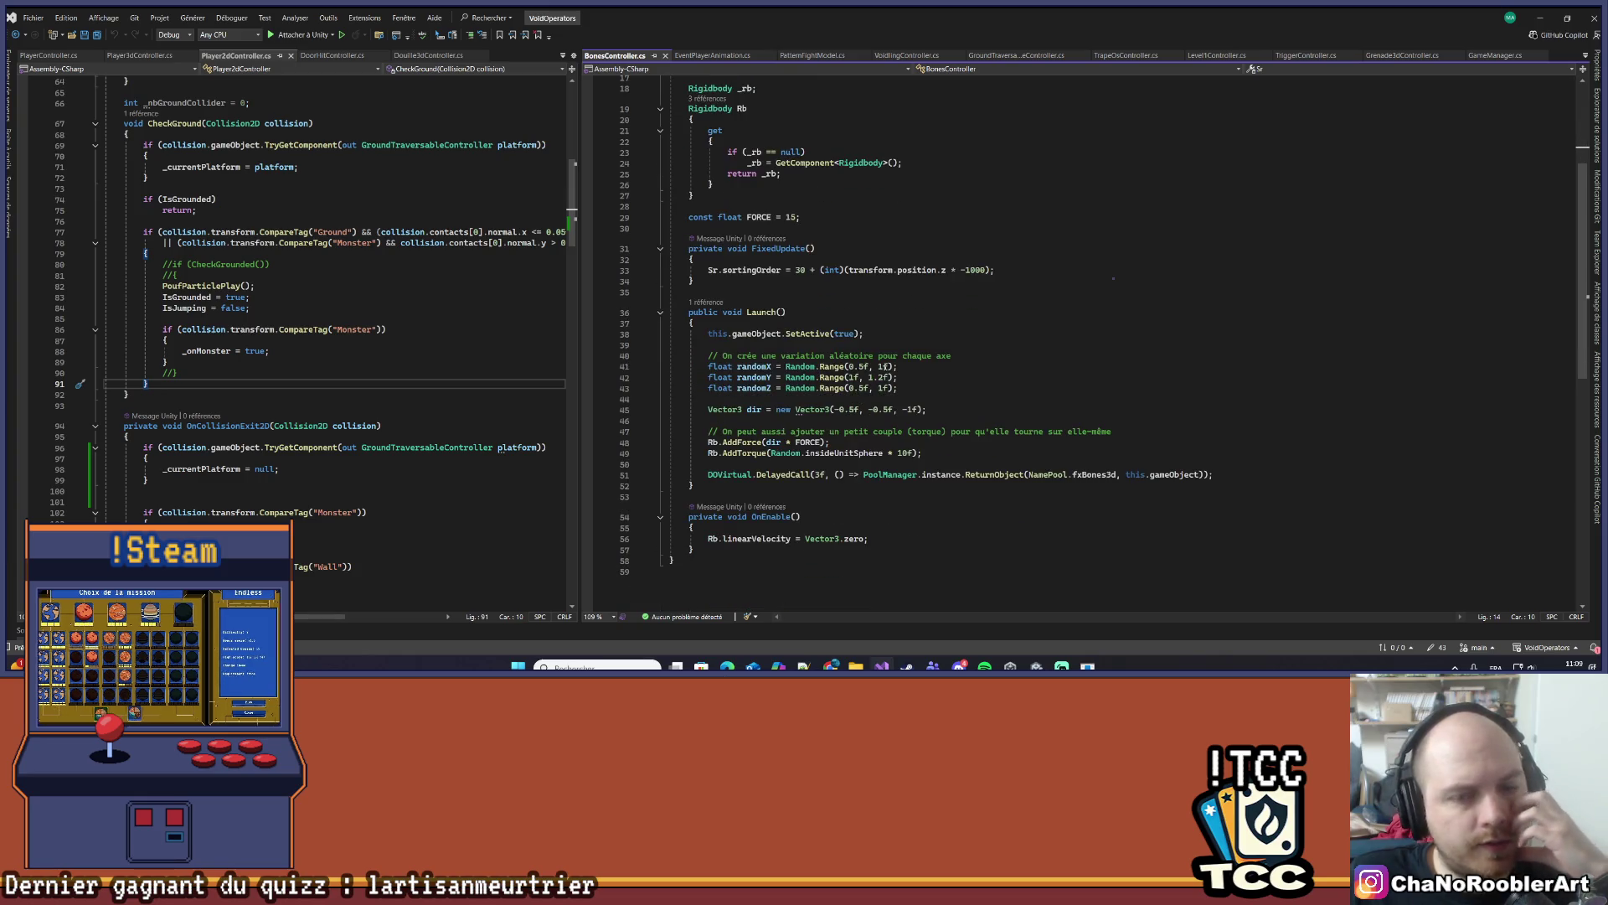
{"action": "scroll", "coordinate": [897, 377], "scroll_direction": "up", "scroll_amount": 1}
{"action": "scroll", "coordinate": [913, 398], "scroll_direction": "down", "scroll_amount": 2}
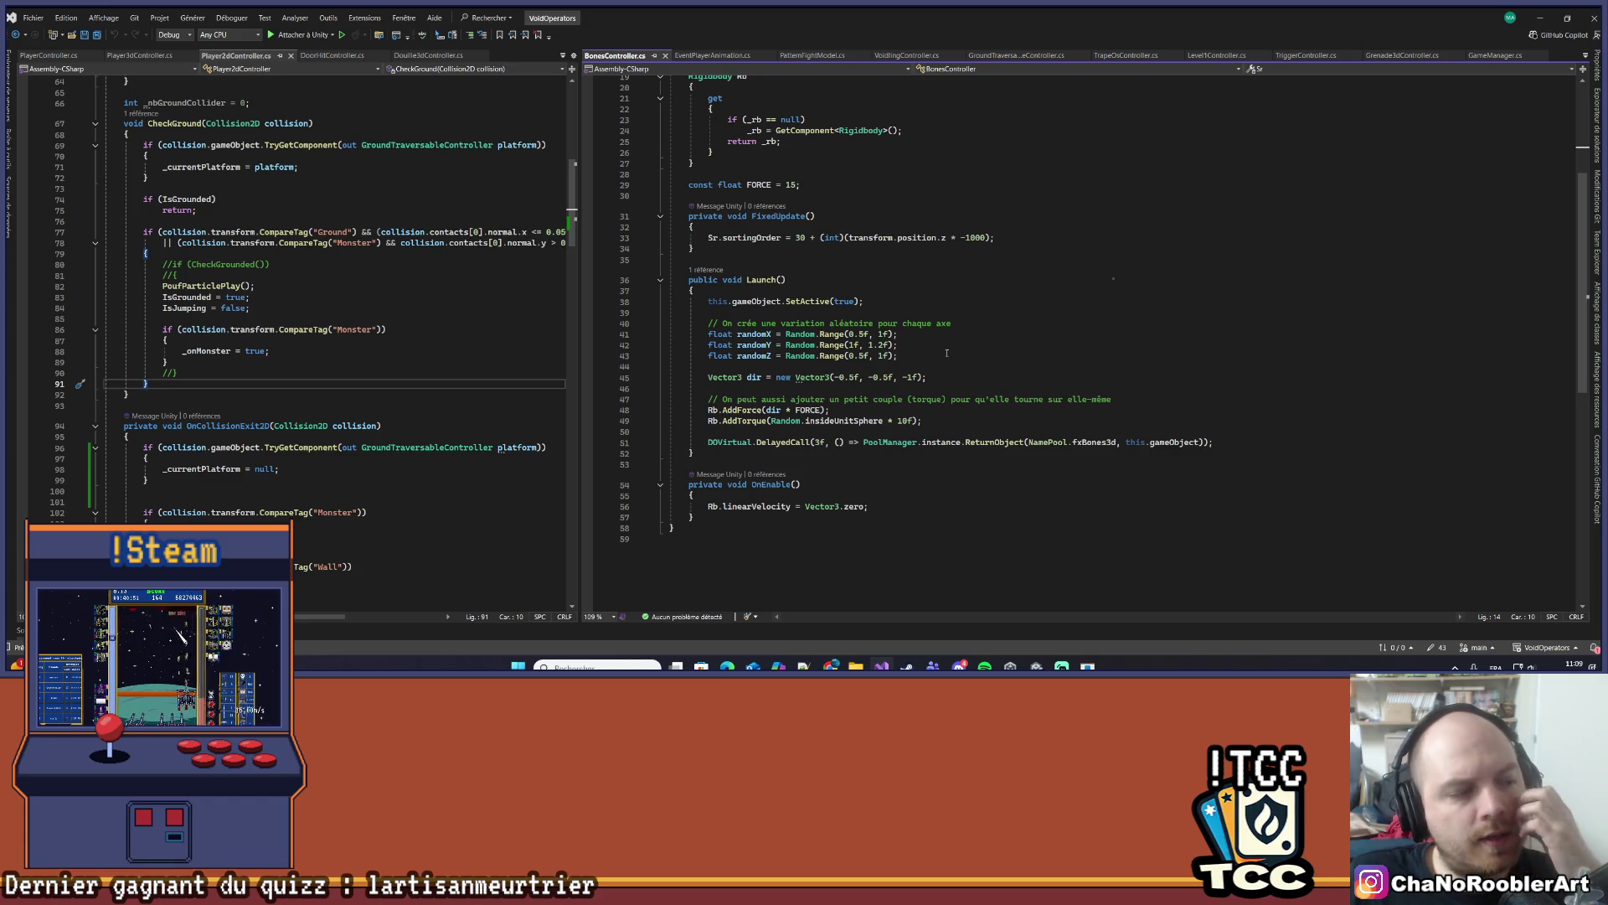
{"action": "scroll", "coordinate": [917, 372], "scroll_direction": "down", "scroll_amount": 1}
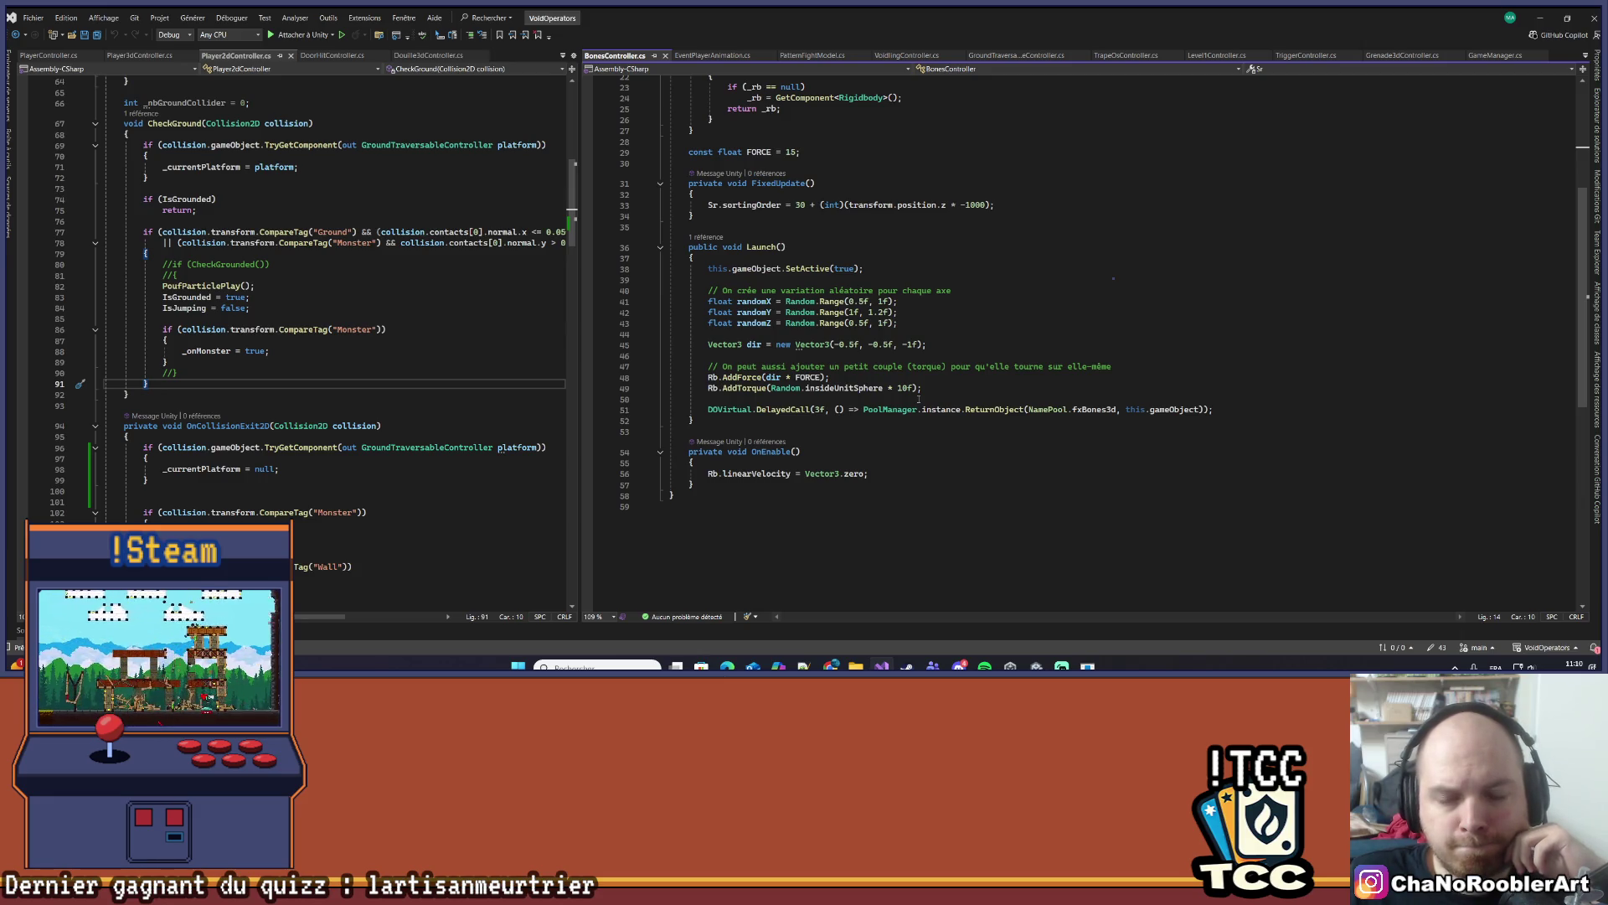
{"action": "mouse_move", "coordinate": [848, 323]}
{"action": "left_mouse_down"}
{"action": "mouse_move", "coordinate": [886, 312]}
{"action": "mouse_move", "coordinate": [863, 301]}
{"action": "mouse_move", "coordinate": [896, 301]}
{"action": "mouse_move", "coordinate": [885, 313]}
{"action": "left_mouse_up"}
{"action": "type", "text": "0.5f, 1"}
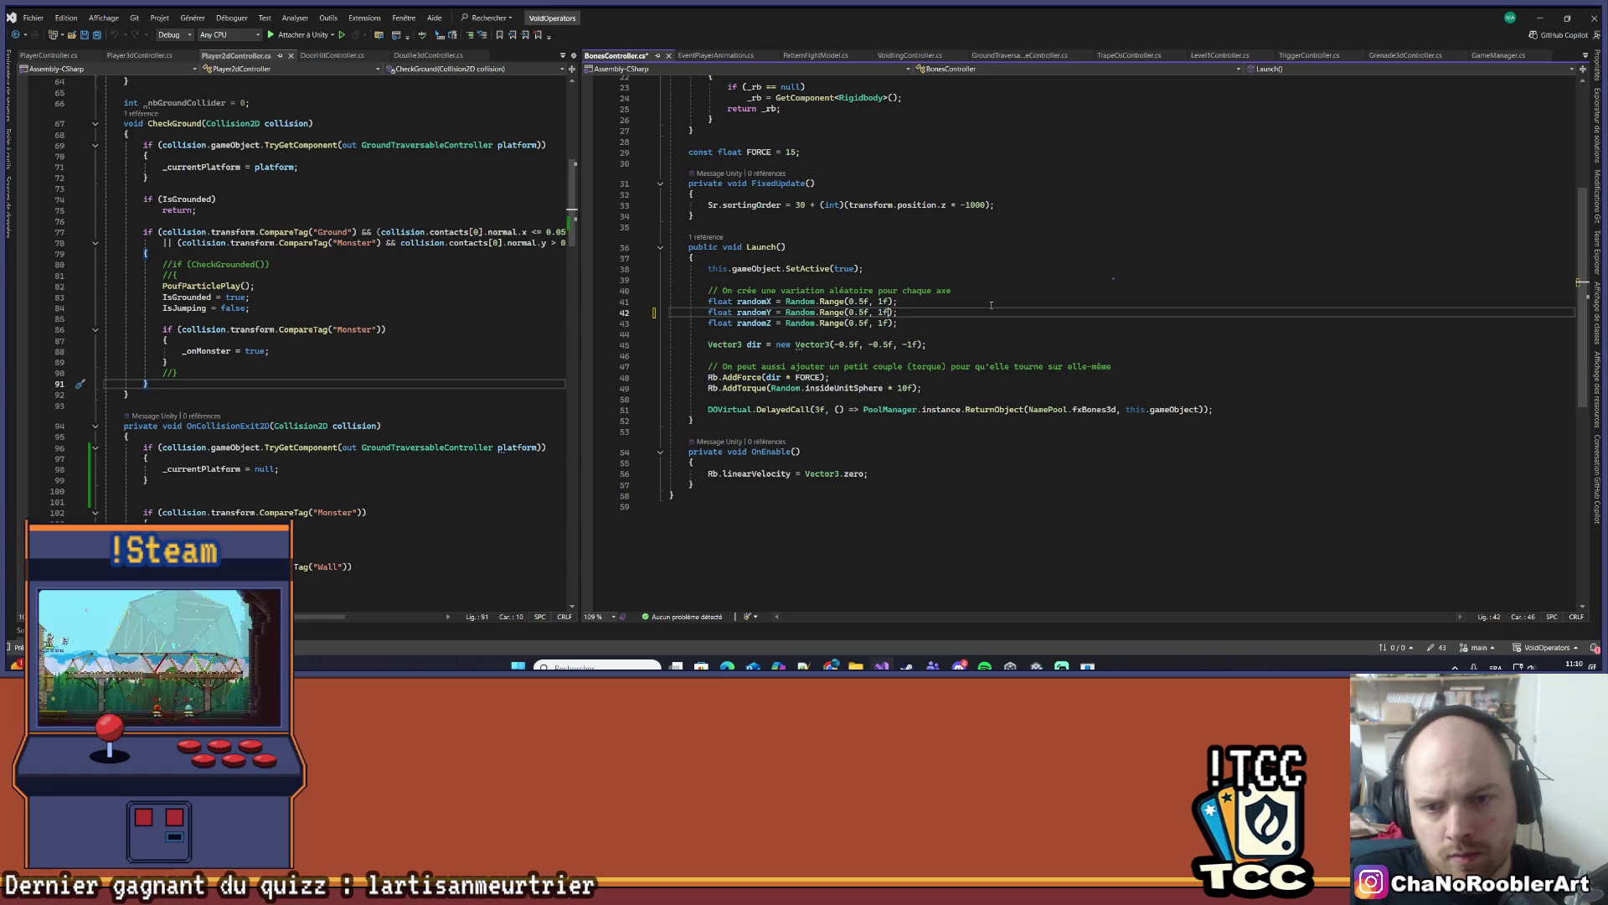
- Append '* (Random.Range(0, 2) == 0 ? 1 : -1)' to randomX and save the script
{"action": "left_click", "coordinate": [947, 324]}
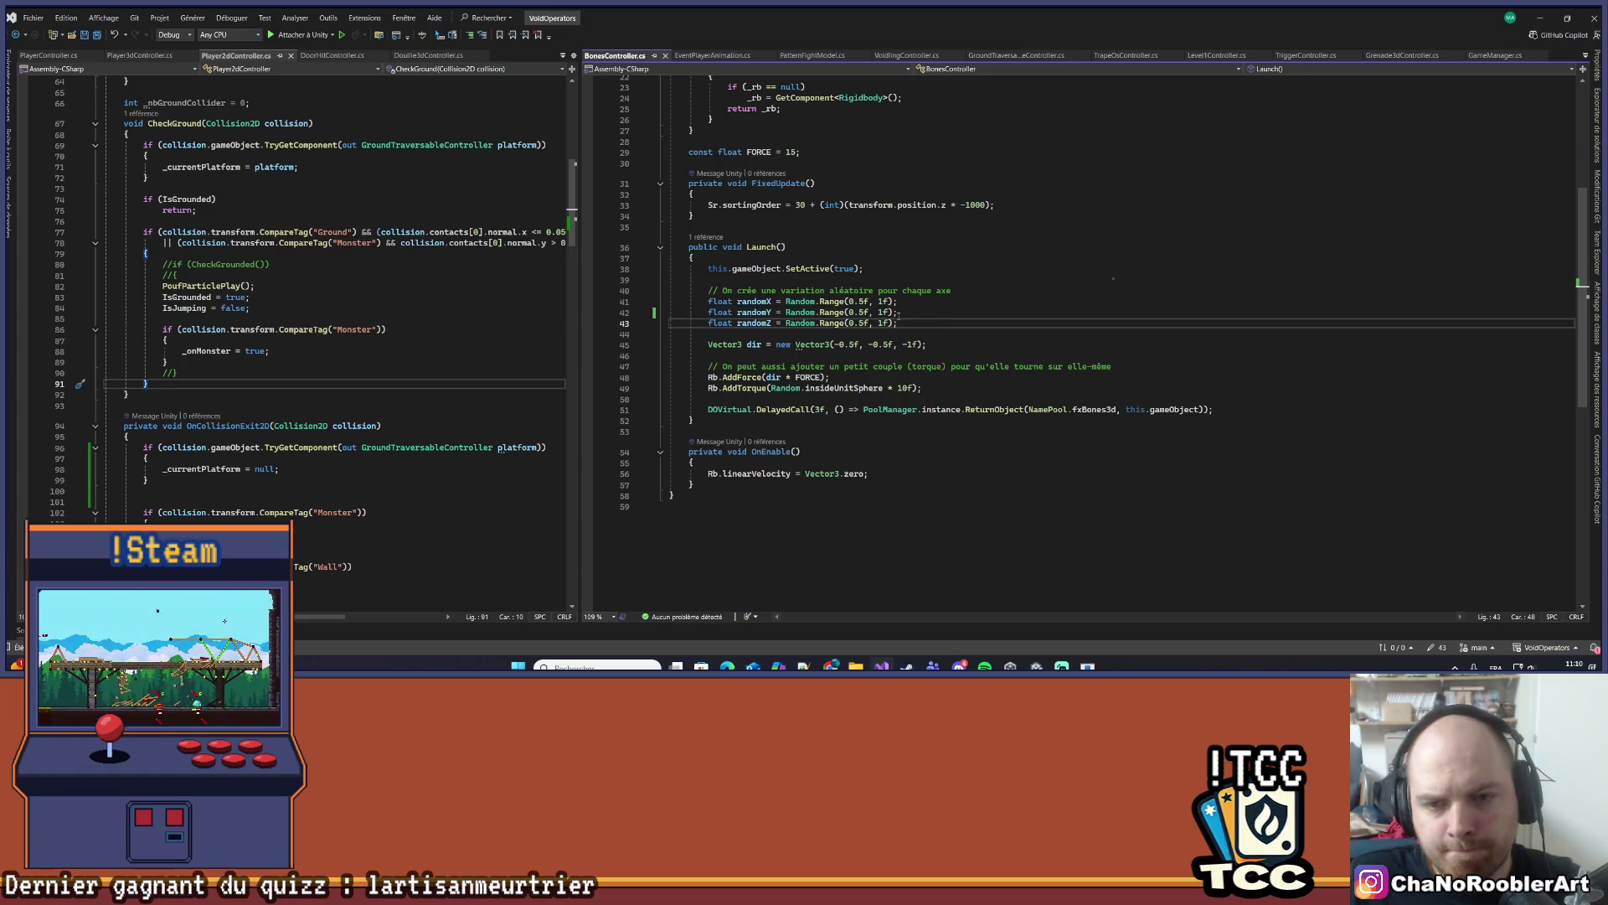
{"action": "left_click", "coordinate": [894, 302]}
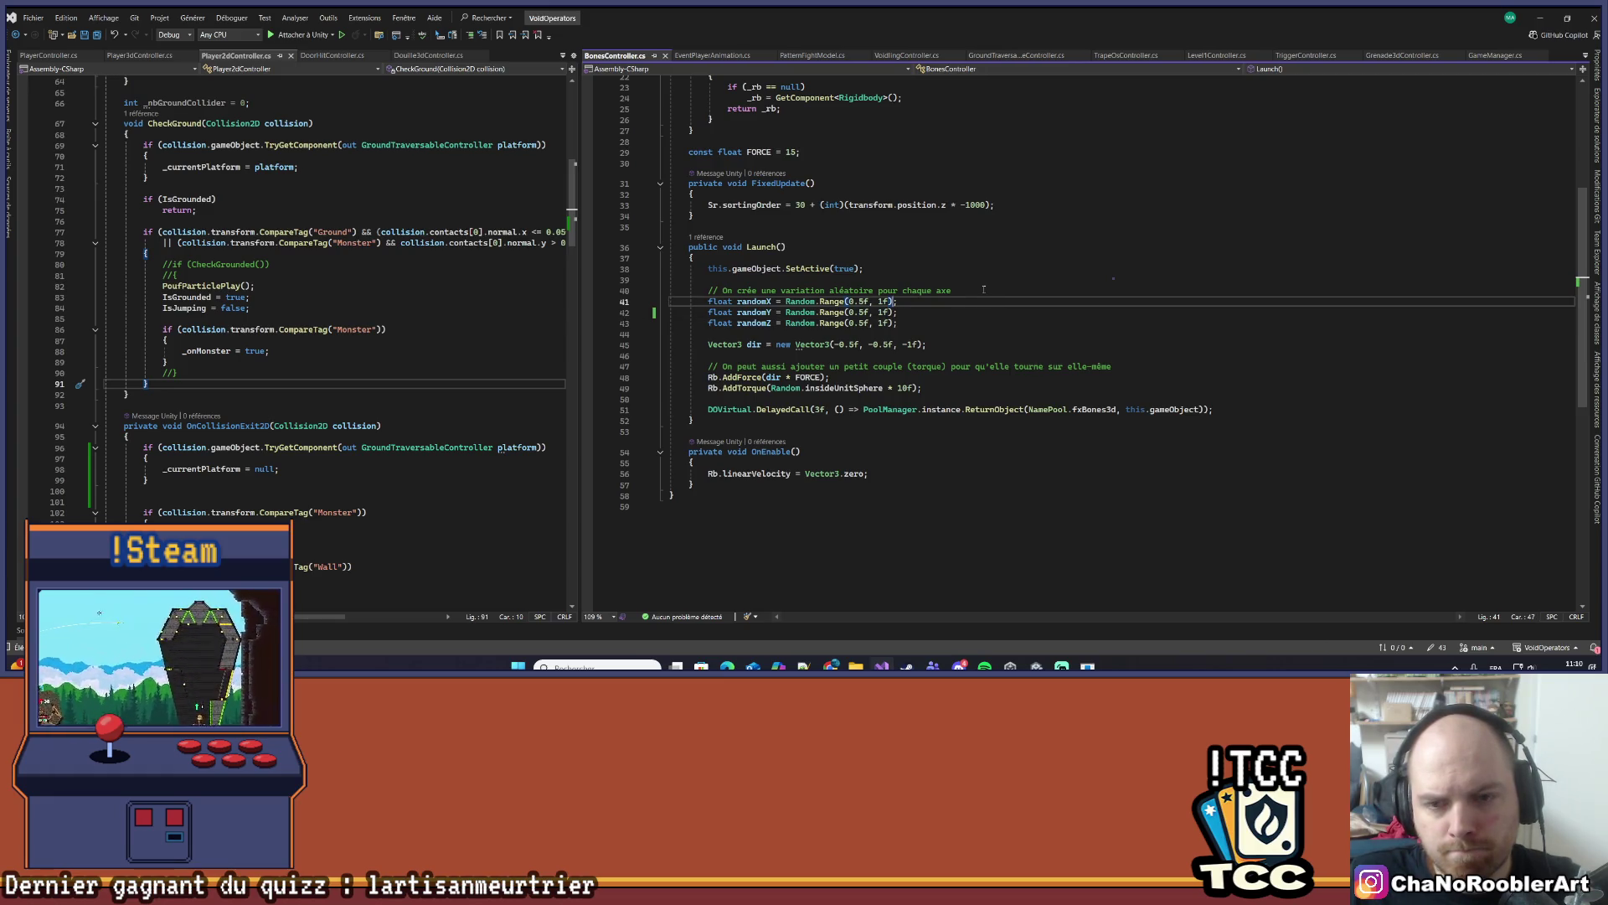
{"action": "type", "text": "R"}
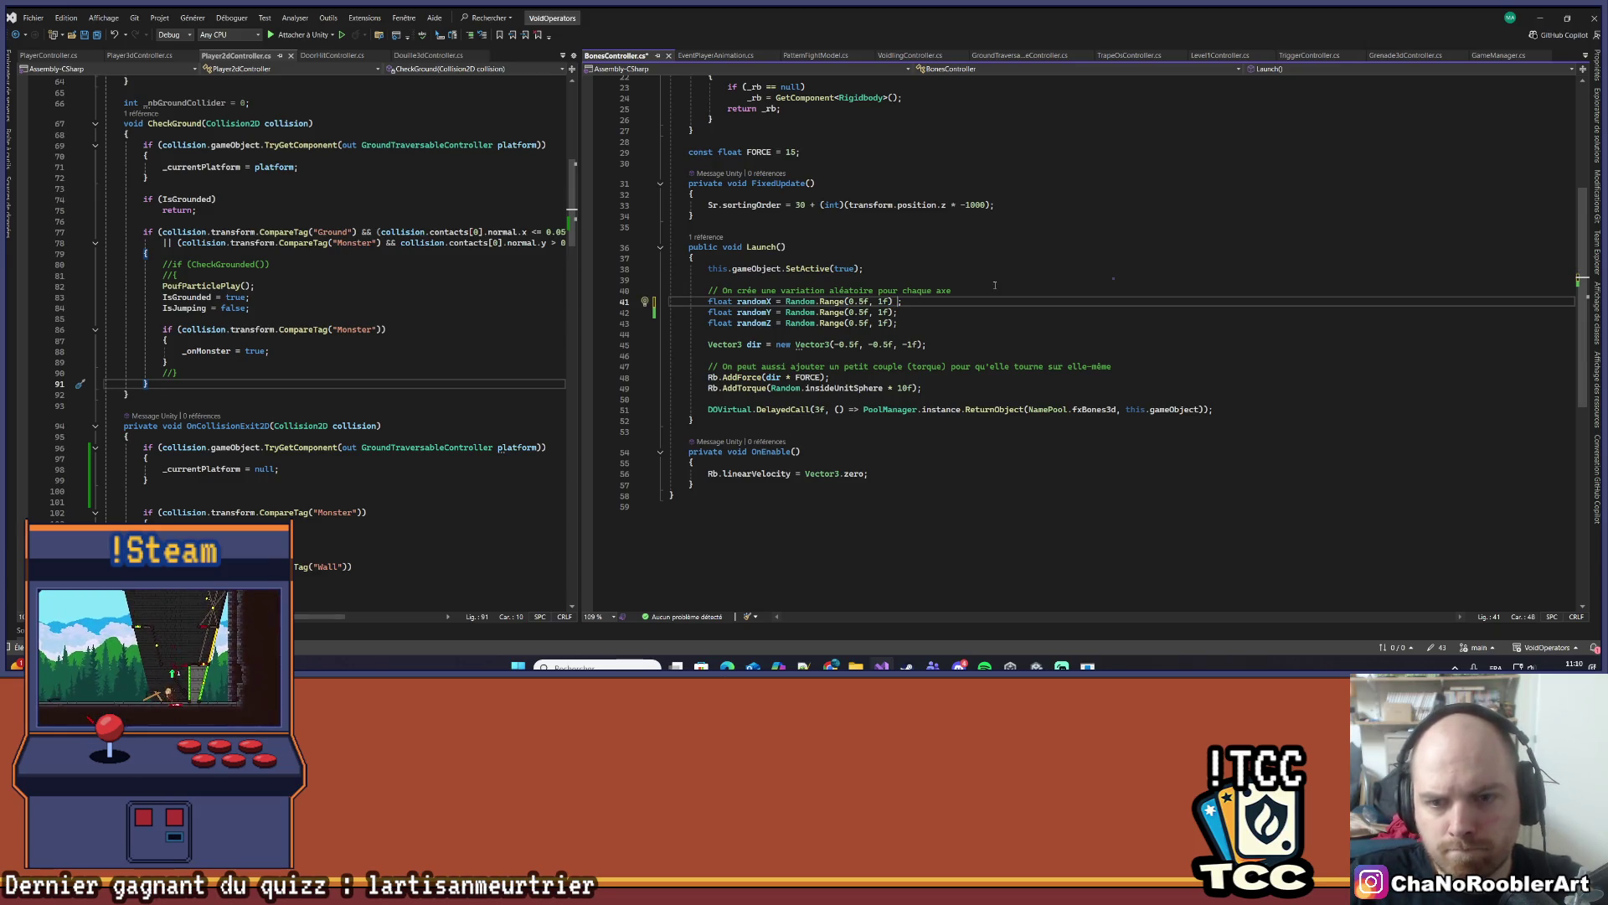
{"action": "type", "text": "andom.Ran"}
{"action": "key", "text": "Tab"}
{"action": "type", "text": "(0,"}
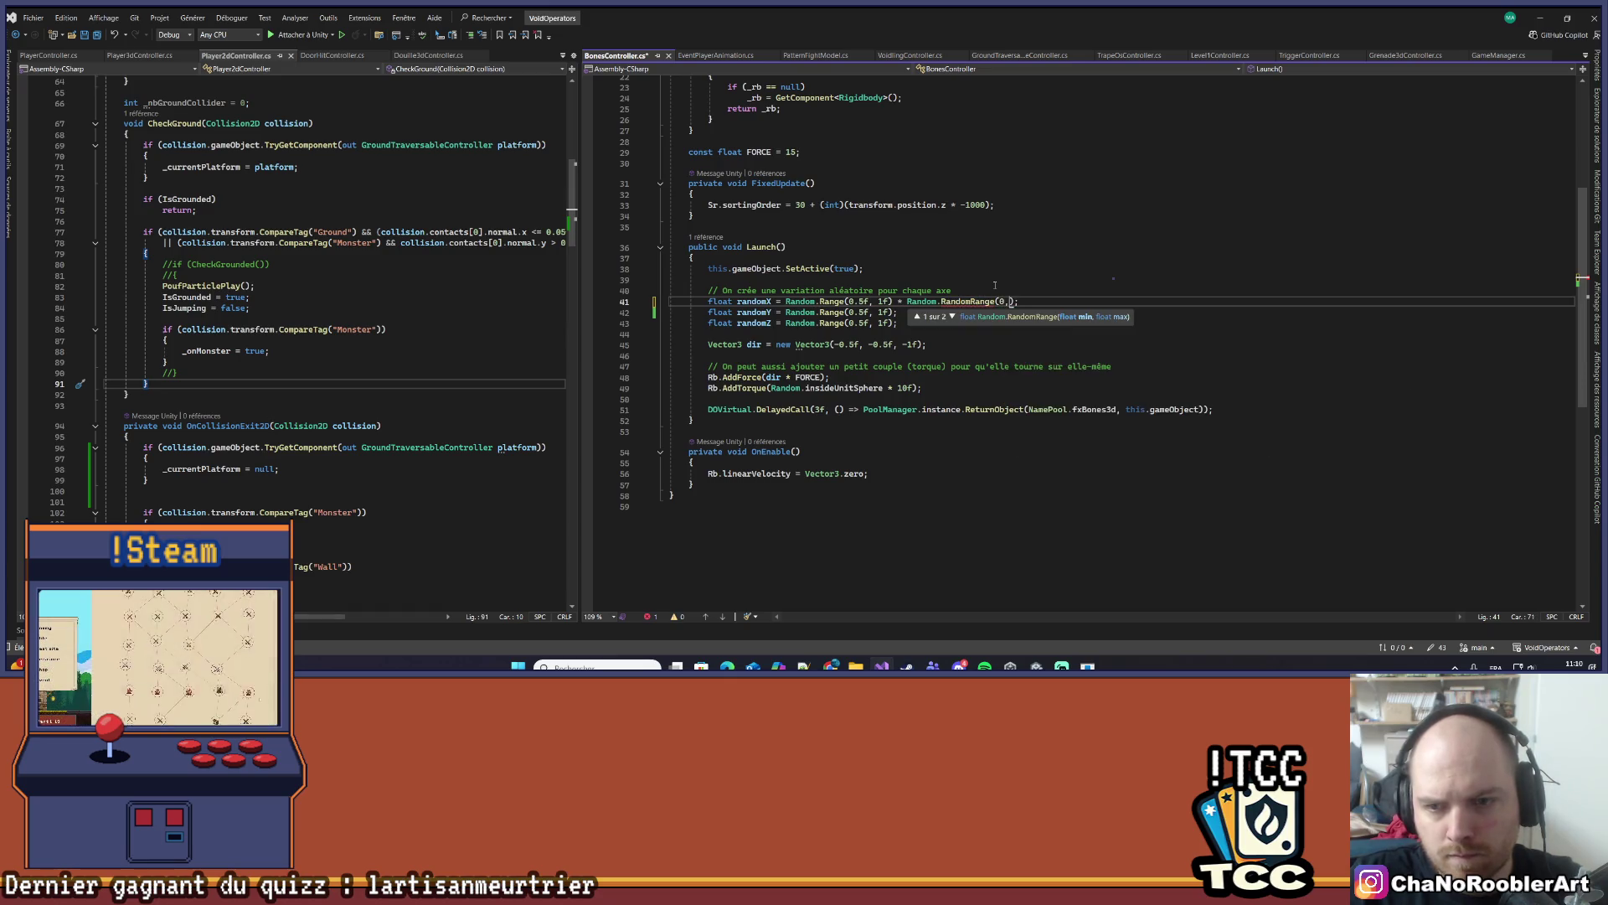
{"action": "type", "text": "2) == "}
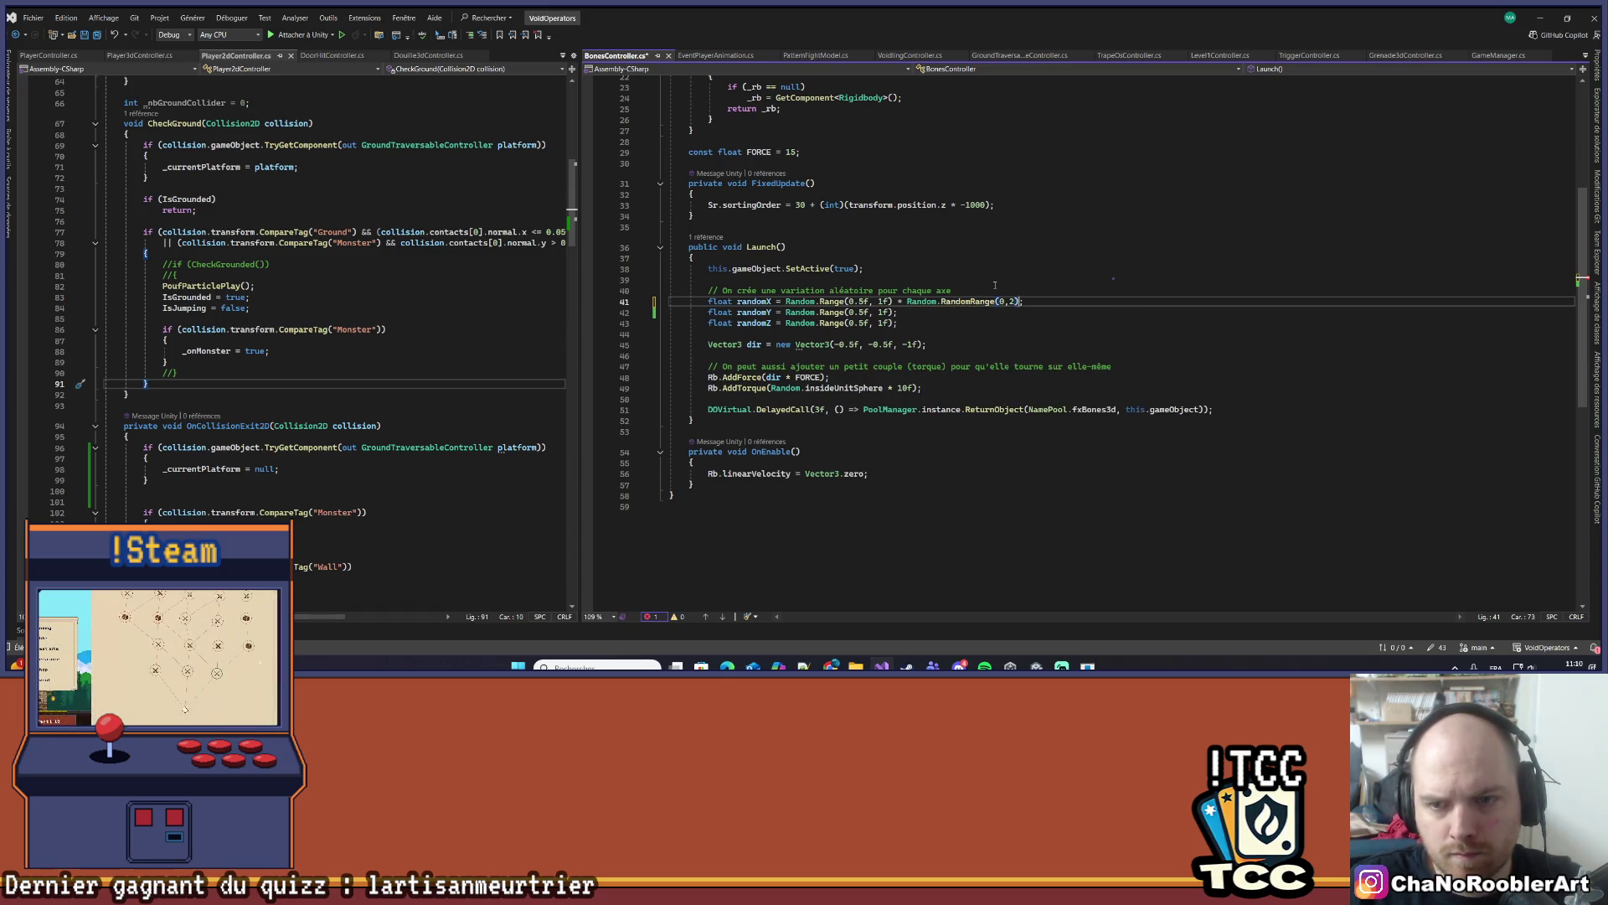
{"action": "type", "text": "0 ? 1 :"}
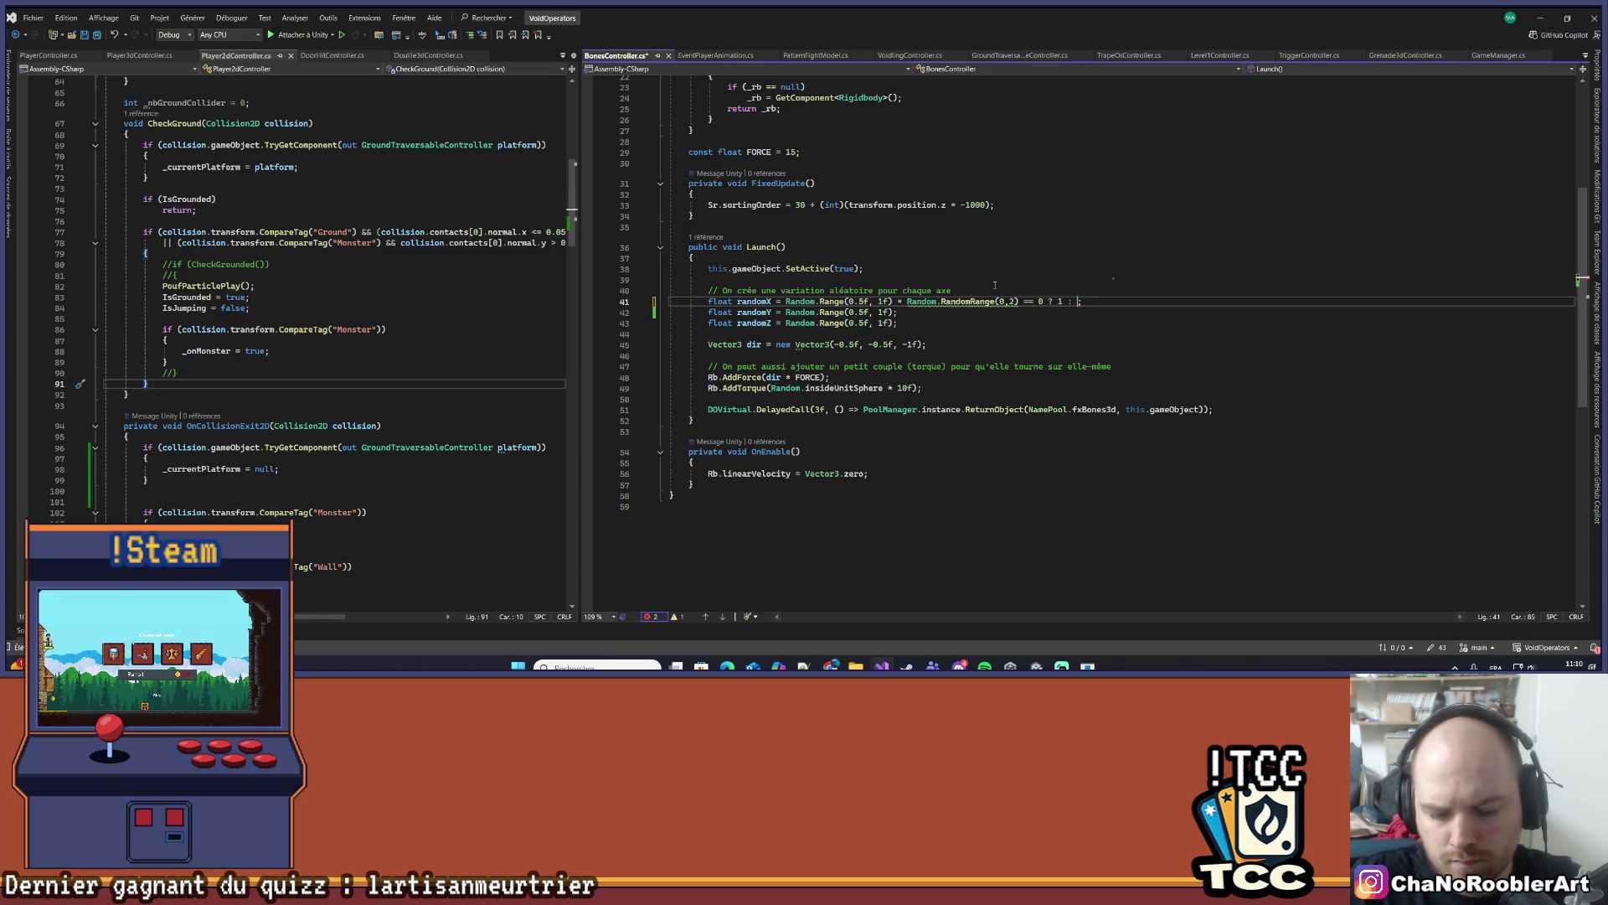
{"action": "type", "text": "1"}
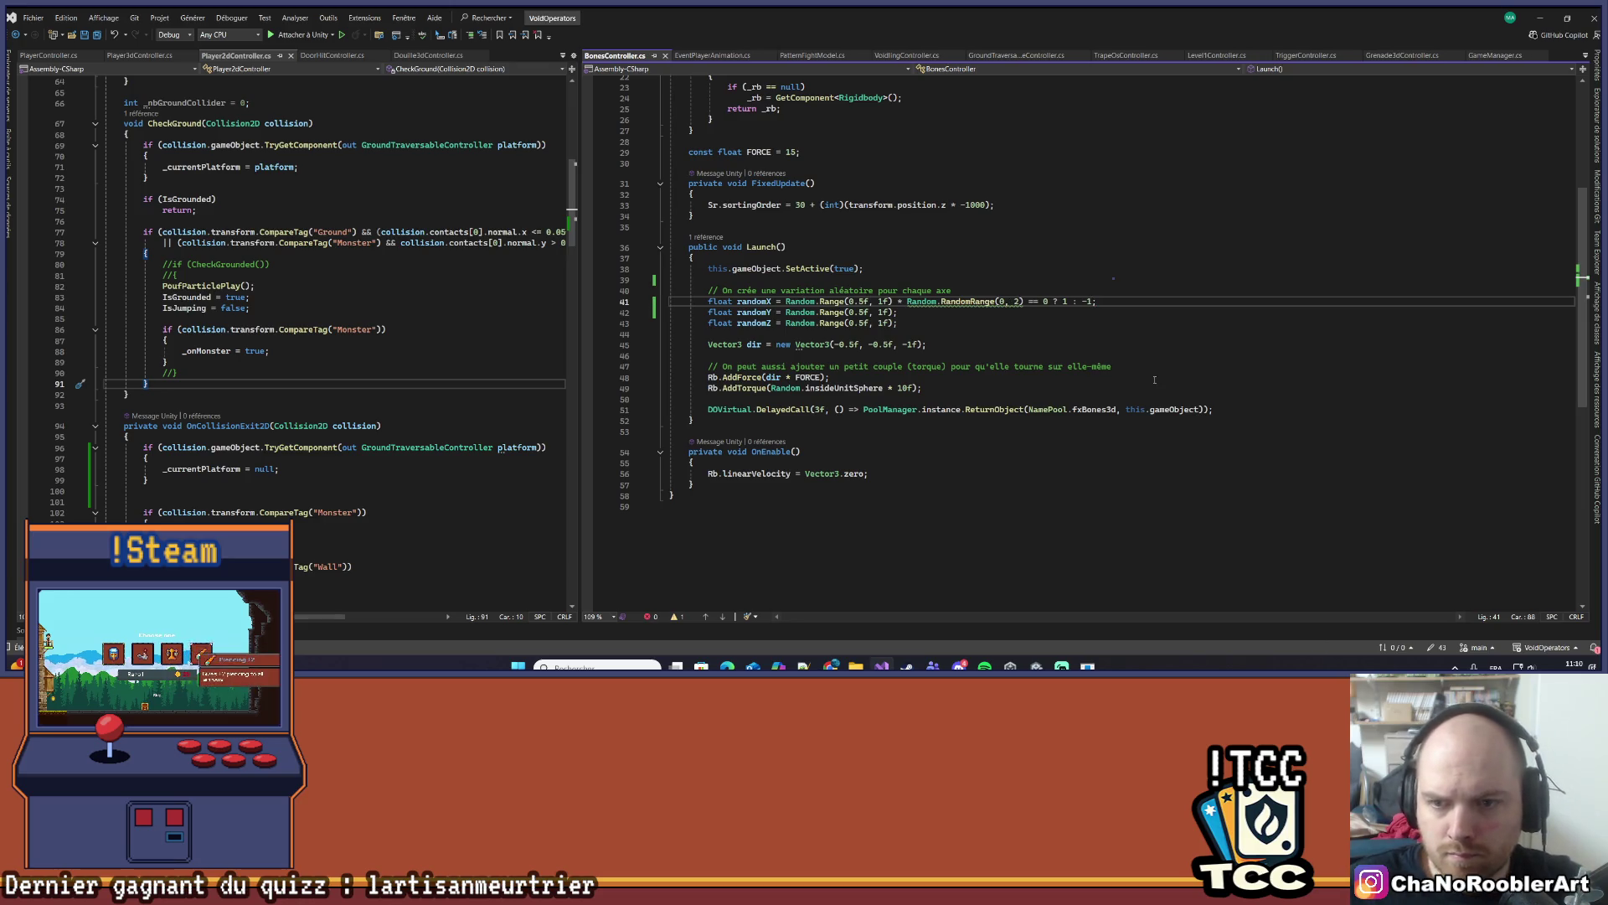
{"action": "left_click", "coordinate": [942, 303]}
{"action": "key", "text": "Delete"}
{"action": "key", "text": "Delete"}
{"action": "key", "text": "Delete"}
{"action": "left_click", "coordinate": [916, 312]}
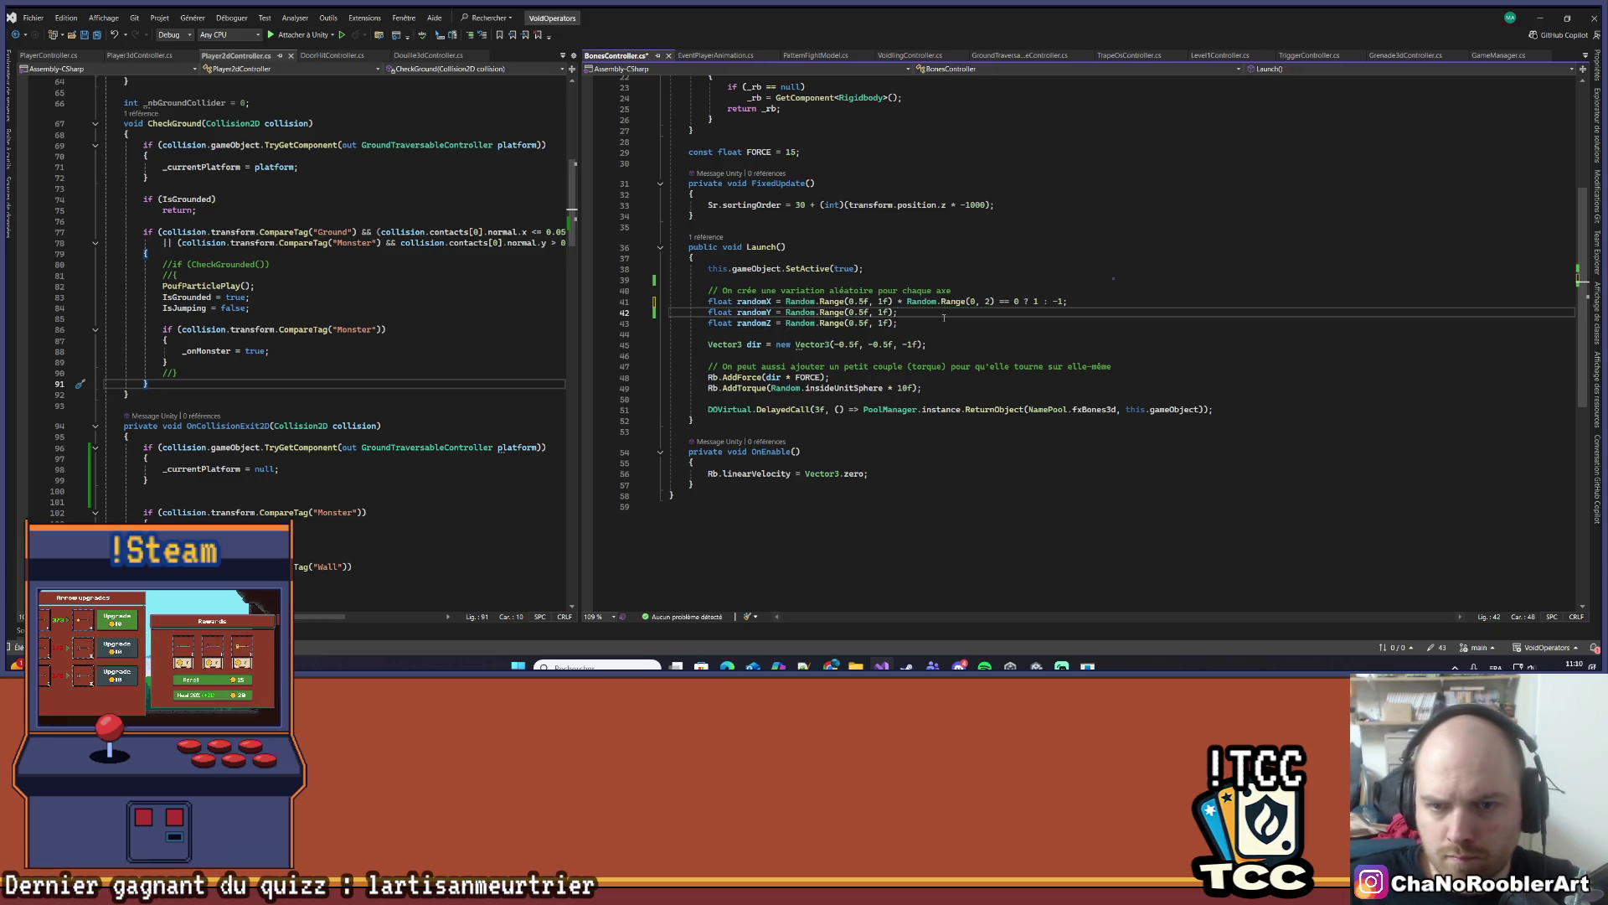
{"action": "left_click", "coordinate": [899, 302]}
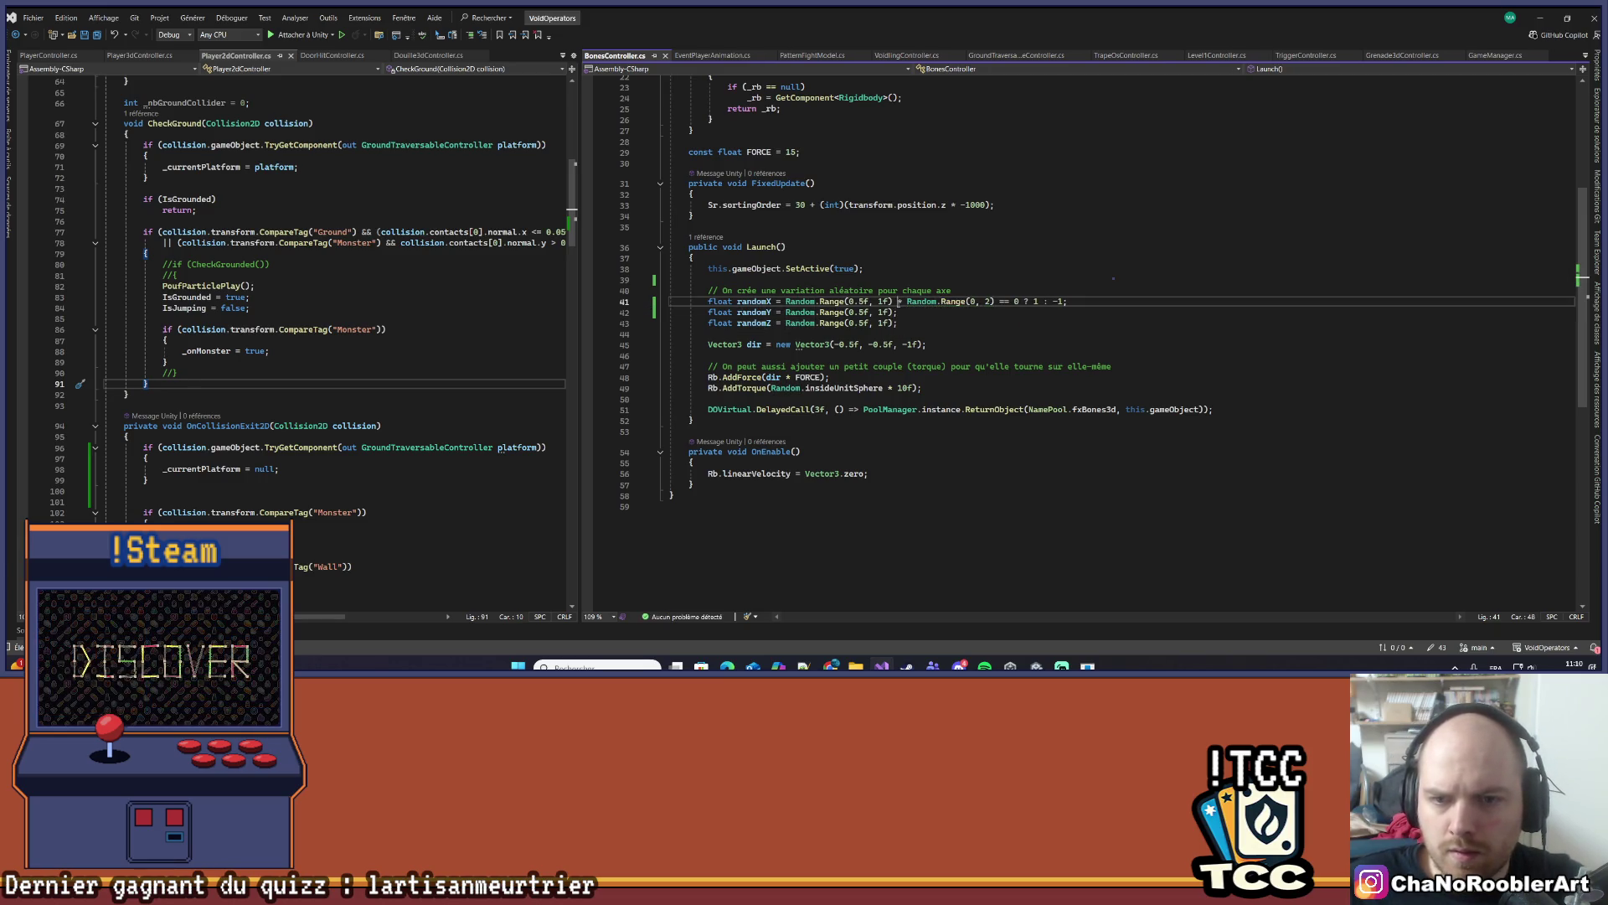
{"action": "type", "text": "("}
{"action": "left_click", "coordinate": [1069, 302]}
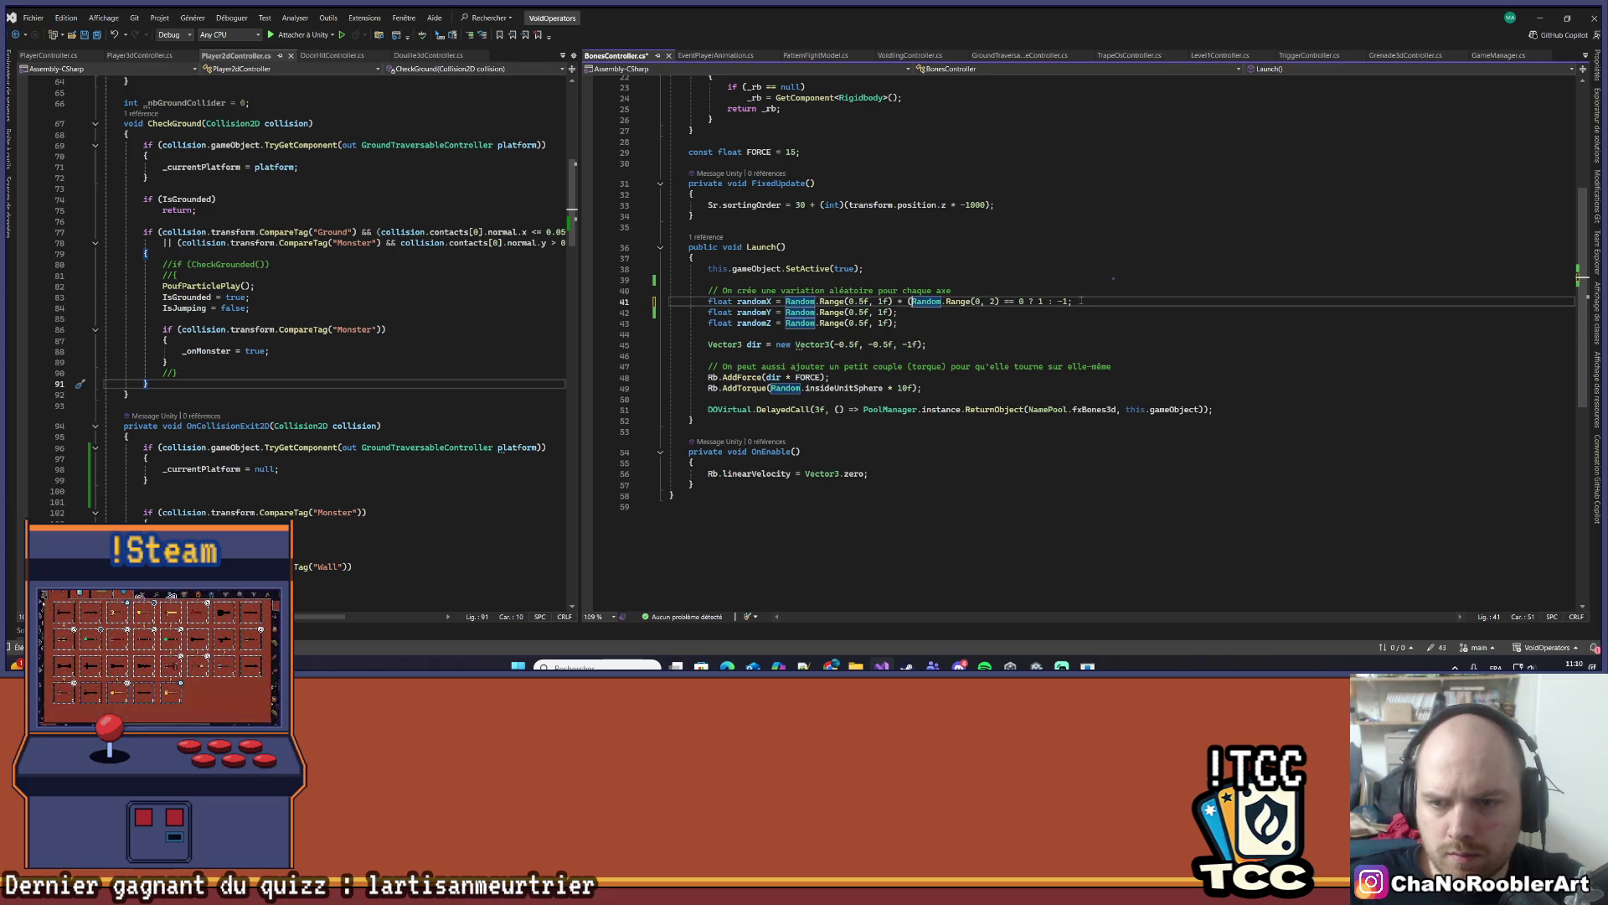
{"action": "type", "text": ")"}
{"action": "key", "text": "ctrl+s"}
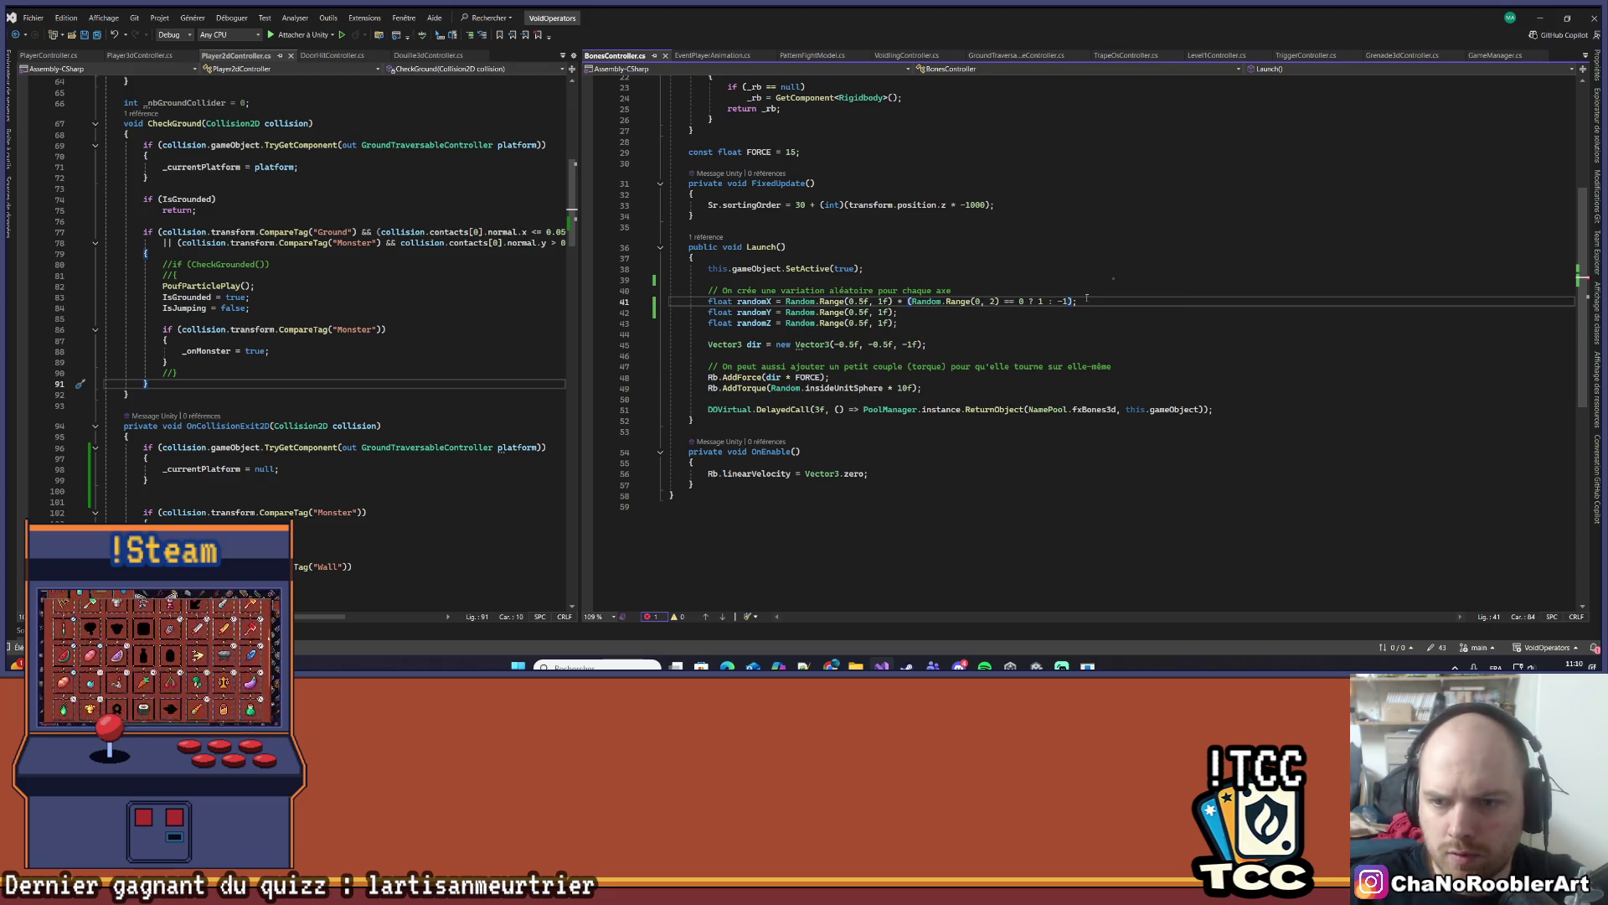
- Add the same random sign multiplier to the randomY and randomZ lines
{"action": "left_click_drag", "start_coordinate": [899, 301], "coordinate": [1071, 303]}
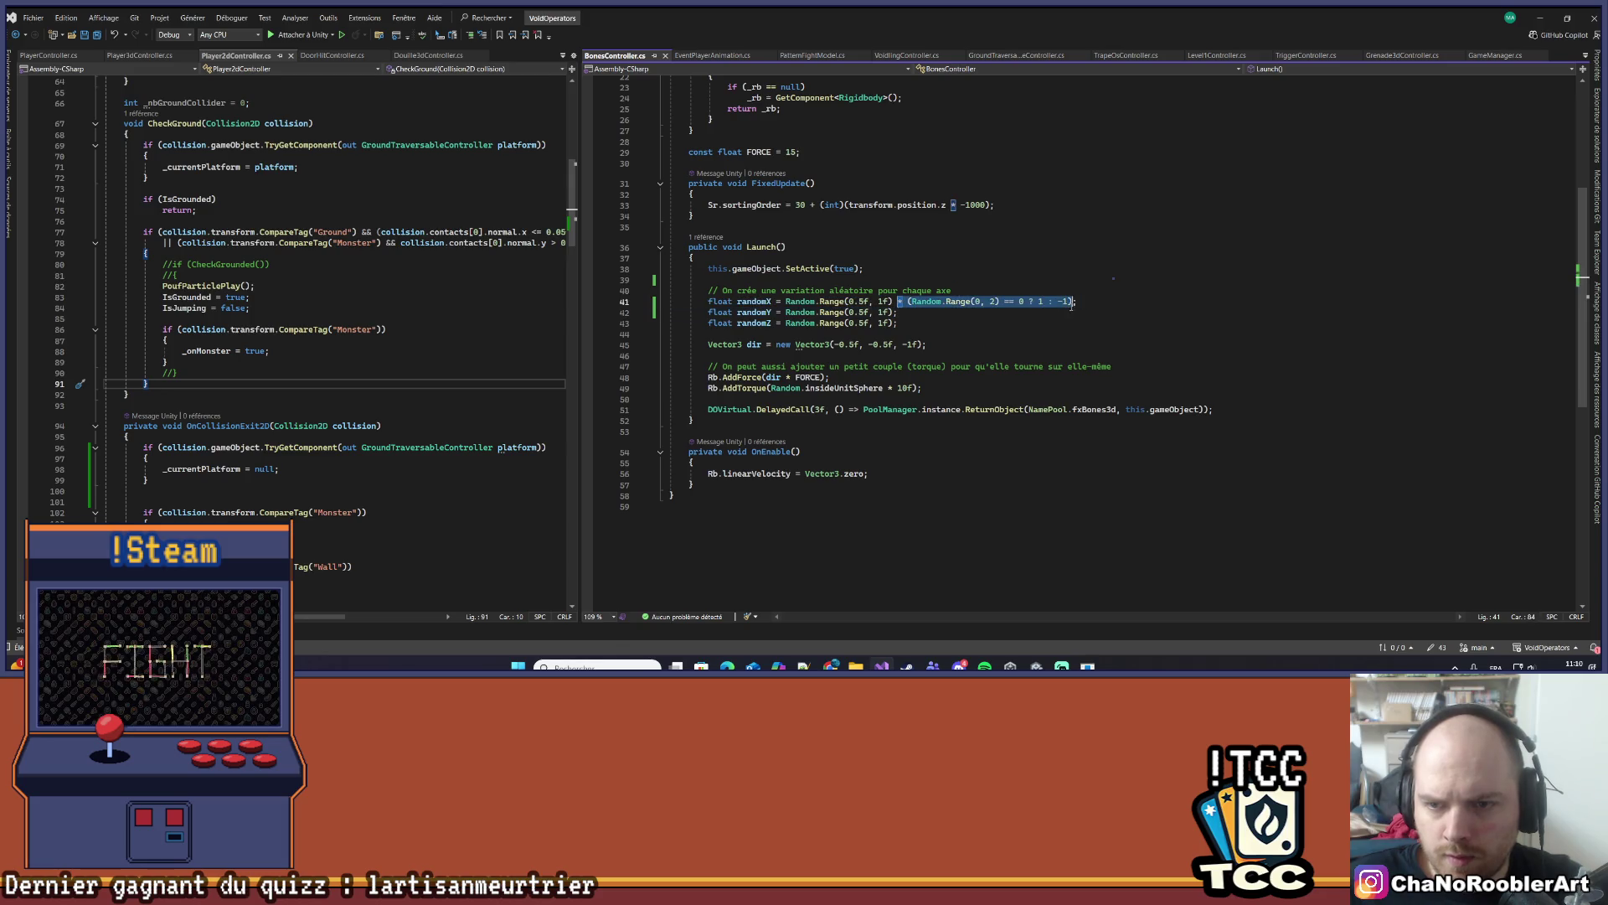
{"action": "key", "text": "ctrl+c"}
{"action": "left_click", "coordinate": [894, 311]}
{"action": "key", "text": "ctrl+v"}
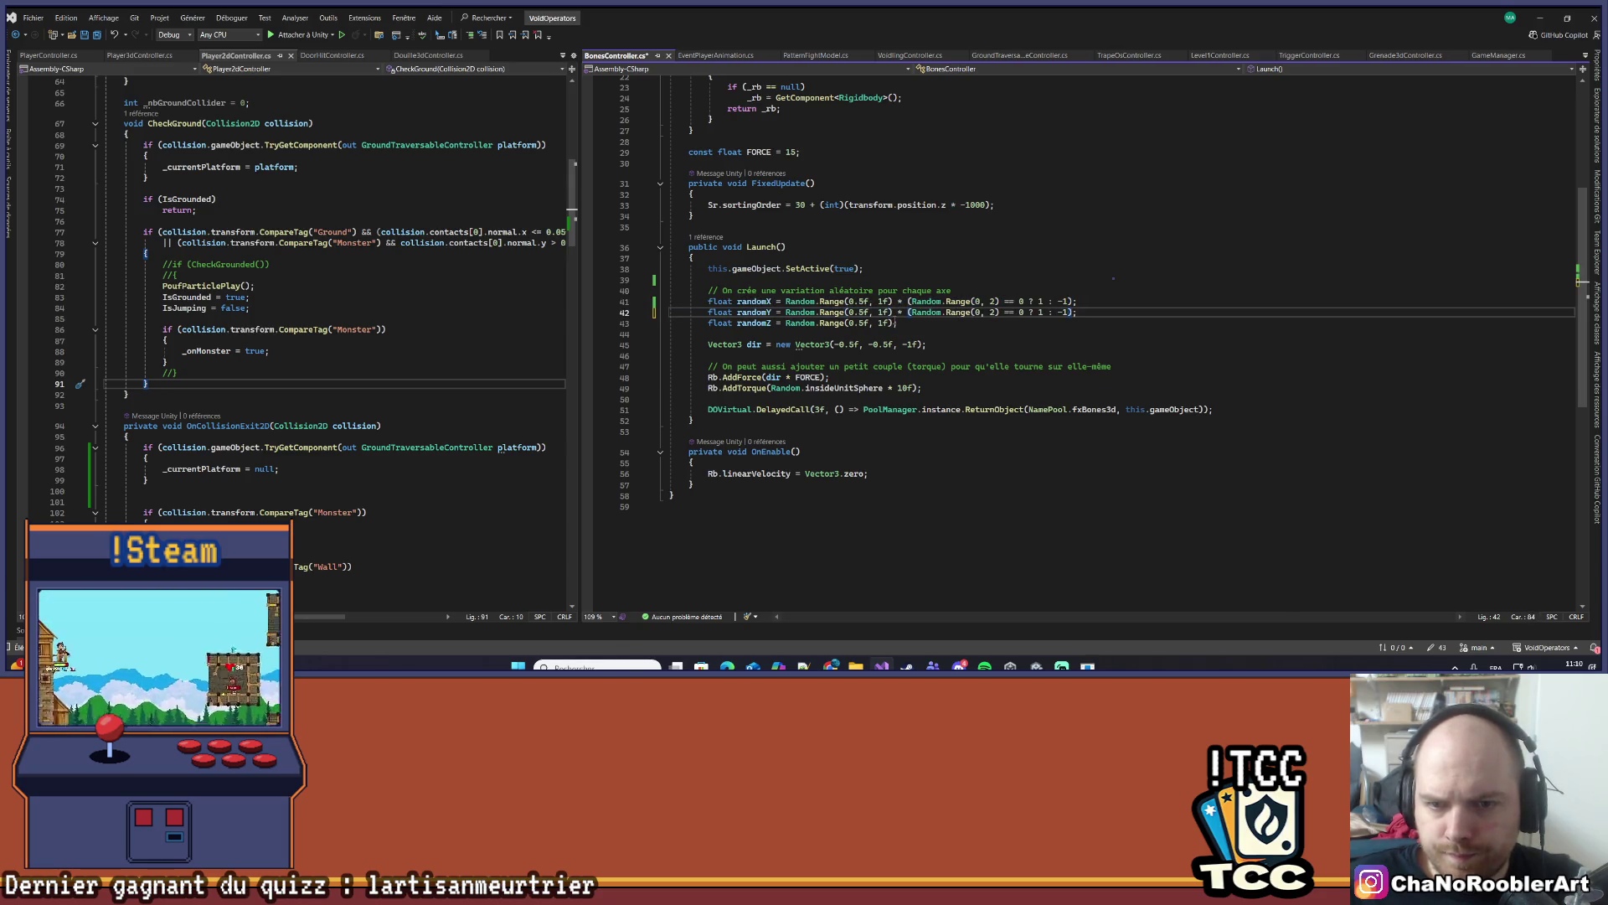
{"action": "left_click", "coordinate": [894, 322]}
{"action": "key", "text": "ctrl+v"}
- Build dir as new Vector3(randomX, randomY, randomZ) and list where Launch is called
{"action": "double_click", "coordinate": [754, 302]}
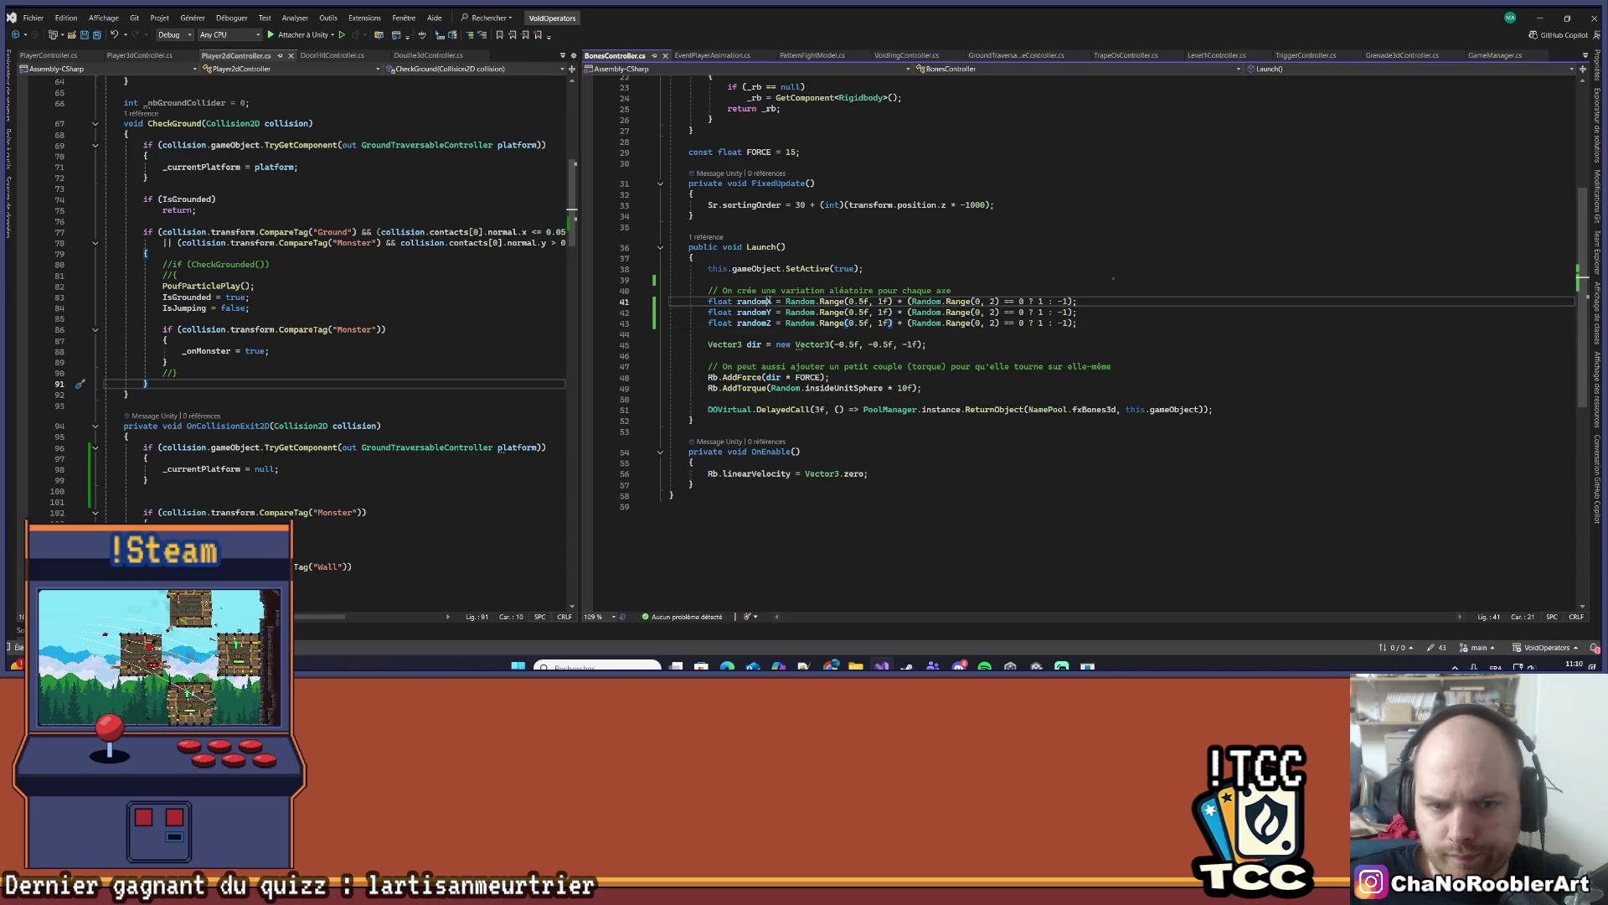
{"action": "left_click_drag", "start_coordinate": [834, 345], "coordinate": [933, 344]}
{"action": "key", "text": "ctrl+v"}
{"action": "type", "text": "randomY, randomZ"}
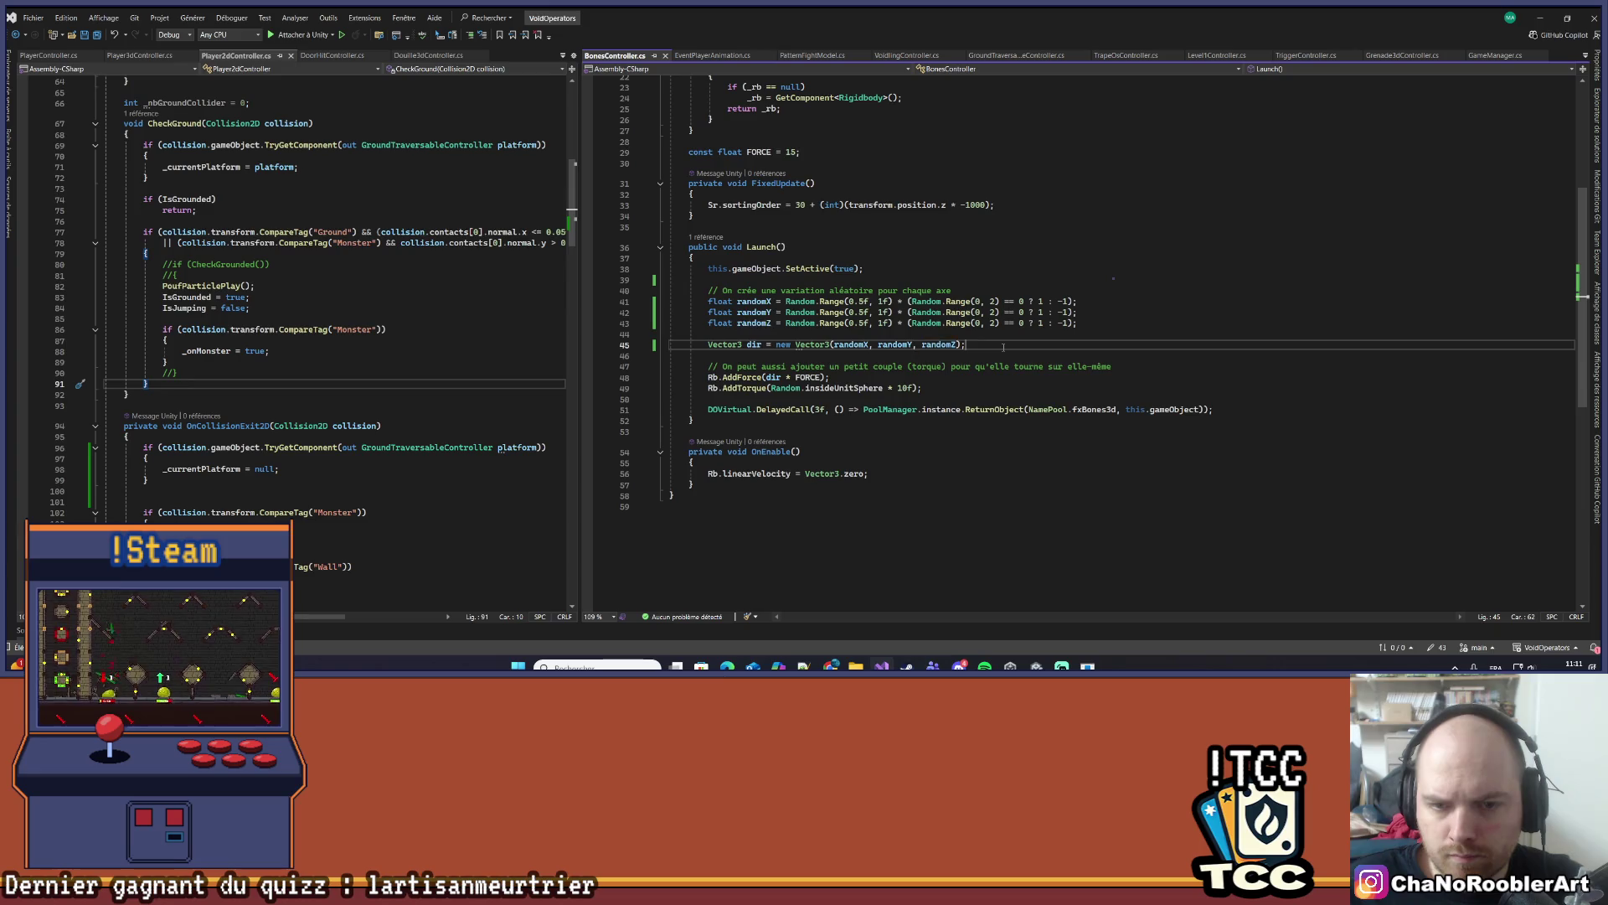
{"action": "scroll", "coordinate": [1003, 347], "scroll_direction": "down", "scroll_amount": 1}
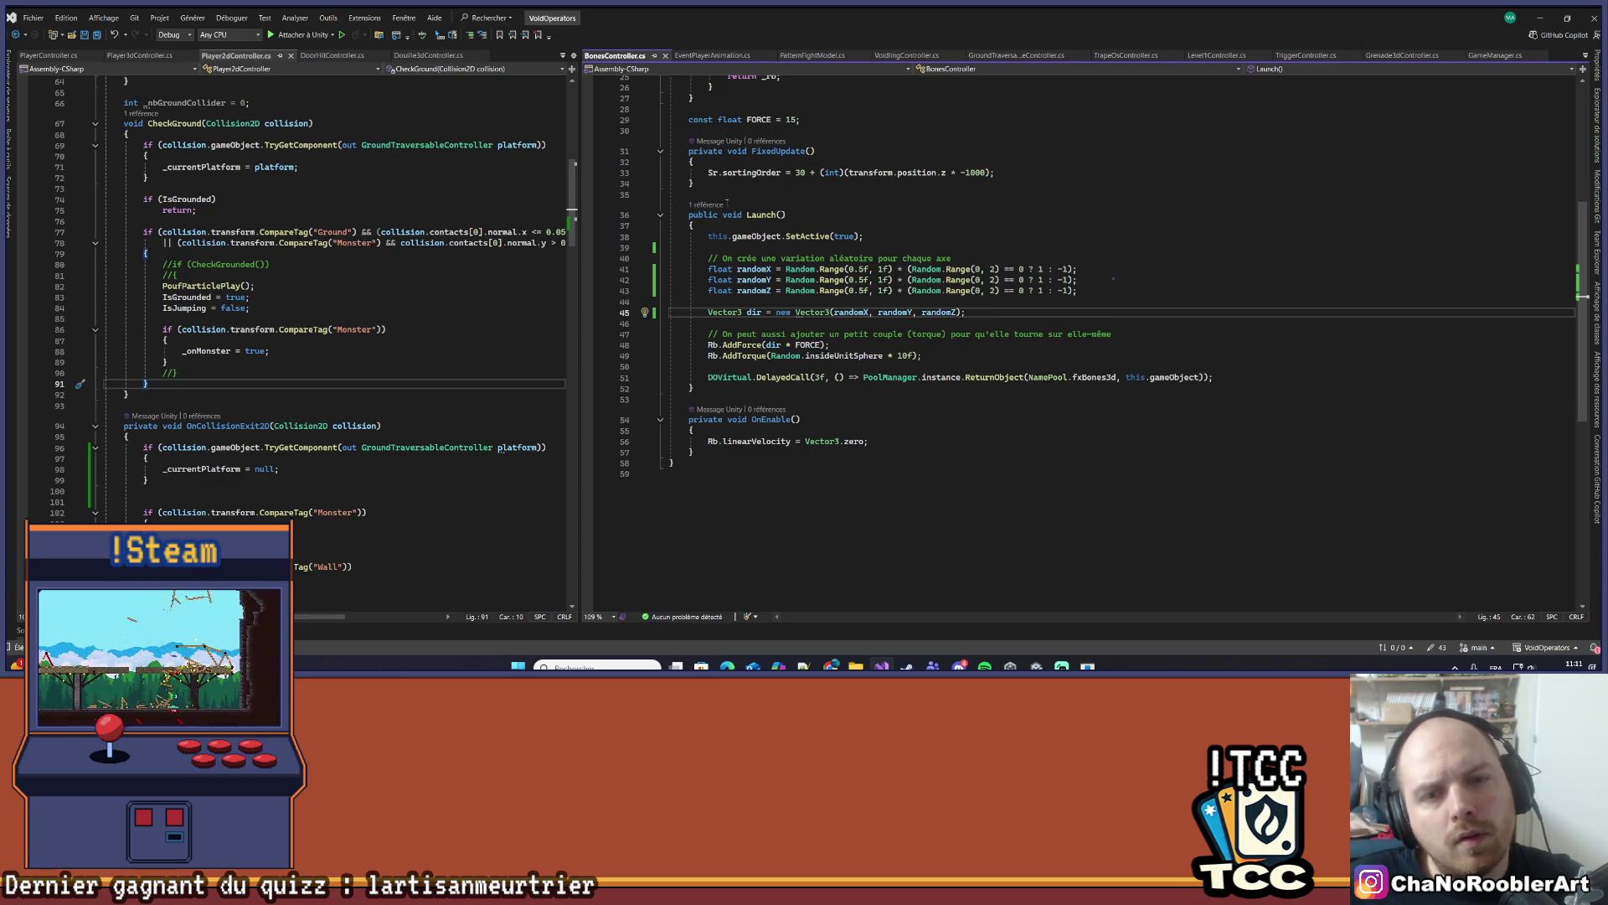
{"action": "left_click", "coordinate": [722, 204]}
{"action": "left_click", "coordinate": [732, 176]}
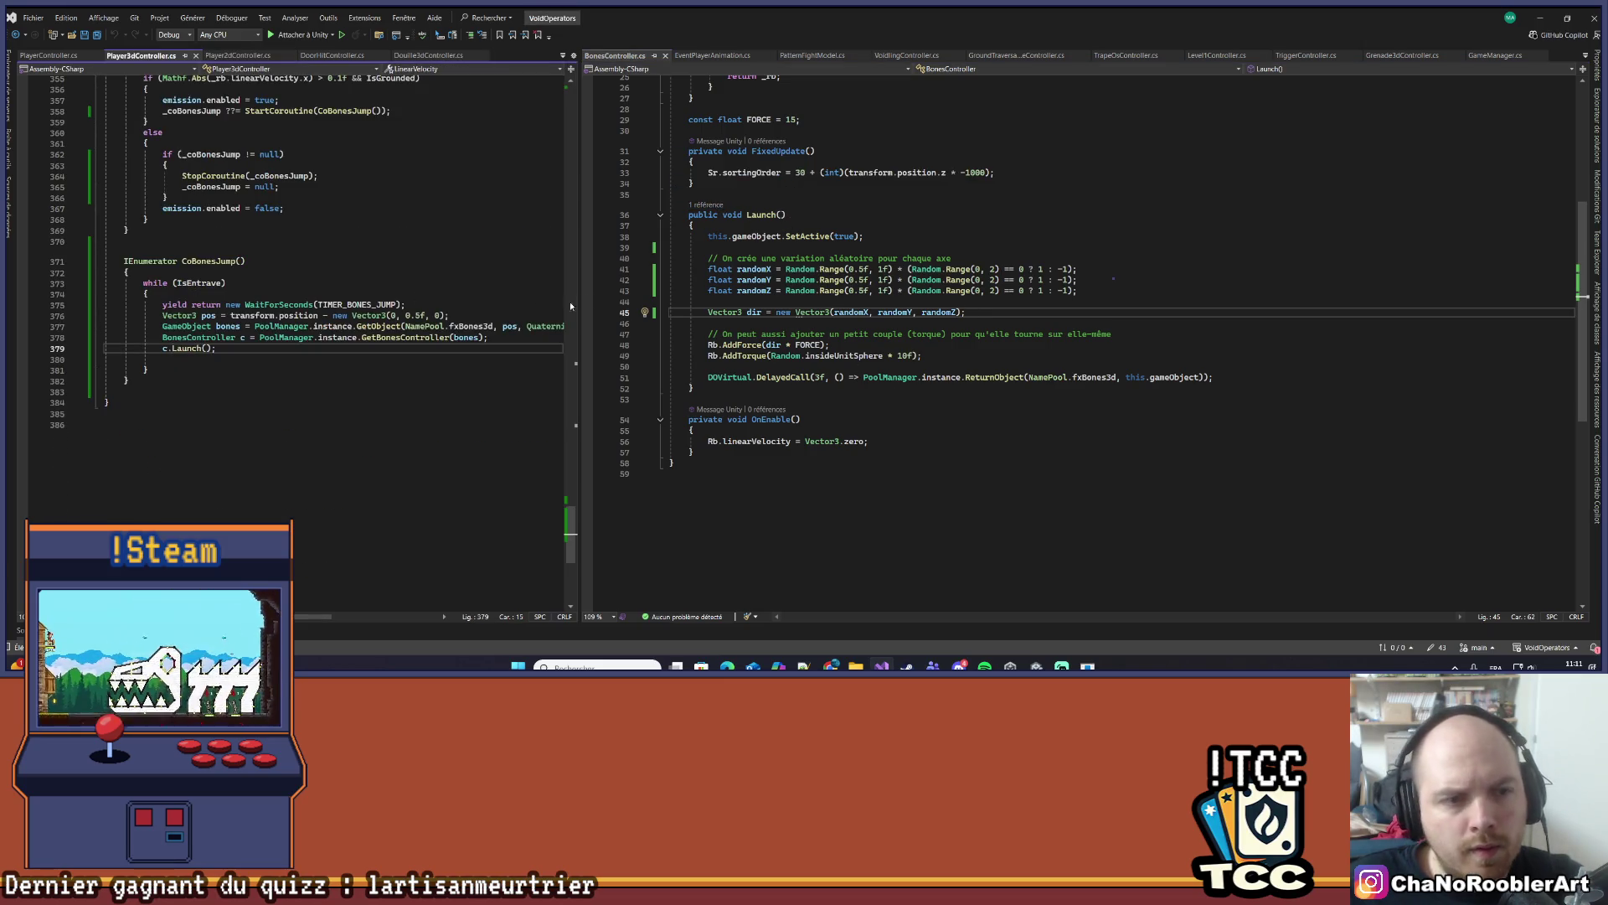
{"action": "left_click_drag", "start_coordinate": [581, 269], "coordinate": [765, 270]}
{"action": "double_click", "coordinate": [419, 316]}
{"action": "type", "text": "0.4f"}
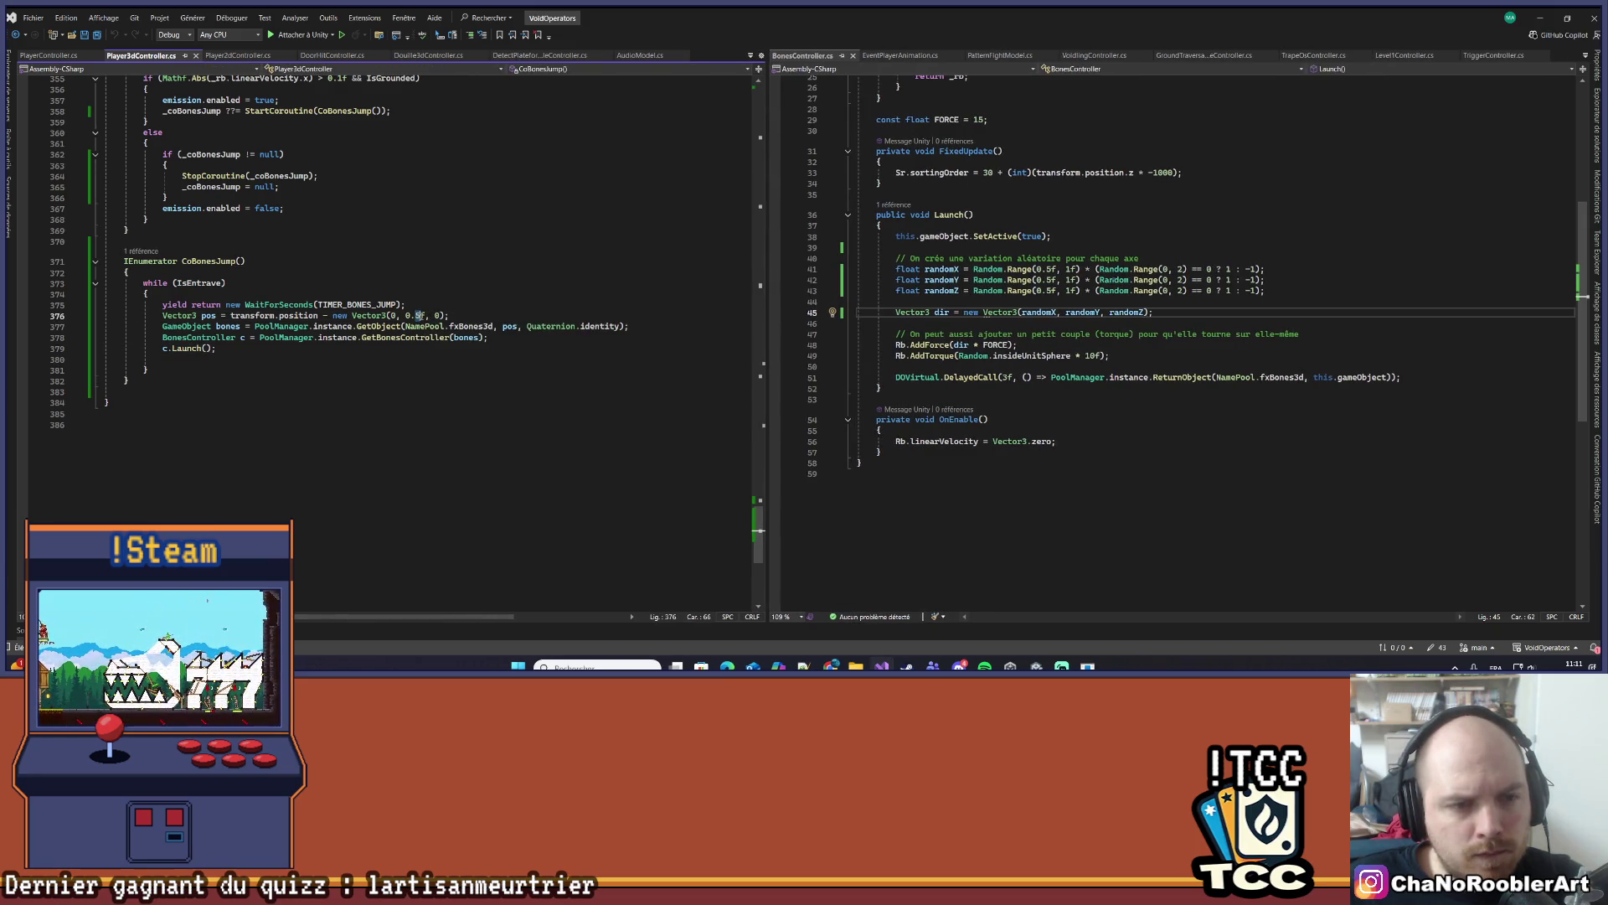
{"action": "left_click", "coordinate": [464, 305]}
{"action": "key", "text": "ctrl+s"}
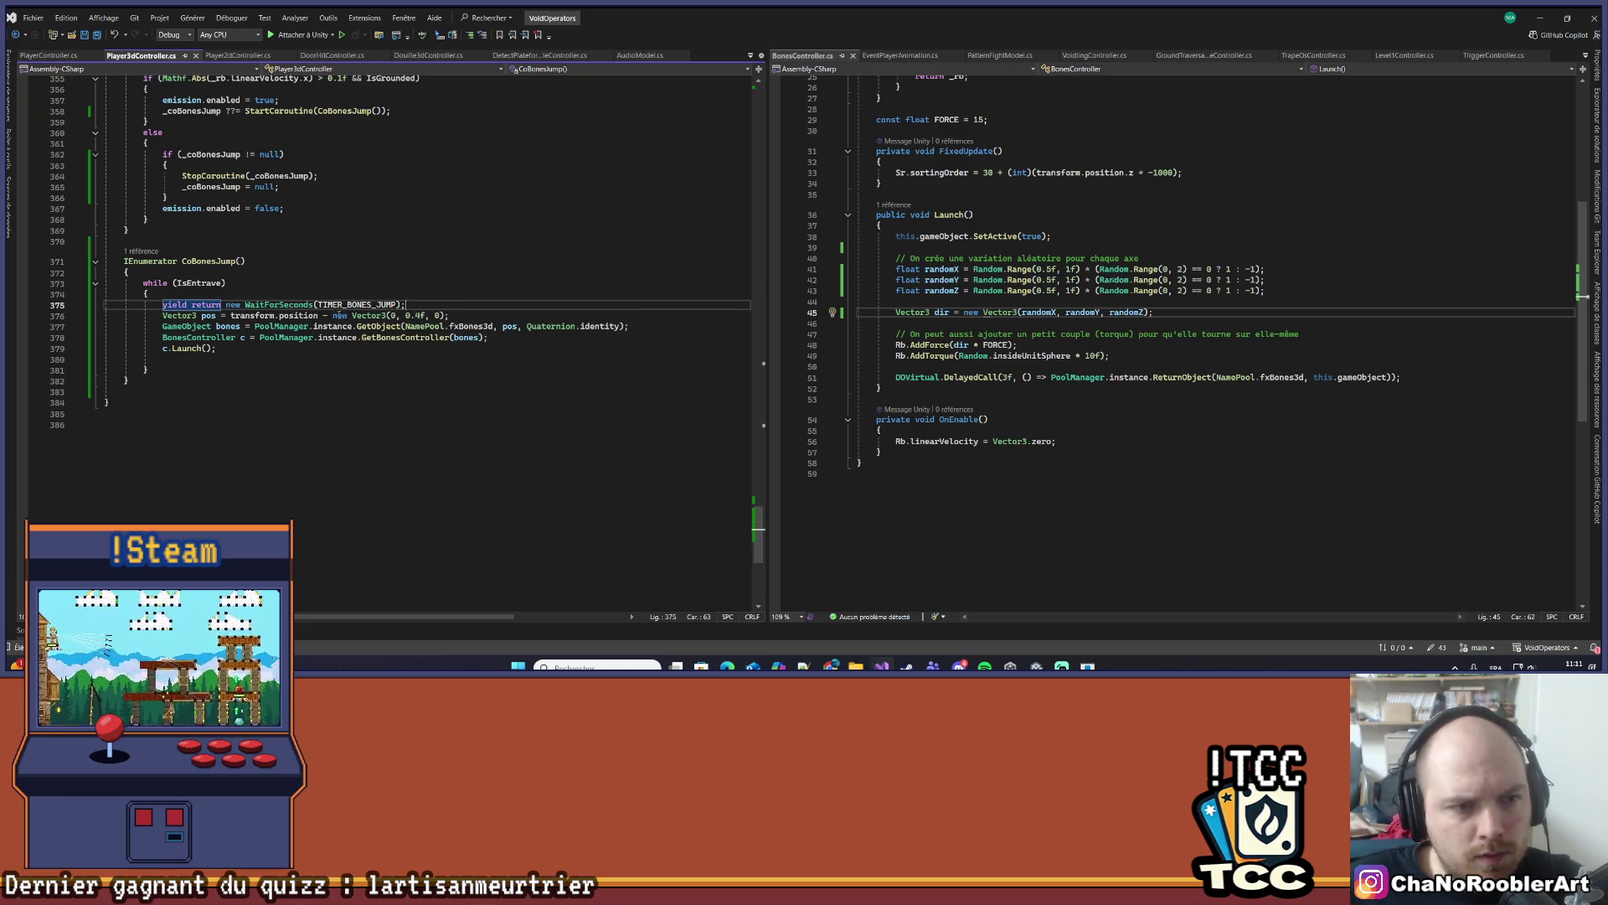
{"action": "left_click", "coordinate": [360, 305], "text": "ctrl"}
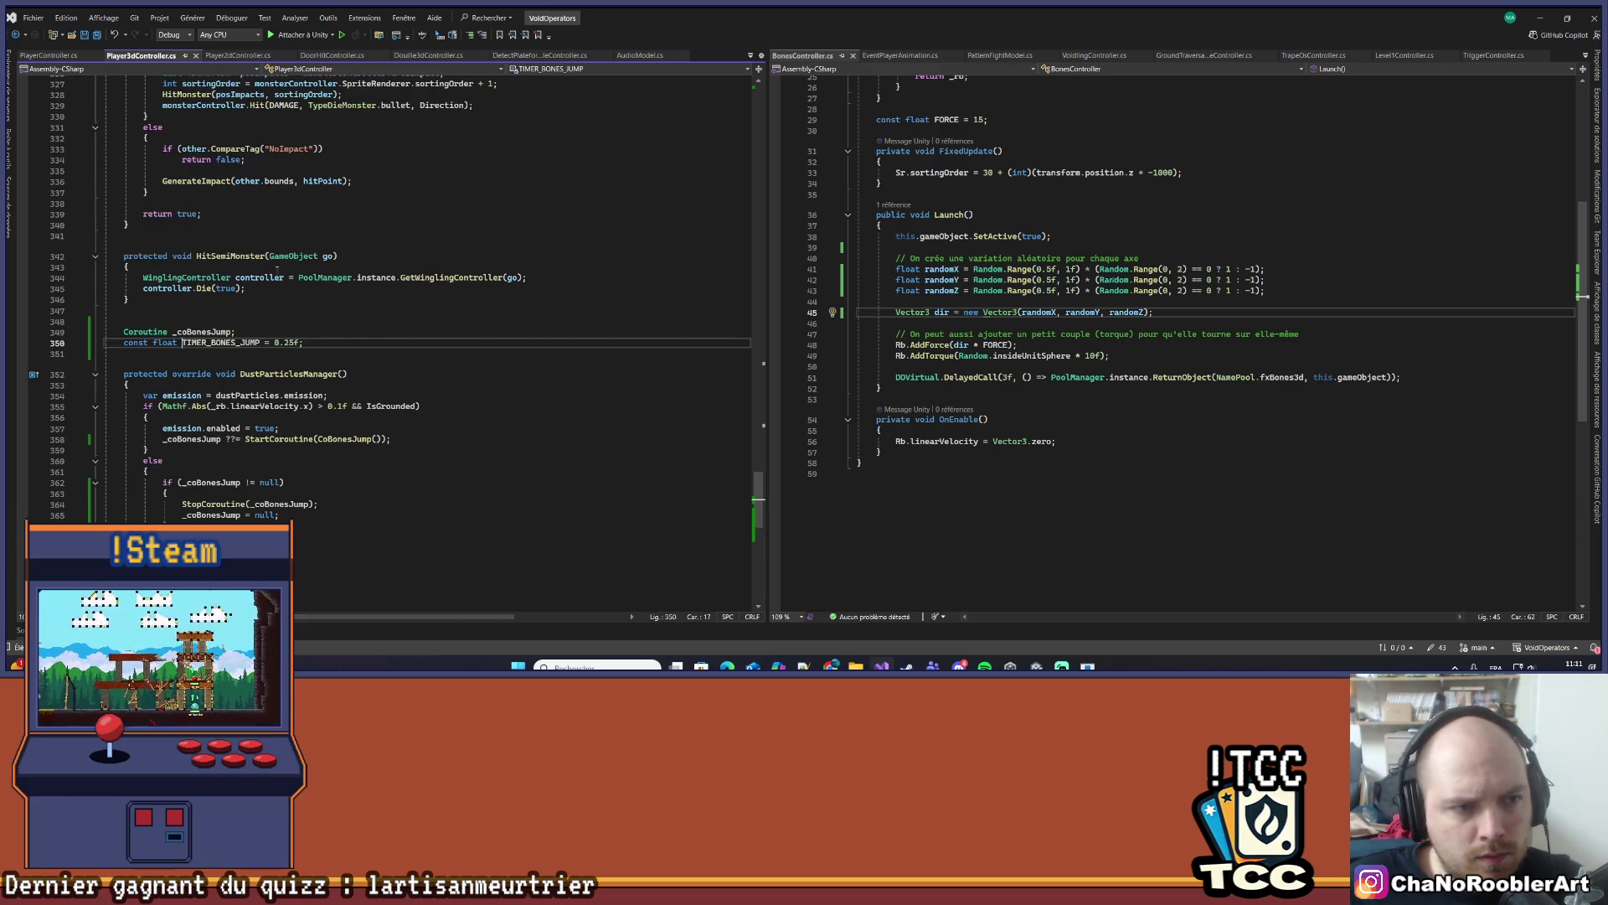
{"action": "left_click", "coordinate": [287, 343]}
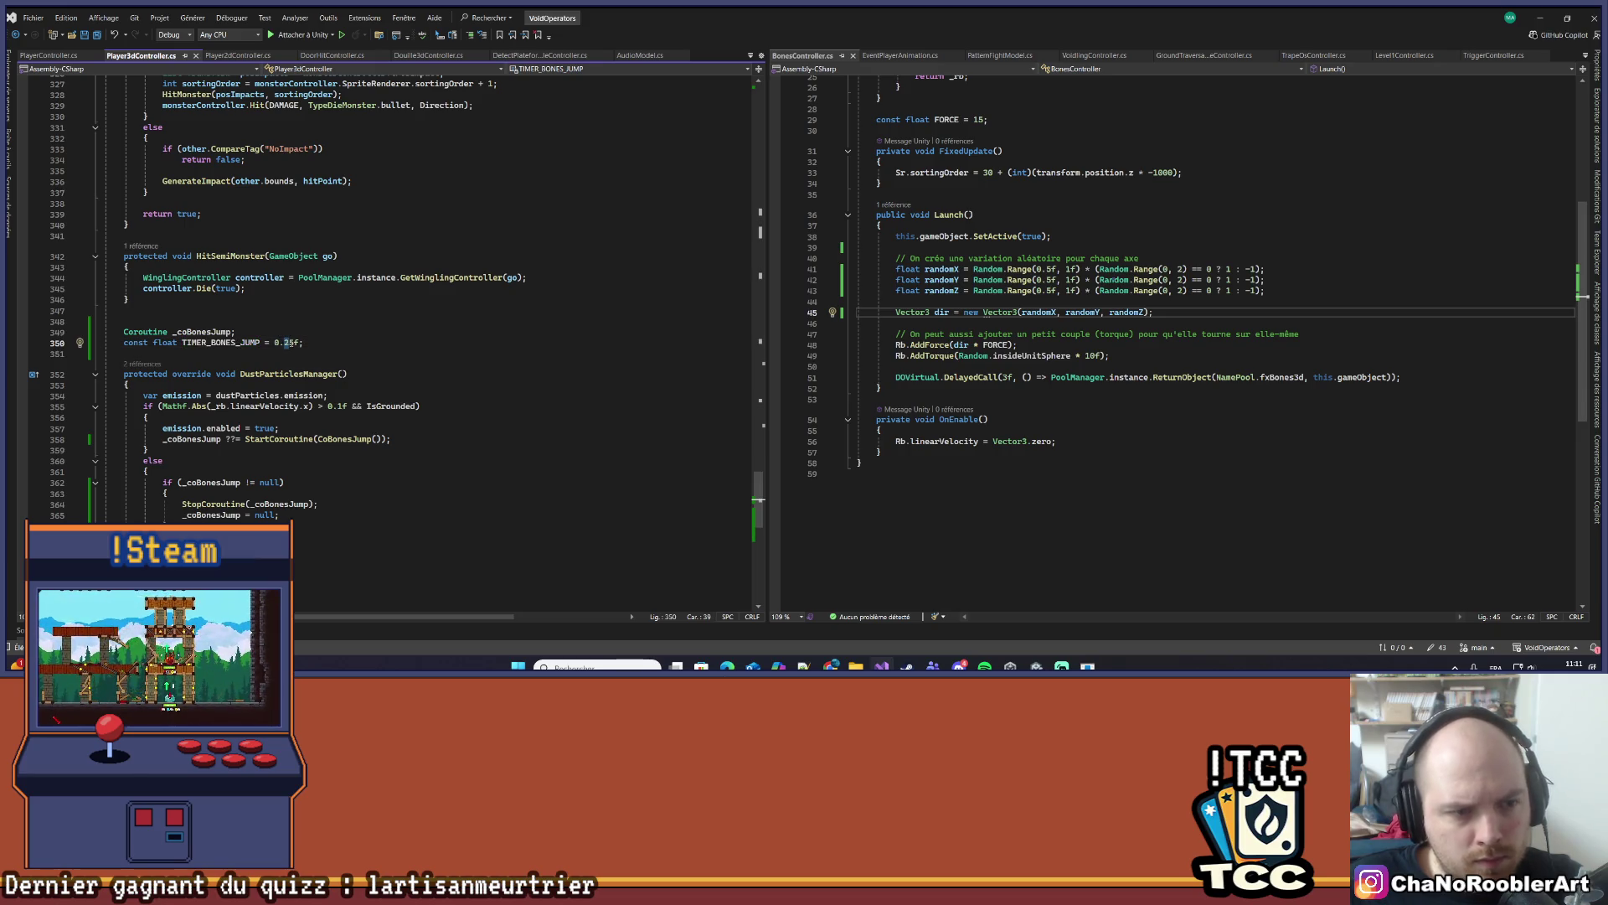
{"action": "type", "text": "5"}
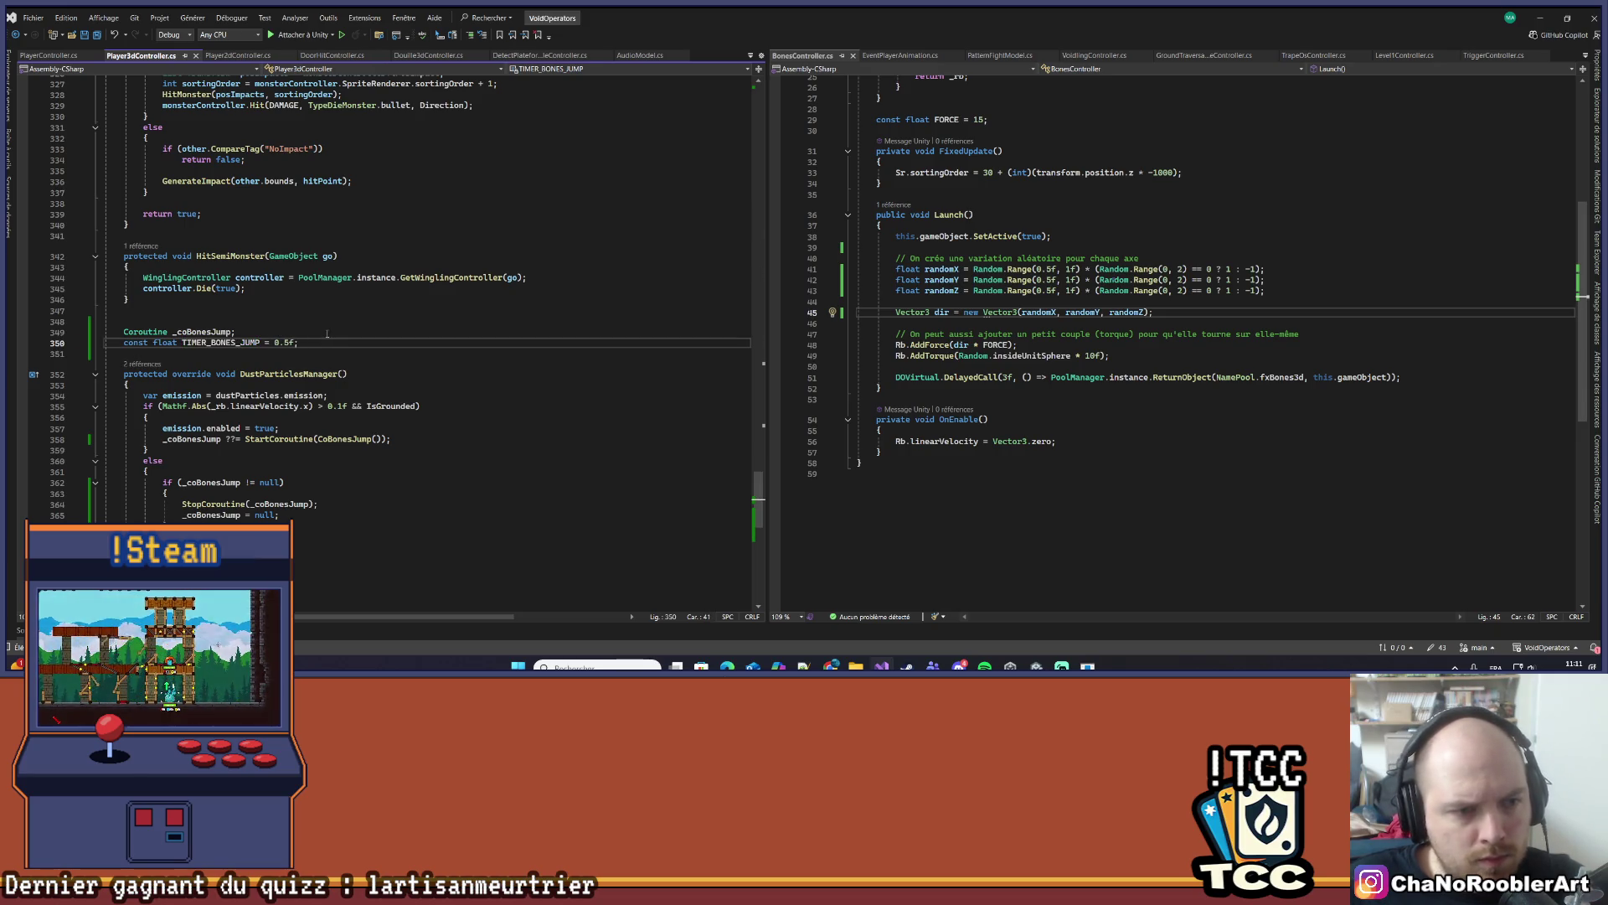
{"action": "scroll", "coordinate": [326, 335], "scroll_direction": "down", "scroll_amount": 3}
{"action": "scroll", "coordinate": [315, 374], "scroll_direction": "down", "scroll_amount": 2}
{"action": "left_click", "coordinate": [327, 519]}
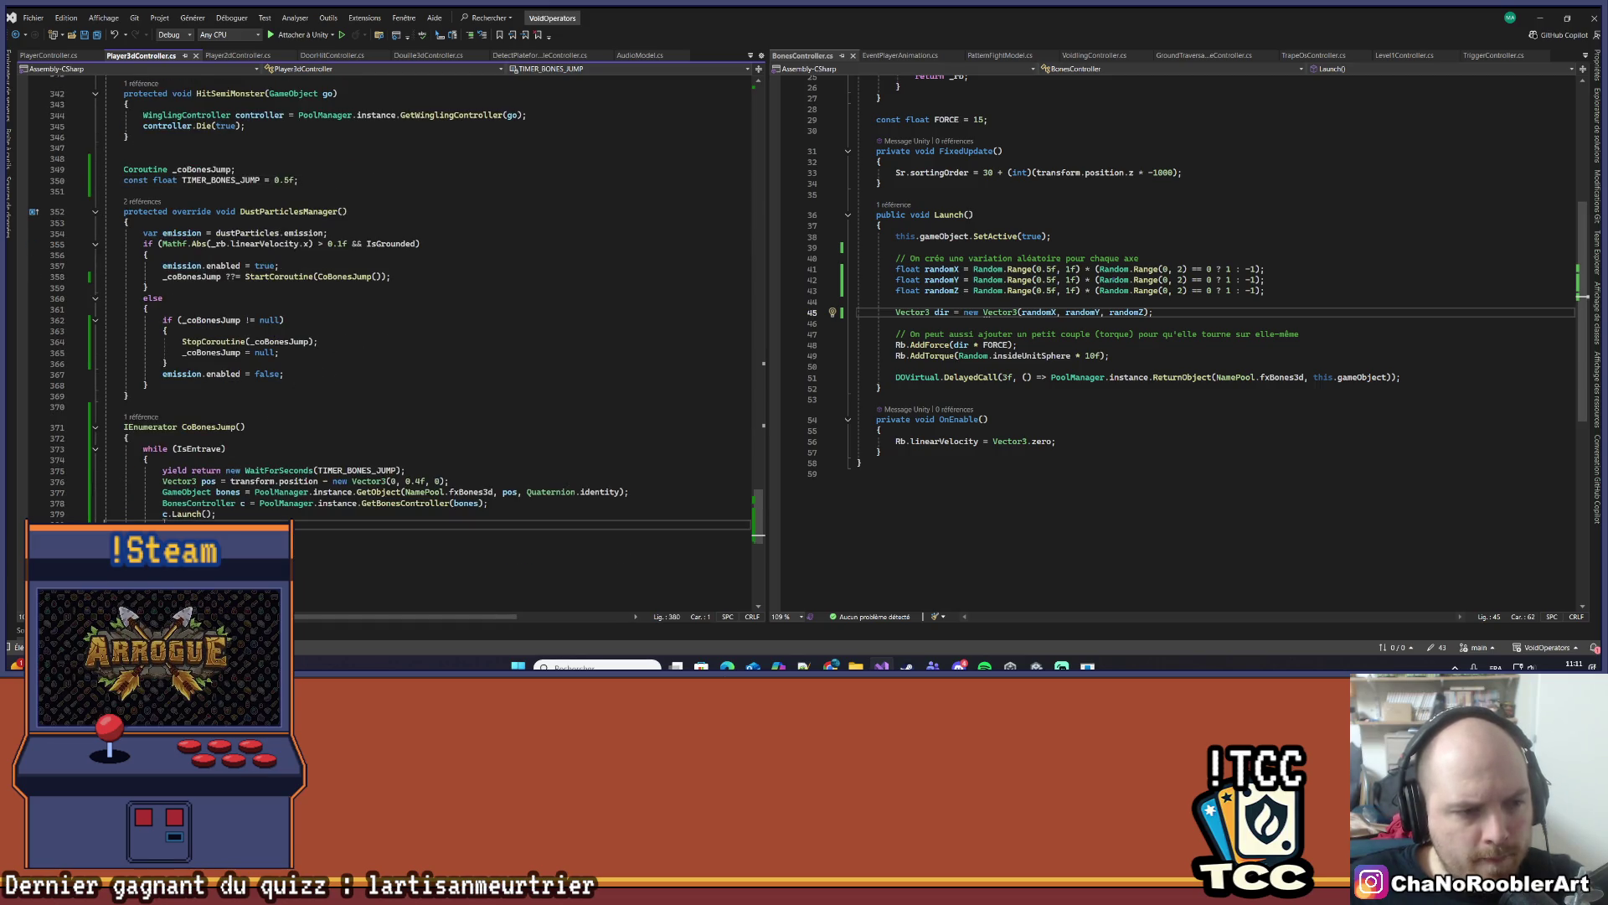
{"action": "left_click", "coordinate": [327, 511]}
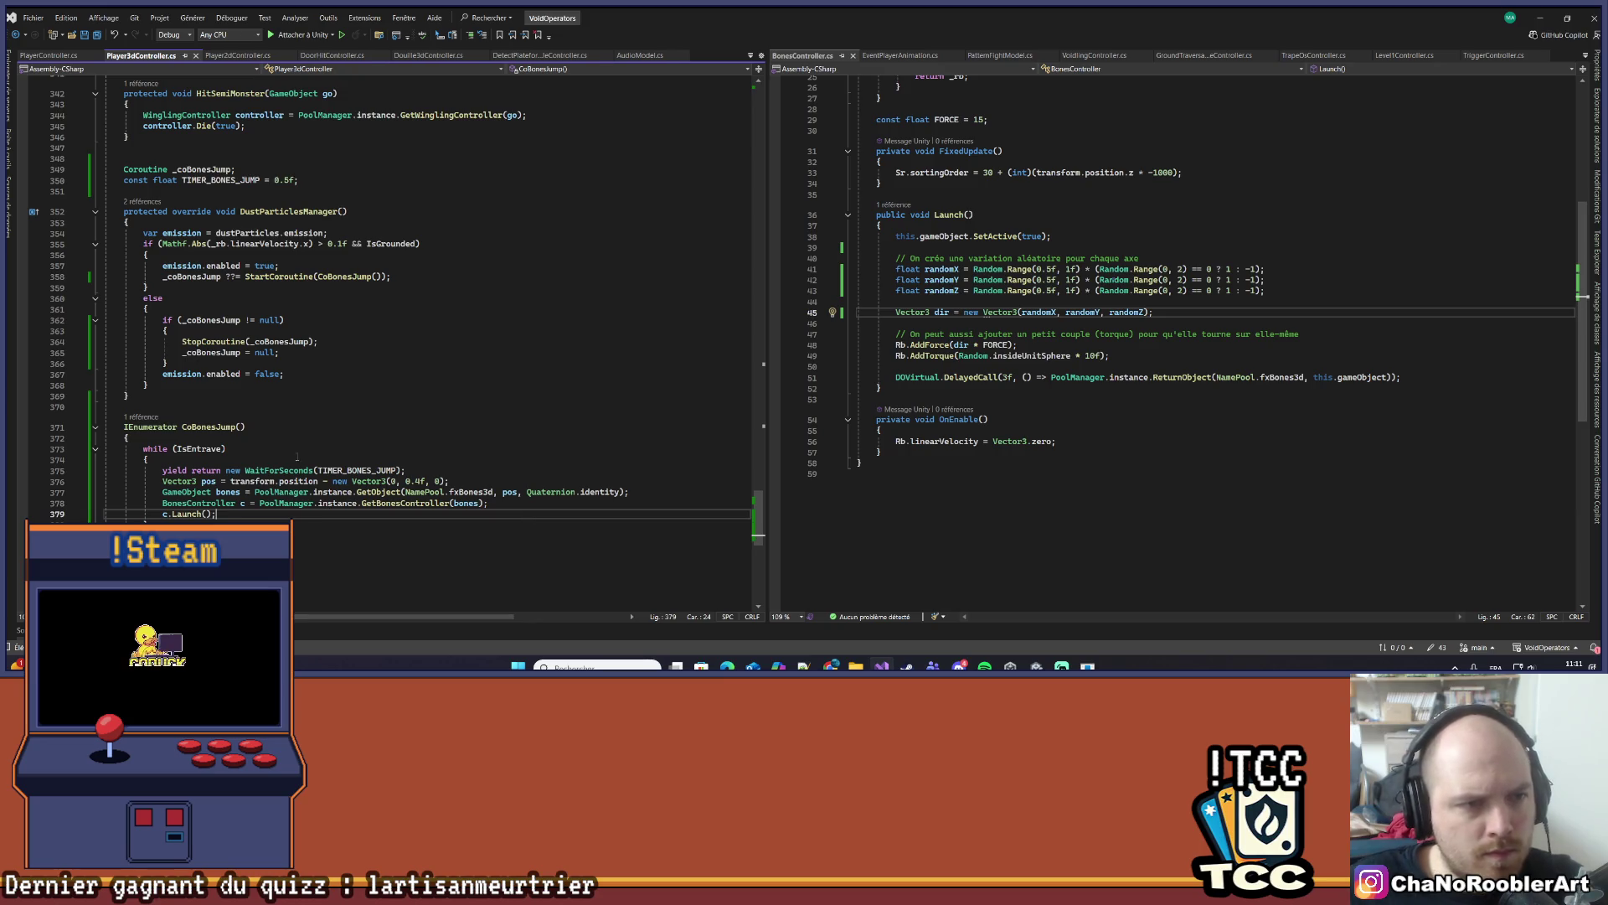
{"action": "left_click", "coordinate": [282, 211]}
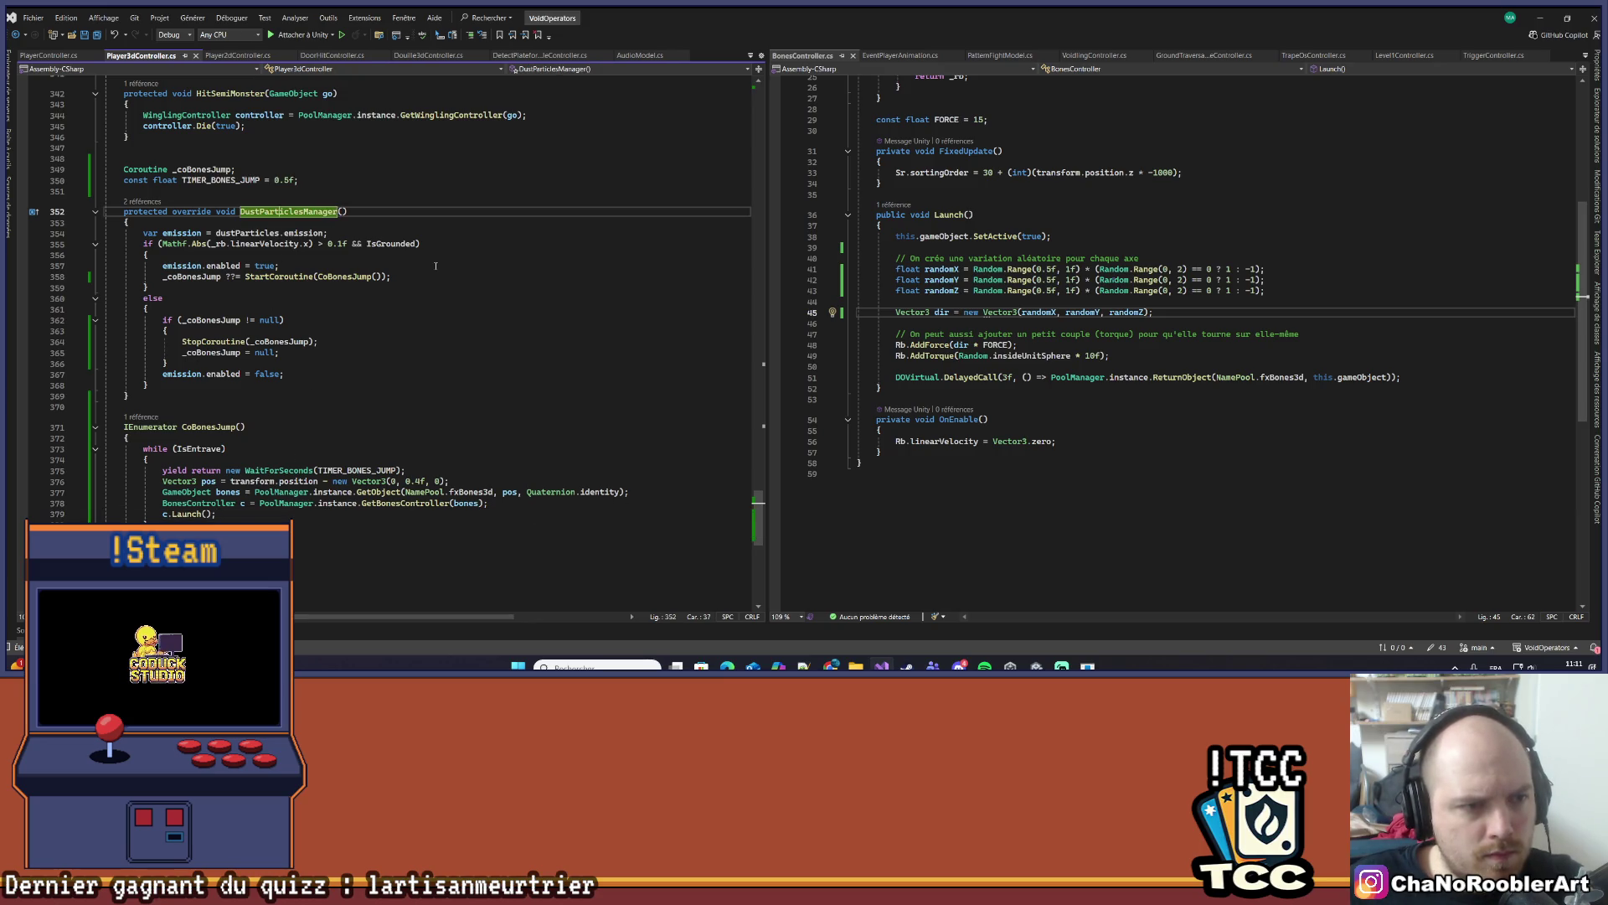
{"action": "left_click", "coordinate": [195, 436]}
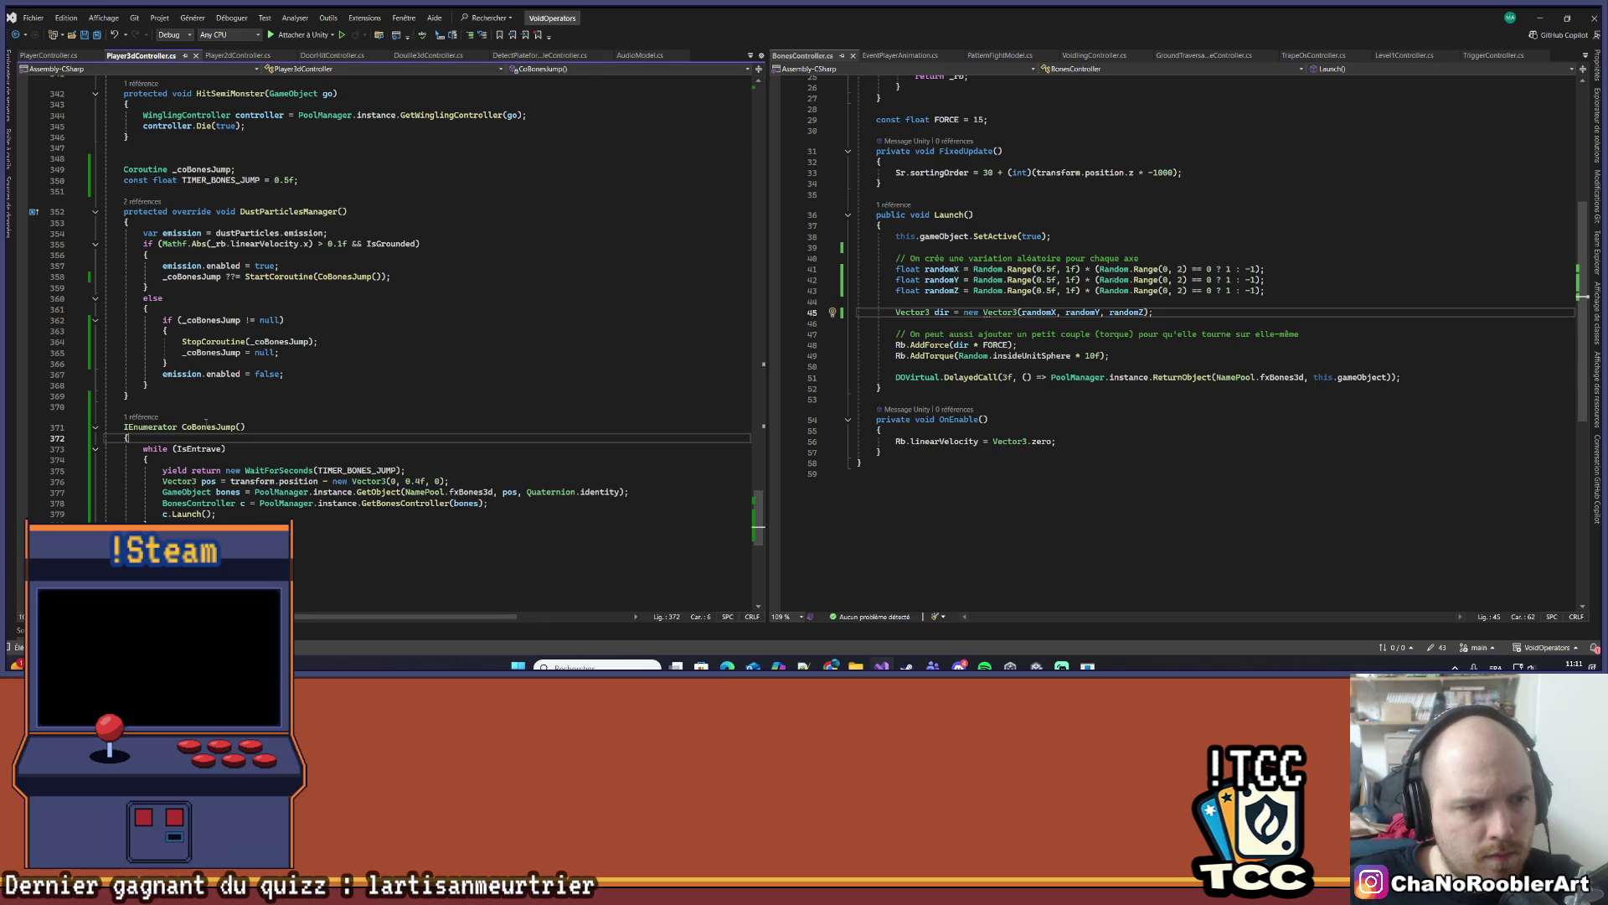
{"action": "left_click", "coordinate": [206, 426]}
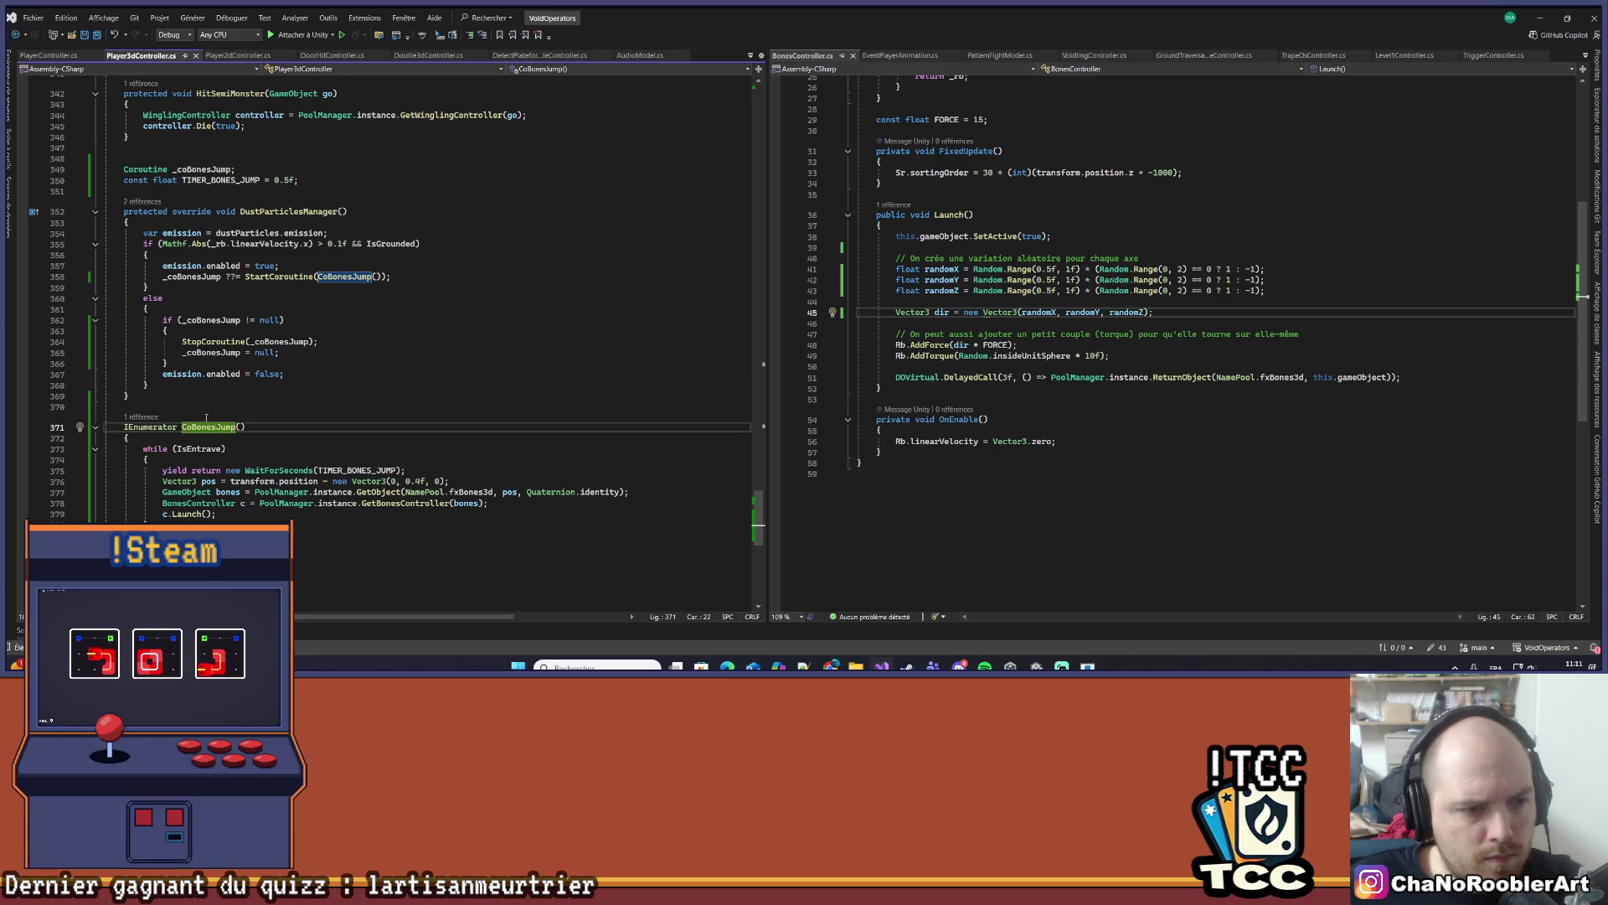
- Guard the CoBonesJump StartCoroutine line with 'if (IsEntrave)' and save the script
{"action": "left_click", "coordinate": [222, 449]}
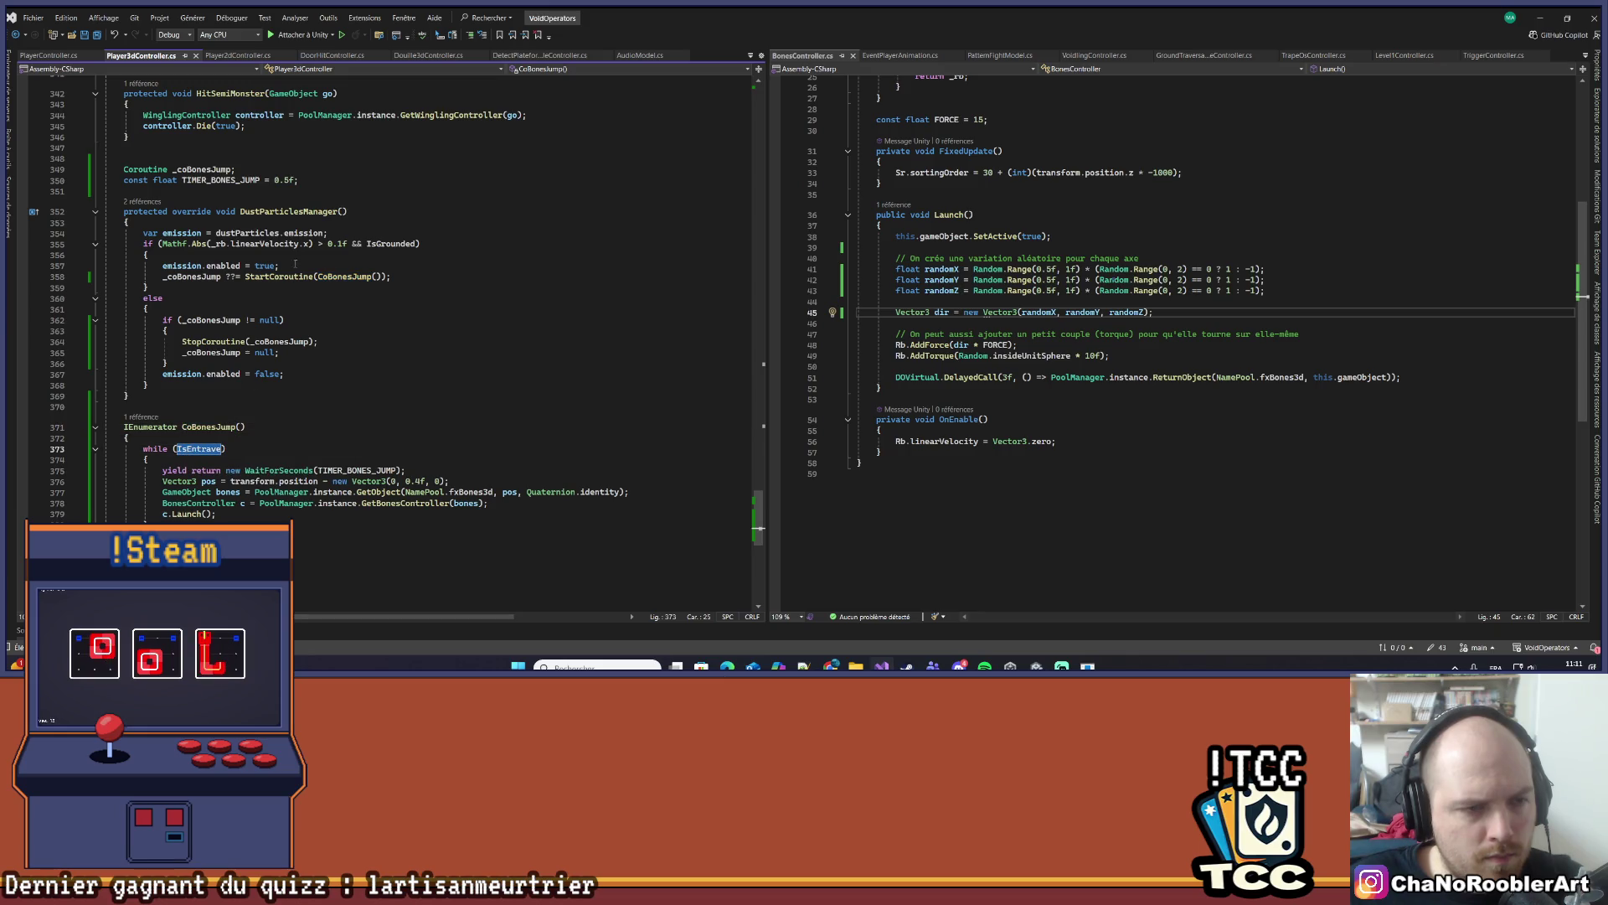
{"action": "left_click", "coordinate": [451, 264]}
{"action": "key", "text": "Return"}
{"action": "type", "text": "if("}
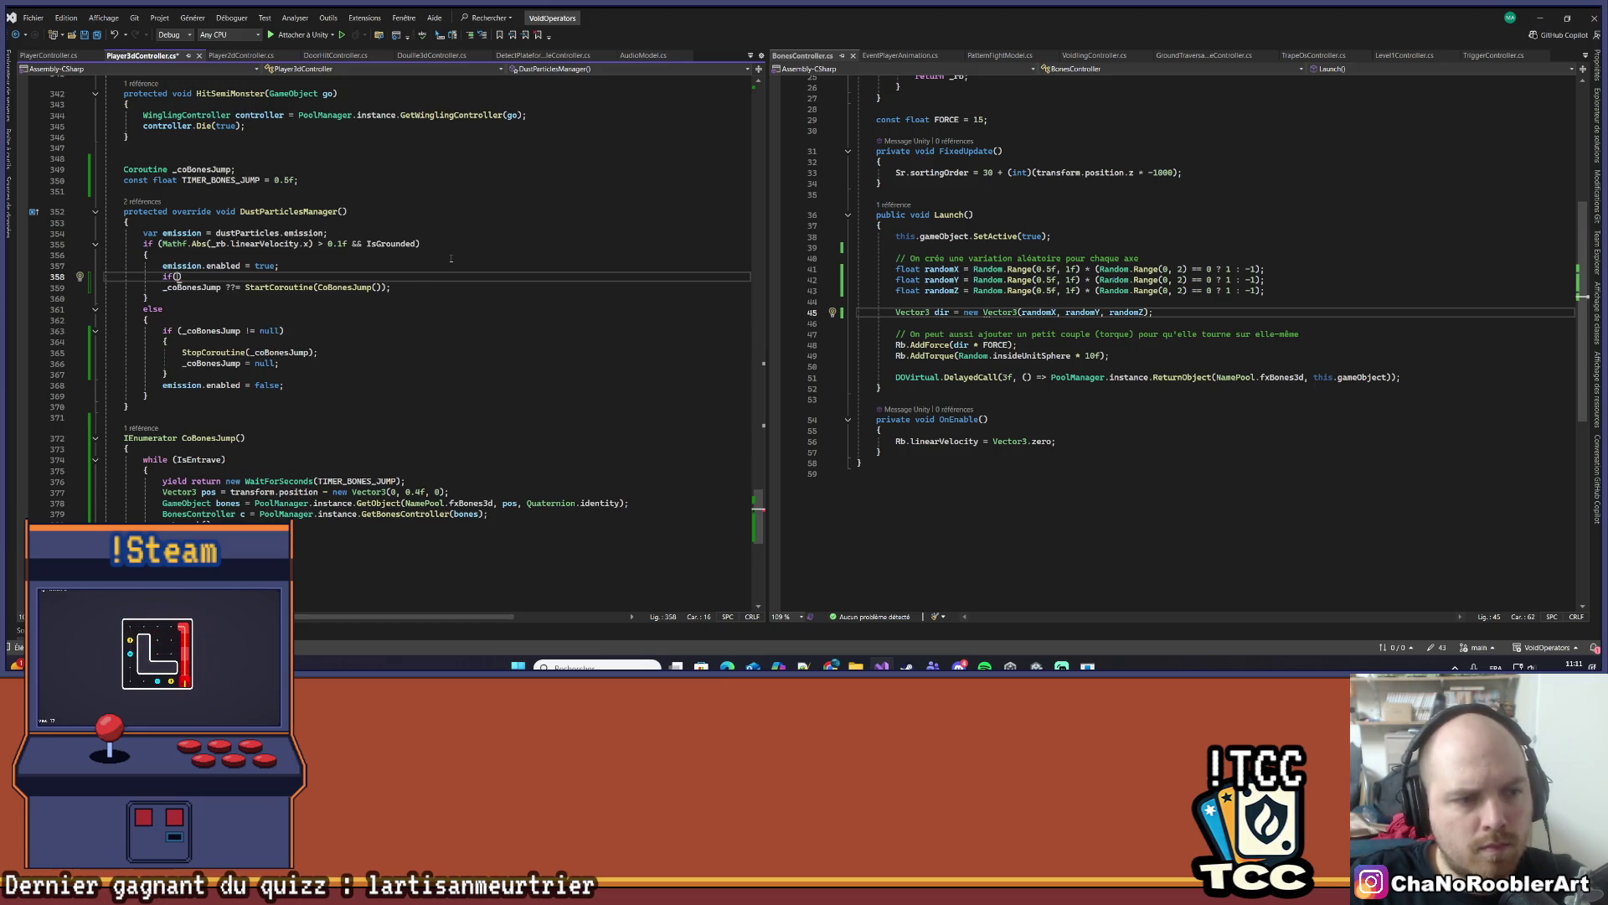
{"action": "type", "text": "Is"}
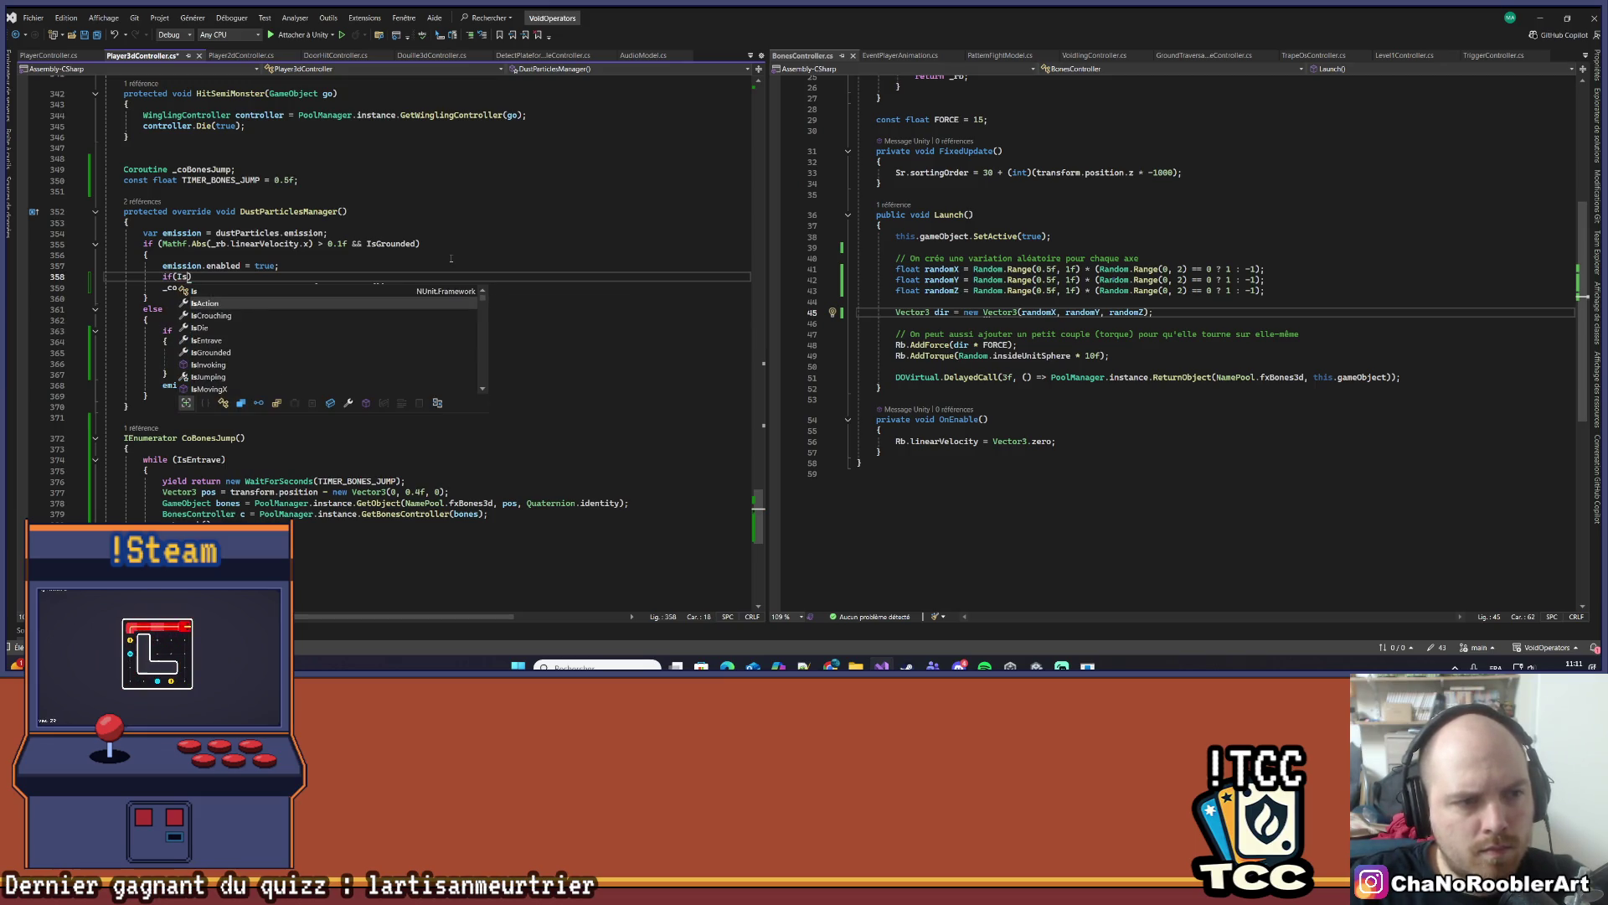
{"action": "type", "text": "e"}
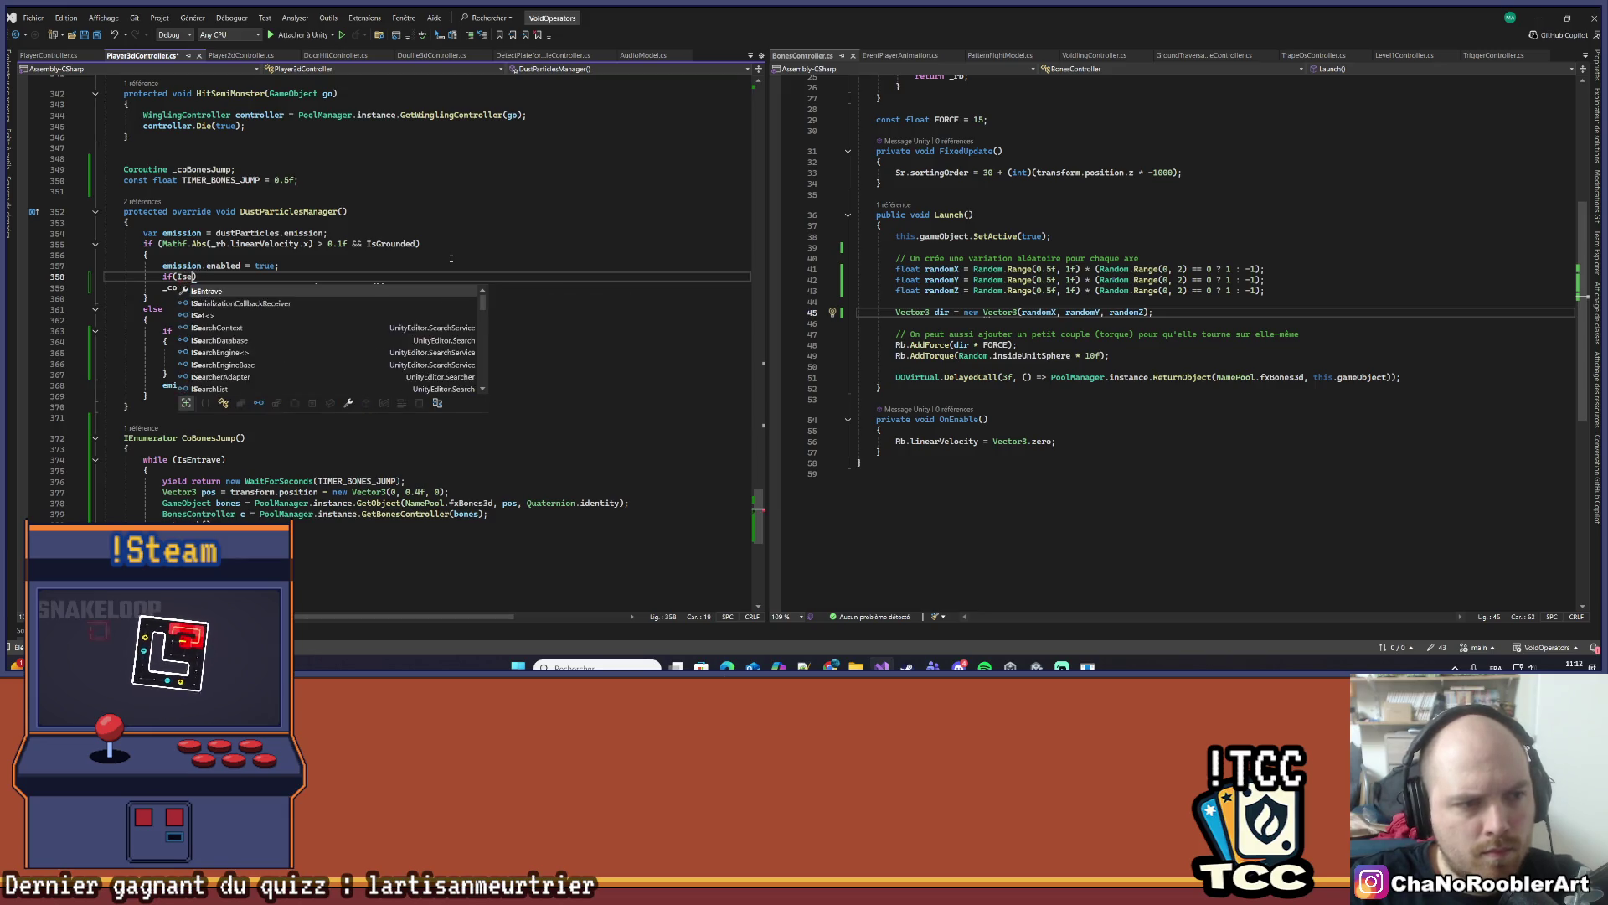
{"action": "key", "text": "Tab"}
{"action": "type", "text": ")"}
{"action": "key", "text": "ctrl+s"}
- Review the coroutine-stopping else branch and the grounded-movement check
{"action": "left_click", "coordinate": [451, 353]}
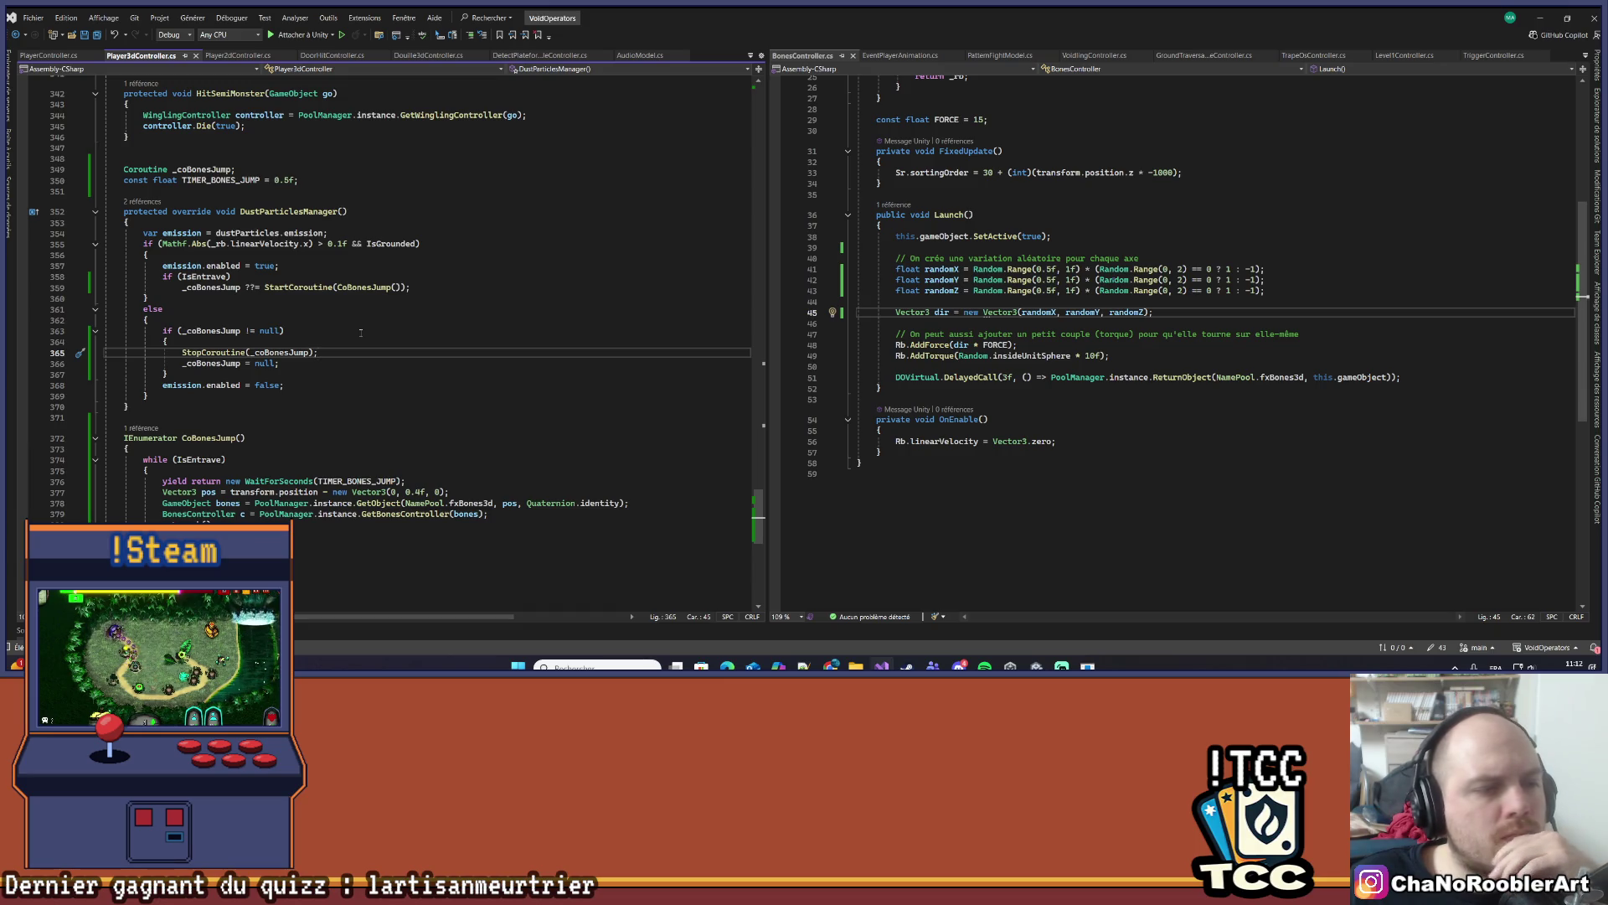
{"action": "left_click", "coordinate": [347, 320]}
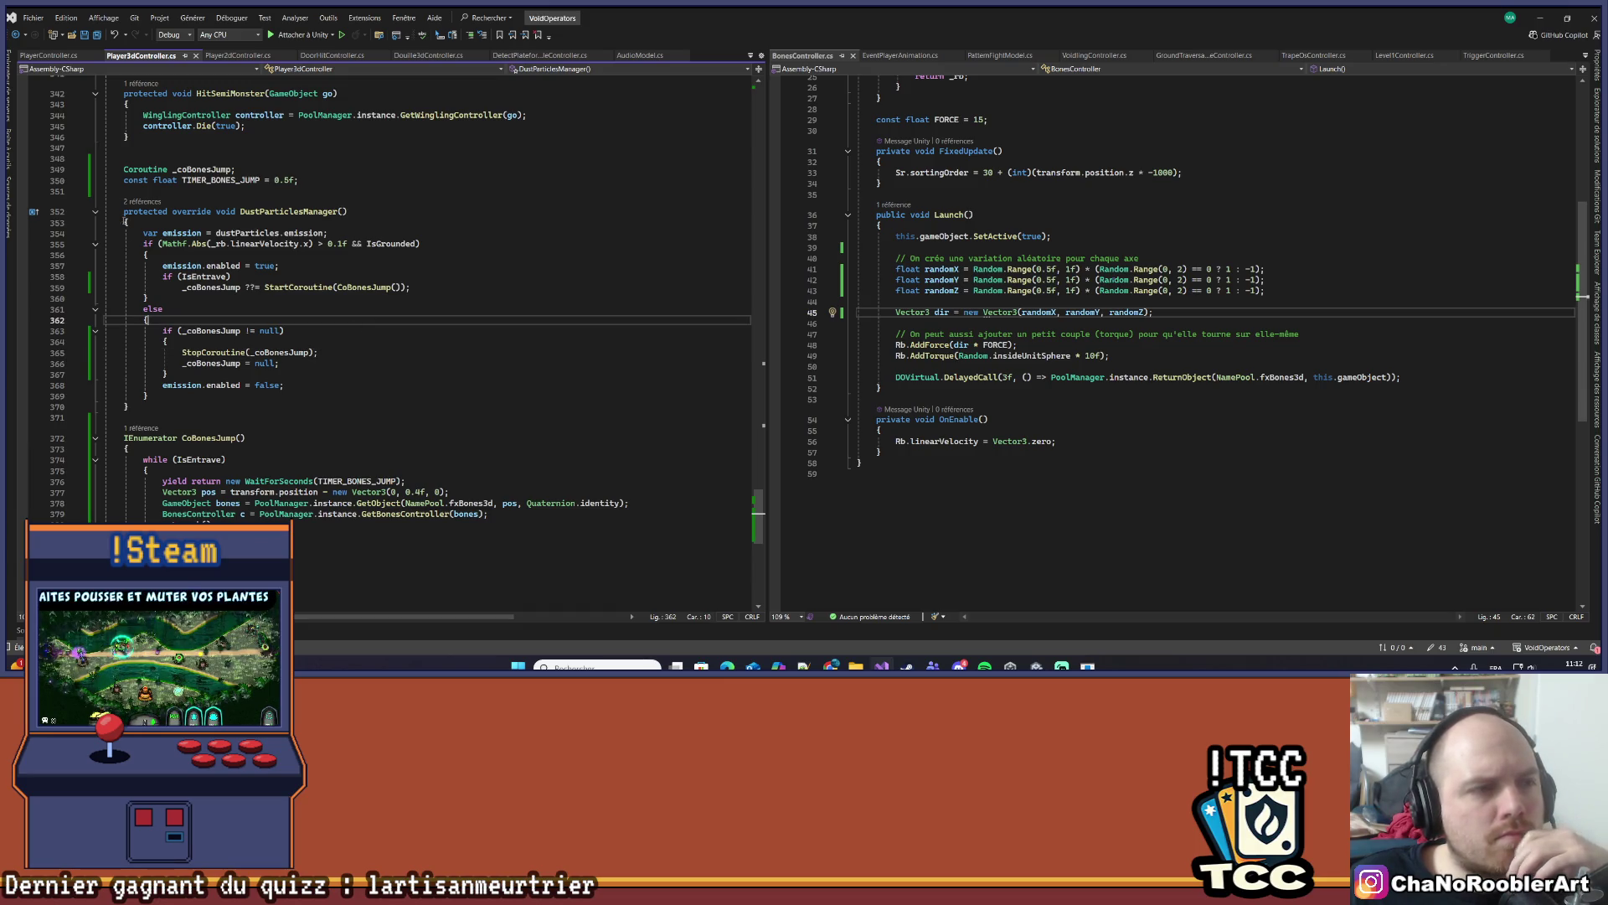
{"action": "key", "text": "ctrl+minus"}
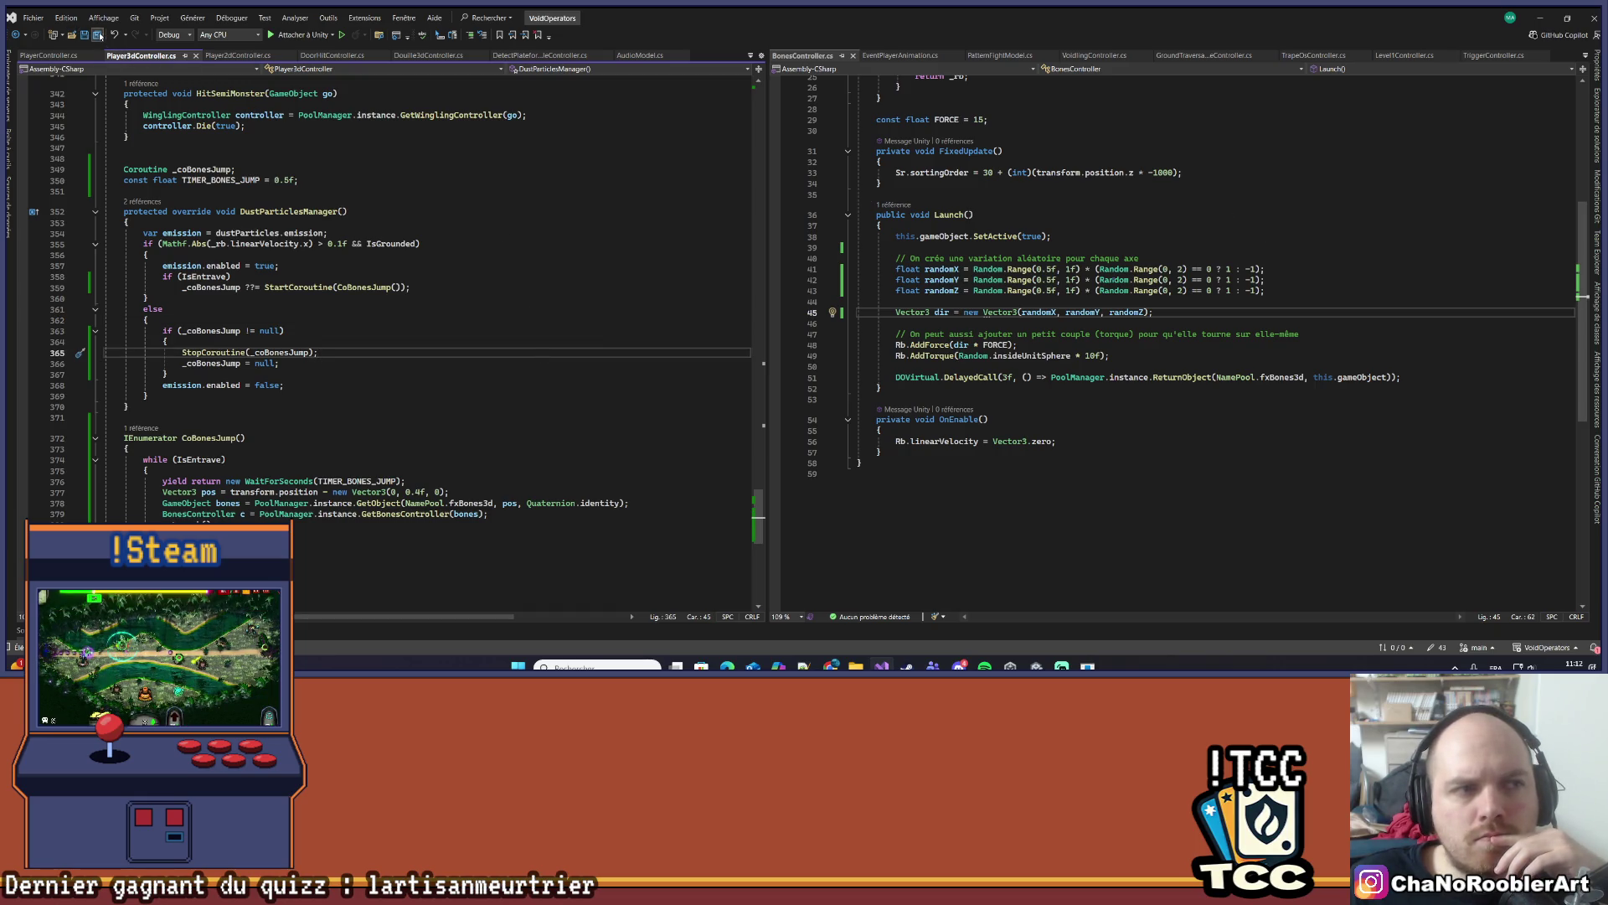
{"action": "left_click", "coordinate": [412, 252]}
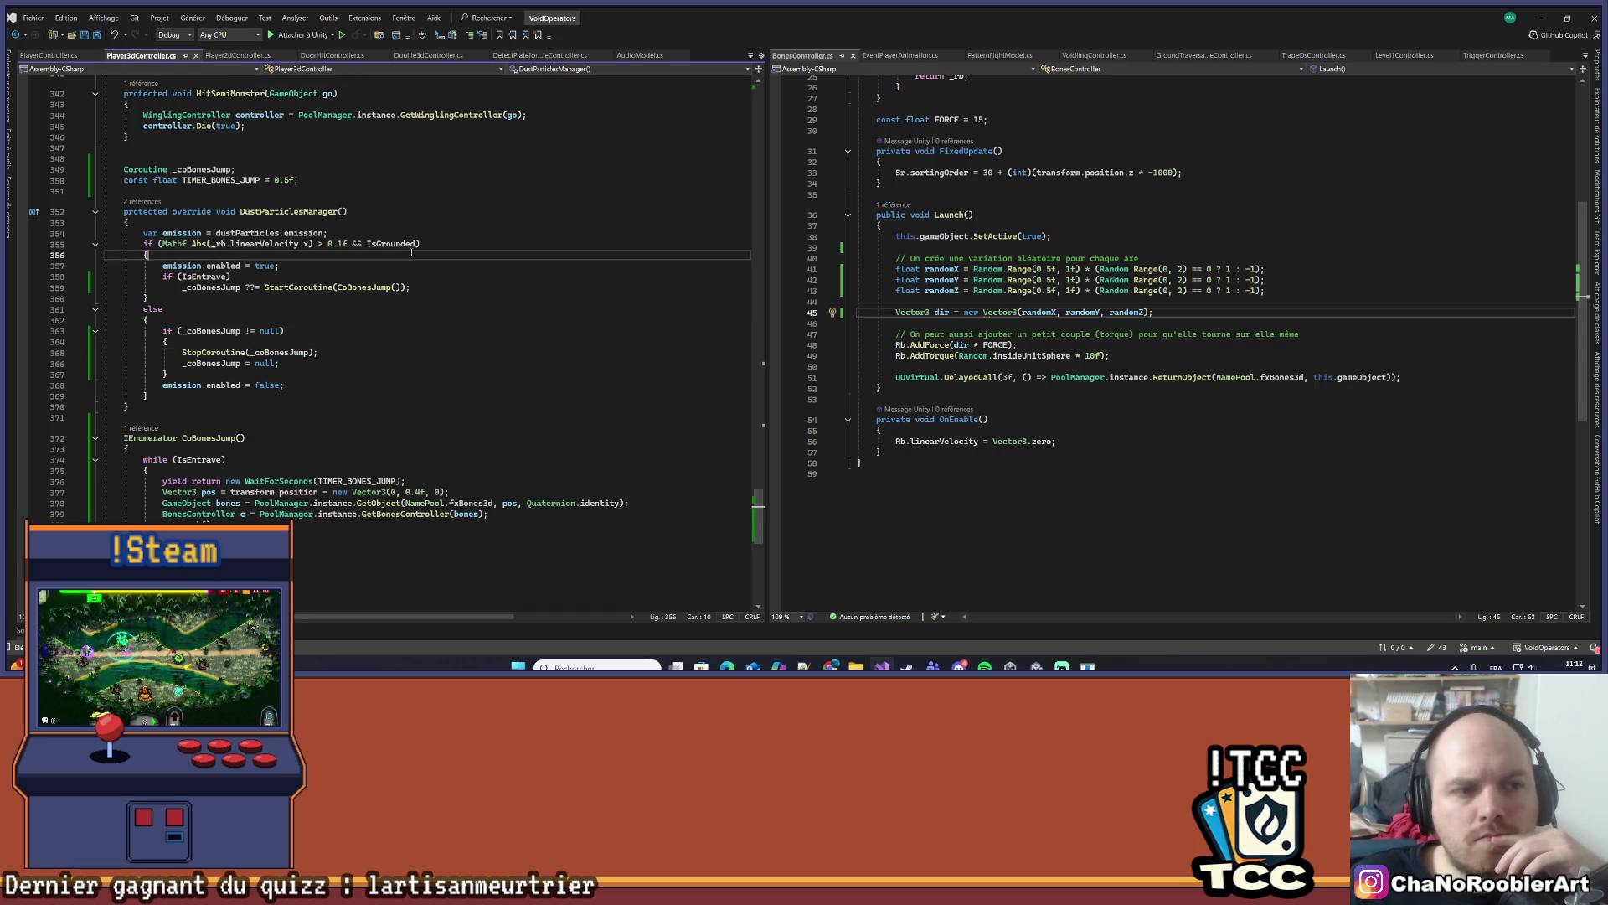
- Return to Unity, zoom out the Scene view and start the desert level in Play mode
{"action": "left_click", "coordinate": [1540, 18]}
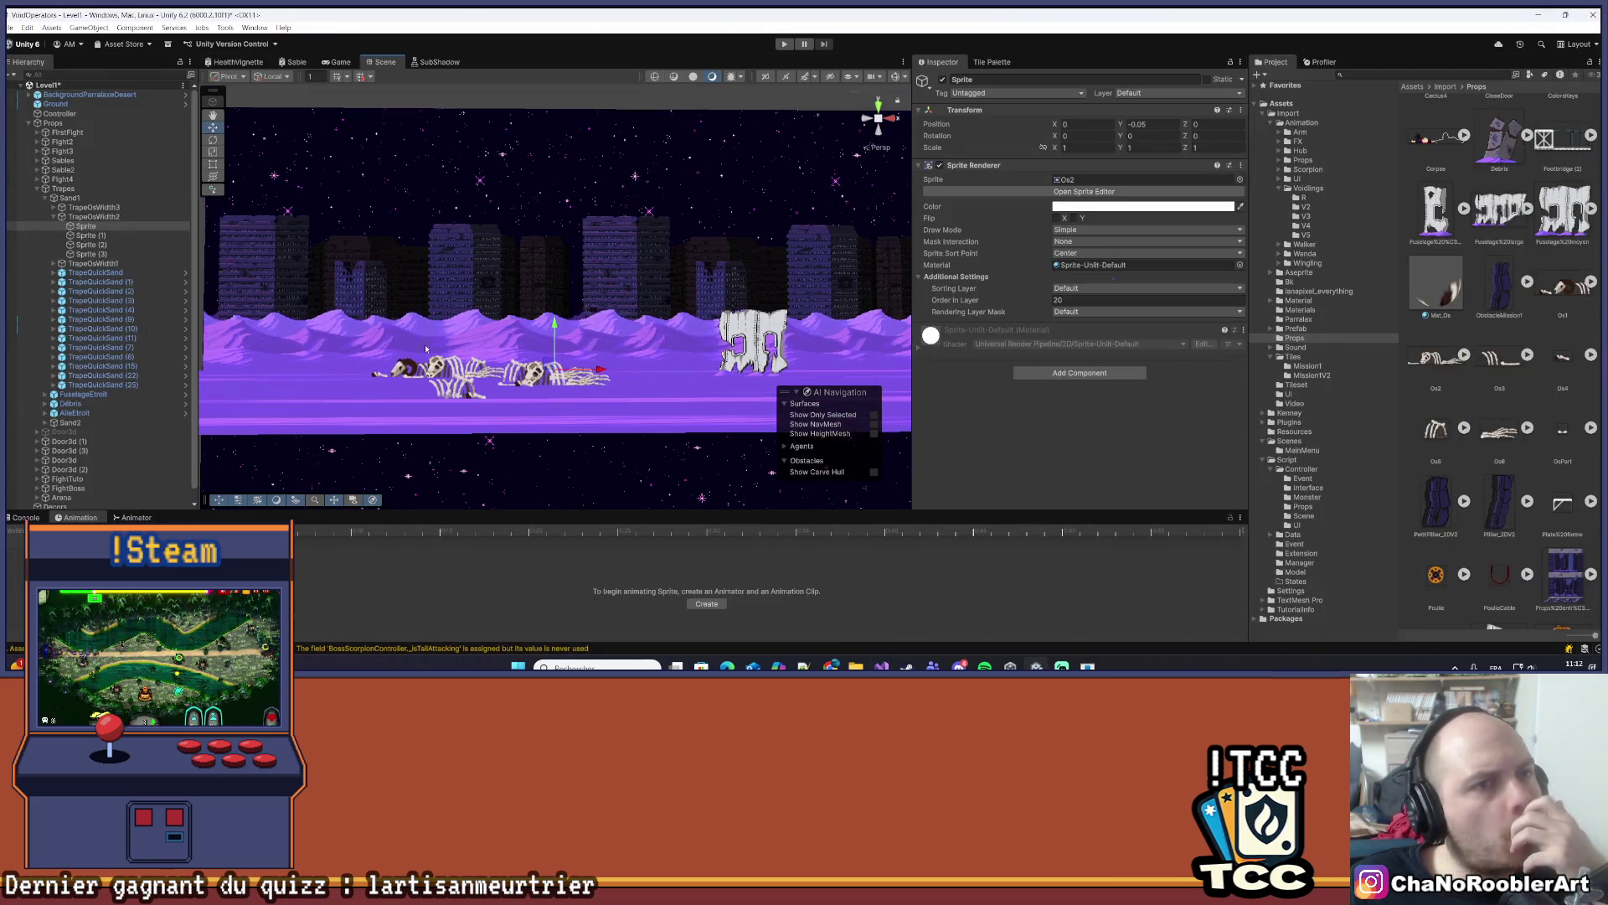
{"action": "left_click", "coordinate": [9, 27]}
{"action": "key", "text": "Escape"}
{"action": "scroll", "coordinate": [471, 312], "scroll_direction": "down", "scroll_amount": 1}
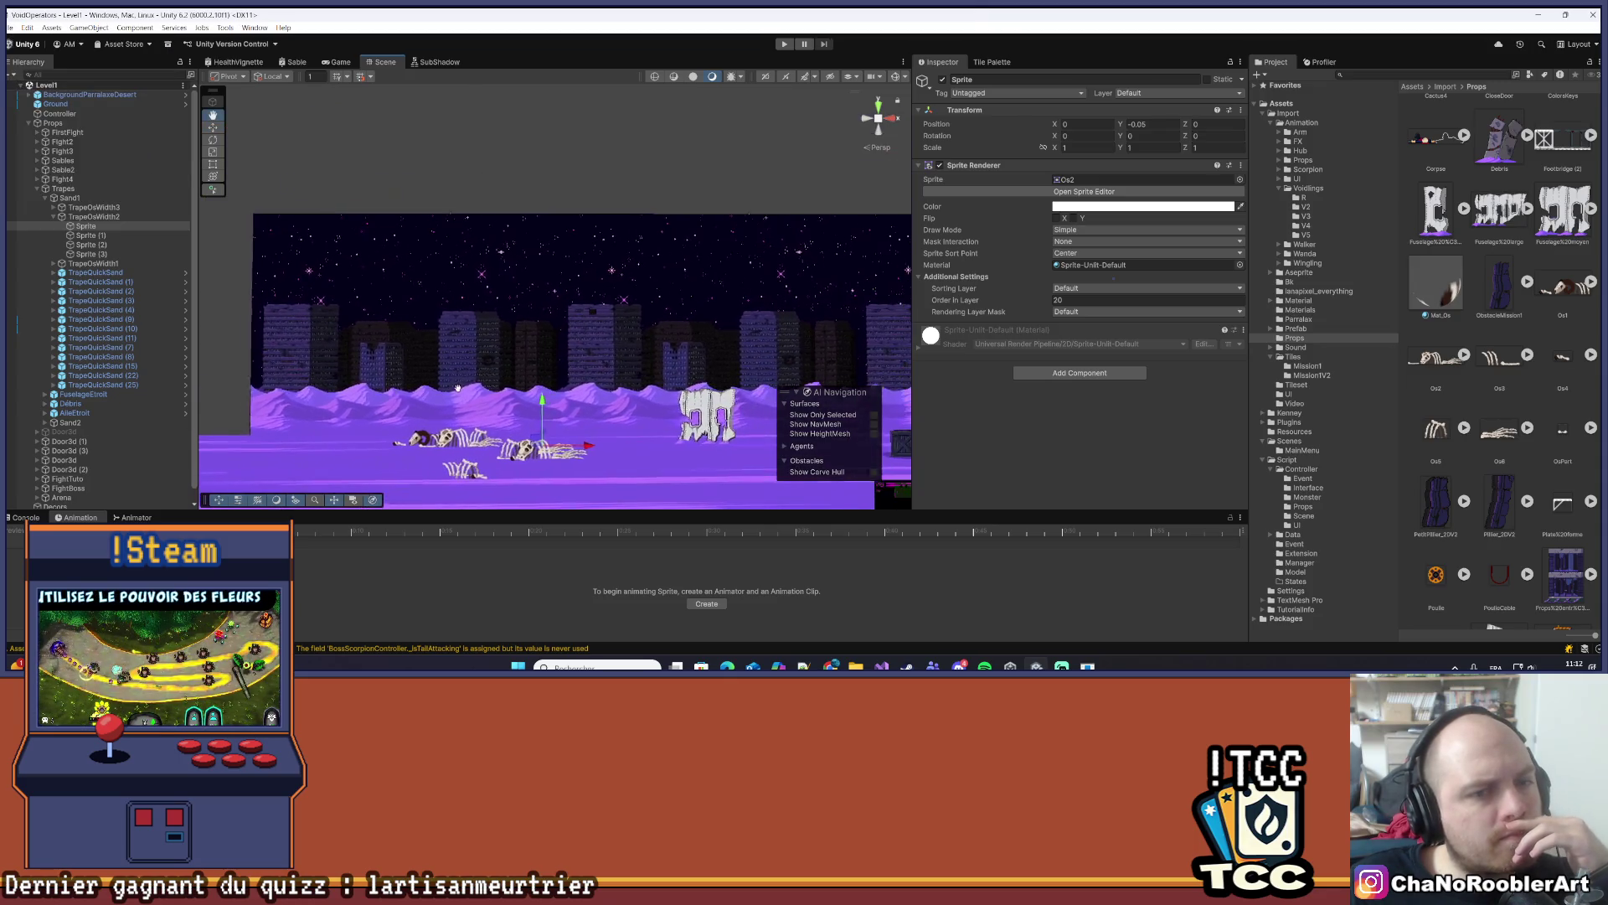
{"action": "left_click", "coordinate": [782, 45]}
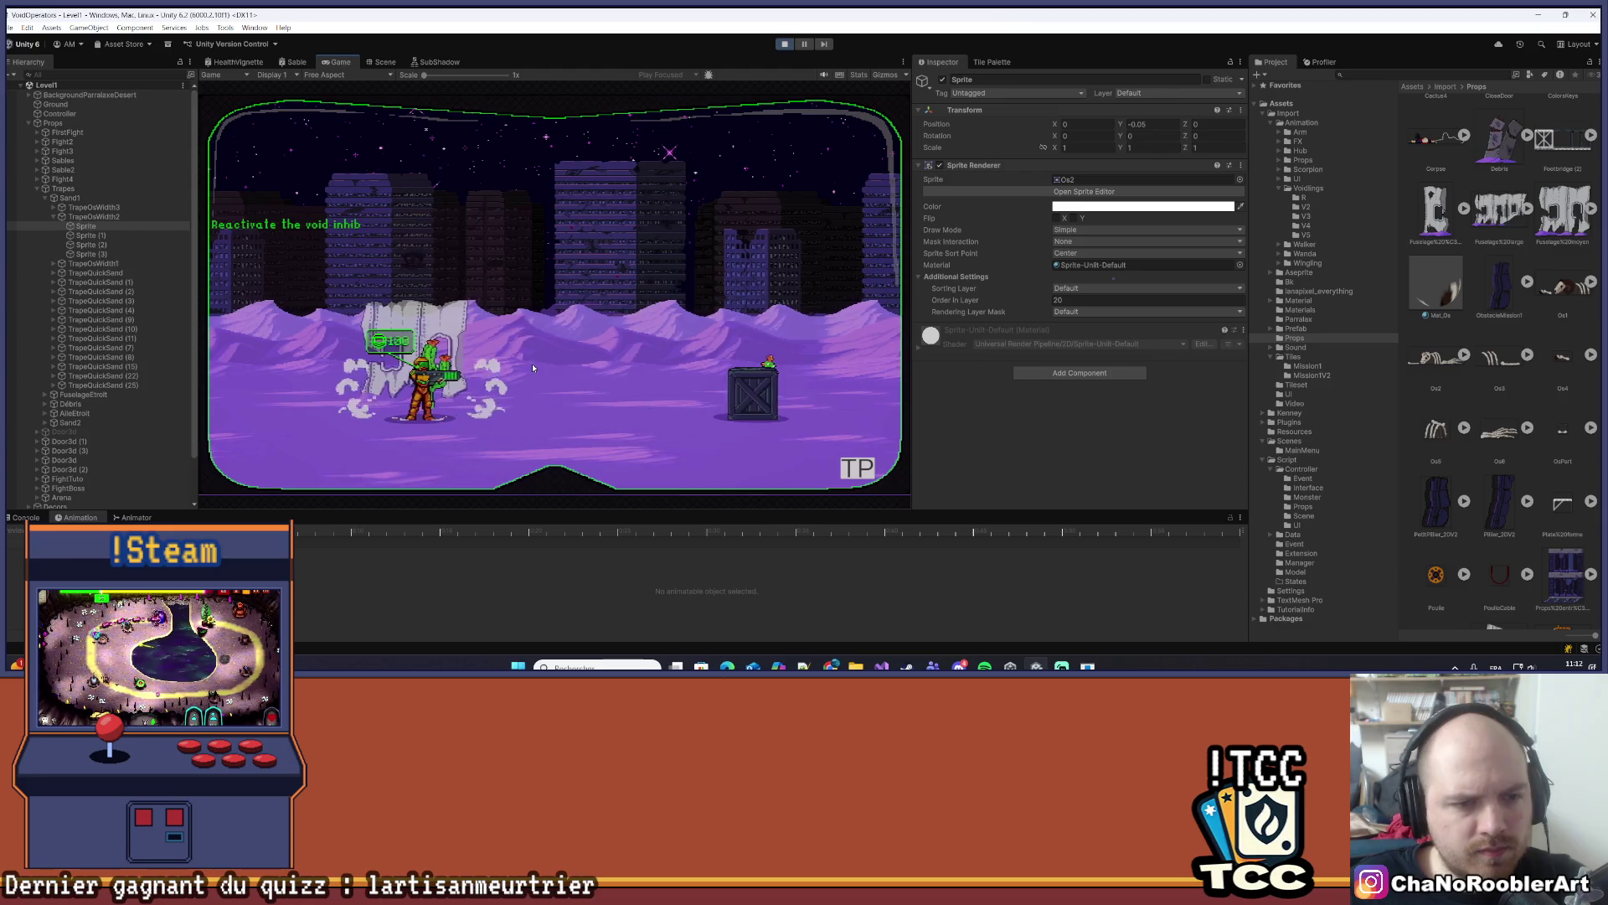
- Walk the player left into the bone field, right past the cacti, and back
{"action": "key", "text": "a"}
{"action": "key", "text": "a"}
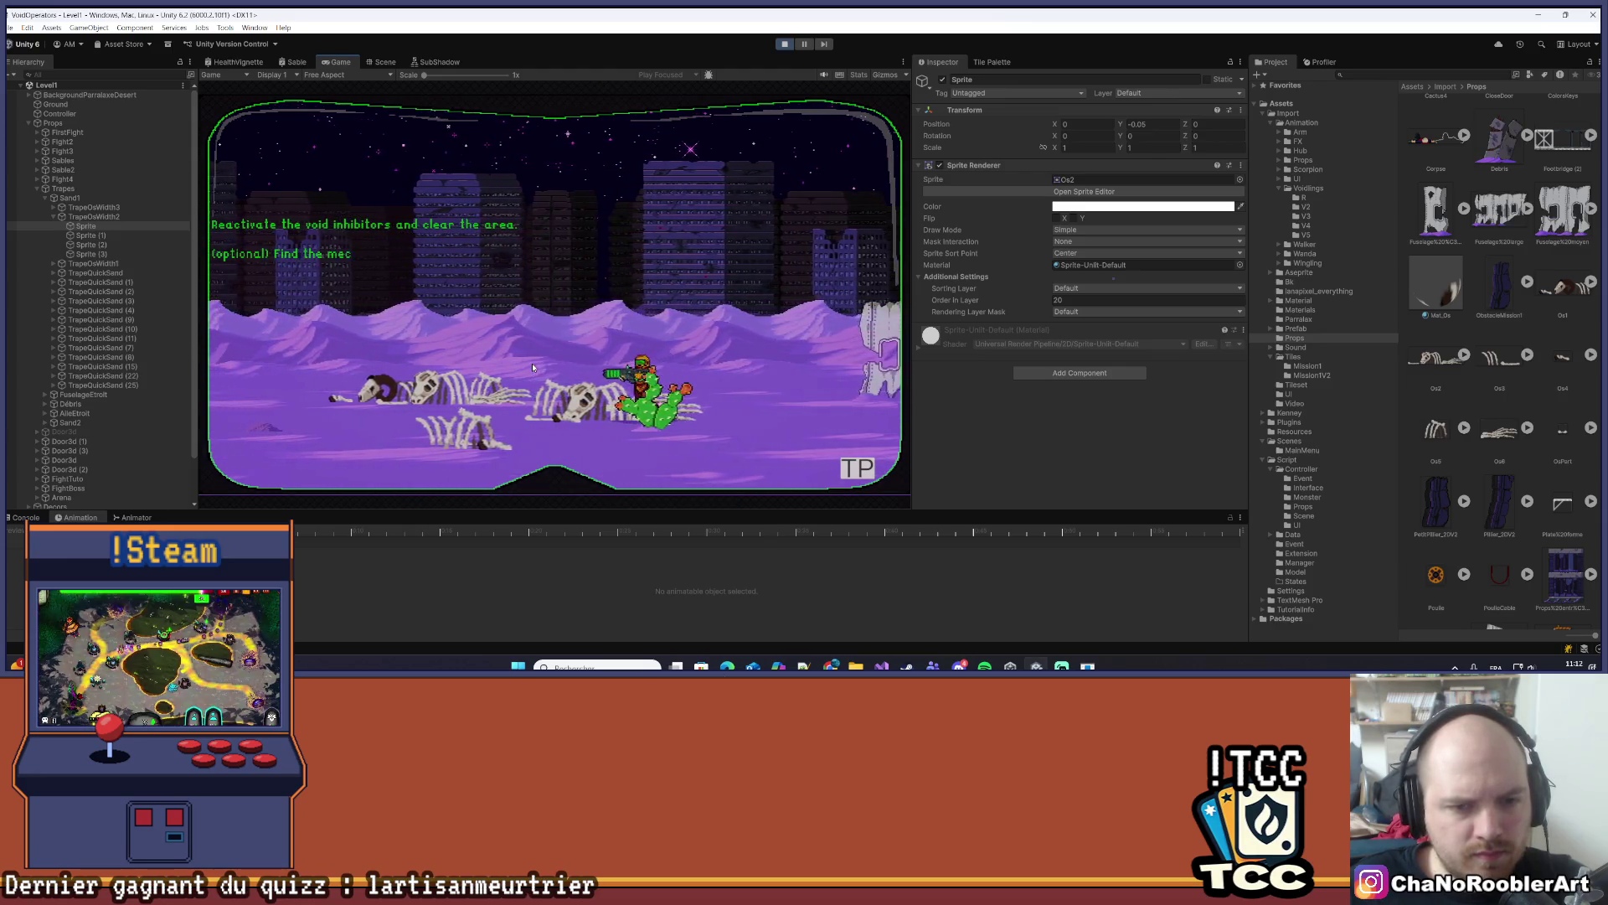
{"action": "key", "text": "a"}
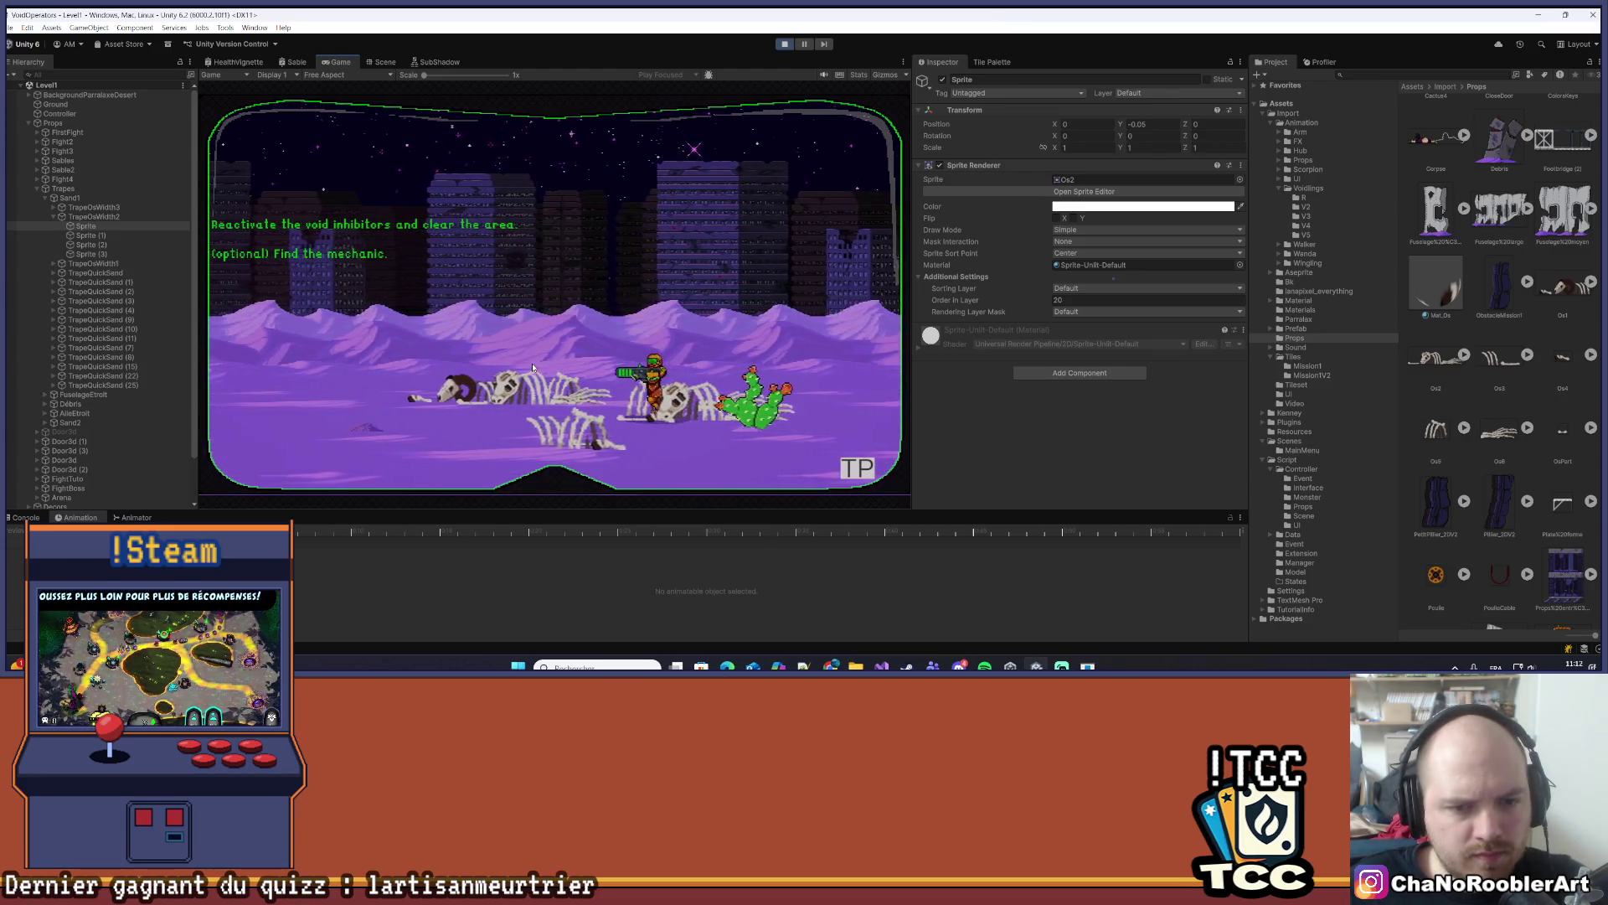
{"action": "key", "text": "d"}
{"action": "key", "text": "d"}
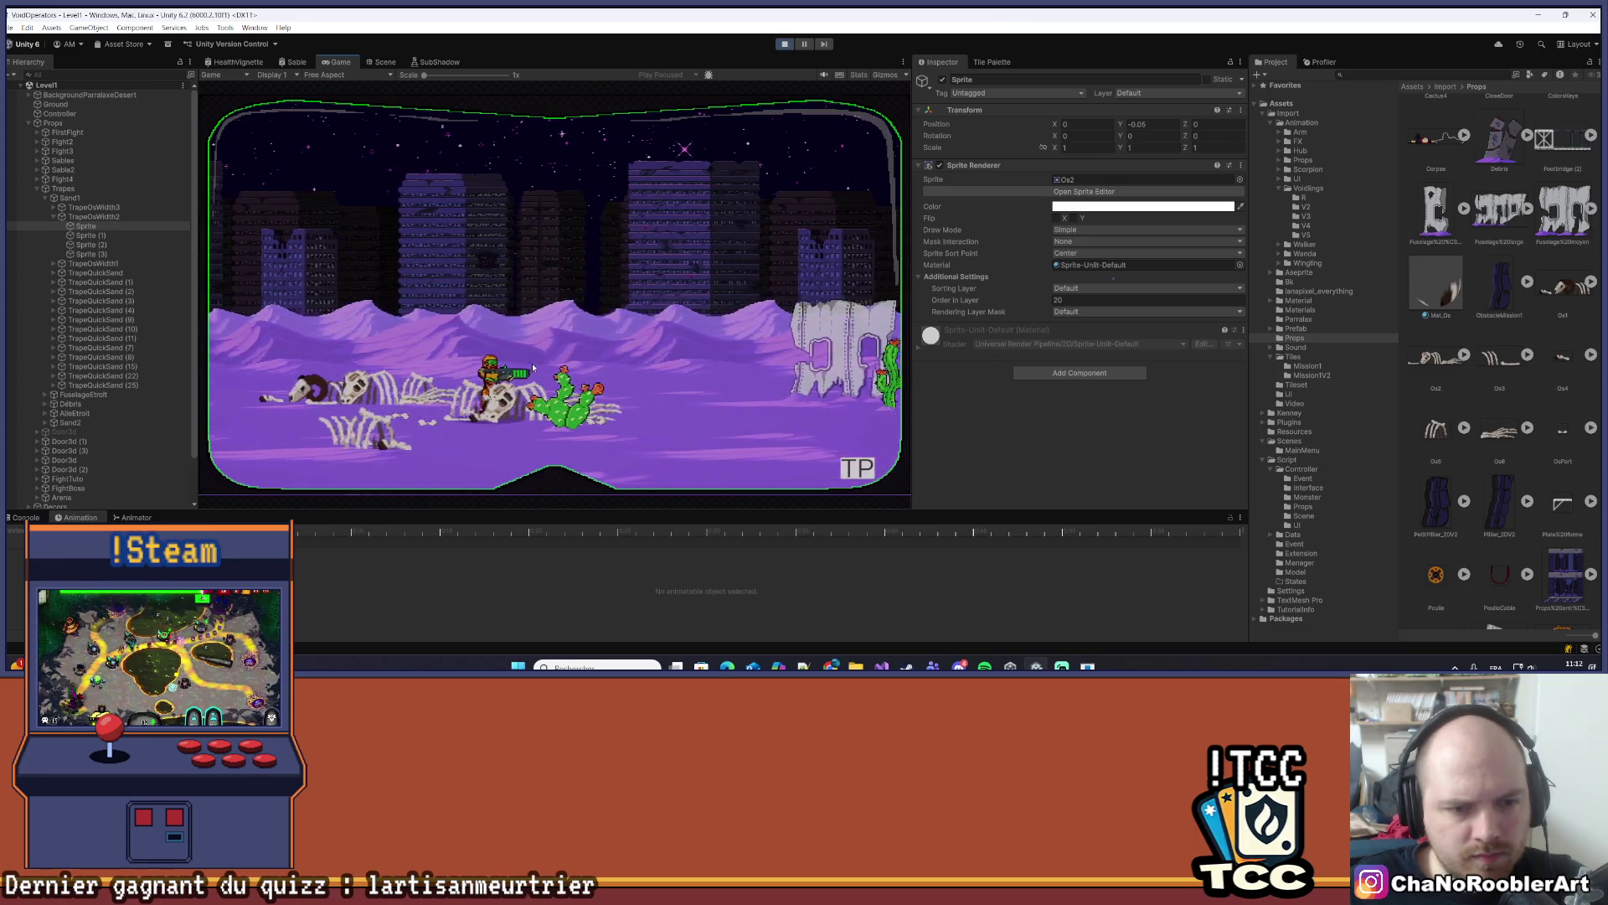
{"action": "key", "text": "d"}
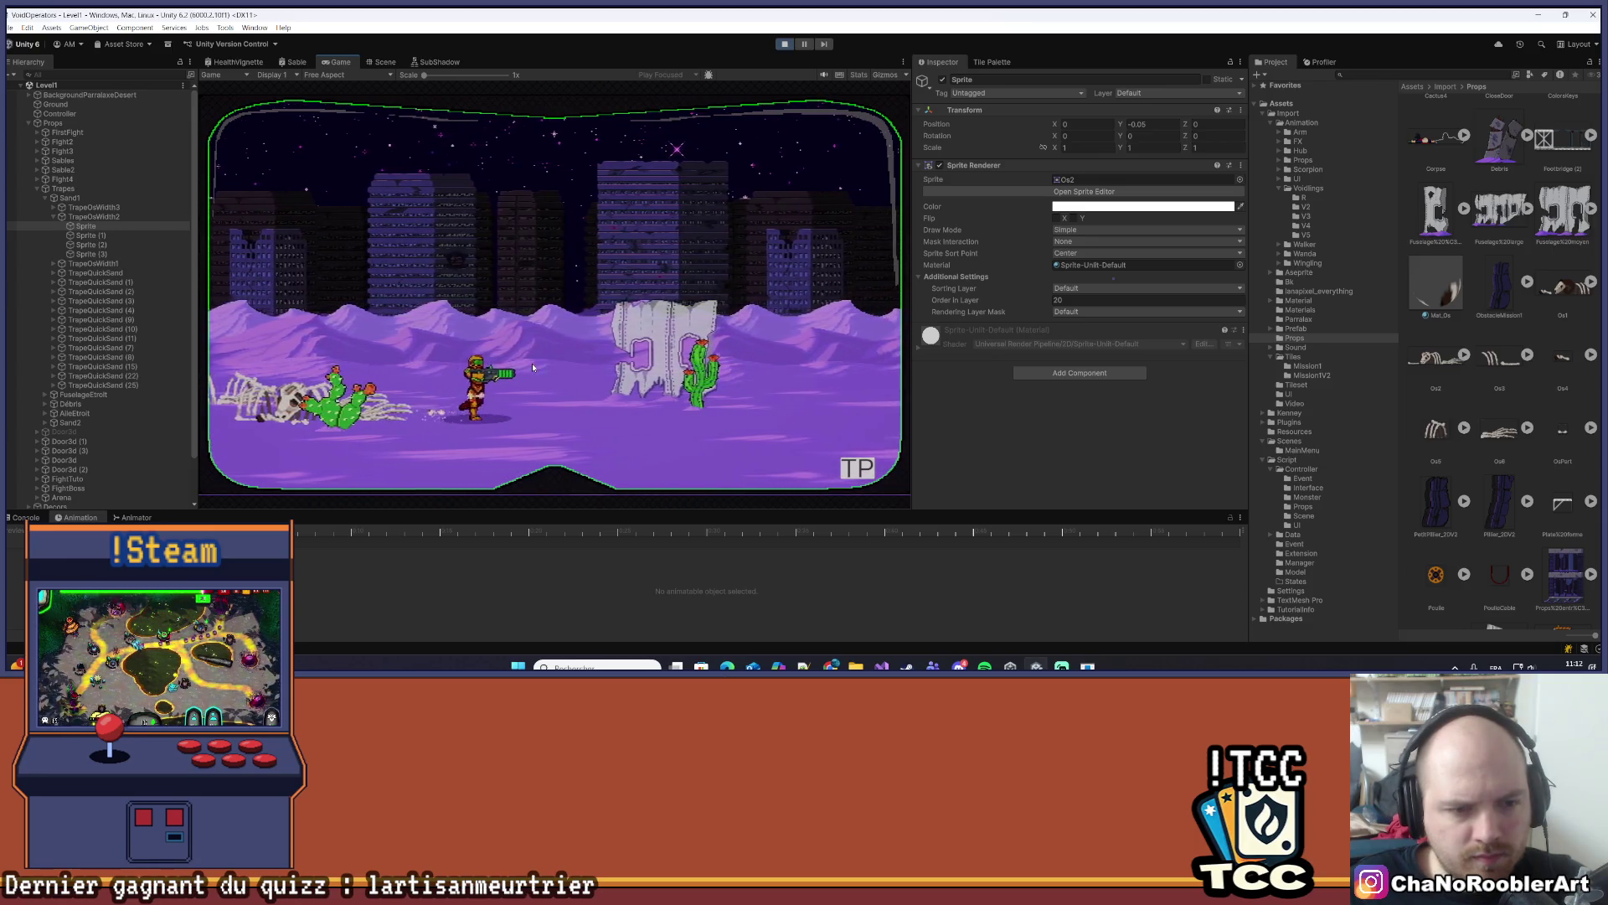
{"action": "key", "text": "a"}
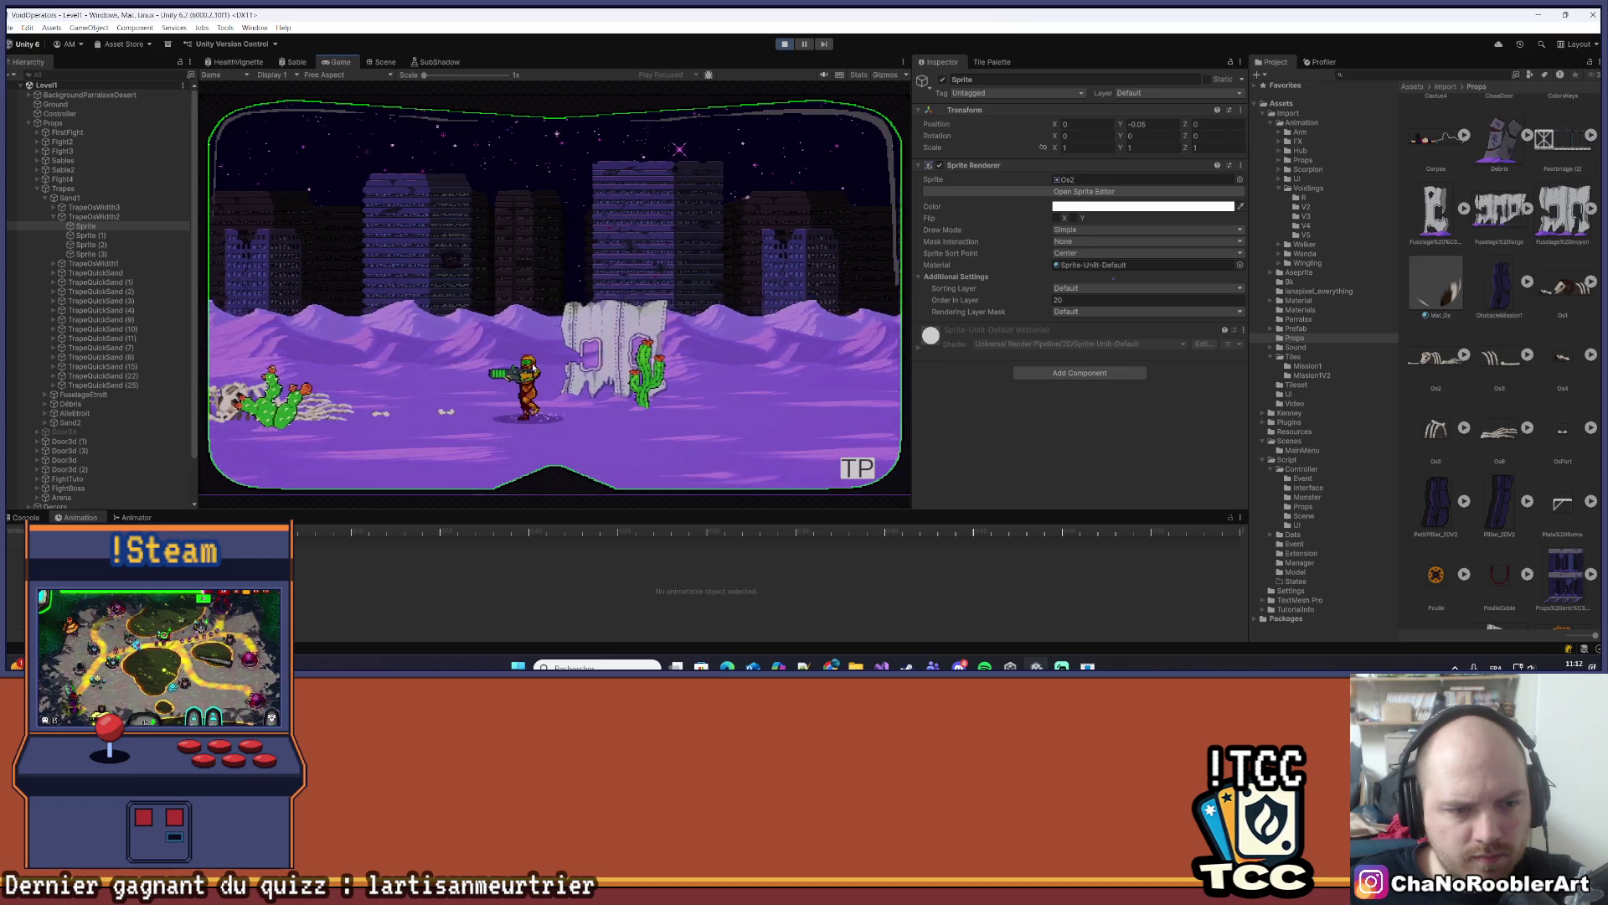
{"action": "key", "text": "a"}
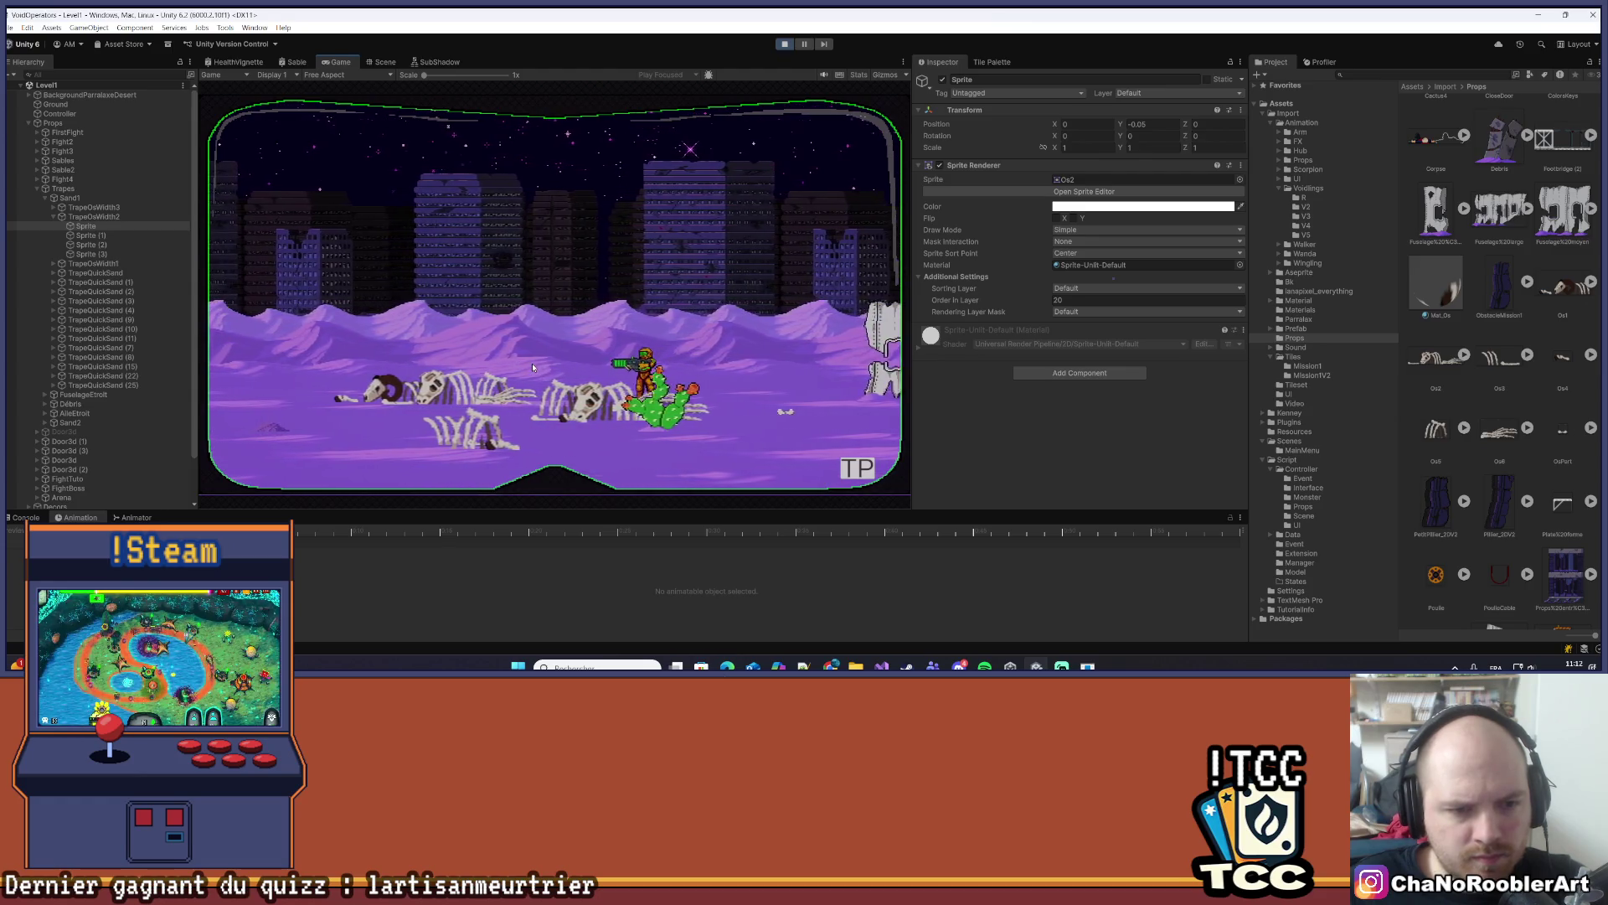
{"action": "key", "text": "a"}
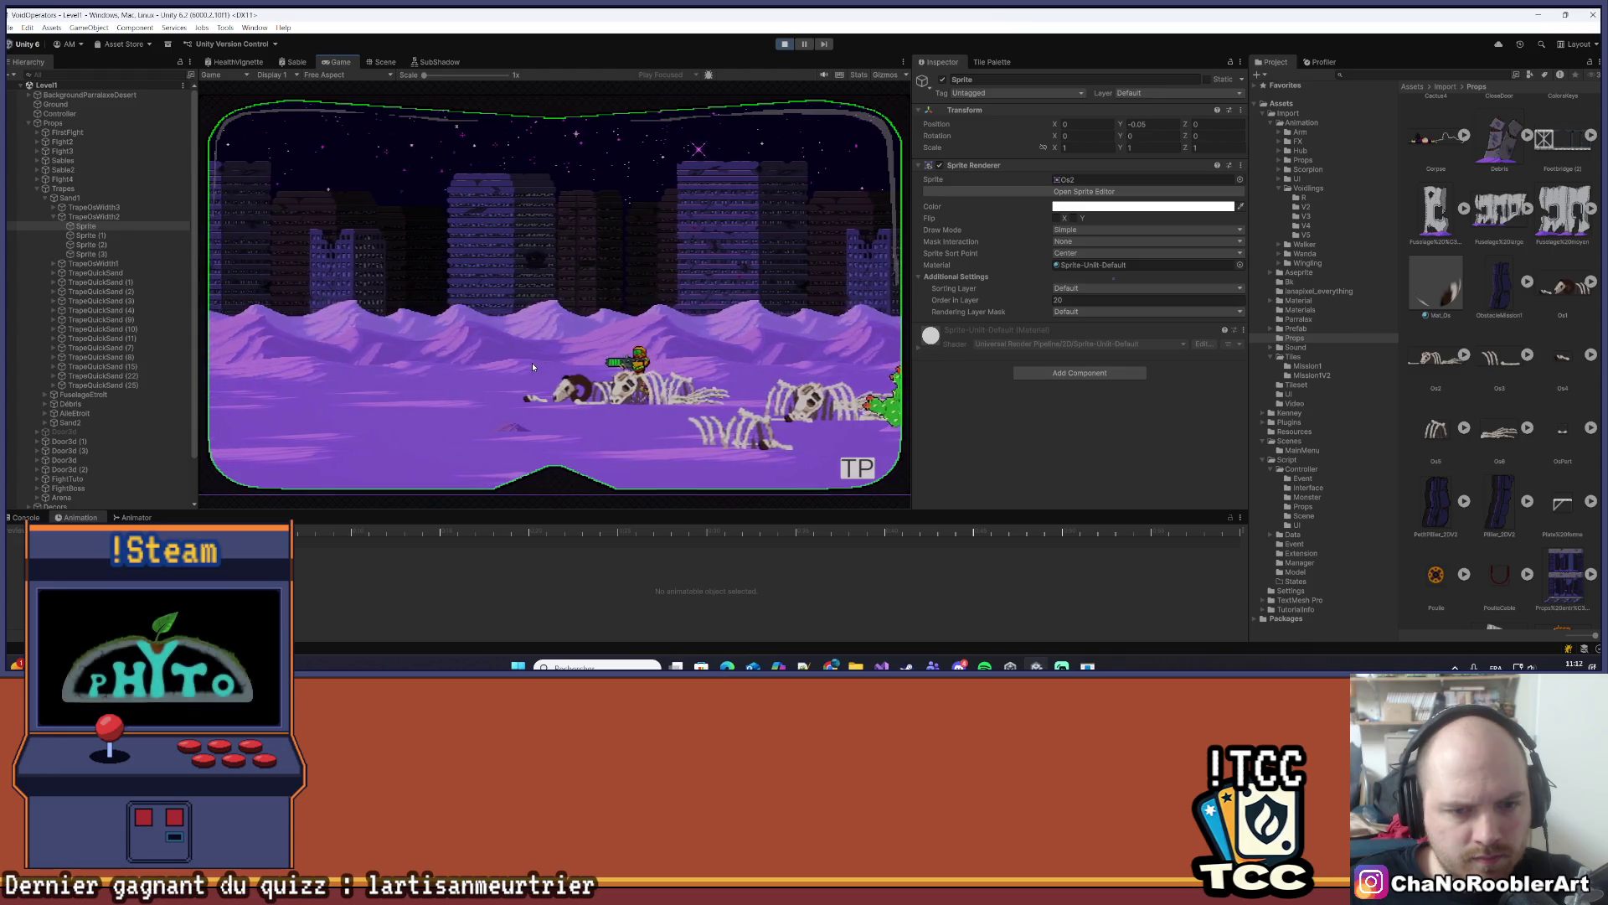
{"action": "key", "text": "a"}
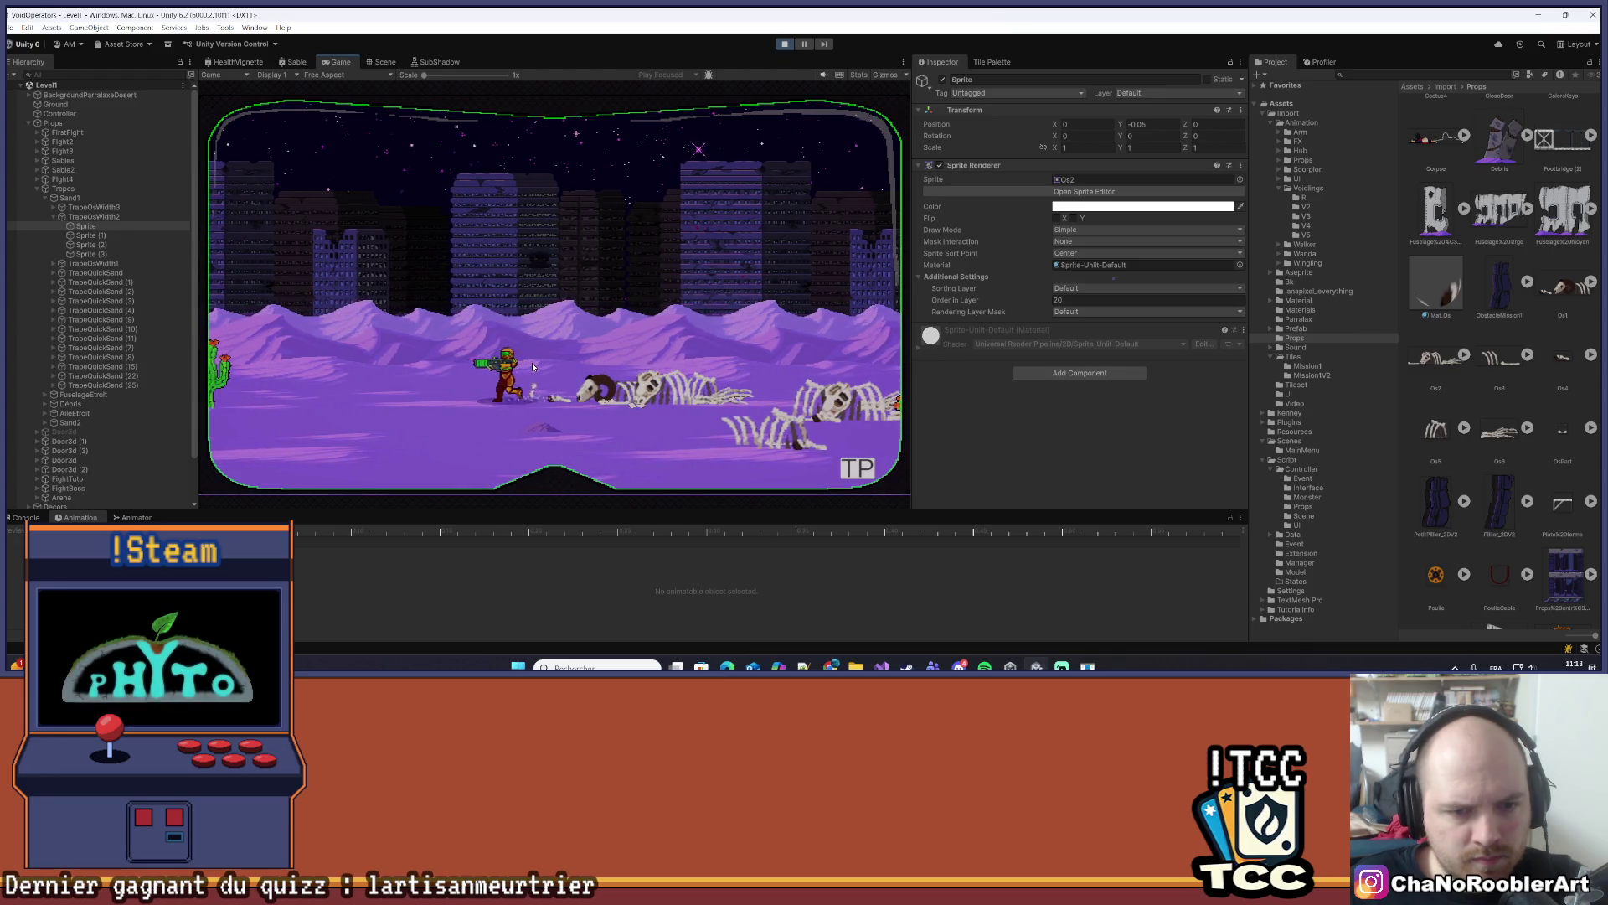
{"action": "key", "text": "d"}
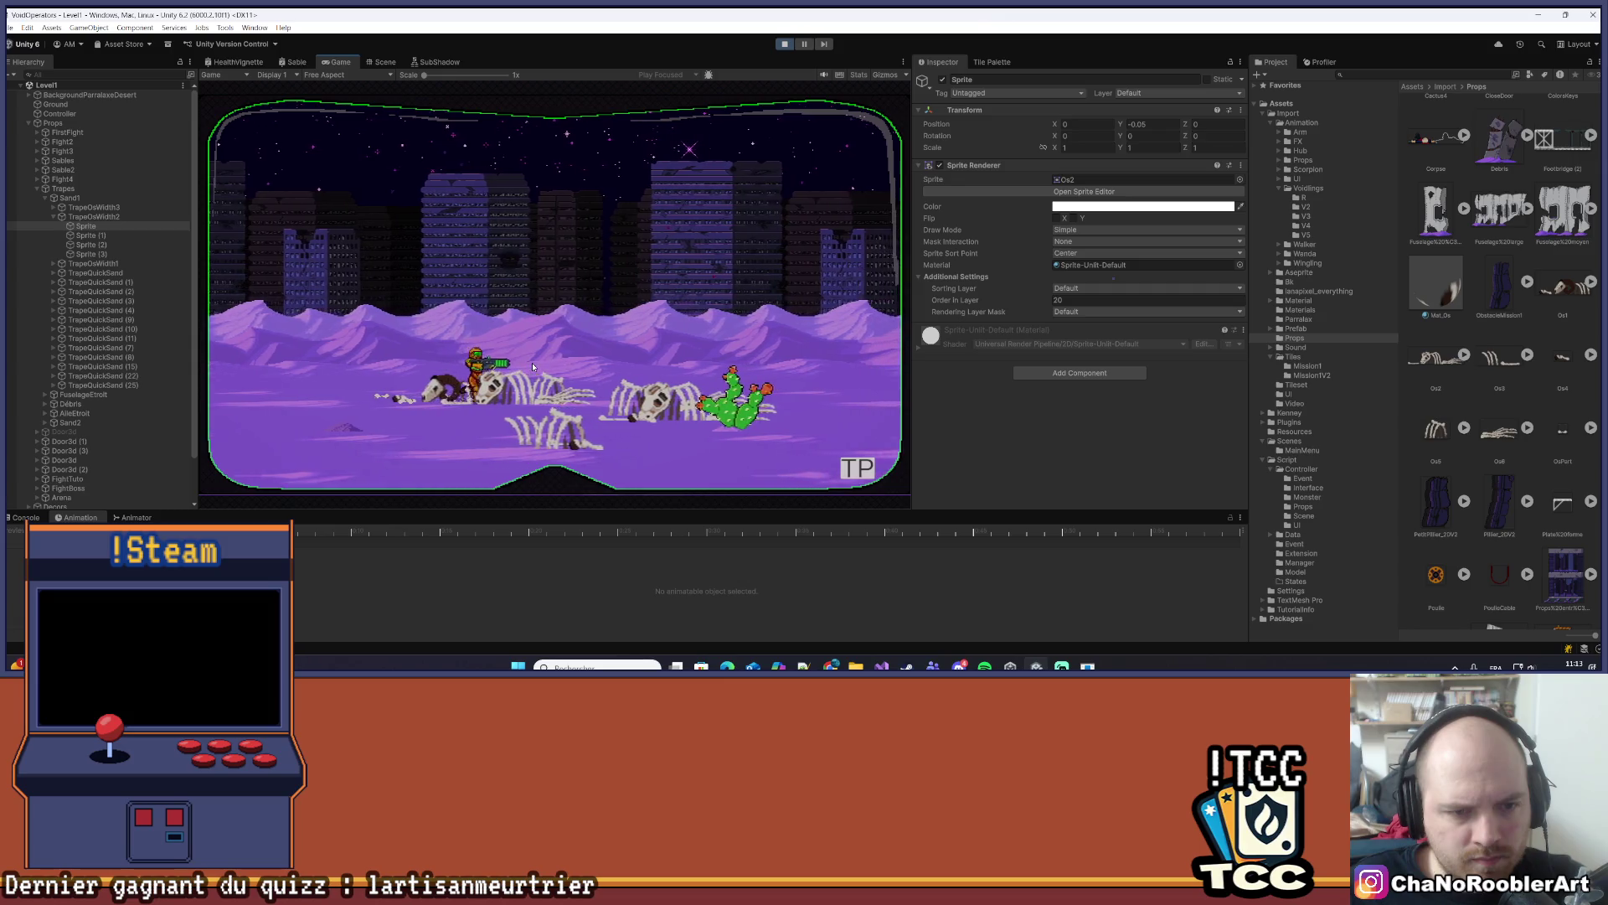
- Keep walking and jumping across the bones, then maximize the Game view
{"action": "key", "text": "d"}
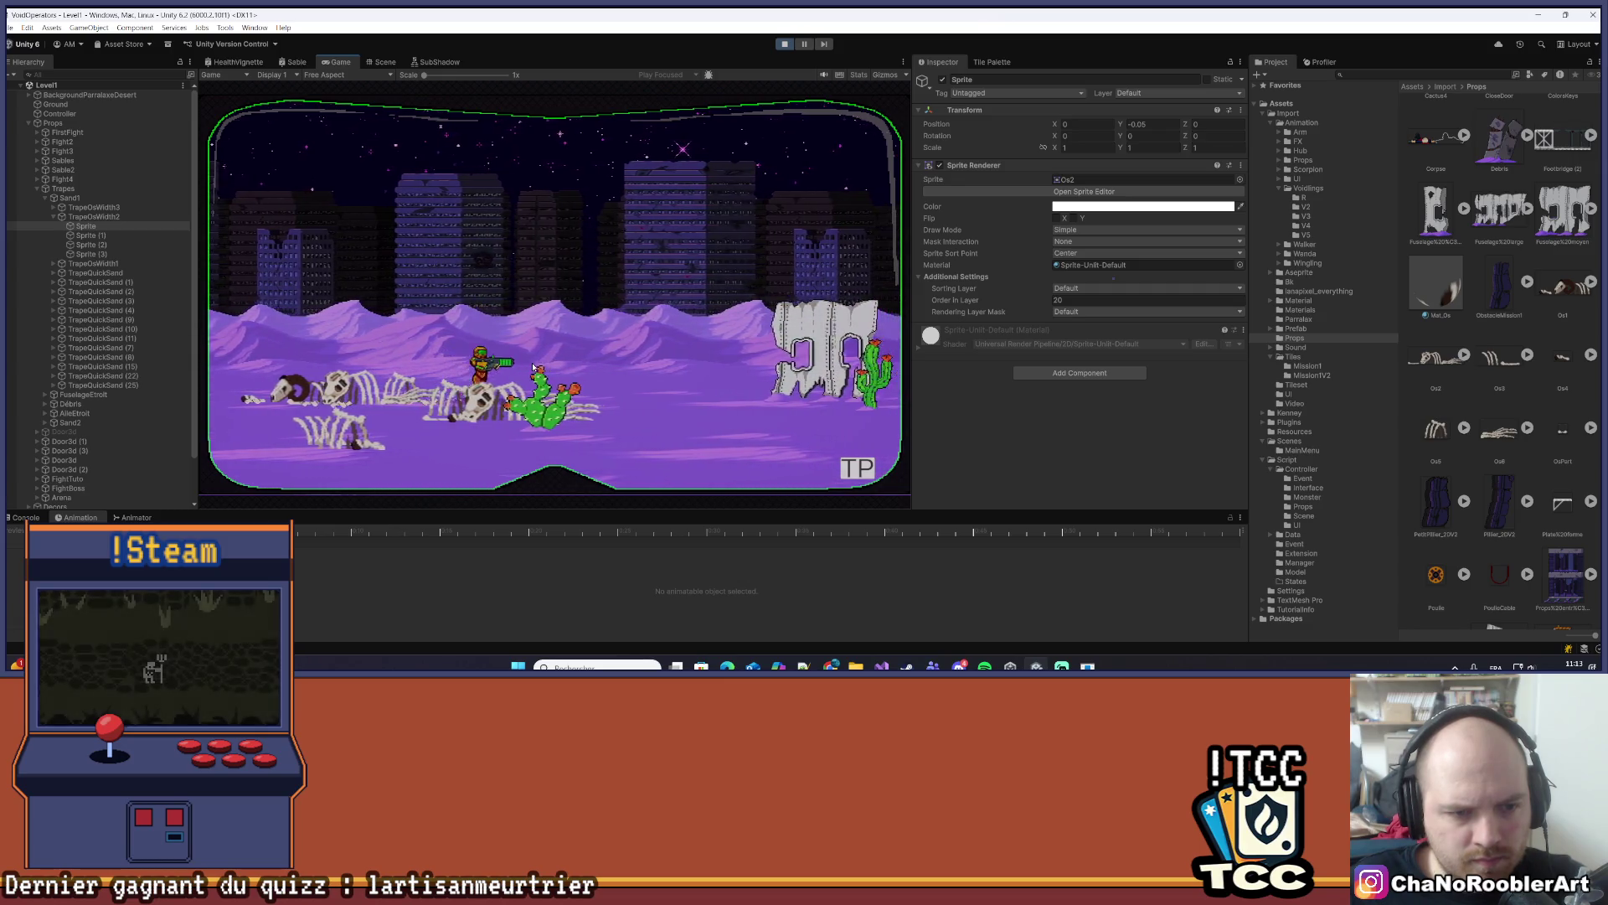
{"action": "key", "text": "a"}
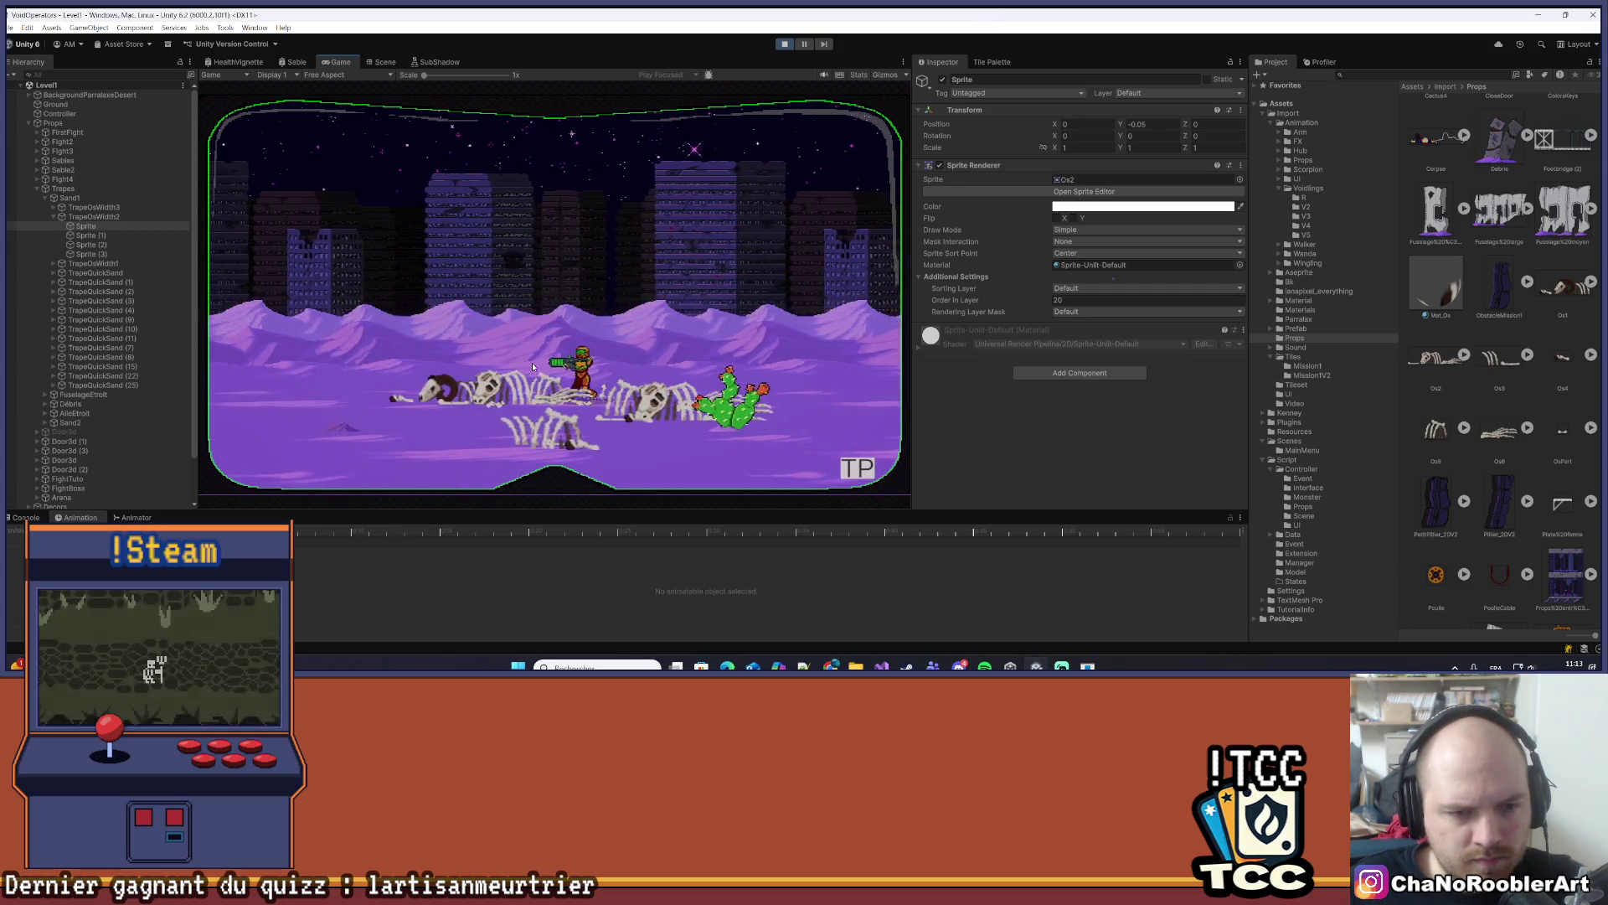
{"action": "key", "text": "a"}
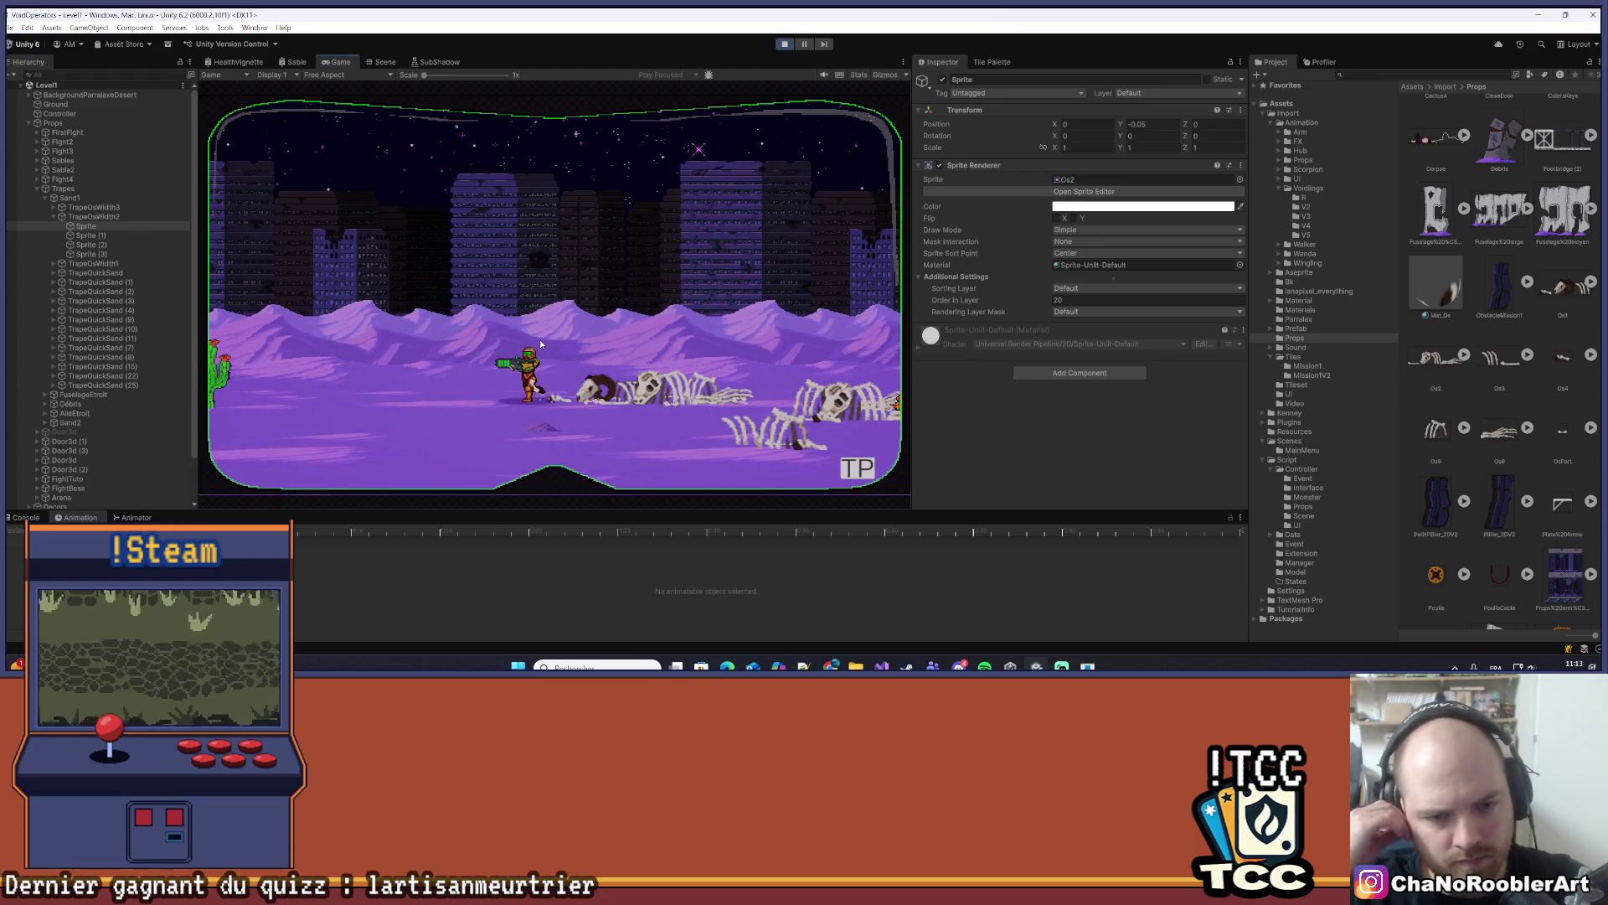
{"action": "key", "text": "d"}
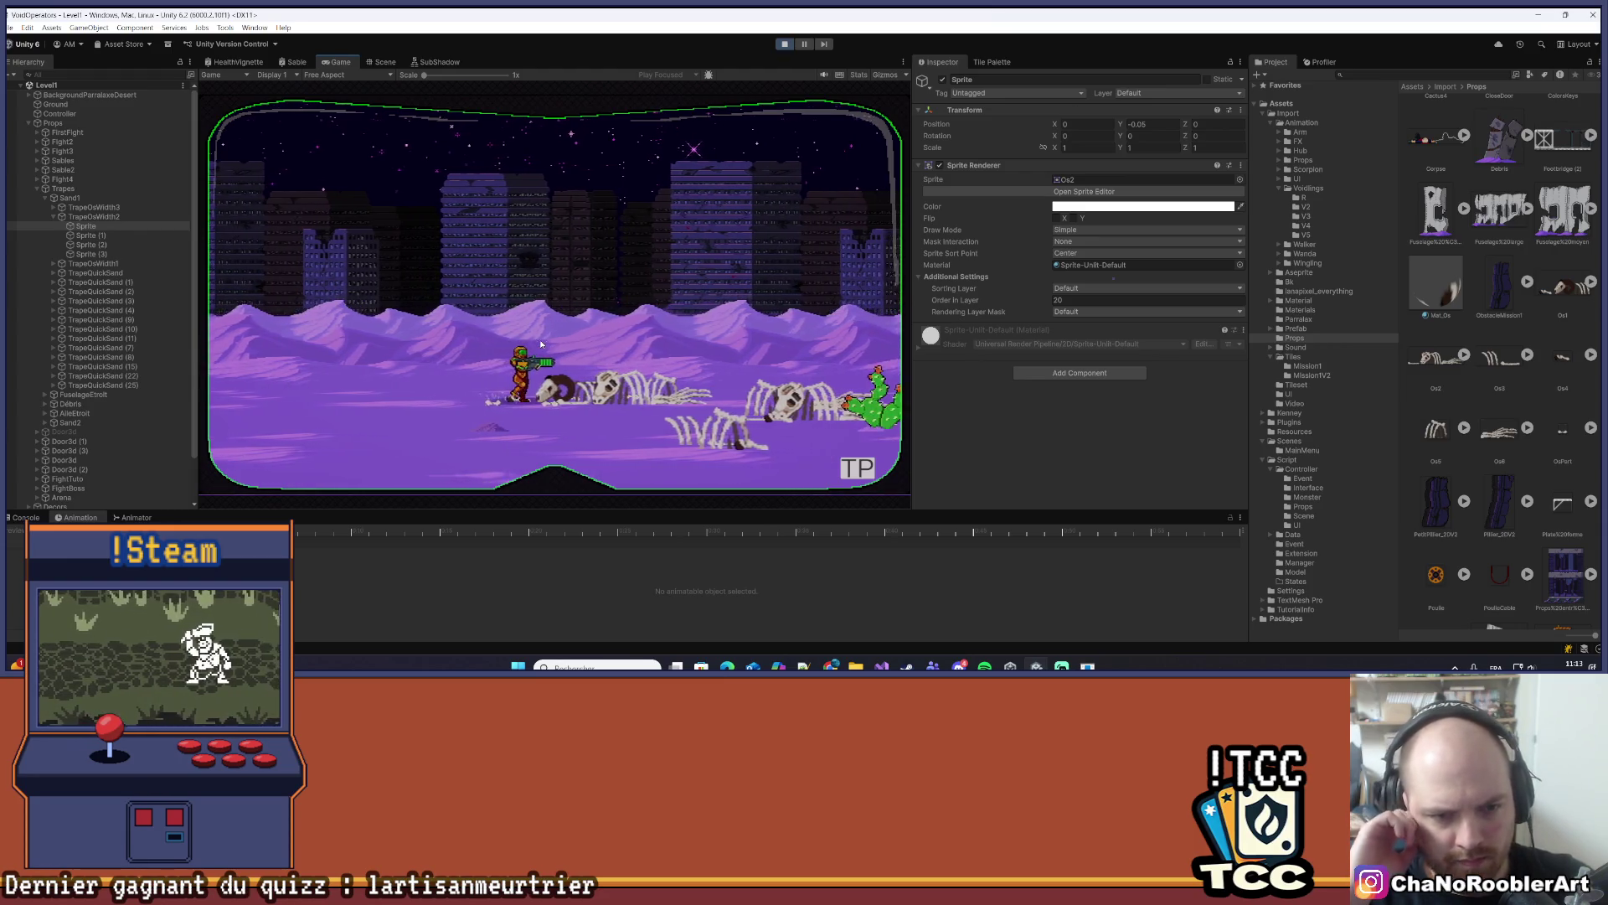
{"action": "key", "text": "d"}
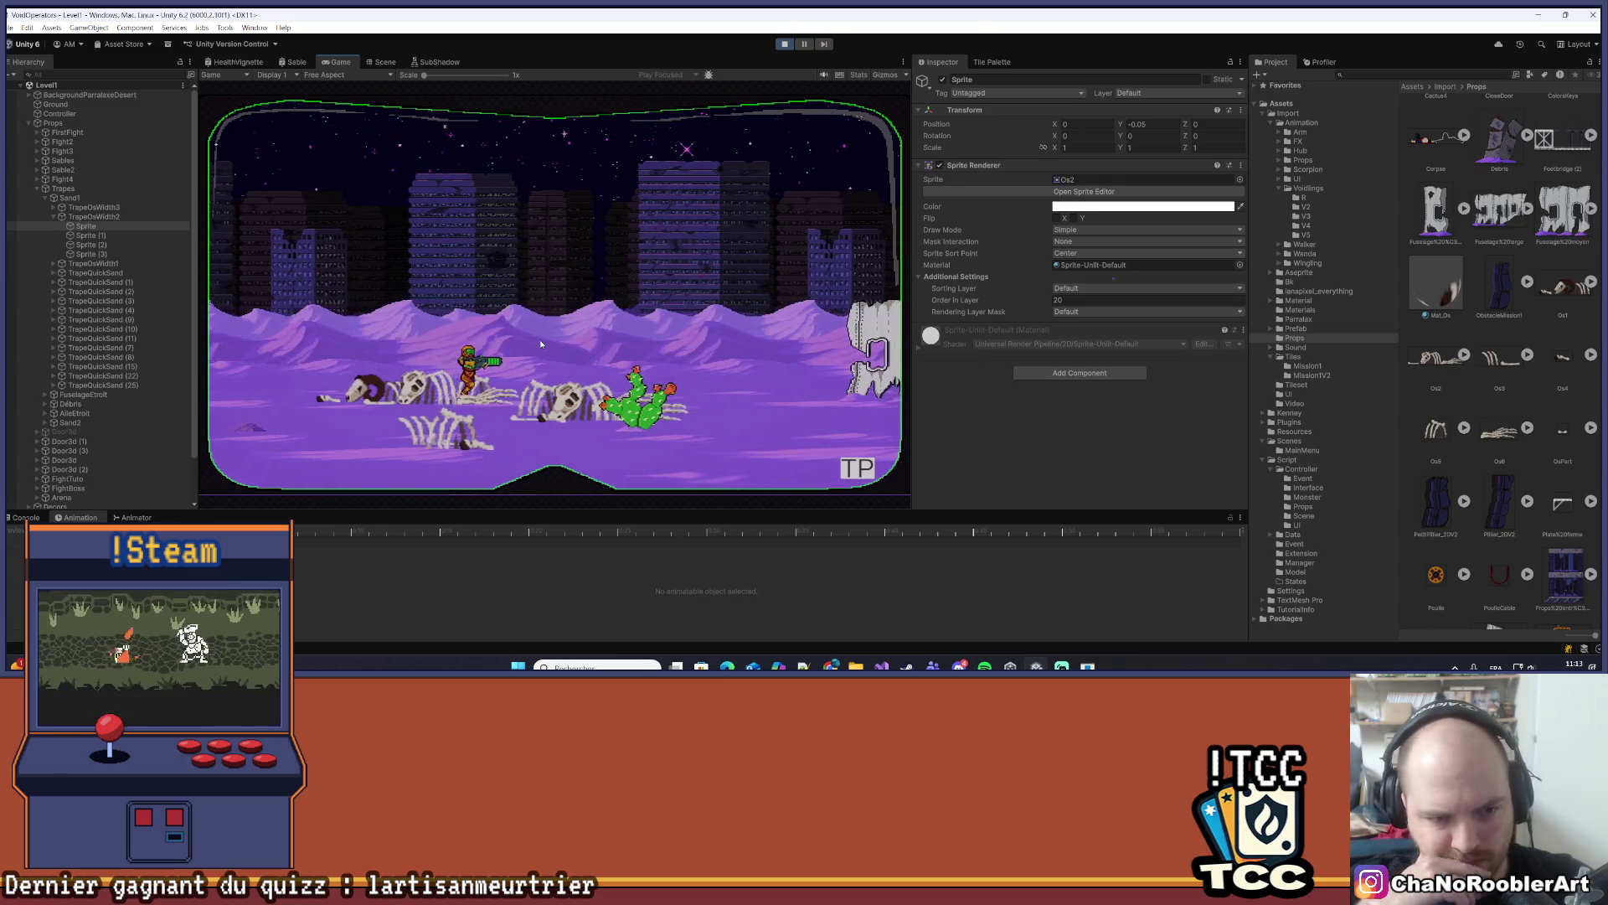
{"action": "key", "text": "space"}
{"action": "key", "text": "a"}
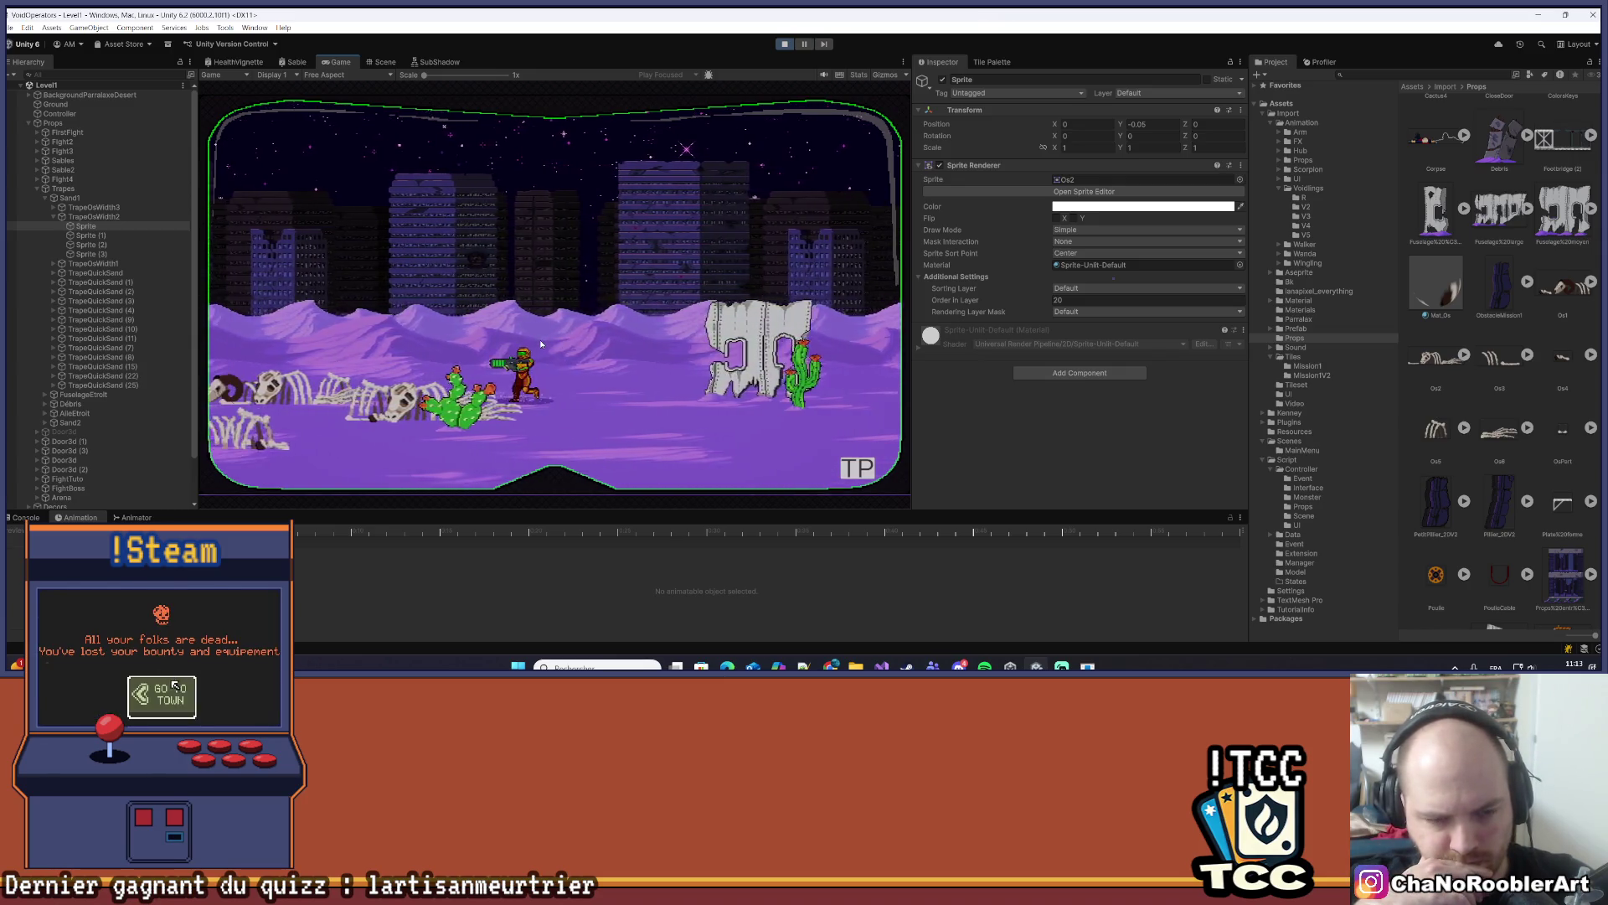
{"action": "key", "text": "a"}
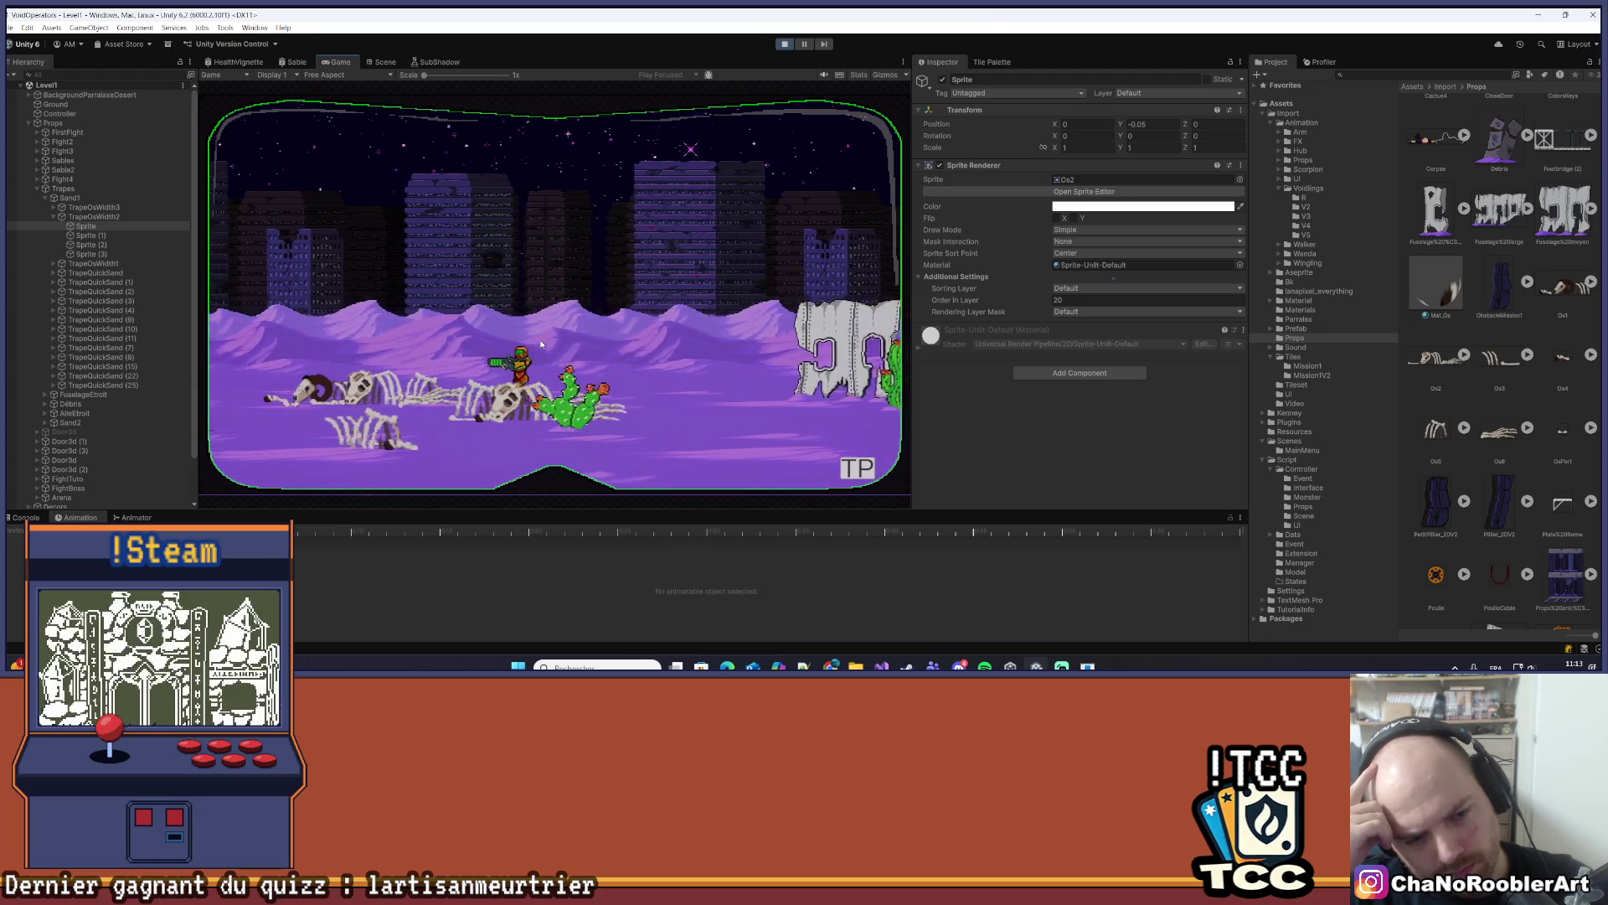
{"action": "left_click", "coordinate": [905, 62]}
{"action": "left_click", "coordinate": [929, 104]}
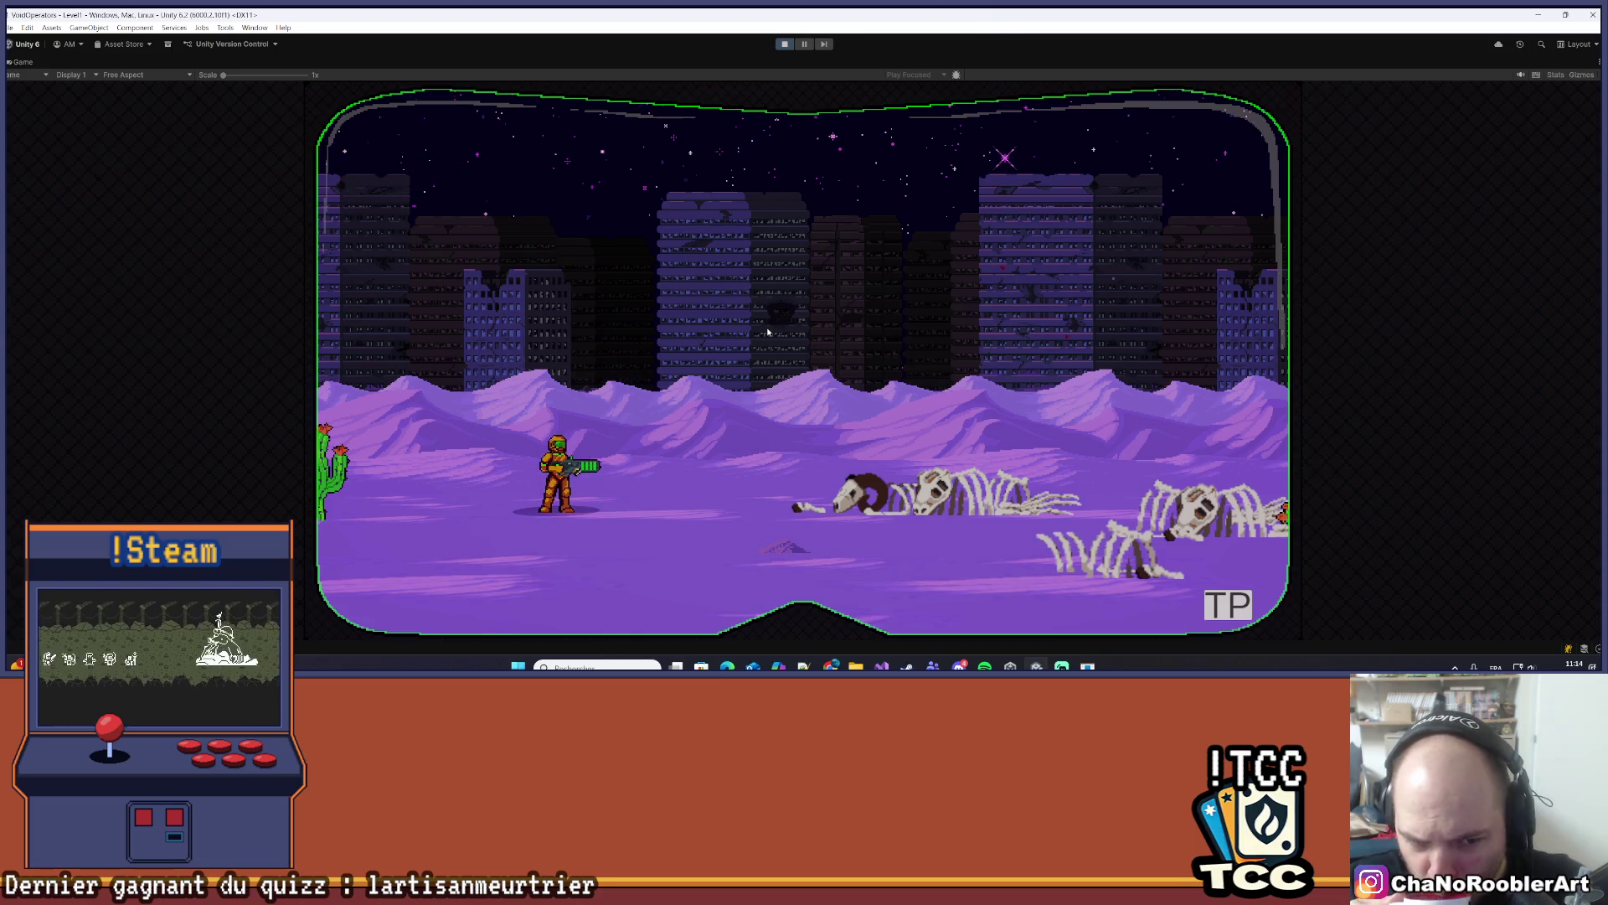
- Run the player right past the bone piles toward the ruined statue, back left, then right again
{"action": "key", "text": "d"}
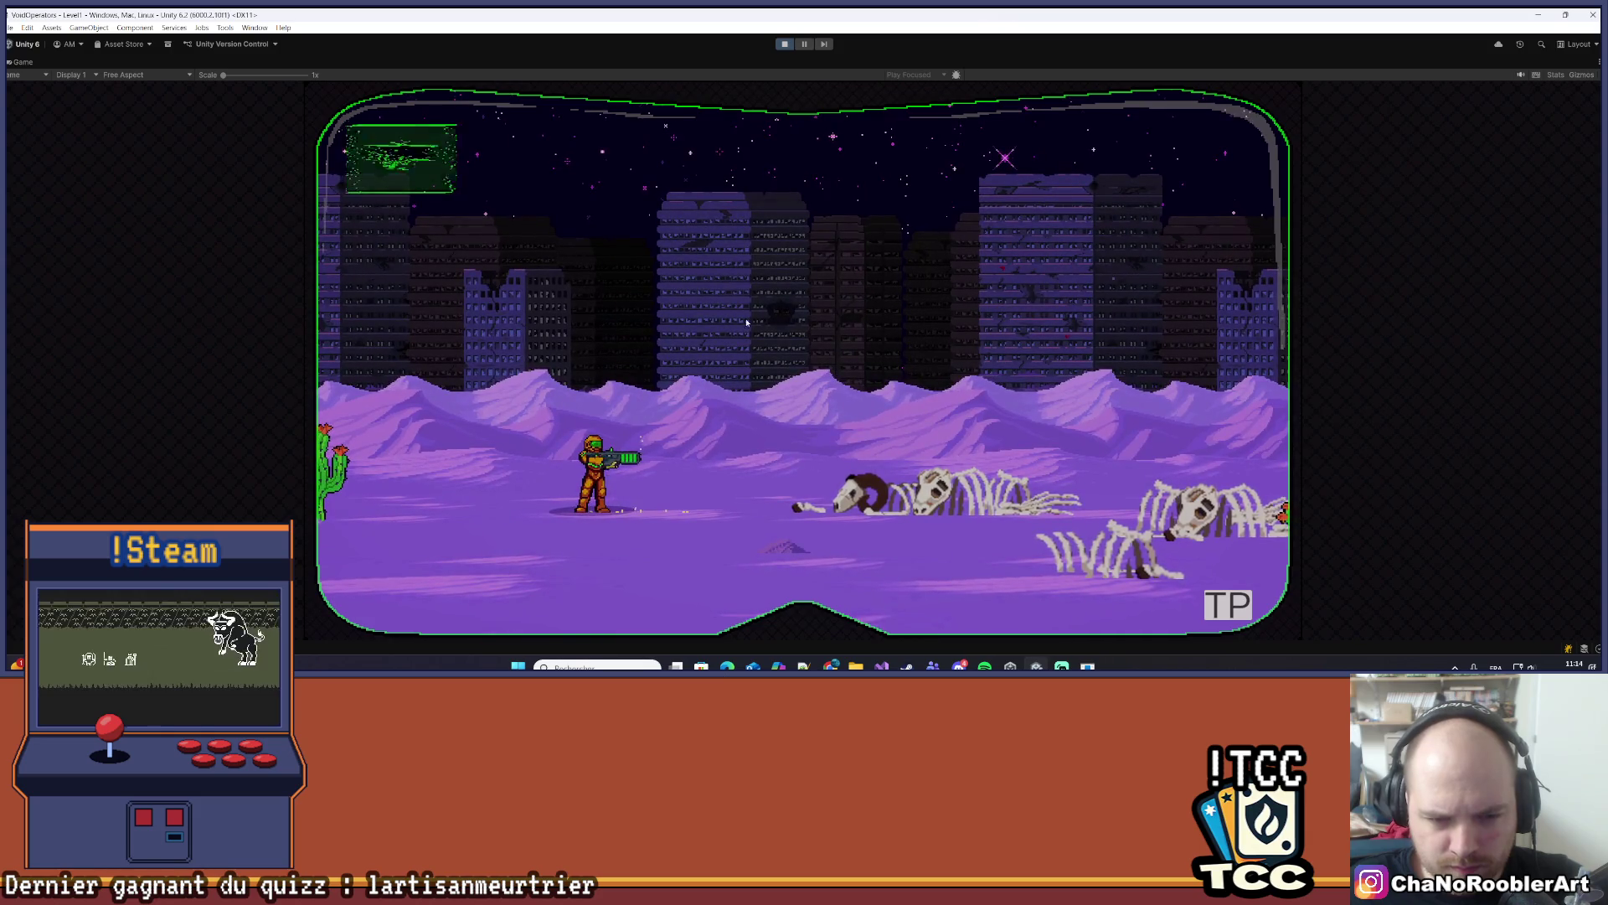
{"action": "key", "text": "d"}
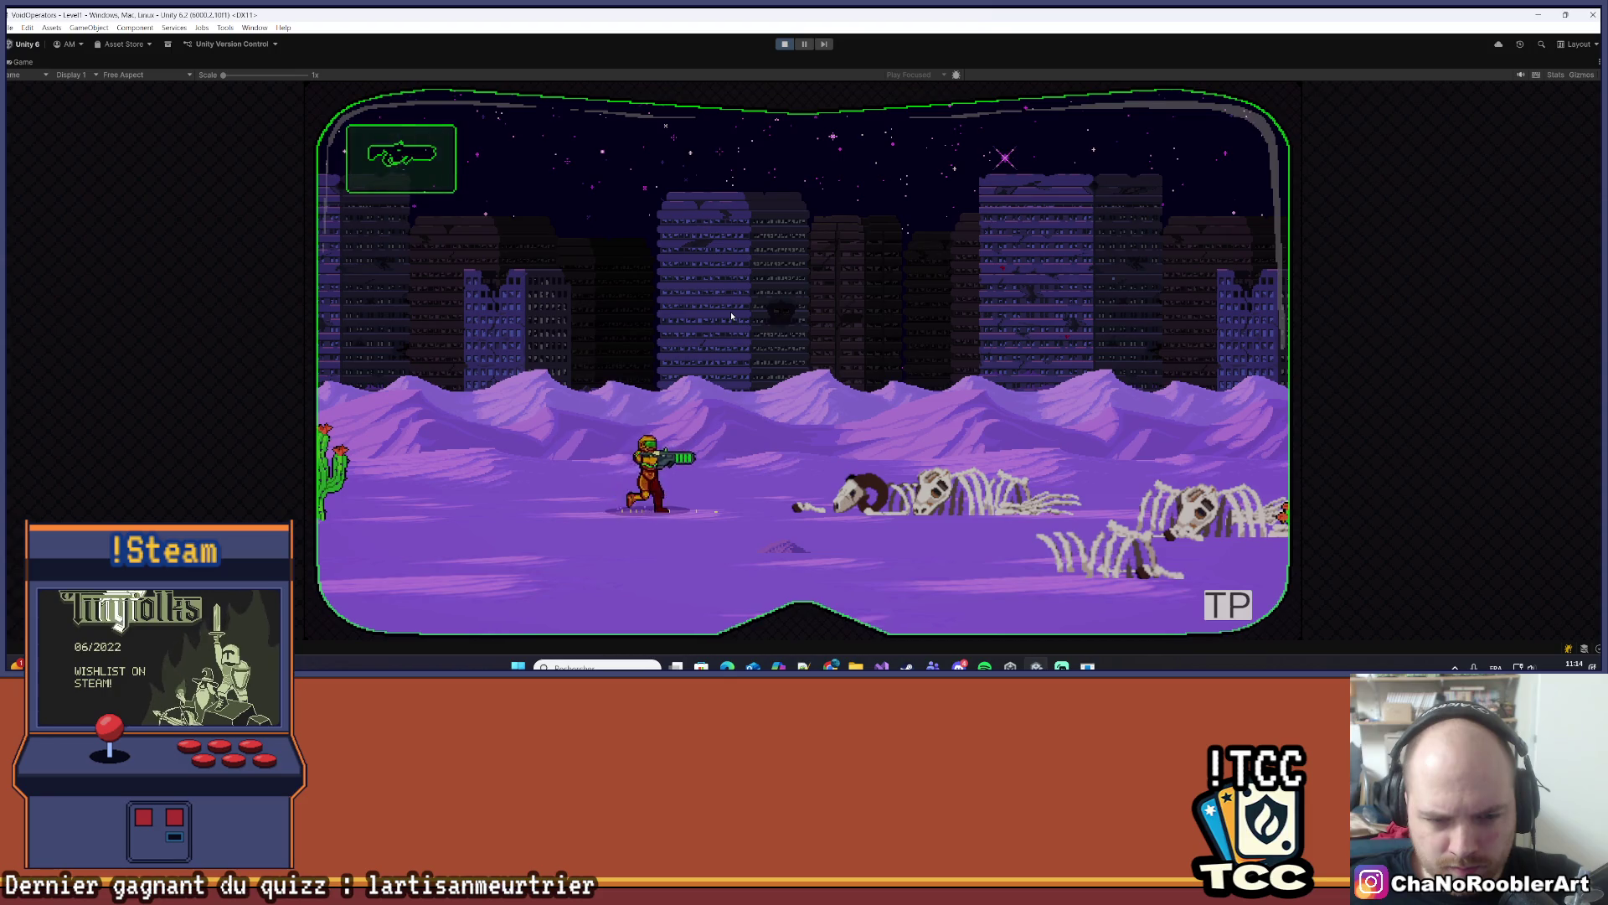
{"action": "key", "text": "d"}
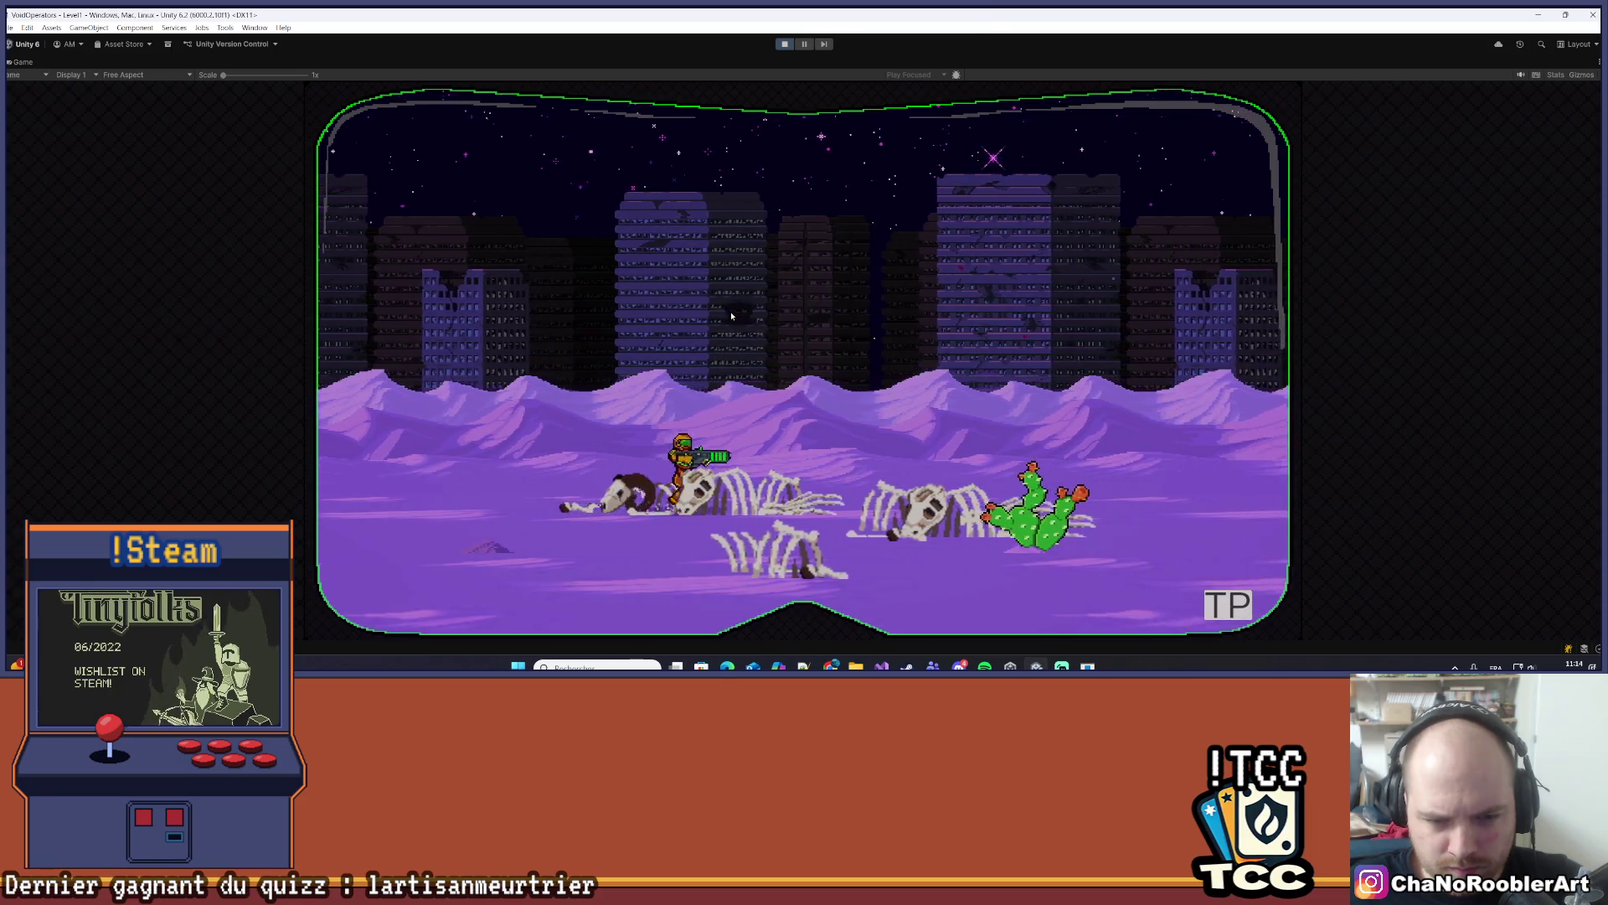
{"action": "key", "text": "d"}
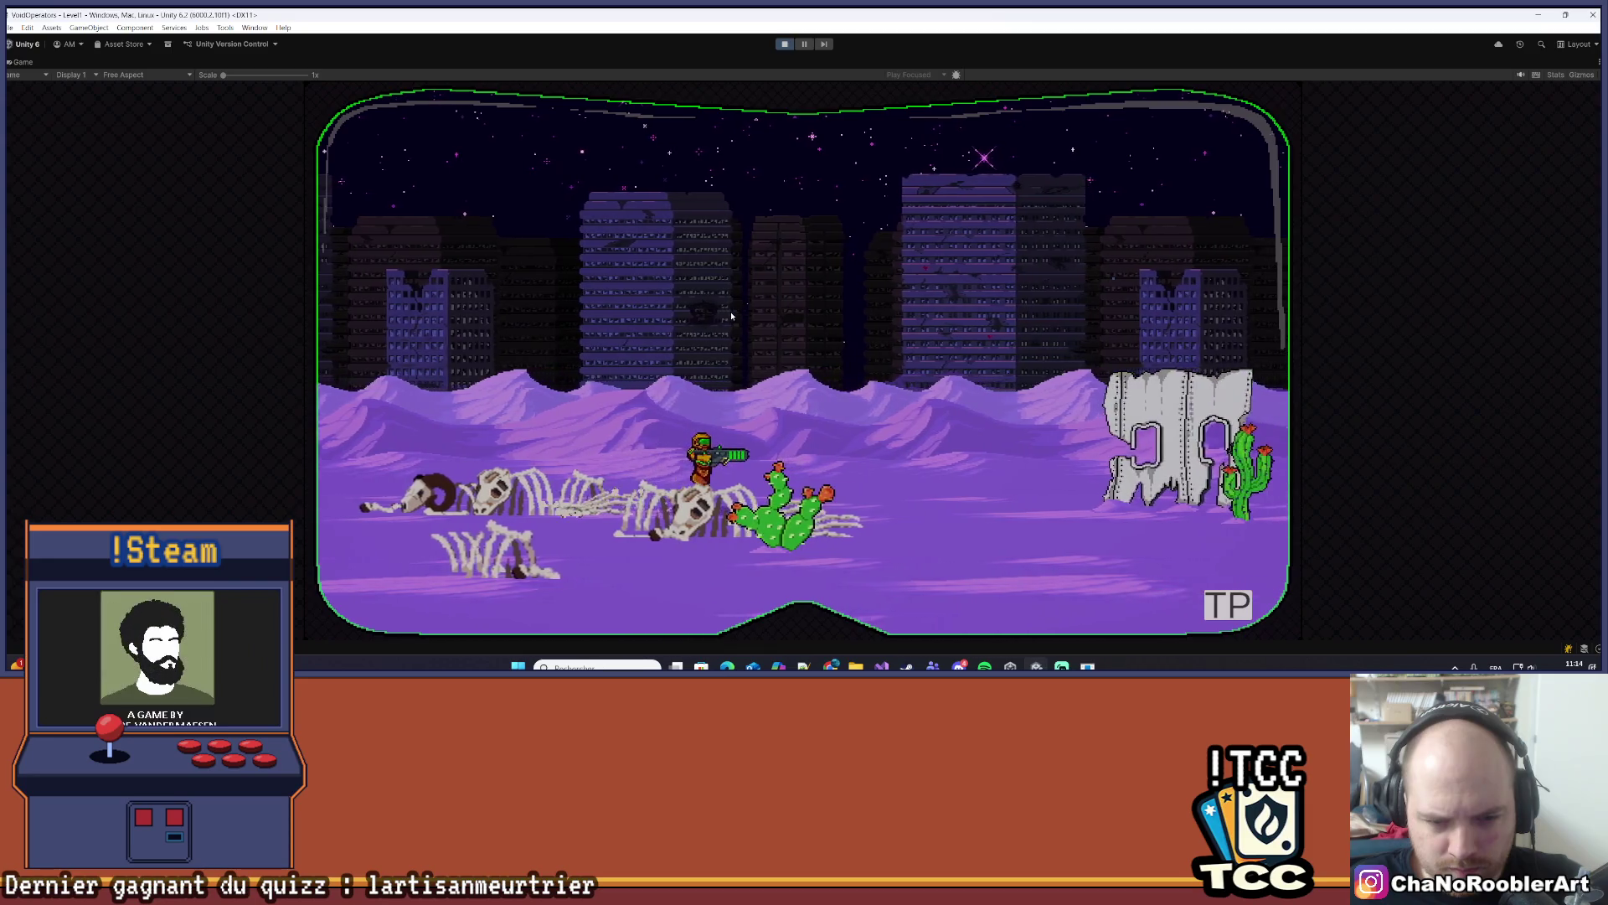
{"action": "key", "text": "d"}
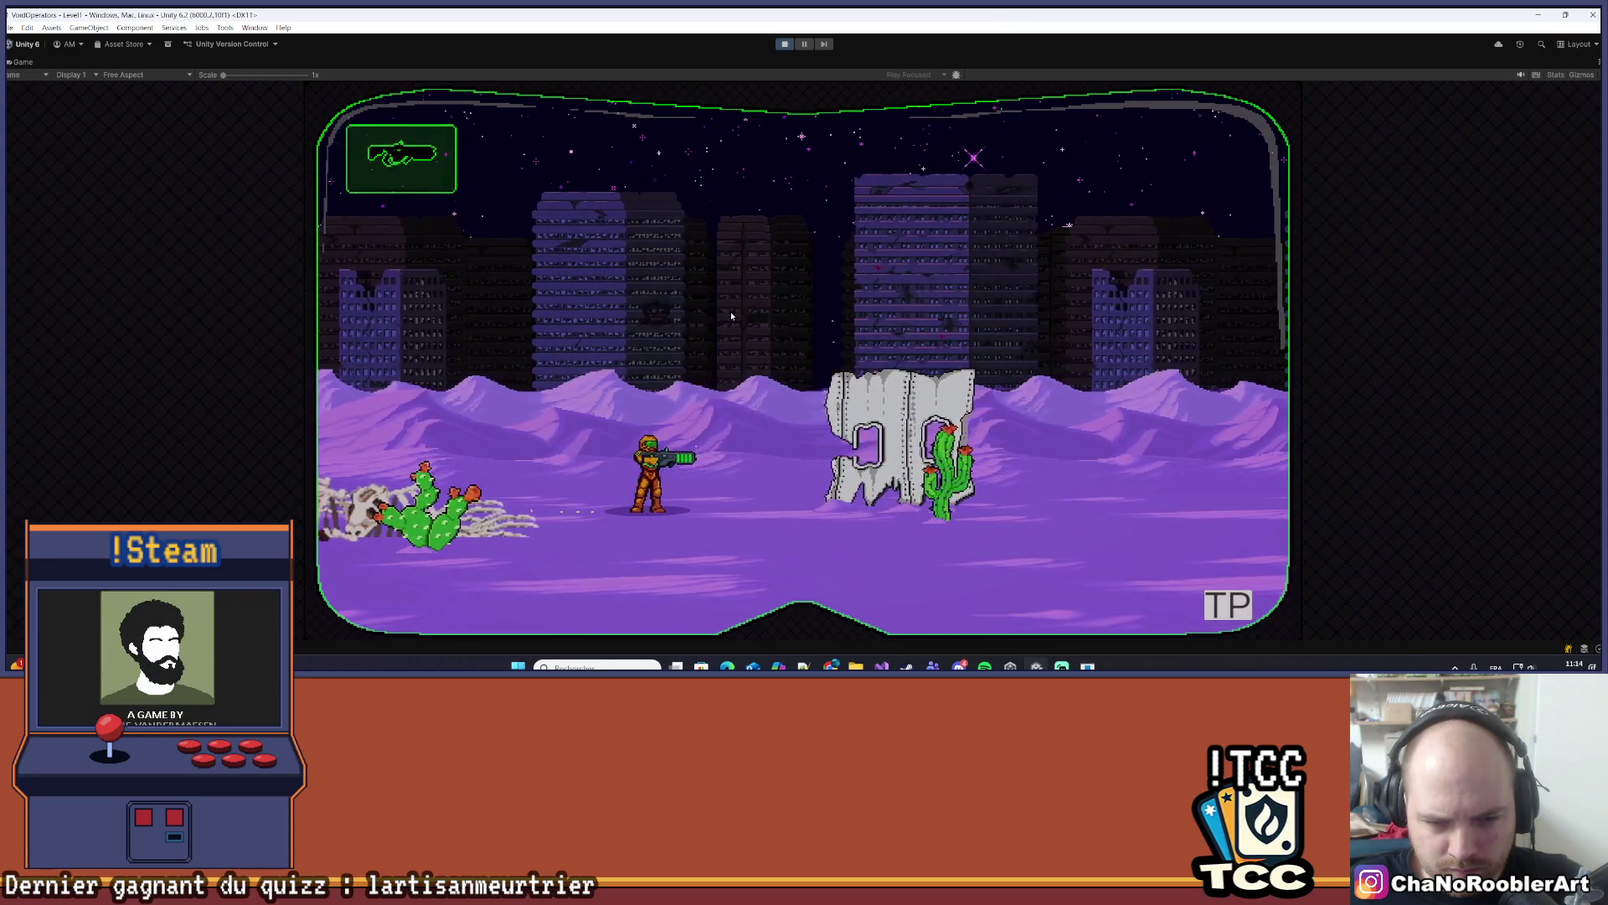
{"action": "key", "text": "d"}
{"action": "key", "text": "a"}
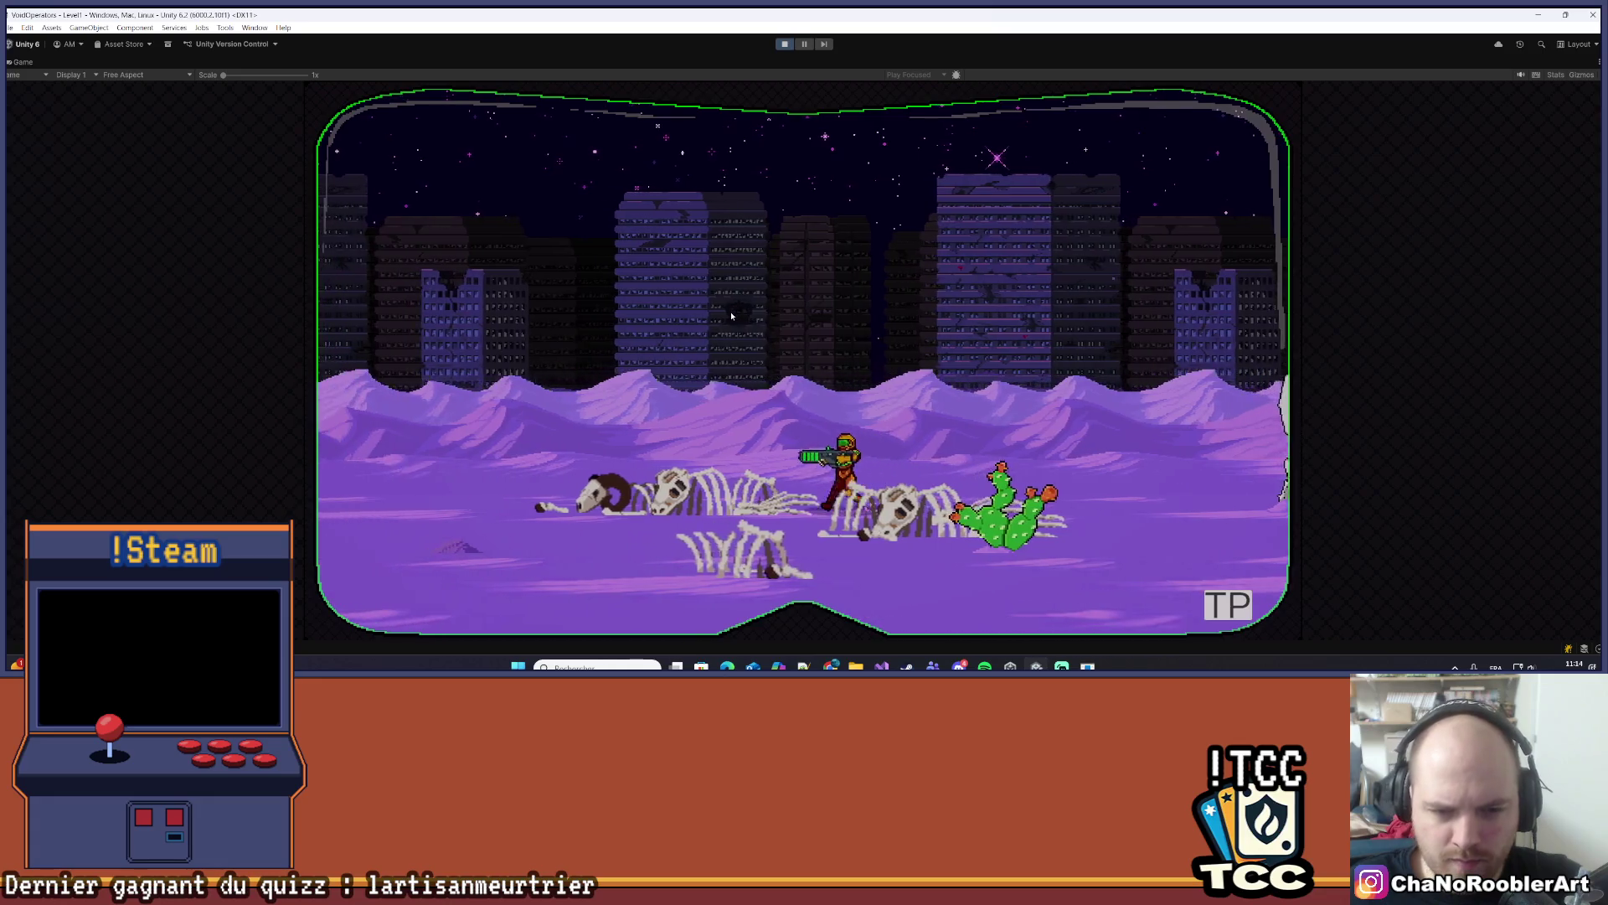
{"action": "key", "text": "a"}
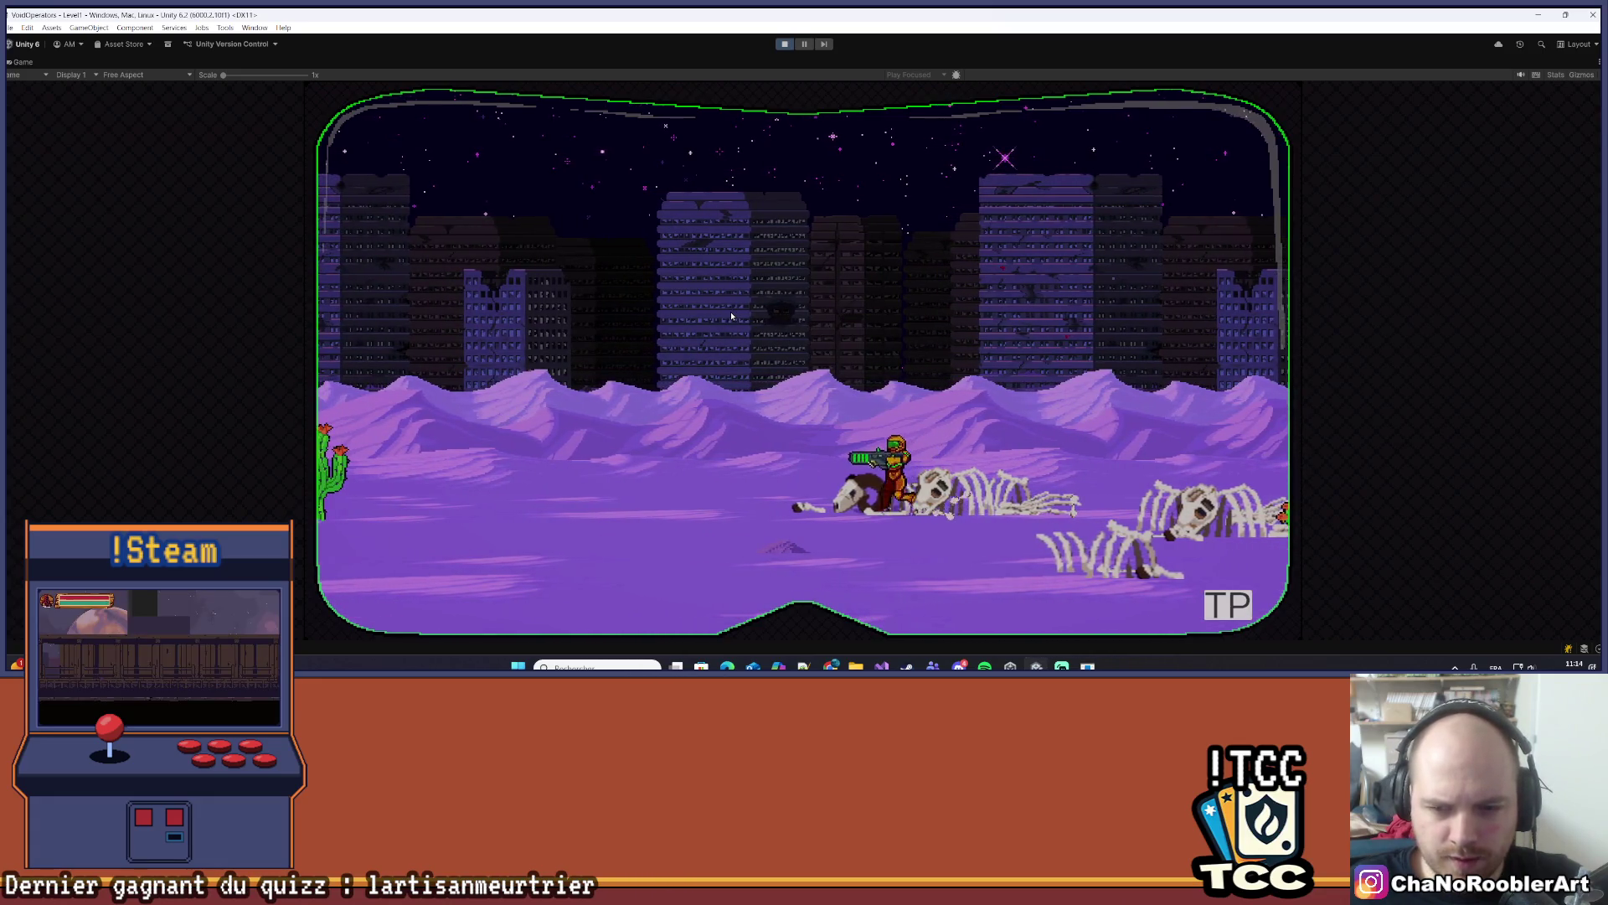
{"action": "key", "text": "d"}
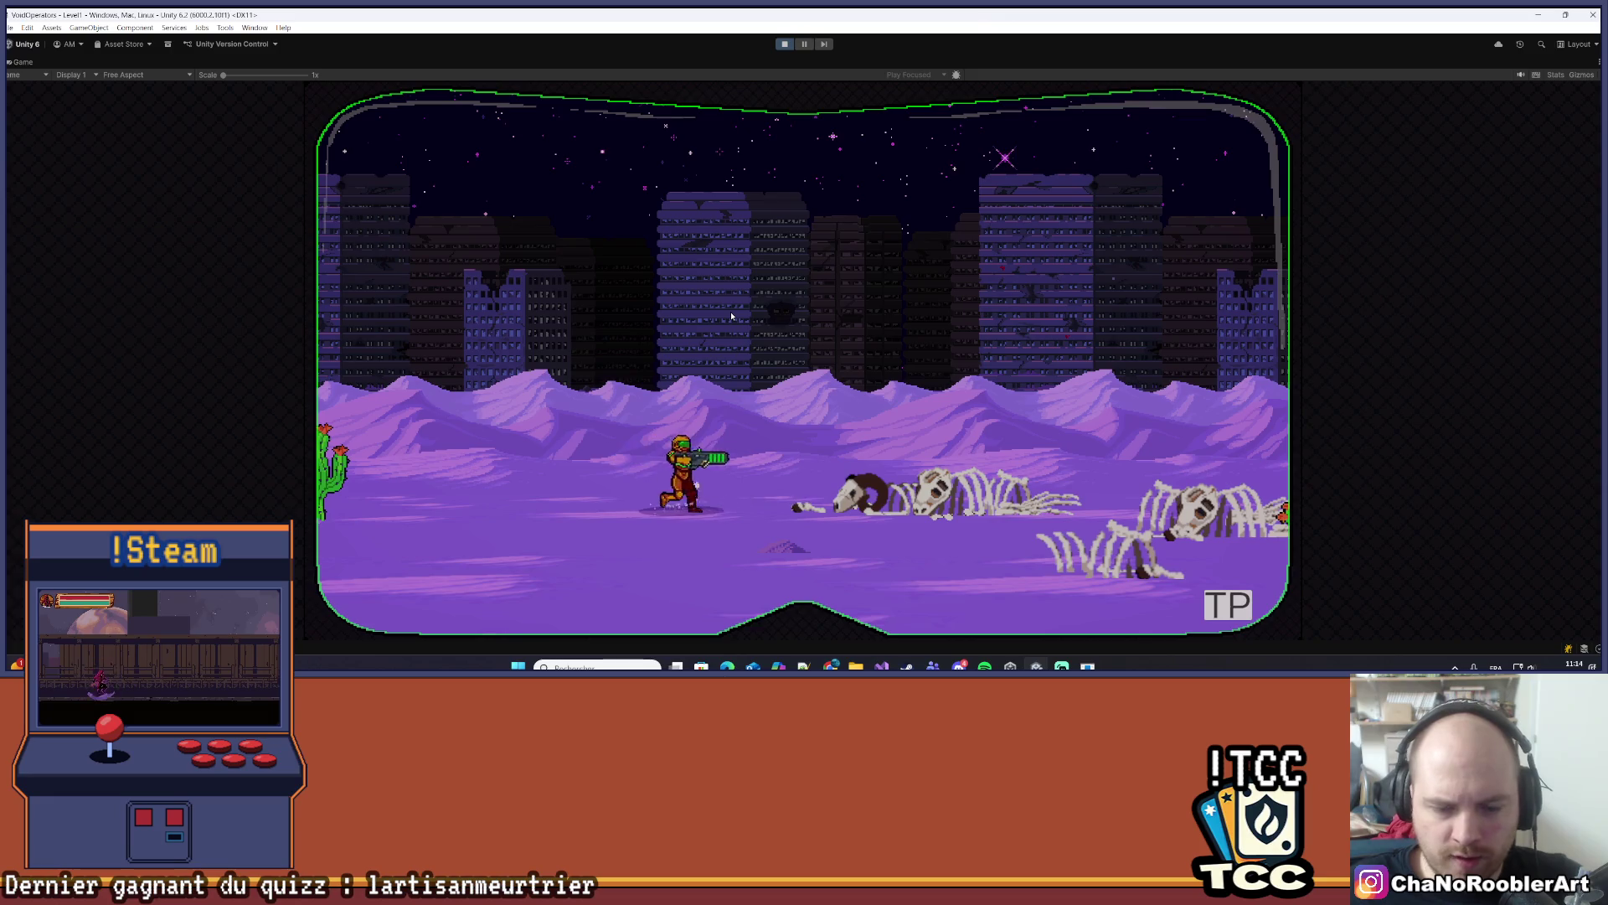
{"action": "key", "text": "d"}
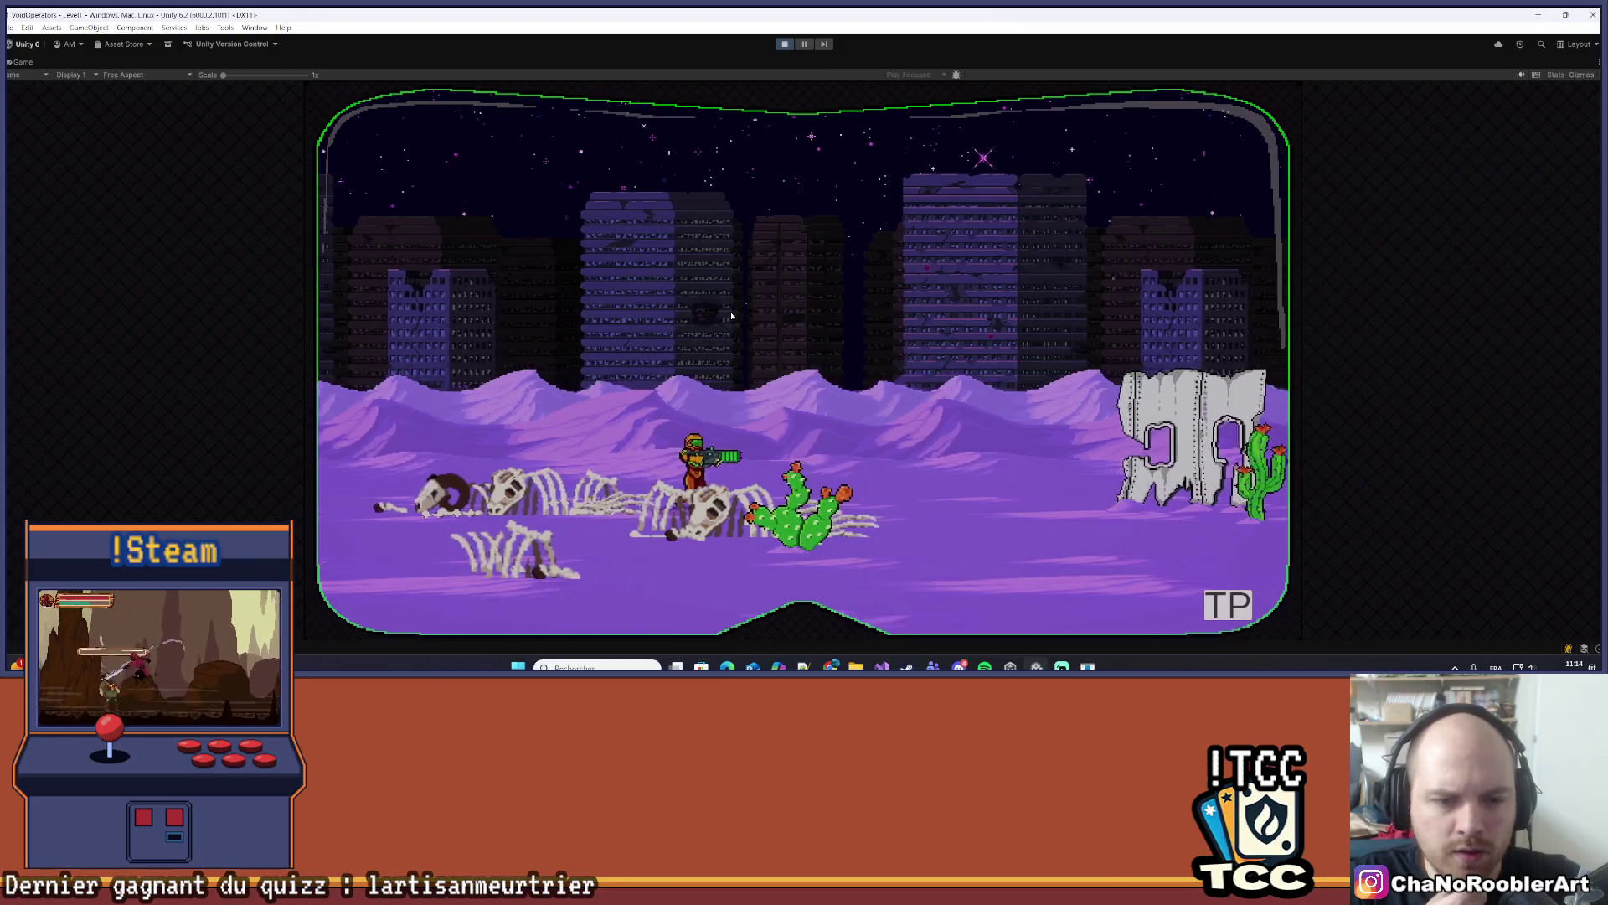
- Run the player right past the cactus enemy and skeletons toward the large skull and back
{"action": "key", "text": "d"}
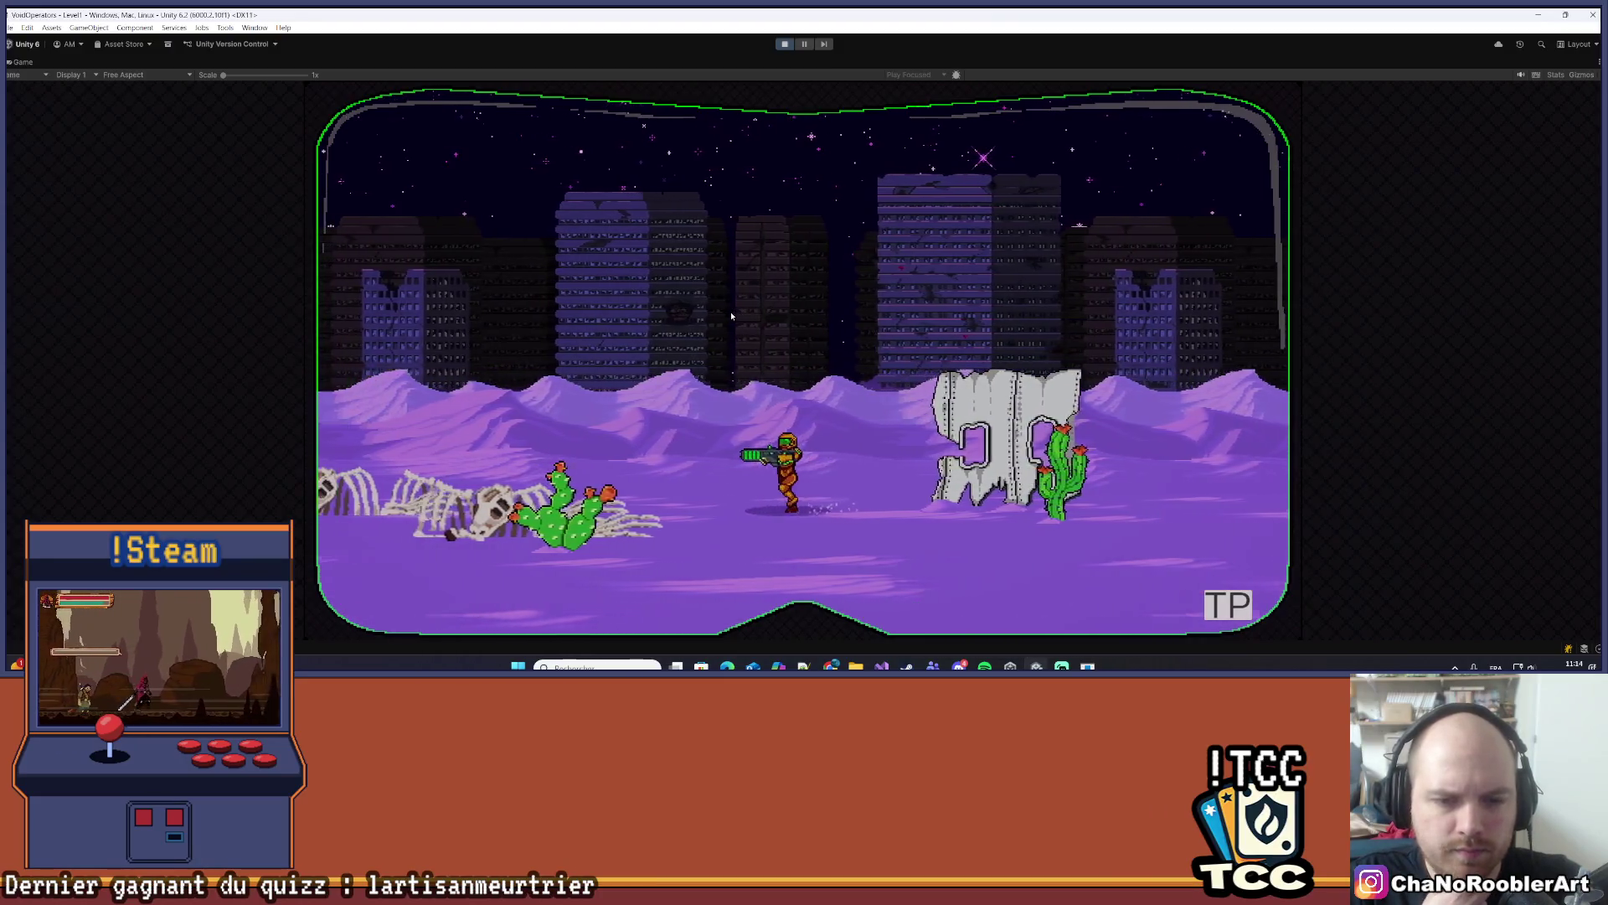
{"action": "key", "text": "d"}
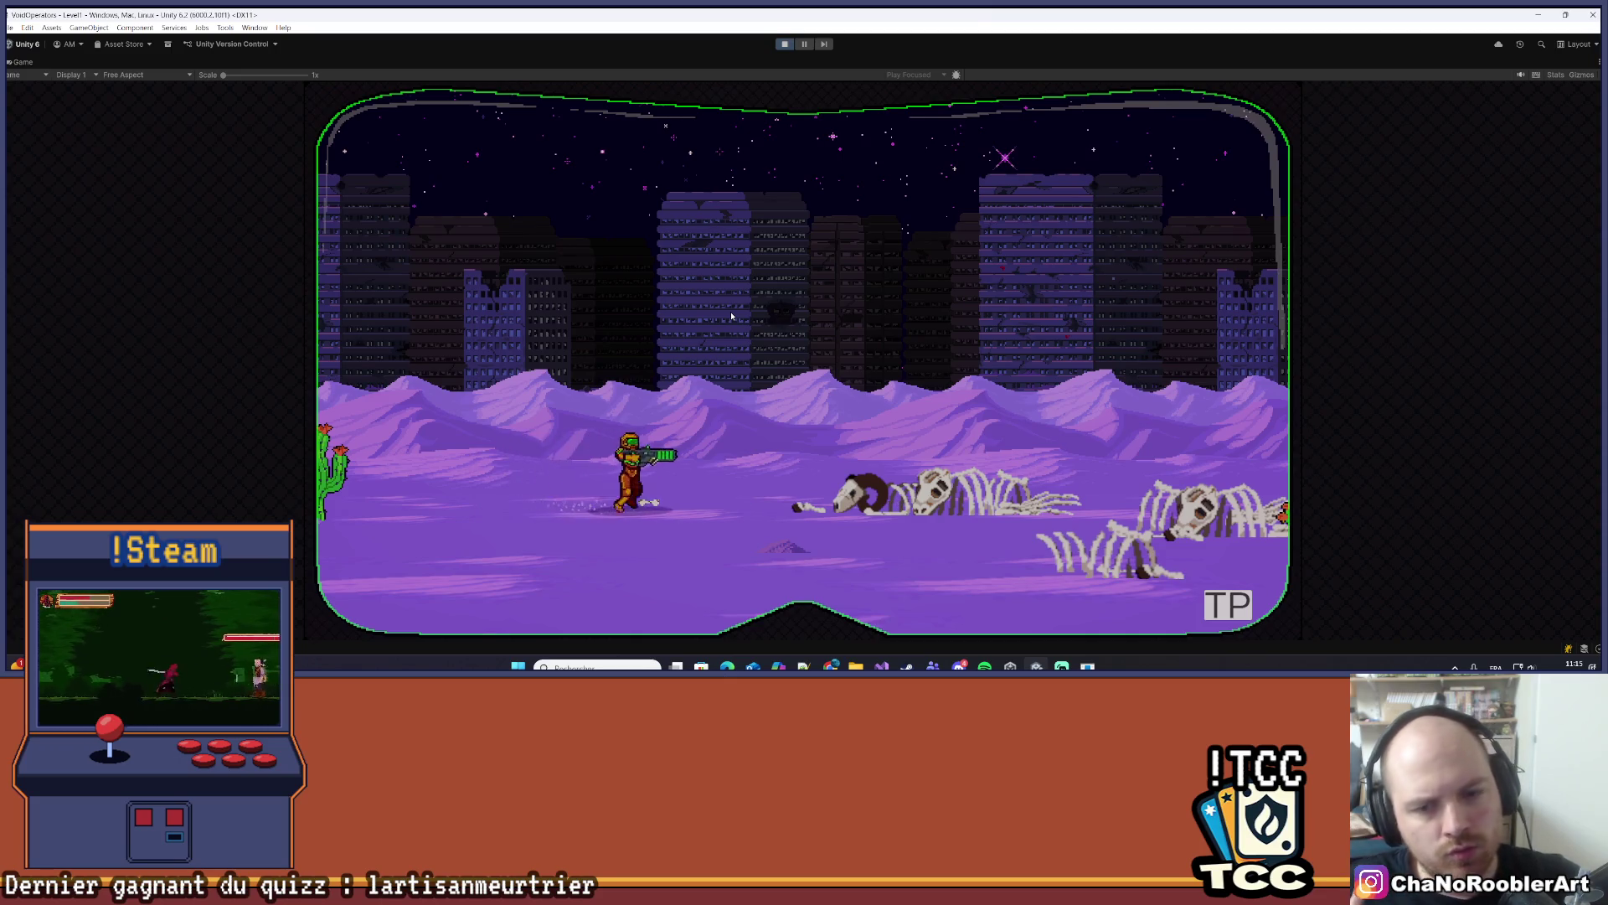
{"action": "key", "text": "d"}
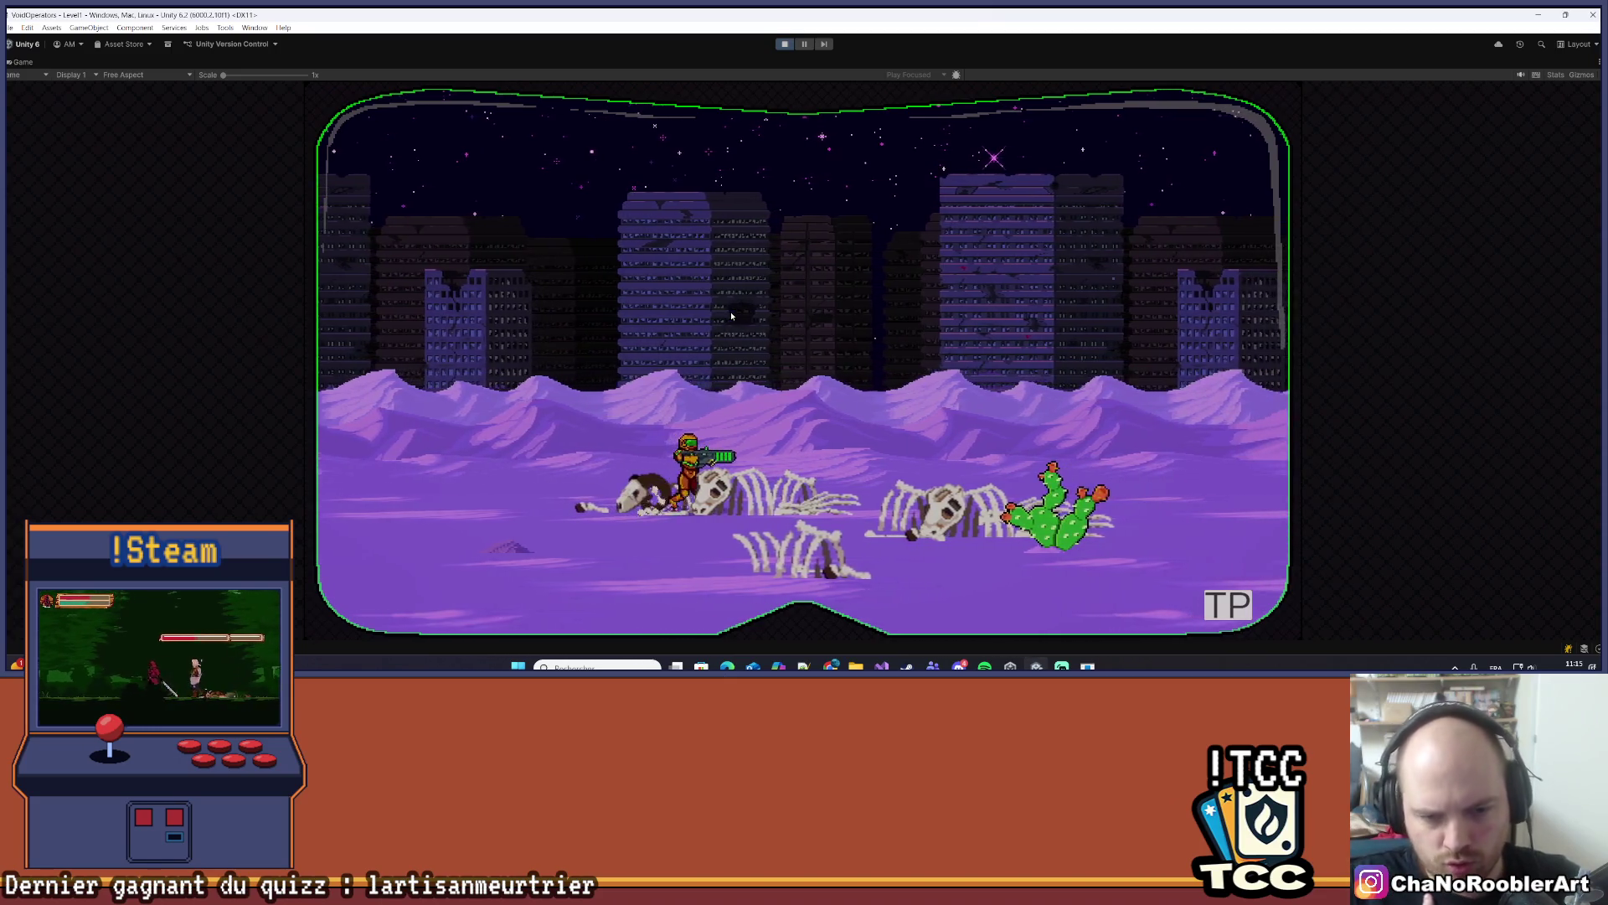
{"action": "key", "text": "d"}
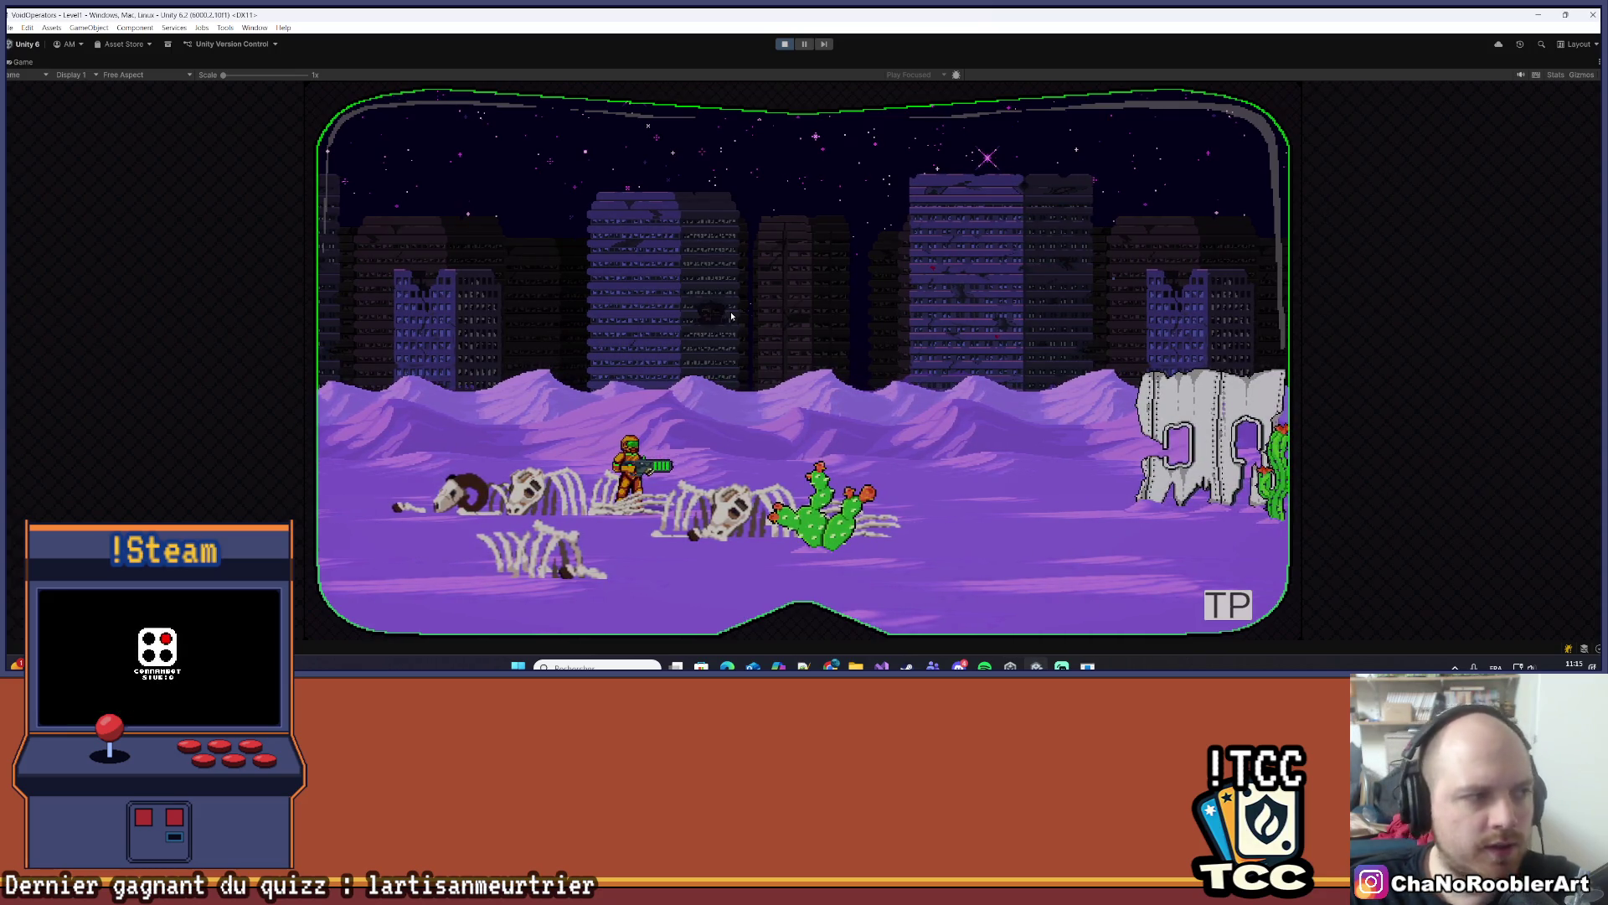
{"action": "key", "text": "a"}
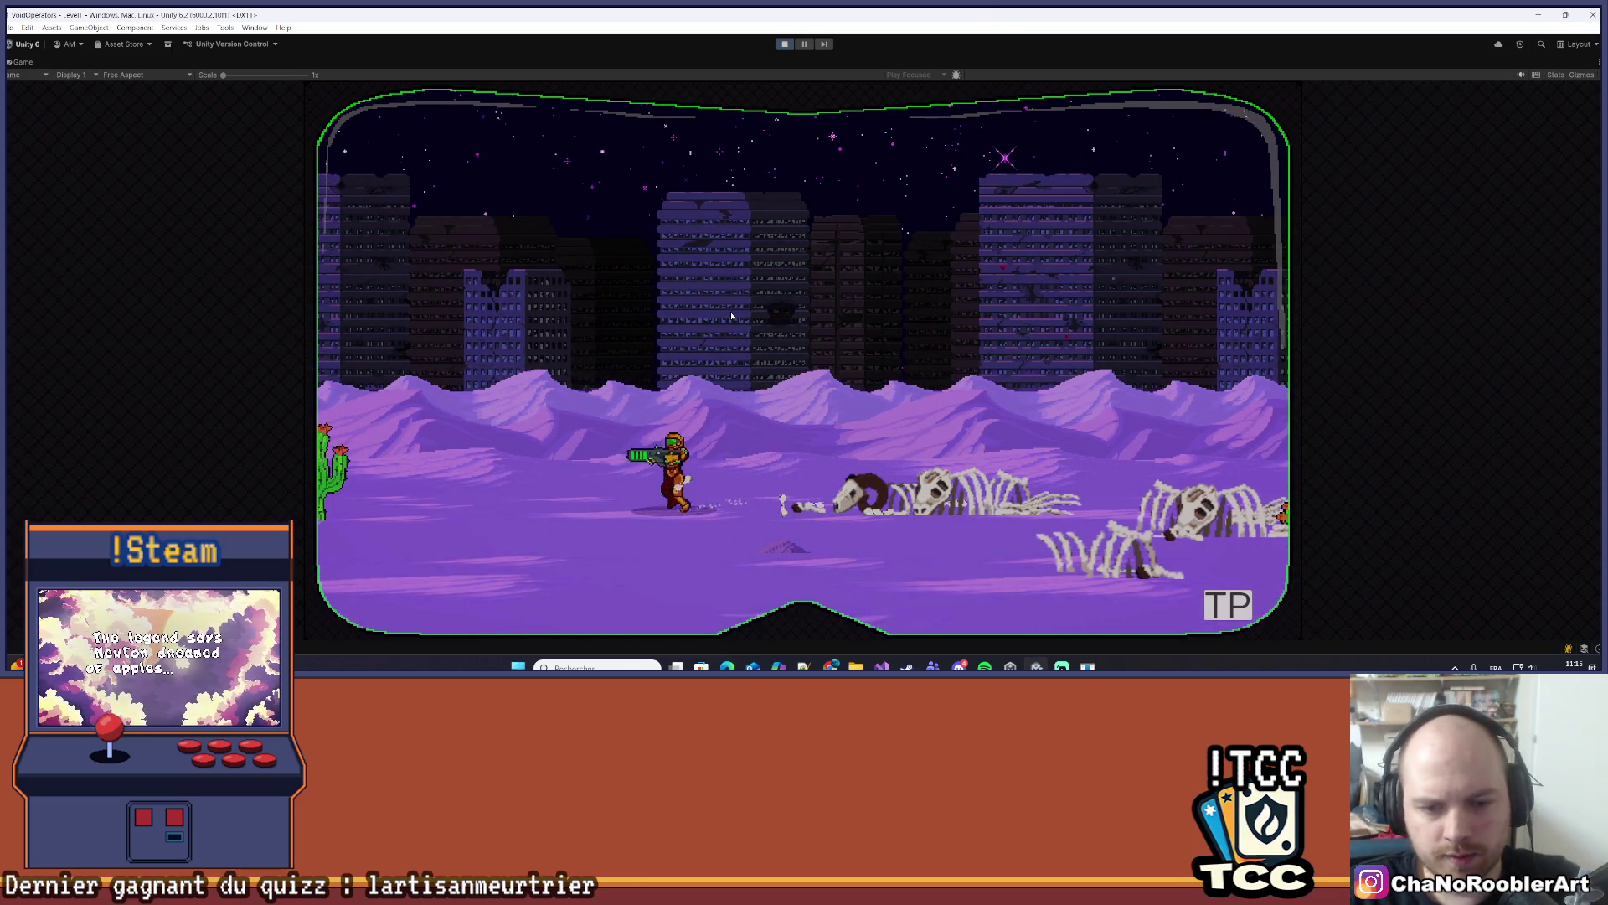
{"action": "key", "text": "d"}
{"action": "key", "text": "d"}
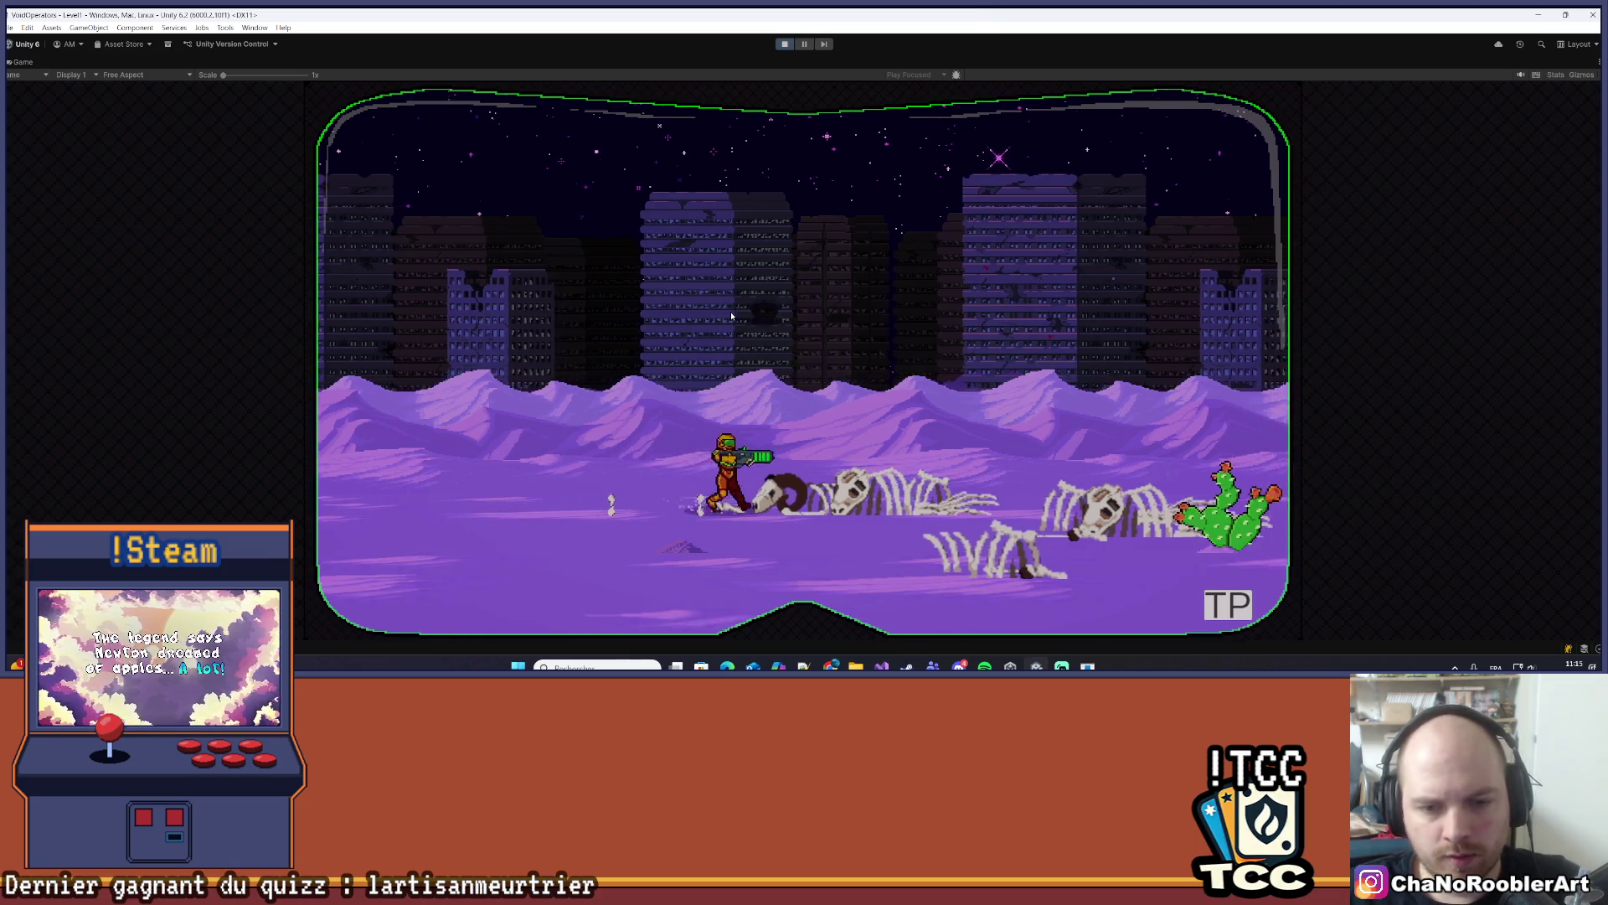
{"action": "key", "text": "d"}
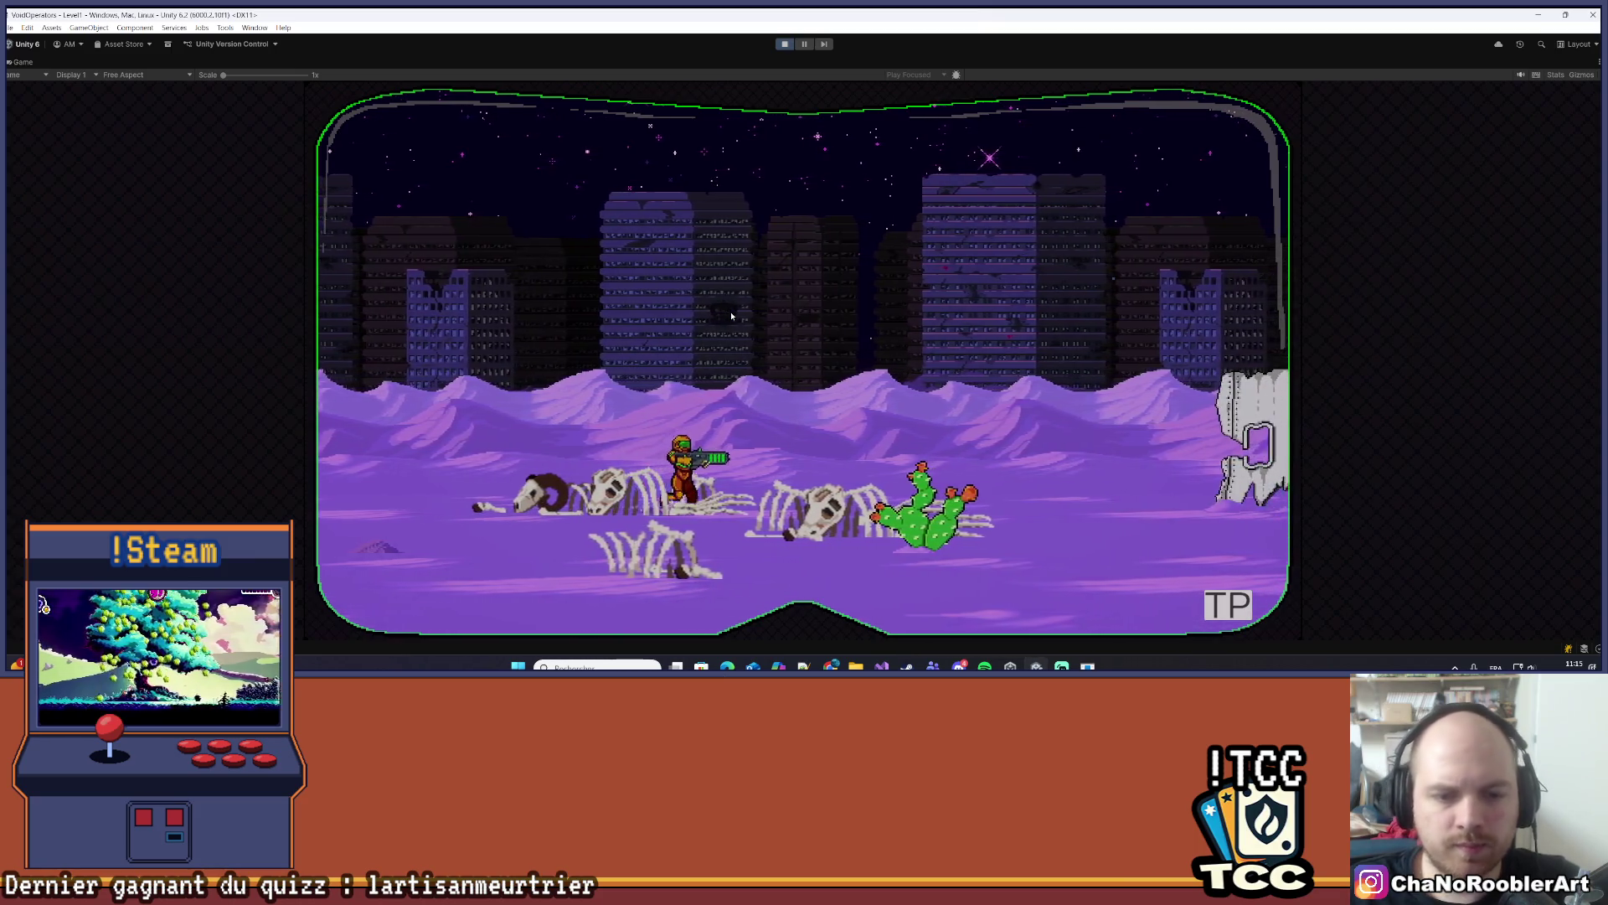
- Run left and right once more, then stop Play mode and switch to Visual Studio
{"action": "key", "text": "a"}
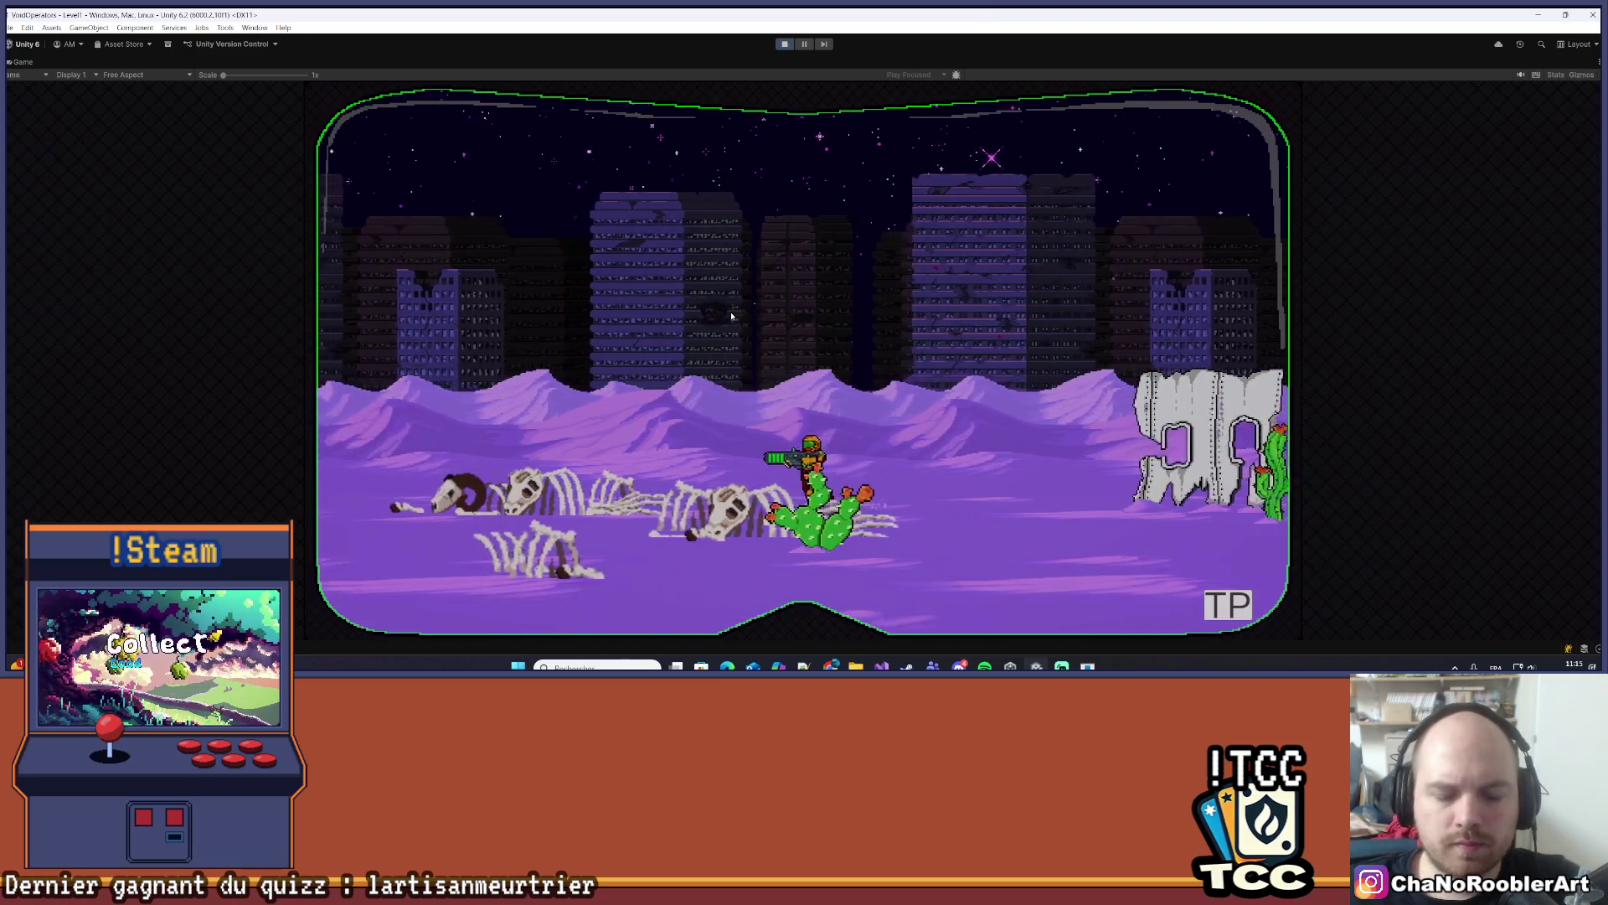
{"action": "key", "text": "a"}
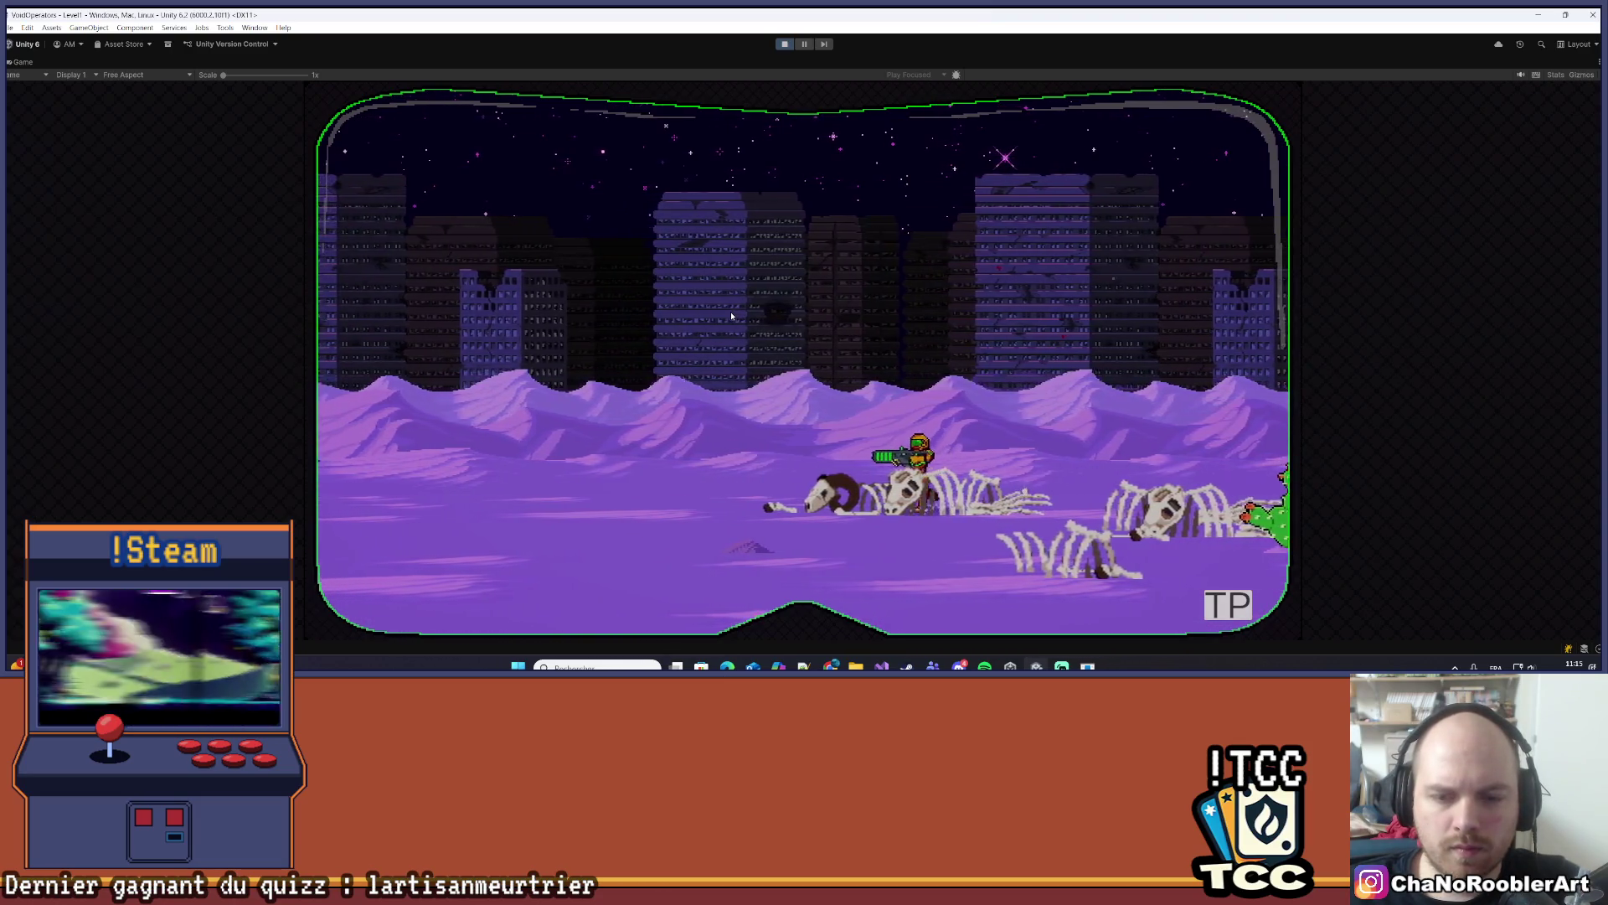
{"action": "key", "text": "a"}
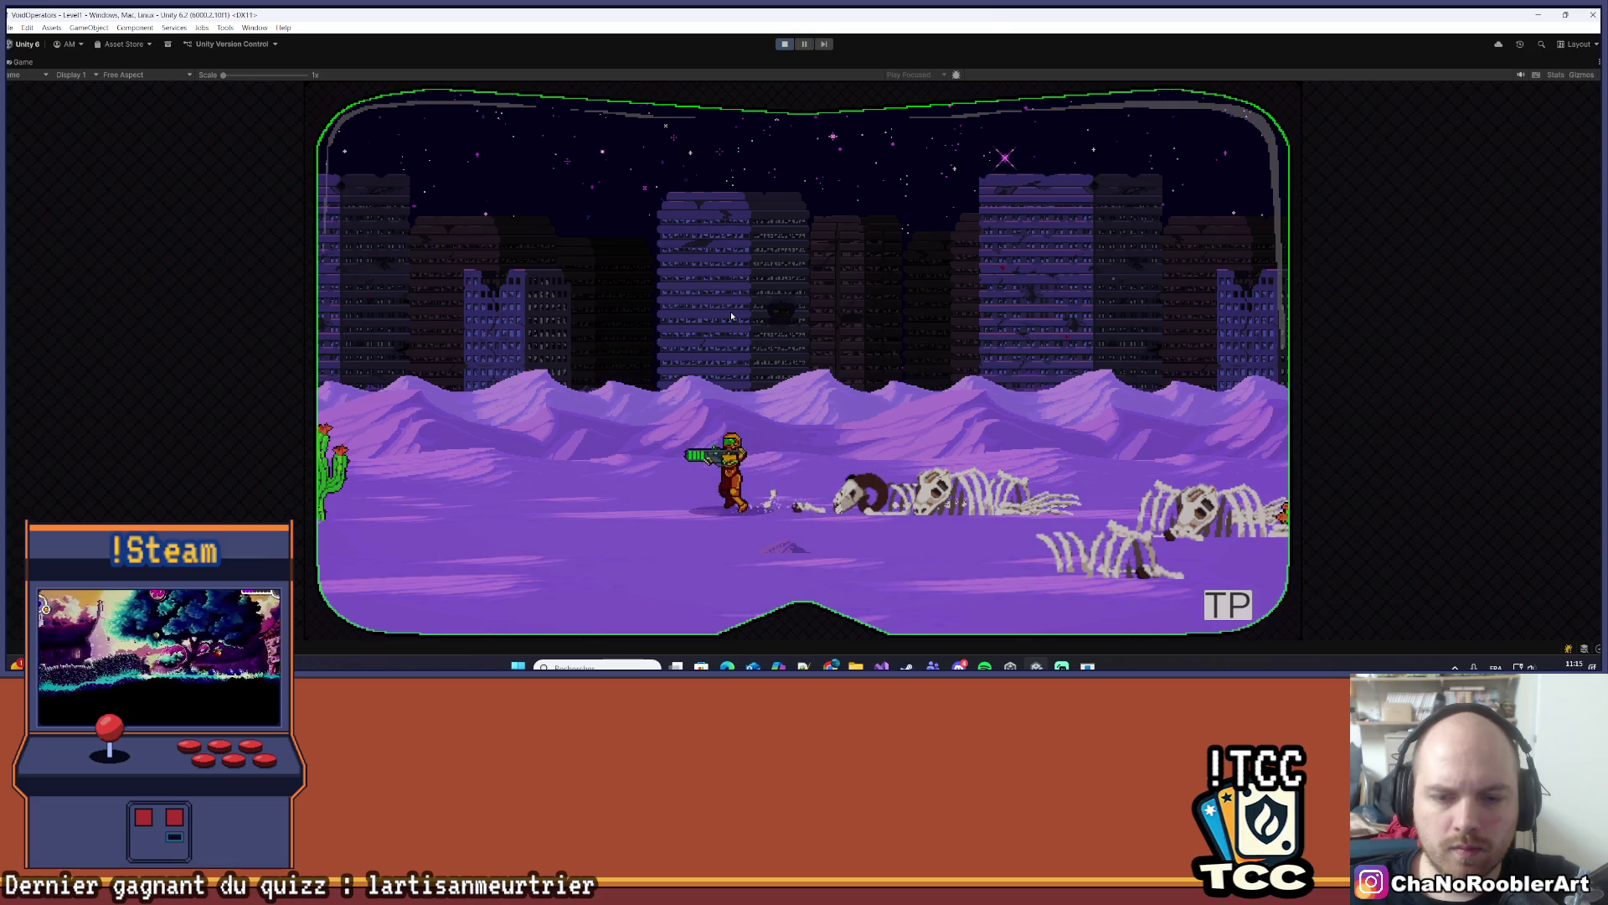
{"action": "key", "text": "d"}
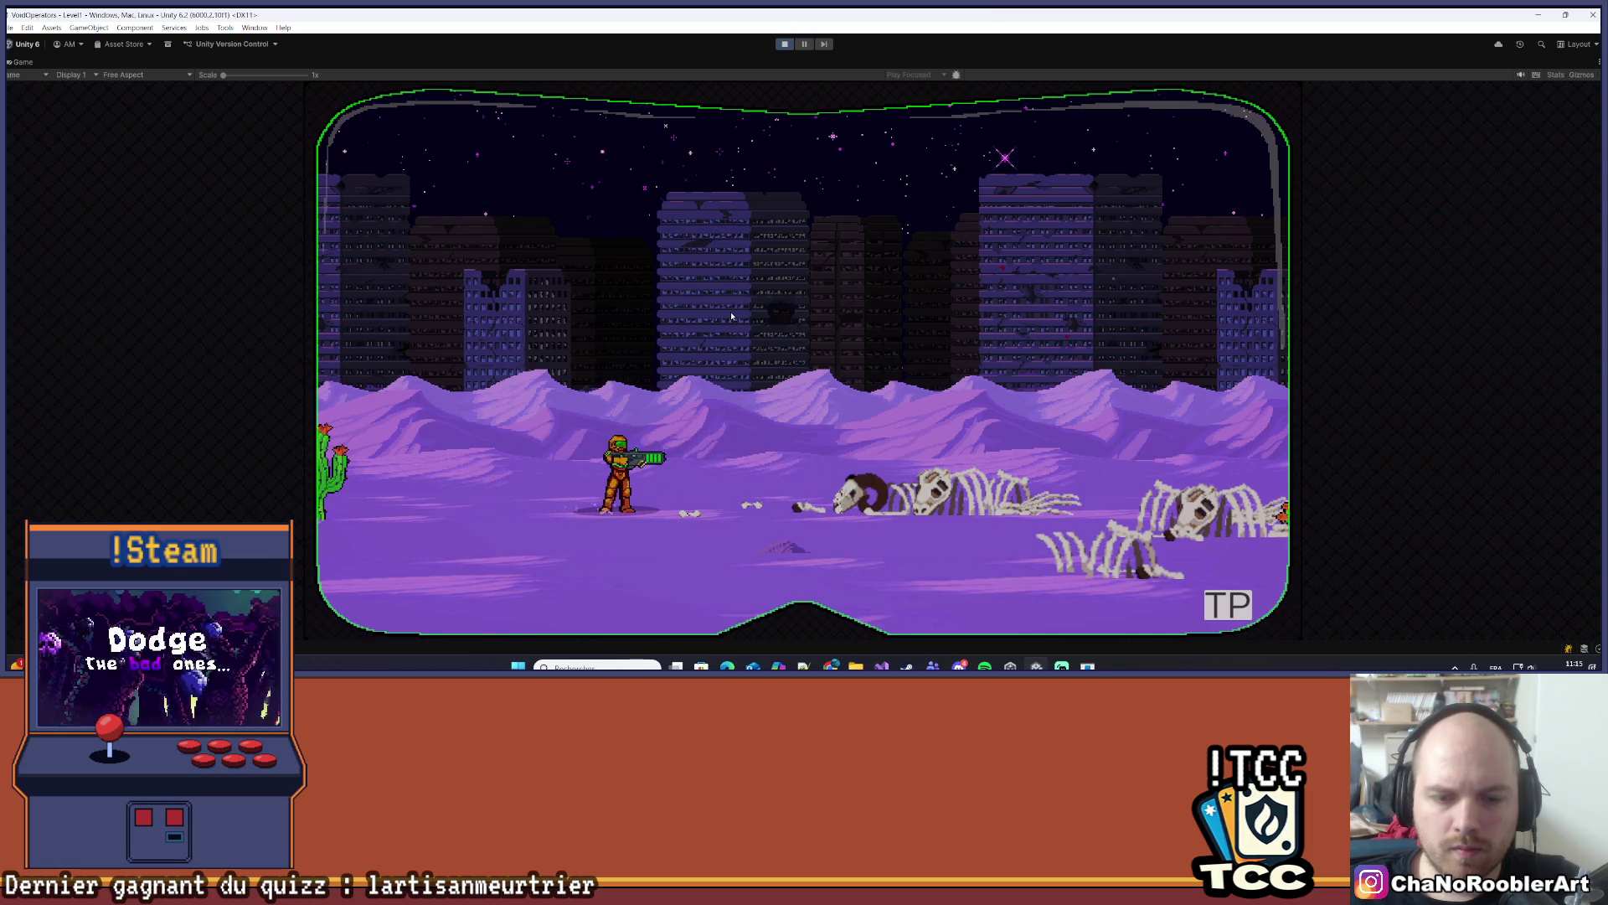
{"action": "key", "text": "d"}
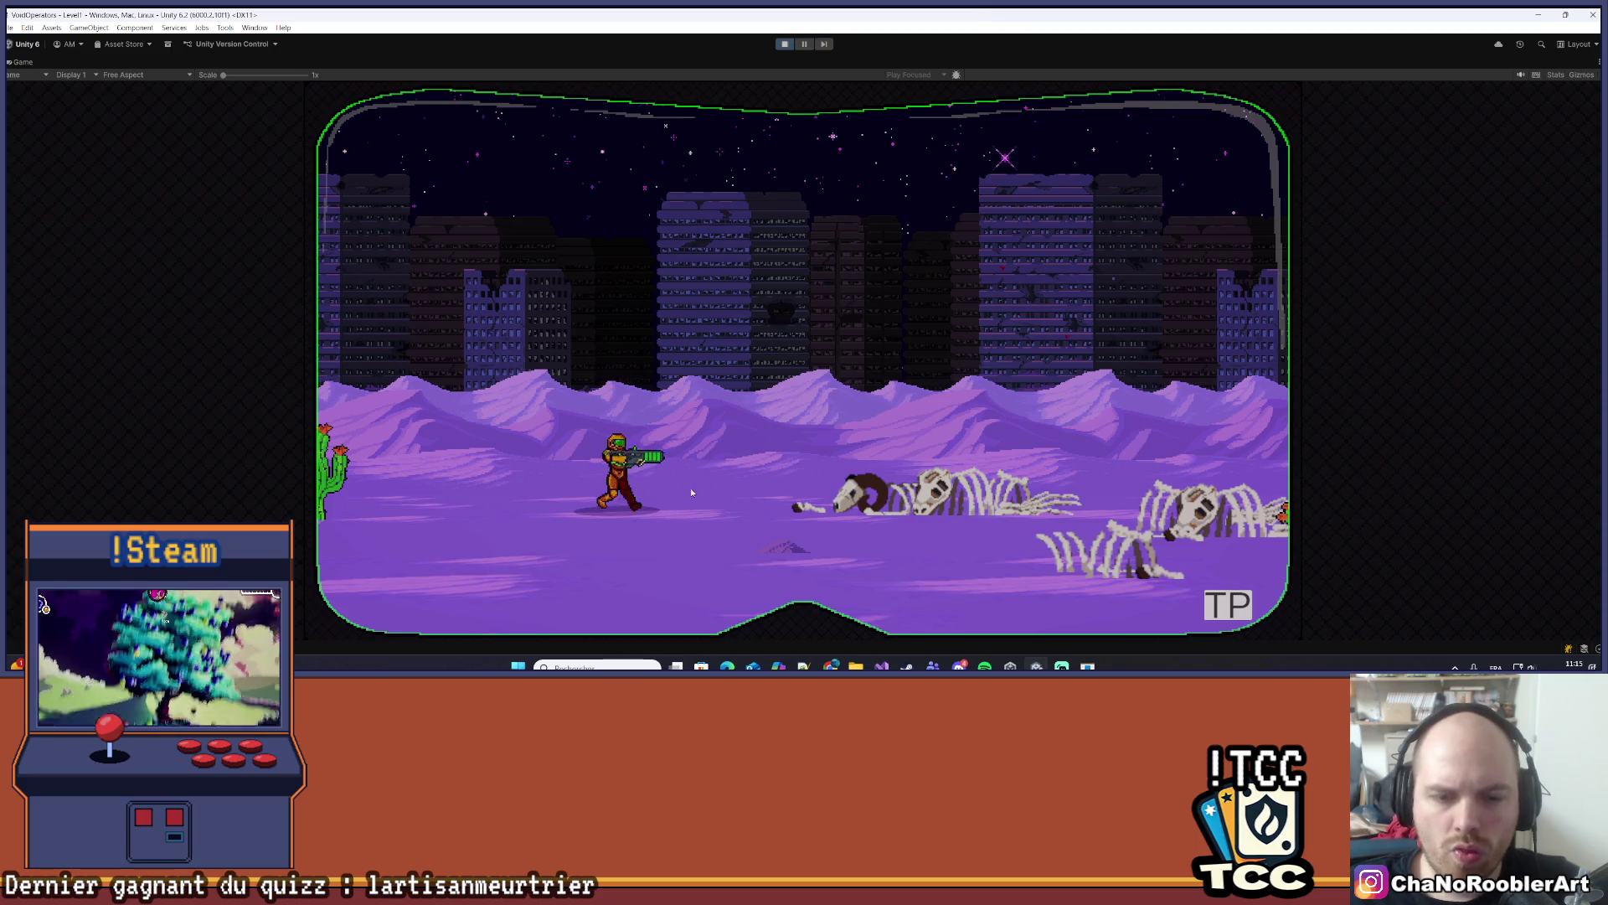
{"action": "key", "text": "a"}
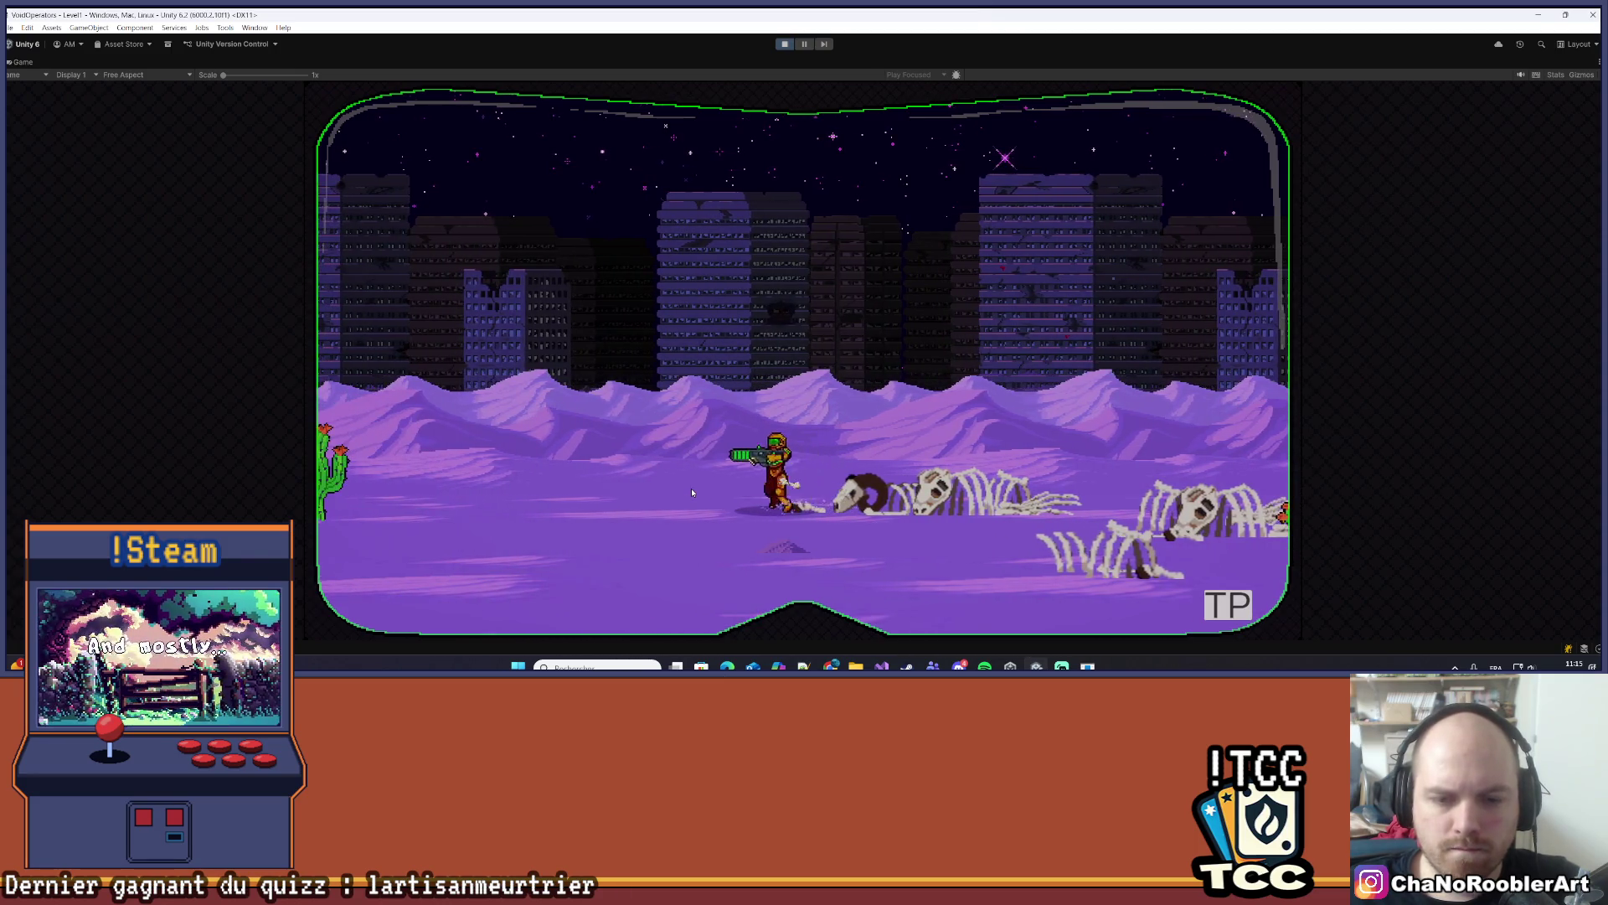
{"action": "key", "text": "d"}
{"action": "key", "text": "d"}
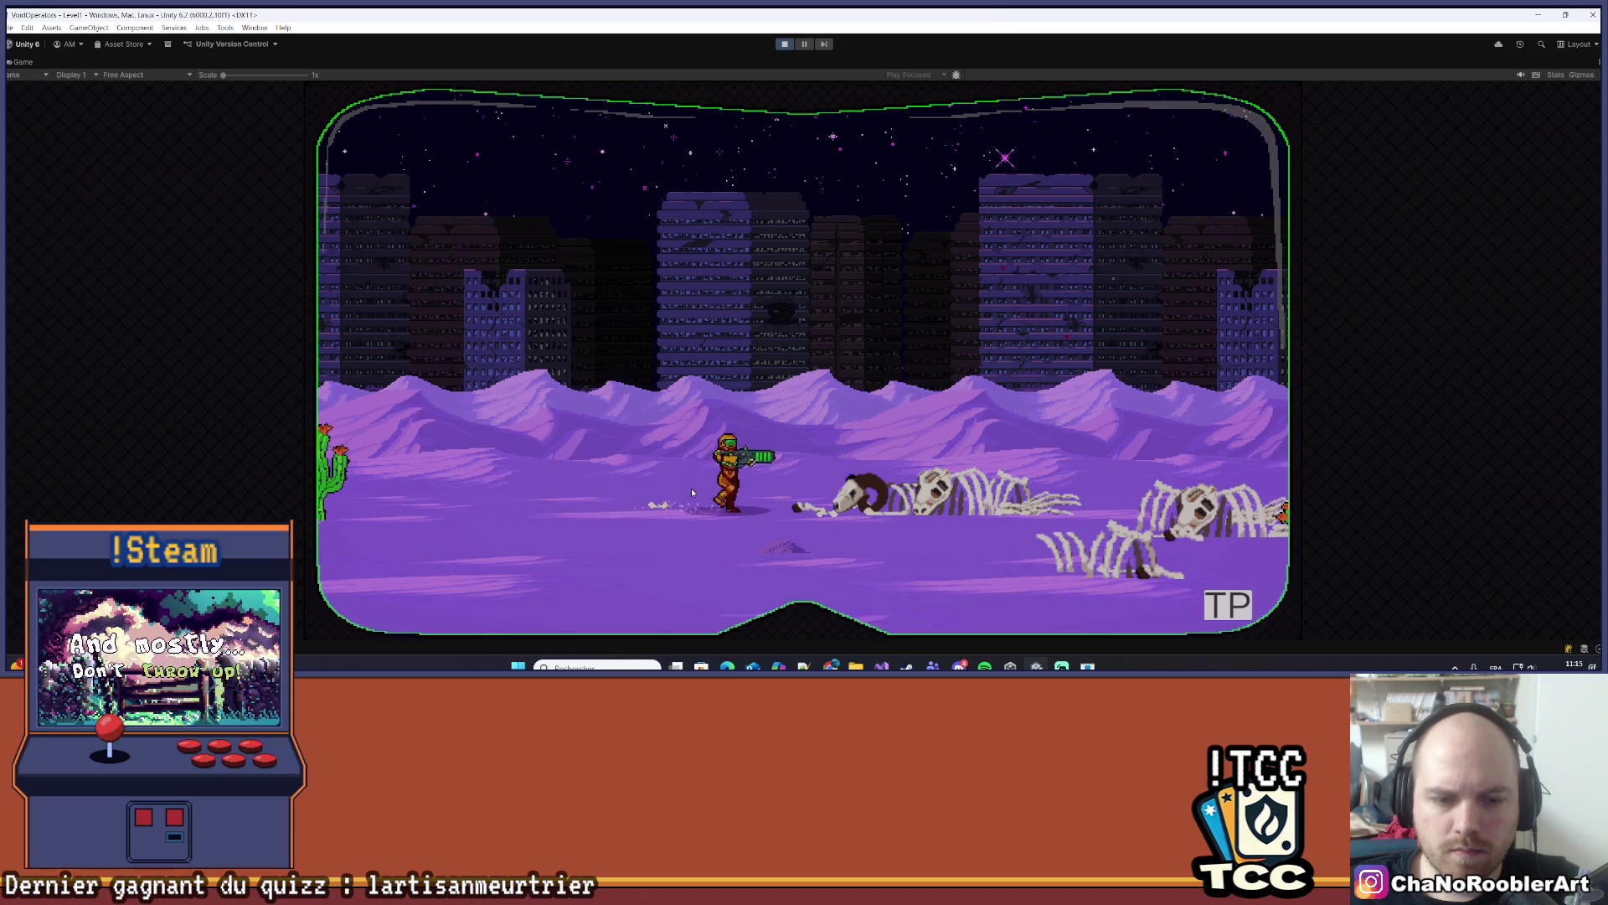
{"action": "left_click", "coordinate": [784, 45]}
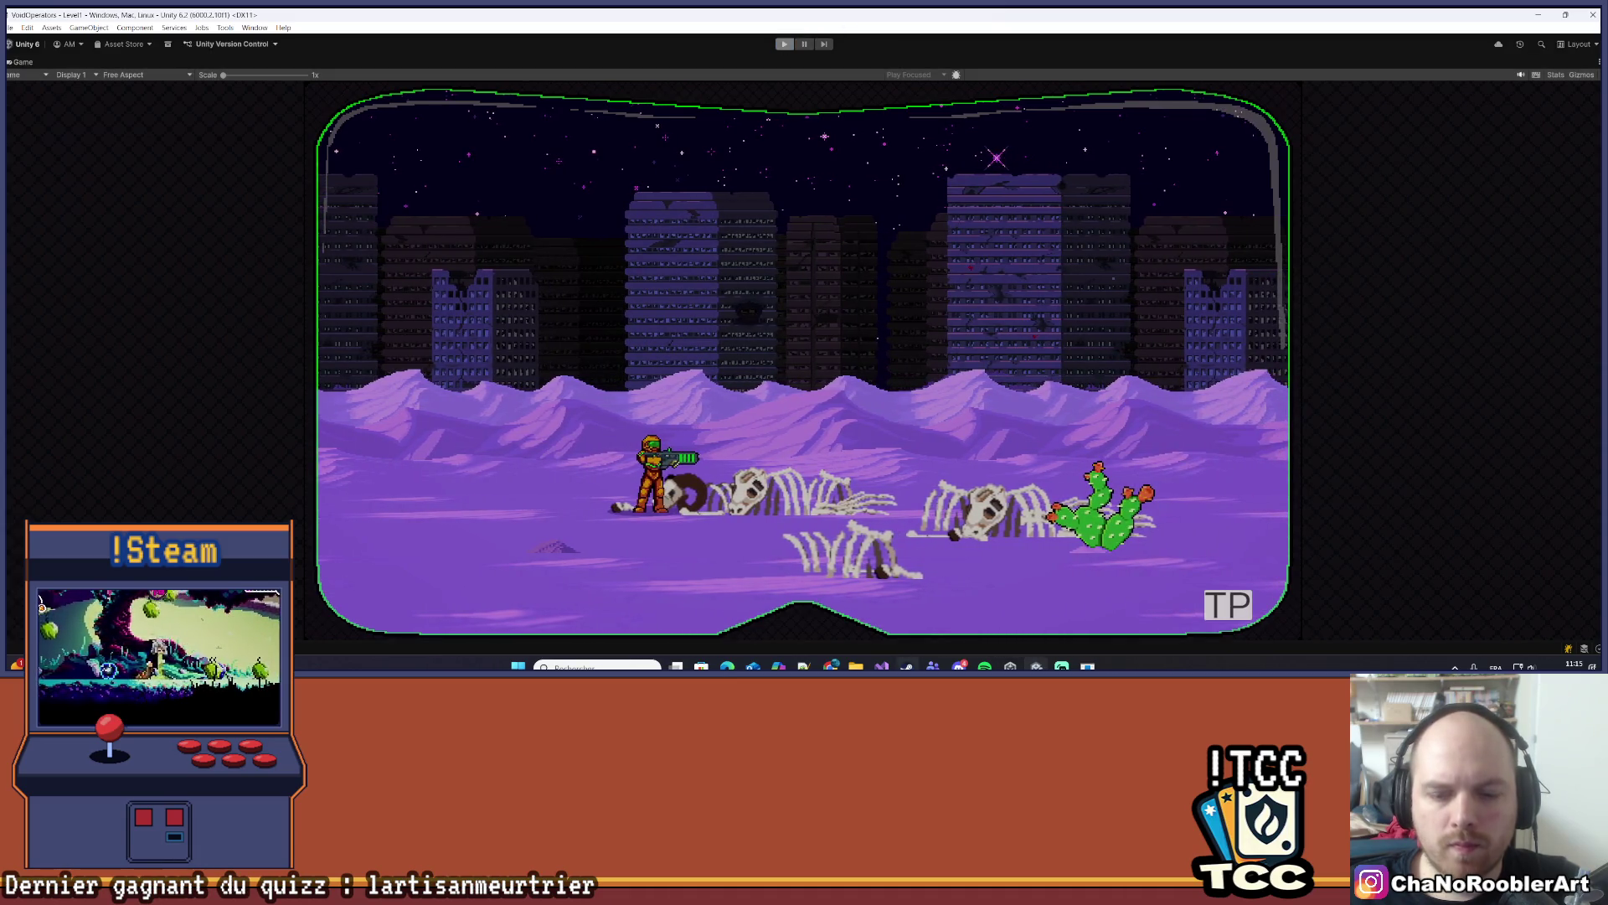
{"action": "key", "text": "alt+Tab"}
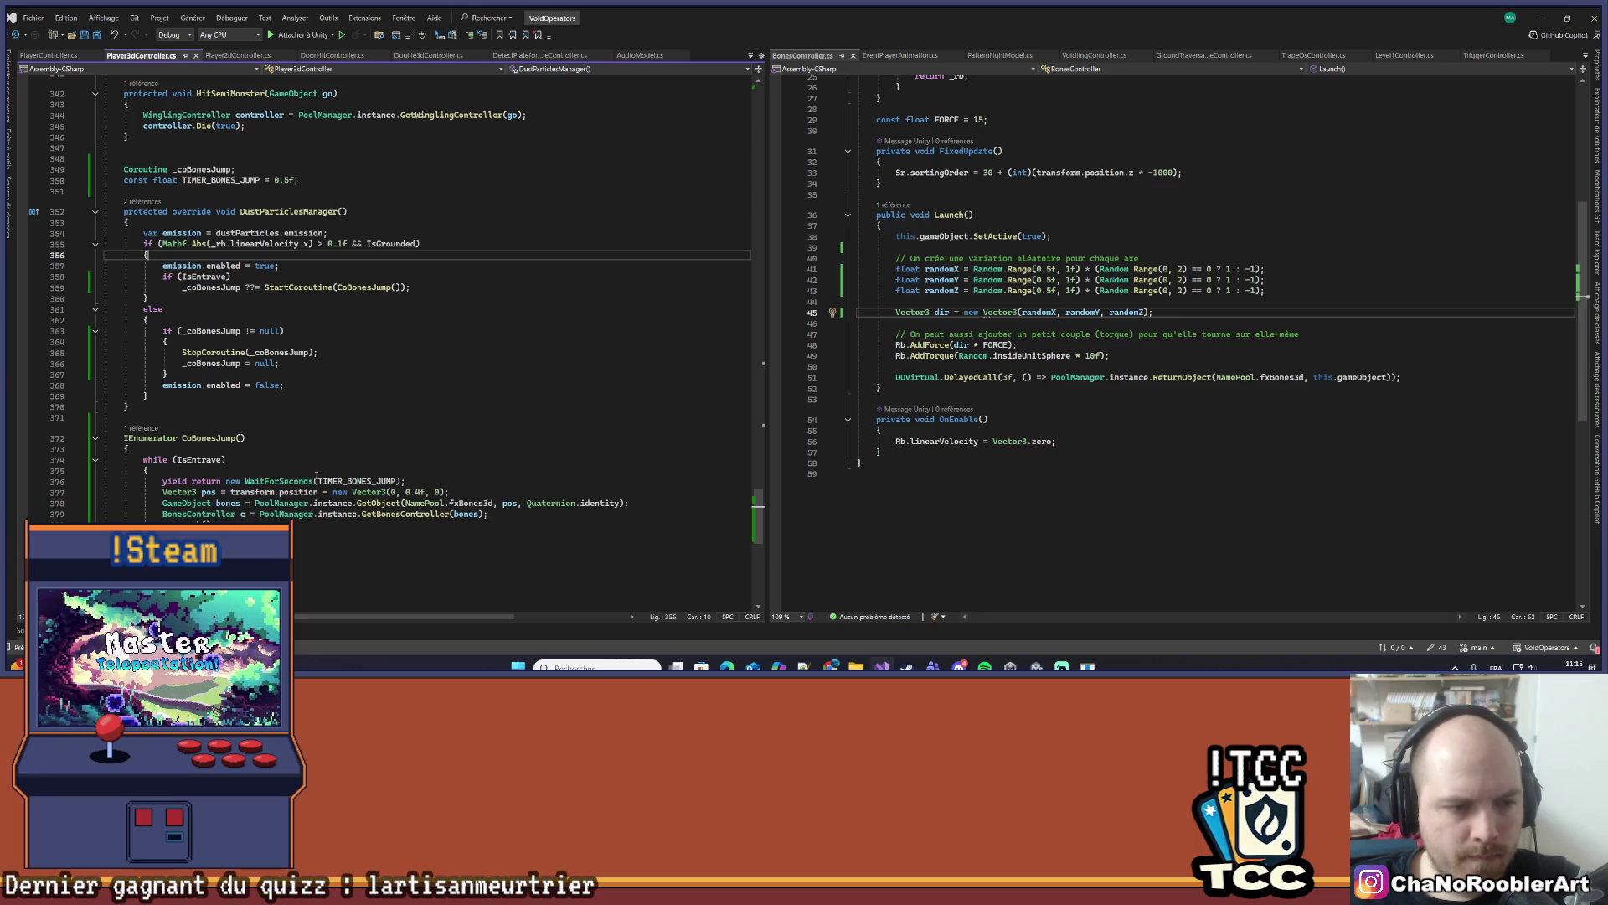
- Add an 'if (IsEntrave)' block after the CoBonesJump wait, move the bone-spawning lines into it, then return to Unity
{"action": "left_click", "coordinate": [456, 482]}
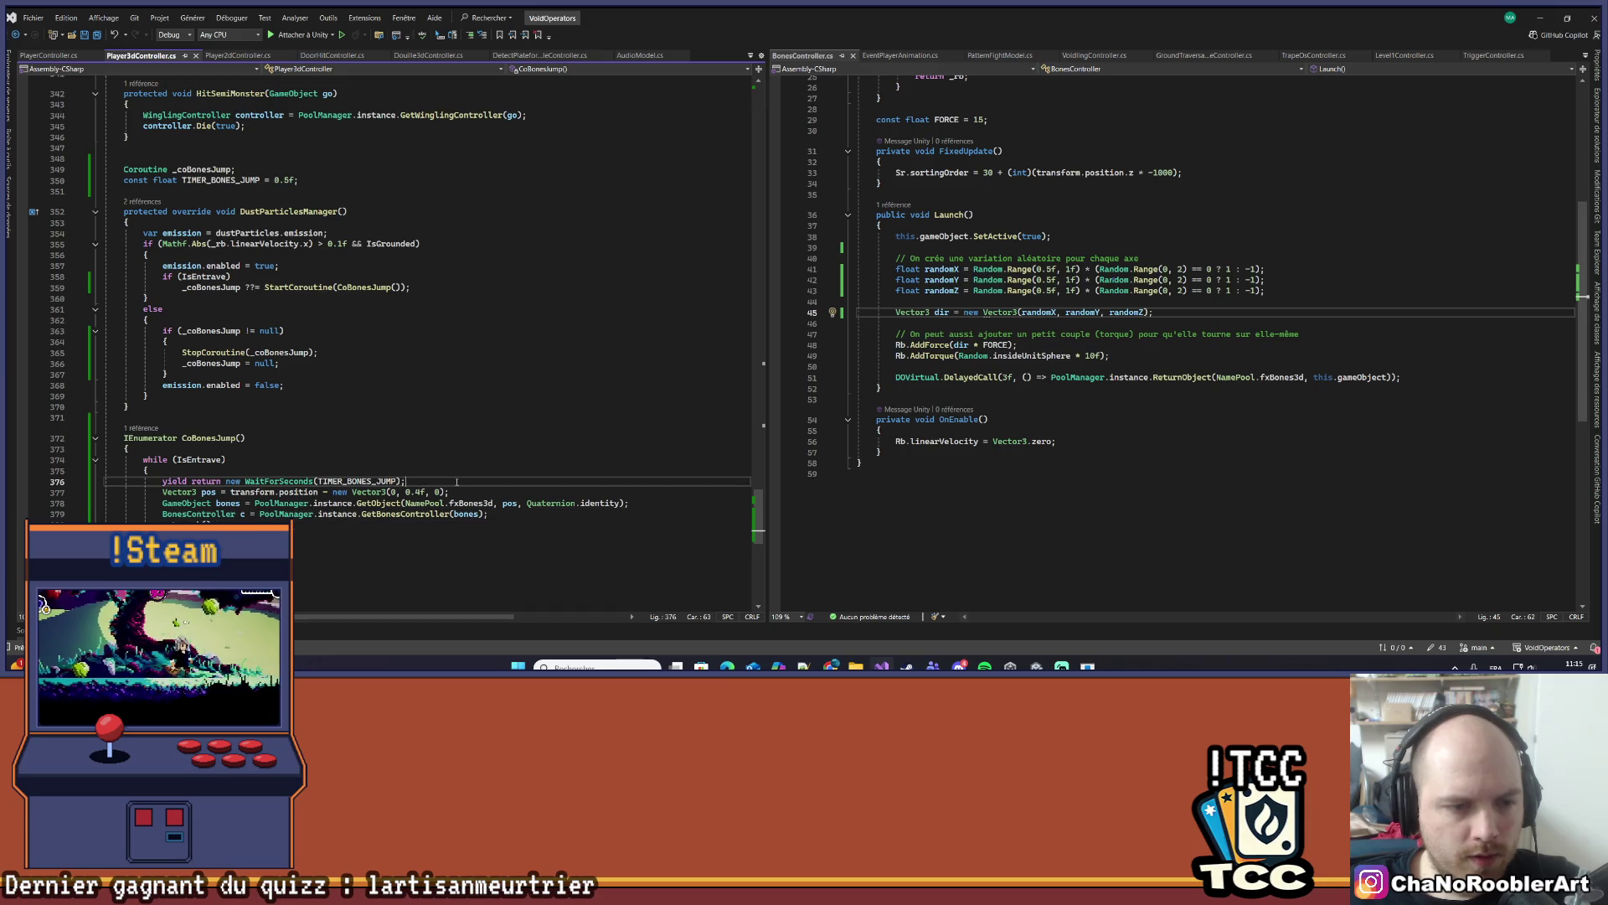
{"action": "key", "text": "Return"}
{"action": "type", "text": "if("}
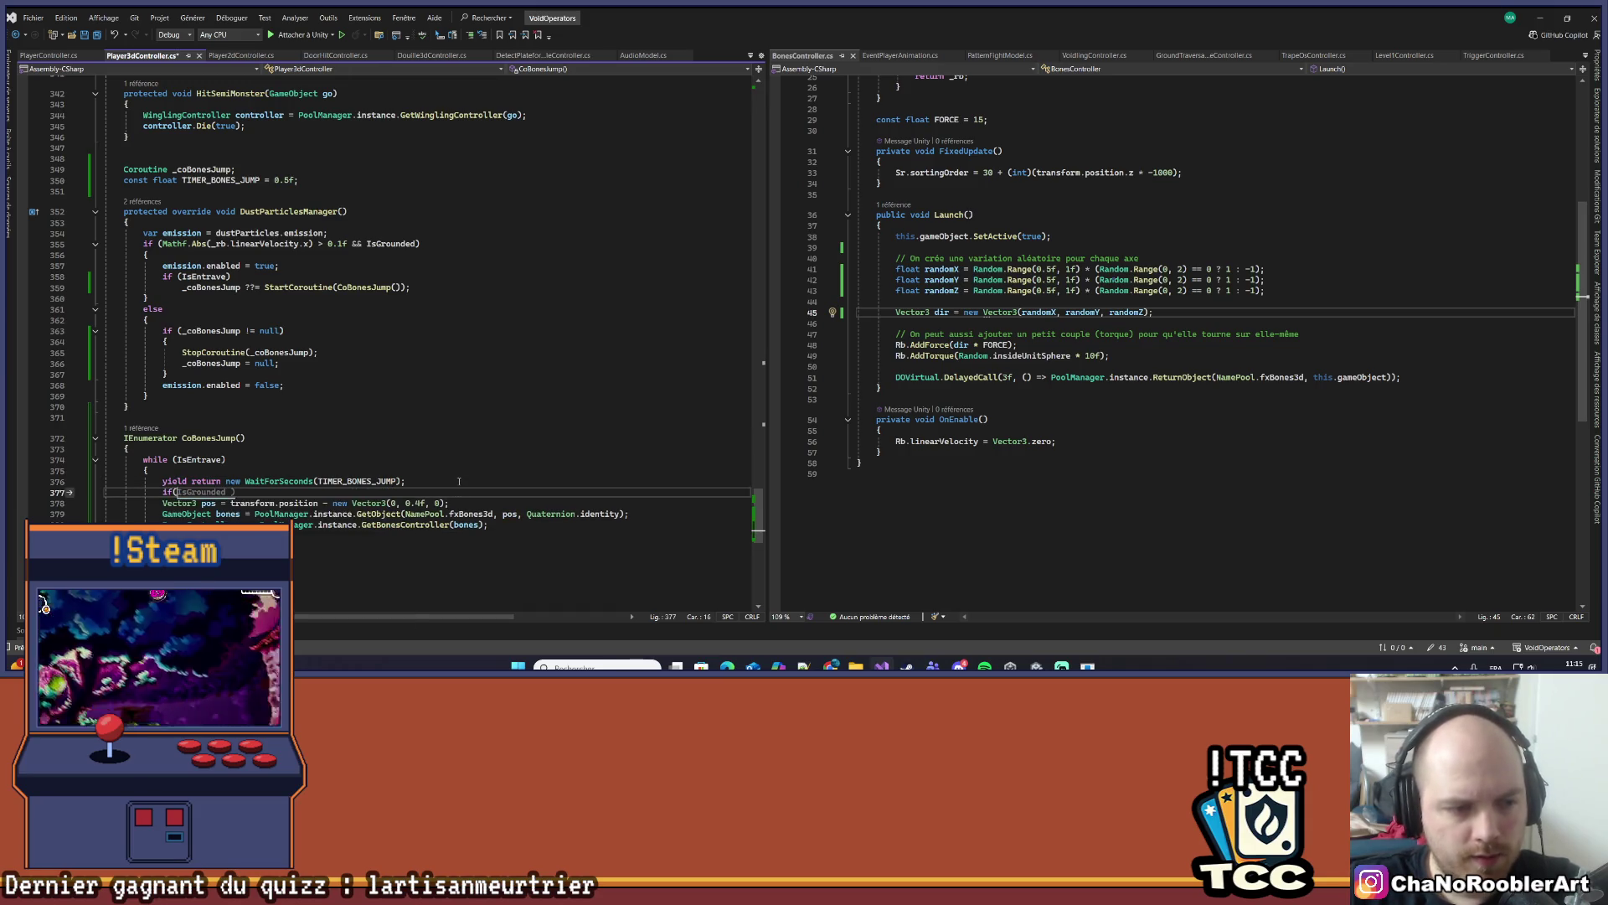
{"action": "type", "text": "IE"}
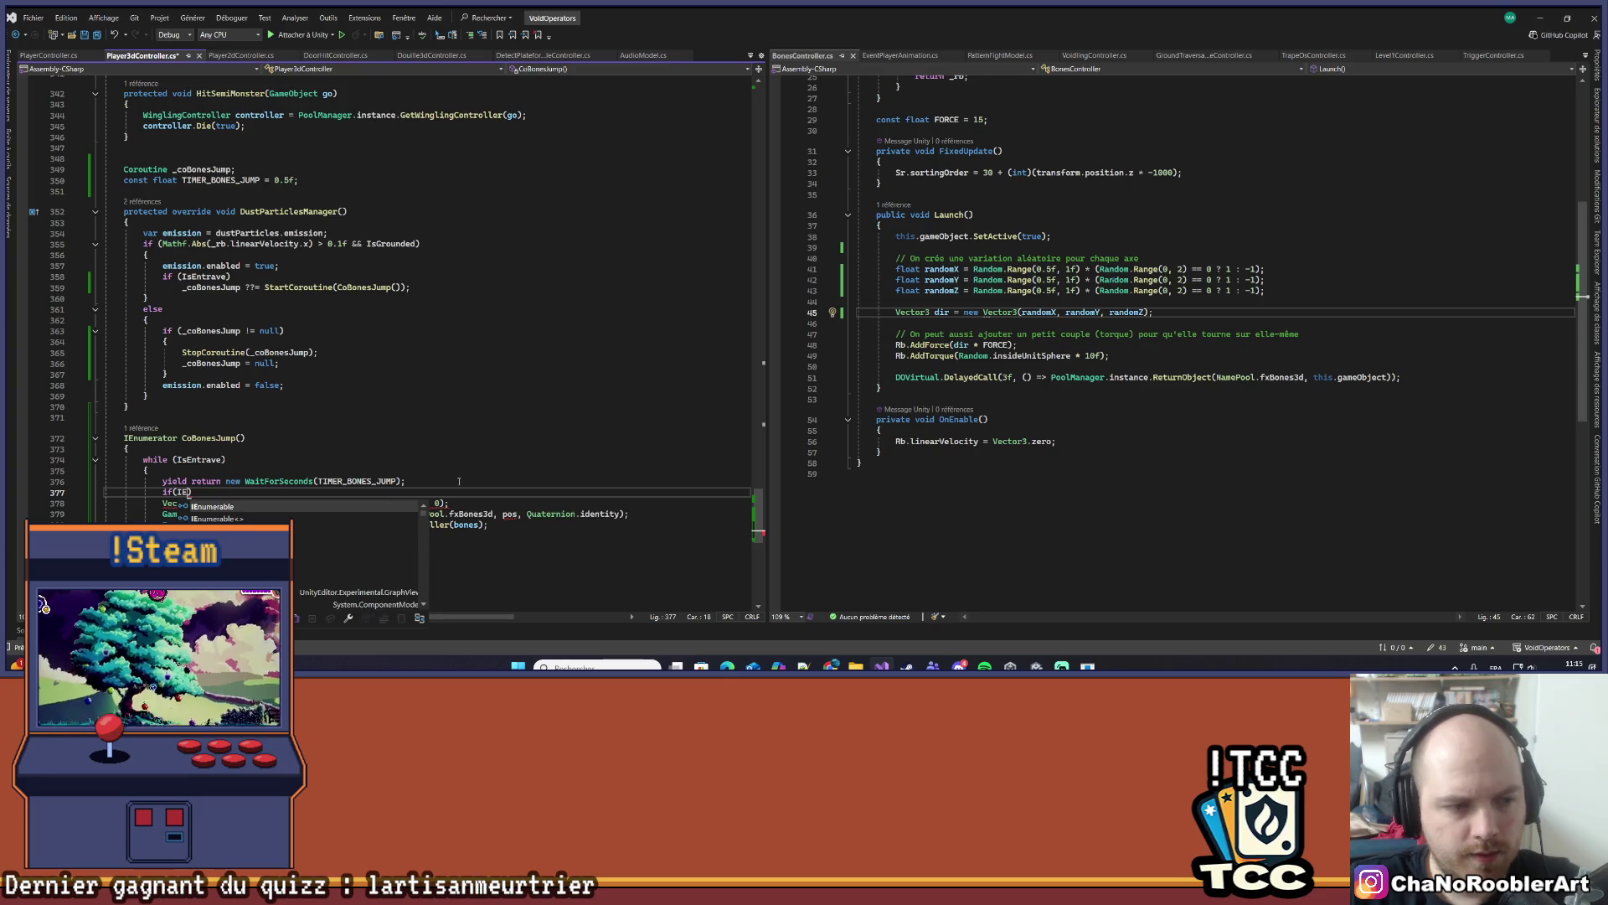
{"action": "type", "text": "Entrave)"}
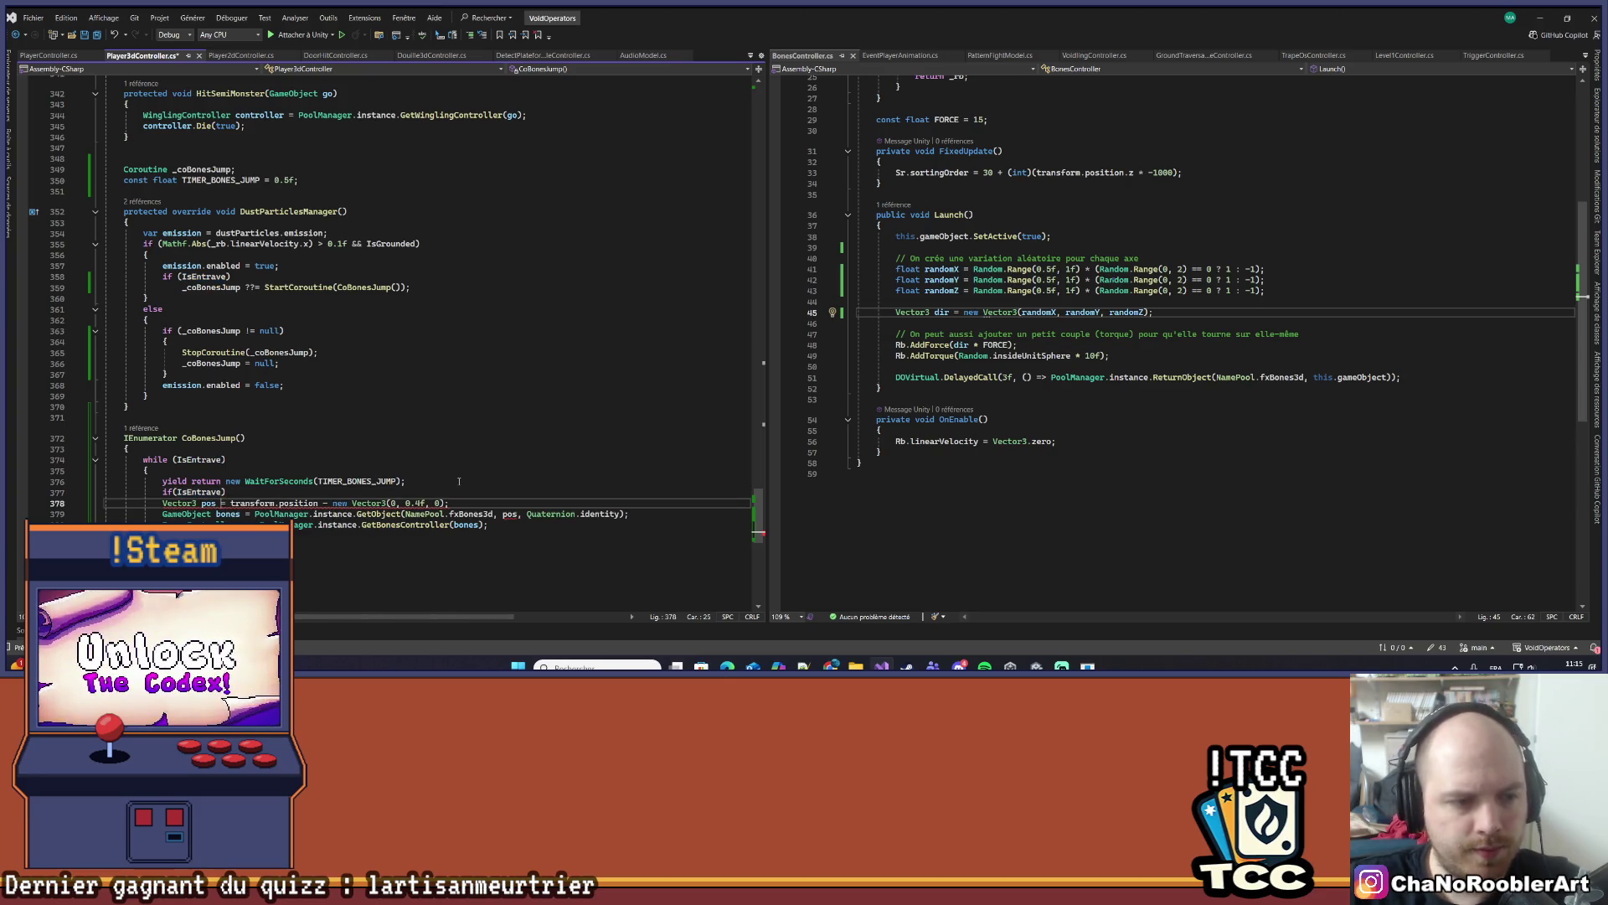
{"action": "key", "text": "Return"}
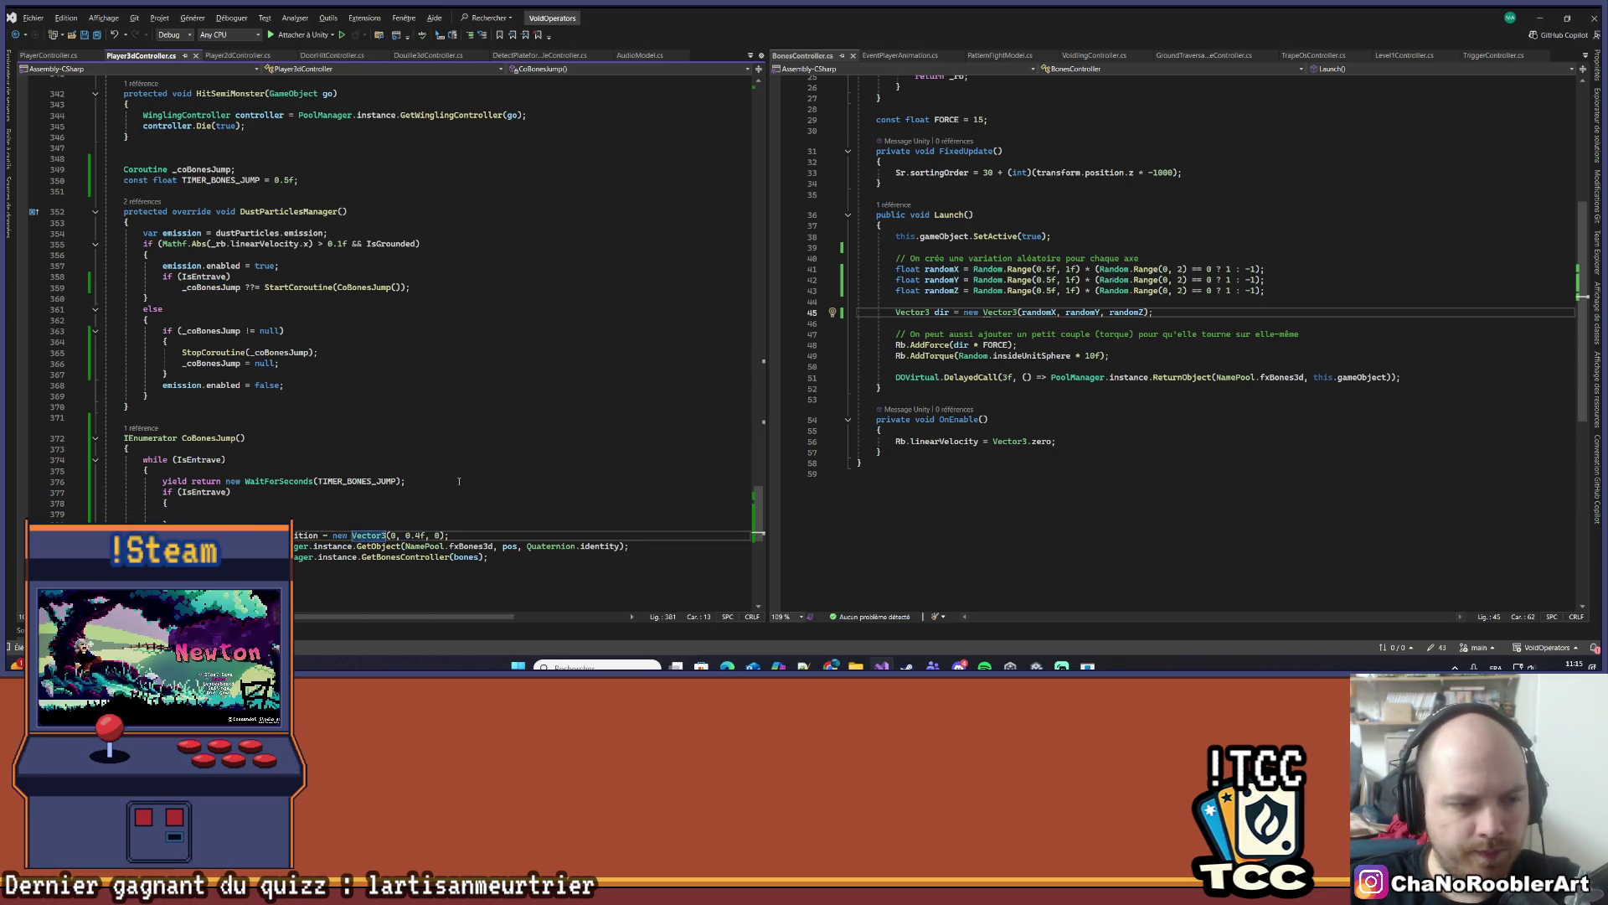
{"action": "key", "text": "shift+Down"}
{"action": "key", "text": "shift+Down"}
{"action": "key", "text": "shift+Down"}
{"action": "key", "text": "alt+Up"}
{"action": "key", "text": "alt+Up"}
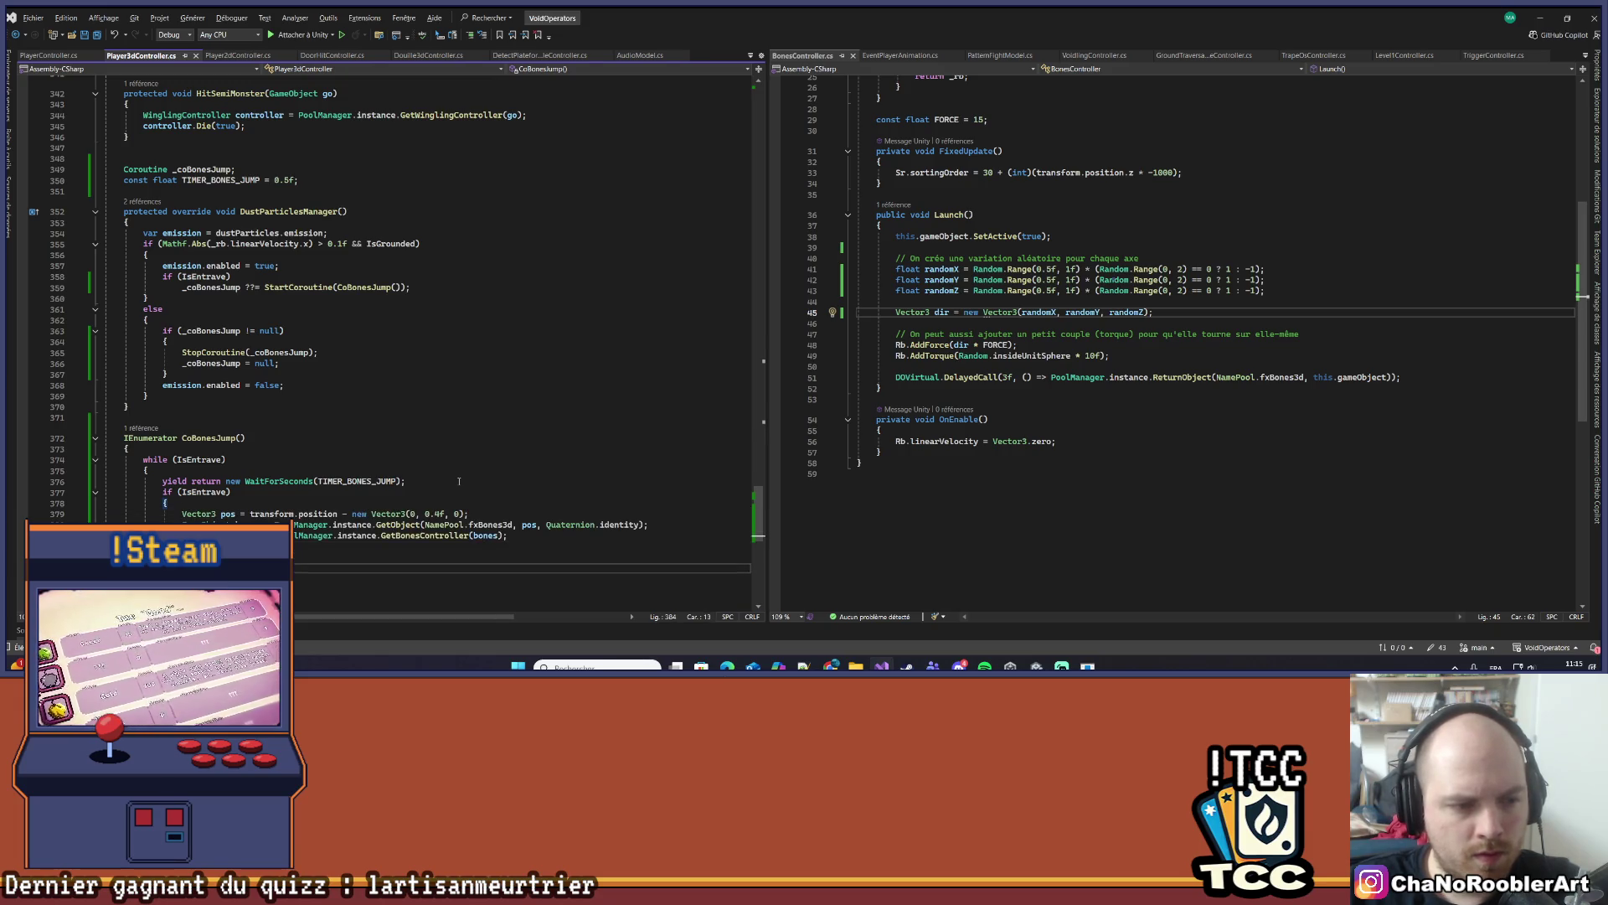
{"action": "left_click", "coordinate": [459, 481]}
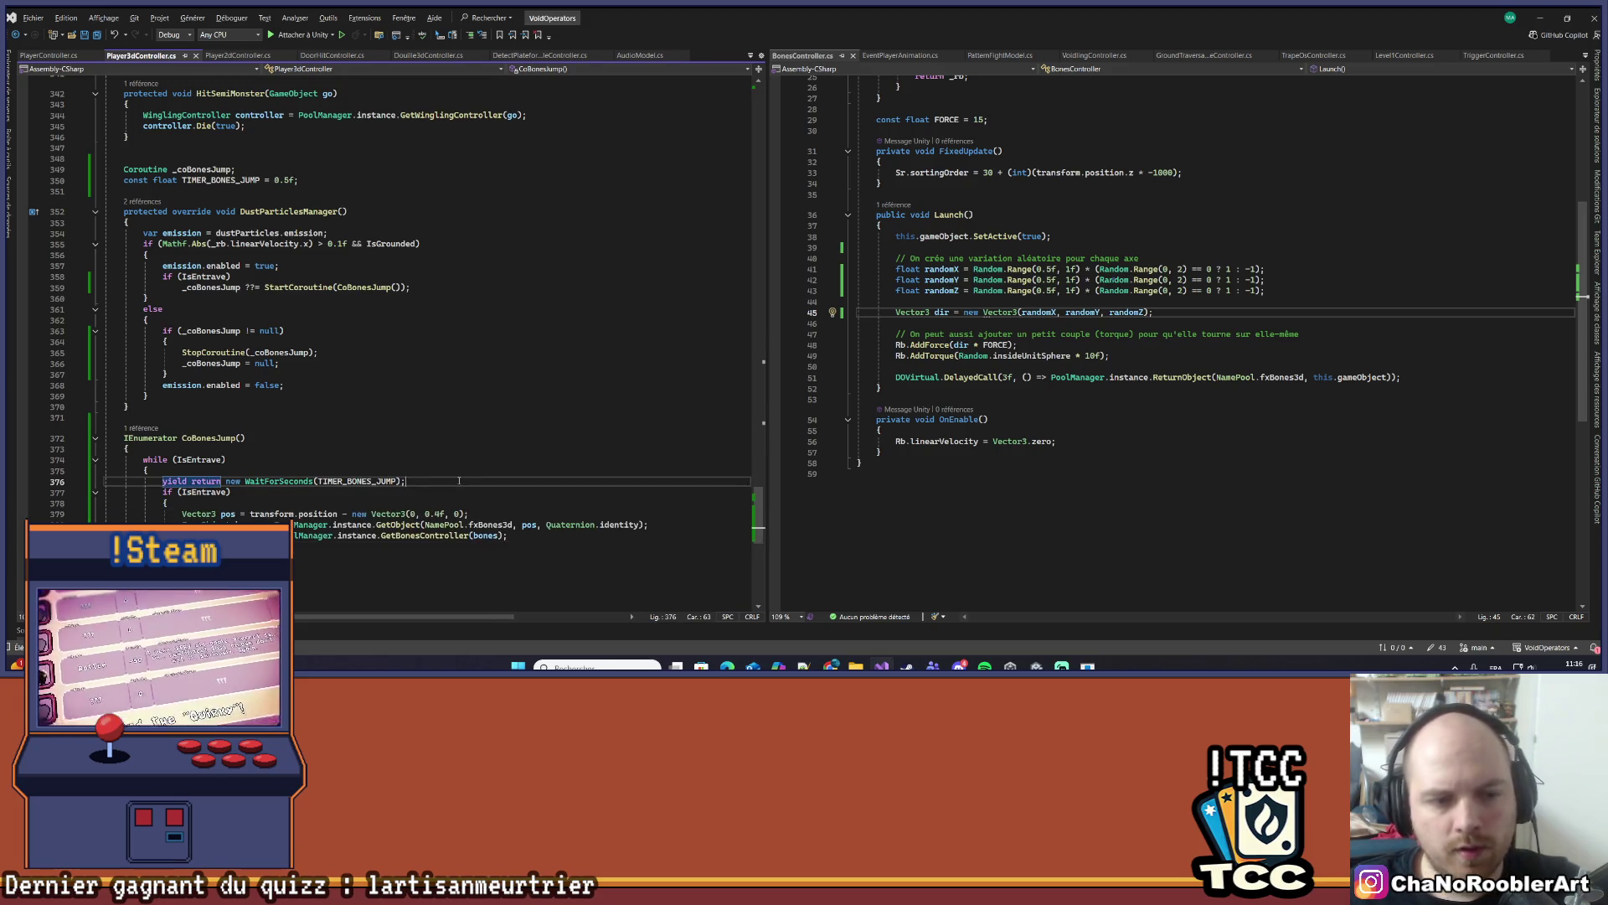
{"action": "left_click", "coordinate": [1536, 18]}
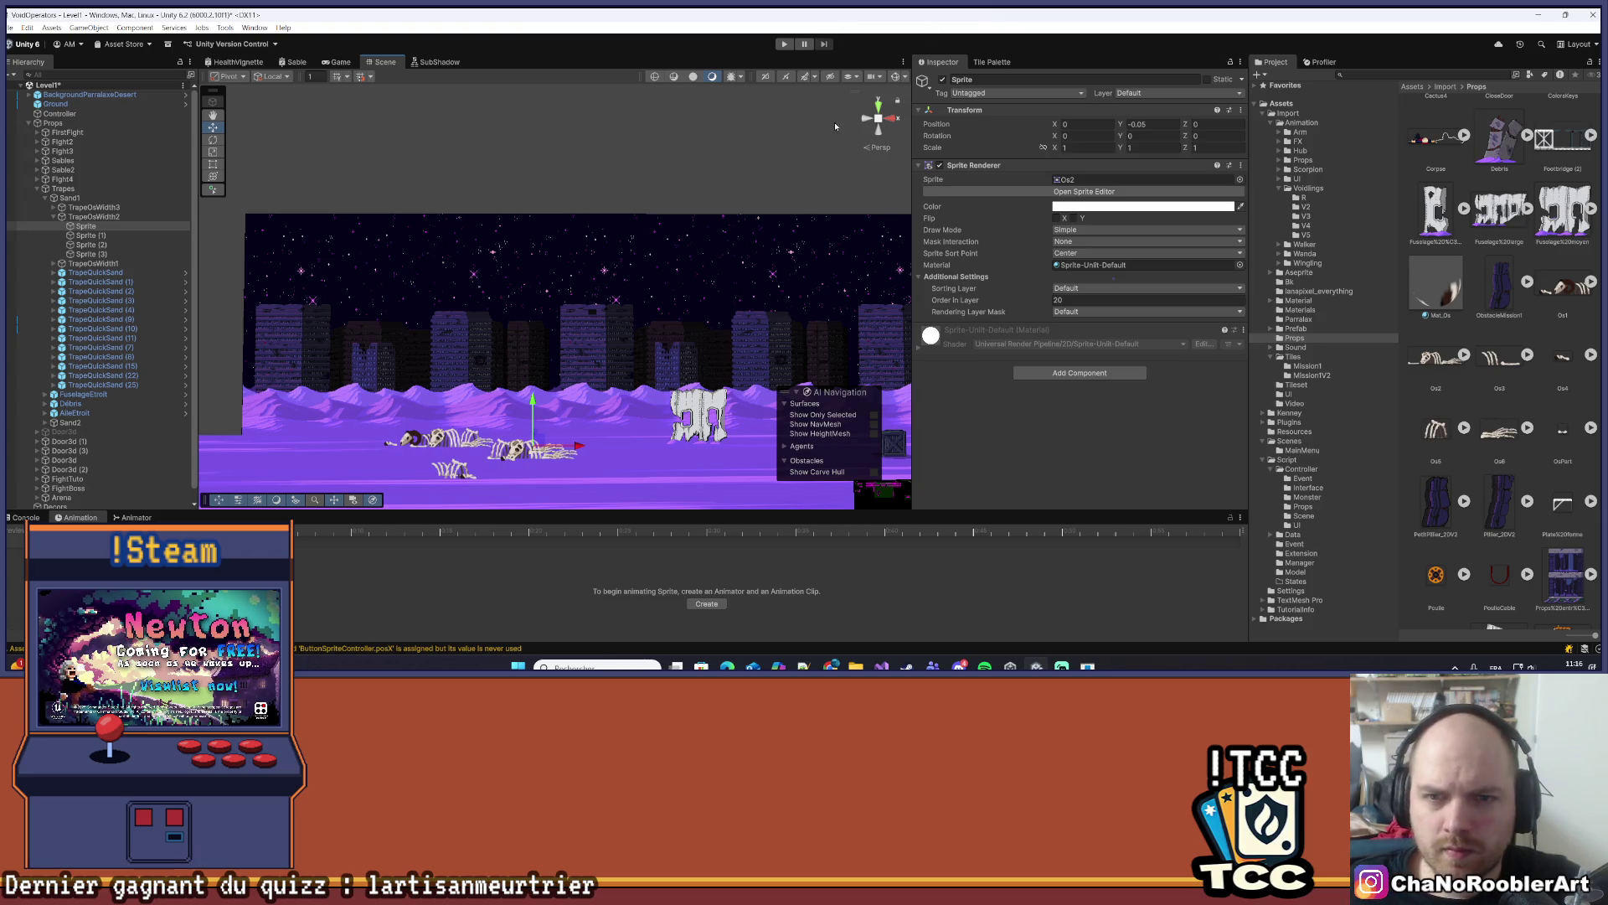
- Drag the Scene/Inspector splitter right to widen the Scene view and enter Play mode
{"action": "left_click_drag", "start_coordinate": [911, 188], "coordinate": [1001, 187]}
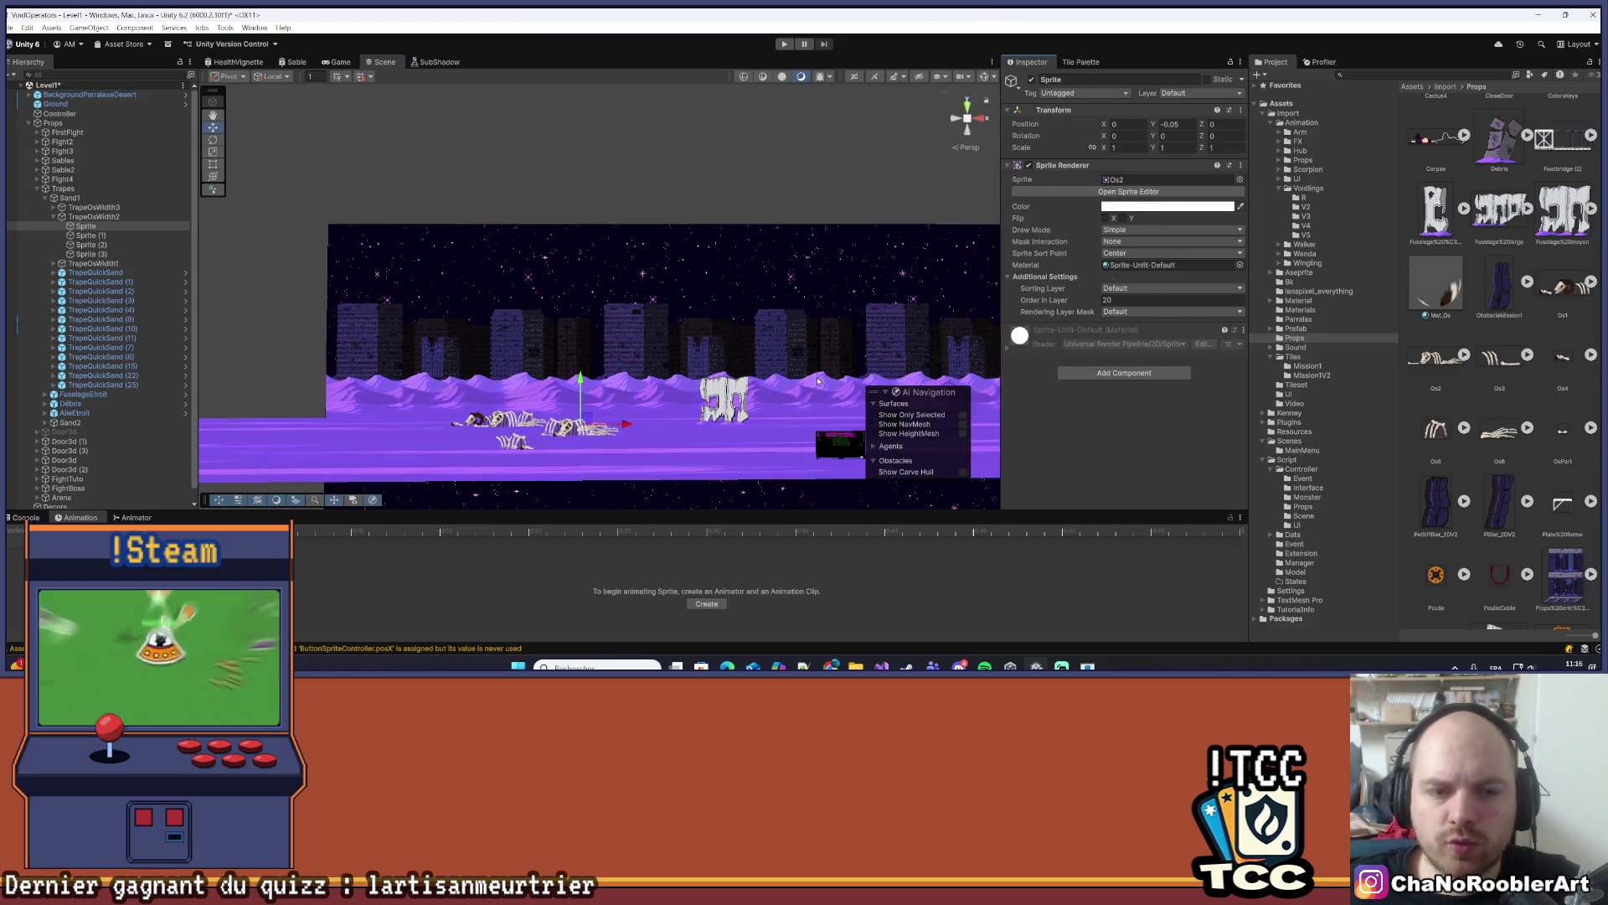
{"action": "left_click", "coordinate": [789, 45]}
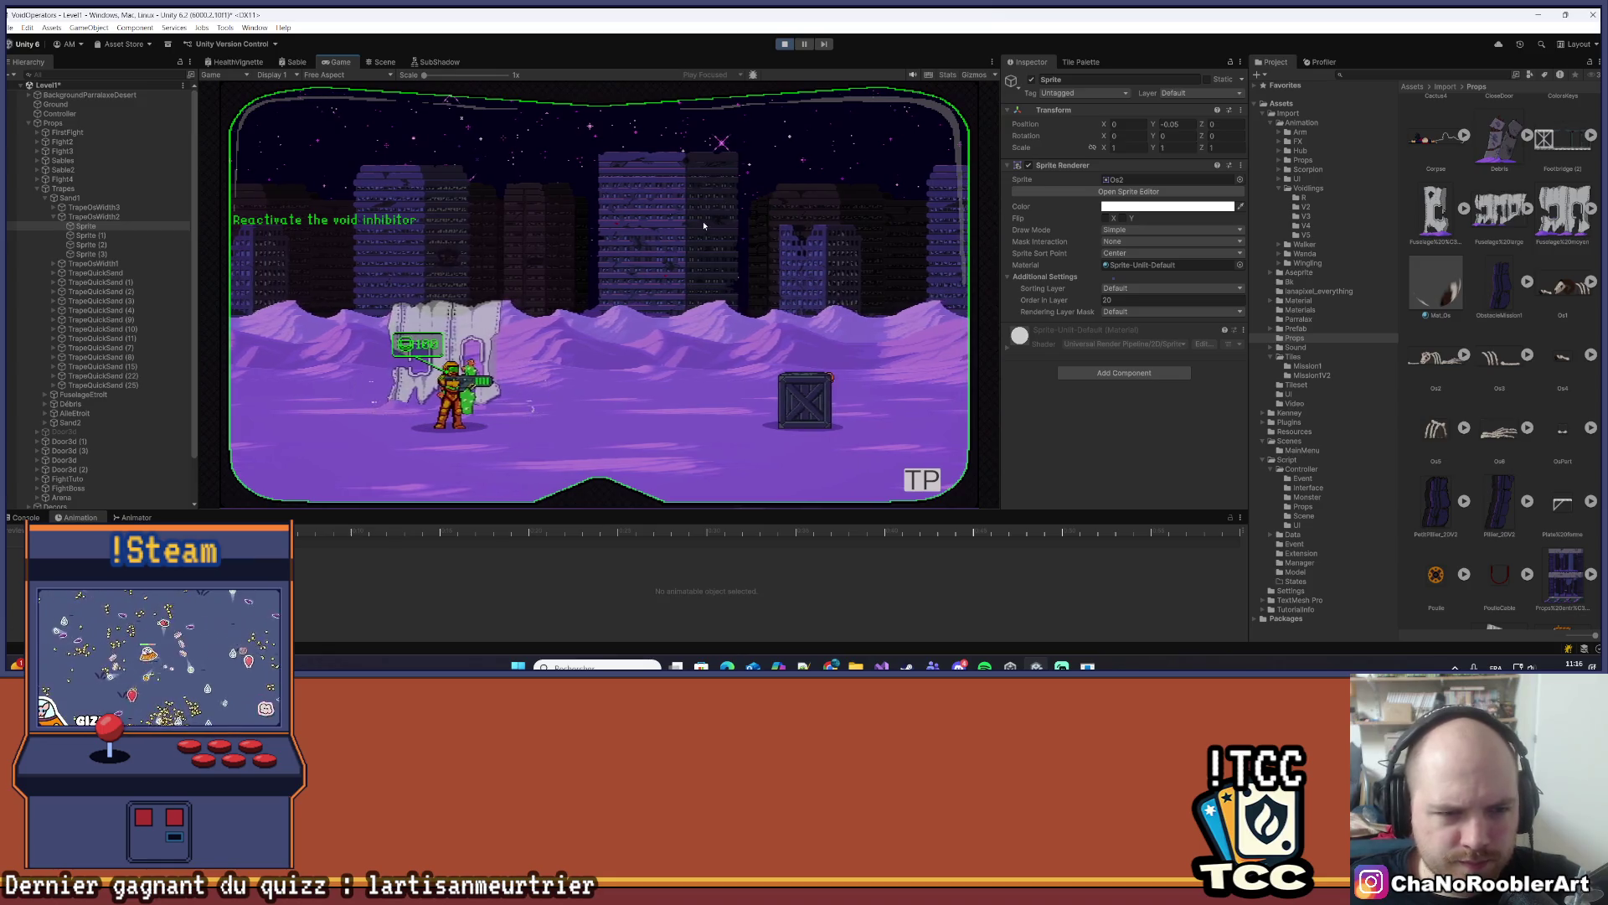
- Walk the player left and right among the skeletons and bone piles
{"action": "key", "text": "a"}
{"action": "key", "text": "a"}
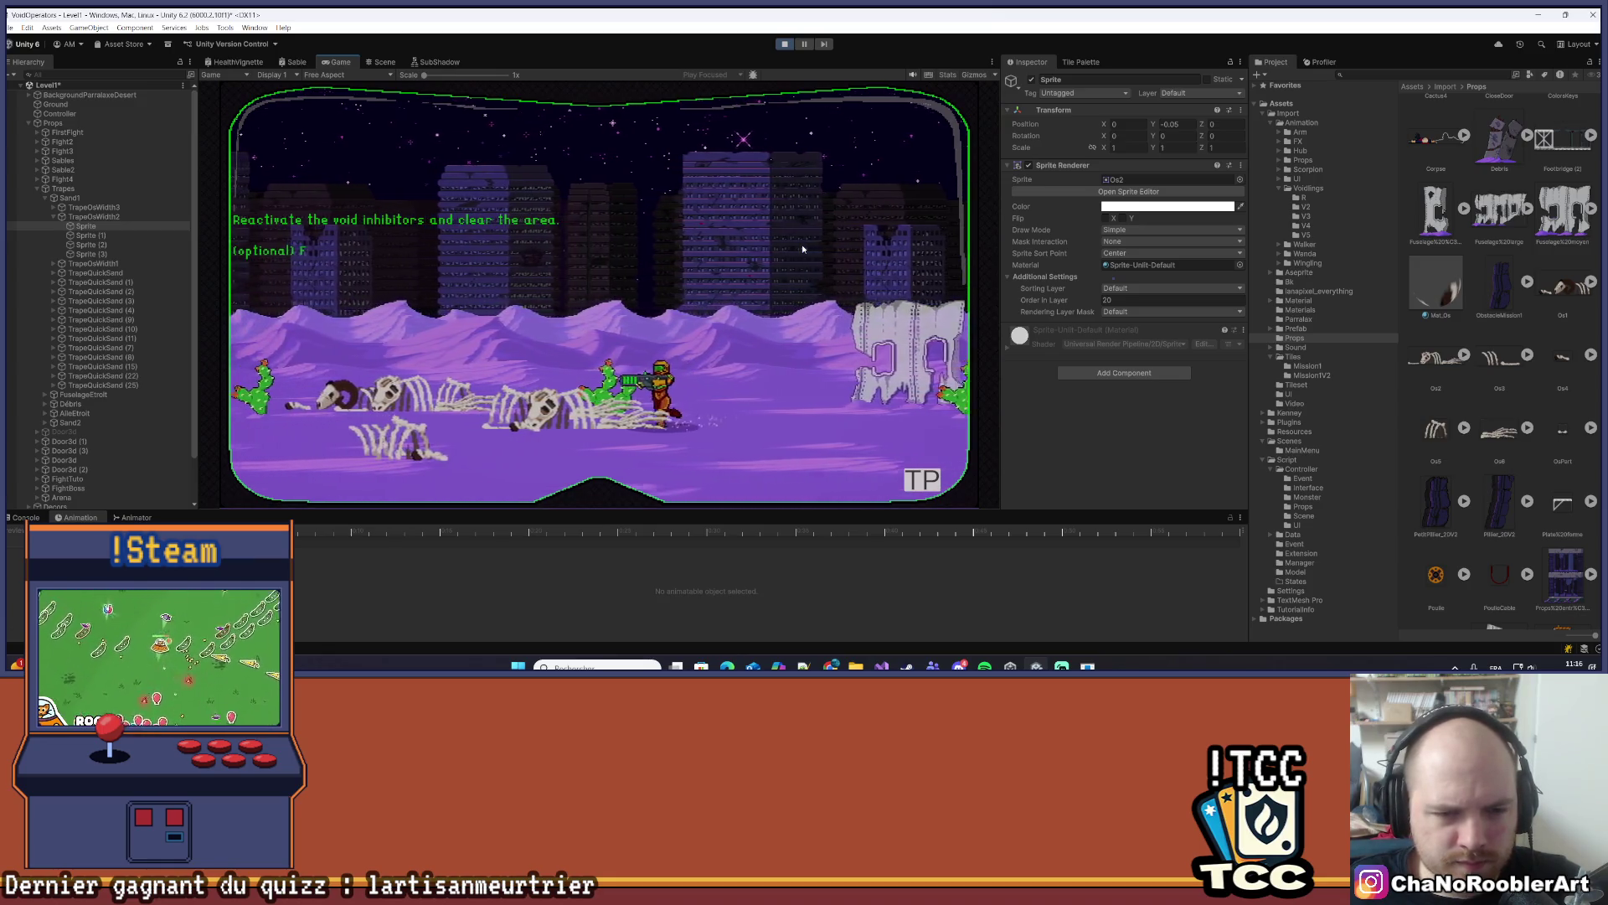
{"action": "key", "text": "a"}
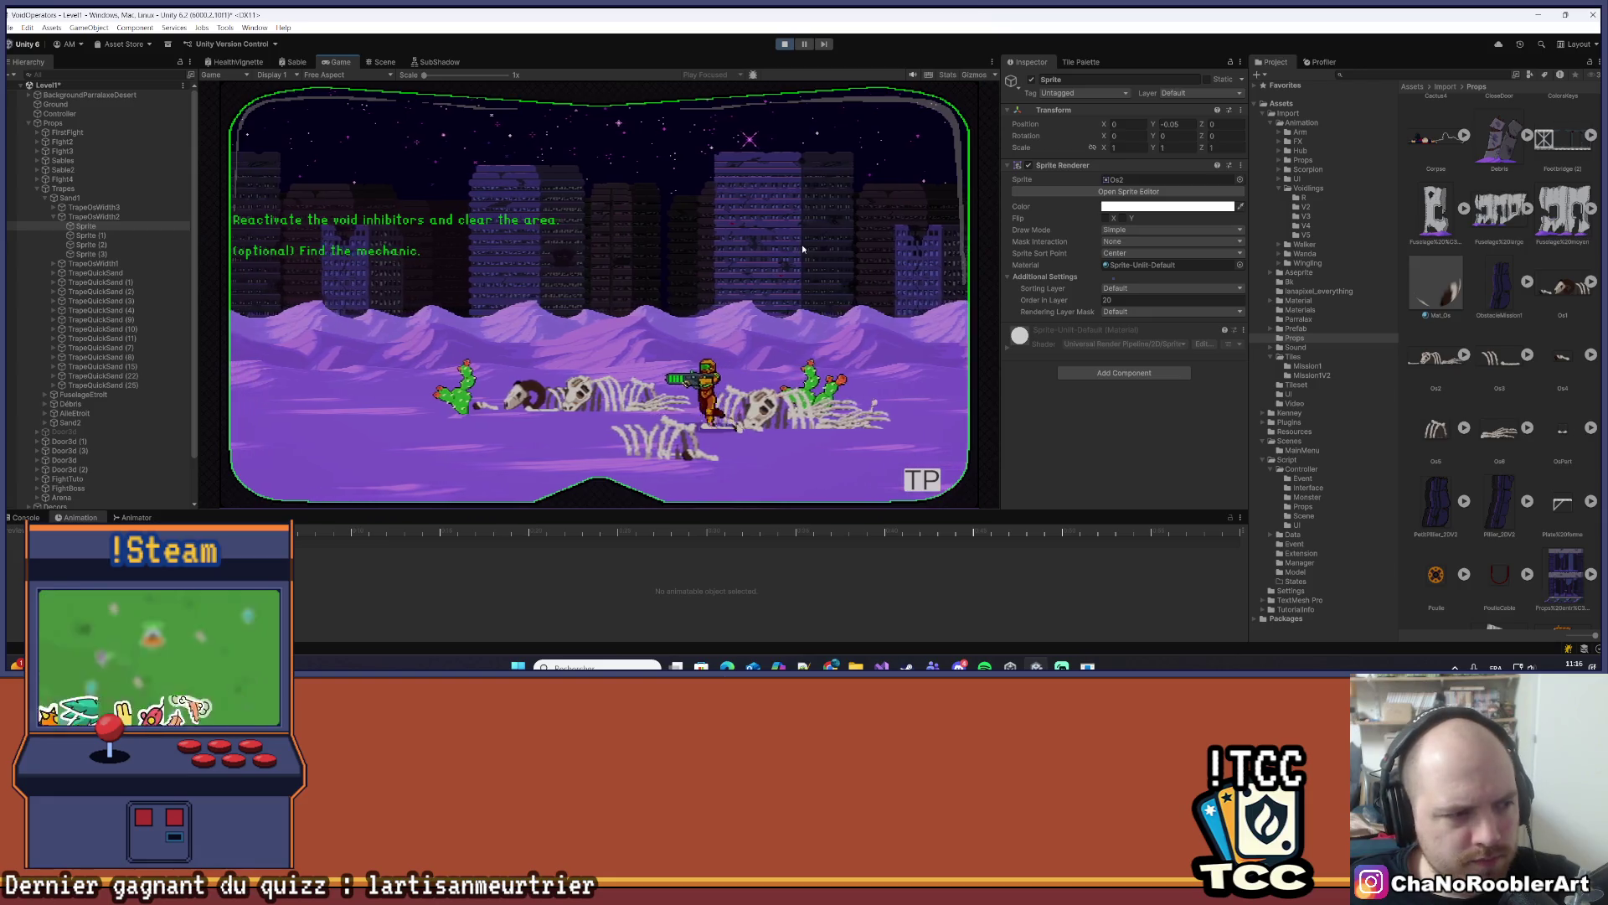
{"action": "key", "text": "d"}
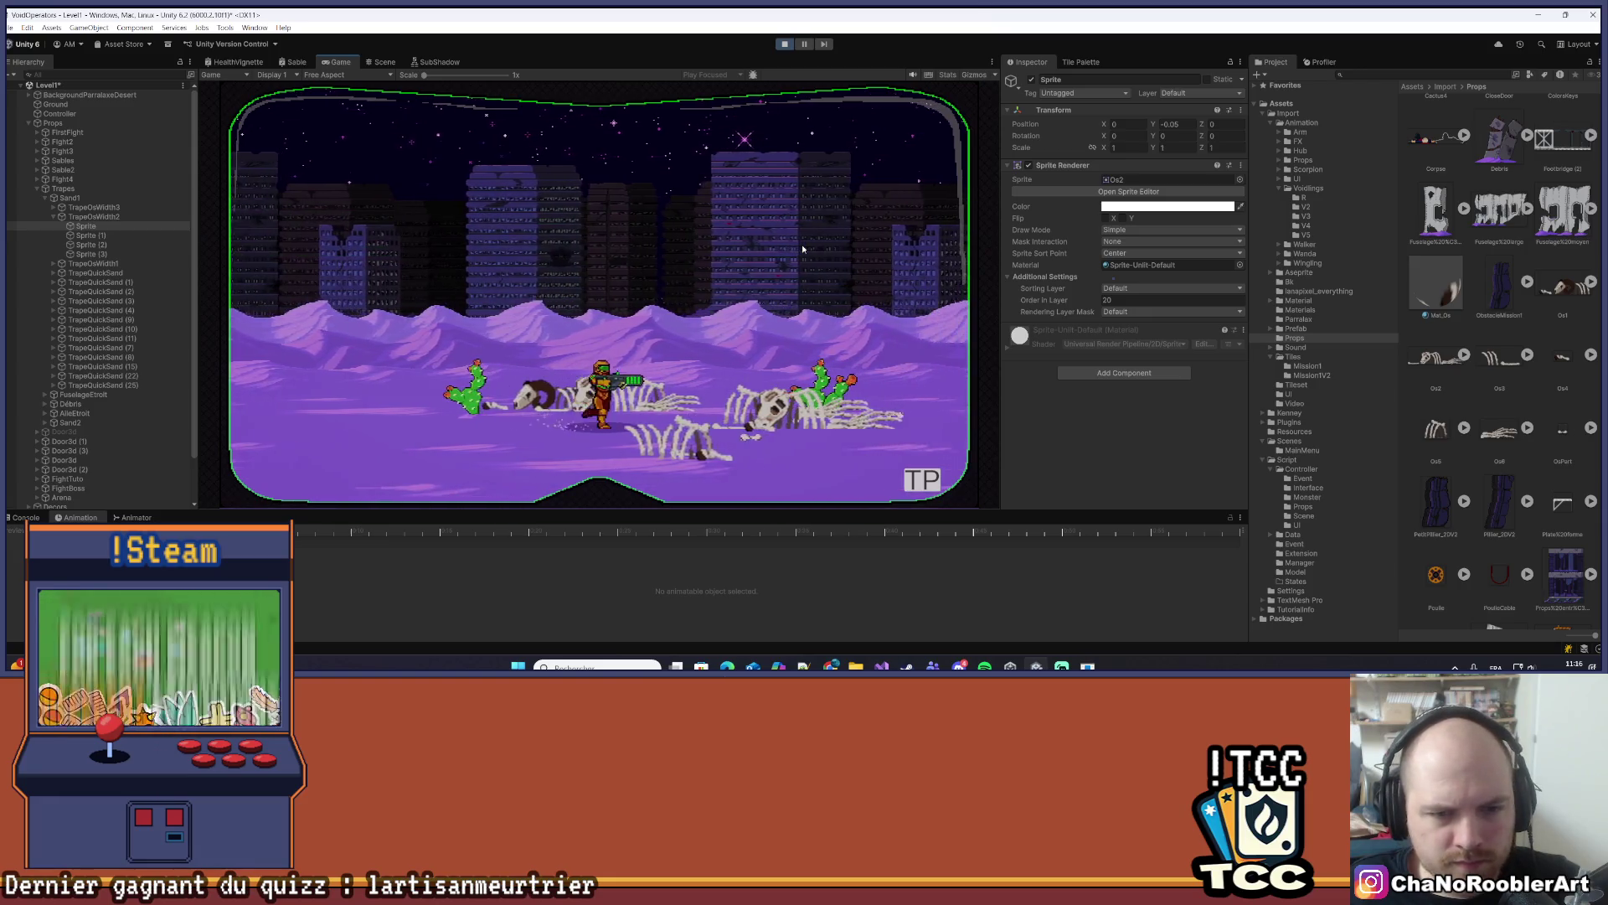
{"action": "key", "text": "d"}
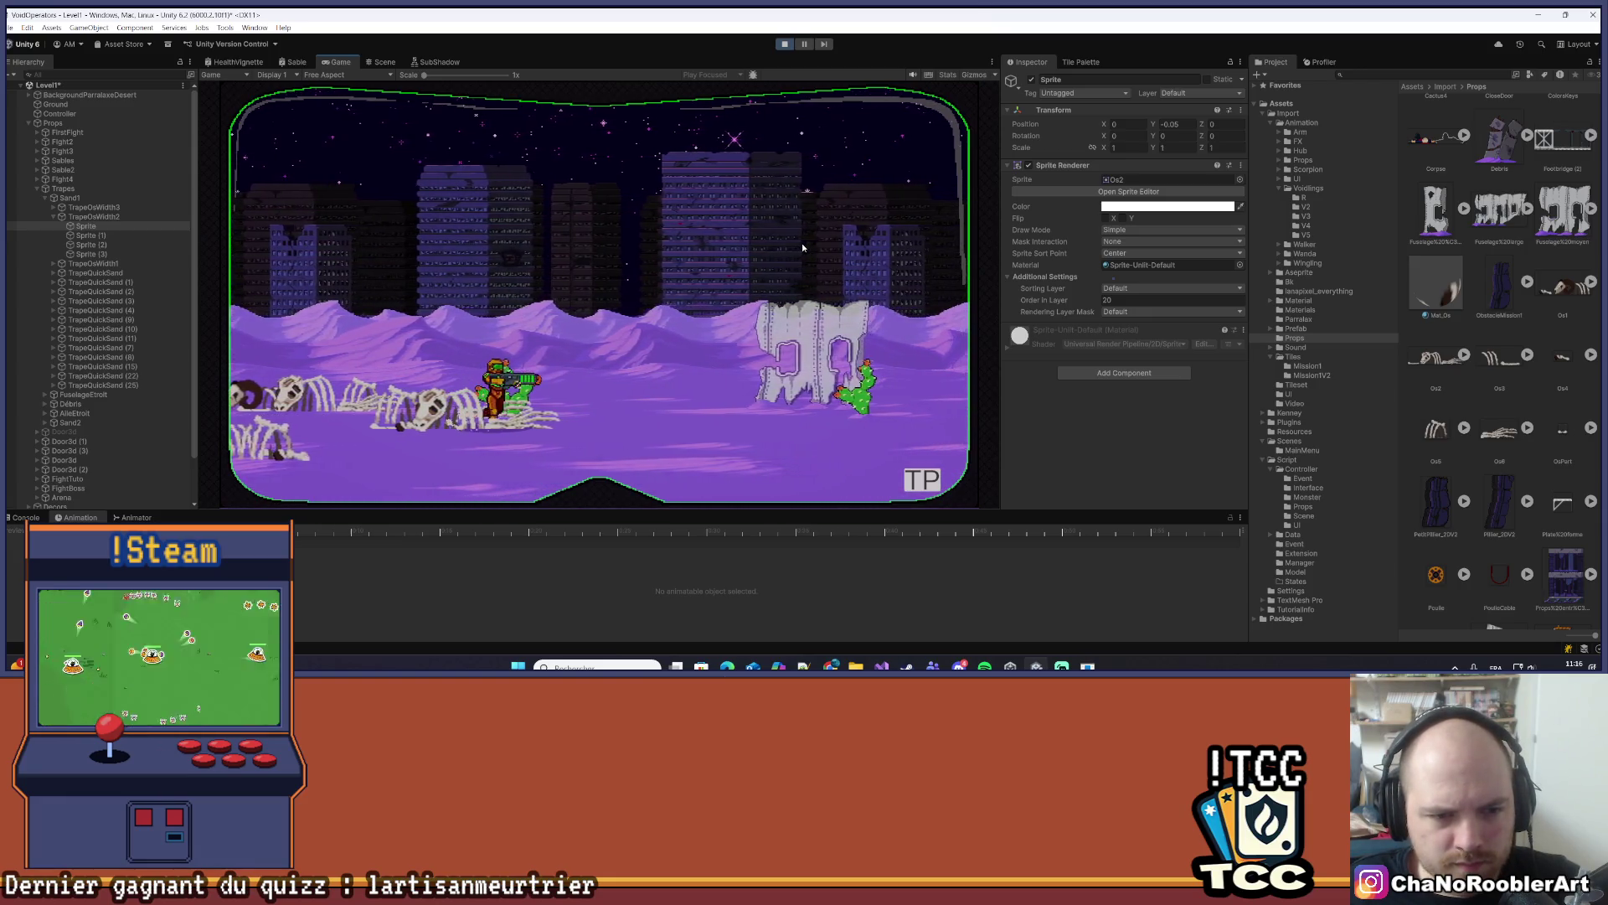
{"action": "key", "text": "a"}
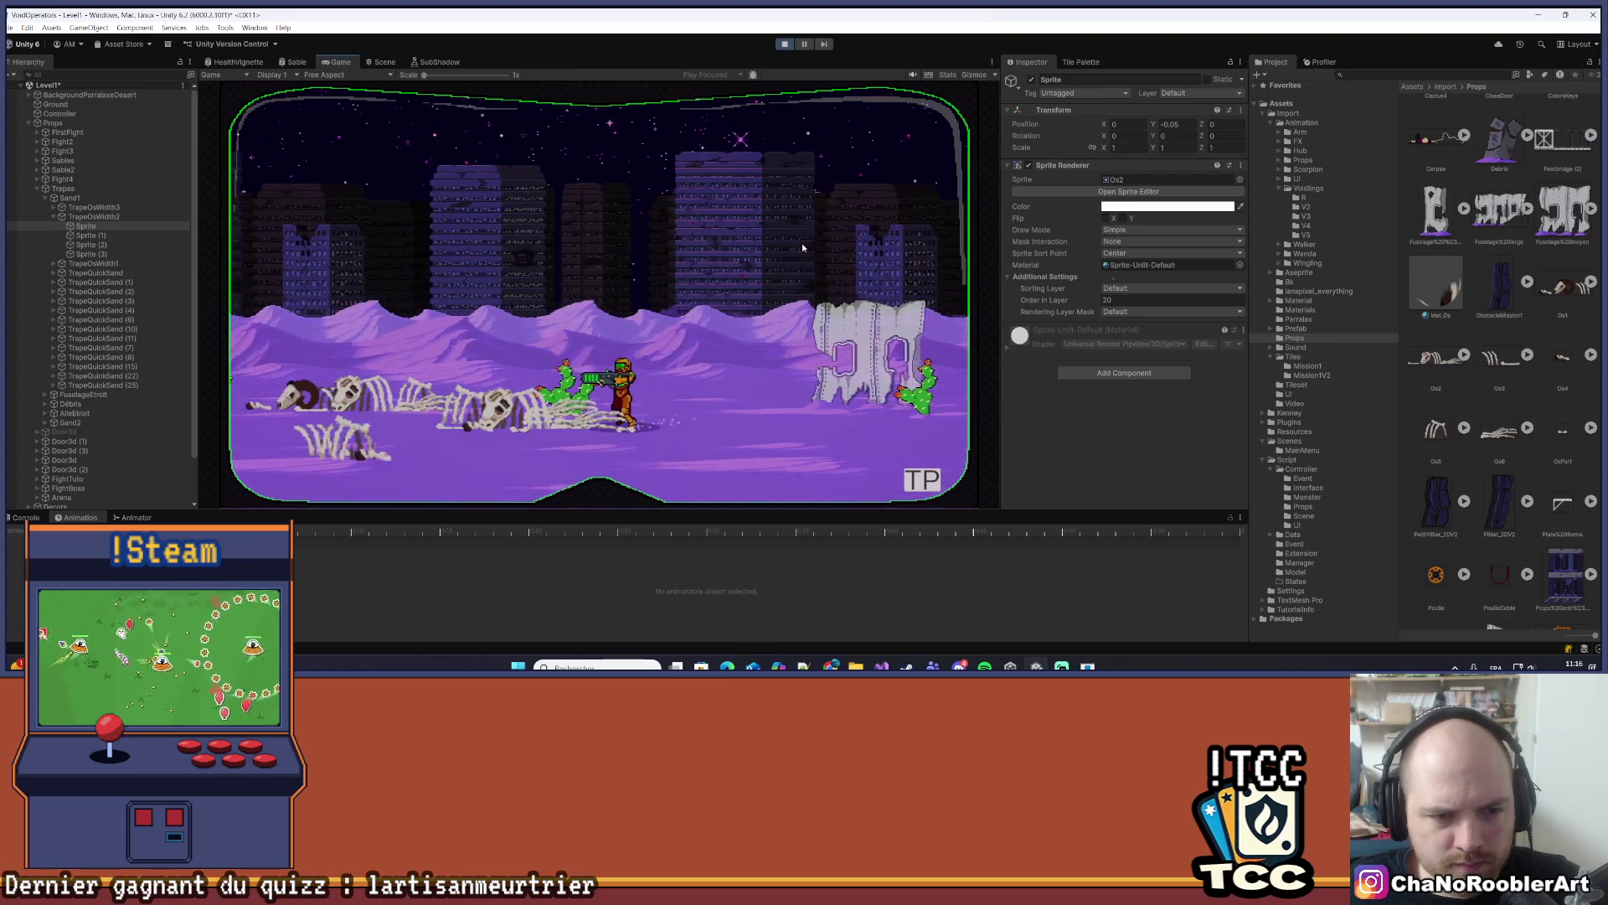
{"action": "key", "text": "a"}
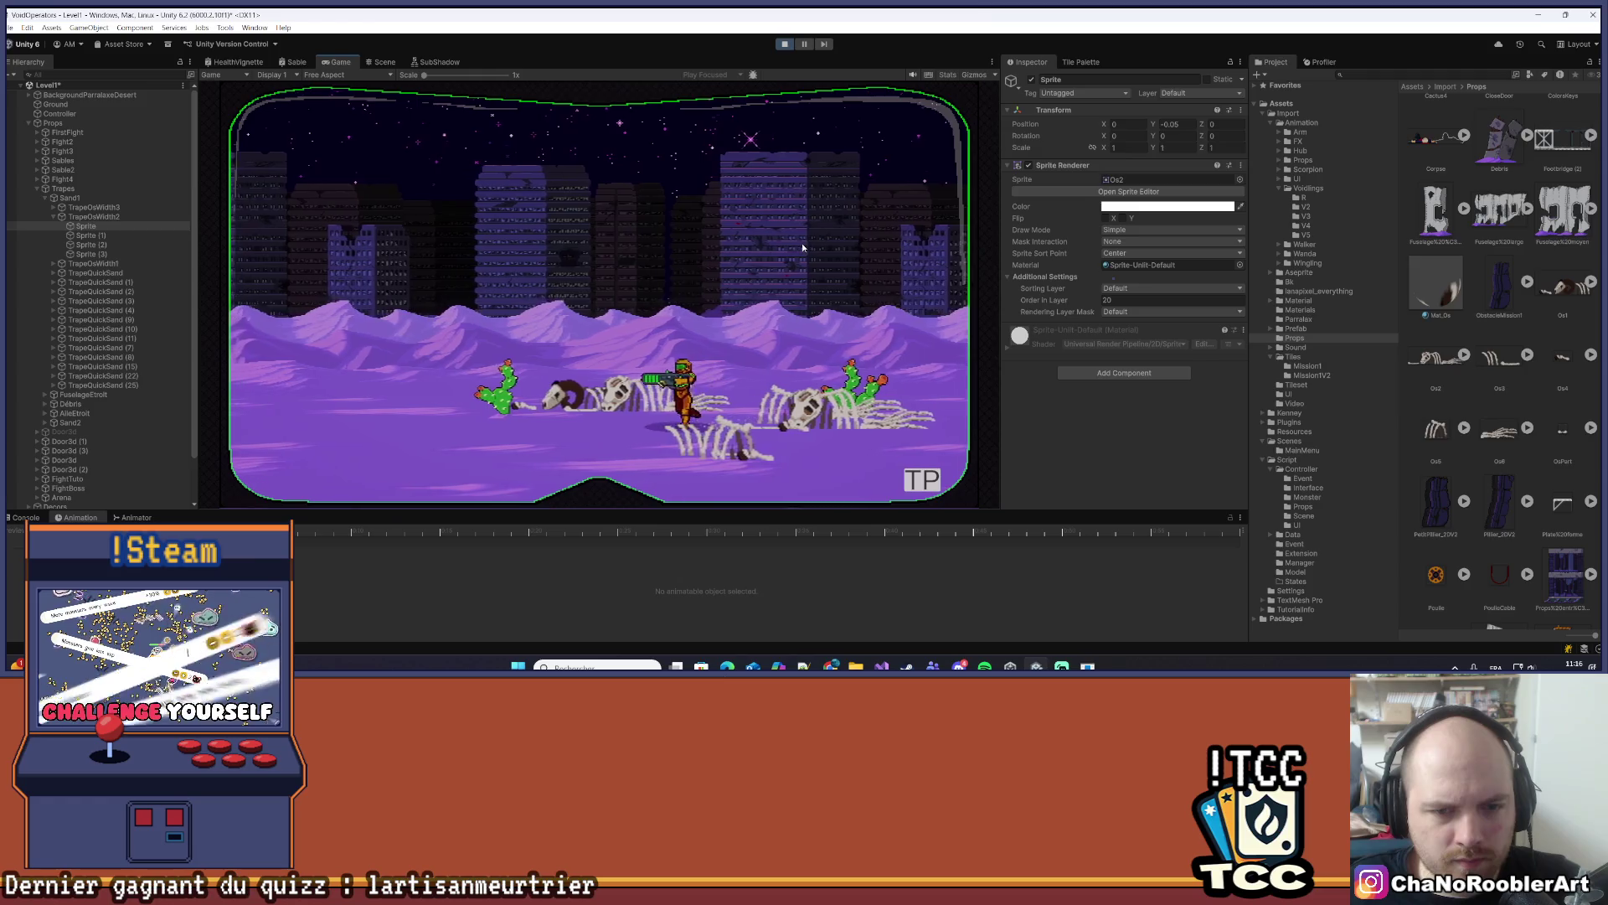
{"action": "key", "text": "d"}
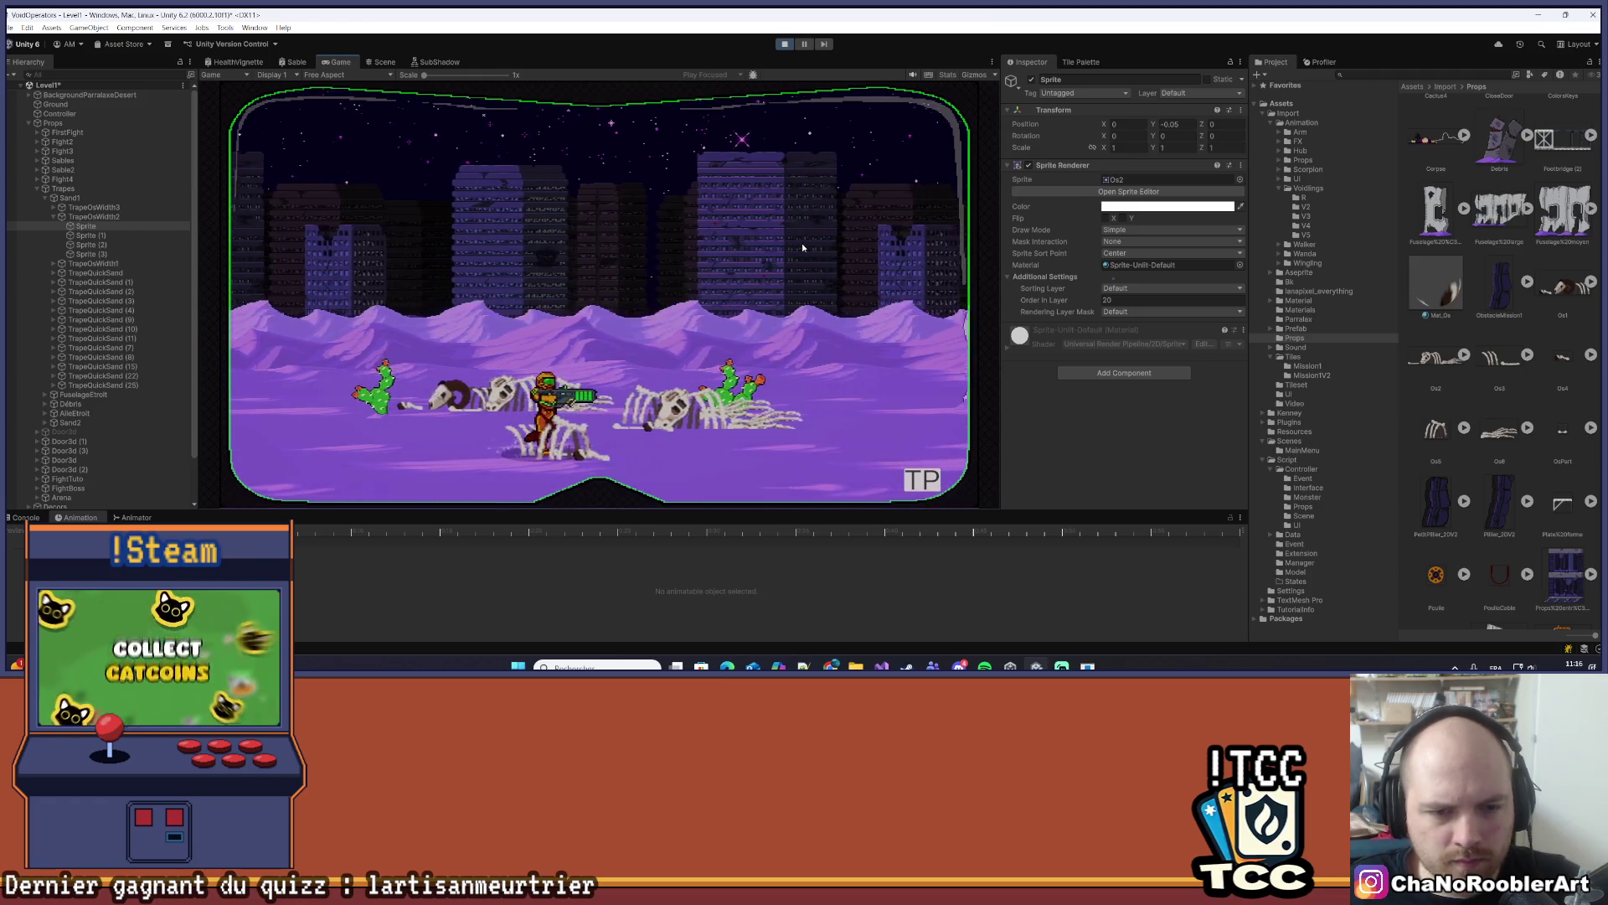
{"action": "key", "text": "d"}
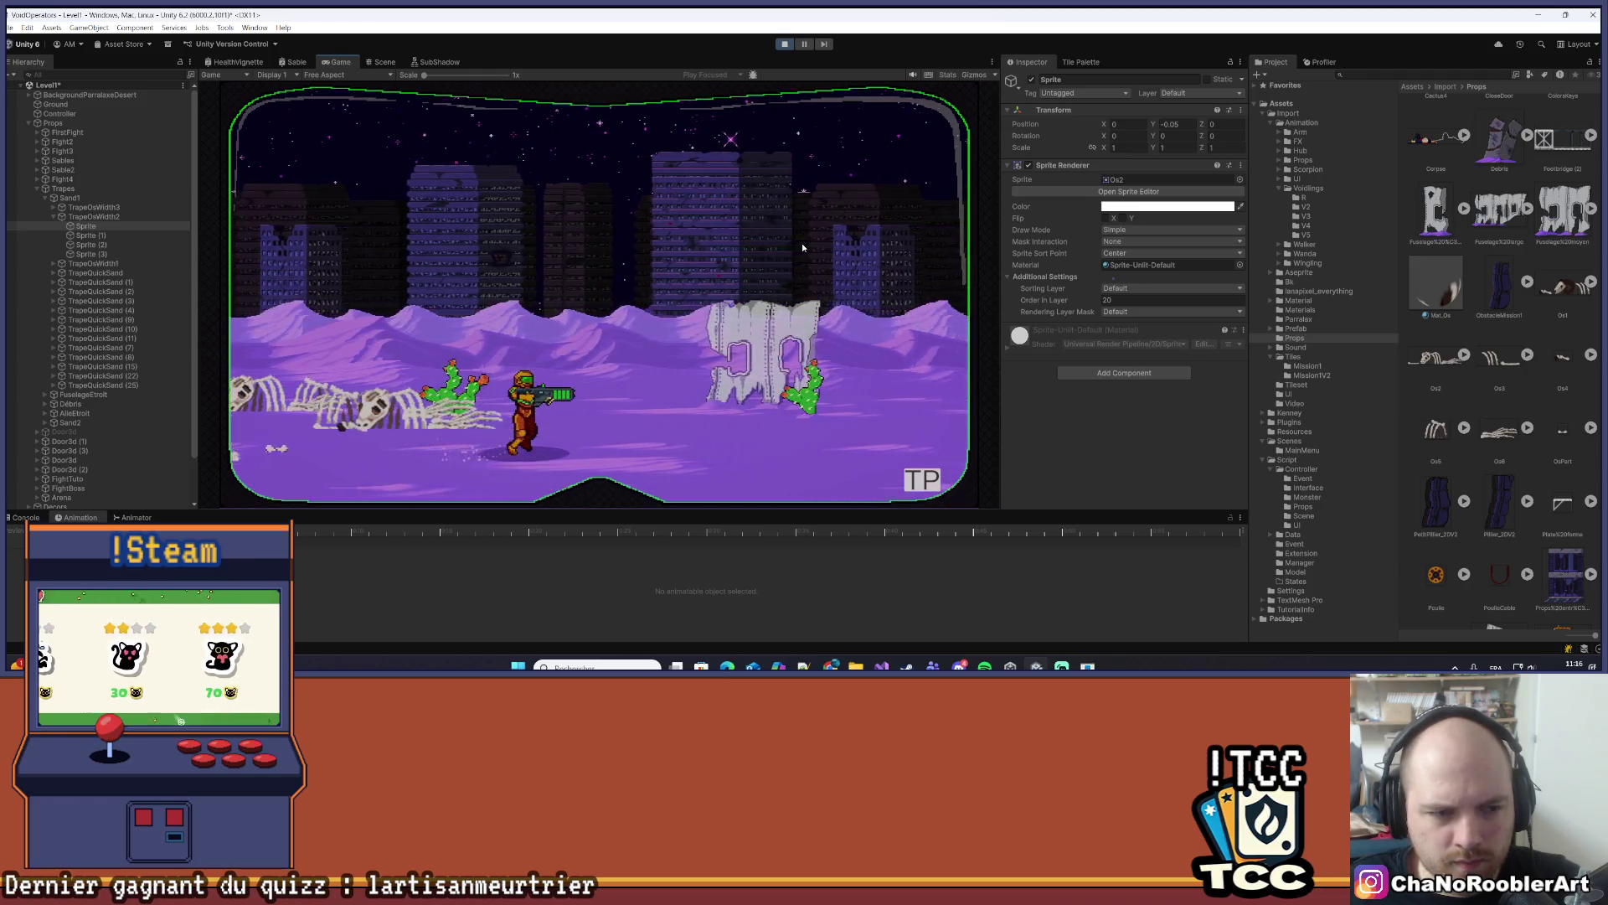
{"action": "key", "text": "a"}
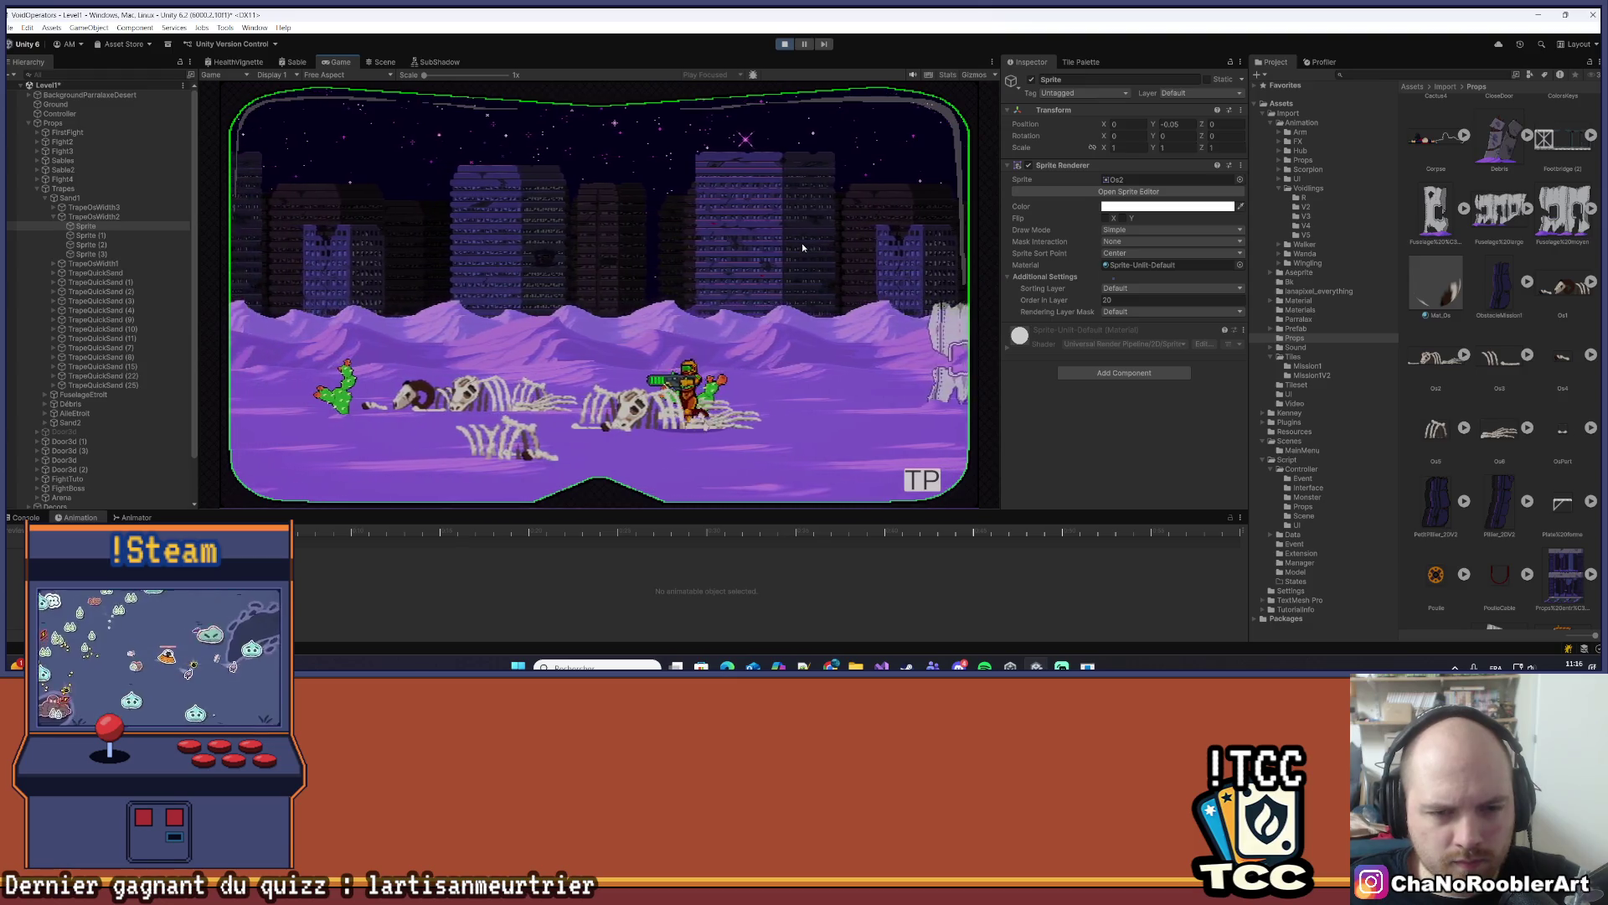
{"action": "key", "text": "a"}
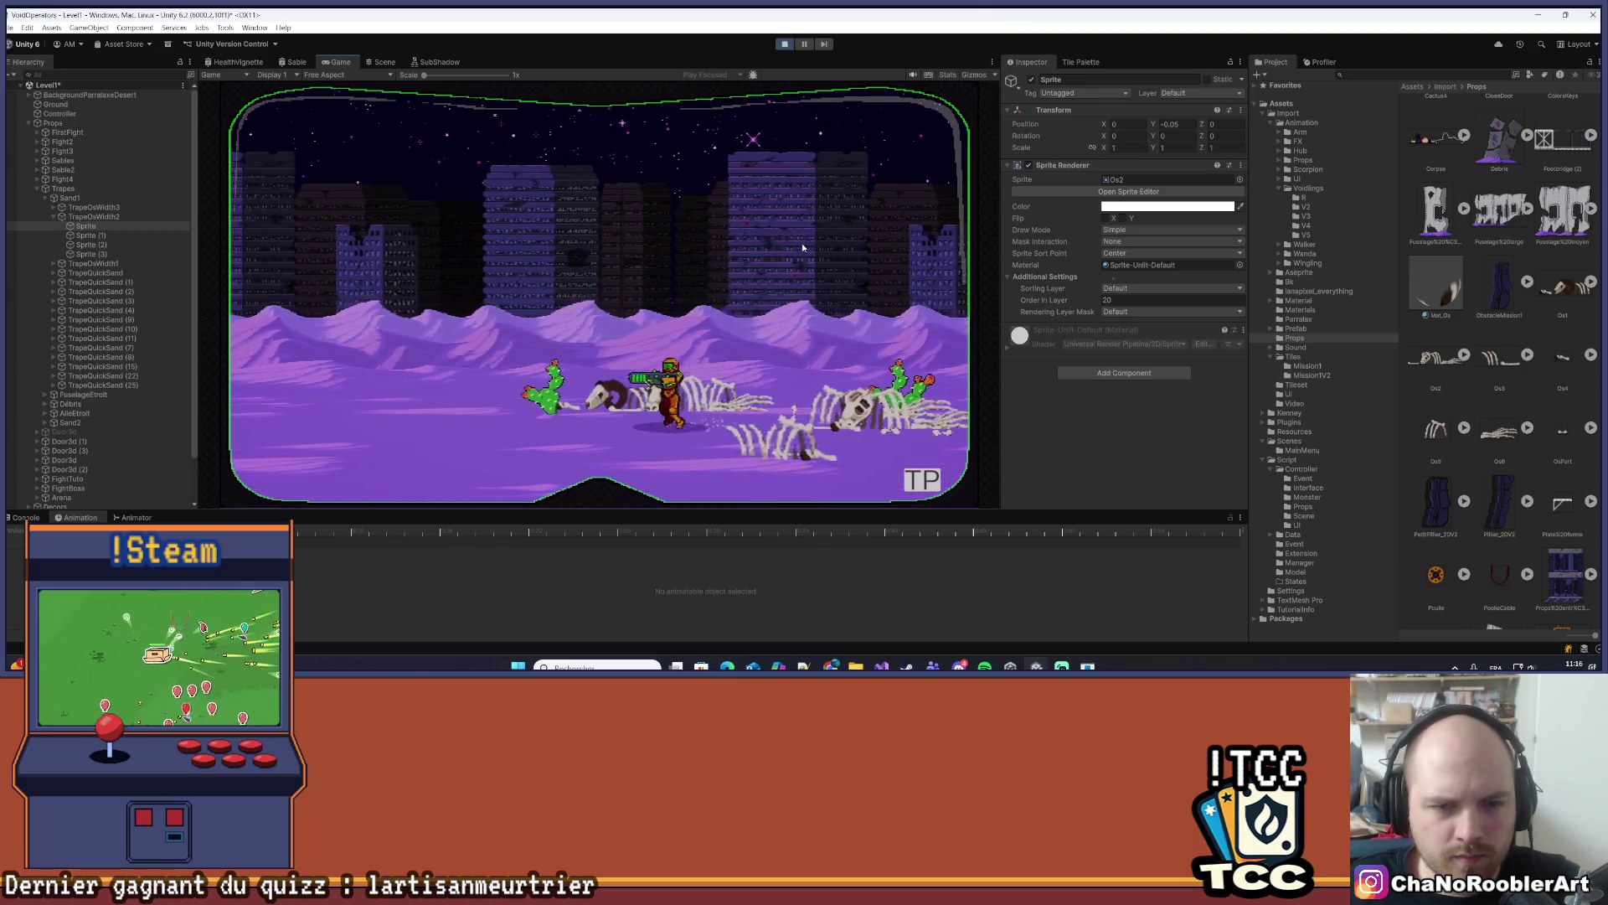
- Move the player right, then left past the cactus, and exit Play mode with Ctrl+P
{"action": "key", "text": "d"}
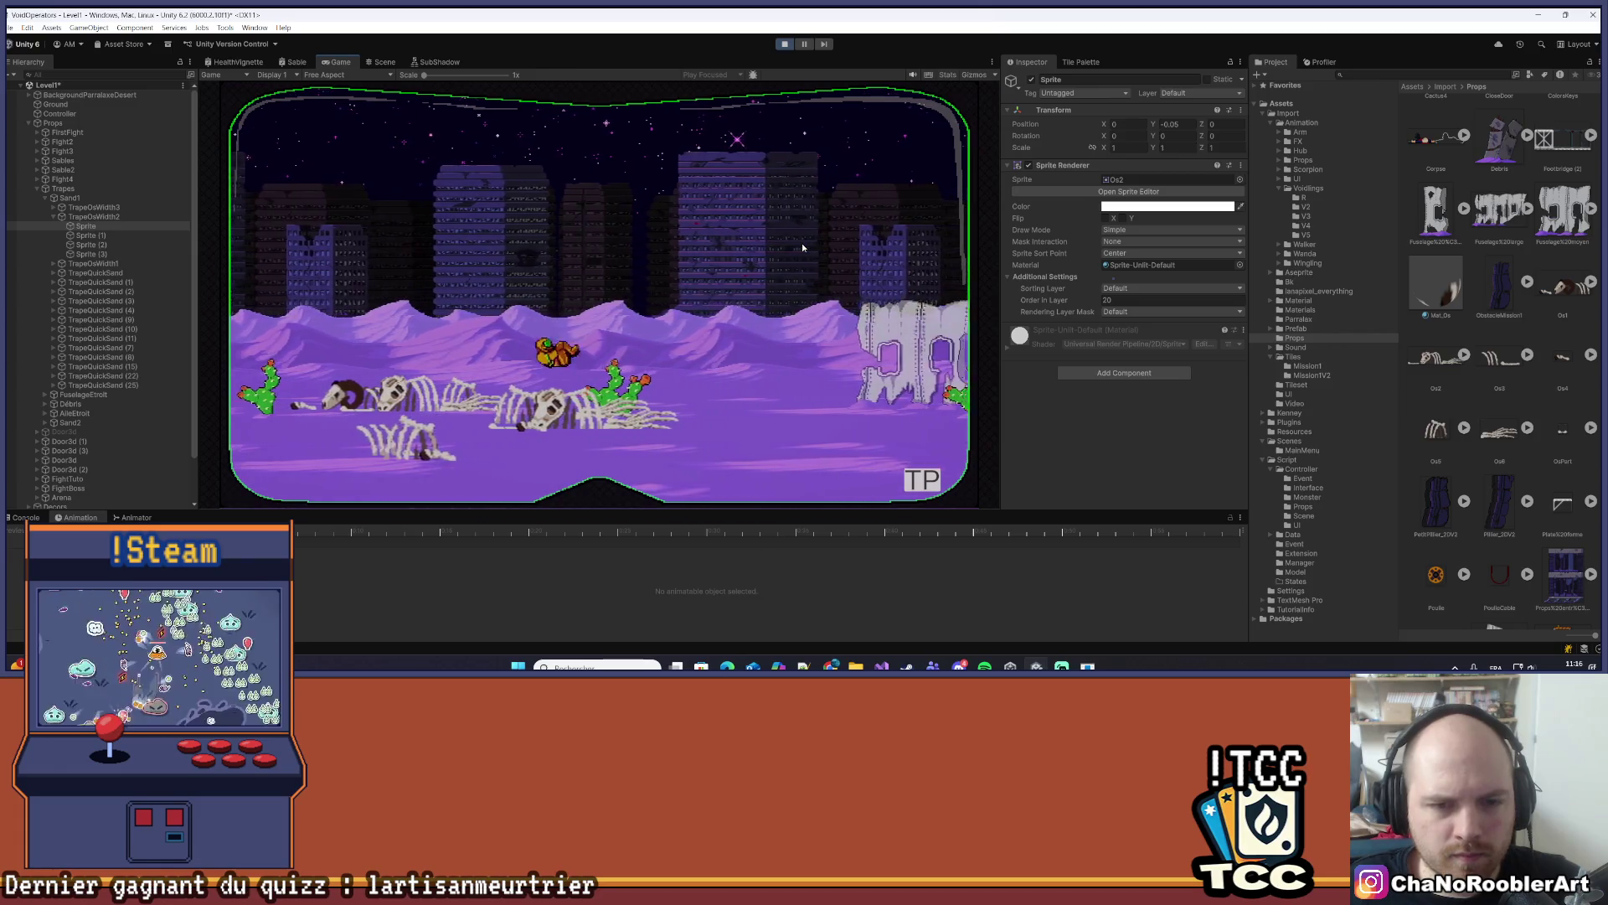
{"action": "key", "text": "a"}
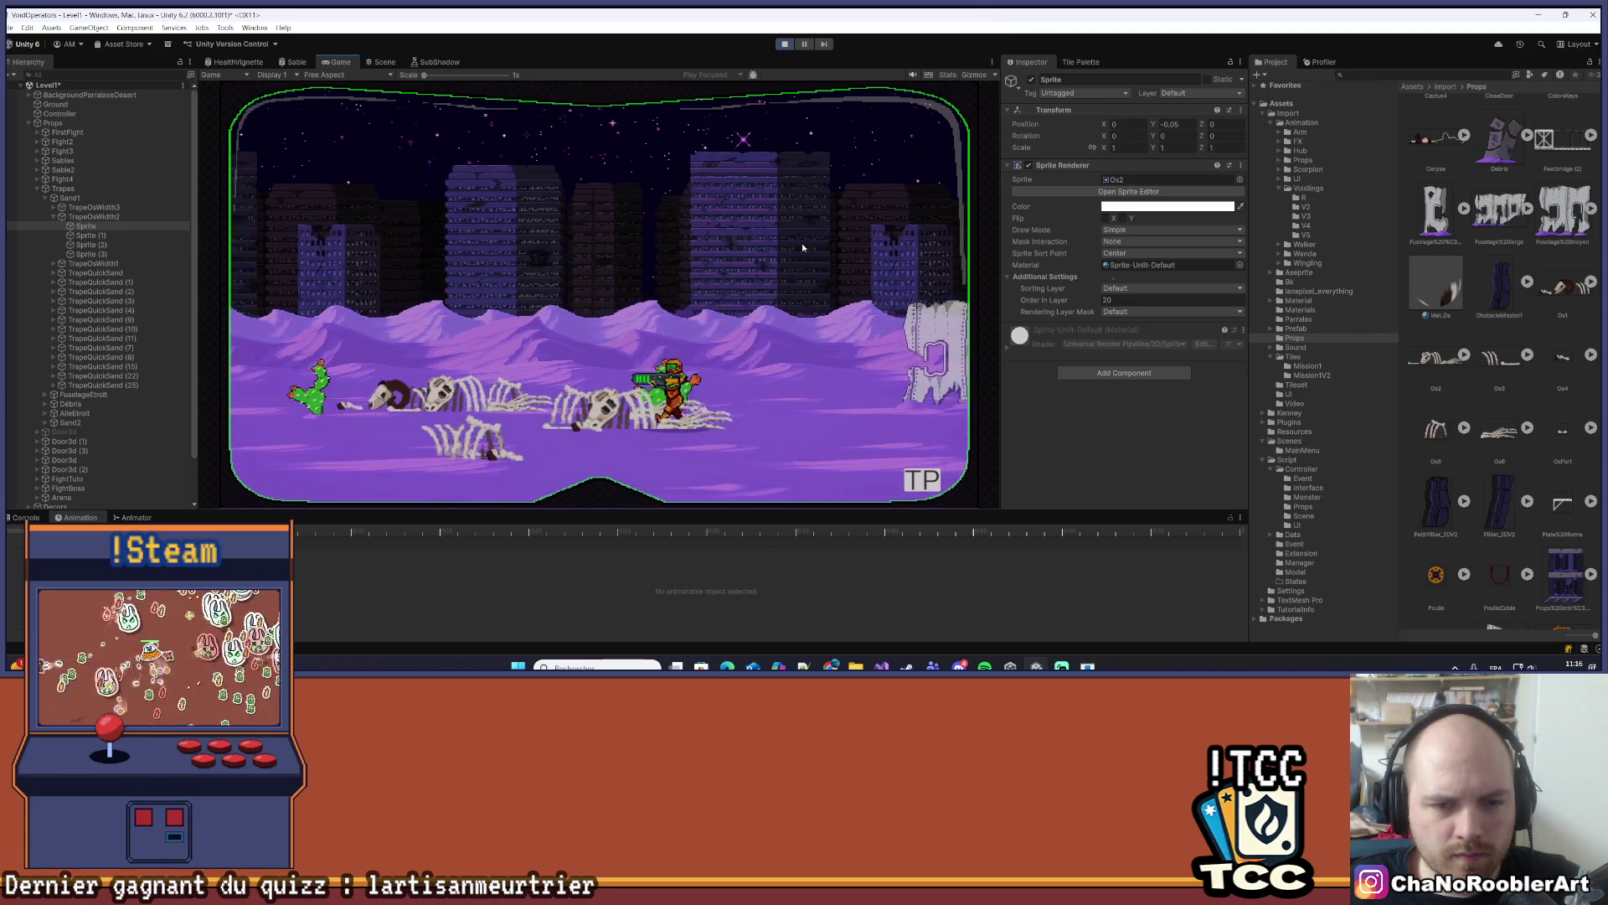
{"action": "key", "text": "a"}
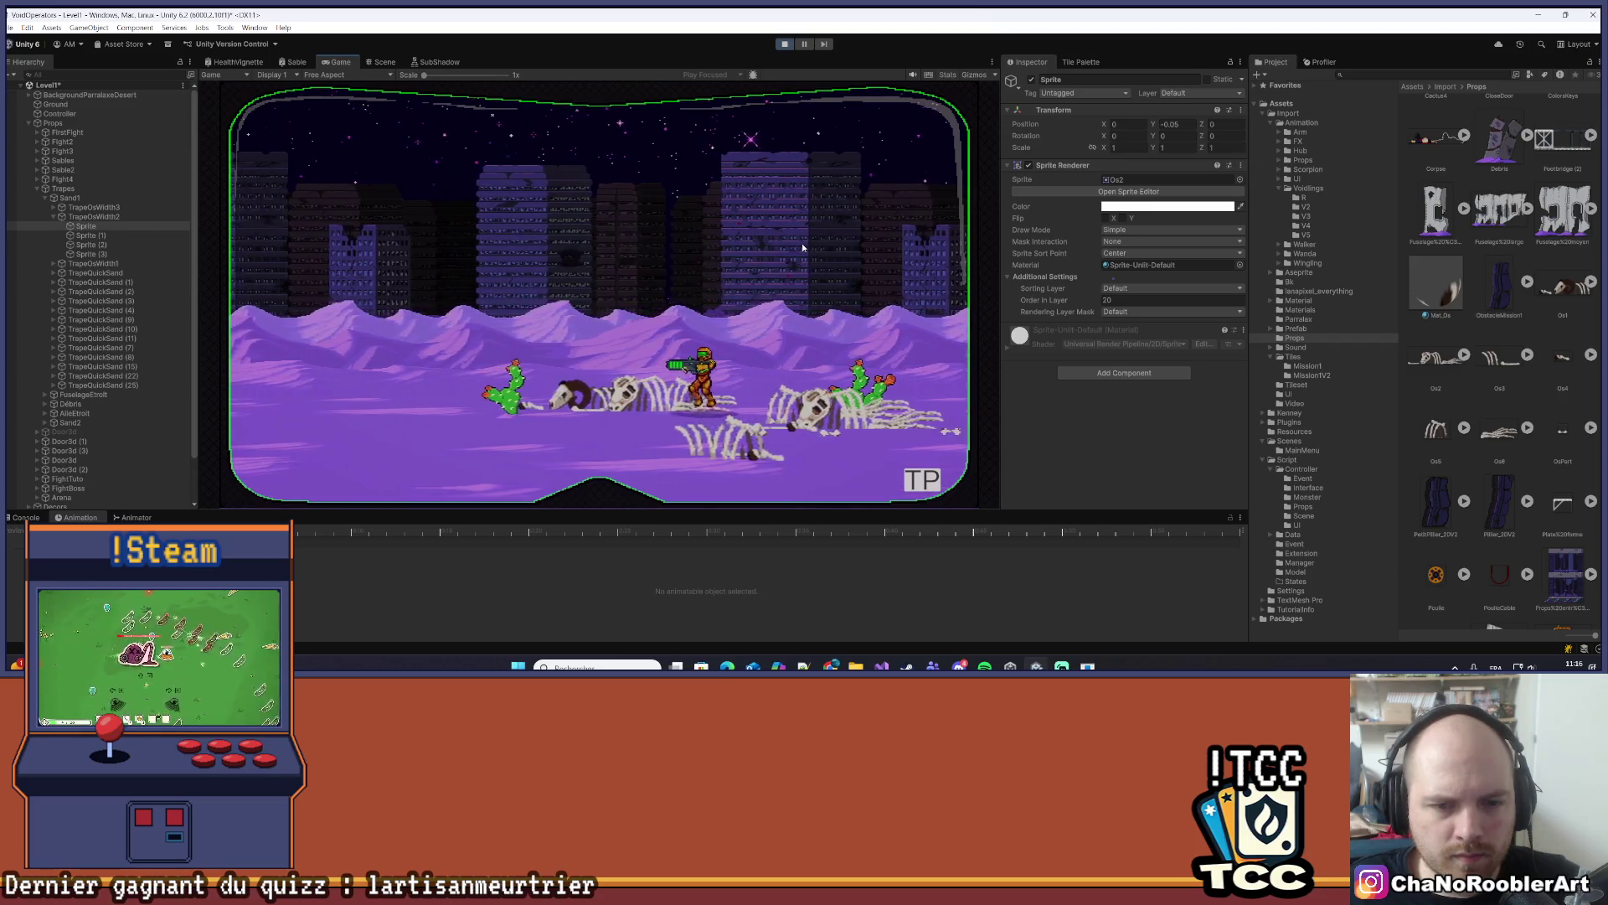
{"action": "key", "text": "a"}
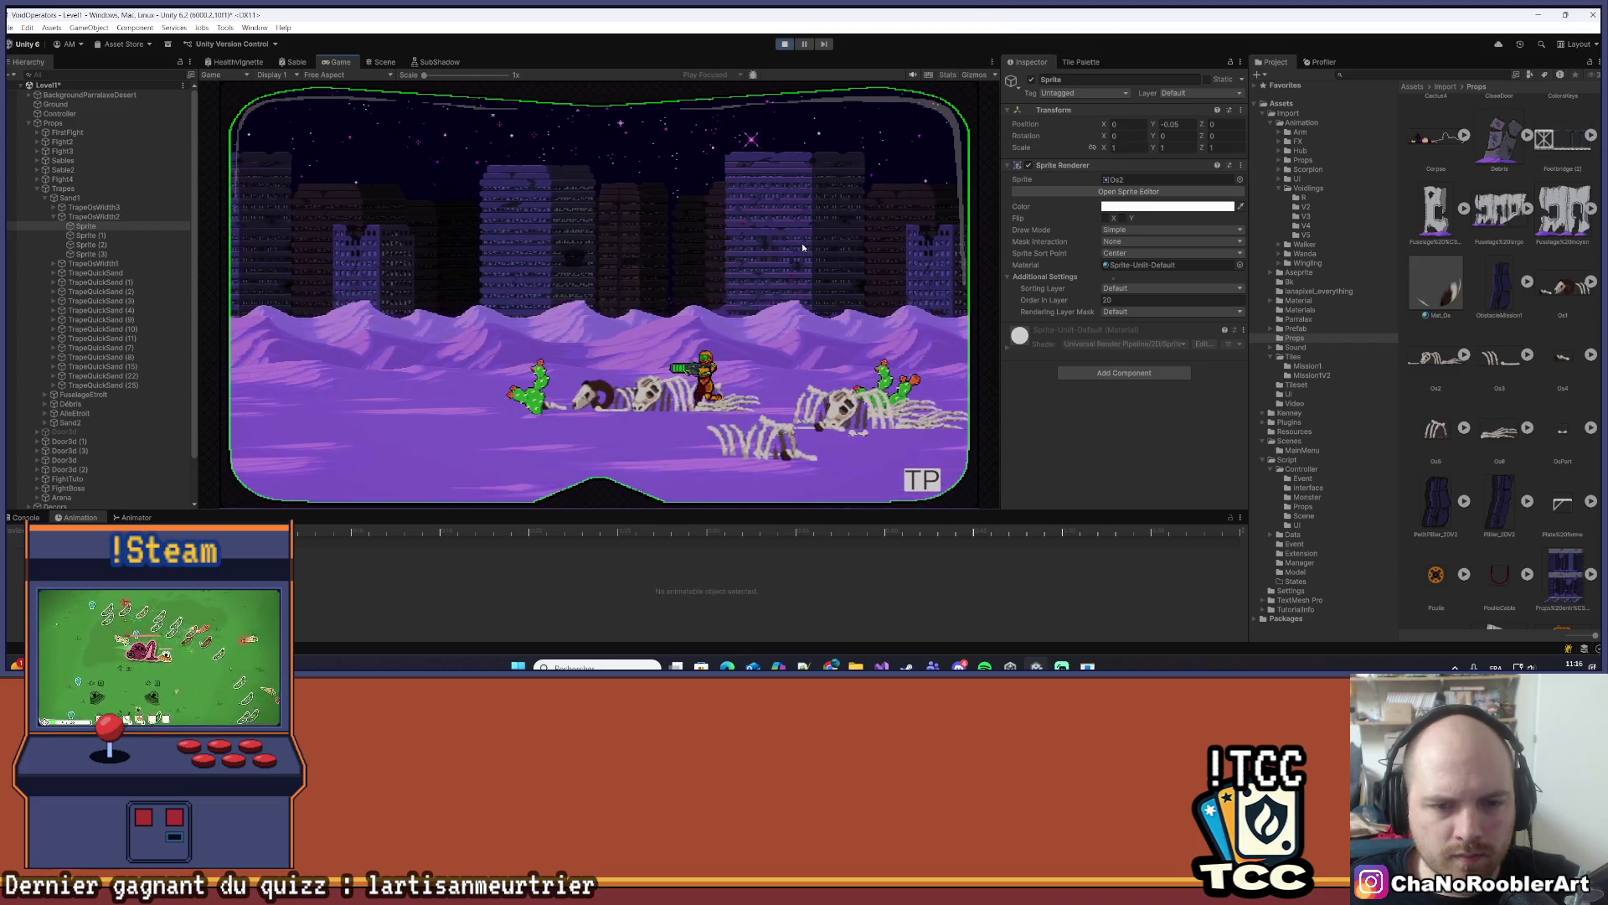
{"action": "key", "text": "a"}
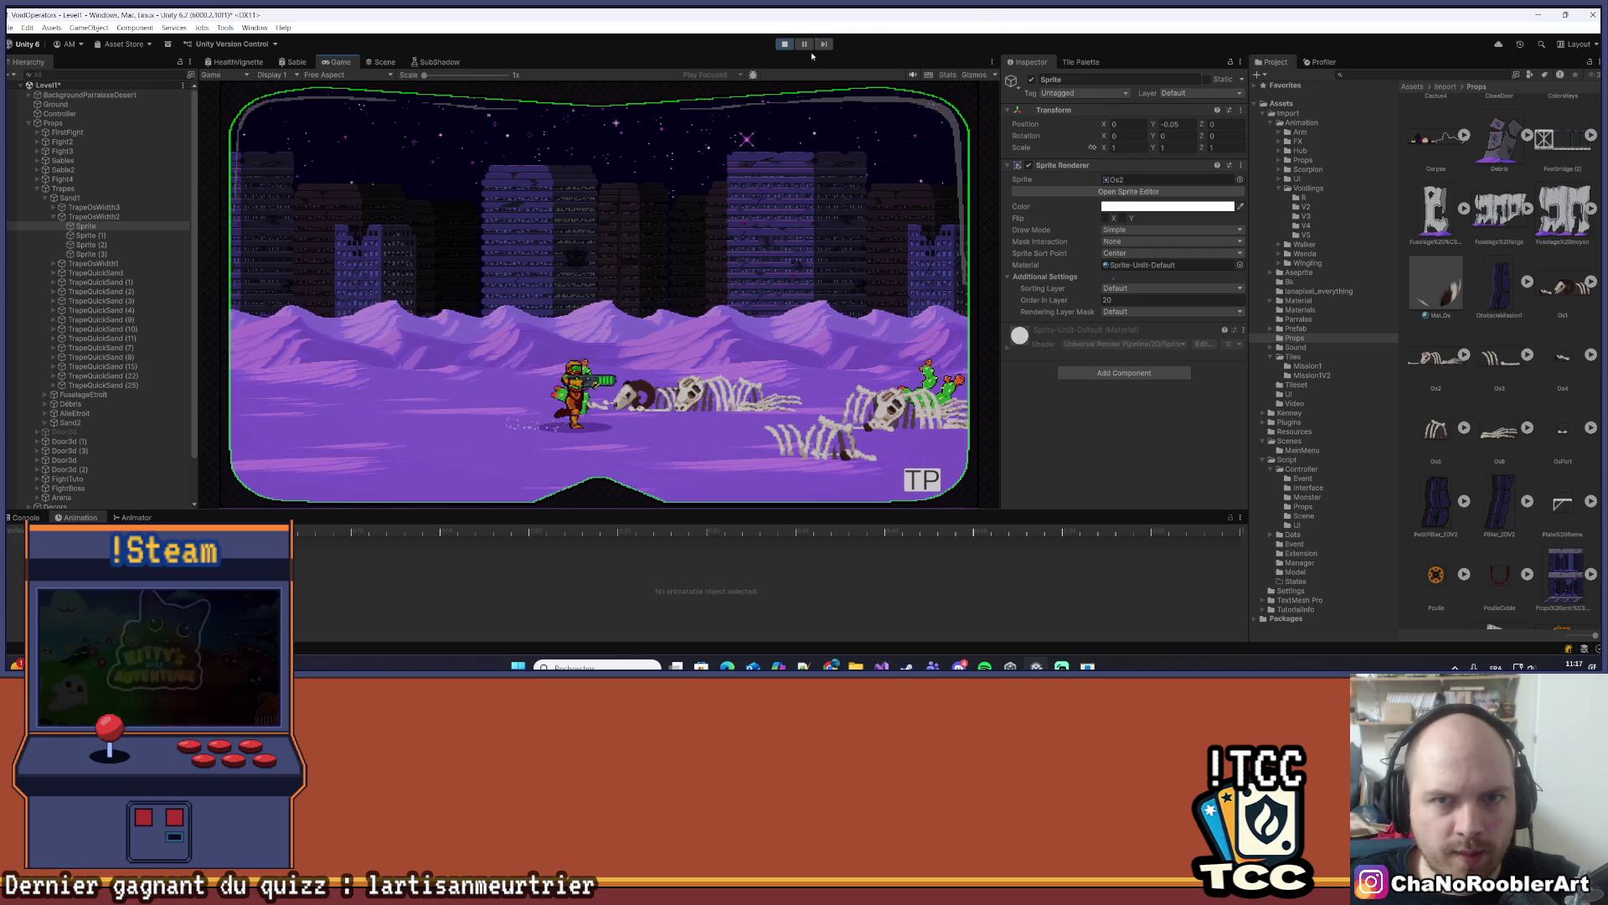
{"action": "key", "text": "ctrl+p"}
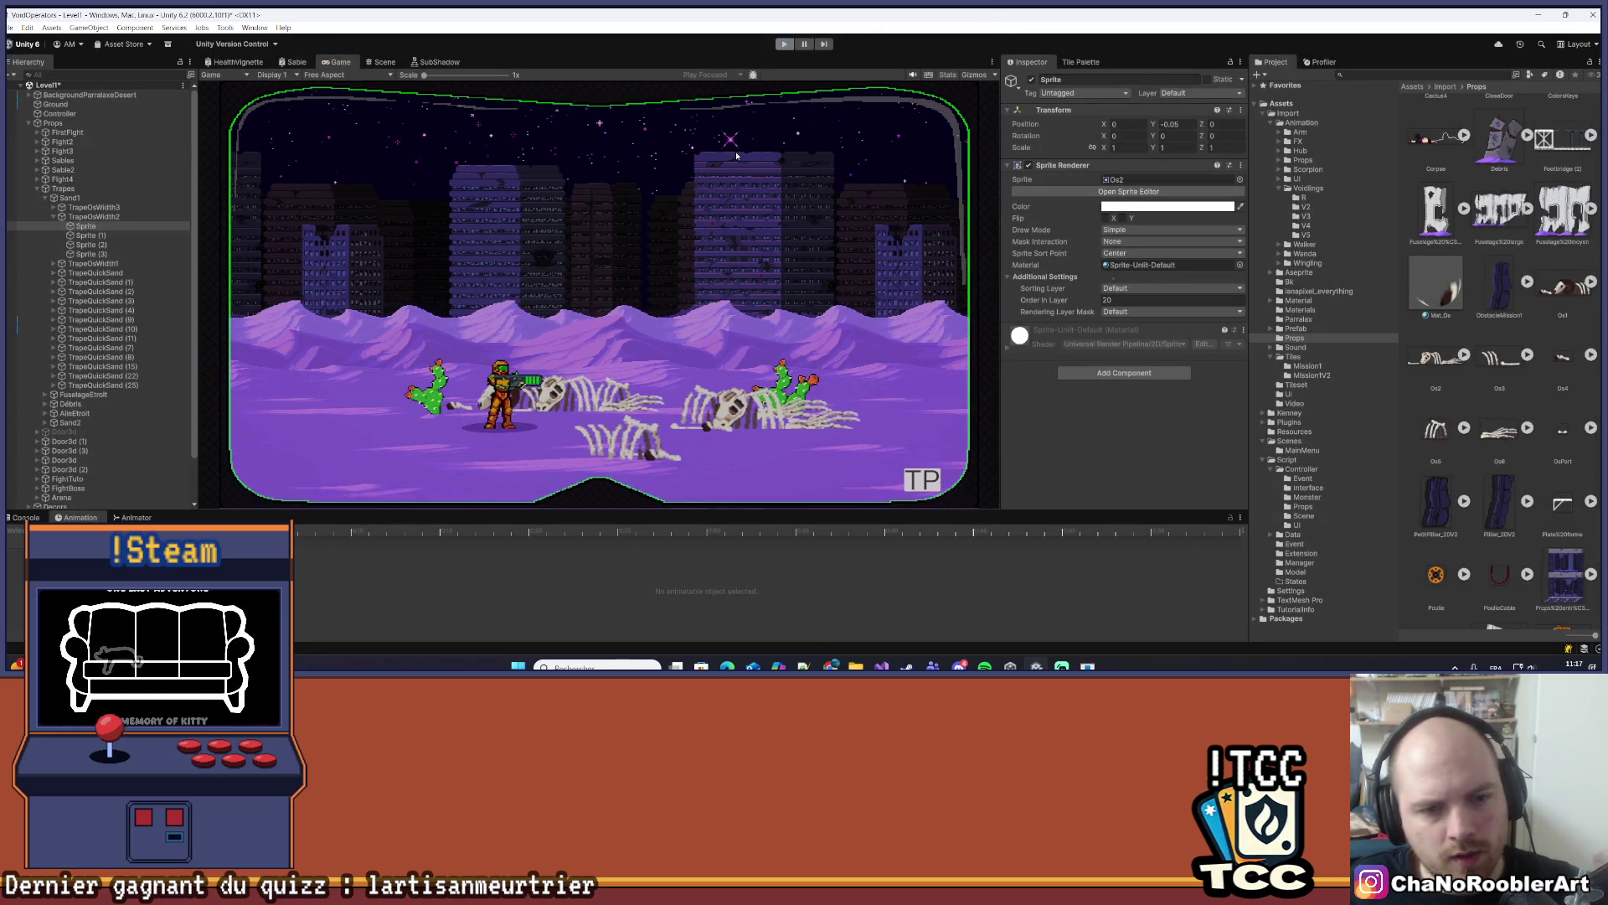
{"action": "scroll", "coordinate": [683, 234], "scroll_direction": "down", "scroll_amount": 3}
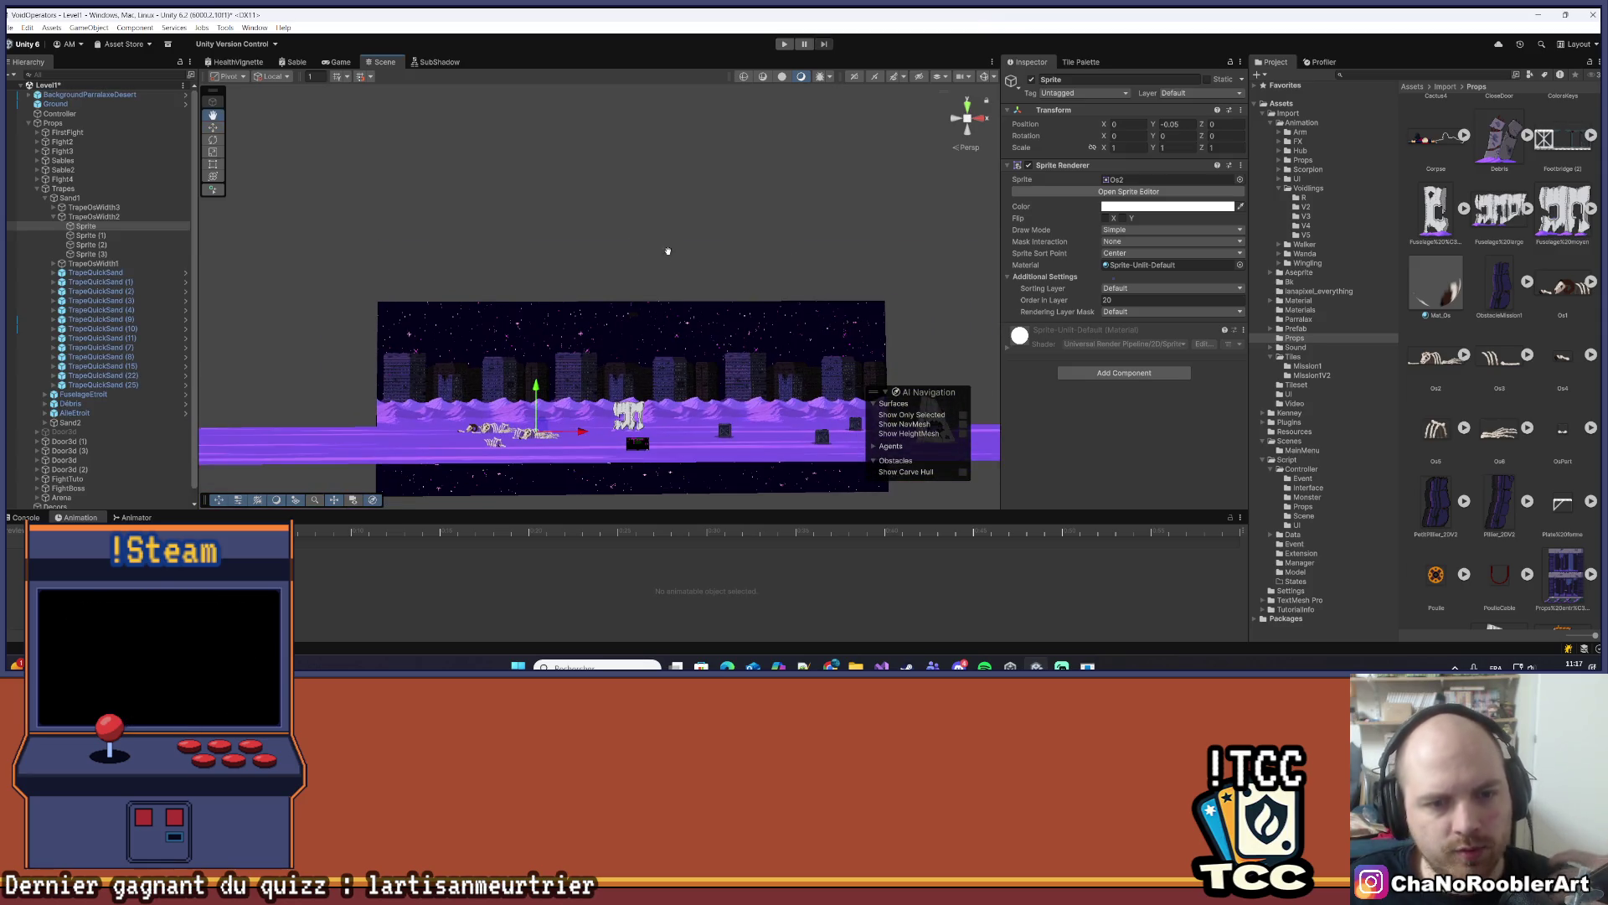
- Move the TrapeOsWidth2 bone trap to the left along X in the level
{"action": "mouse_move", "coordinate": [668, 251]}
{"action": "left_mouse_down"}
{"action": "mouse_move", "coordinate": [675, 296]}
{"action": "mouse_move", "coordinate": [586, 369]}
{"action": "mouse_move", "coordinate": [579, 347]}
{"action": "mouse_move", "coordinate": [595, 351]}
{"action": "mouse_move", "coordinate": [574, 371]}
{"action": "mouse_move", "coordinate": [606, 319]}
{"action": "left_mouse_up"}
{"action": "scroll", "coordinate": [569, 384], "scroll_direction": "up", "scroll_amount": 5}
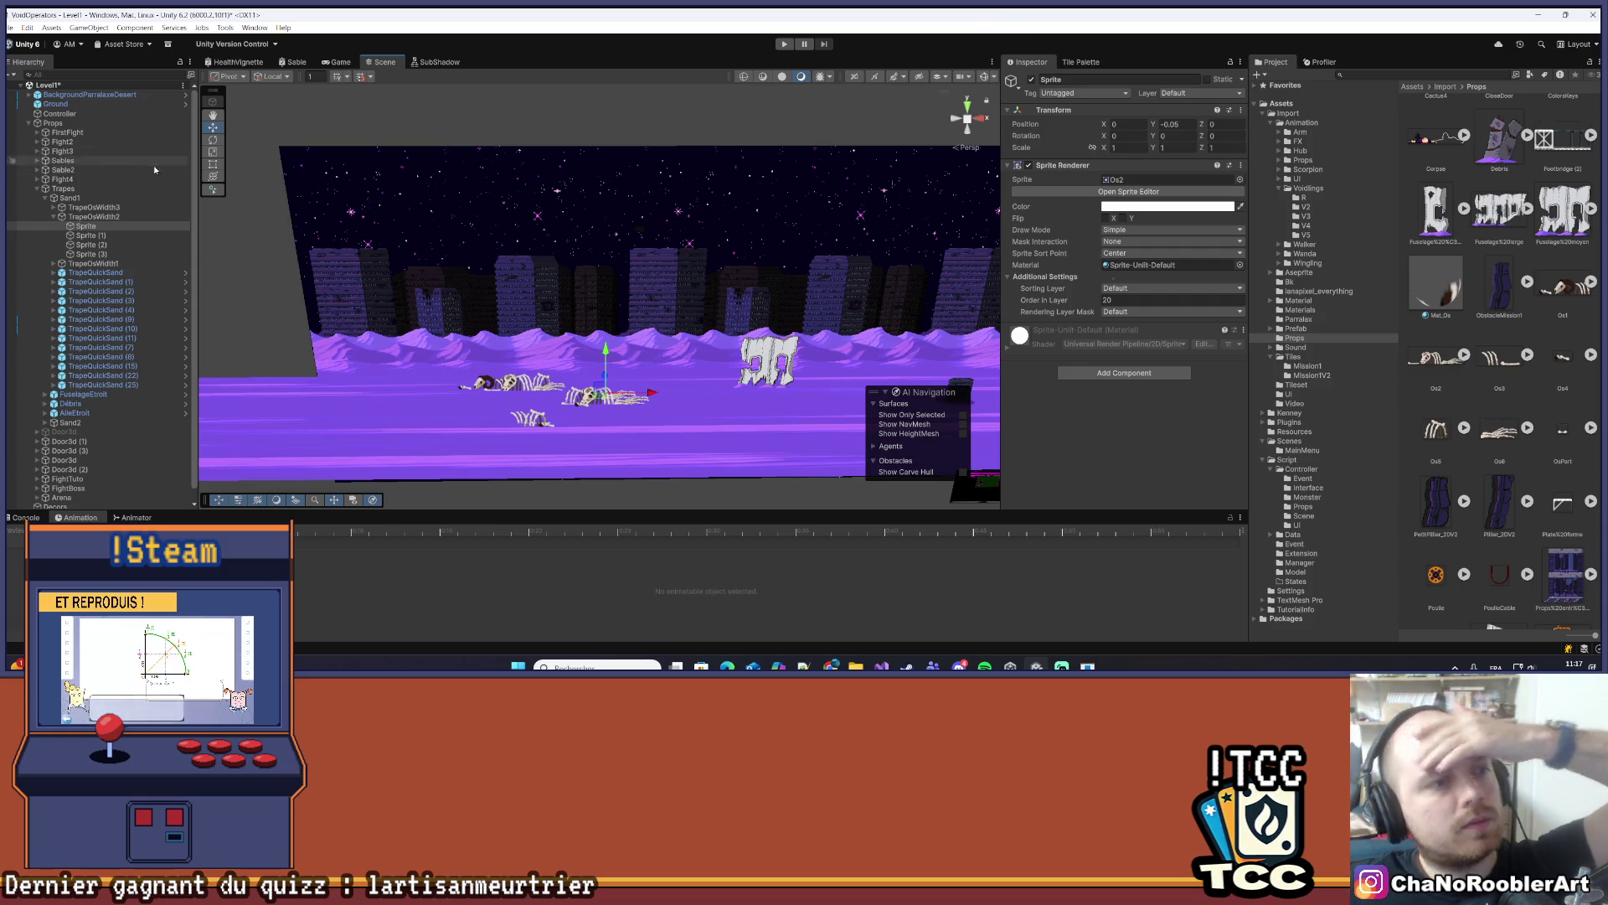
{"action": "left_click", "coordinate": [52, 217]}
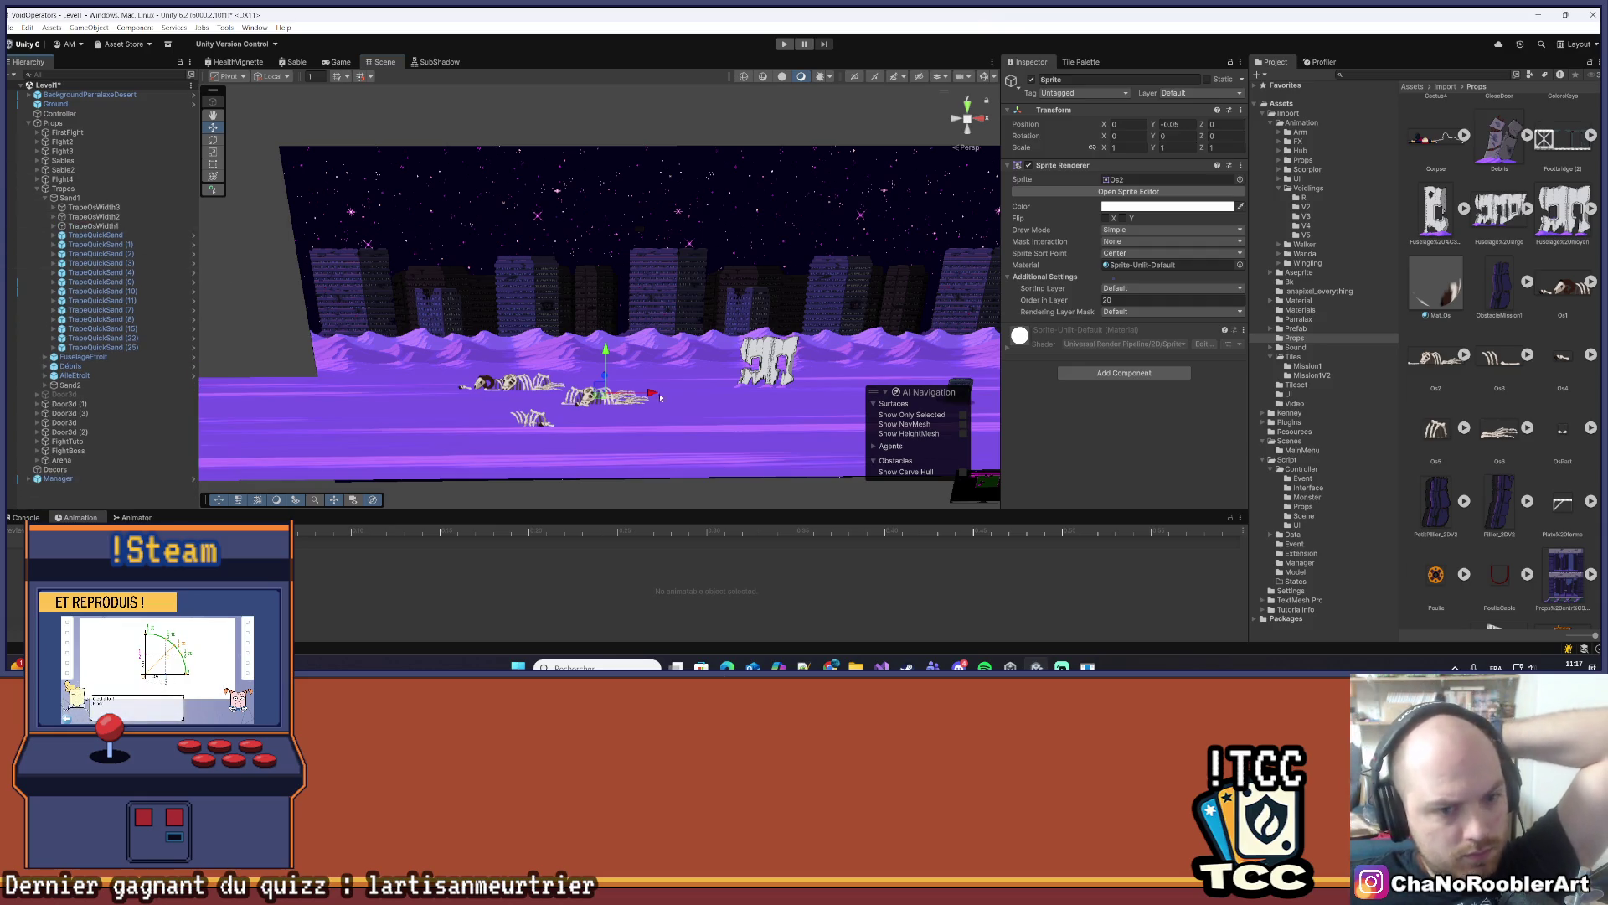
{"action": "left_click_drag", "start_coordinate": [614, 385], "coordinate": [576, 332]}
{"action": "left_click", "coordinate": [540, 399]}
{"action": "key", "text": "f"}
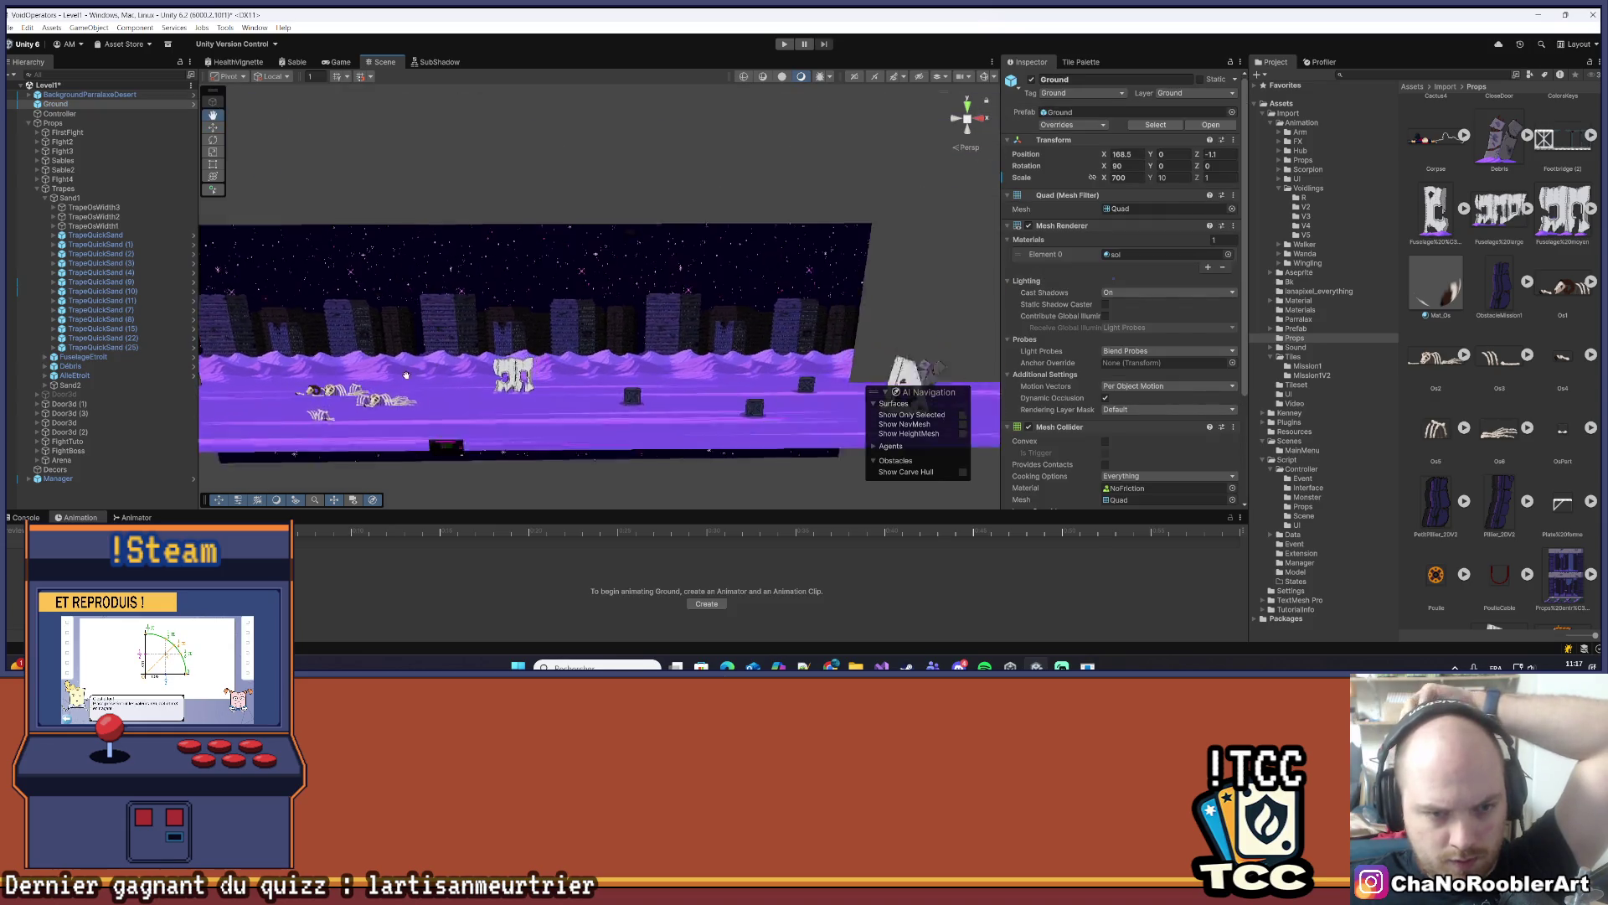
{"action": "mouse_move", "coordinate": [540, 369]}
{"action": "left_mouse_down"}
{"action": "mouse_move", "coordinate": [555, 356]}
{"action": "mouse_move", "coordinate": [604, 377]}
{"action": "mouse_move", "coordinate": [595, 410]}
{"action": "mouse_move", "coordinate": [616, 358]}
{"action": "mouse_move", "coordinate": [612, 393]}
{"action": "left_mouse_up"}
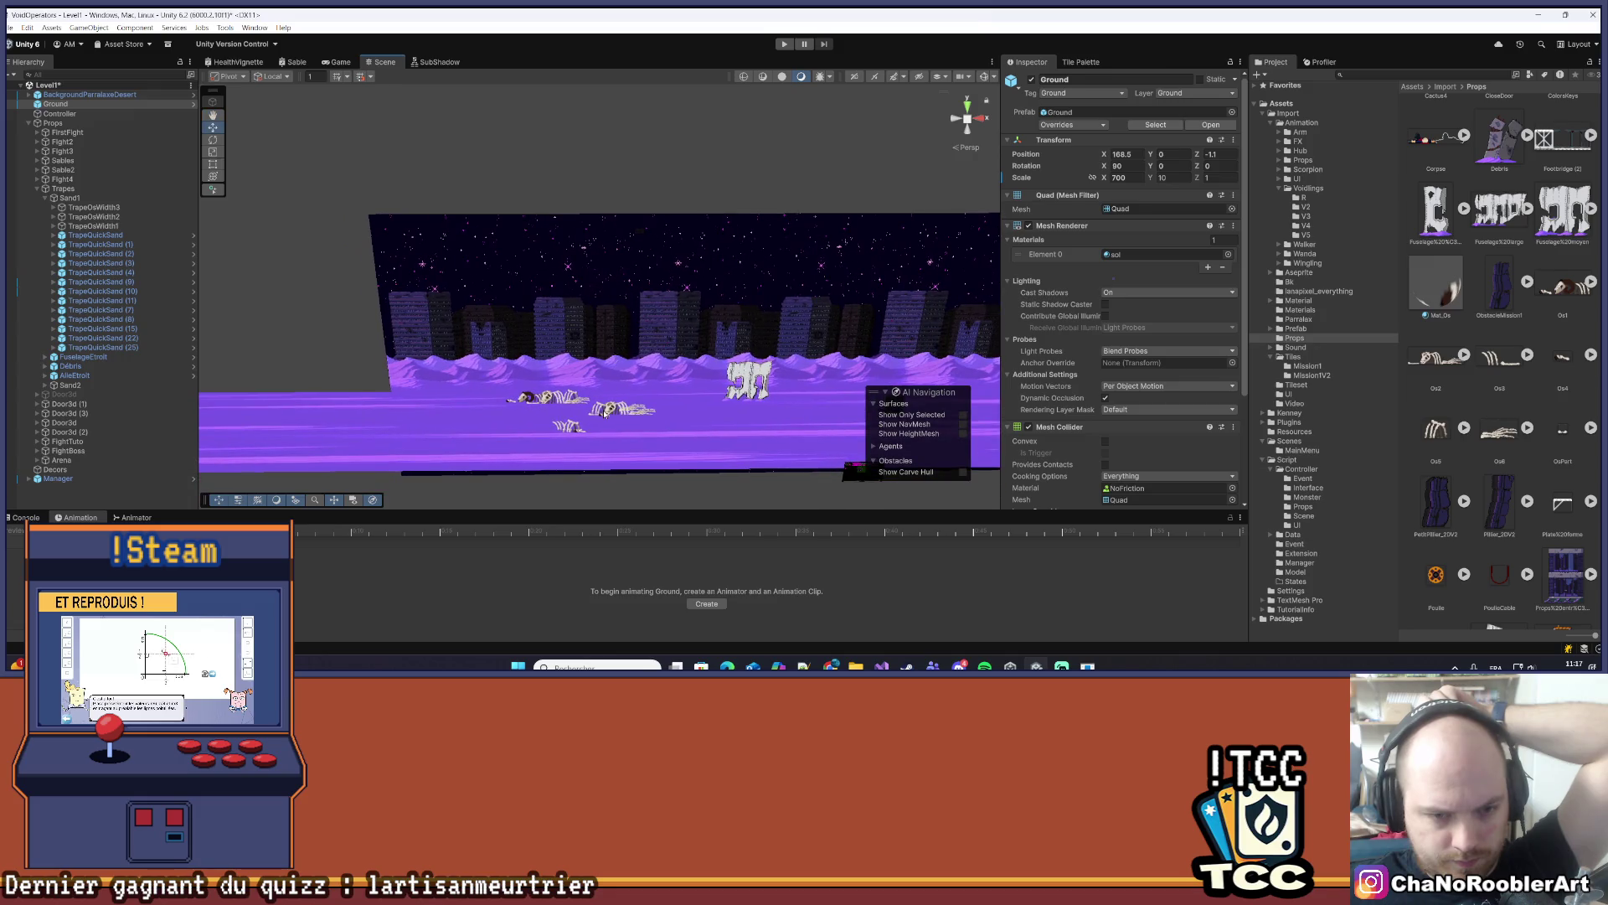
{"action": "left_click", "coordinate": [609, 419]}
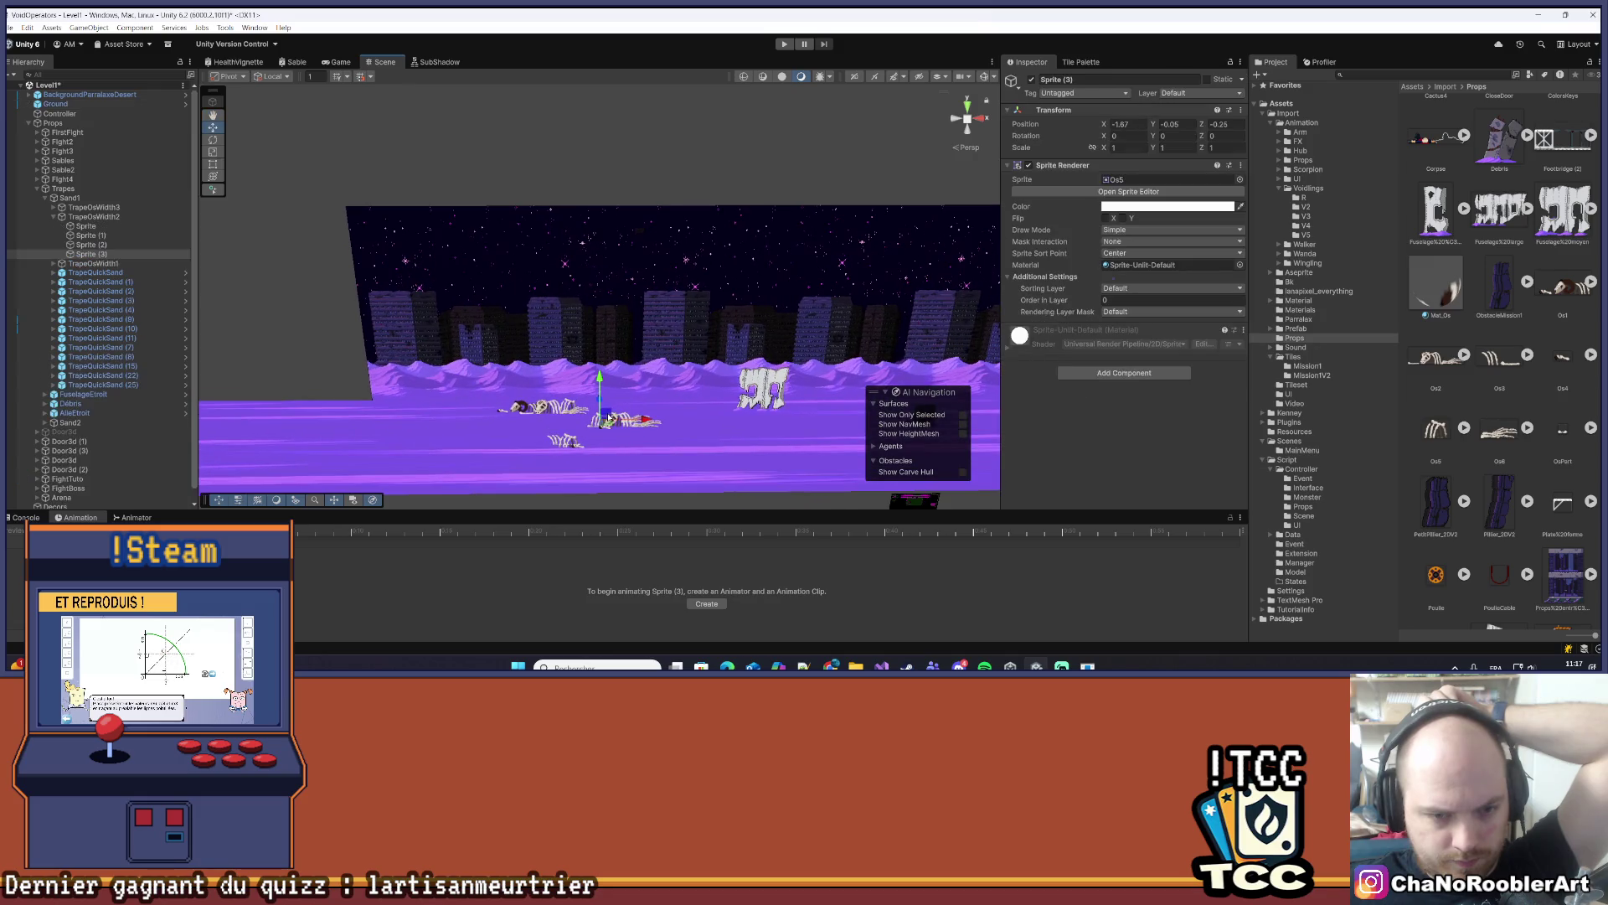
{"action": "left_click", "coordinate": [94, 216]}
{"action": "mouse_move", "coordinate": [657, 421]}
{"action": "left_mouse_down"}
{"action": "mouse_move", "coordinate": [474, 430]}
{"action": "mouse_move", "coordinate": [899, 451]}
{"action": "mouse_move", "coordinate": [479, 311]}
{"action": "left_mouse_up"}
- Orbit to a frontal view of the level with the city backdrop, collapsing TrapeOsWidth2
{"action": "left_click_drag", "start_coordinate": [473, 388], "coordinate": [472, 346]}
{"action": "scroll", "coordinate": [520, 358], "scroll_direction": "up", "scroll_amount": 6}
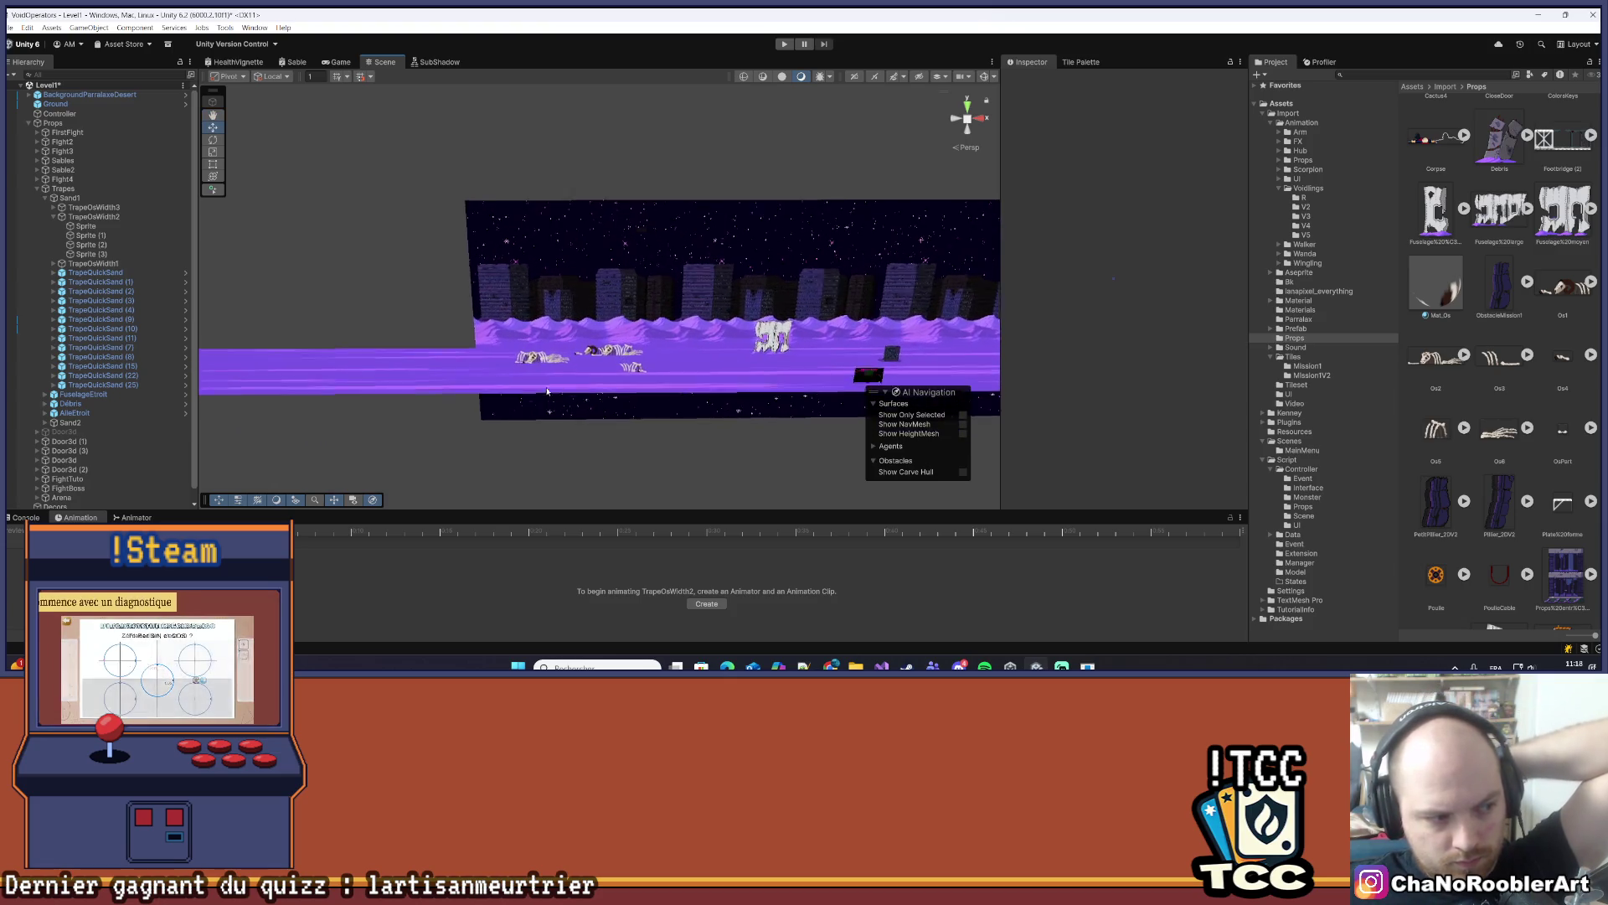
{"action": "mouse_move", "coordinate": [586, 338]}
{"action": "left_mouse_down"}
{"action": "mouse_move", "coordinate": [621, 402]}
{"action": "mouse_move", "coordinate": [672, 359]}
{"action": "mouse_move", "coordinate": [619, 314]}
{"action": "mouse_move", "coordinate": [634, 261]}
{"action": "left_mouse_up"}
{"action": "scroll", "coordinate": [634, 260], "scroll_direction": "up", "scroll_amount": 2}
{"action": "scroll", "coordinate": [635, 261], "scroll_direction": "up", "scroll_amount": 4}
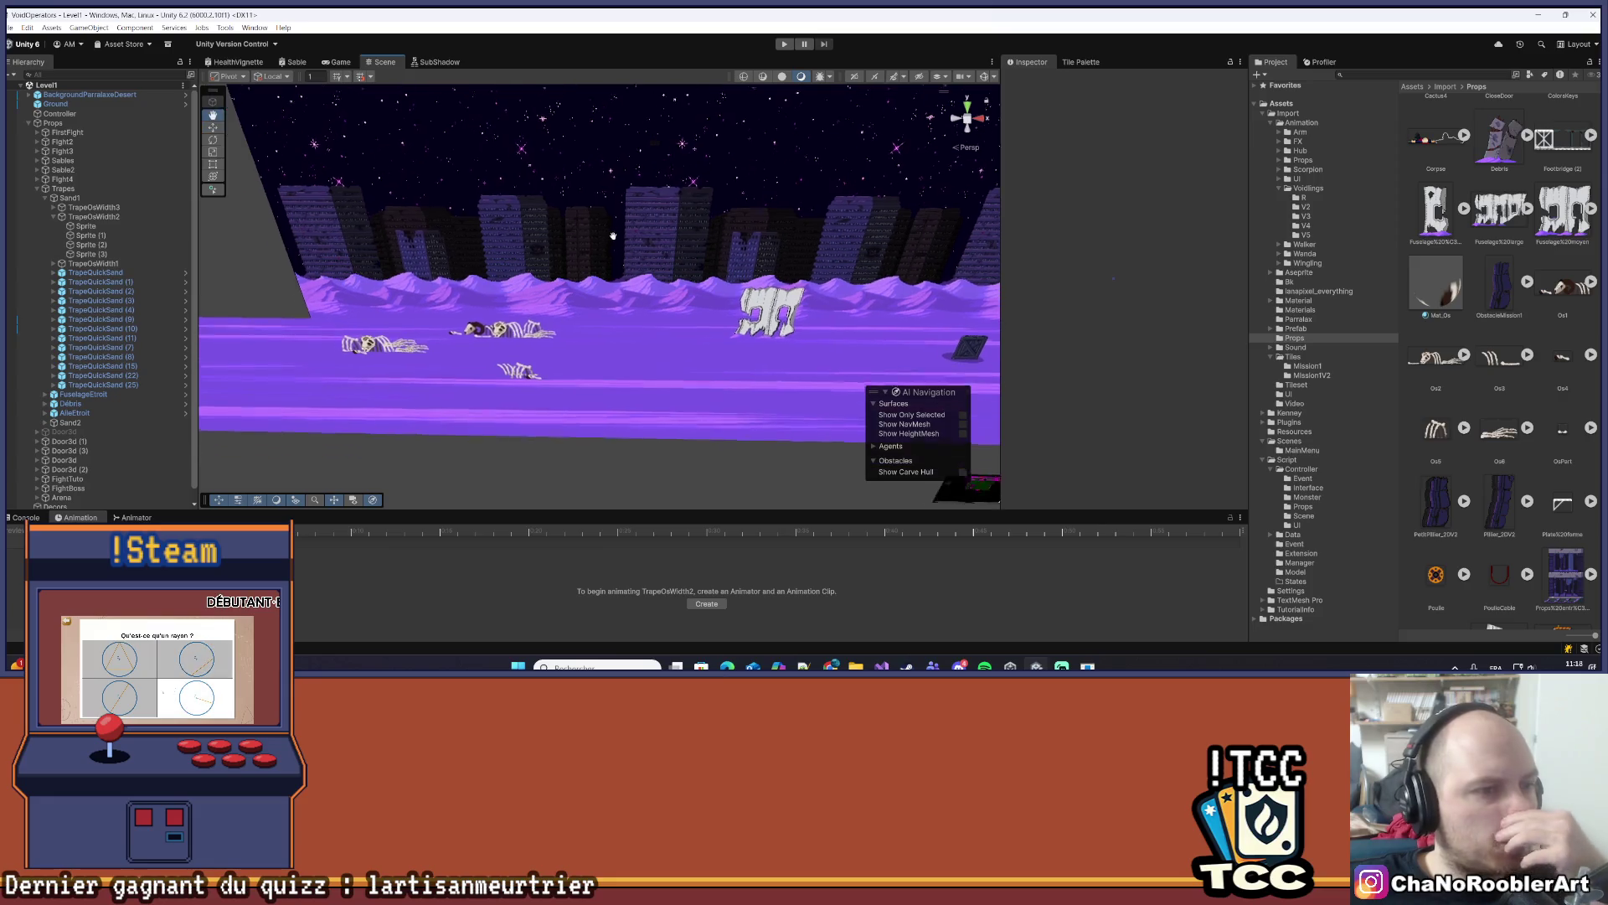
{"action": "left_click", "coordinate": [53, 218]}
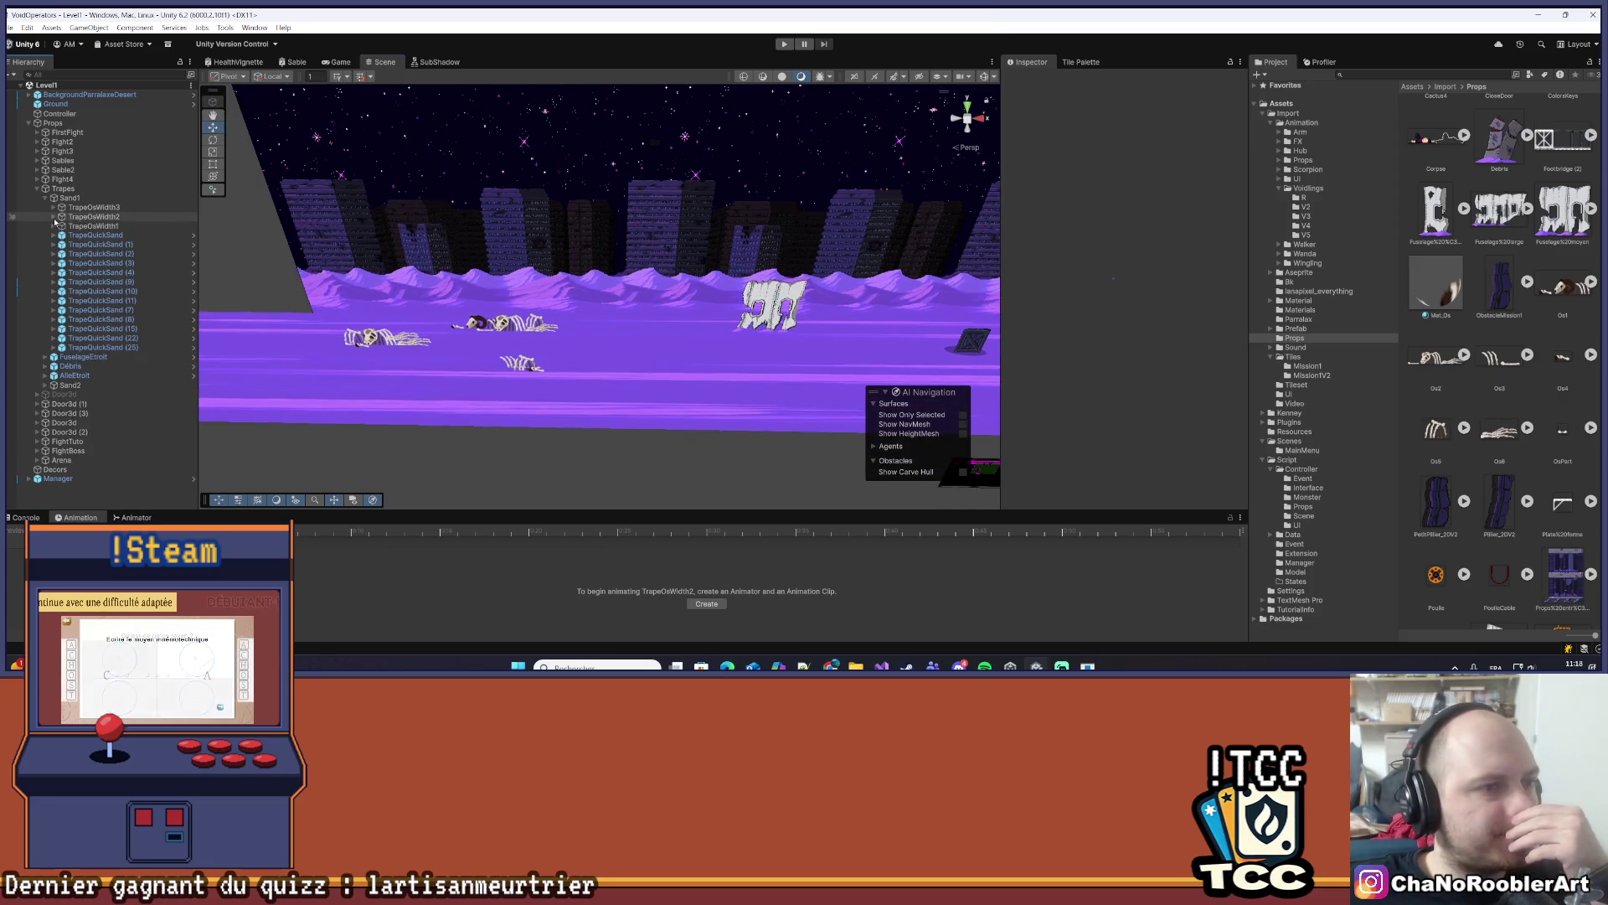
{"action": "scroll", "coordinate": [585, 339], "scroll_direction": "up", "scroll_amount": 3}
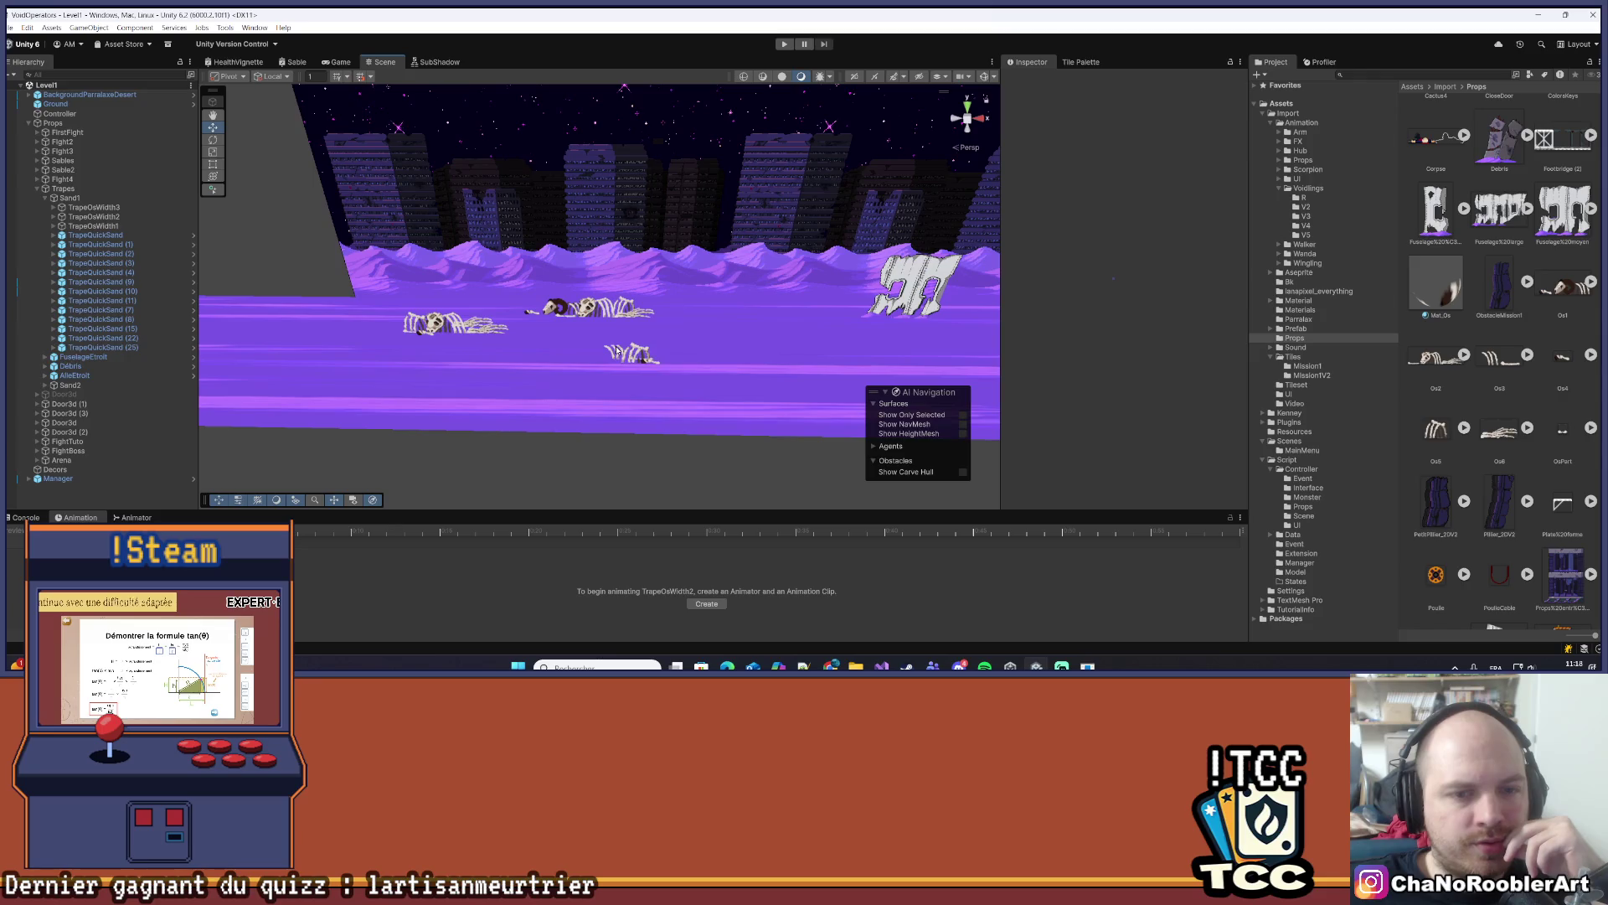
{"action": "right_click", "coordinate": [610, 346]}
{"action": "left_click", "coordinate": [493, 431]}
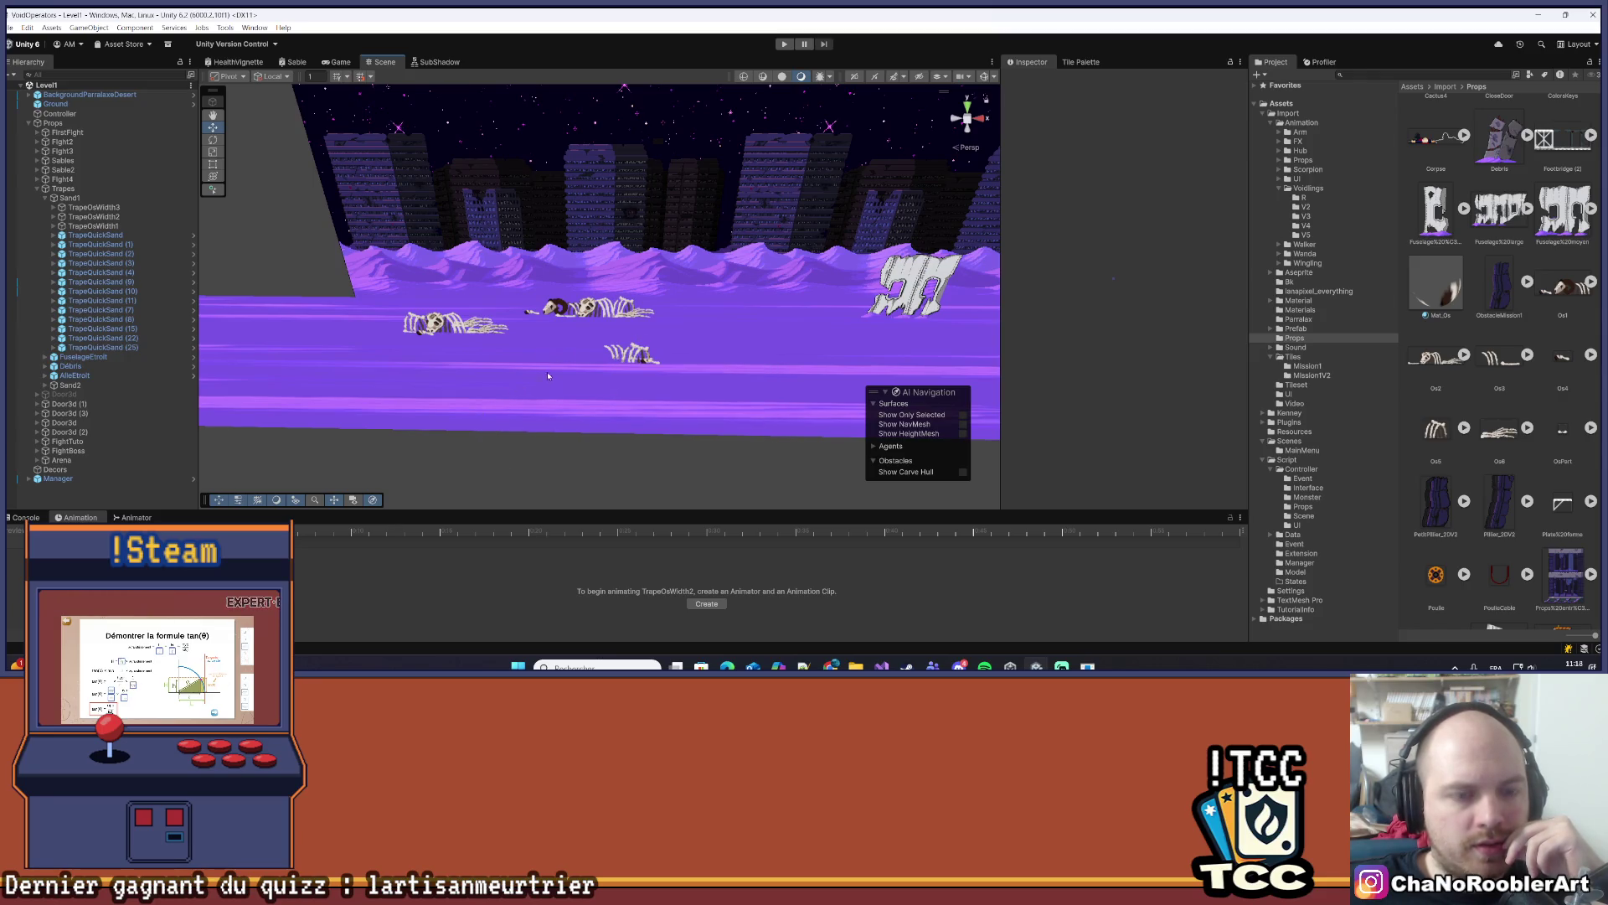
{"action": "scroll", "coordinate": [541, 365], "scroll_direction": "up", "scroll_amount": 5}
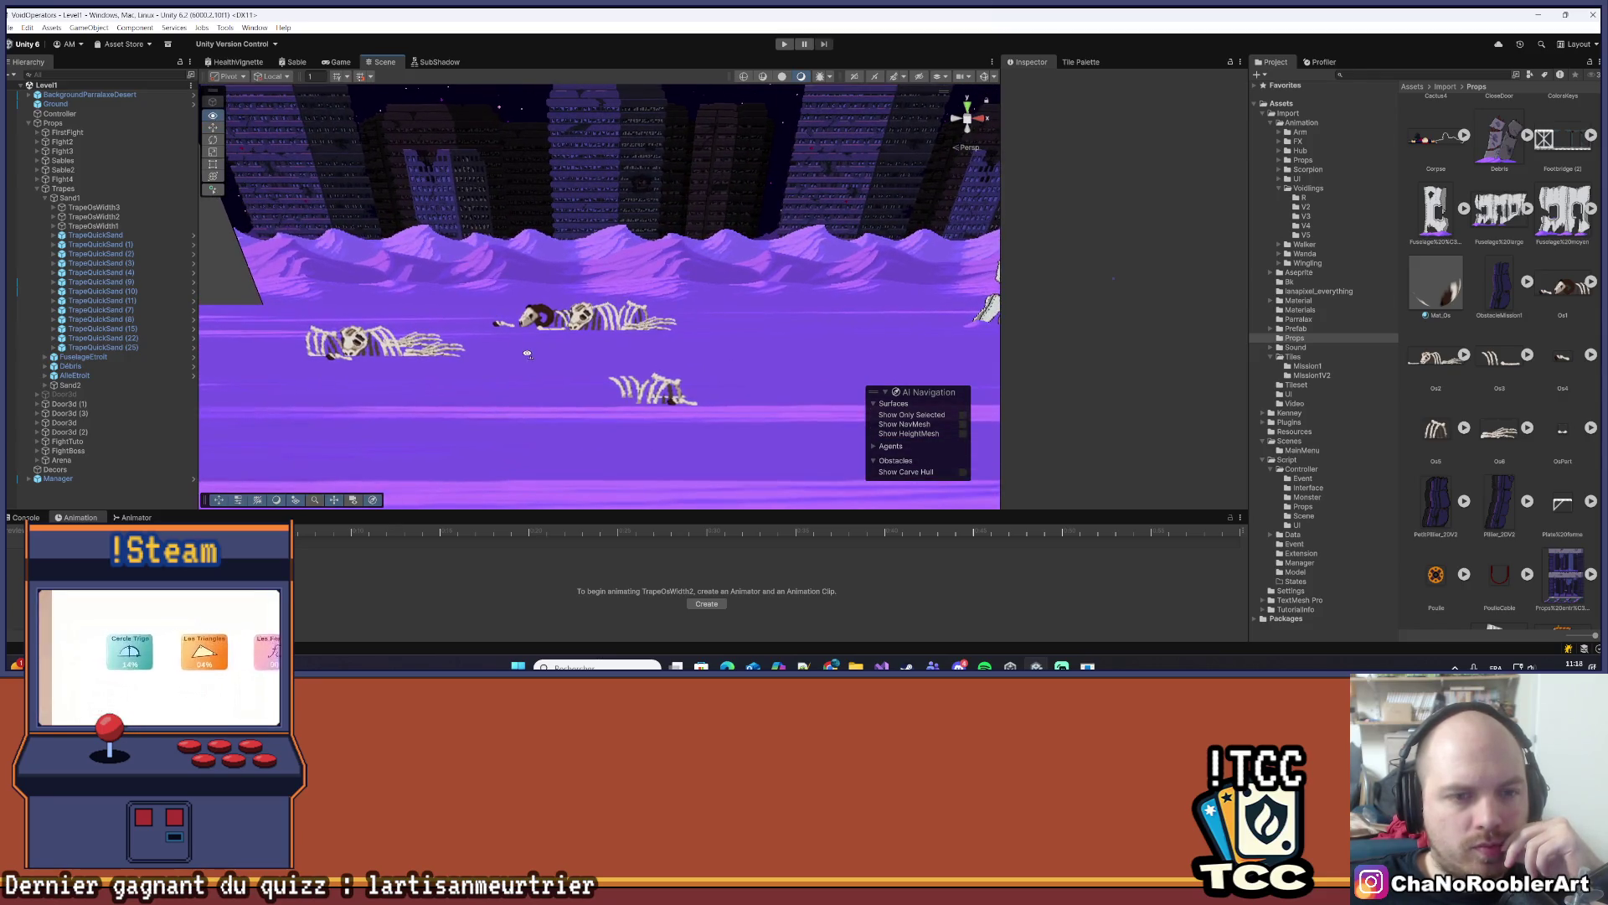
{"action": "scroll", "coordinate": [586, 339], "scroll_direction": "down", "scroll_amount": 3}
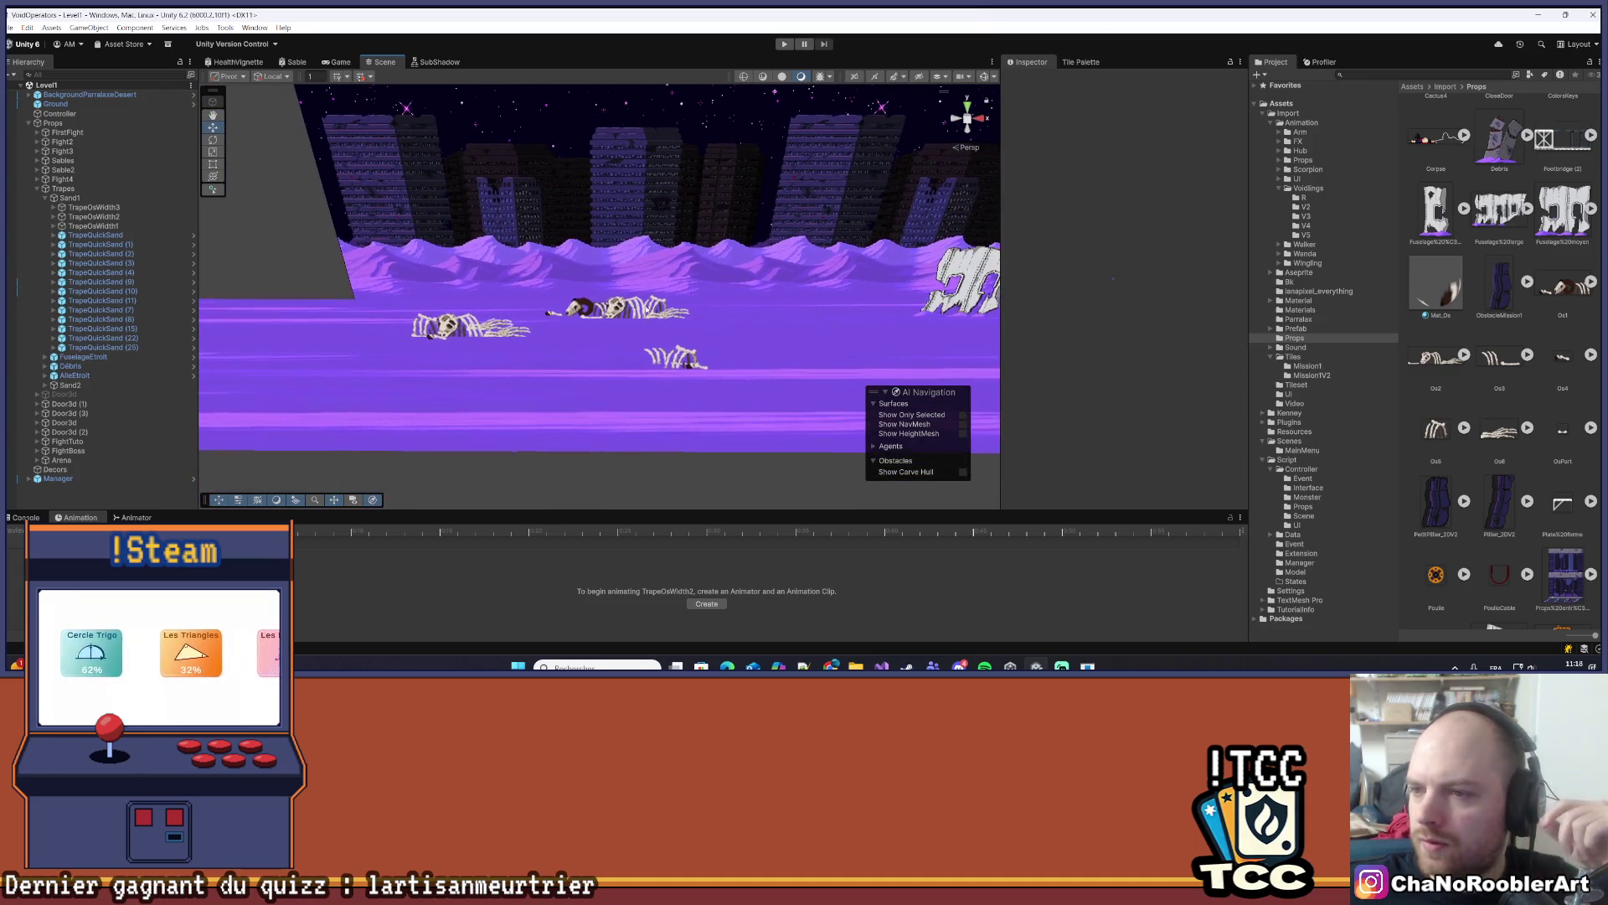
- Collapse the Voidlings and Animation folders, expand Import > Prefab, and open Trape
{"action": "left_click", "coordinate": [1279, 187]}
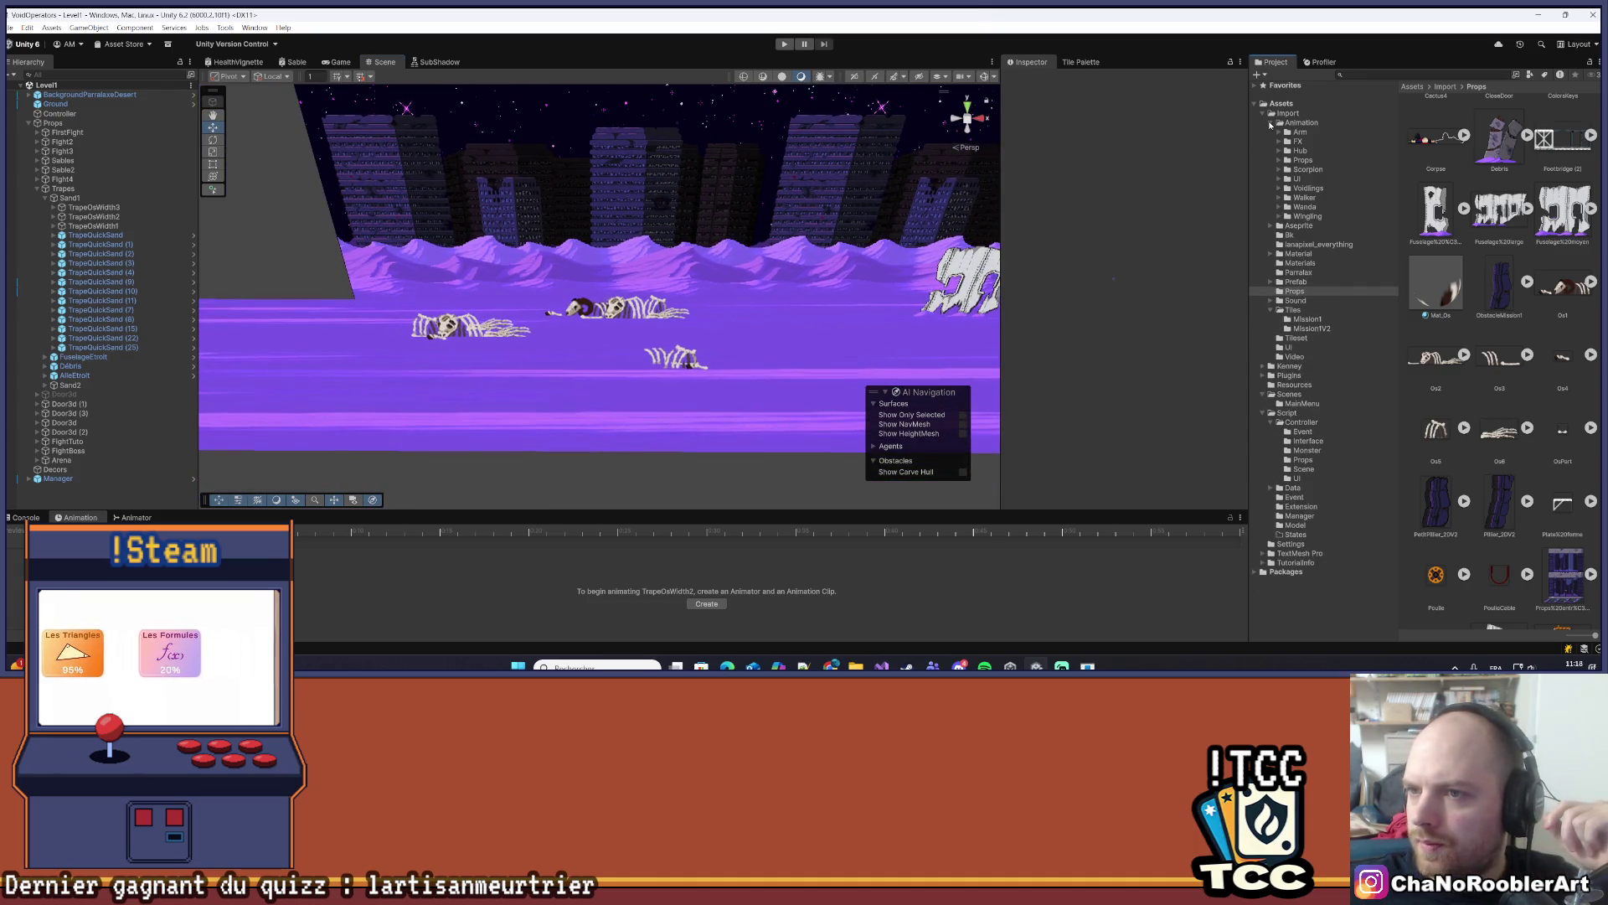
{"action": "left_click", "coordinate": [1270, 125]}
{"action": "left_click", "coordinate": [1271, 191]}
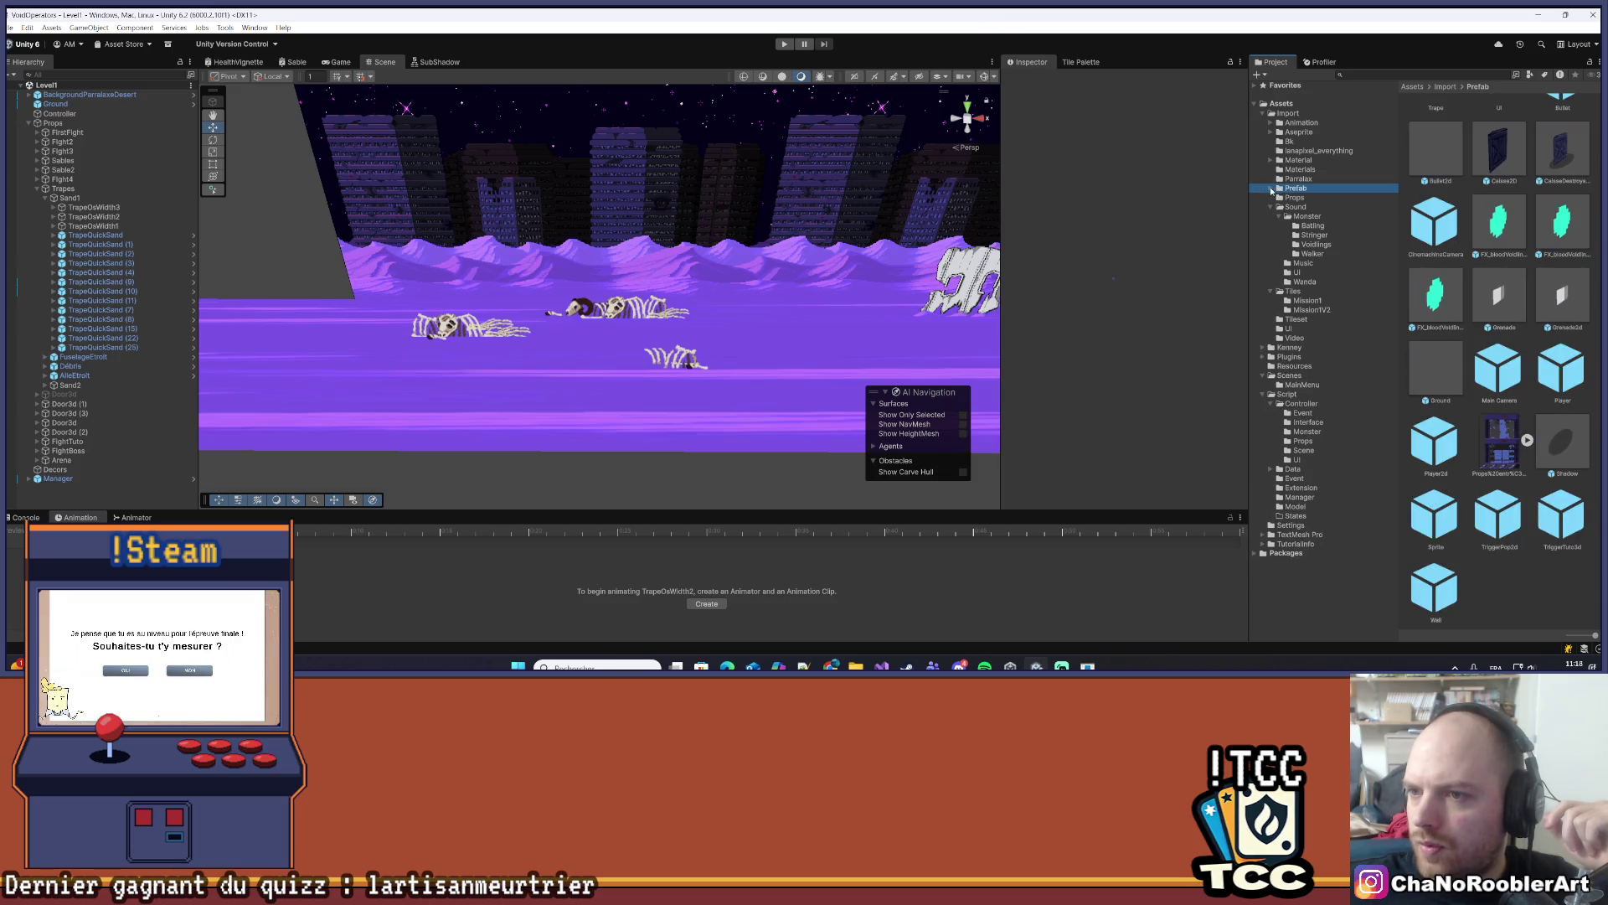
{"action": "left_click", "coordinate": [1271, 189]}
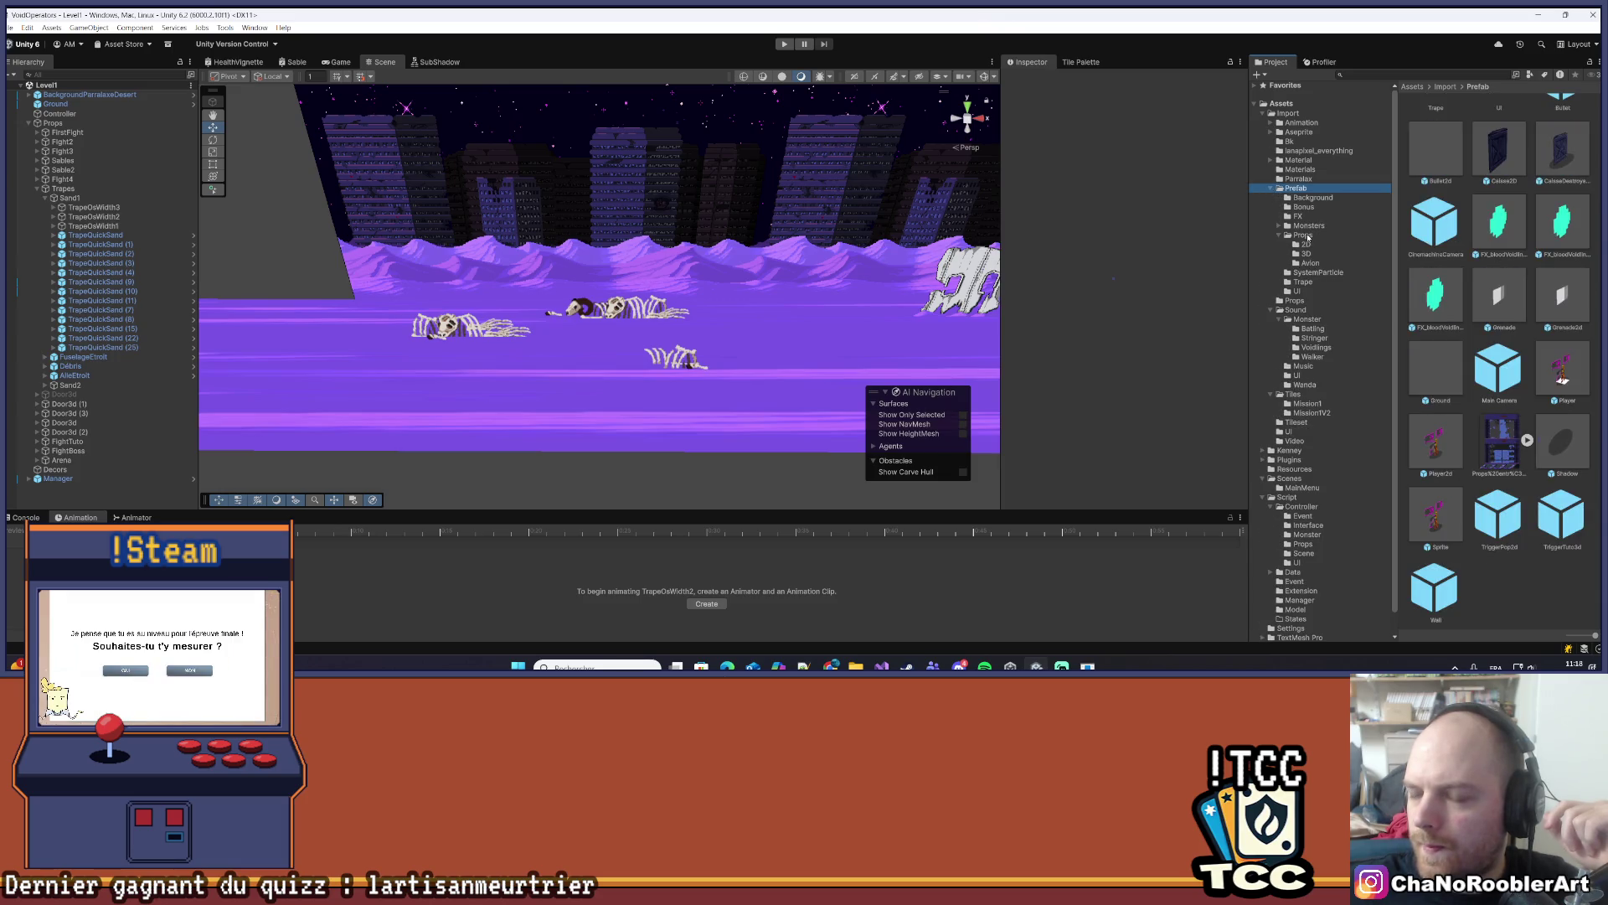
{"action": "left_click", "coordinate": [1279, 235]}
{"action": "mouse_move", "coordinate": [603, 266]}
{"action": "left_mouse_down"}
{"action": "mouse_move", "coordinate": [621, 271]}
{"action": "mouse_move", "coordinate": [624, 251]}
{"action": "left_mouse_up"}
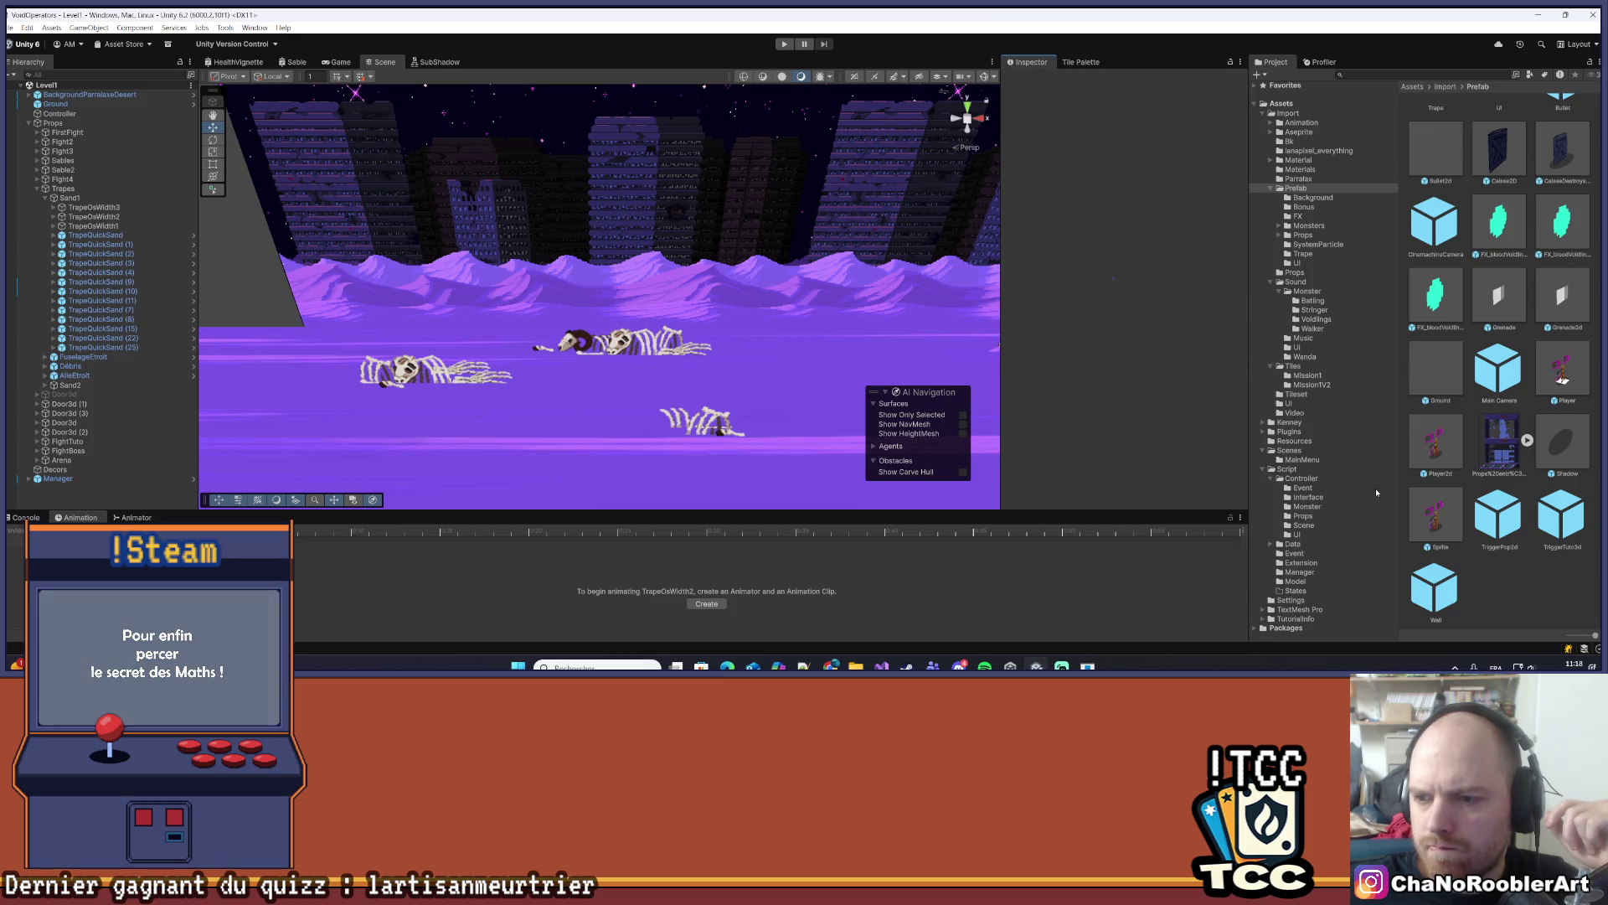
{"action": "left_click", "coordinate": [662, 353]}
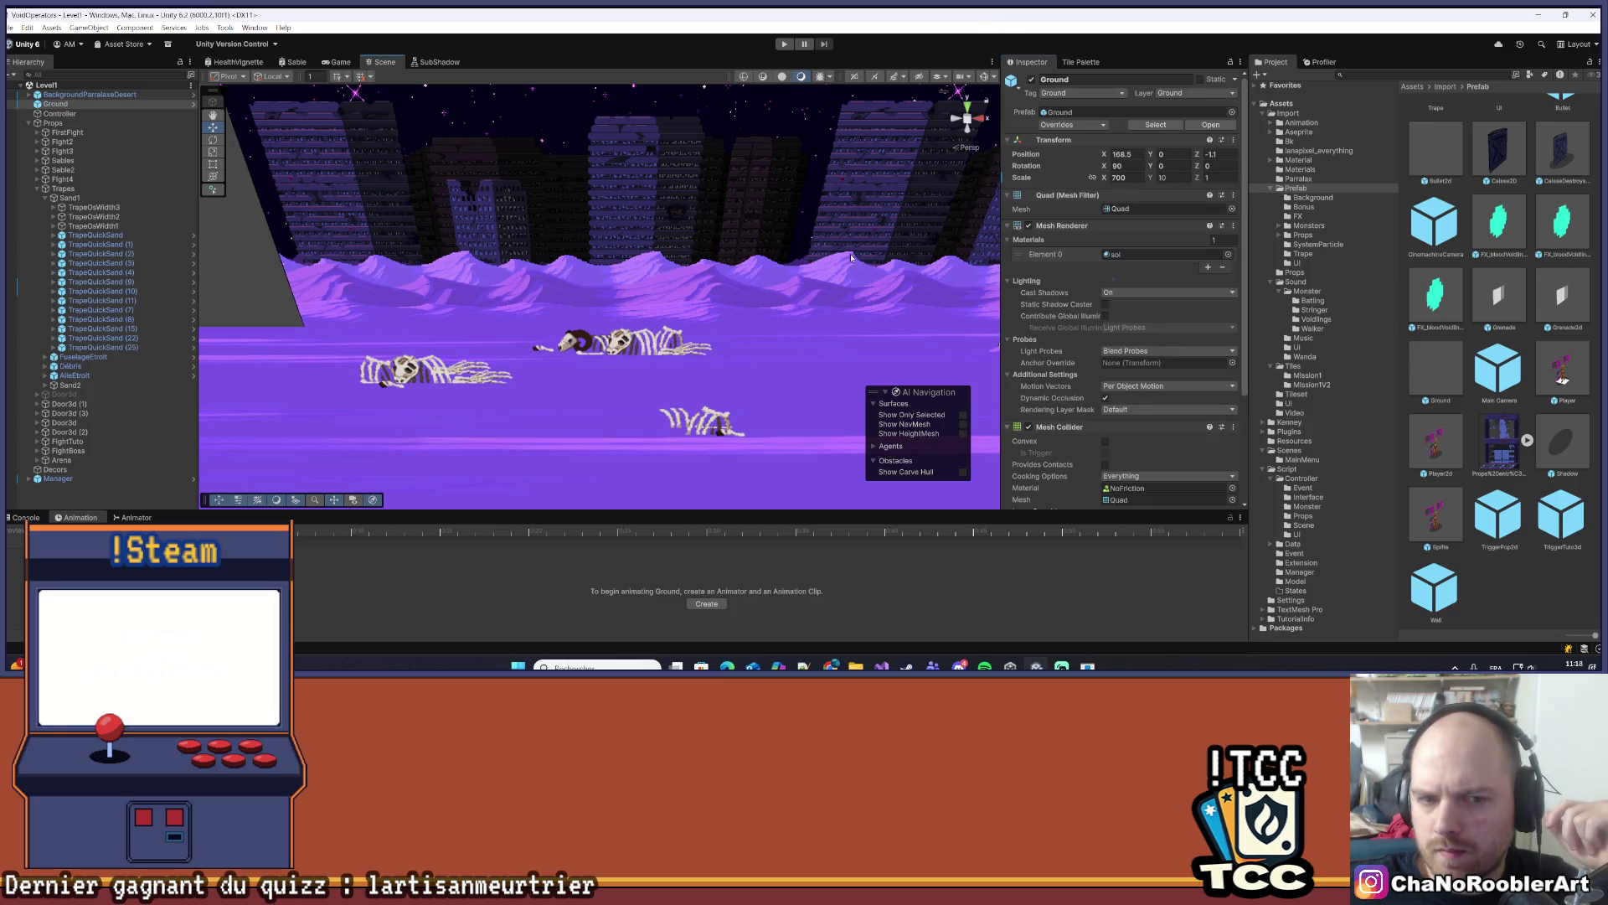
{"action": "left_click", "coordinate": [663, 353]}
{"action": "left_click", "coordinate": [94, 207]}
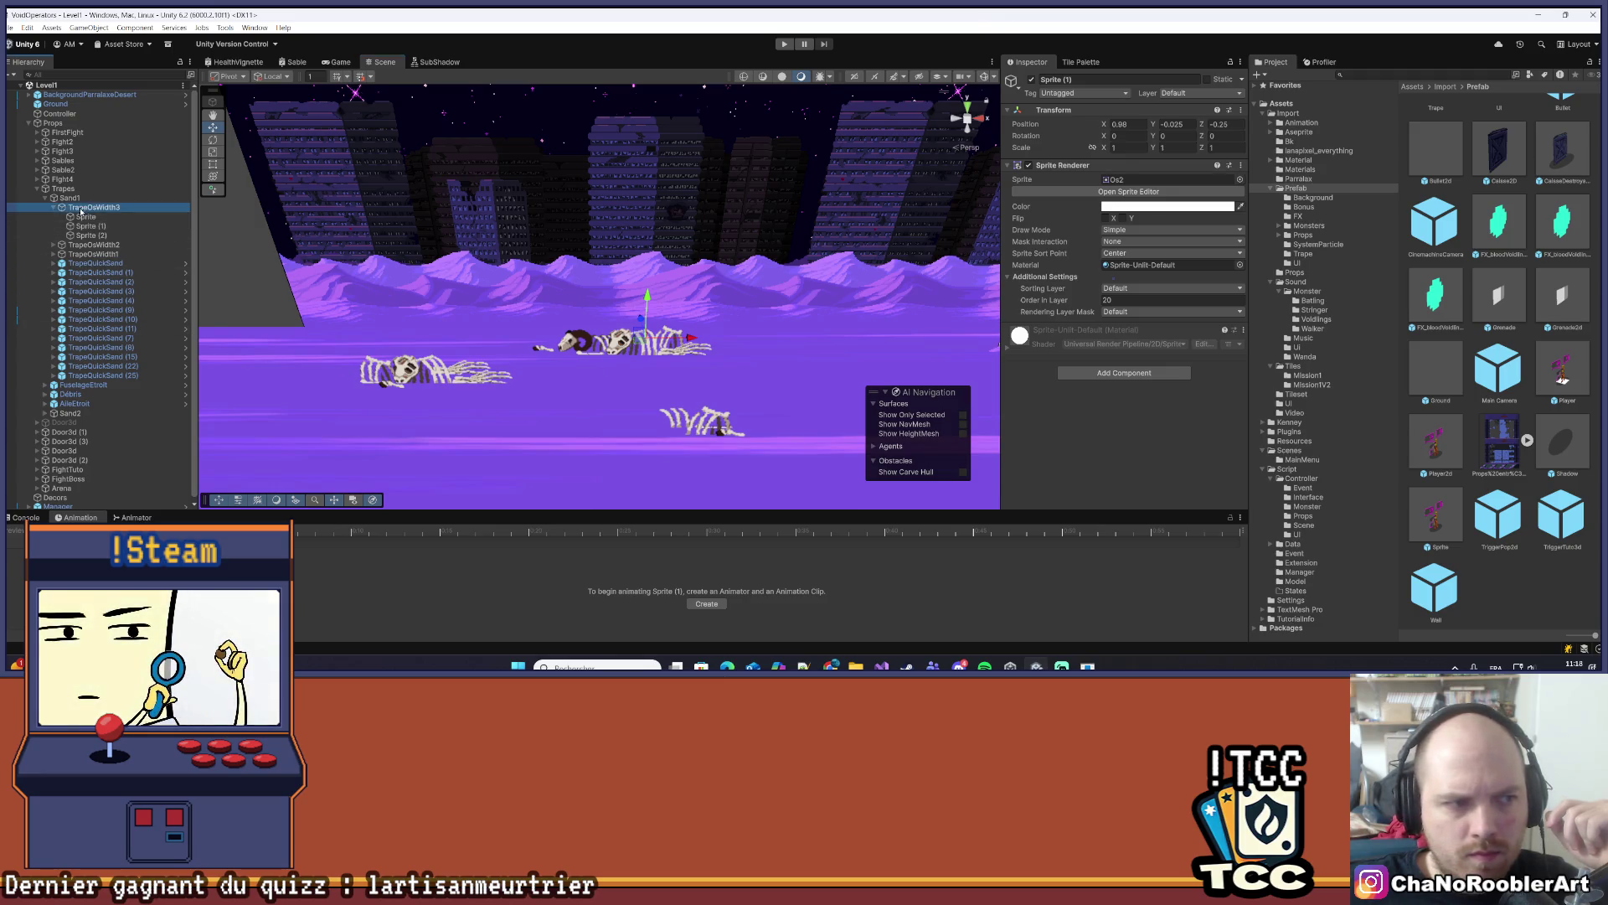
{"action": "left_click", "coordinate": [54, 207]}
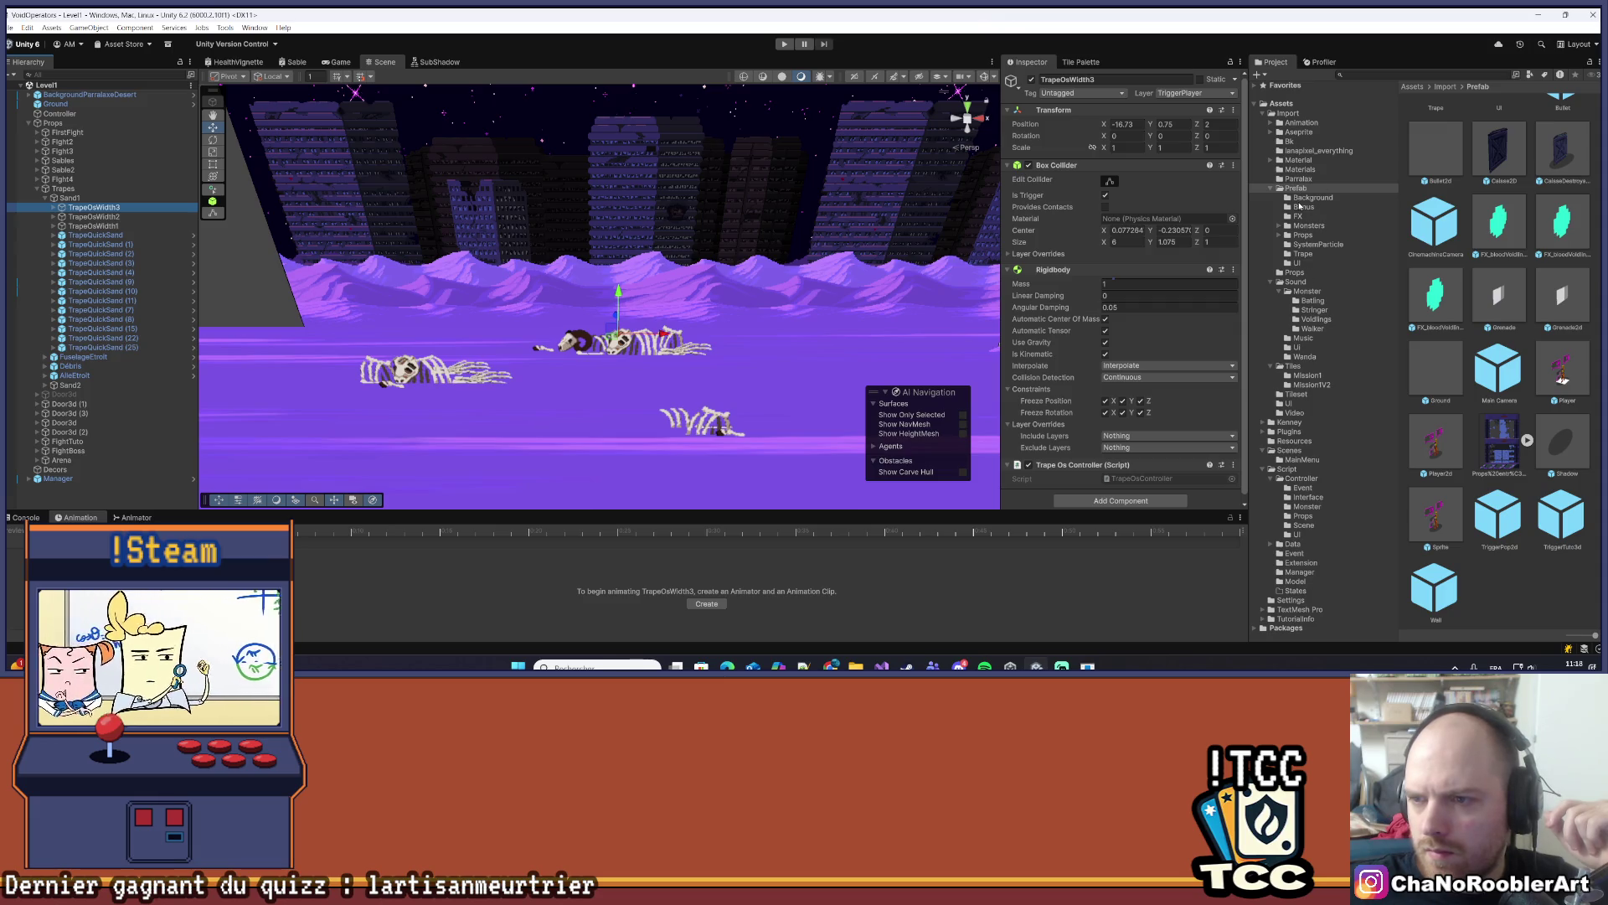
{"action": "left_click", "coordinate": [1323, 254]}
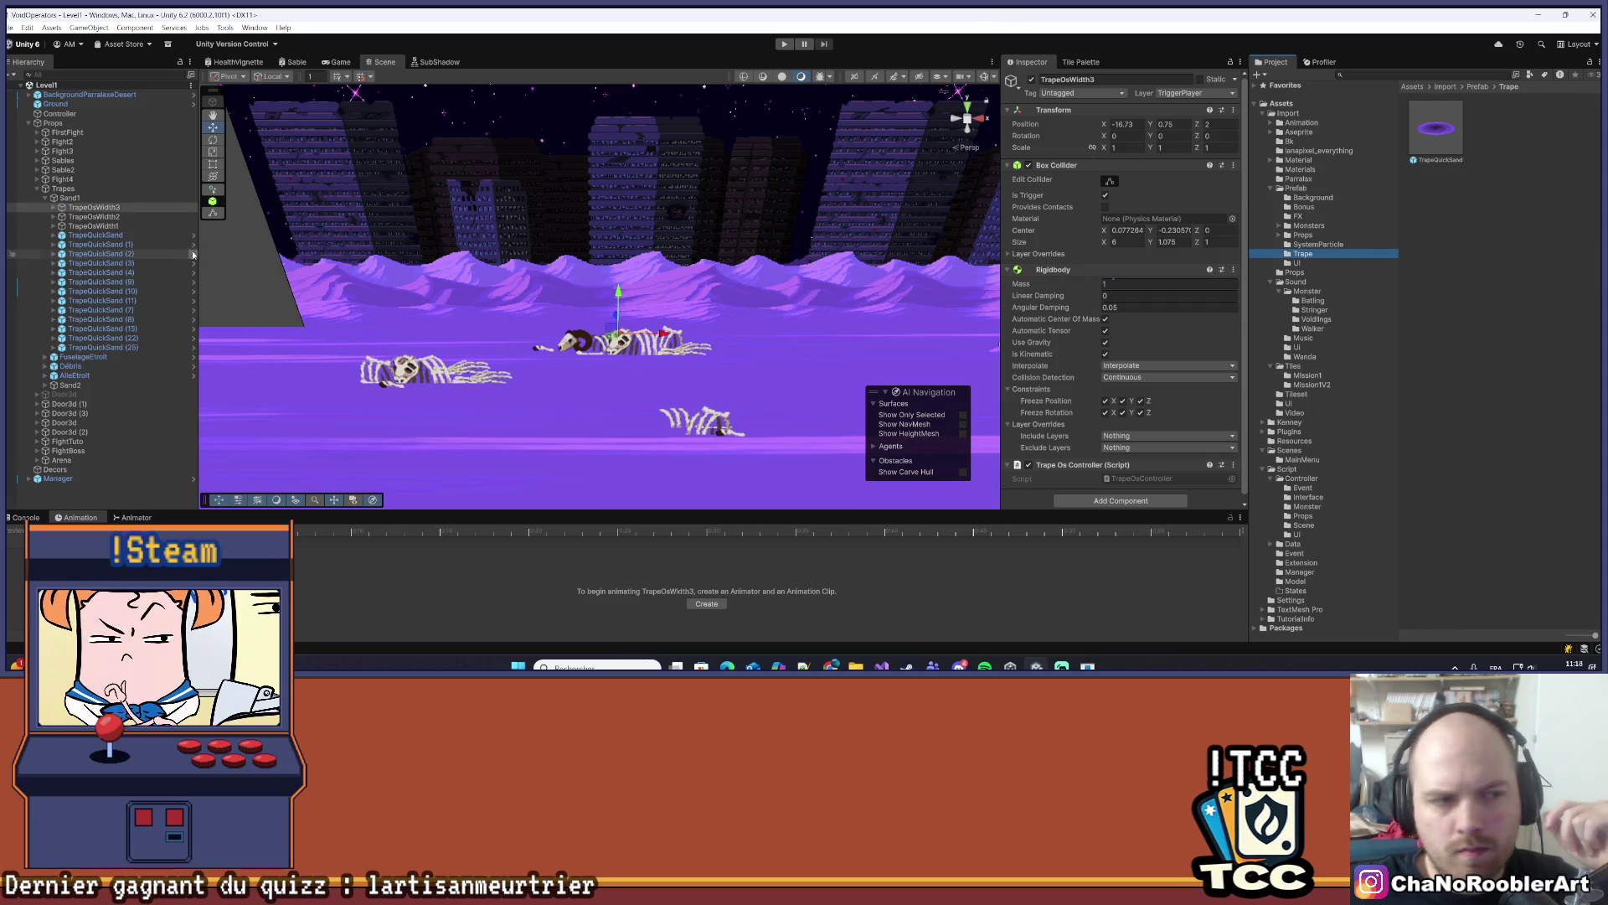
- Drag TrapeOsWidth3, TrapeOsWidth2 and TrapeOsWidth1 from the Hierarchy into Trape as prefab assets
{"action": "left_click_drag", "start_coordinate": [92, 211], "coordinate": [1436, 134]}
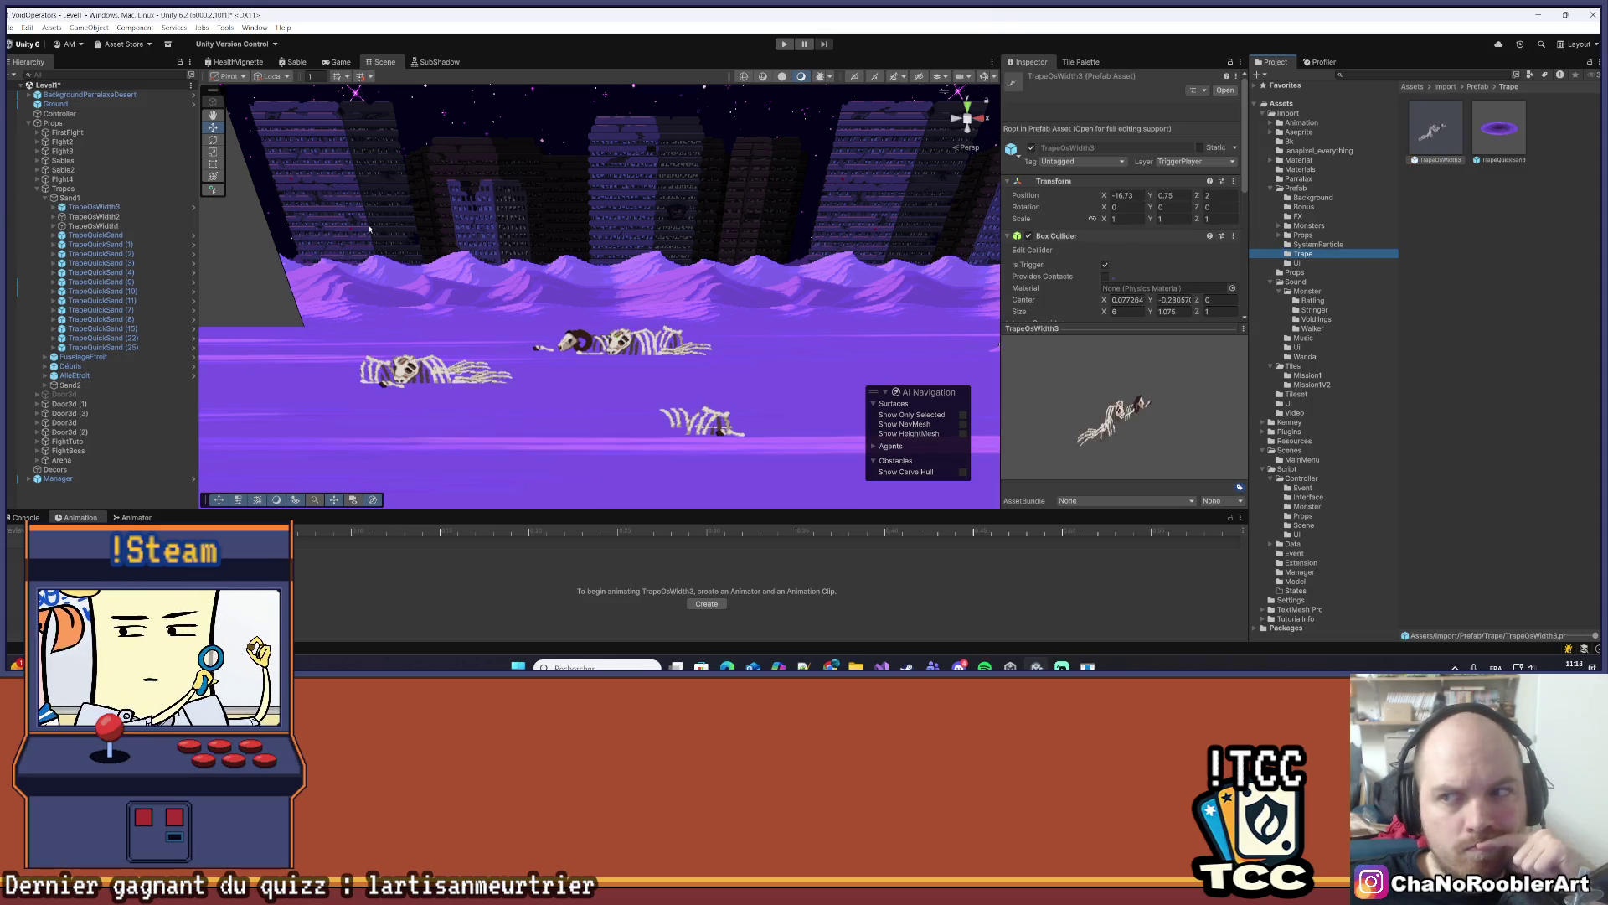
{"action": "mouse_move", "coordinate": [84, 216]}
{"action": "left_mouse_down"}
{"action": "mouse_move", "coordinate": [586, 201]}
{"action": "mouse_move", "coordinate": [1298, 216]}
{"action": "mouse_move", "coordinate": [1474, 134]}
{"action": "left_mouse_up"}
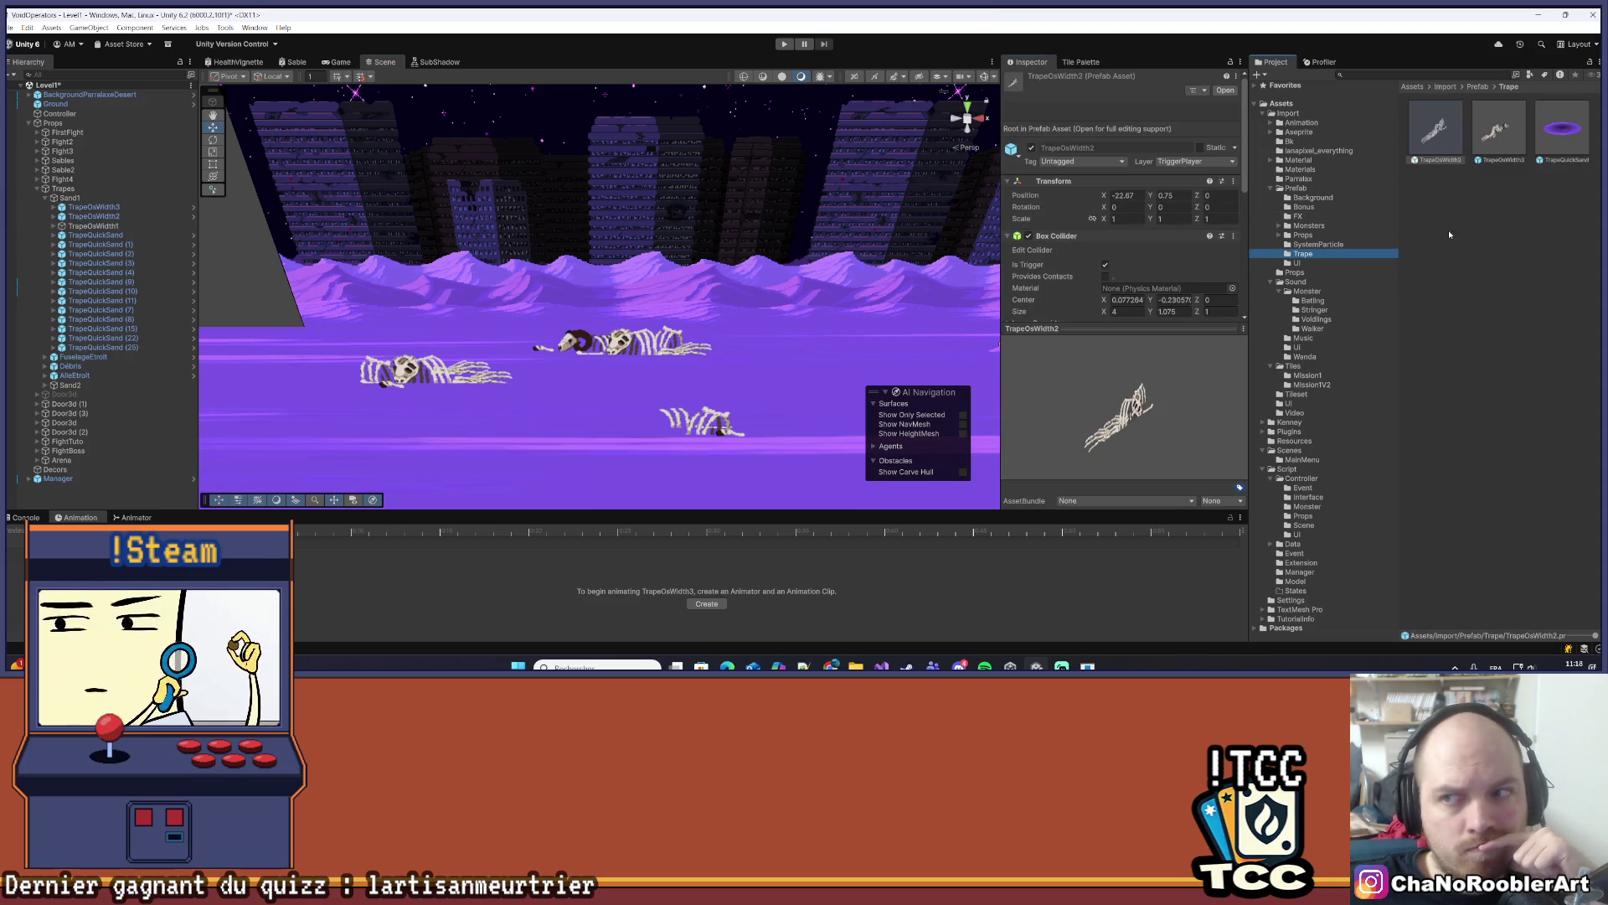
{"action": "left_click_drag", "start_coordinate": [93, 226], "coordinate": [1453, 255]}
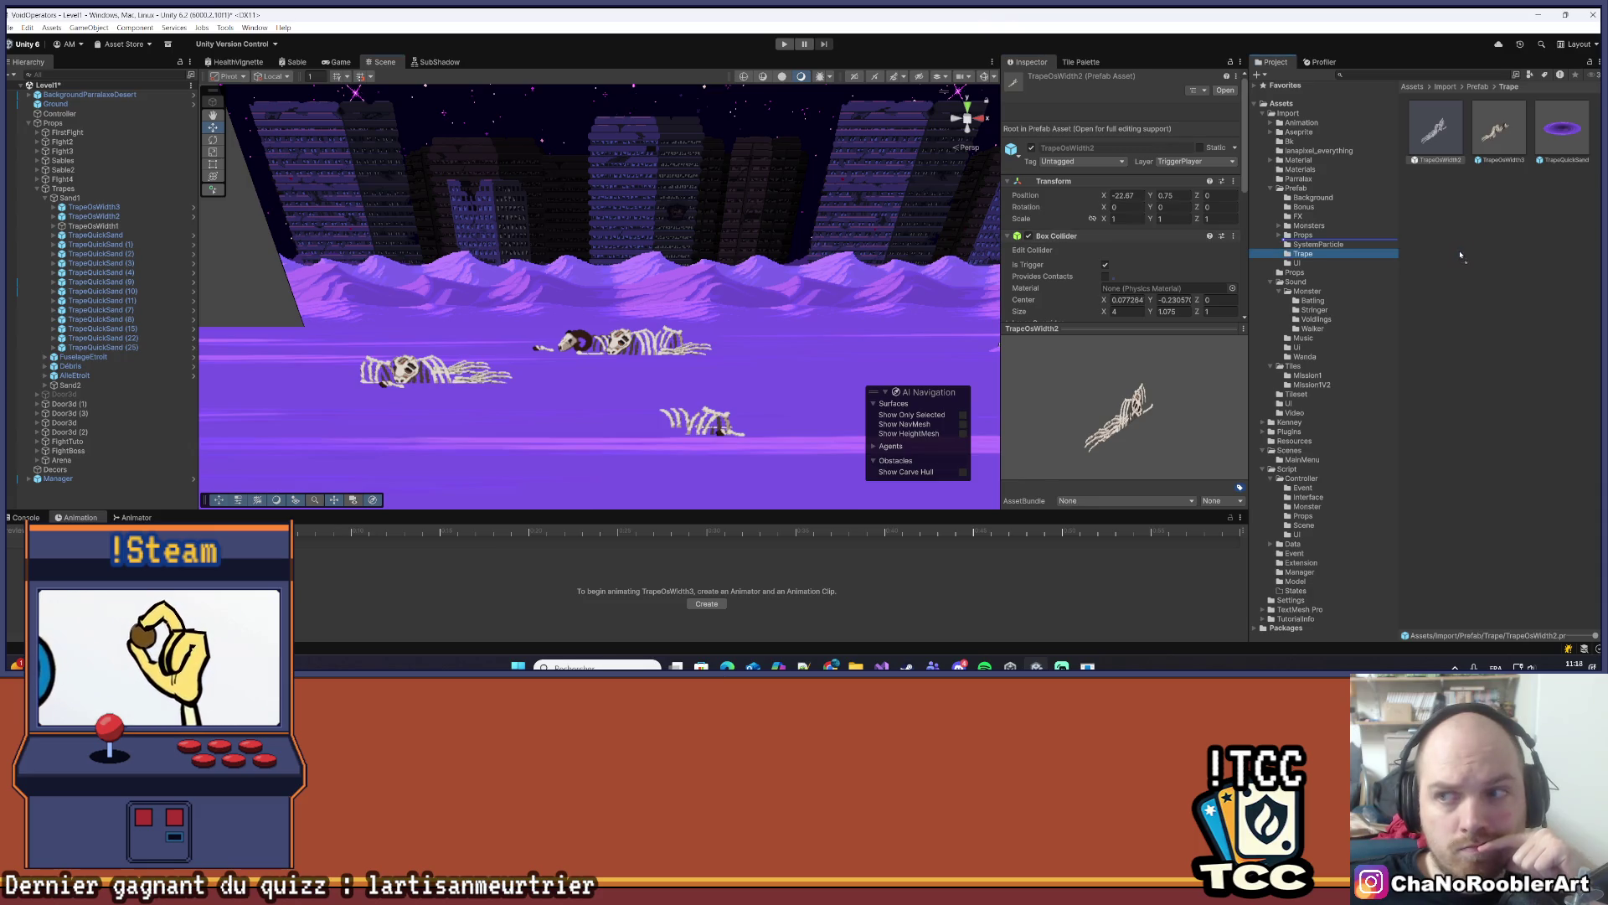
{"action": "left_click", "coordinate": [1476, 261]}
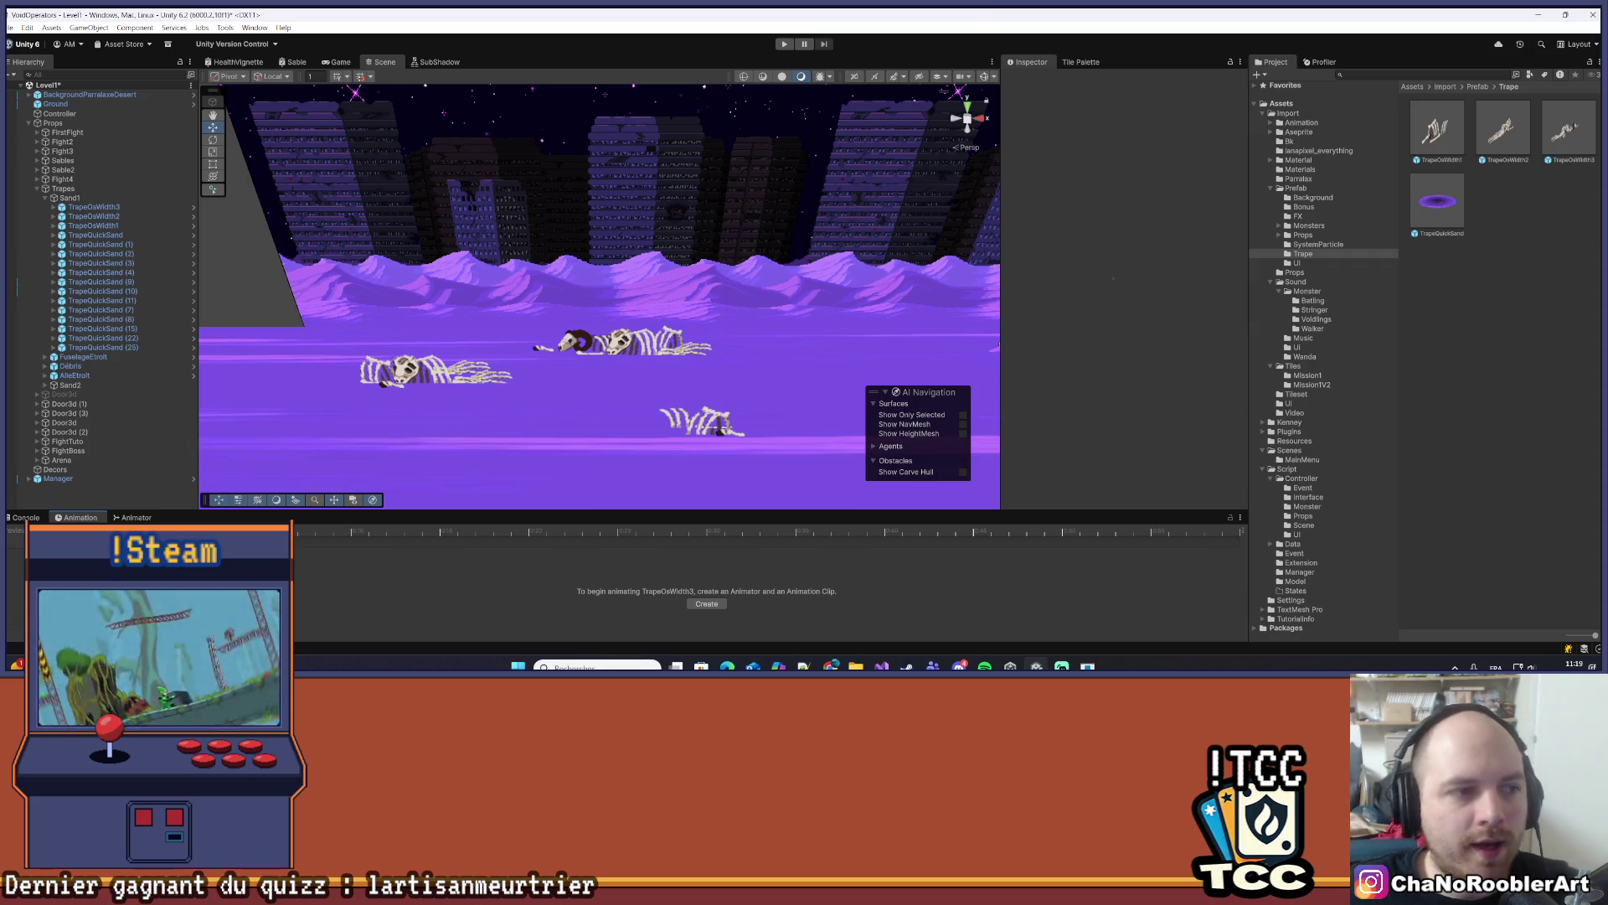
- Duplicate the TrapeOsWidth1 bone trap with Ctrl+D and move the copy further left
{"action": "left_click", "coordinate": [94, 226]}
{"action": "key", "text": "f"}
{"action": "key", "text": "ctrl+d"}
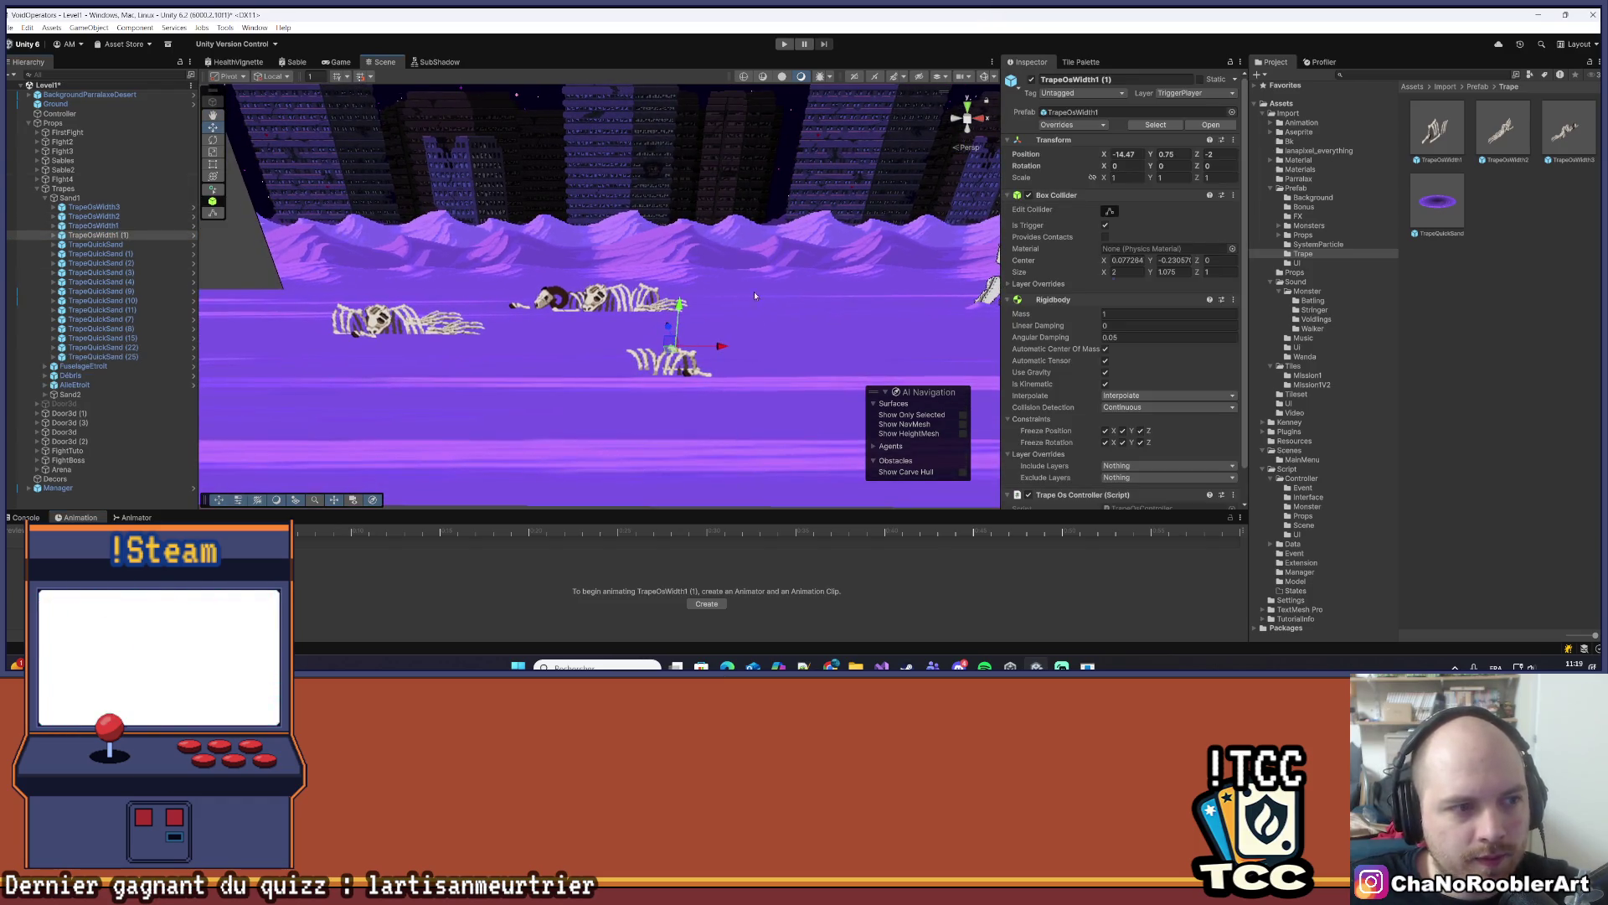
{"action": "left_click", "coordinate": [712, 359]}
{"action": "left_click", "coordinate": [101, 234]}
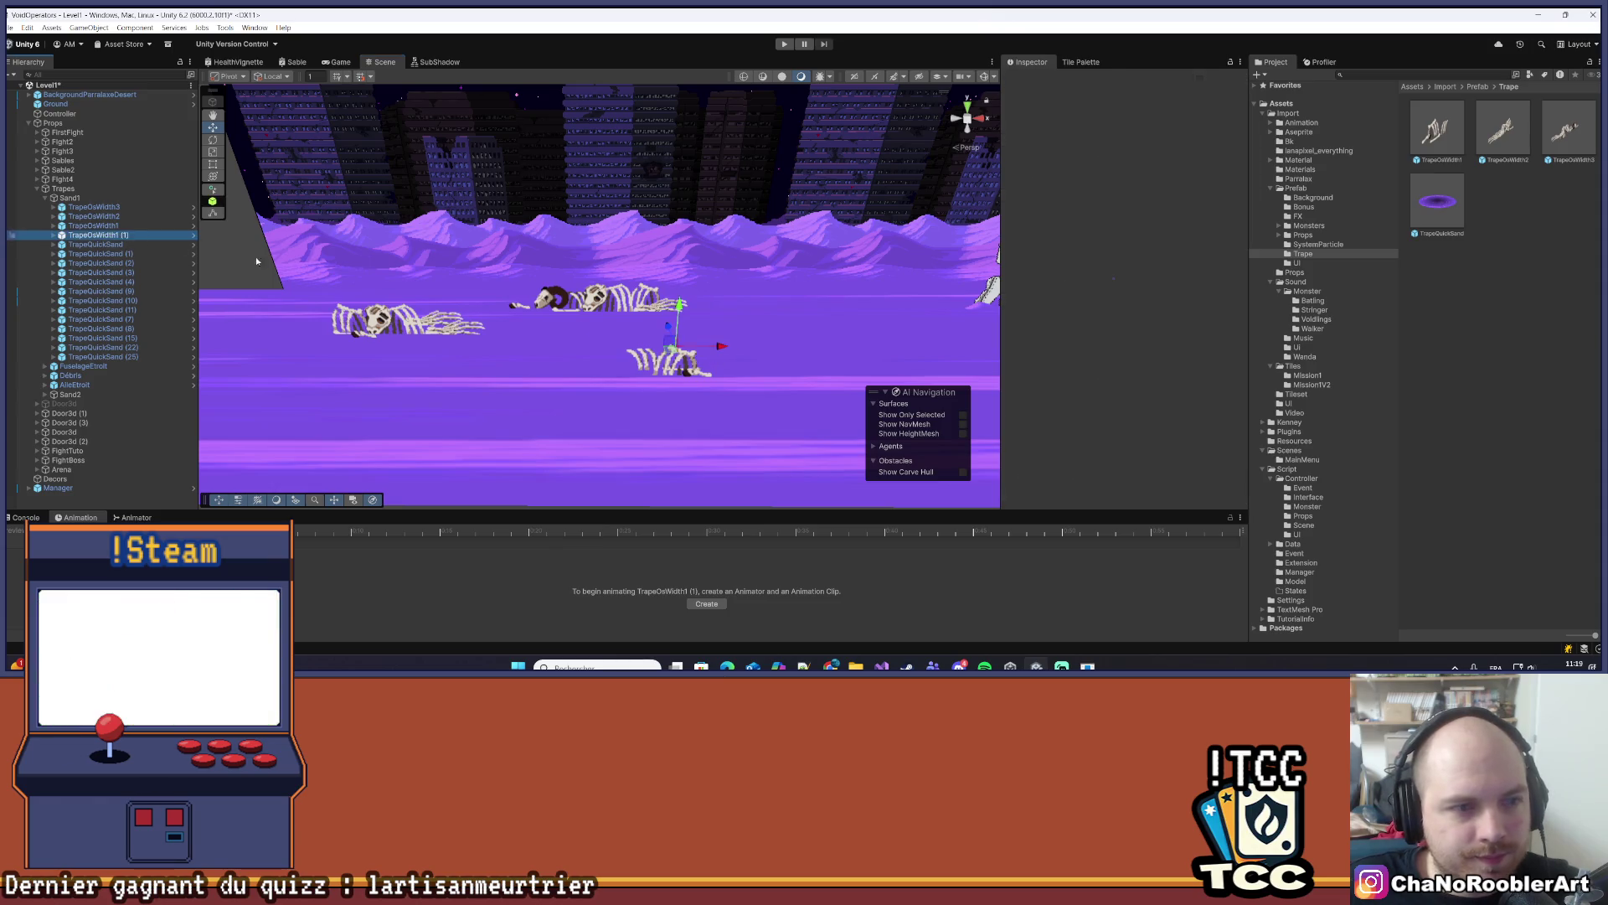
{"action": "left_click_drag", "start_coordinate": [726, 357], "coordinate": [552, 360]}
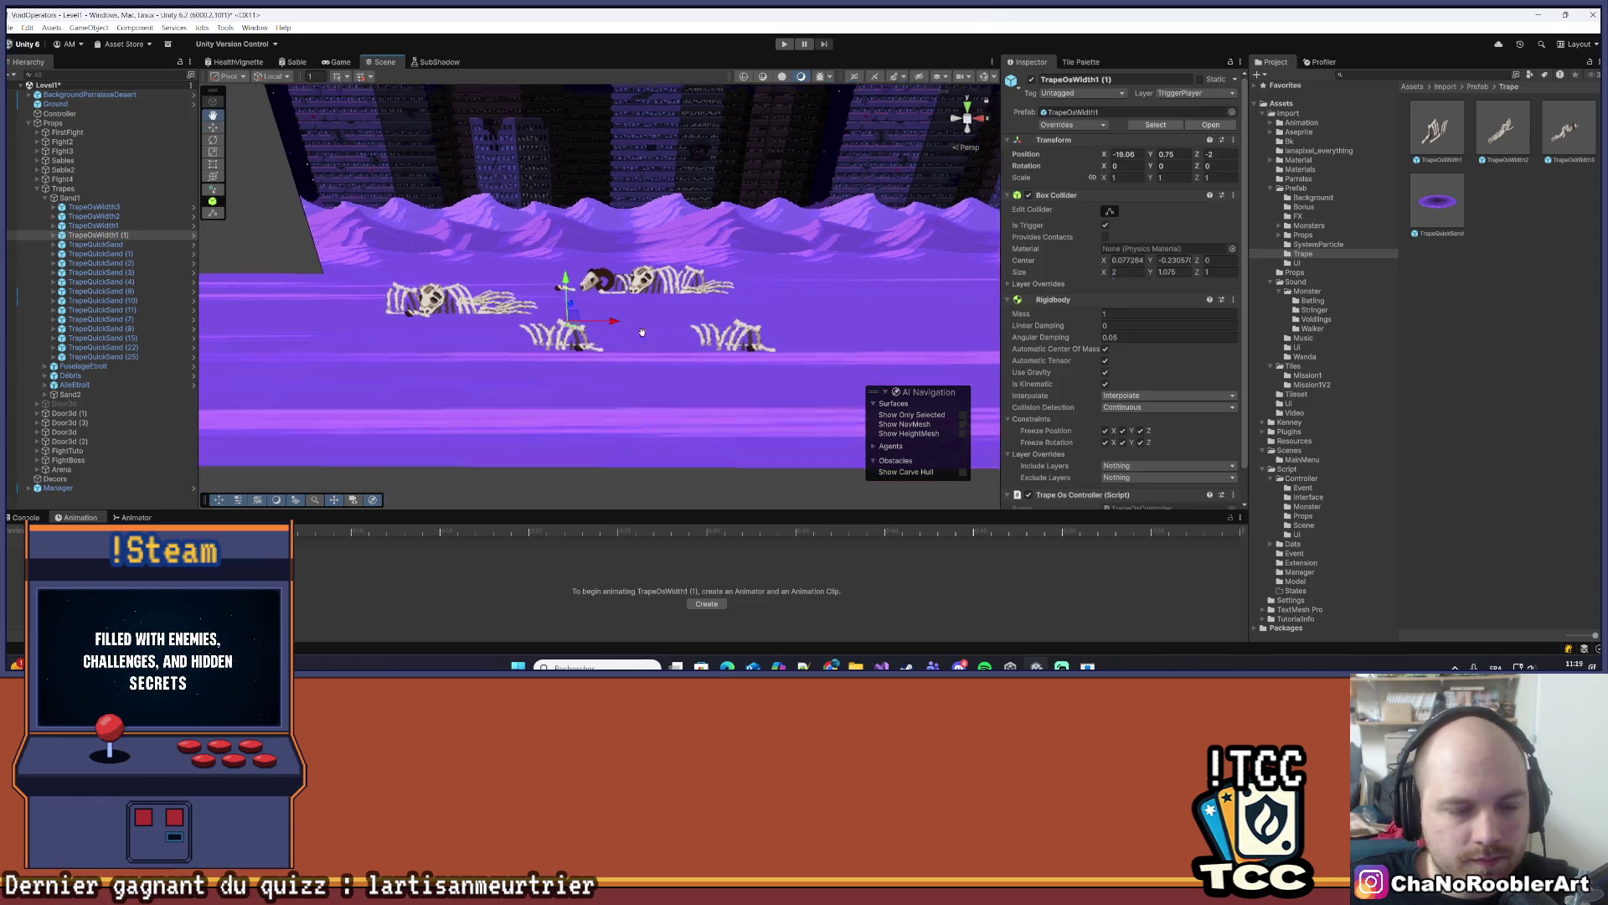
{"action": "scroll", "coordinate": [519, 439], "scroll_direction": "up", "scroll_amount": 5}
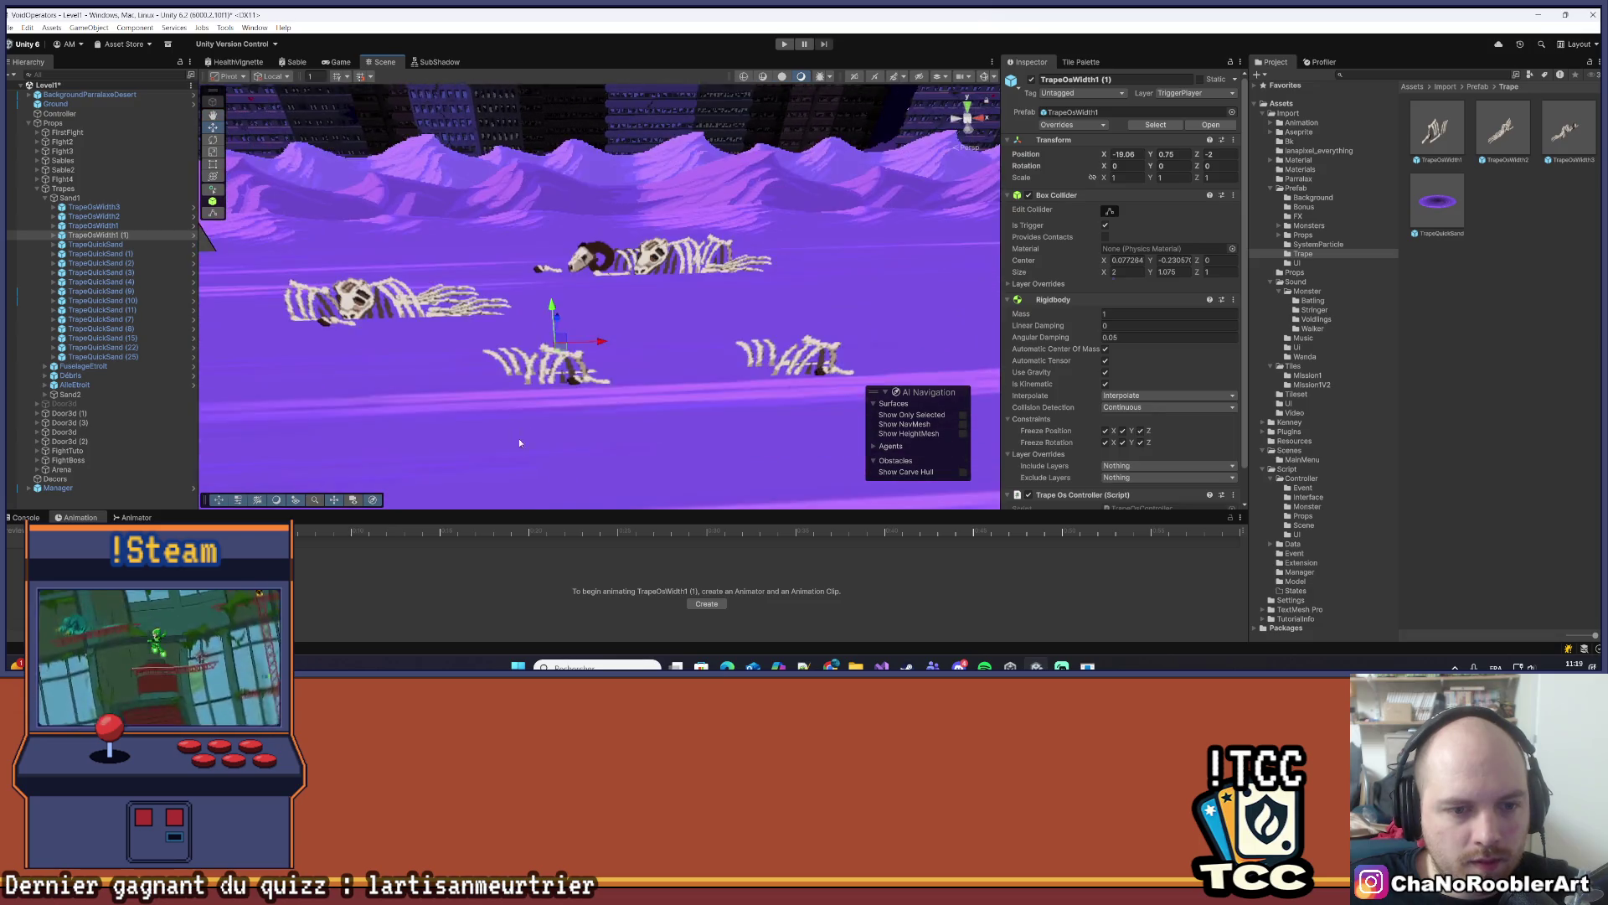
{"action": "mouse_move", "coordinate": [519, 442]}
{"action": "left_mouse_down"}
{"action": "mouse_move", "coordinate": [682, 231]}
{"action": "mouse_move", "coordinate": [595, 305]}
{"action": "mouse_move", "coordinate": [571, 370]}
{"action": "mouse_move", "coordinate": [542, 363]}
{"action": "left_mouse_up"}
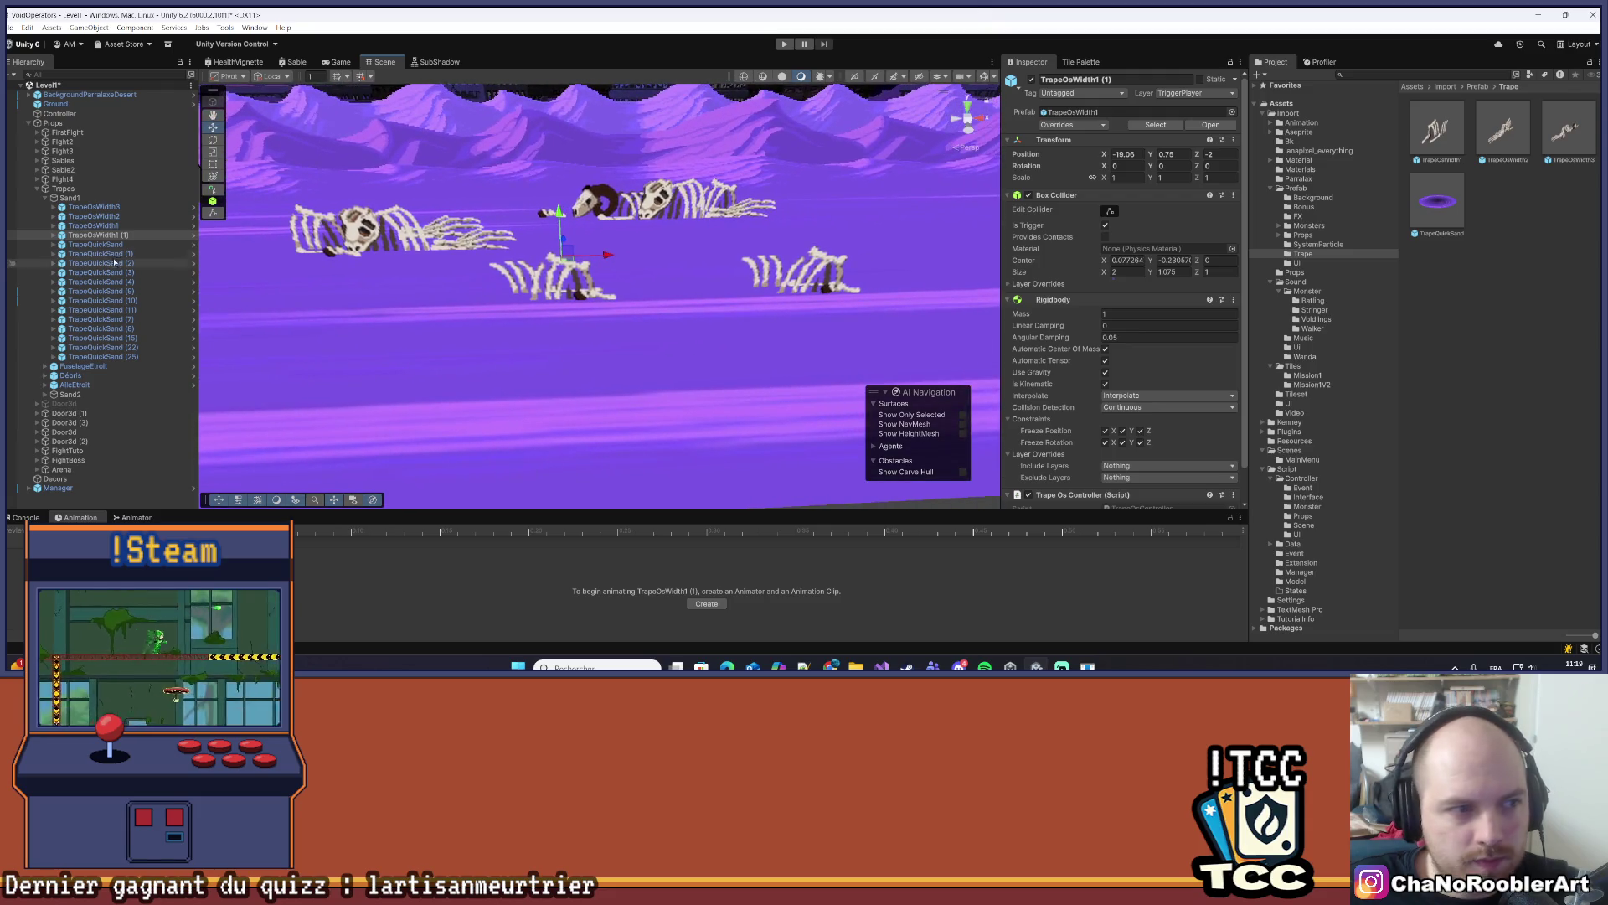
- Unpack the duplicate from its prefab and rename it TrapeOsWidth1_2
{"action": "right_click", "coordinate": [80, 236]}
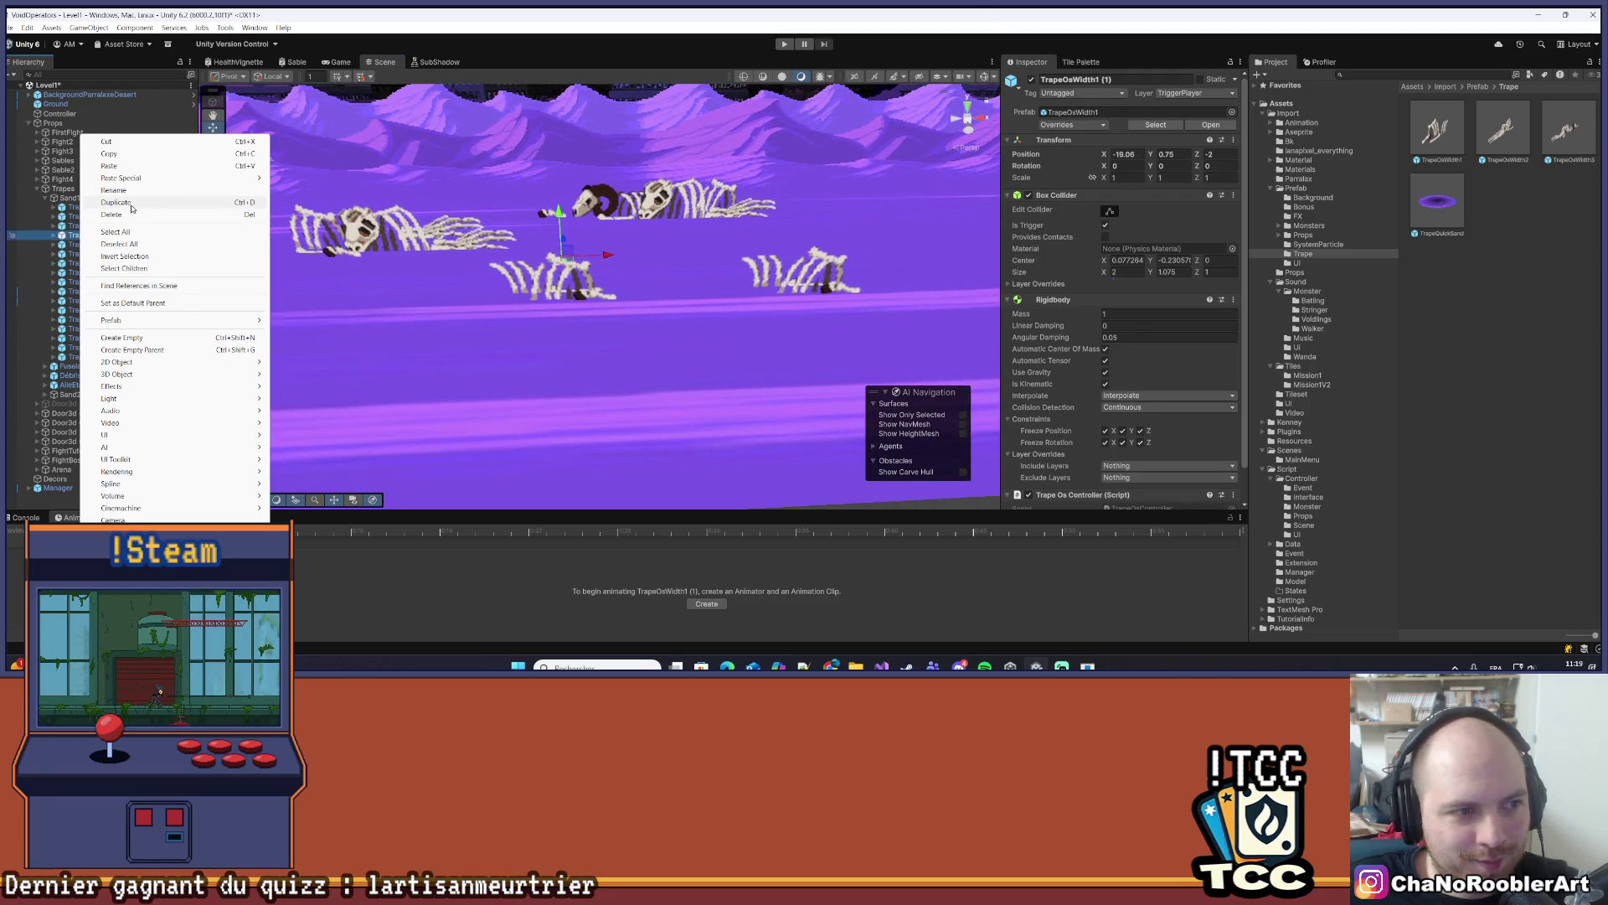
{"action": "mouse_move", "coordinate": [132, 321]}
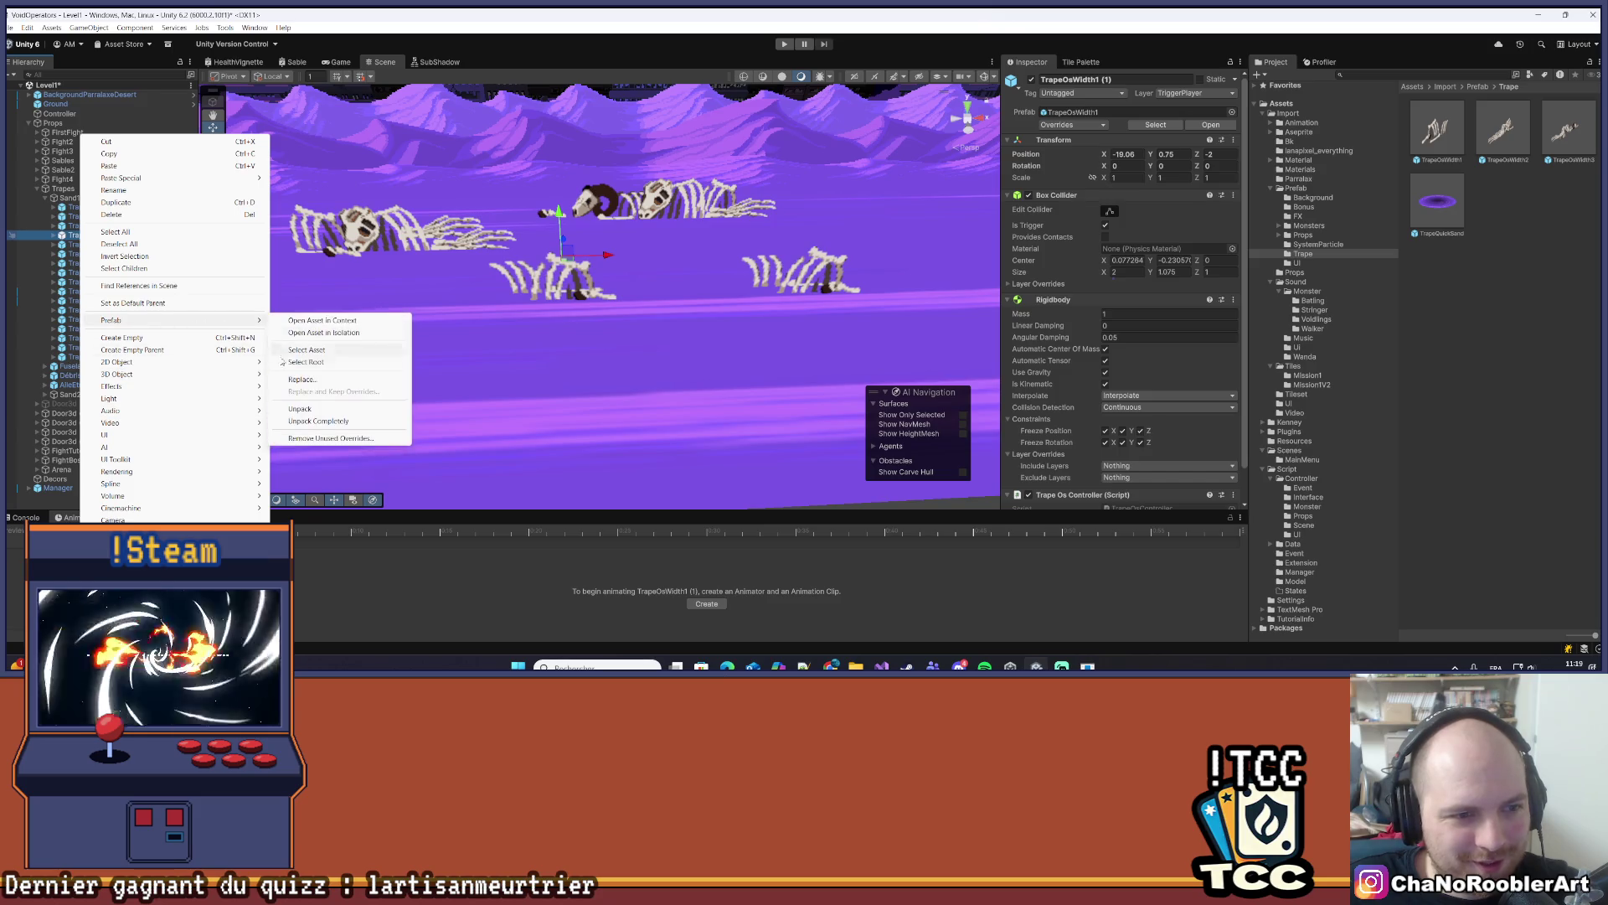
{"action": "left_click", "coordinate": [295, 408]}
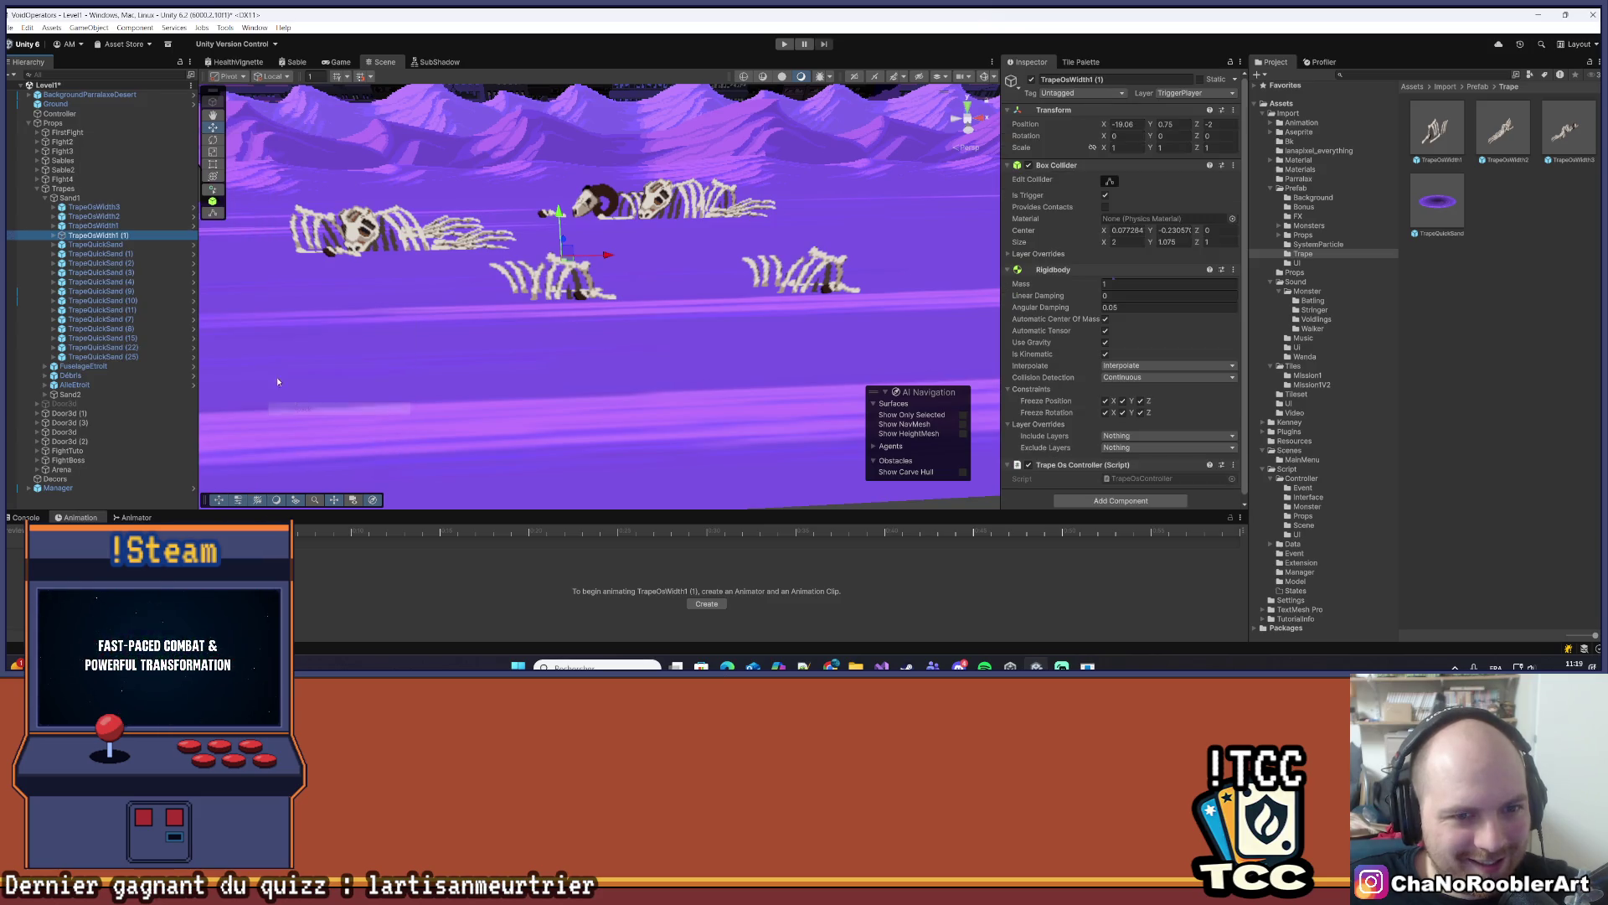
{"action": "left_click", "coordinate": [52, 238]}
{"action": "right_click", "coordinate": [77, 236]}
{"action": "left_click", "coordinate": [161, 211]}
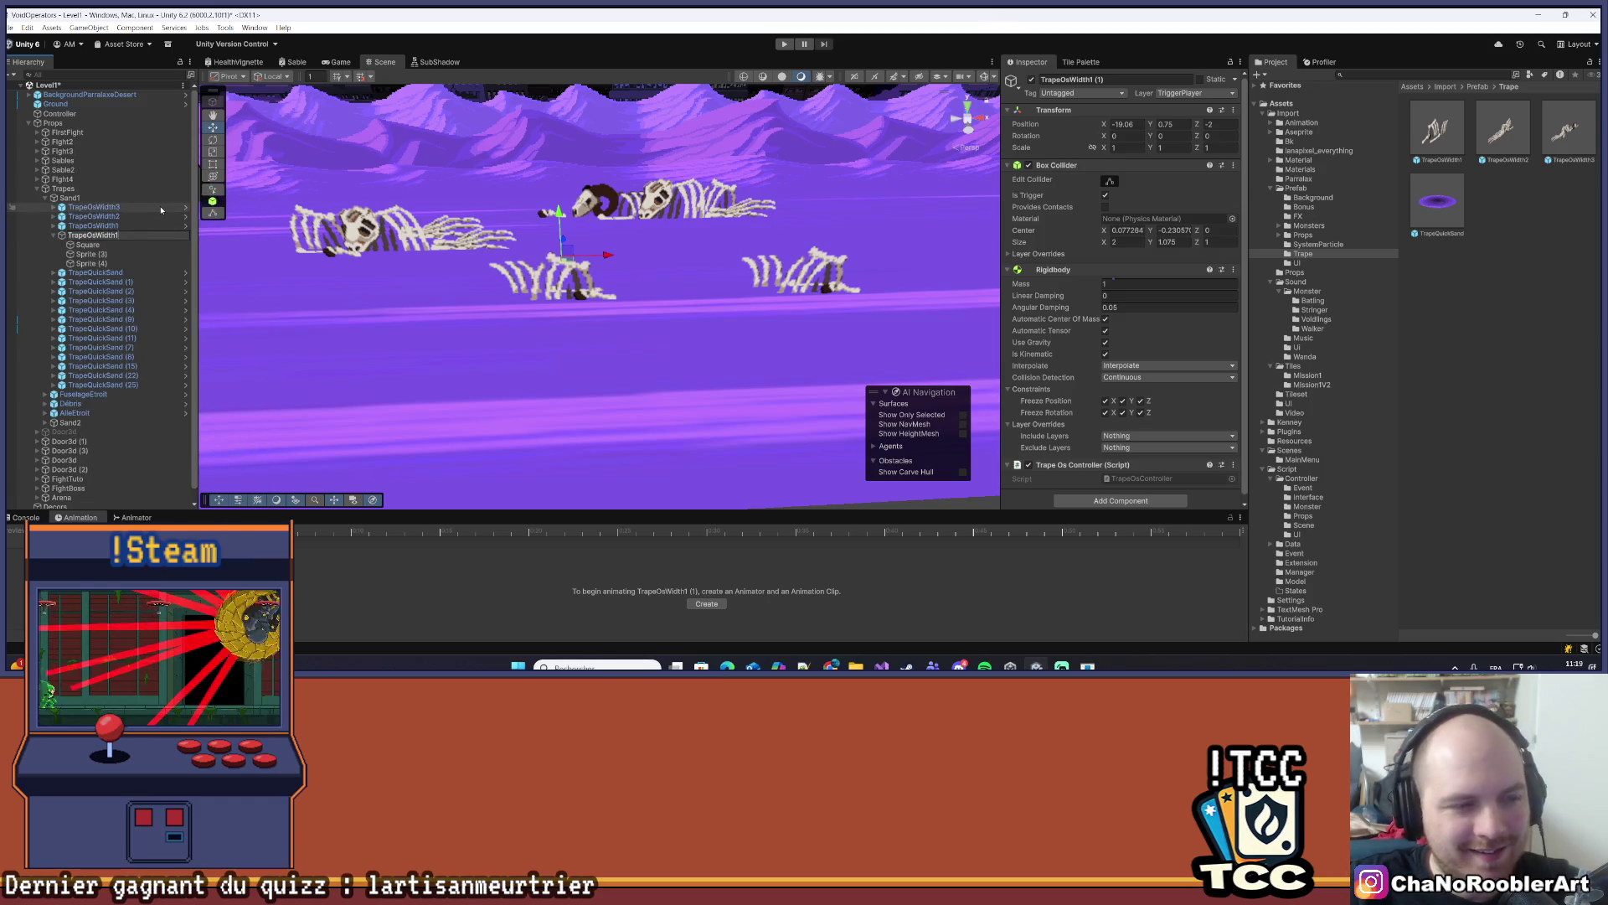
{"action": "type", "text": "_2"}
{"action": "key", "text": "Return"}
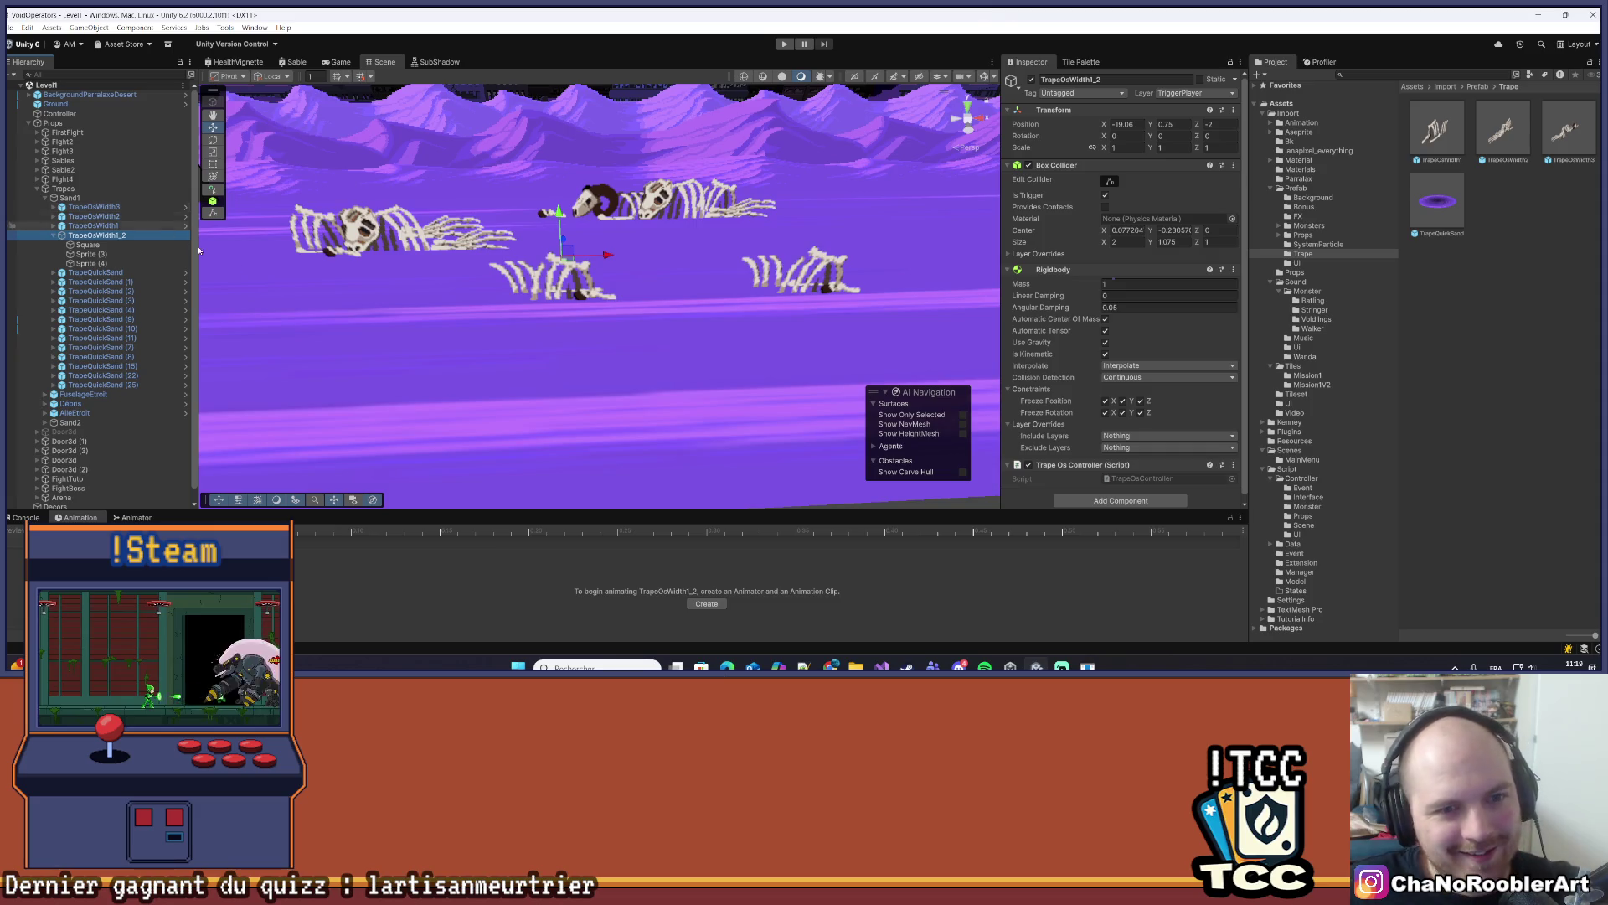
- Select the Square child sprite and browse to the Import > Props asset folder
{"action": "left_click", "coordinate": [180, 245]}
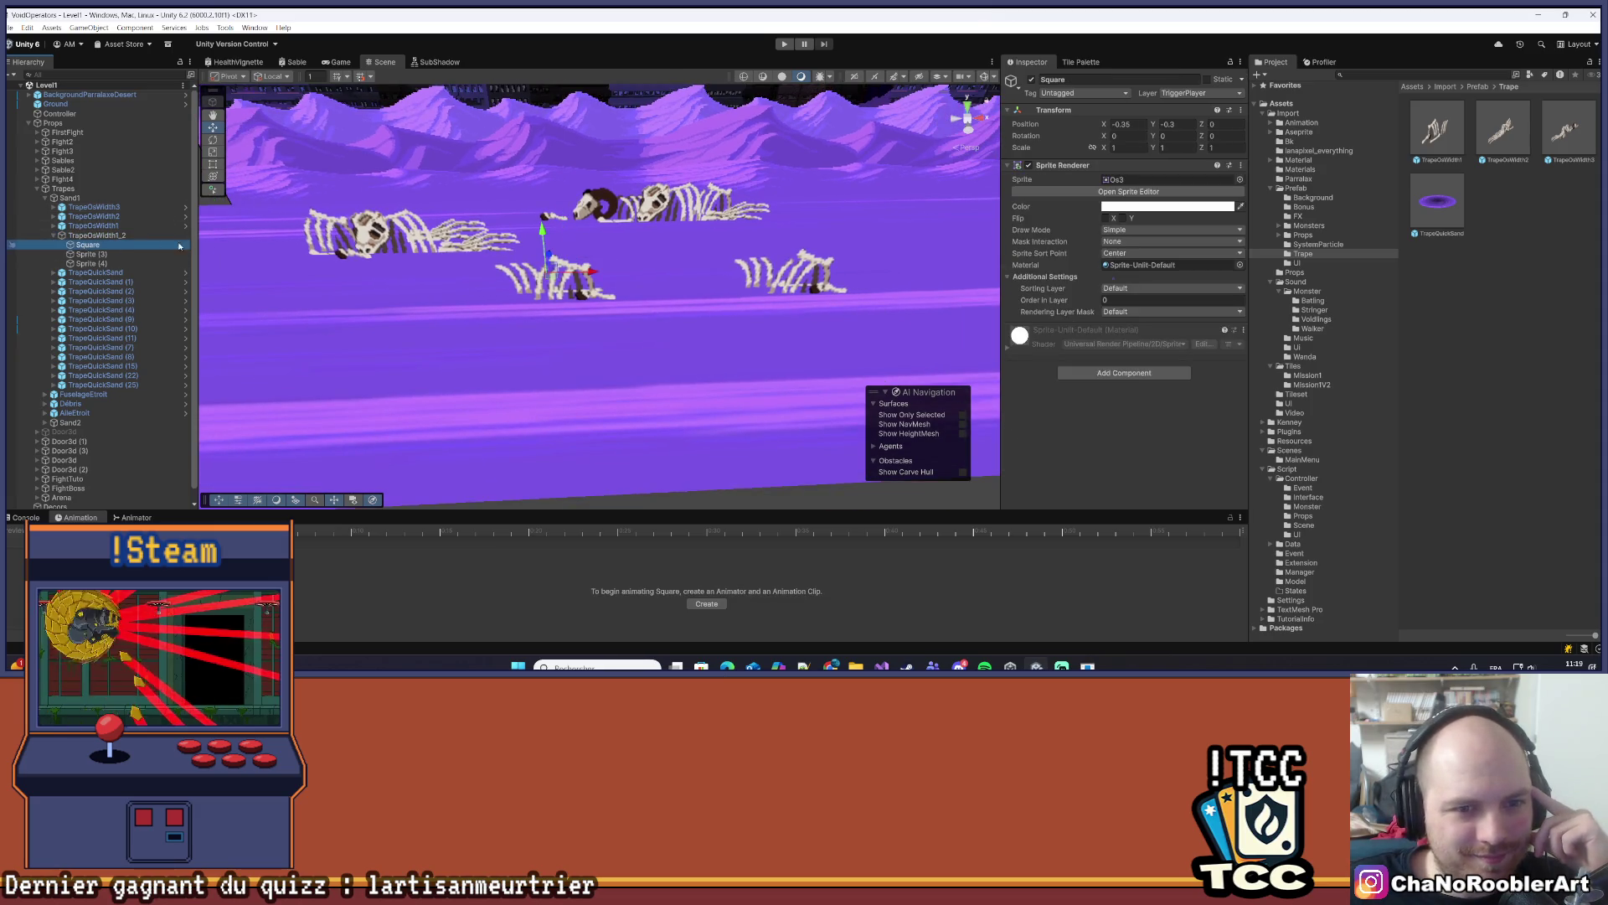
{"action": "left_click", "coordinate": [134, 254]}
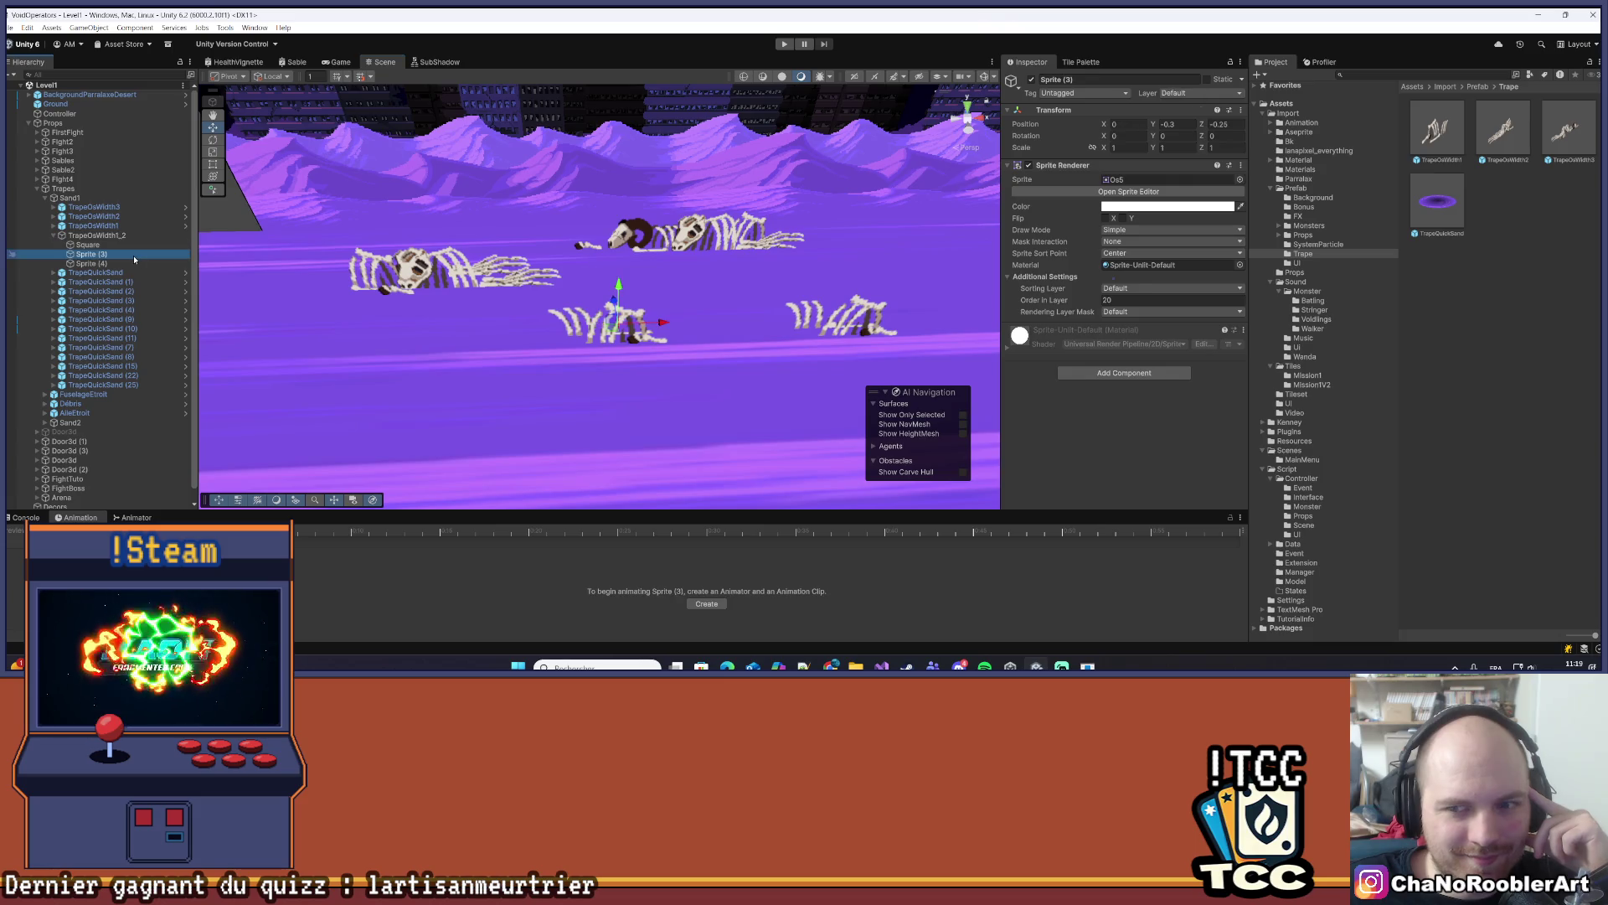
{"action": "left_click", "coordinate": [100, 263]}
{"action": "left_click", "coordinate": [121, 244]}
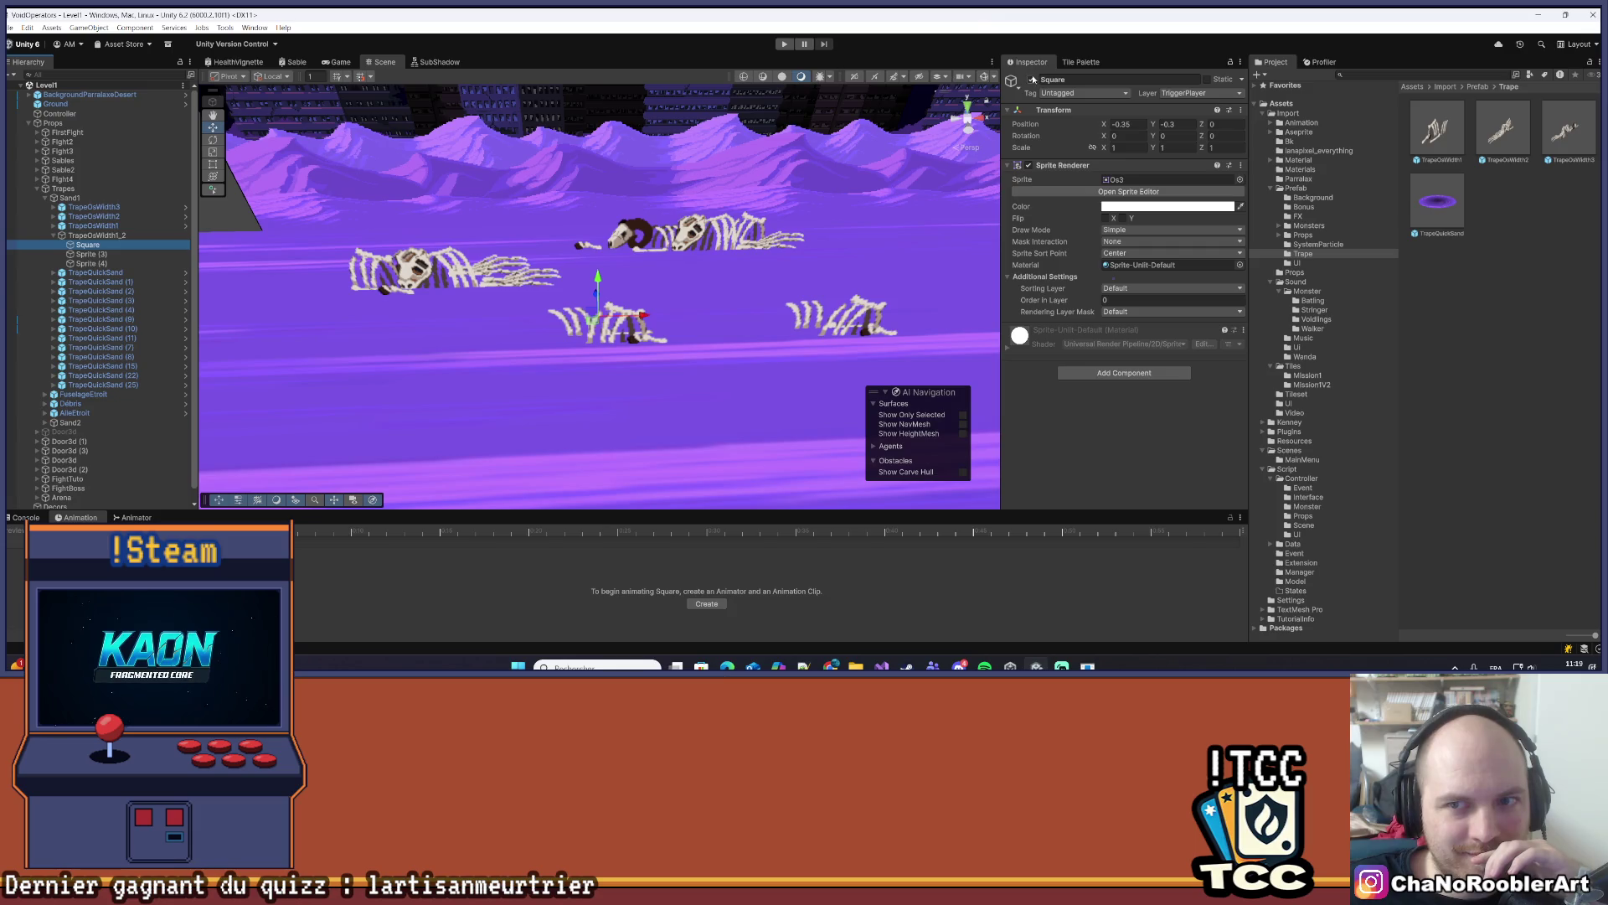
{"action": "left_click", "coordinate": [1318, 113]}
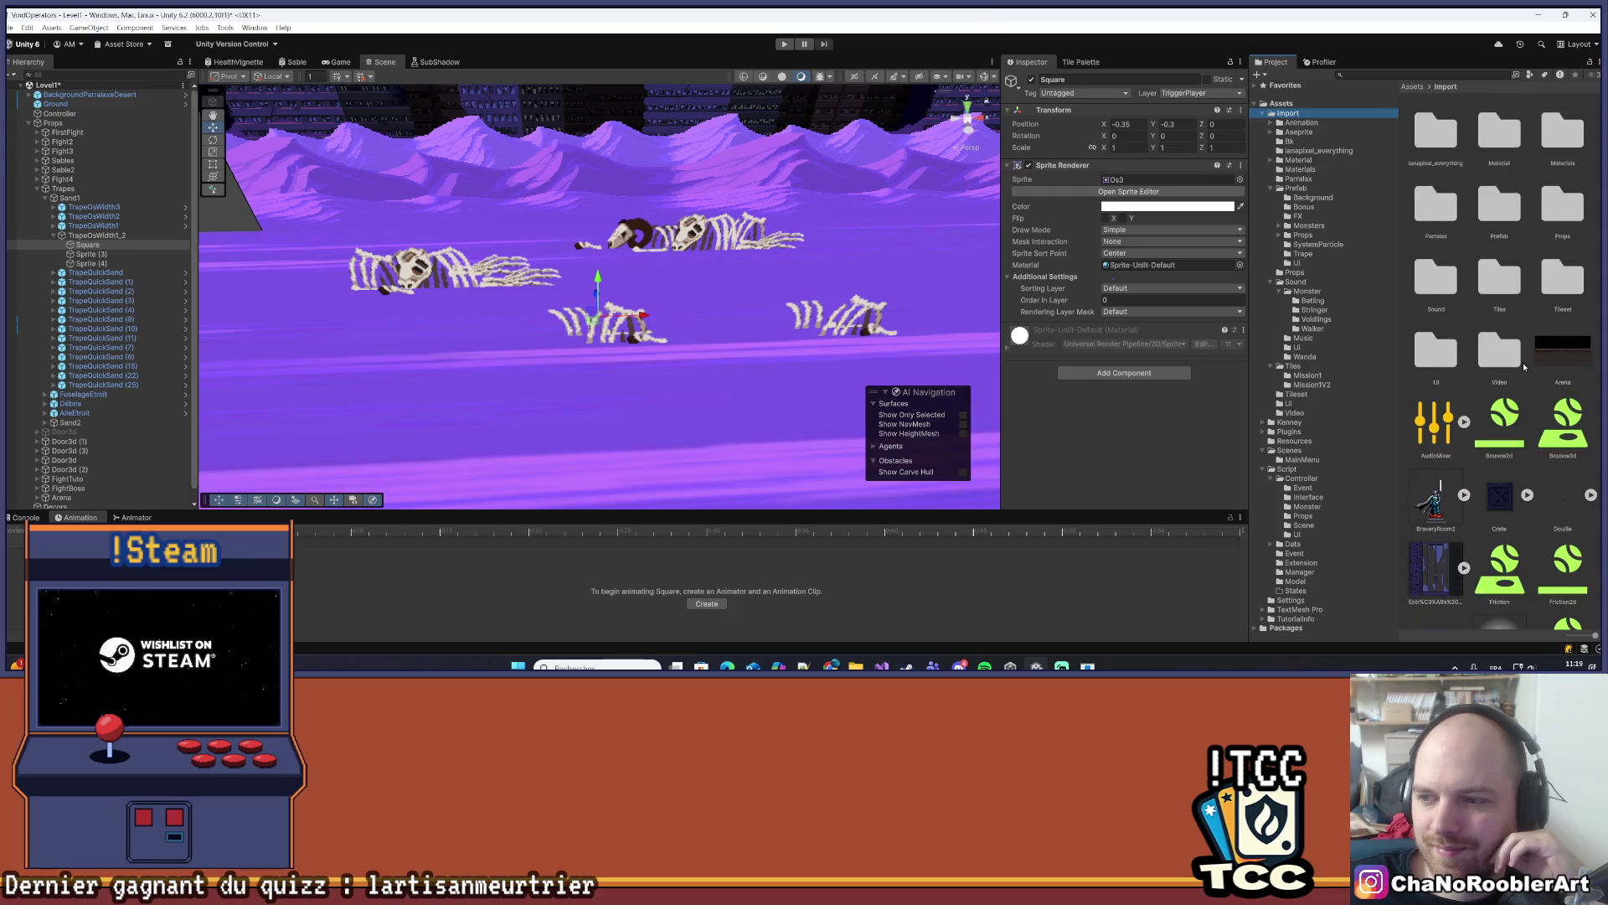
{"action": "double_click", "coordinate": [1564, 276]}
{"action": "scroll", "coordinate": [1541, 335], "scroll_direction": "down", "scroll_amount": 3}
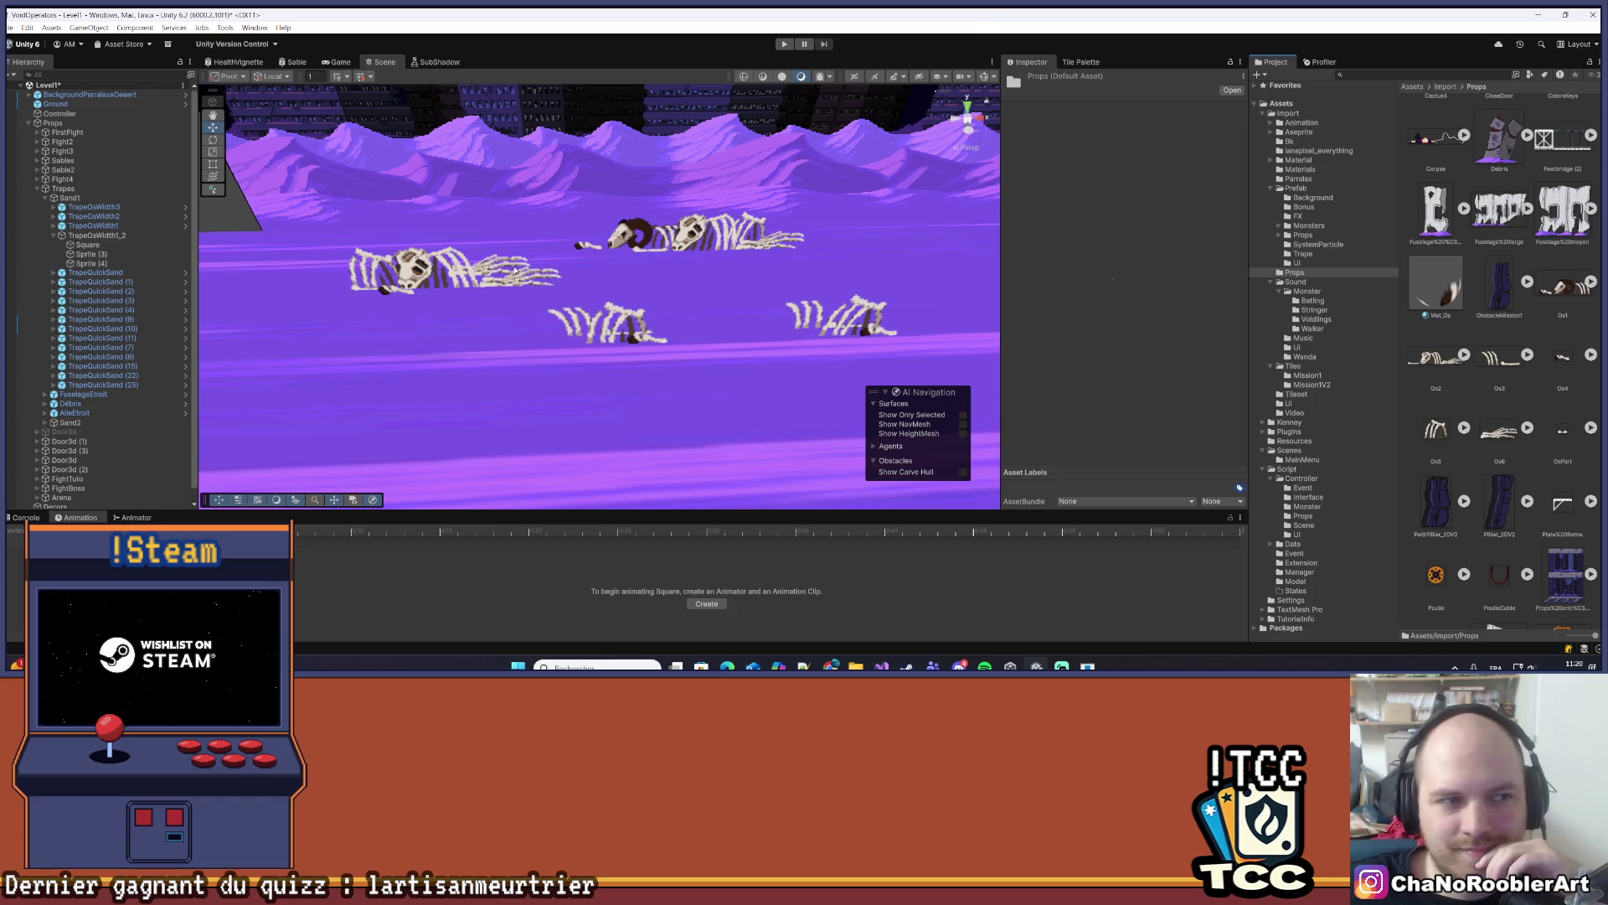
- Swap Square's sprite from Os3 to Os6 and set its Position Y to -0.265
{"action": "left_click", "coordinate": [88, 245]}
{"action": "left_click_drag", "start_coordinate": [277, 244], "coordinate": [291, 246]}
{"action": "scroll", "coordinate": [1501, 411], "scroll_direction": "up", "scroll_amount": 1}
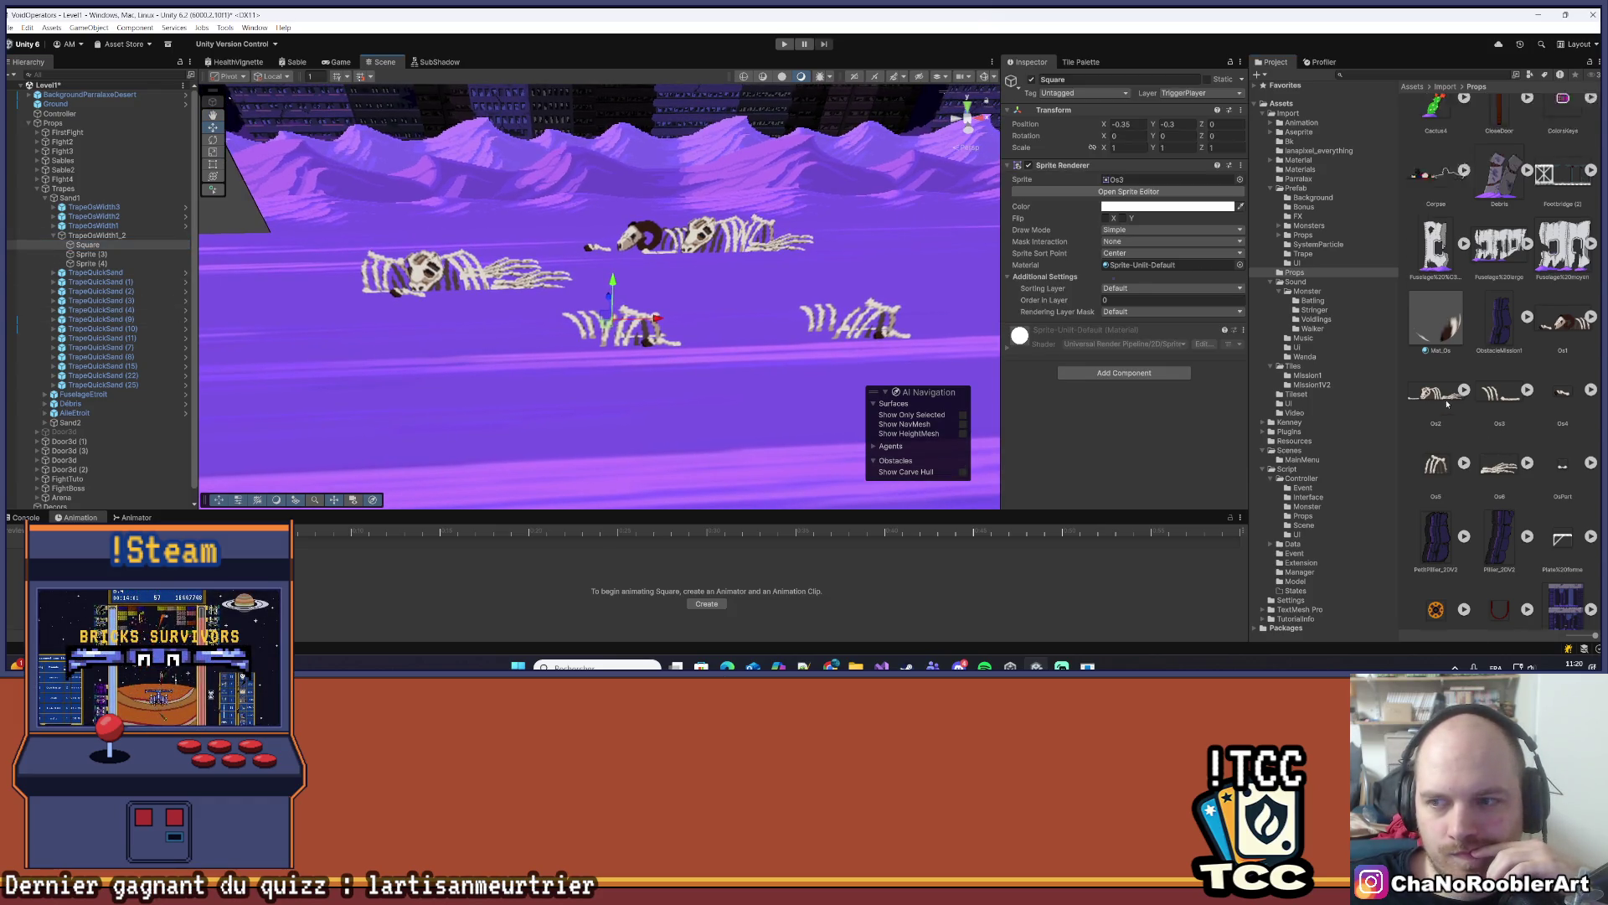
{"action": "left_click", "coordinate": [1130, 181]}
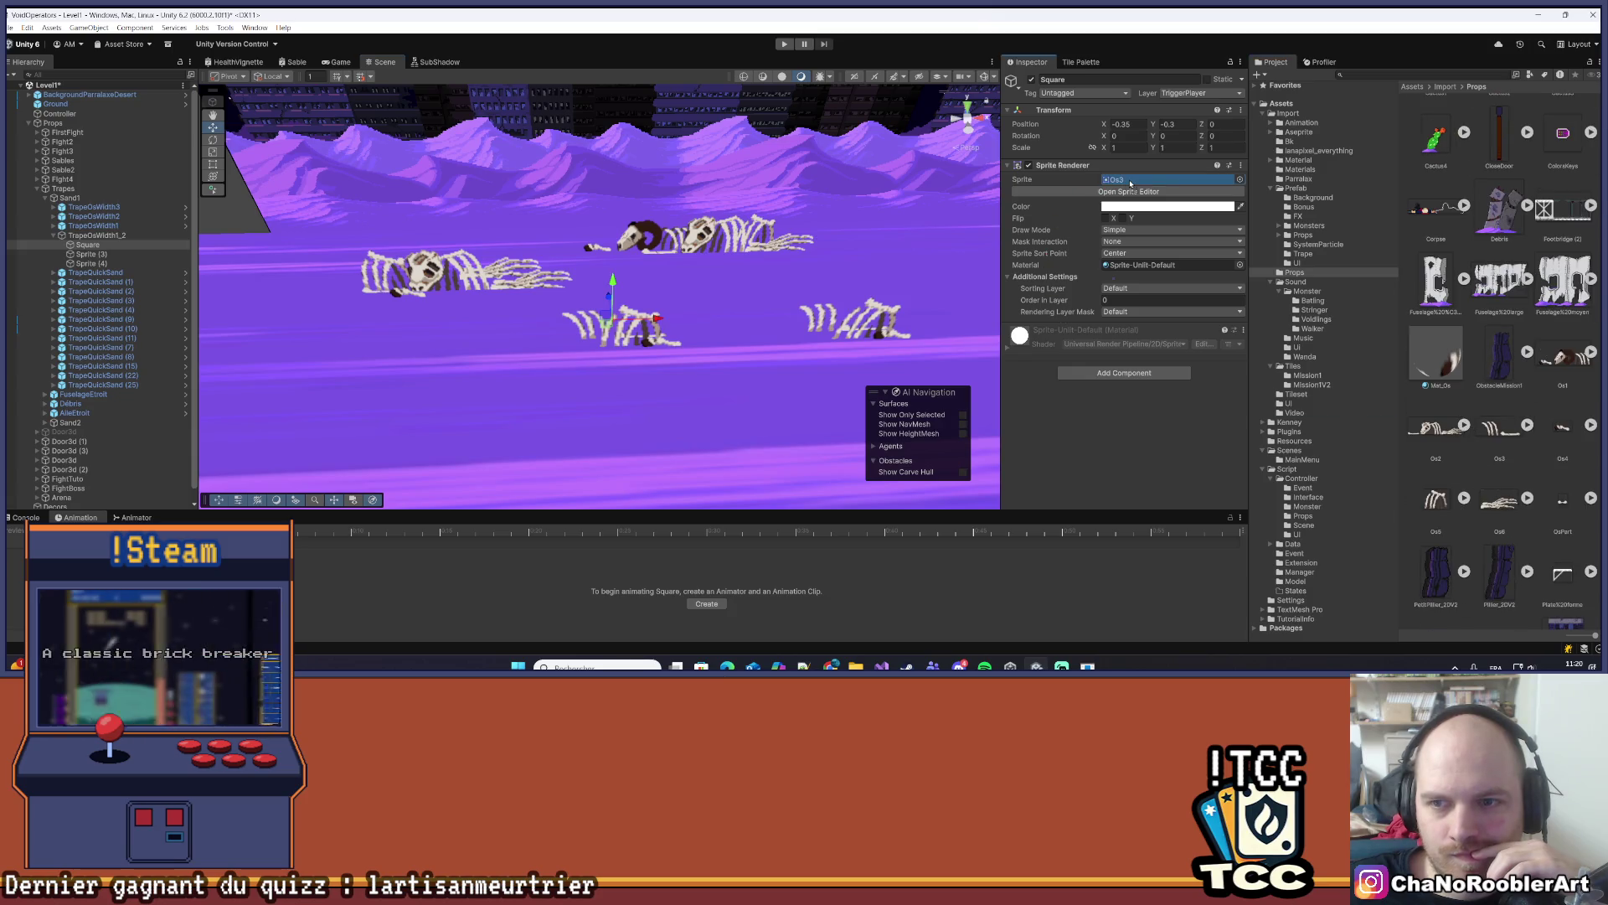
{"action": "left_click_drag", "start_coordinate": [1129, 181], "coordinate": [1126, 181]}
{"action": "scroll", "coordinate": [740, 249], "scroll_direction": "up", "scroll_amount": 3}
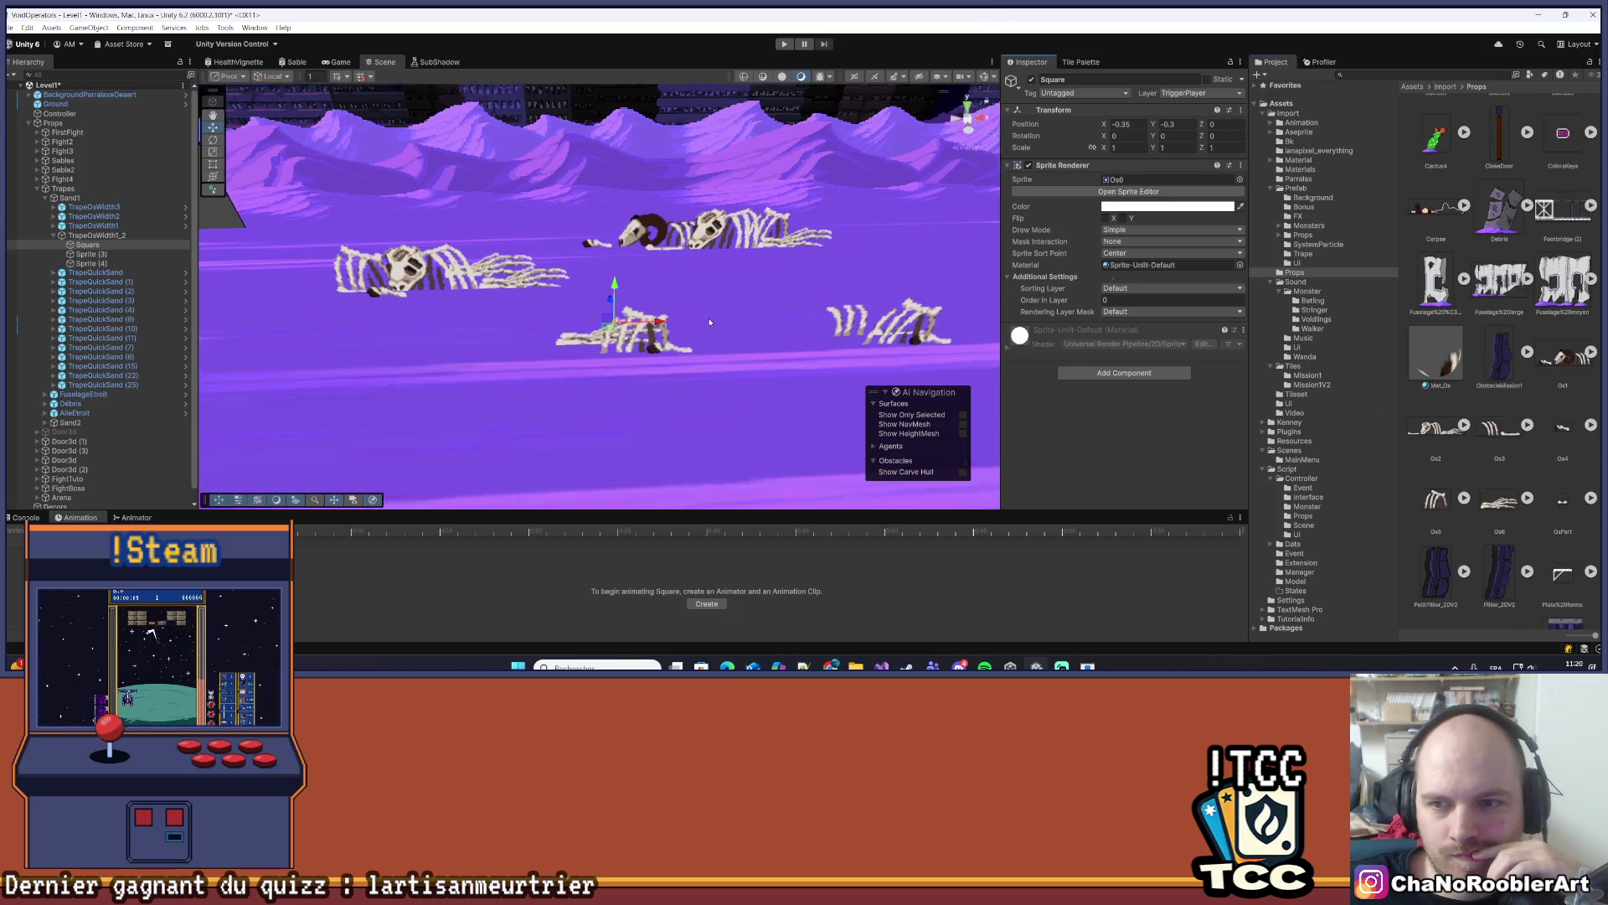
{"action": "left_click_drag", "start_coordinate": [724, 212], "coordinate": [723, 212]}
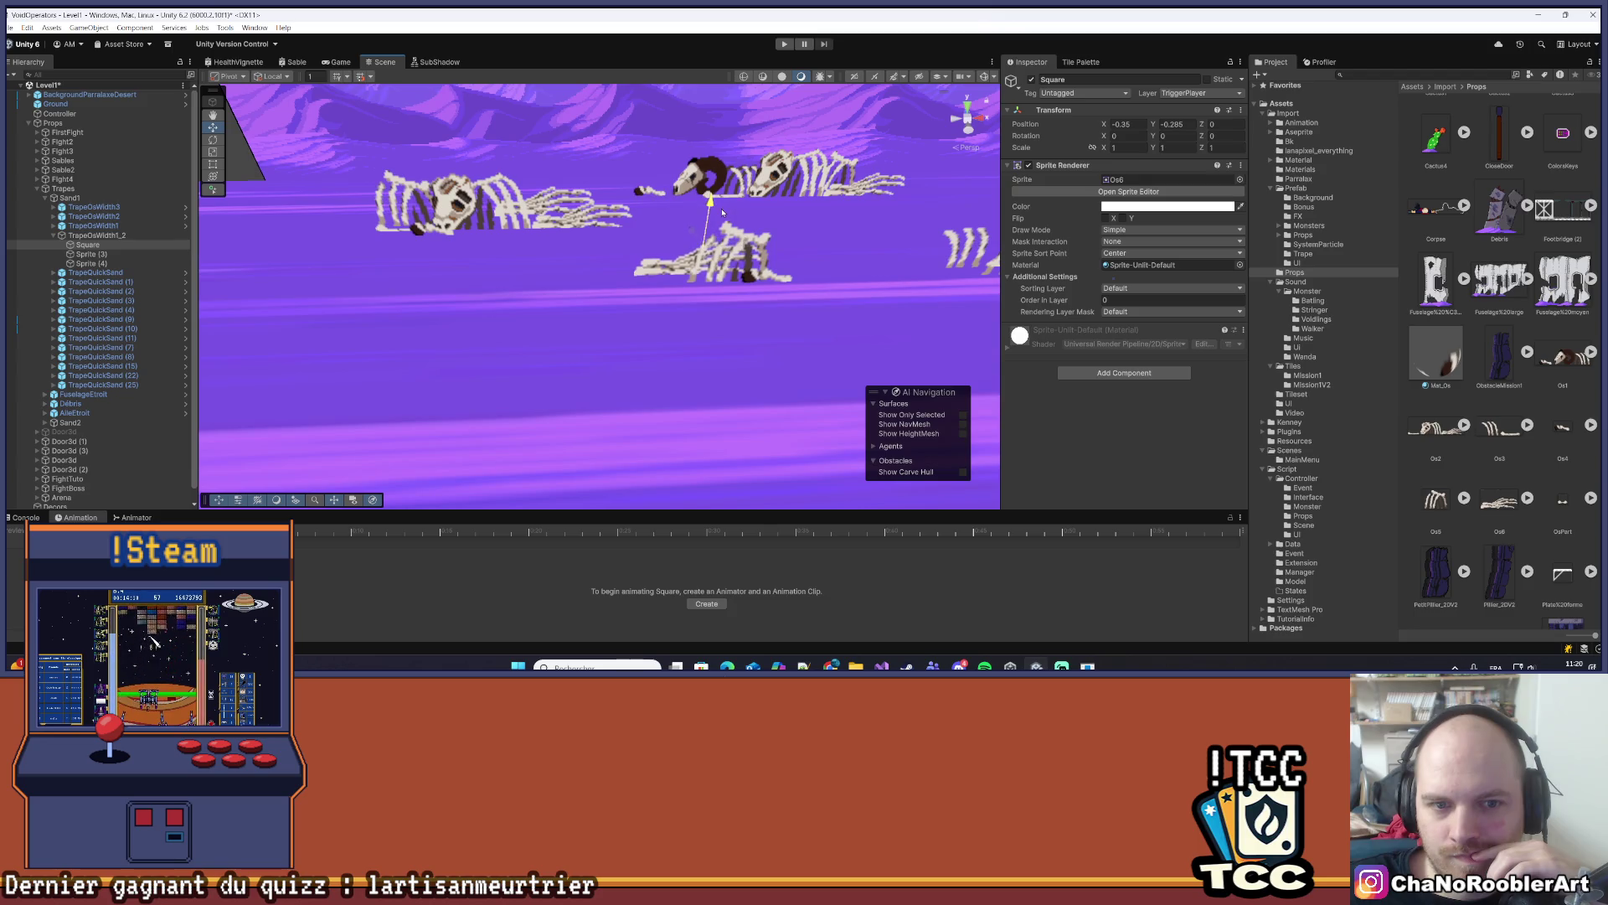
{"action": "left_click", "coordinate": [1177, 124]}
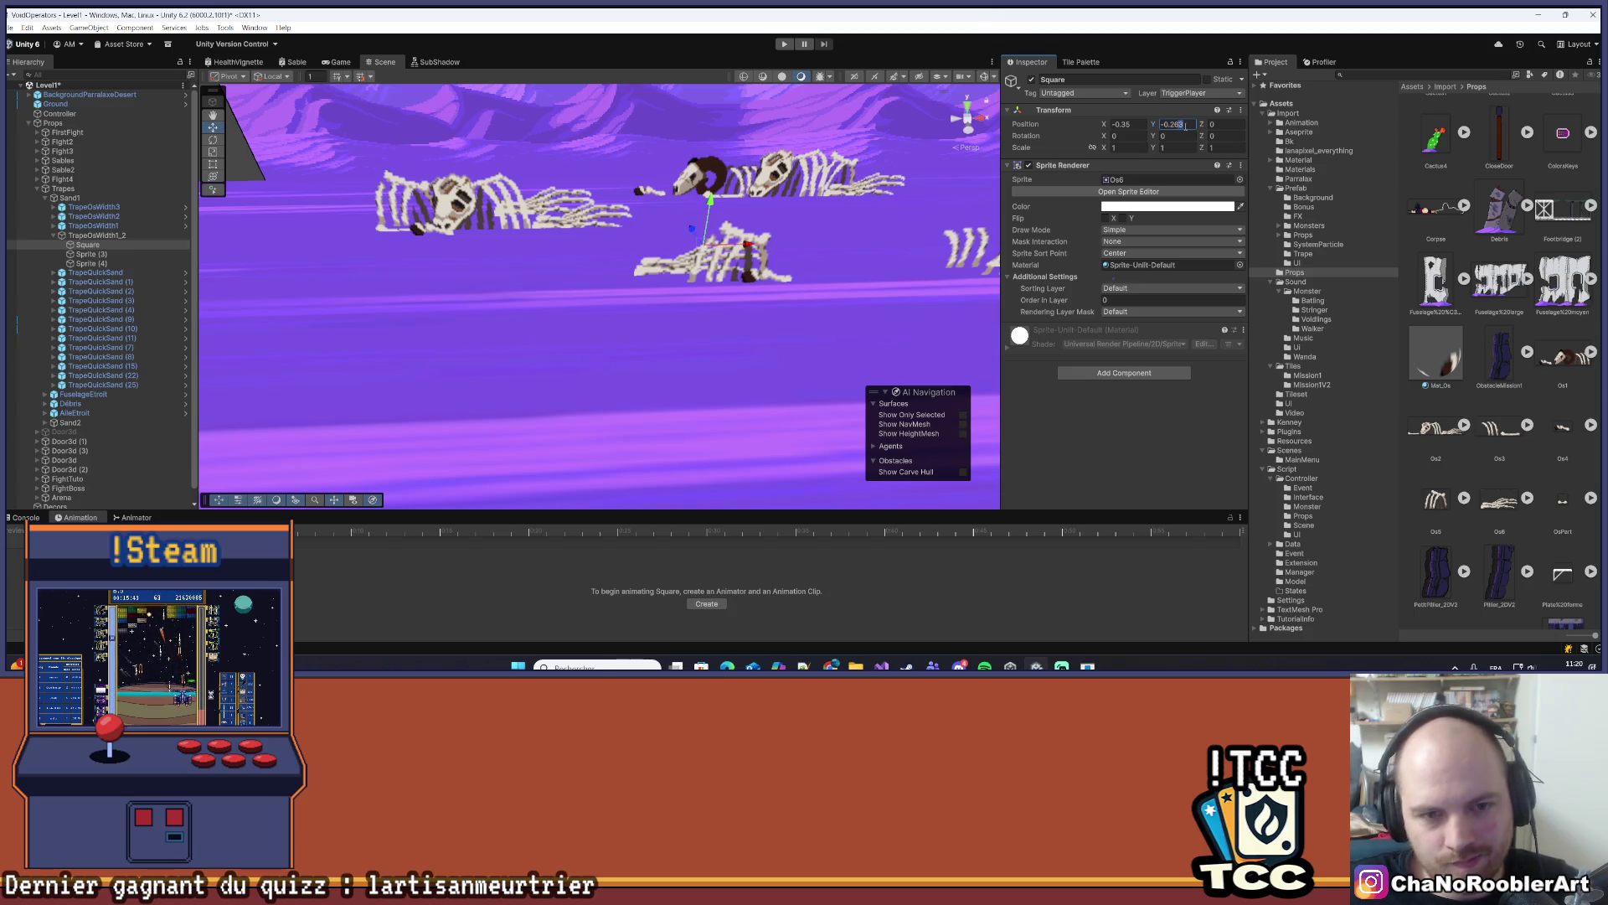
- Set Square's Rotation Y to 180 to flip the bone piece
{"action": "mouse_move", "coordinate": [737, 209]}
{"action": "left_mouse_down"}
{"action": "mouse_move", "coordinate": [747, 228]}
{"action": "mouse_move", "coordinate": [500, 318]}
{"action": "mouse_move", "coordinate": [612, 308]}
{"action": "mouse_move", "coordinate": [560, 310]}
{"action": "mouse_move", "coordinate": [584, 308]}
{"action": "left_mouse_up"}
{"action": "scroll", "coordinate": [500, 318], "scroll_direction": "up", "scroll_amount": 3}
{"action": "key", "text": "w"}
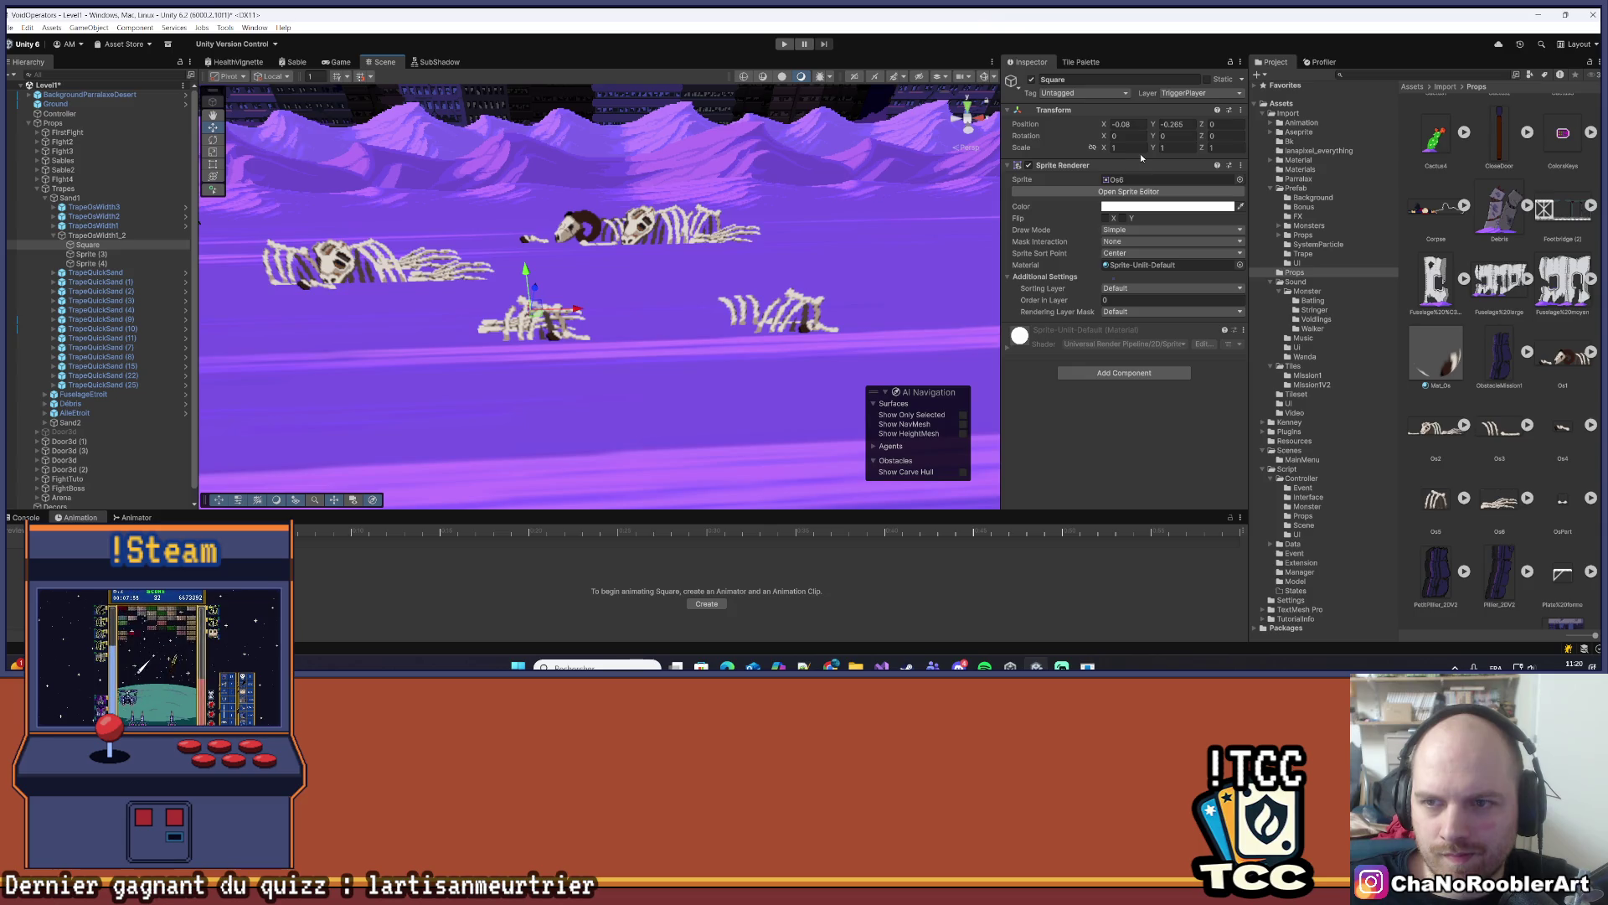
{"action": "left_click", "coordinate": [1202, 139]}
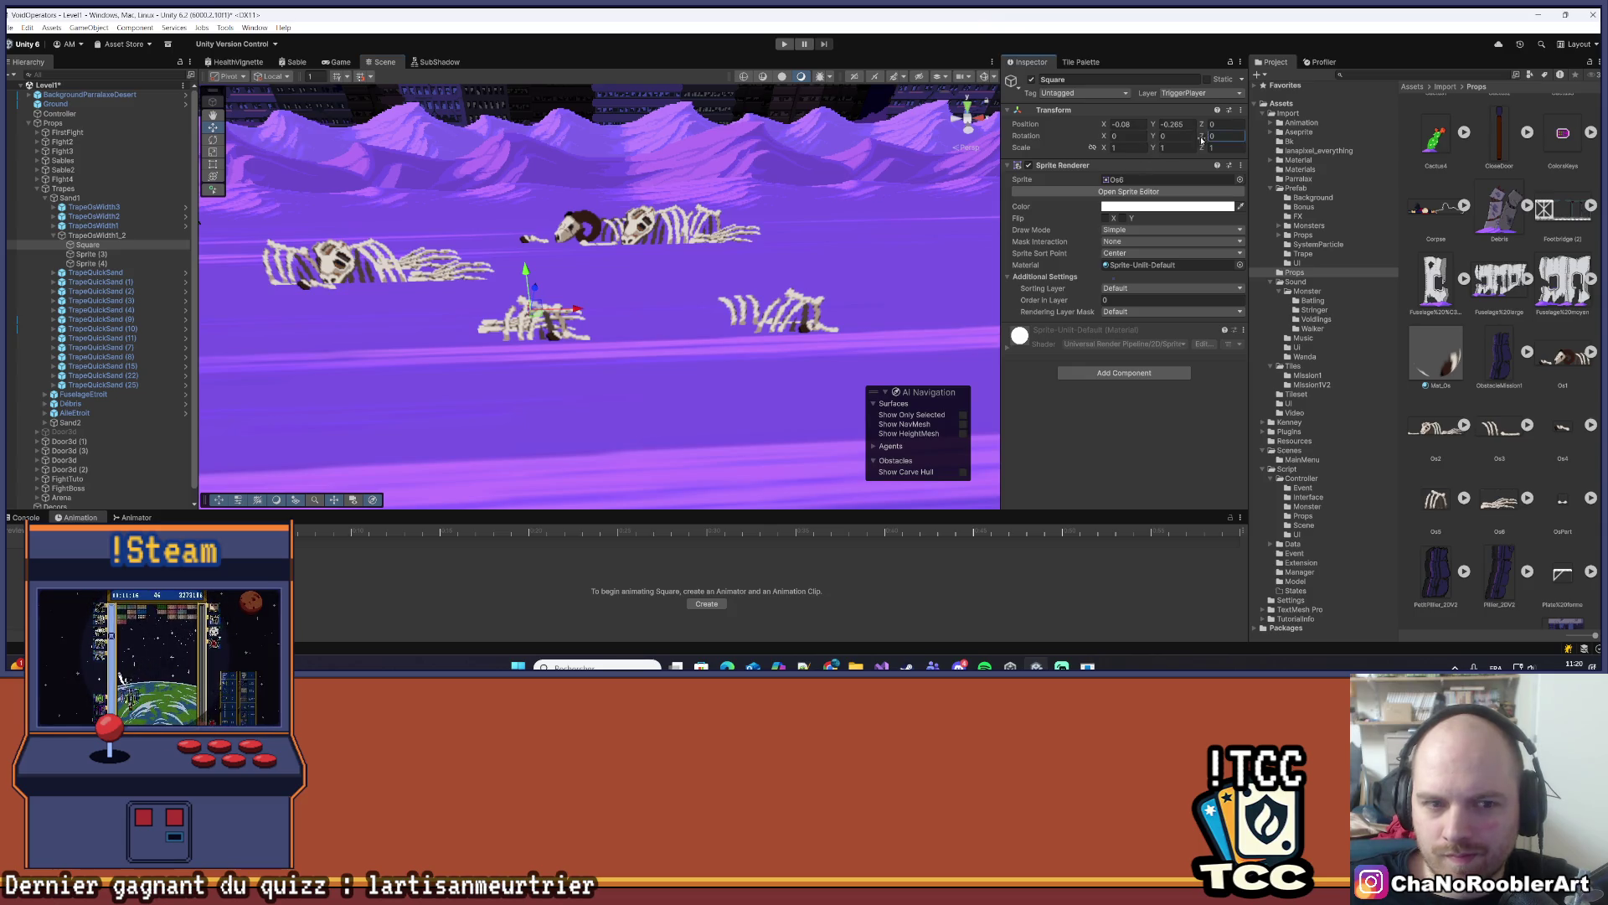
{"action": "type", "text": "-7.33"}
{"action": "mouse_move", "coordinate": [1154, 135]}
{"action": "left_mouse_down"}
{"action": "mouse_move", "coordinate": [670, 151]}
{"action": "mouse_move", "coordinate": [1466, 156]}
{"action": "mouse_move", "coordinate": [1244, 160]}
{"action": "mouse_move", "coordinate": [1209, 123]}
{"action": "left_mouse_up"}
{"action": "type", "text": "1"}
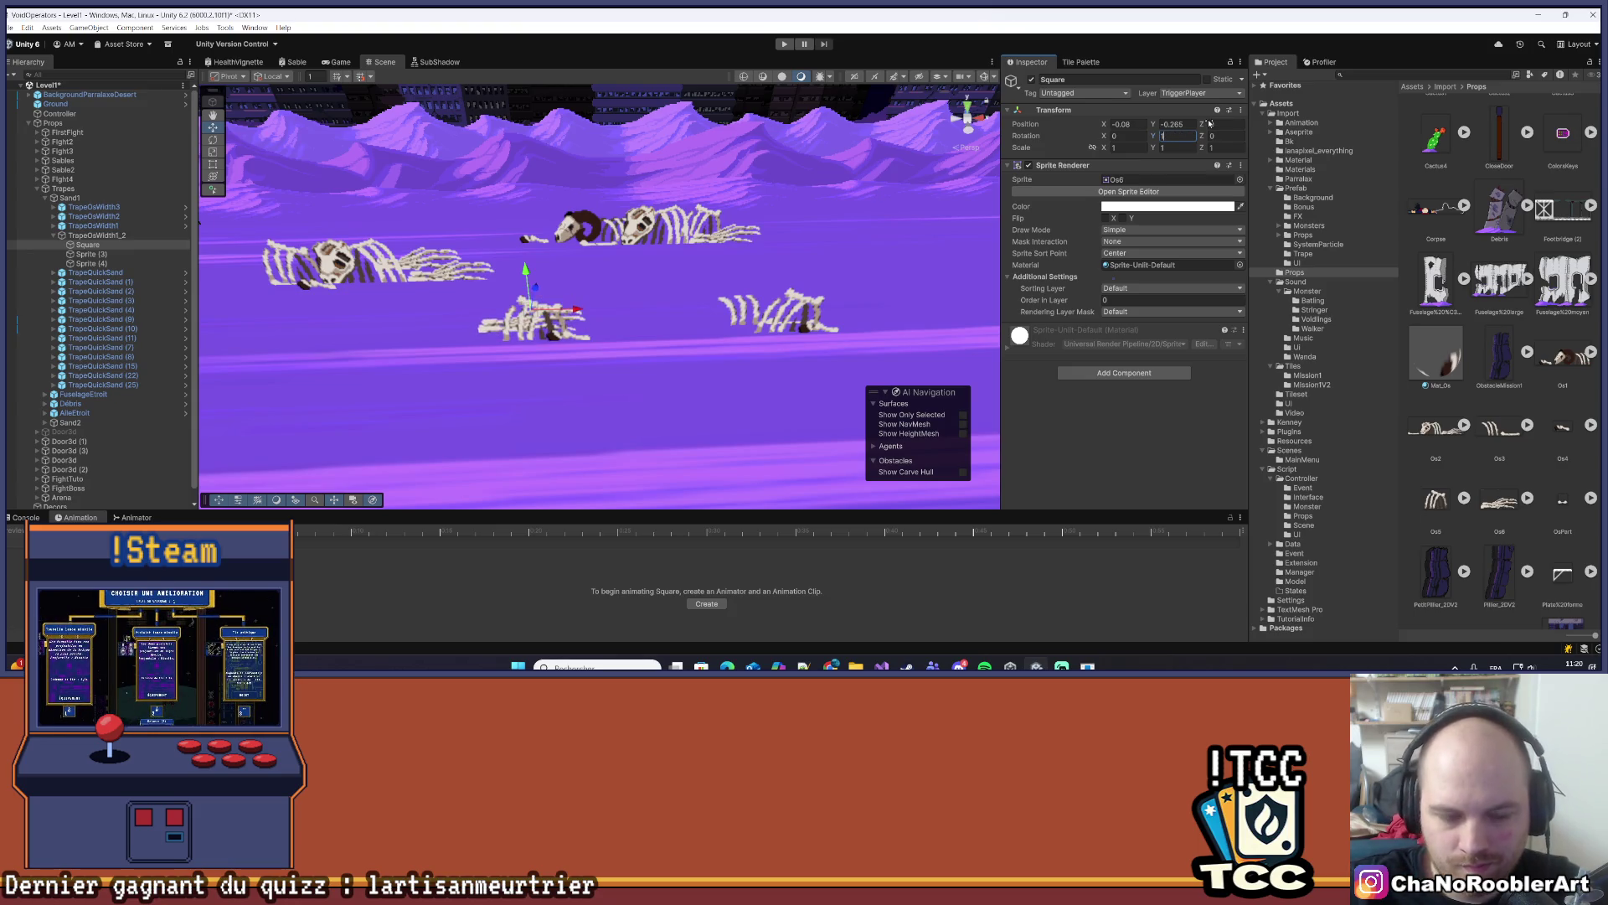
{"action": "type", "text": "80"}
{"action": "key", "text": "Return"}
{"action": "key", "text": "f"}
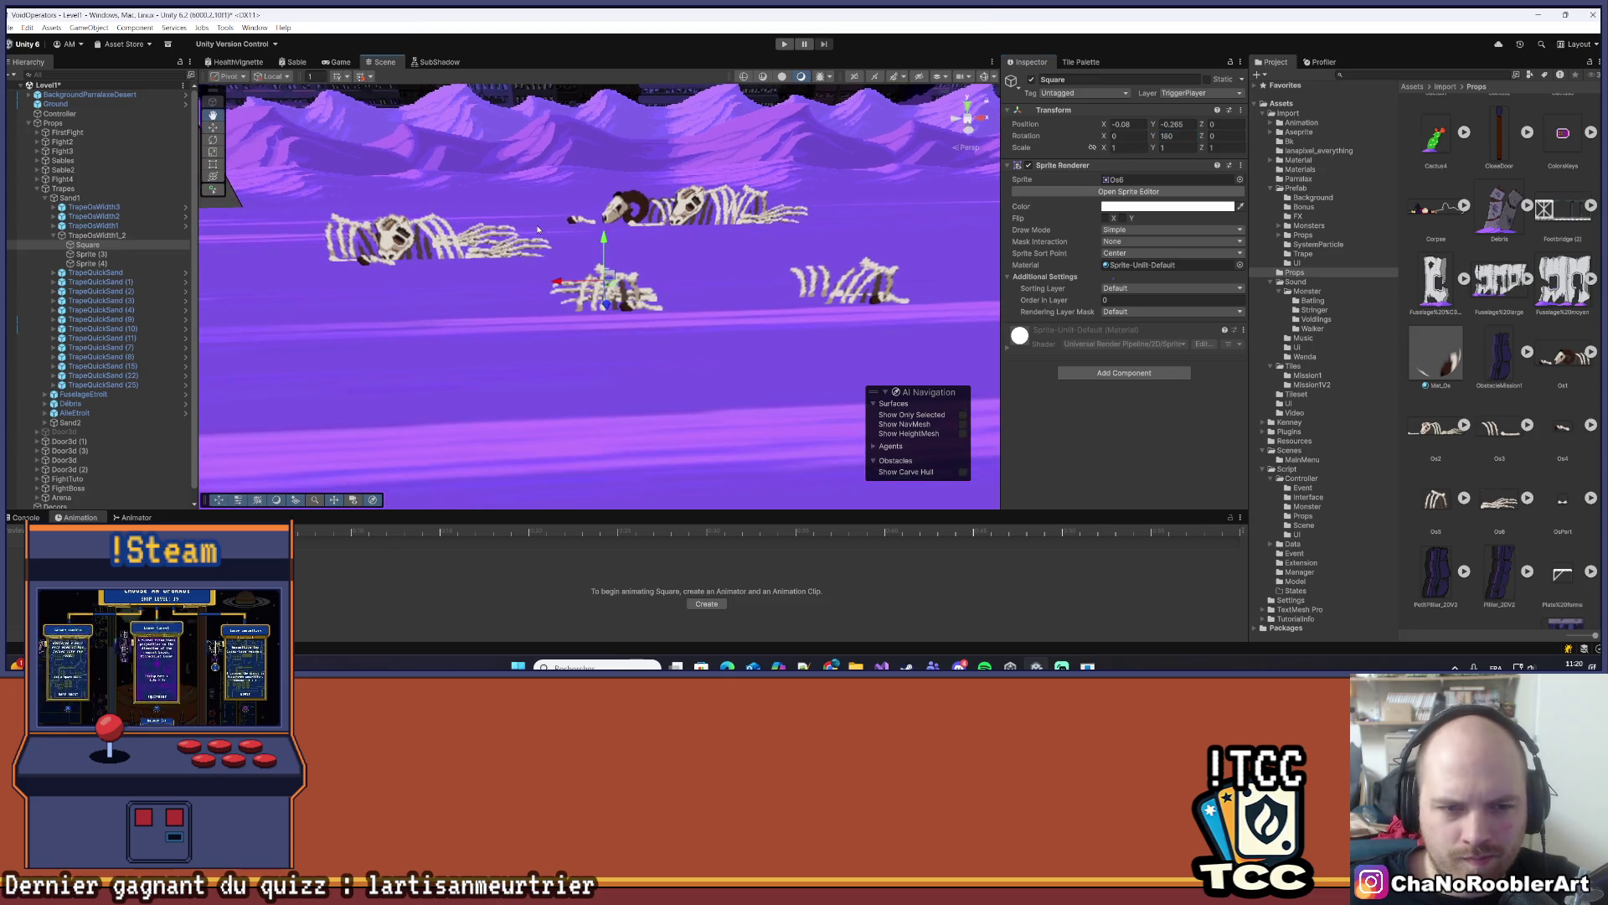
- Drag the Square bones slightly left to X -0.53
{"action": "mouse_move", "coordinate": [557, 282]}
{"action": "left_mouse_down"}
{"action": "mouse_move", "coordinate": [531, 288]}
{"action": "mouse_move", "coordinate": [539, 326]}
{"action": "mouse_move", "coordinate": [535, 291]}
{"action": "mouse_move", "coordinate": [669, 287]}
{"action": "mouse_move", "coordinate": [660, 418]}
{"action": "left_mouse_up"}
{"action": "scroll", "coordinate": [560, 323], "scroll_direction": "up", "scroll_amount": 2}
{"action": "left_click", "coordinate": [533, 290]}
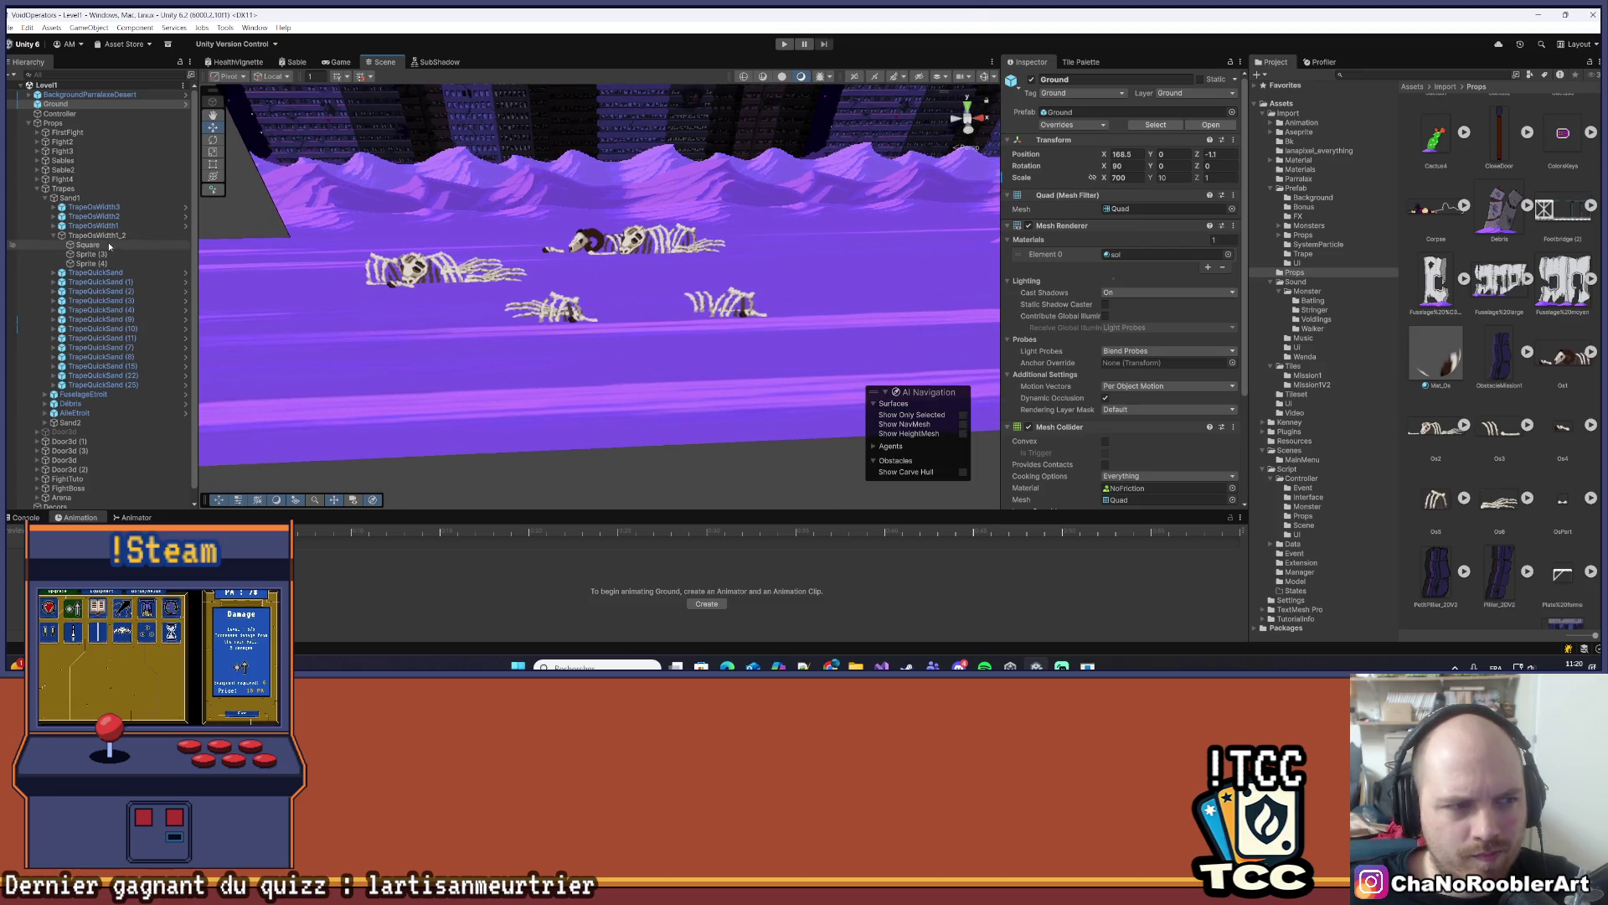
{"action": "left_click", "coordinate": [110, 236]}
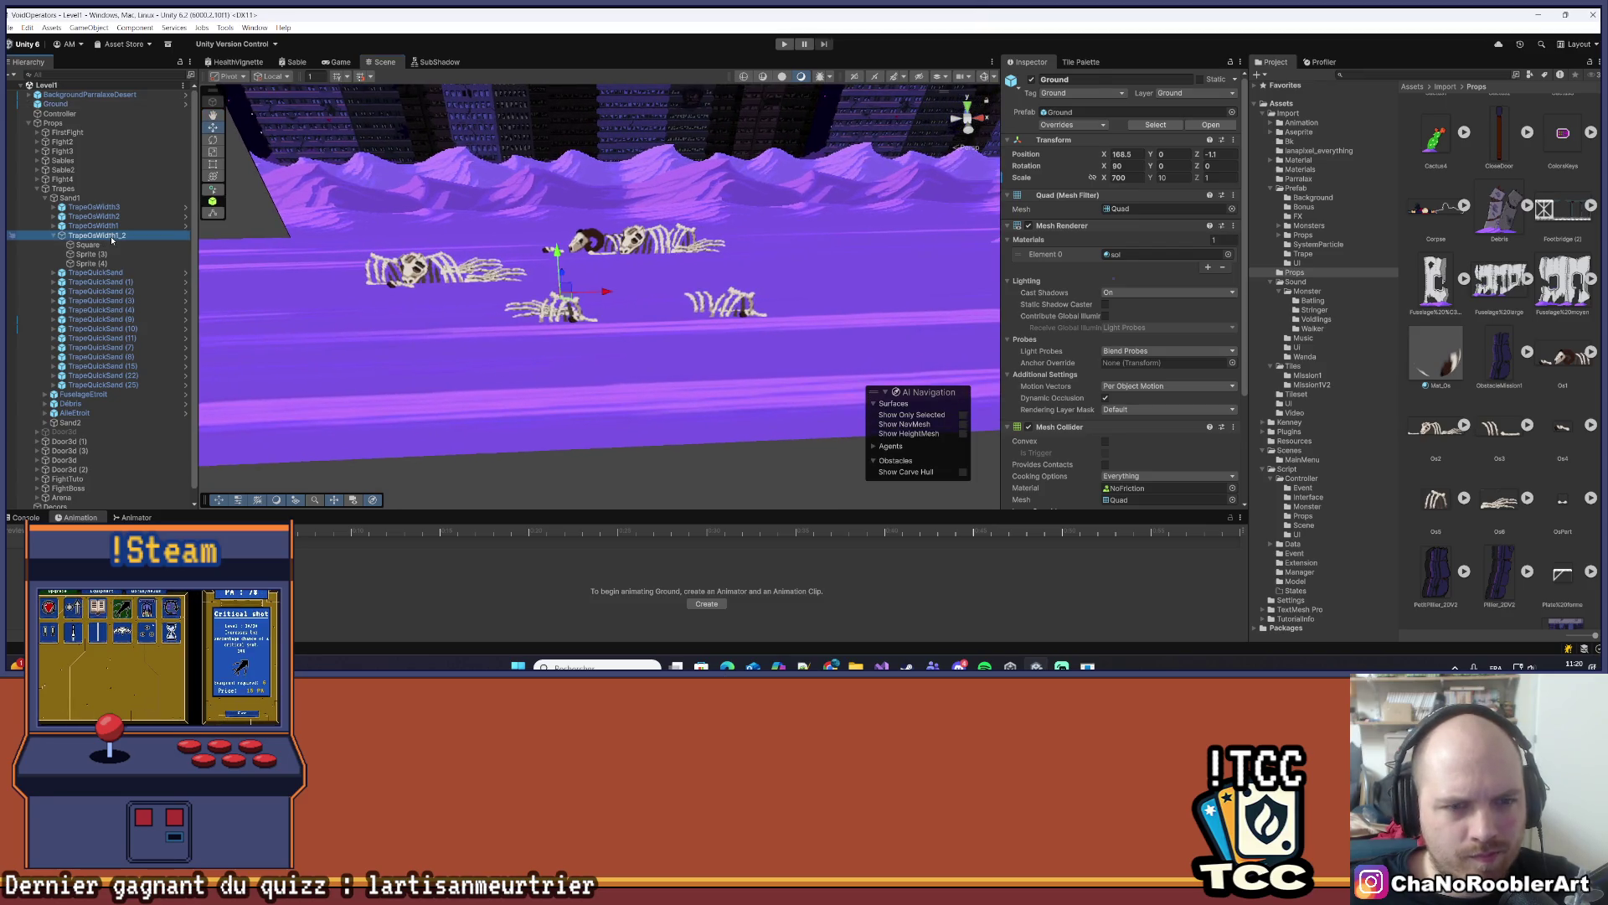
- Toggle Edit Collider on TrapeOsWidth1_2, then nudge Sprite (3) slightly right
{"action": "left_click", "coordinate": [1095, 183]}
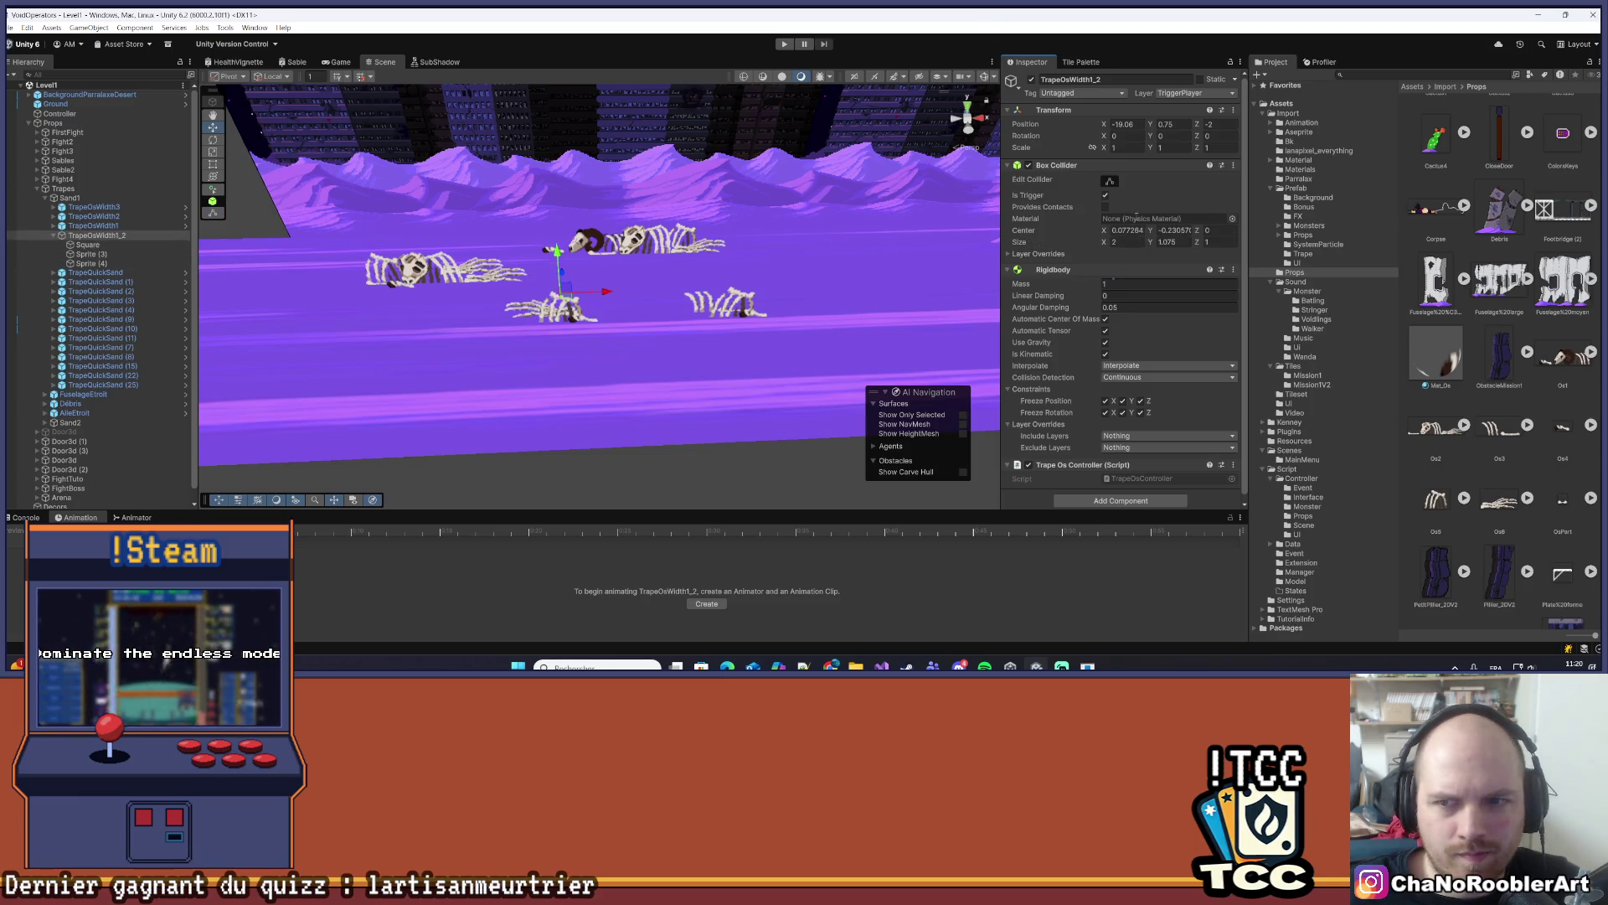
{"action": "left_click", "coordinate": [1111, 183]}
{"action": "left_click", "coordinate": [1111, 184]}
{"action": "key", "text": "f"}
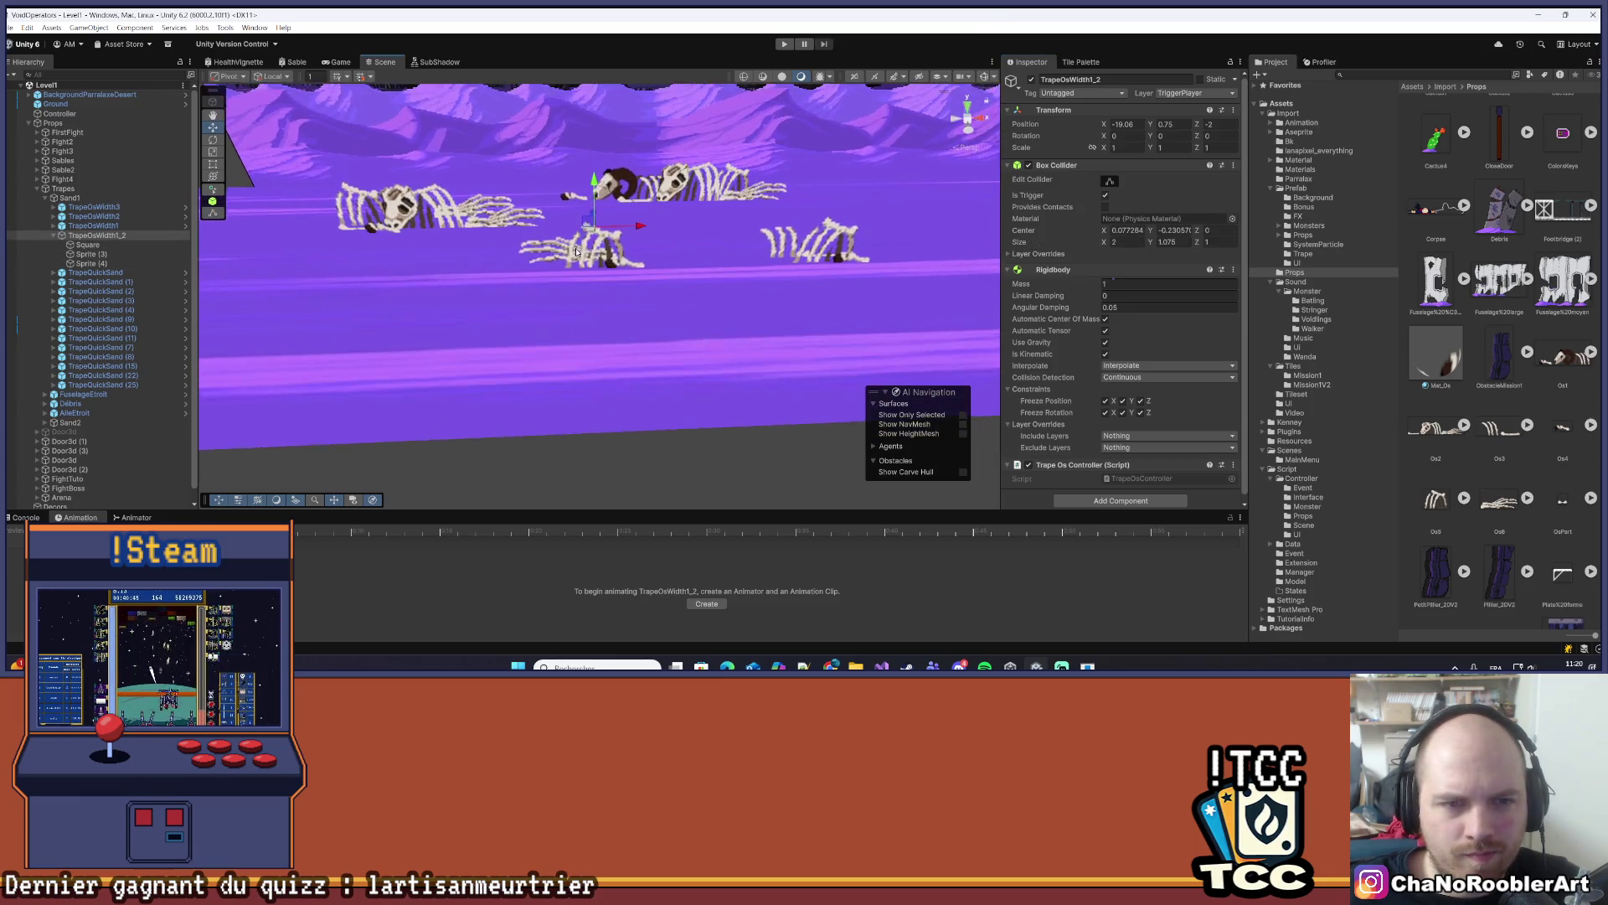
{"action": "left_click", "coordinate": [92, 254]}
{"action": "mouse_move", "coordinate": [635, 292]}
{"action": "left_mouse_down"}
{"action": "mouse_move", "coordinate": [653, 294]}
{"action": "mouse_move", "coordinate": [642, 302]}
{"action": "left_mouse_up"}
{"action": "left_click", "coordinate": [654, 300]}
- Re-select TrapeOsWidth1_2, toggle its collider editing again and orbit closer to the bones
{"action": "left_click", "coordinate": [587, 356]}
{"action": "mouse_move", "coordinate": [587, 356]}
{"action": "left_mouse_down"}
{"action": "mouse_move", "coordinate": [665, 359]}
{"action": "mouse_move", "coordinate": [509, 243]}
{"action": "left_mouse_up"}
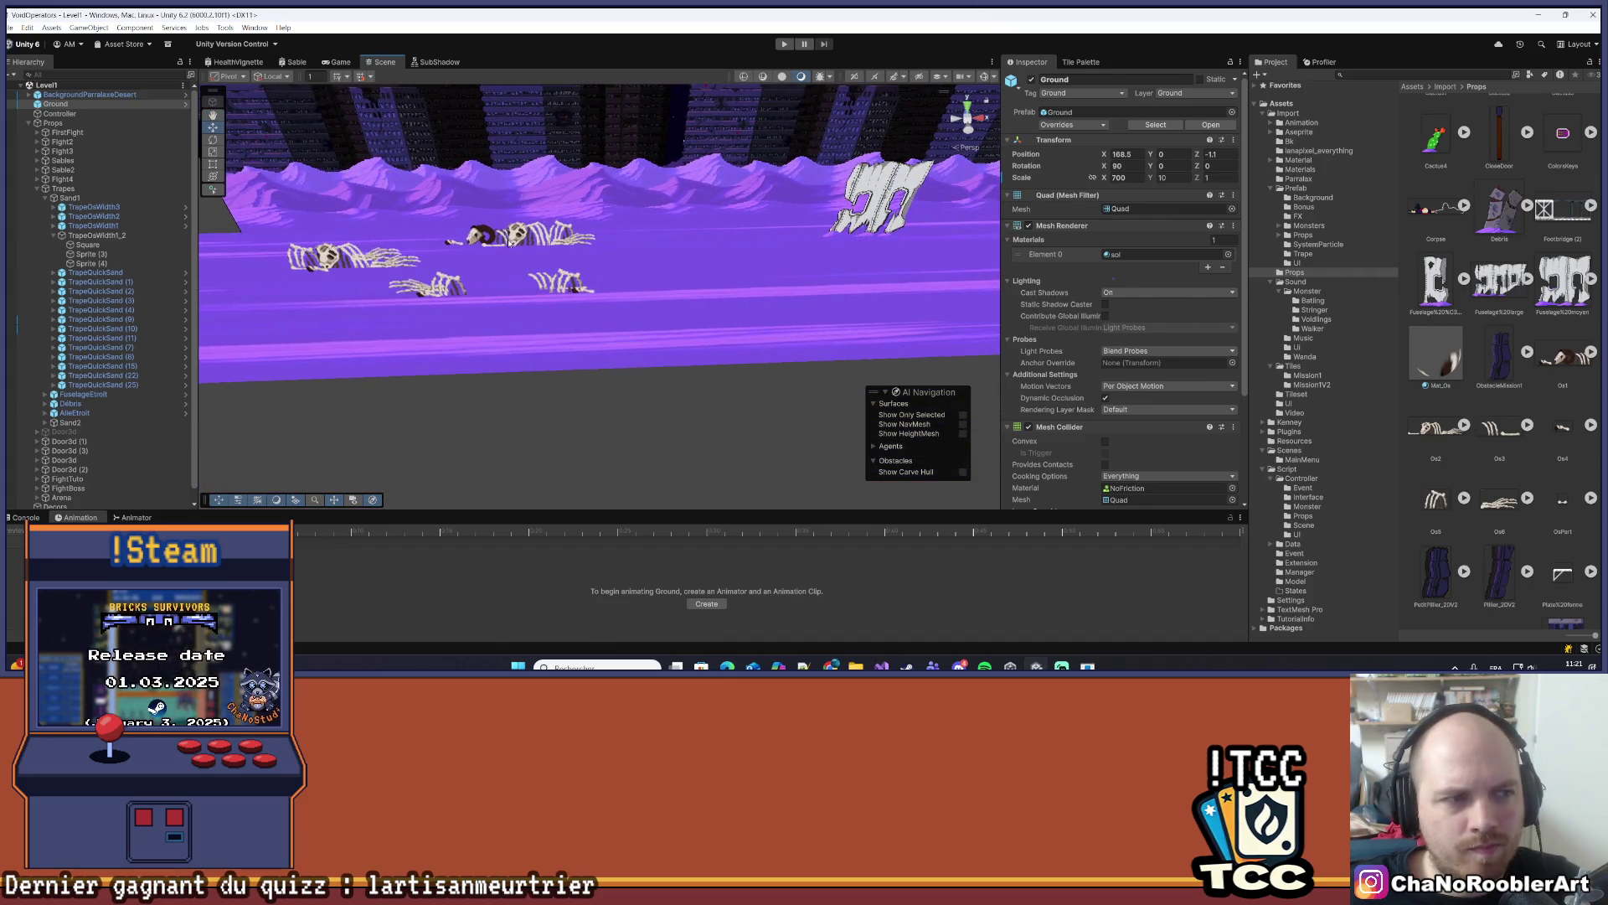
{"action": "left_click", "coordinate": [110, 236]}
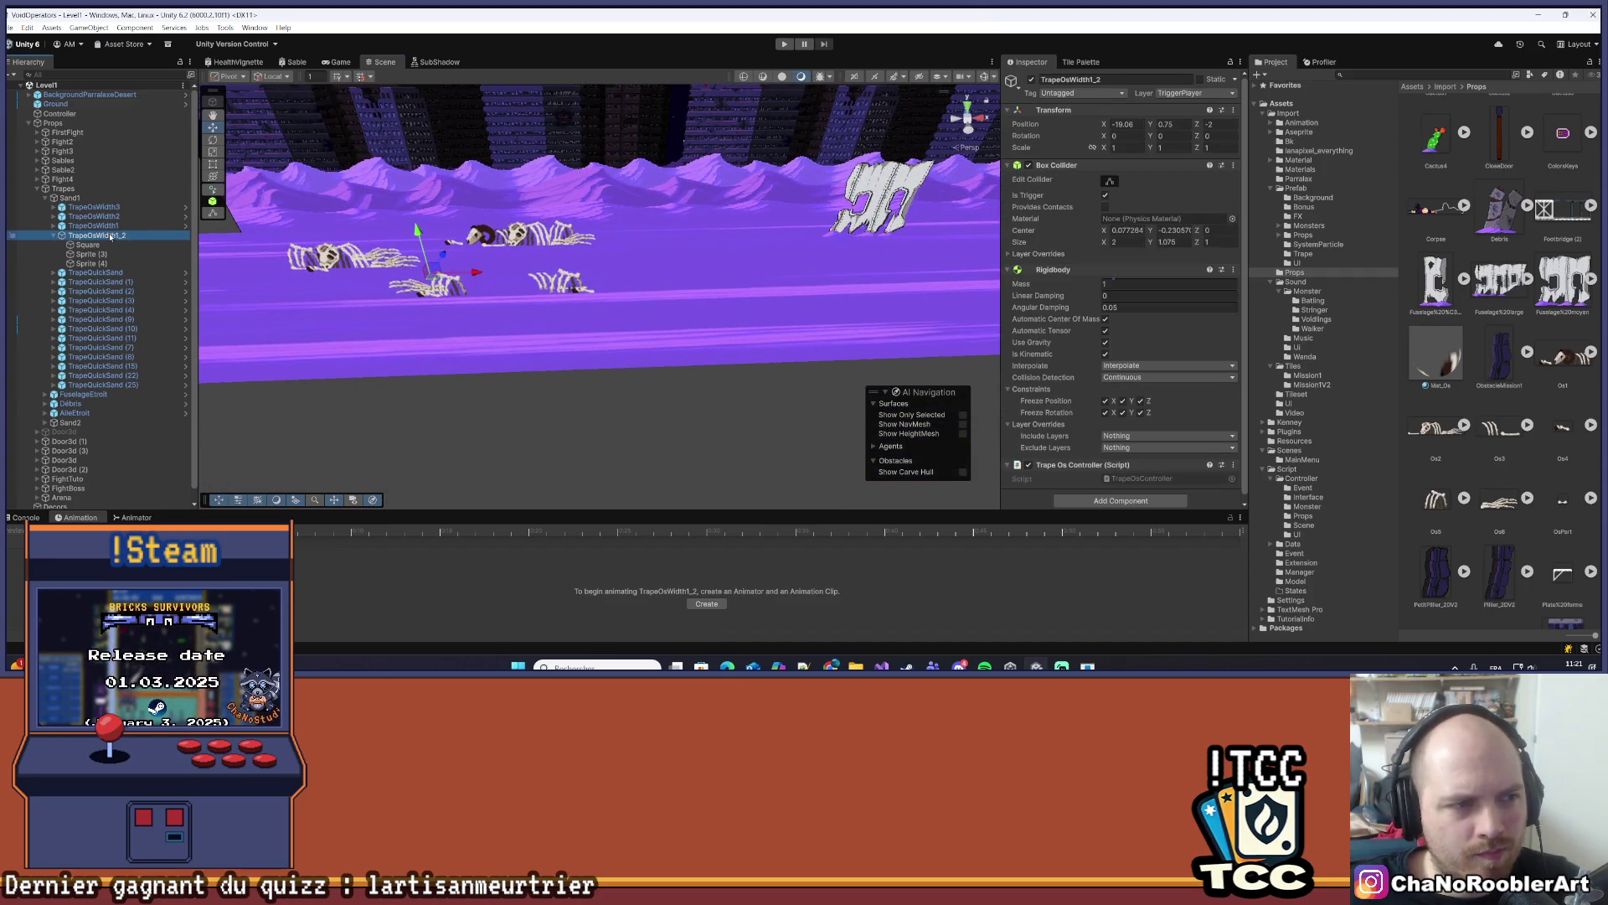
{"action": "left_click", "coordinate": [52, 238]}
{"action": "left_click", "coordinate": [551, 424]}
{"action": "scroll", "coordinate": [586, 361], "scroll_direction": "up", "scroll_amount": 3}
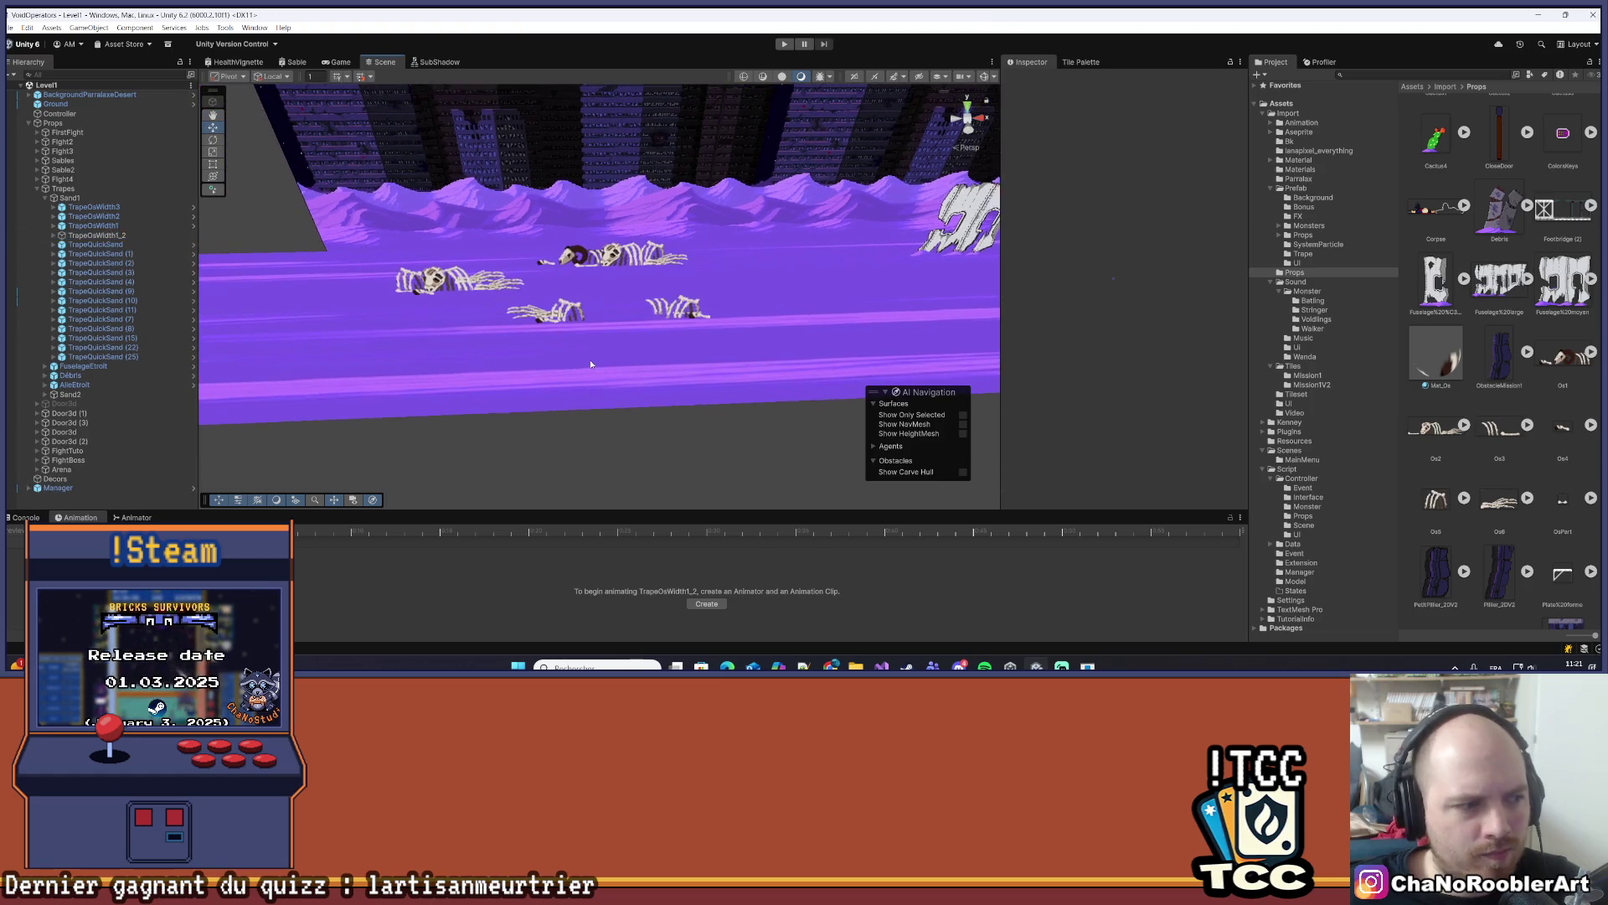
{"action": "scroll", "coordinate": [569, 363], "scroll_direction": "up", "scroll_amount": 2}
{"action": "scroll", "coordinate": [558, 364], "scroll_direction": "down", "scroll_amount": 1}
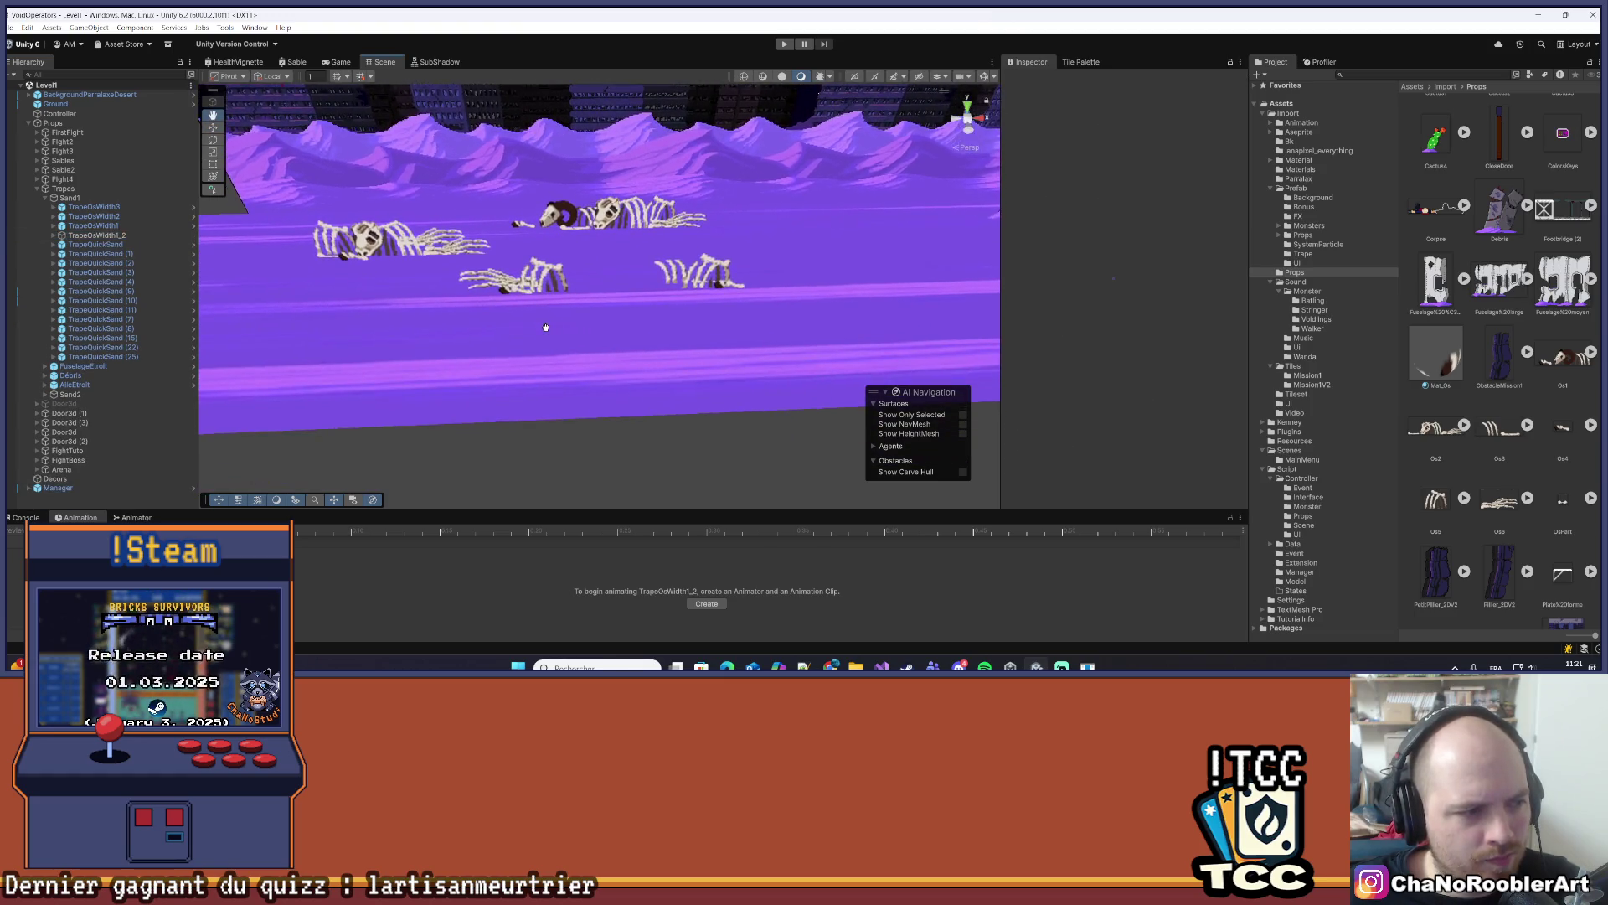
{"action": "left_click", "coordinate": [89, 236]}
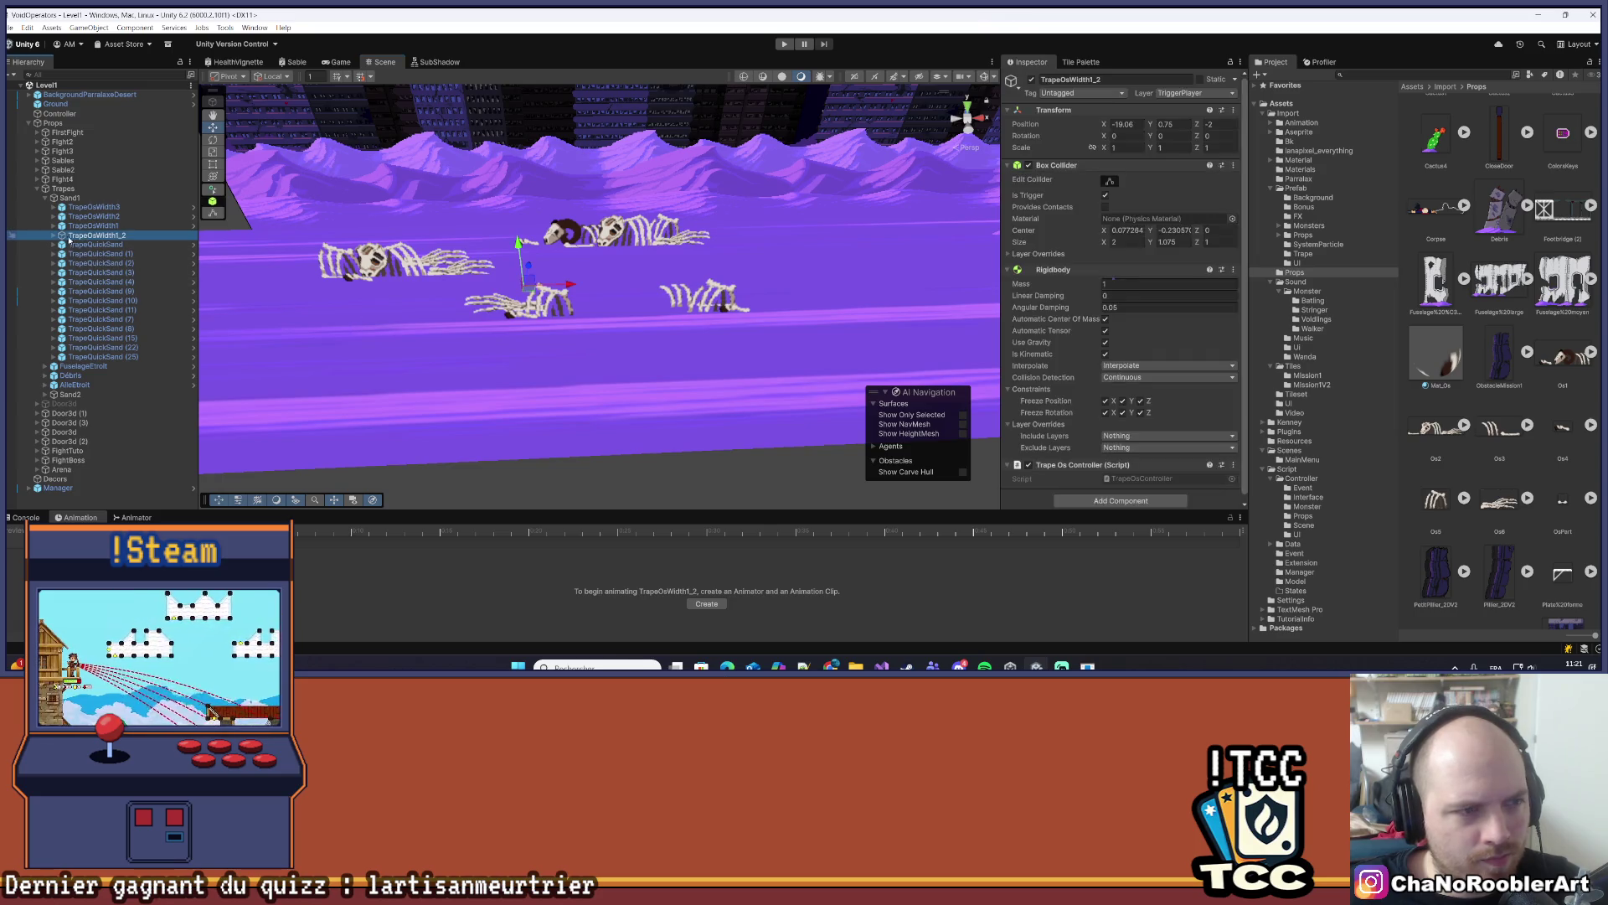
{"action": "left_click", "coordinate": [52, 235]}
{"action": "left_click", "coordinate": [1110, 181]}
{"action": "mouse_move", "coordinate": [469, 293]}
{"action": "left_mouse_down"}
{"action": "mouse_move", "coordinate": [562, 187]}
{"action": "mouse_move", "coordinate": [610, 210]}
{"action": "mouse_move", "coordinate": [618, 401]}
{"action": "mouse_move", "coordinate": [578, 157]}
{"action": "mouse_move", "coordinate": [508, 205]}
{"action": "left_mouse_up"}
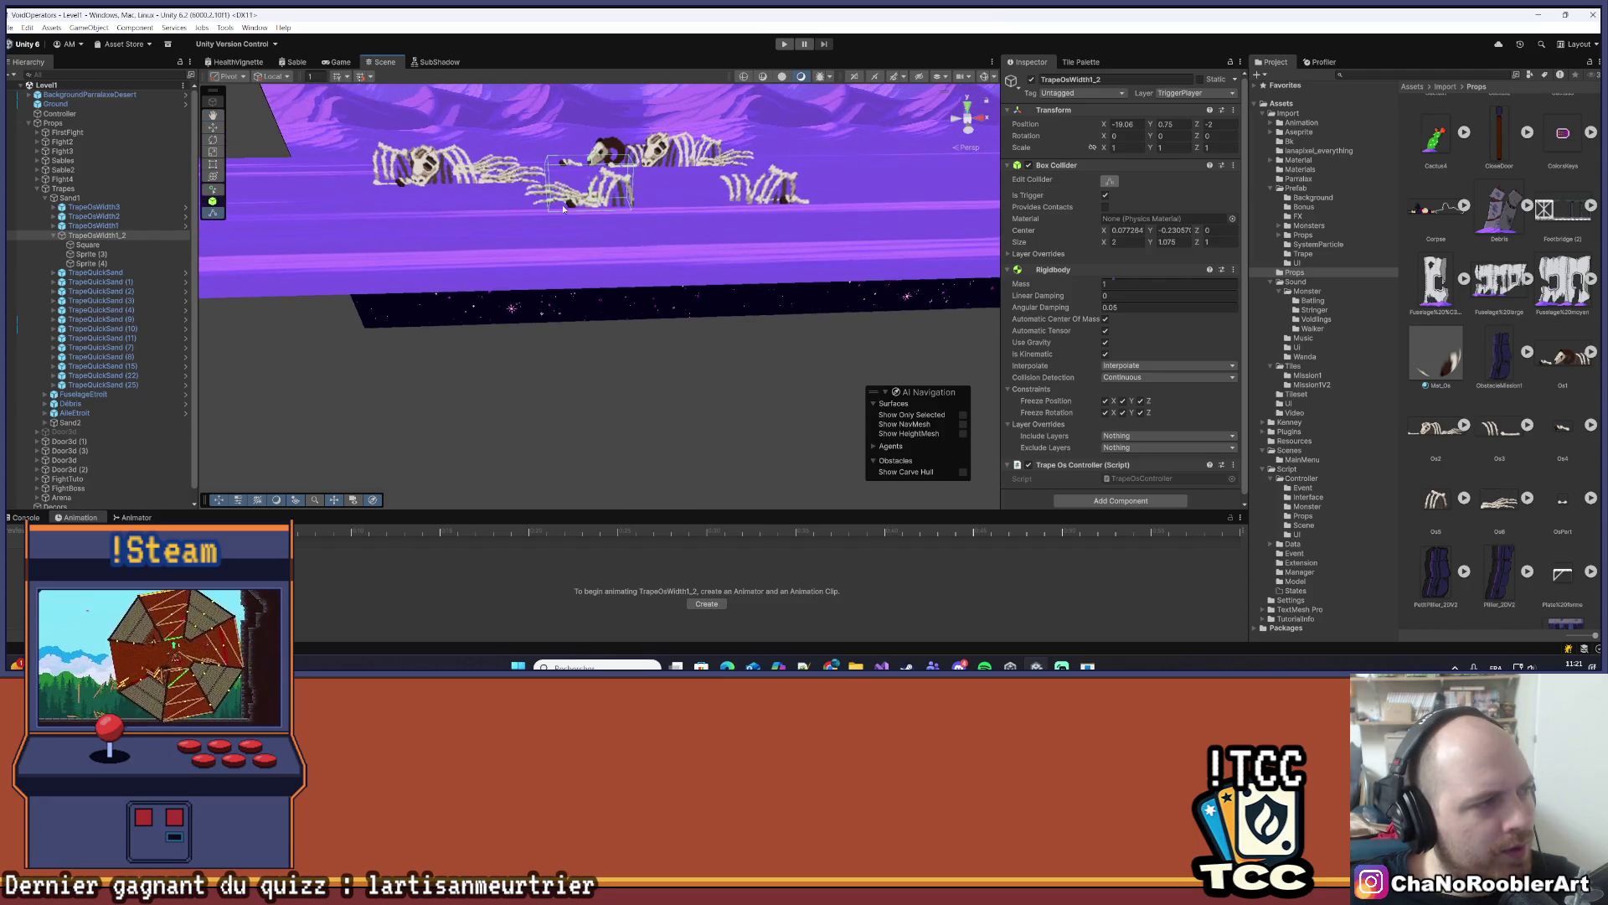
{"action": "mouse_move", "coordinate": [638, 204]}
{"action": "left_mouse_down"}
{"action": "mouse_move", "coordinate": [622, 256]}
{"action": "mouse_move", "coordinate": [596, 149]}
{"action": "mouse_move", "coordinate": [560, 279]}
{"action": "mouse_move", "coordinate": [595, 164]}
{"action": "mouse_move", "coordinate": [578, 218]}
{"action": "mouse_move", "coordinate": [526, 274]}
{"action": "left_mouse_up"}
{"action": "scroll", "coordinate": [526, 274], "scroll_direction": "down", "scroll_amount": 3}
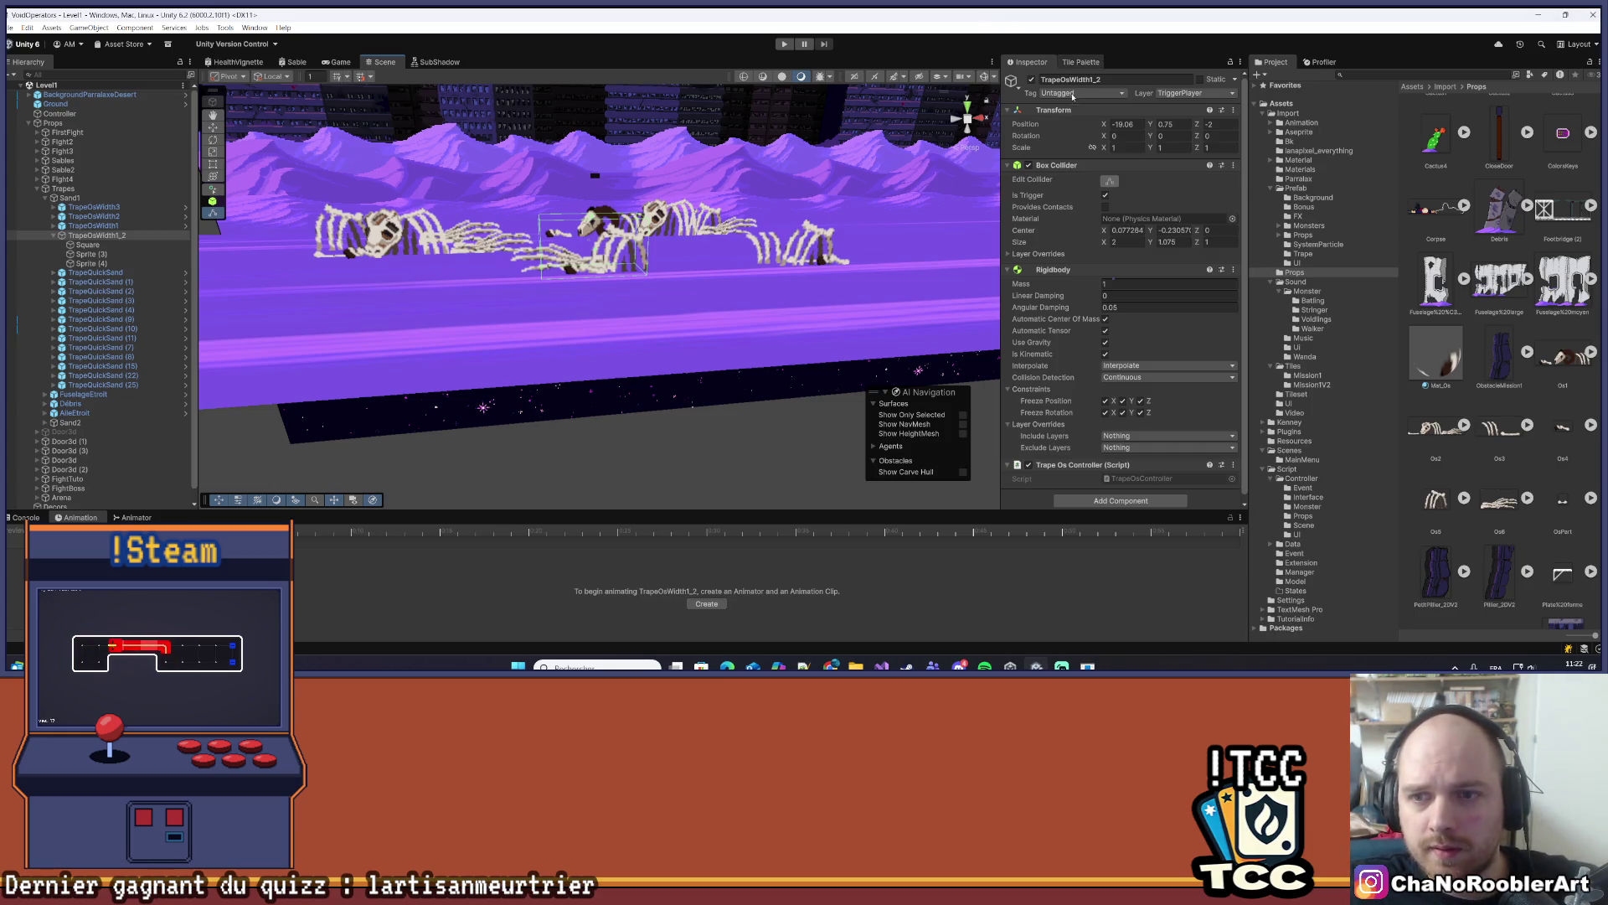
- Show the Tile Palette with the 2DMission1V2 sheet and widen its panel leftward
{"action": "left_click", "coordinate": [1080, 62]}
{"action": "left_click_drag", "start_coordinate": [1001, 196], "coordinate": [614, 196]}
{"action": "scroll", "coordinate": [988, 285], "scroll_direction": "up", "scroll_amount": 3}
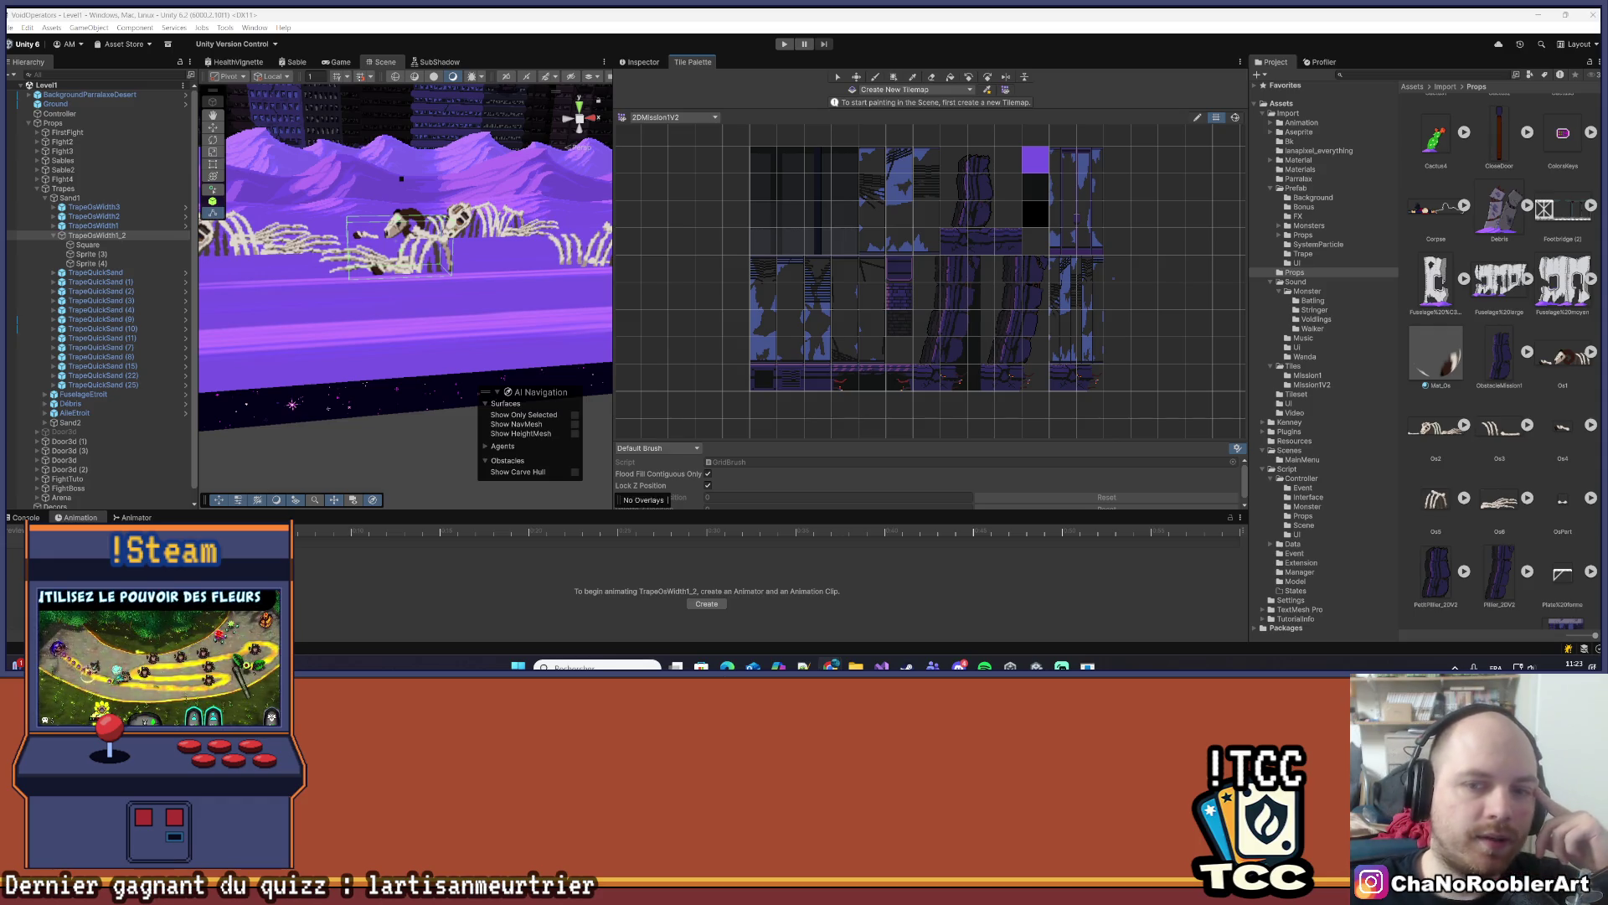
- Zoom in and out on the 2DMission1V2 tile sheet
{"action": "scroll", "coordinate": [1011, 318], "scroll_direction": "up", "scroll_amount": 3}
{"action": "scroll", "coordinate": [1011, 318], "scroll_direction": "up", "scroll_amount": 3}
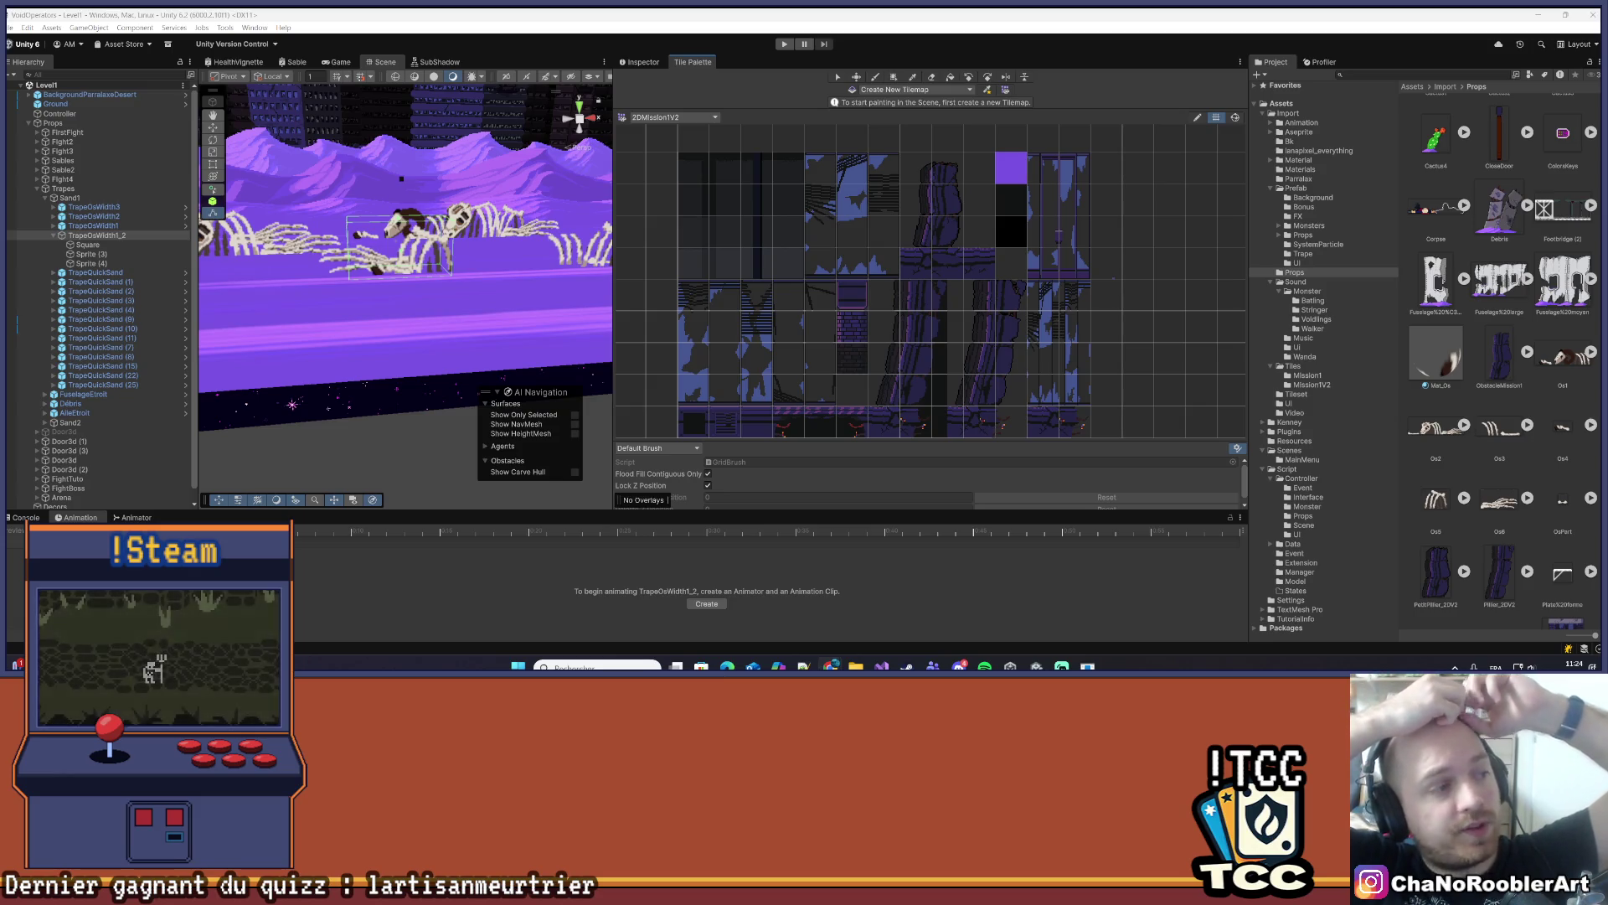
{"action": "scroll", "coordinate": [938, 297], "scroll_direction": "down", "scroll_amount": 4}
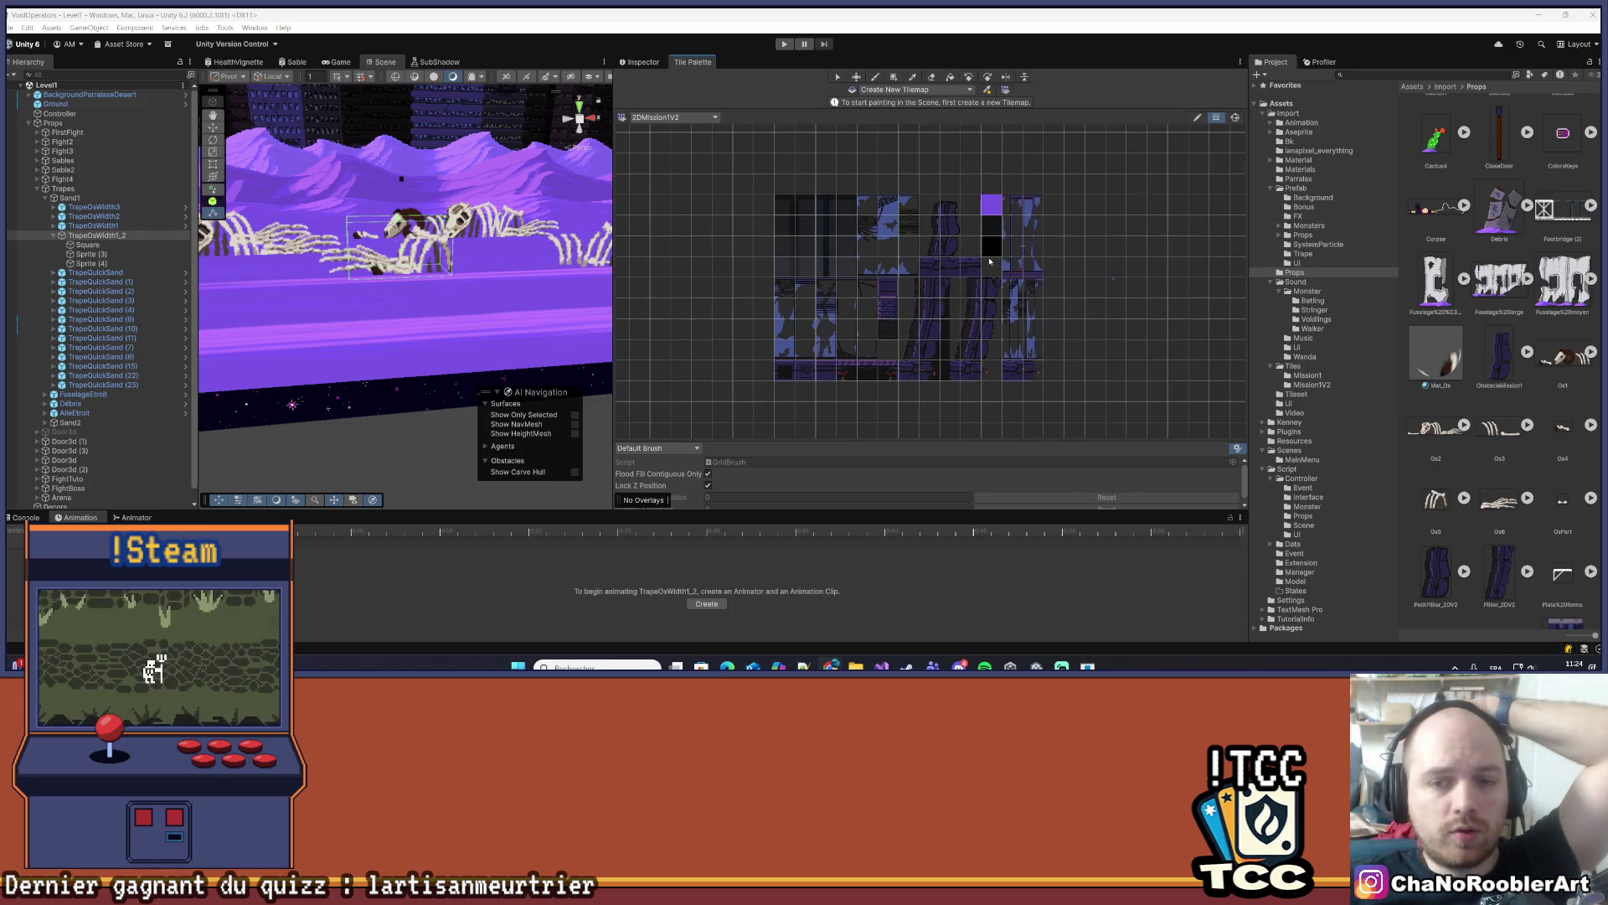
{"action": "scroll", "coordinate": [941, 249], "scroll_direction": "up", "scroll_amount": 3}
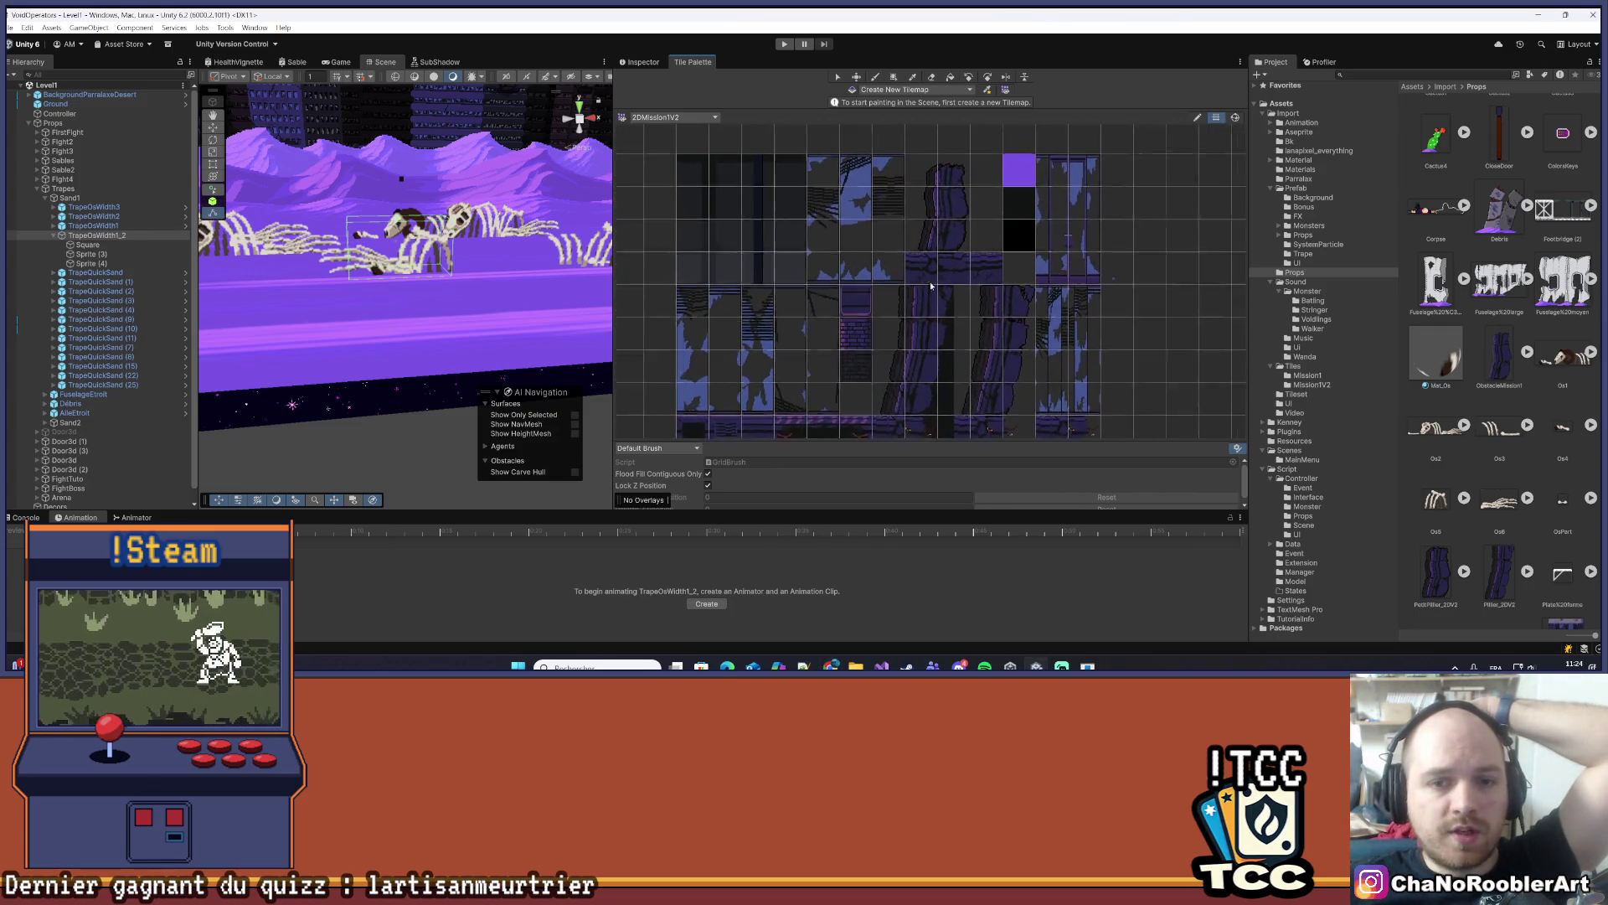
{"action": "scroll", "coordinate": [784, 244], "scroll_direction": "down", "scroll_amount": 2}
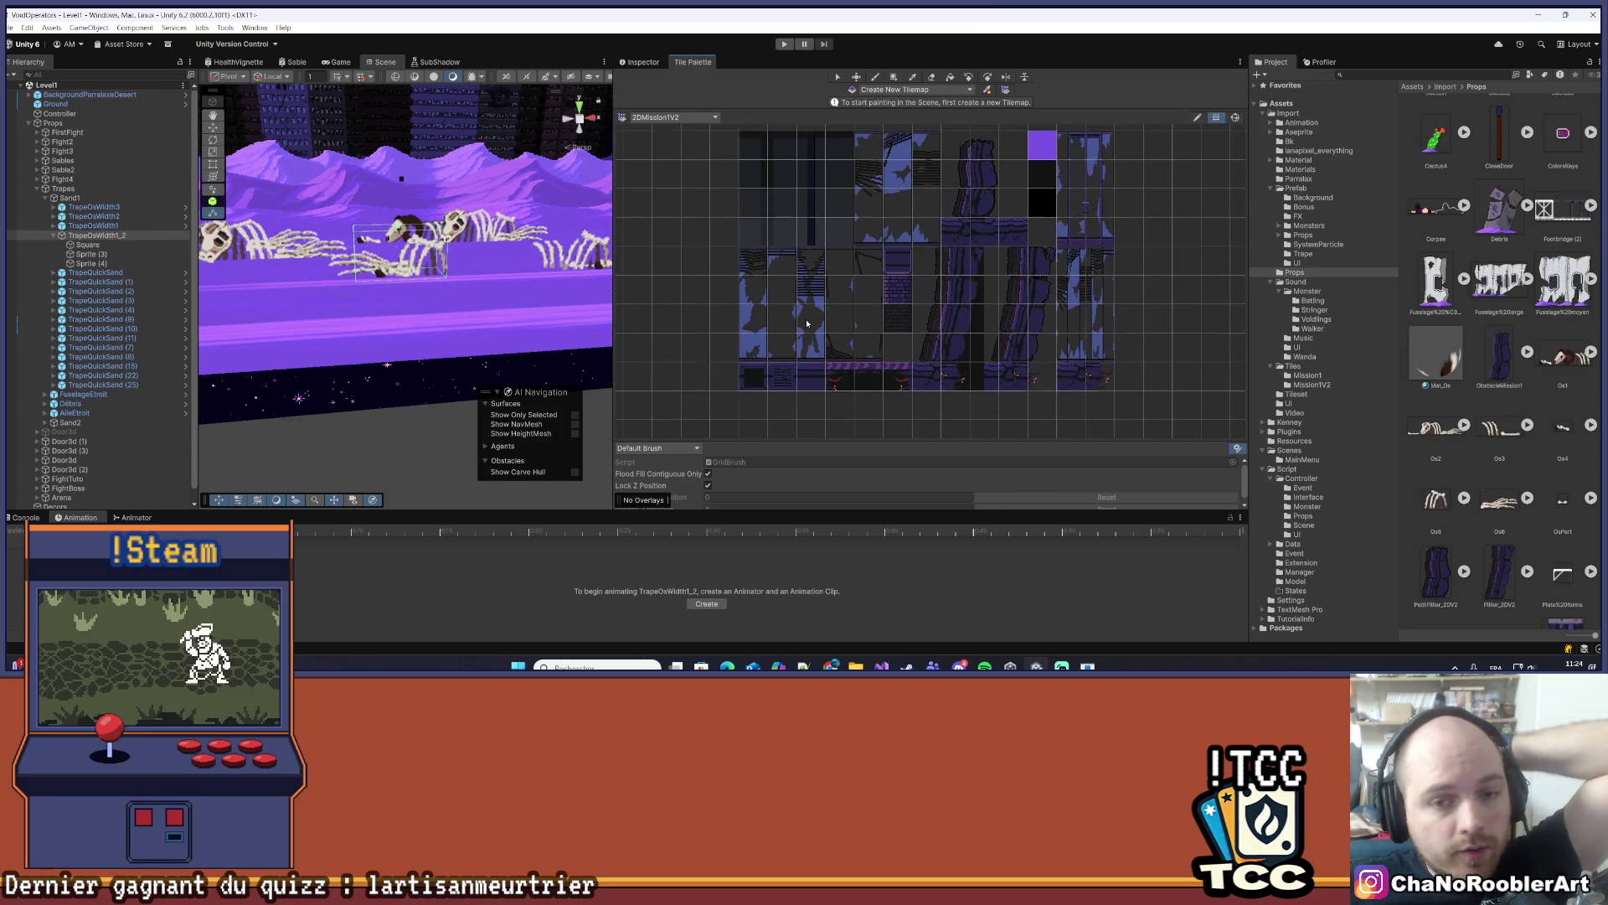
{"action": "scroll", "coordinate": [710, 244], "scroll_direction": "up", "scroll_amount": 2}
{"action": "scroll", "coordinate": [709, 243], "scroll_direction": "down", "scroll_amount": 2}
- Box-select top-row tiles, reduce the pick to one empty cell, and widen the scene view
{"action": "mouse_move", "coordinate": [693, 196]}
{"action": "left_mouse_down"}
{"action": "mouse_move", "coordinate": [841, 270]}
{"action": "mouse_move", "coordinate": [938, 266]}
{"action": "left_mouse_up"}
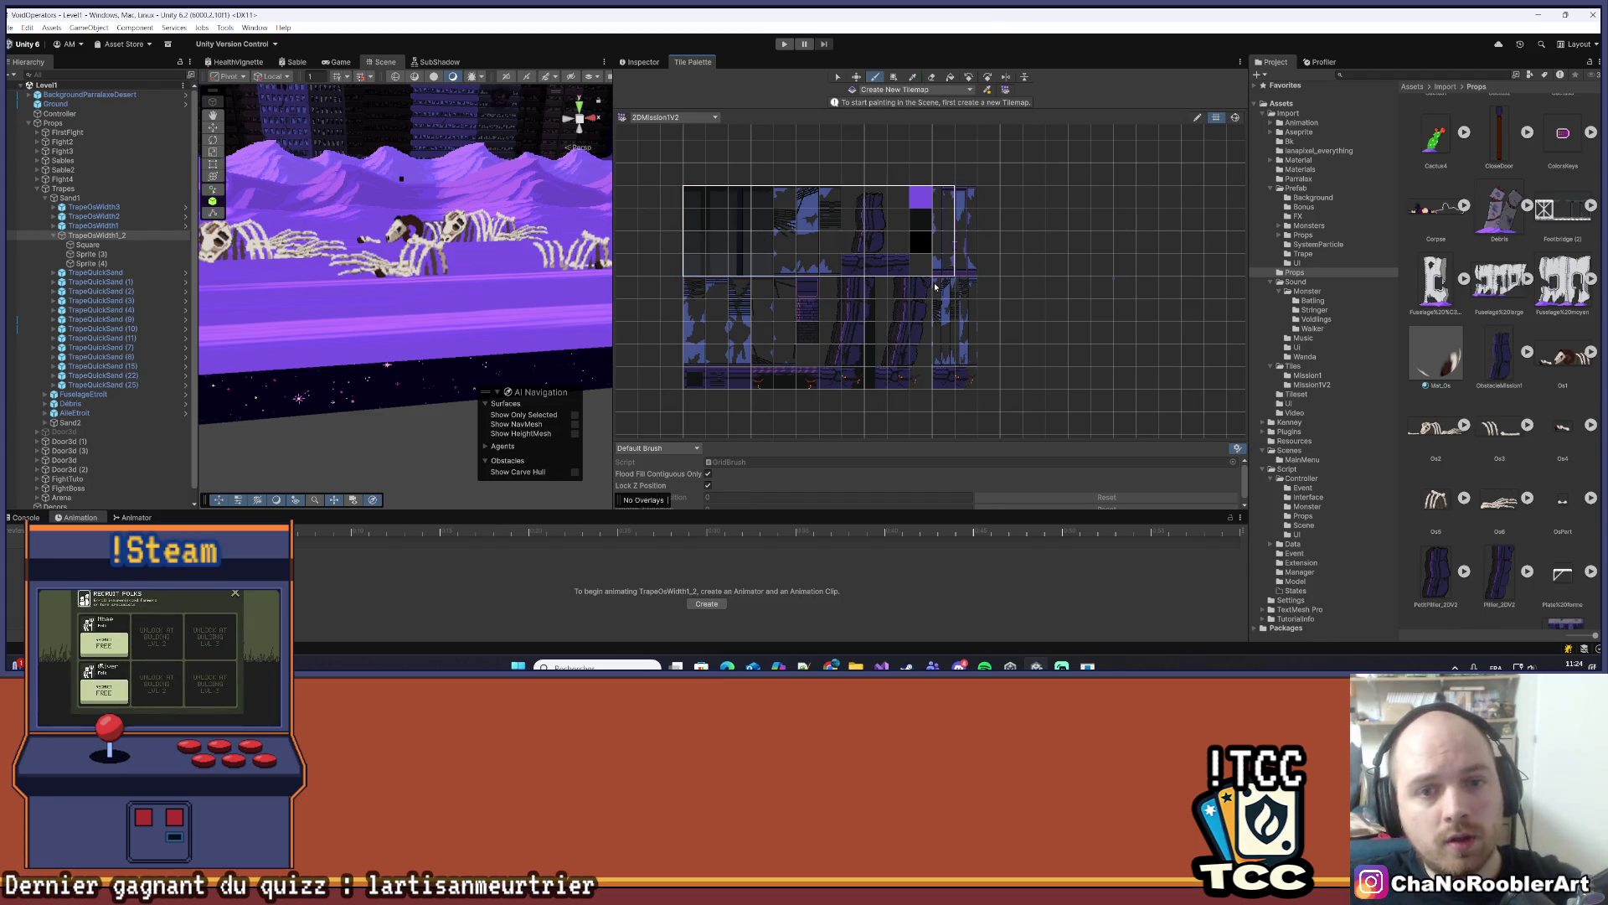
{"action": "left_click", "coordinate": [1011, 219]}
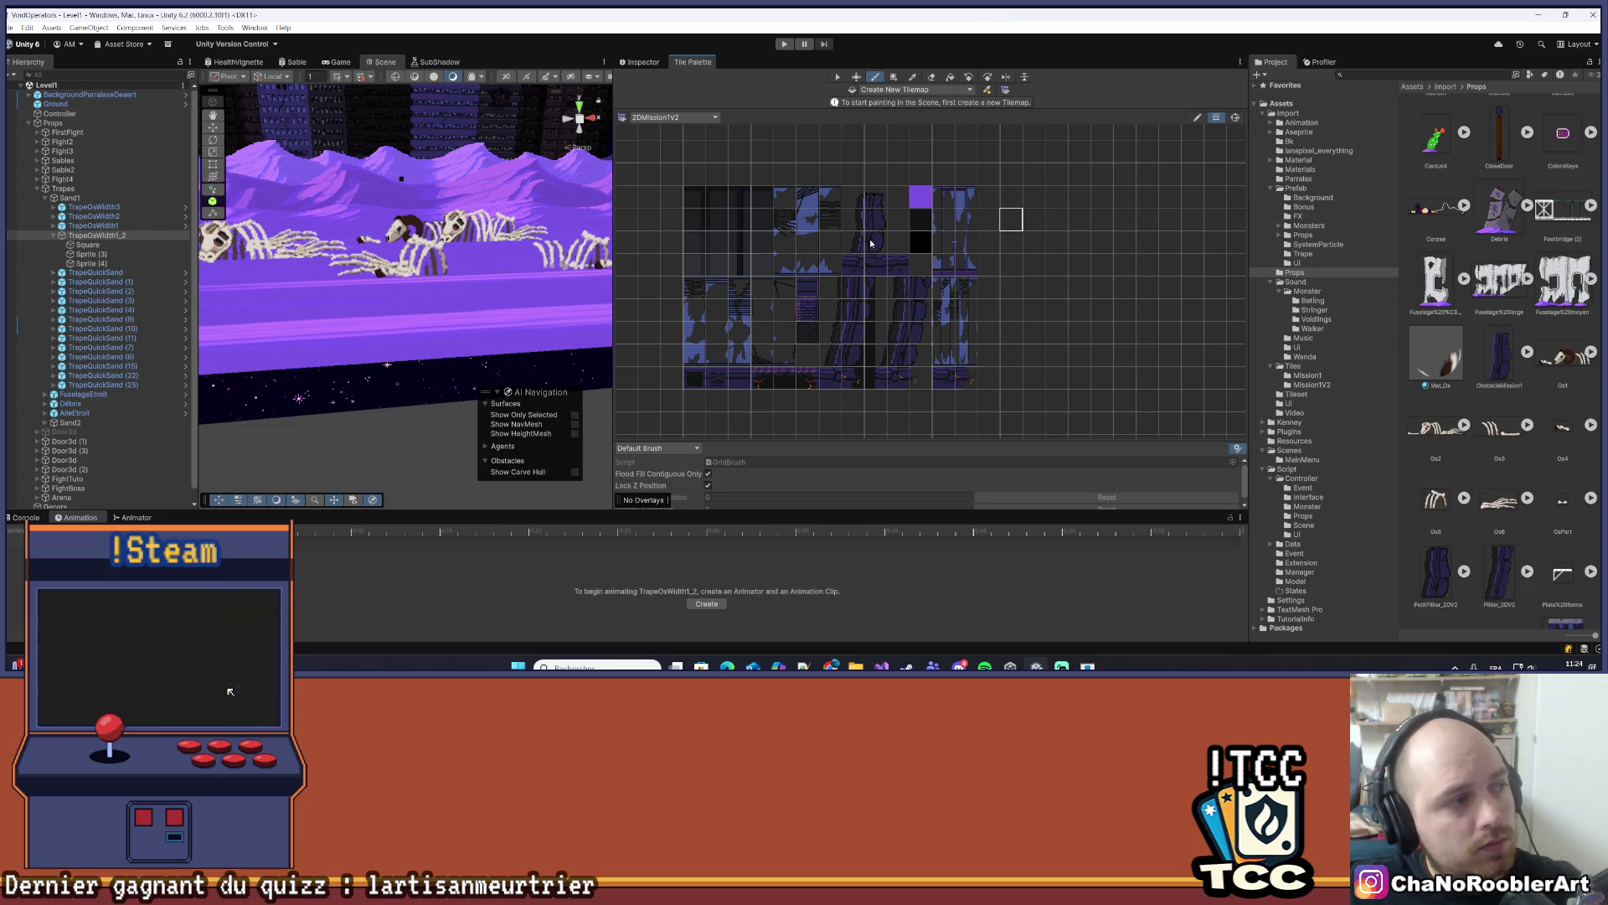
{"action": "scroll", "coordinate": [806, 265], "scroll_direction": "down", "scroll_amount": 3}
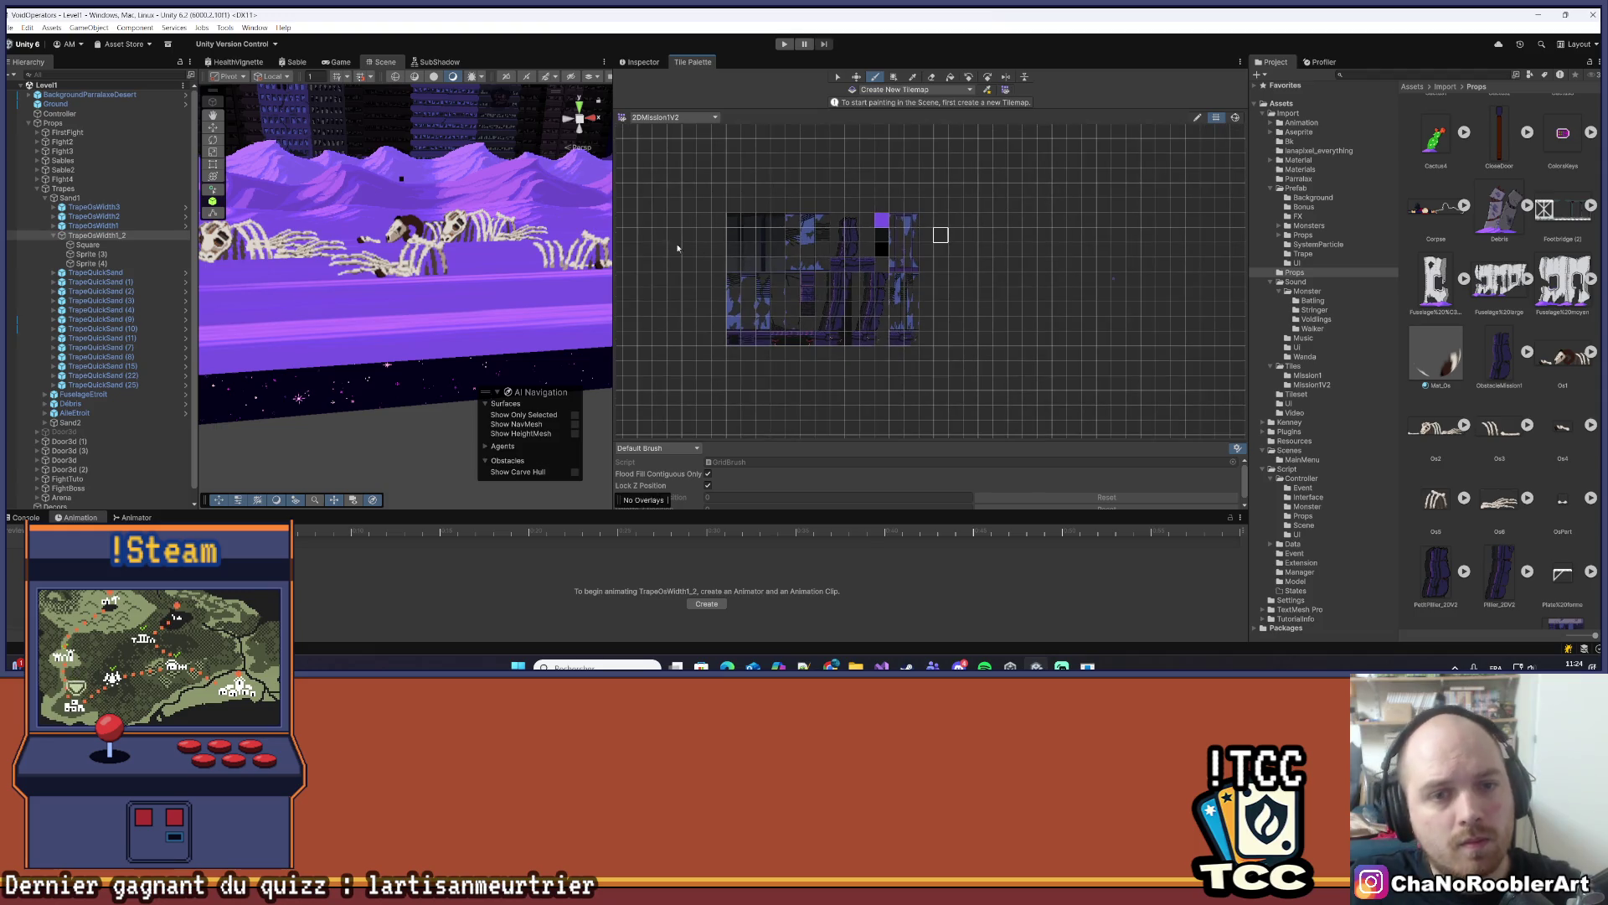
{"action": "mouse_move", "coordinate": [612, 230]}
{"action": "left_mouse_down"}
{"action": "mouse_move", "coordinate": [1041, 231]}
{"action": "mouse_move", "coordinate": [980, 231]}
{"action": "left_mouse_up"}
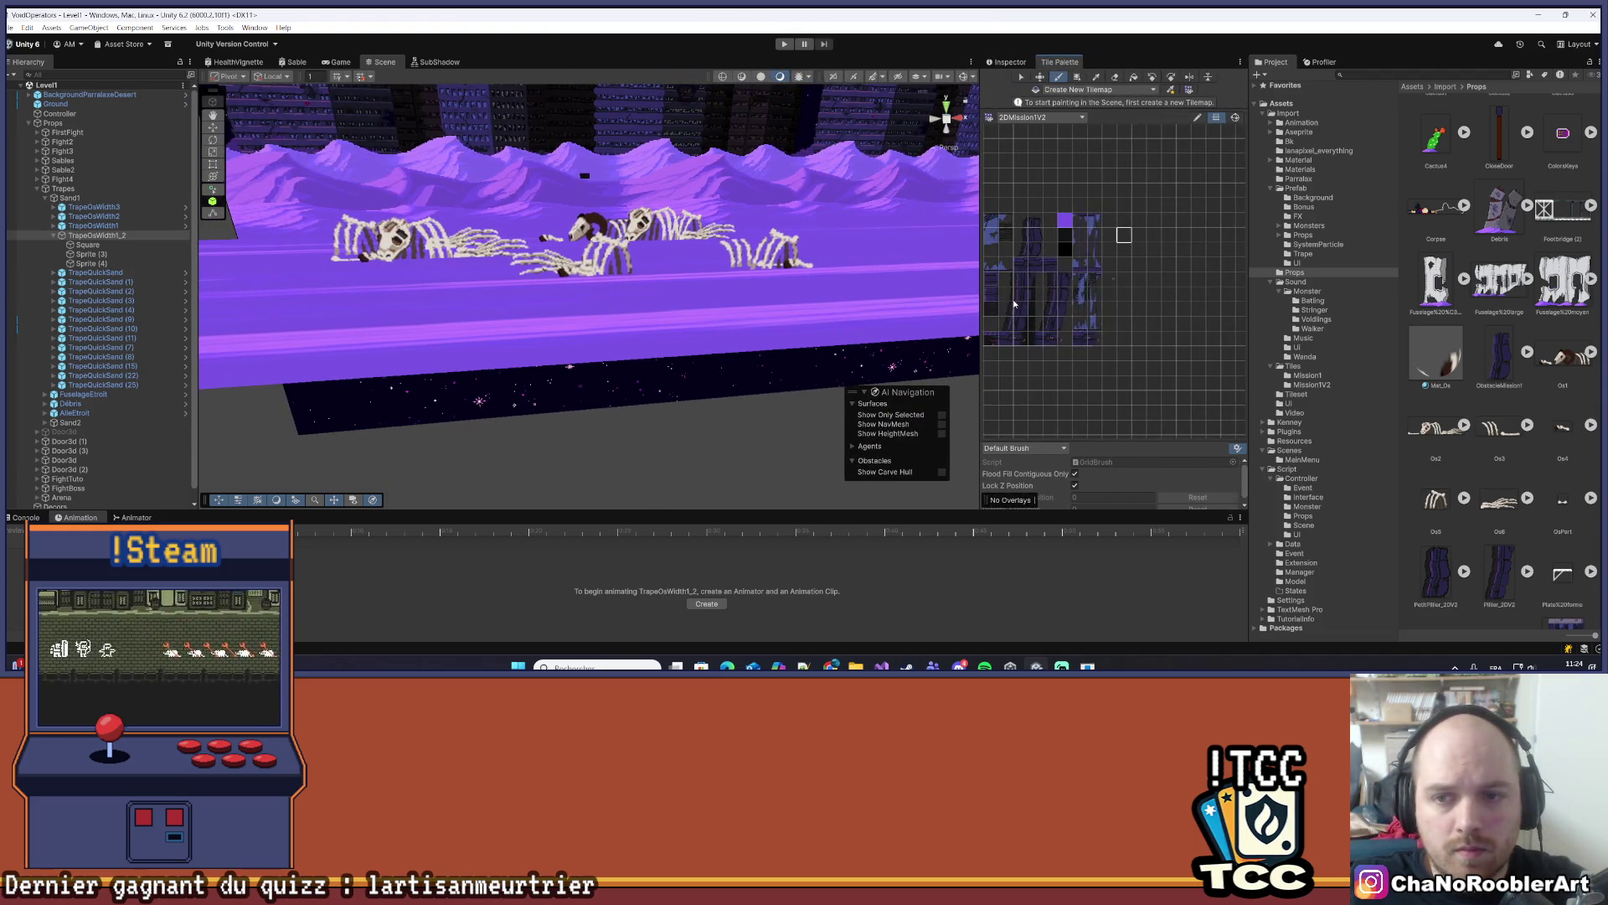
- Drag Sprite (4) of TrapeOsWidth1_2 left along its X arrow in the Scene view
{"action": "left_click_drag", "start_coordinate": [1201, 348], "coordinate": [1144, 285]}
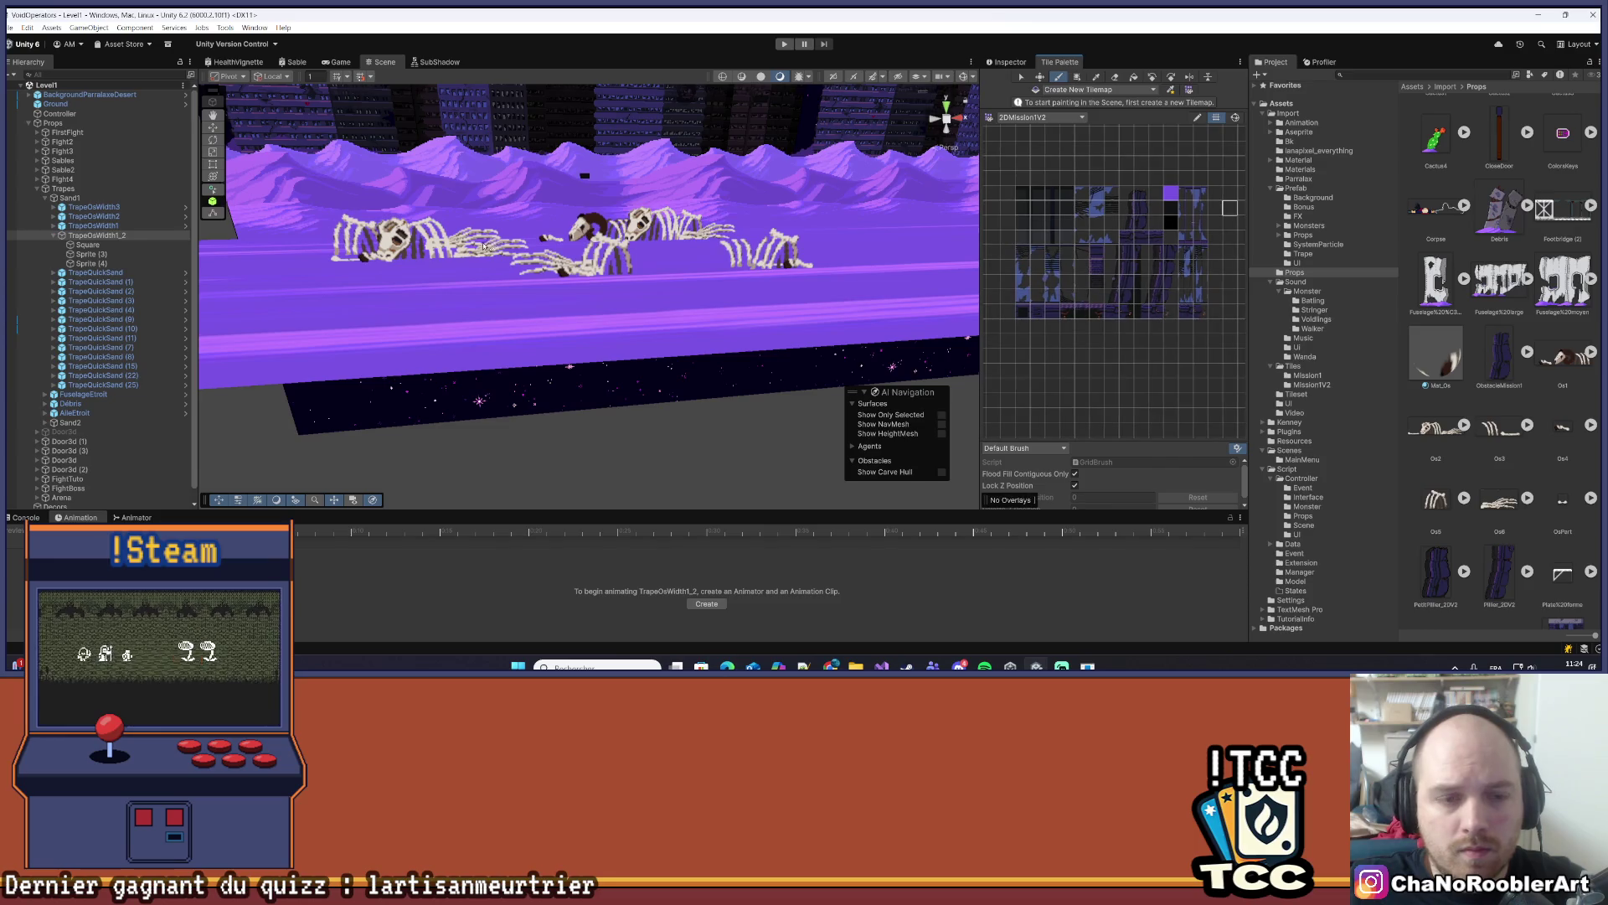
{"action": "scroll", "coordinate": [637, 226], "scroll_direction": "down", "scroll_amount": 2}
{"action": "mouse_move", "coordinate": [637, 226]}
{"action": "left_mouse_down"}
{"action": "mouse_move", "coordinate": [635, 310]}
{"action": "mouse_move", "coordinate": [675, 360]}
{"action": "mouse_move", "coordinate": [558, 412]}
{"action": "mouse_move", "coordinate": [564, 397]}
{"action": "left_mouse_up"}
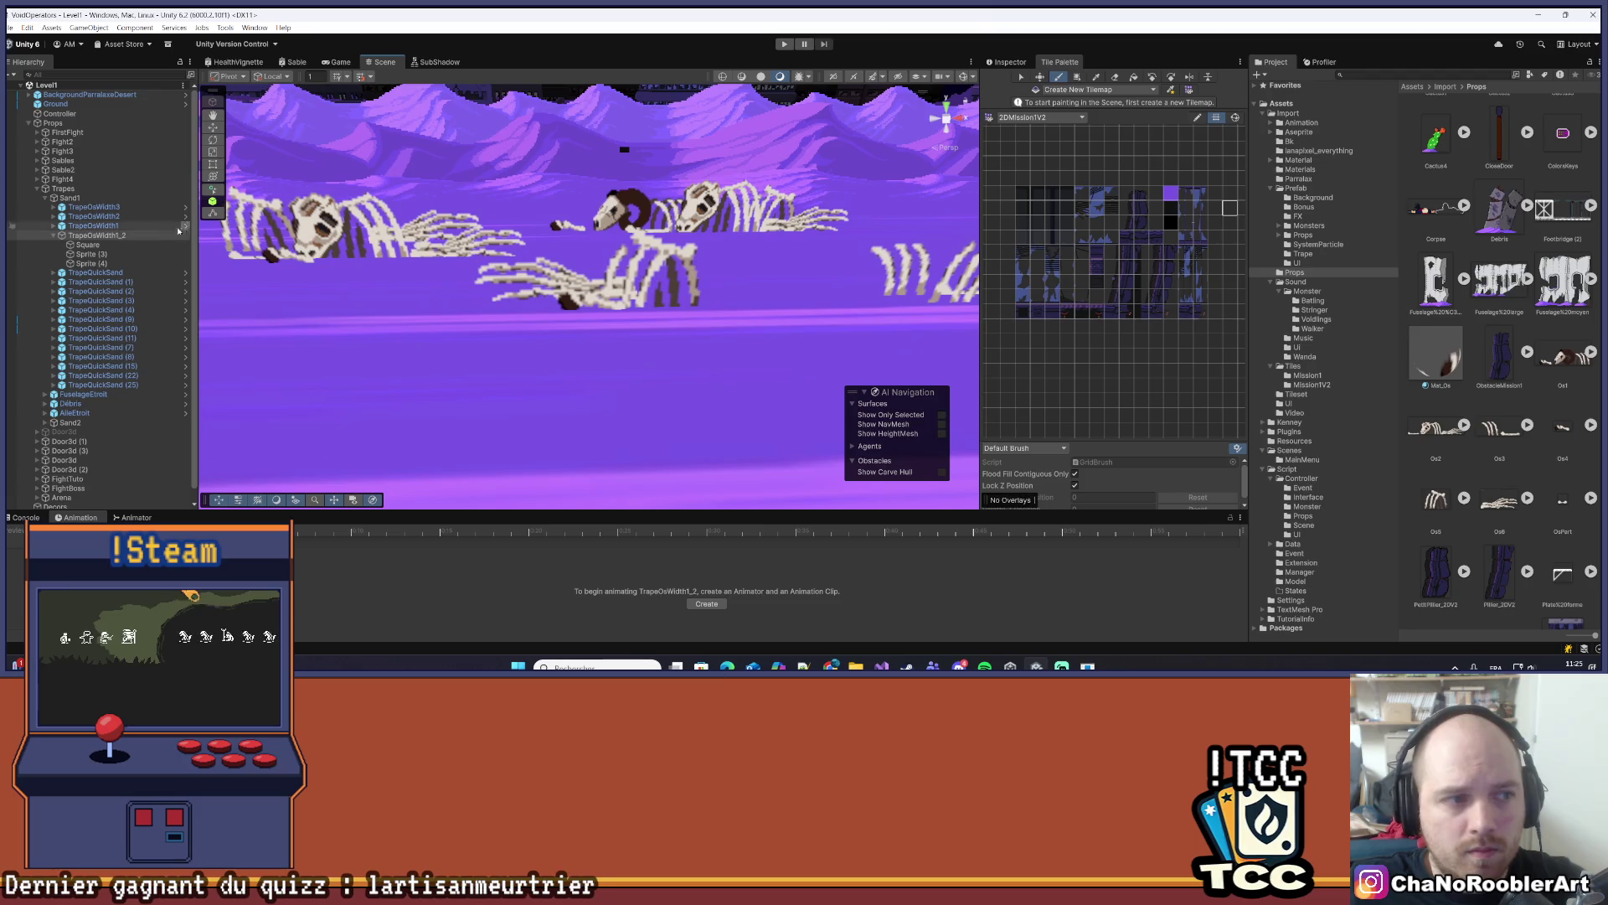
{"action": "left_click", "coordinate": [104, 254]}
{"action": "left_click", "coordinate": [104, 263]}
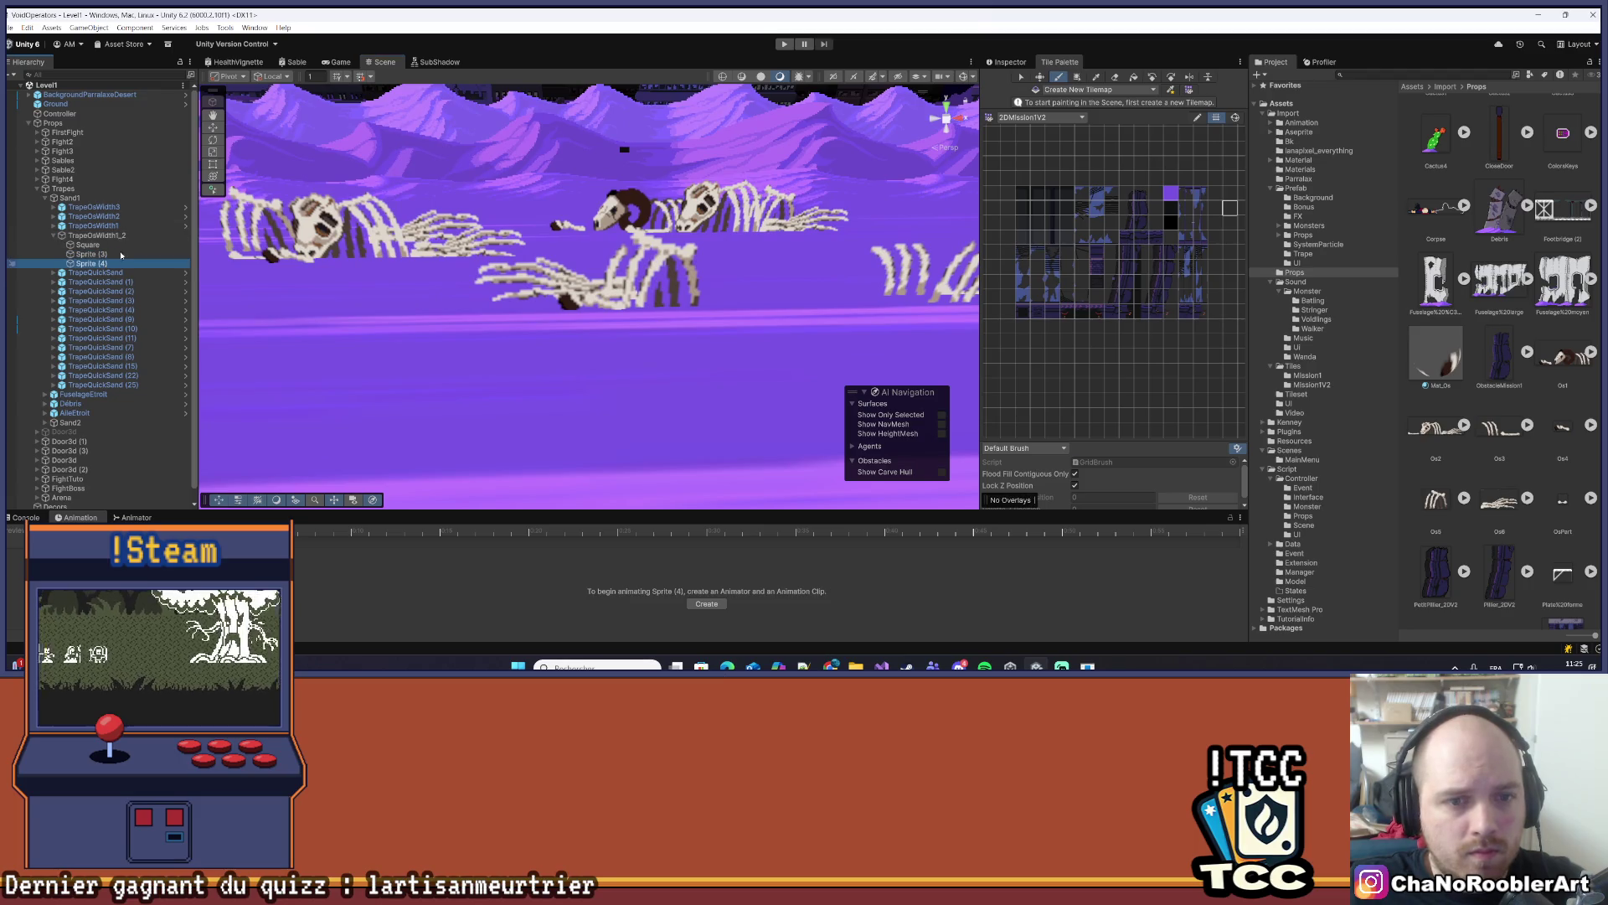
{"action": "left_click_drag", "start_coordinate": [650, 292], "coordinate": [607, 293]}
{"action": "scroll", "coordinate": [601, 330], "scroll_direction": "down", "scroll_amount": 6}
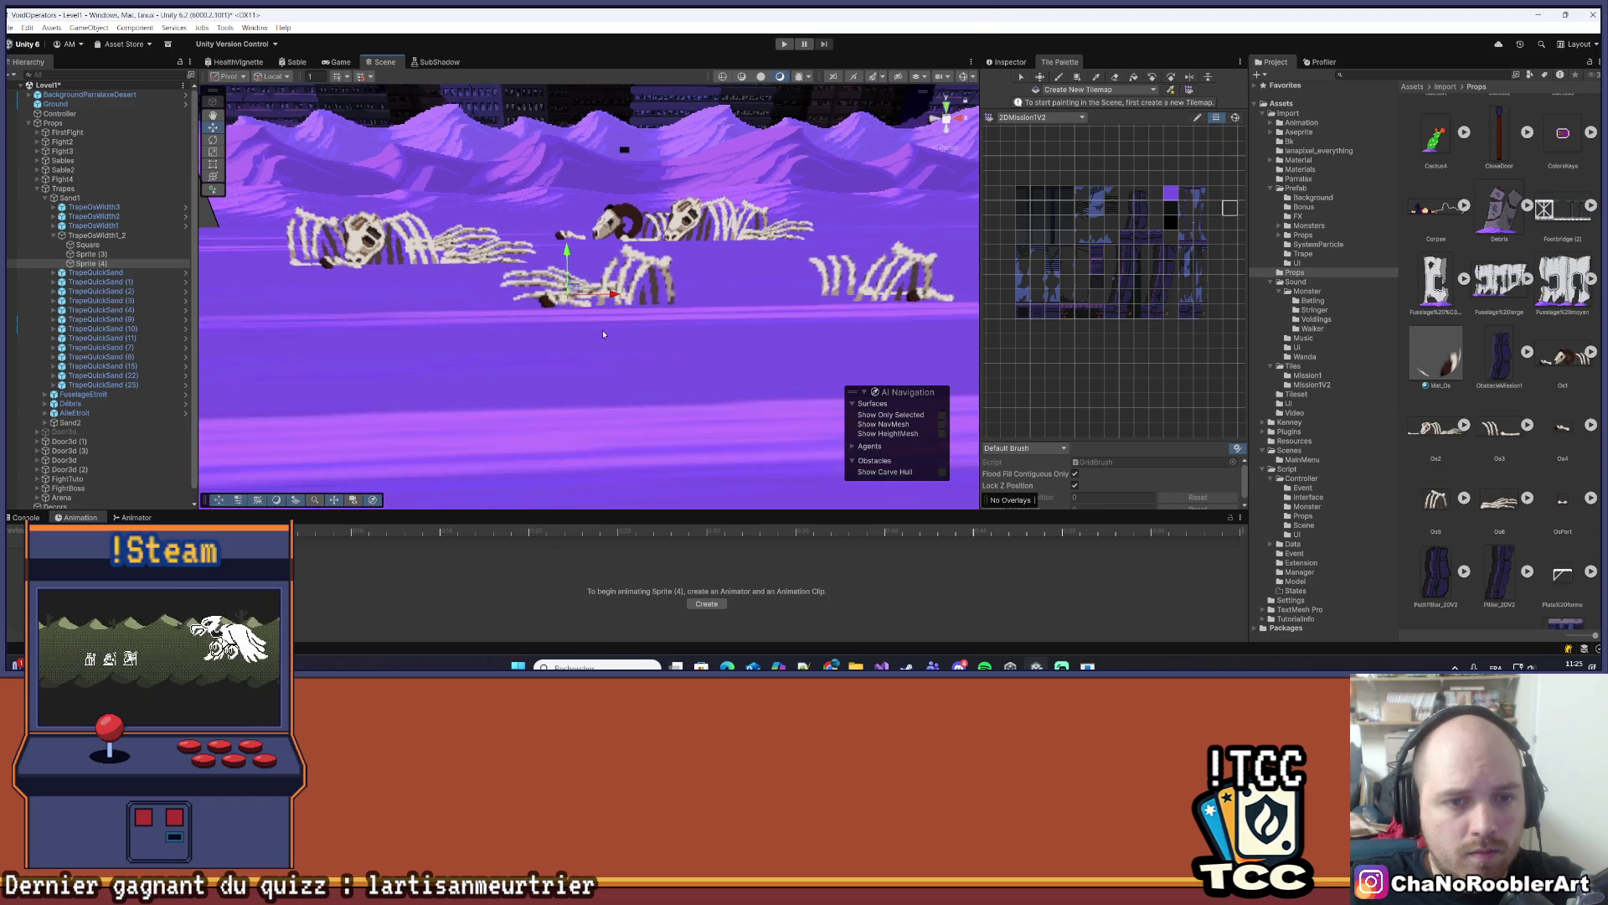
{"action": "scroll", "coordinate": [574, 450], "scroll_direction": "down", "scroll_amount": 2}
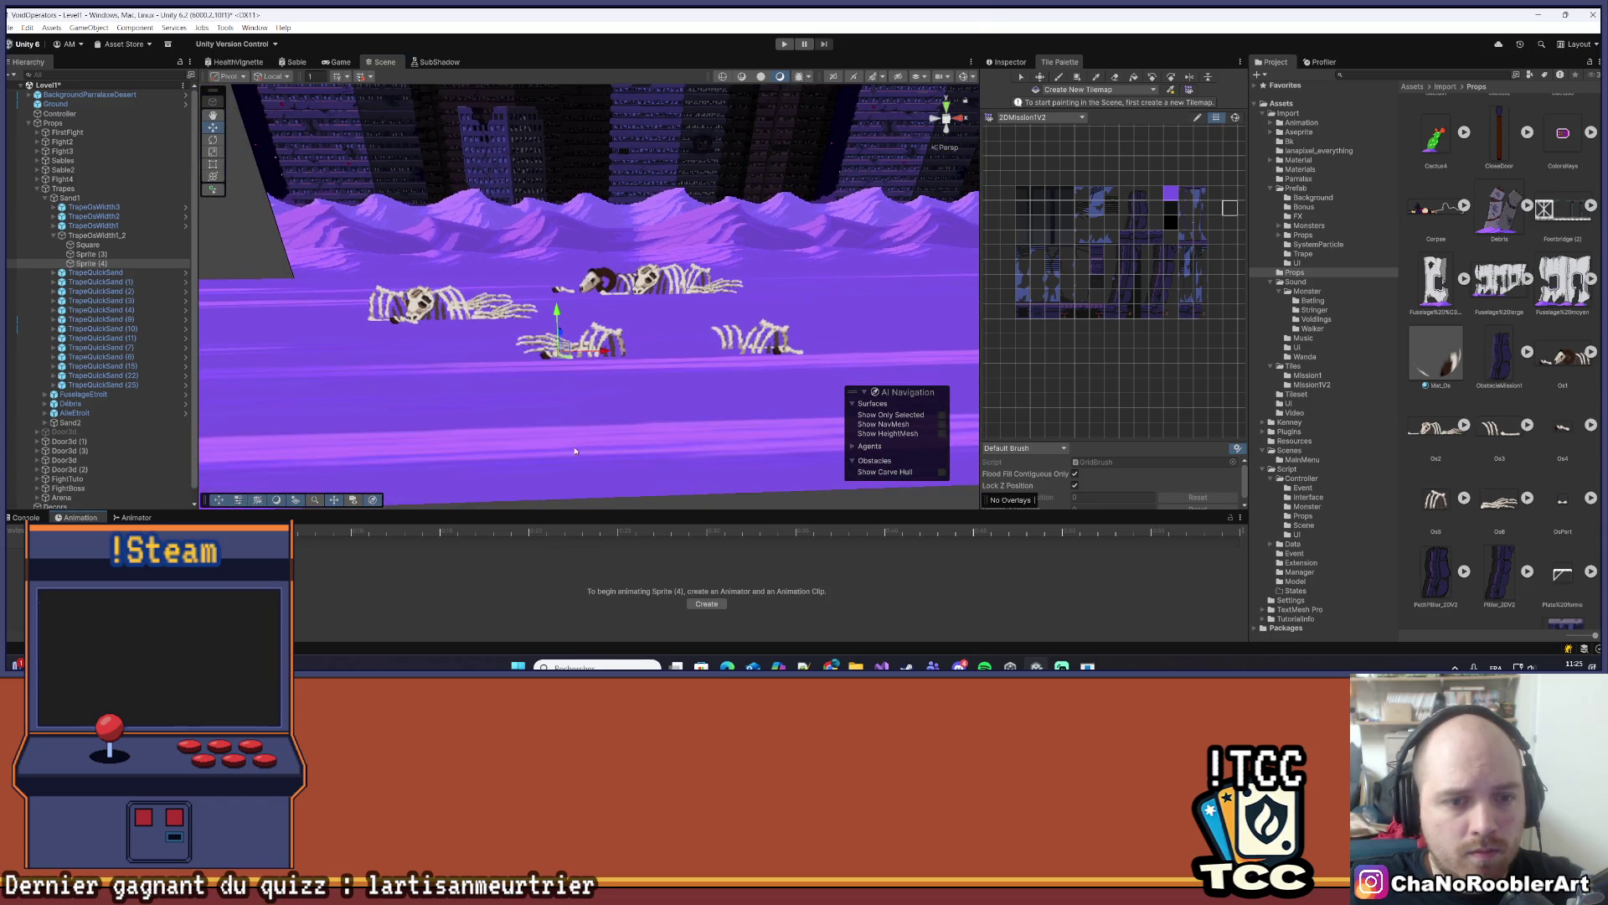
{"action": "left_click", "coordinate": [465, 460]}
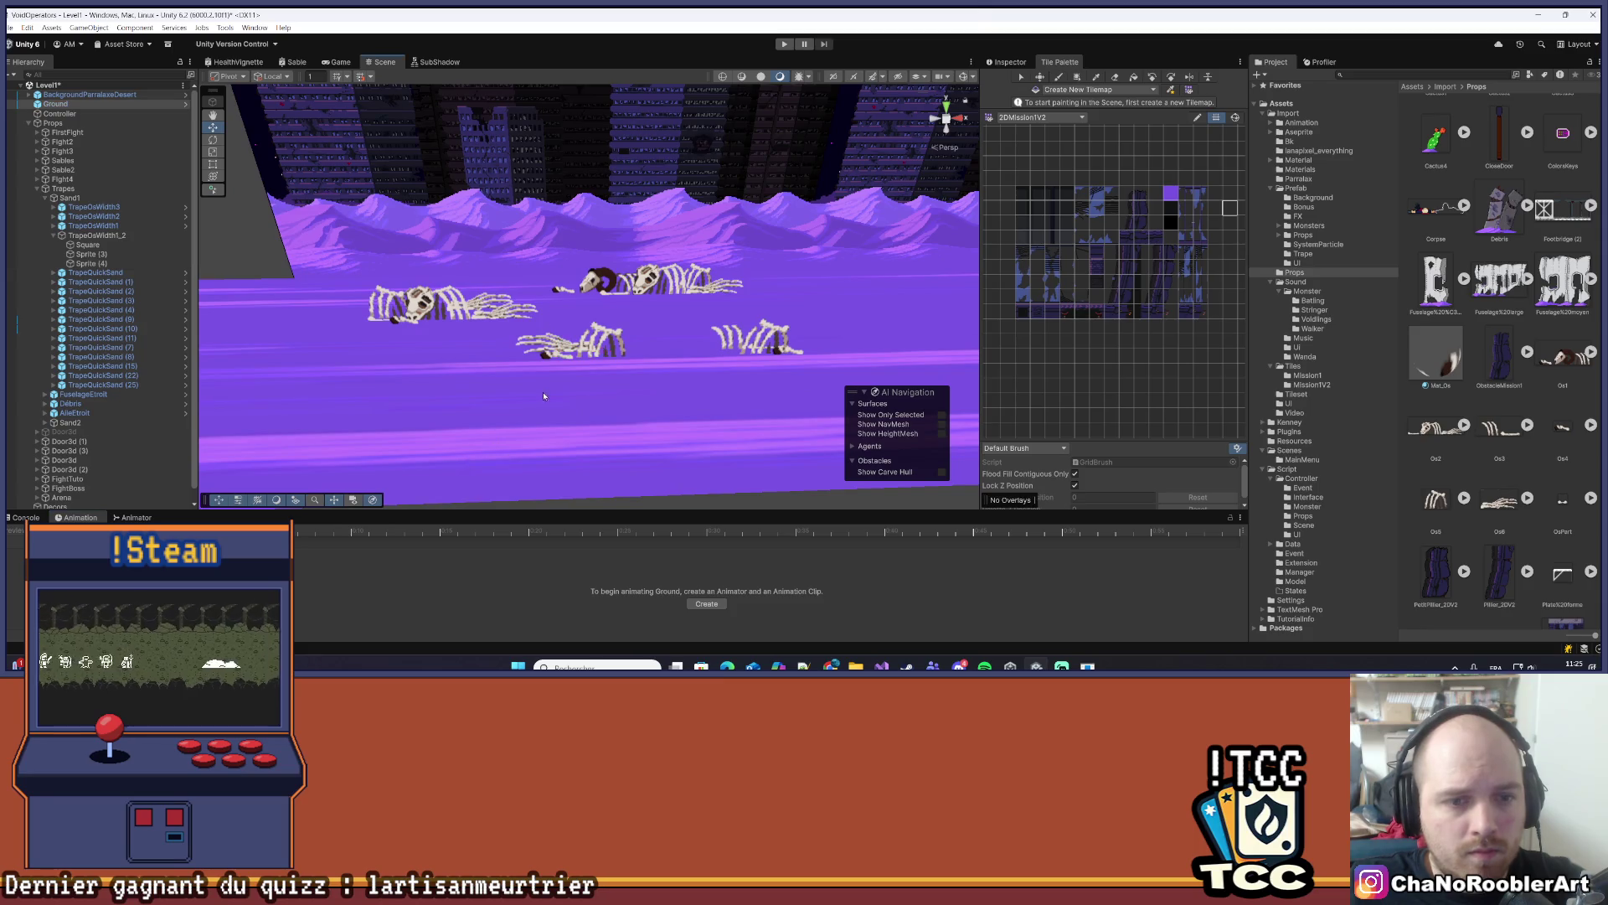
{"action": "mouse_move", "coordinate": [543, 390]}
{"action": "left_mouse_down"}
{"action": "mouse_move", "coordinate": [641, 289]}
{"action": "mouse_move", "coordinate": [602, 329]}
{"action": "mouse_move", "coordinate": [573, 412]}
{"action": "mouse_move", "coordinate": [641, 339]}
{"action": "mouse_move", "coordinate": [587, 314]}
{"action": "left_mouse_up"}
{"action": "left_click", "coordinate": [53, 236]}
{"action": "left_click", "coordinate": [94, 216]}
- Duplicate the TrapeOsWidth2 trap and move the copy, TrapeOsWidth2 (1), to the right
{"action": "key", "text": "ctrl+d"}
{"action": "left_click_drag", "start_coordinate": [488, 312], "coordinate": [821, 314]}
{"action": "key", "text": "f"}
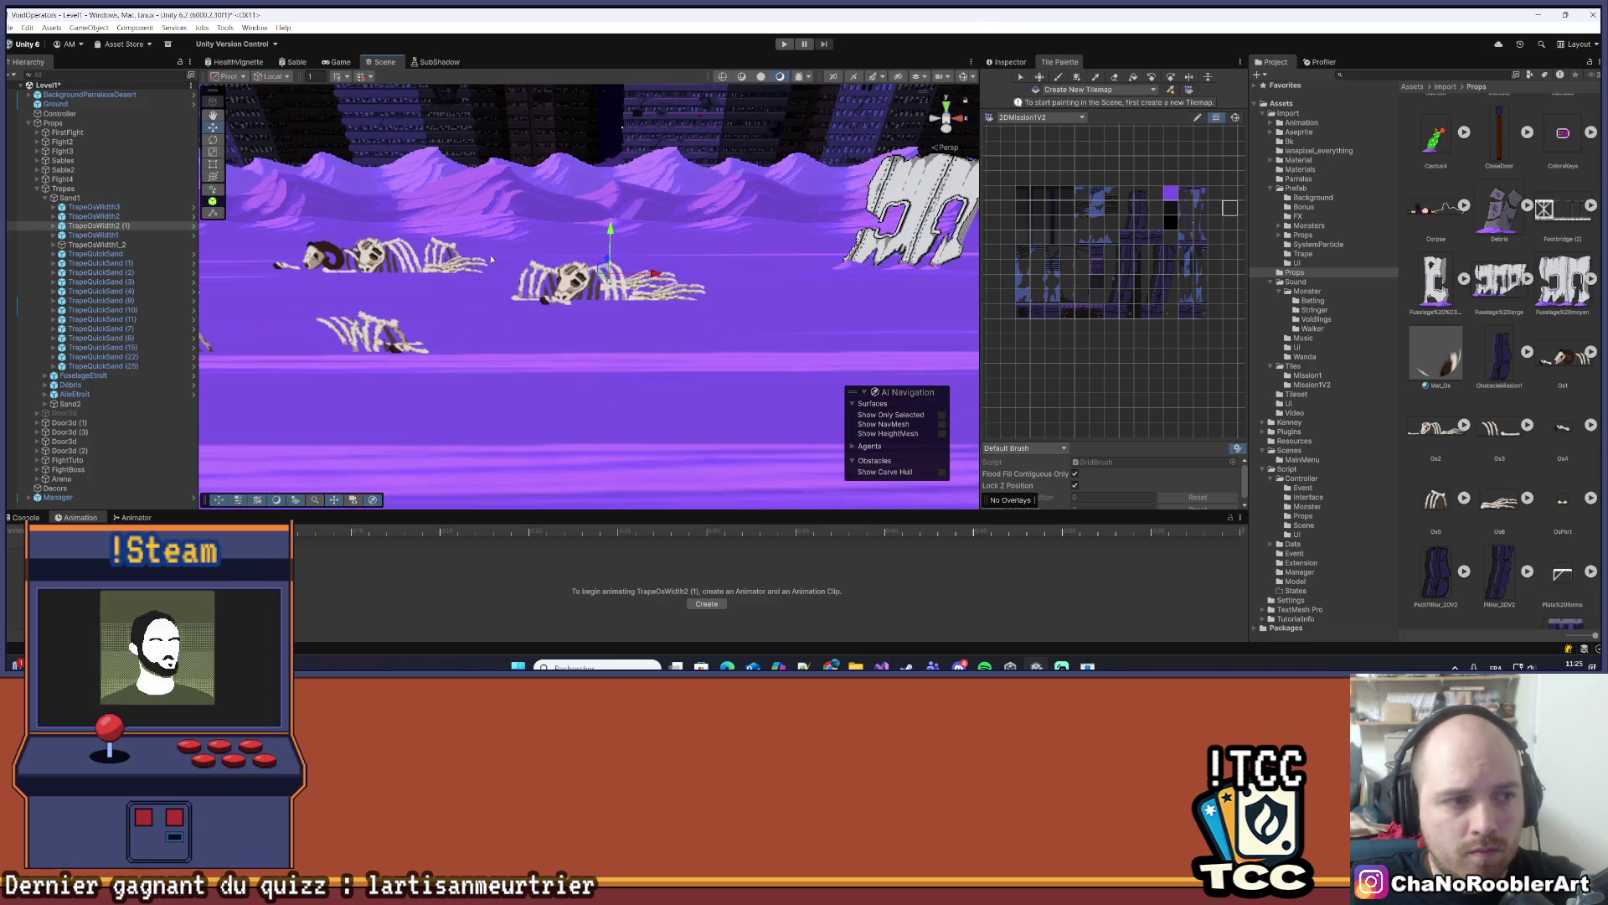
{"action": "left_click", "coordinate": [99, 226]}
- Unpack TrapeOsWidth2 (1) from its prefab and rename it TrapeOsWidth2_2
{"action": "right_click", "coordinate": [99, 230]}
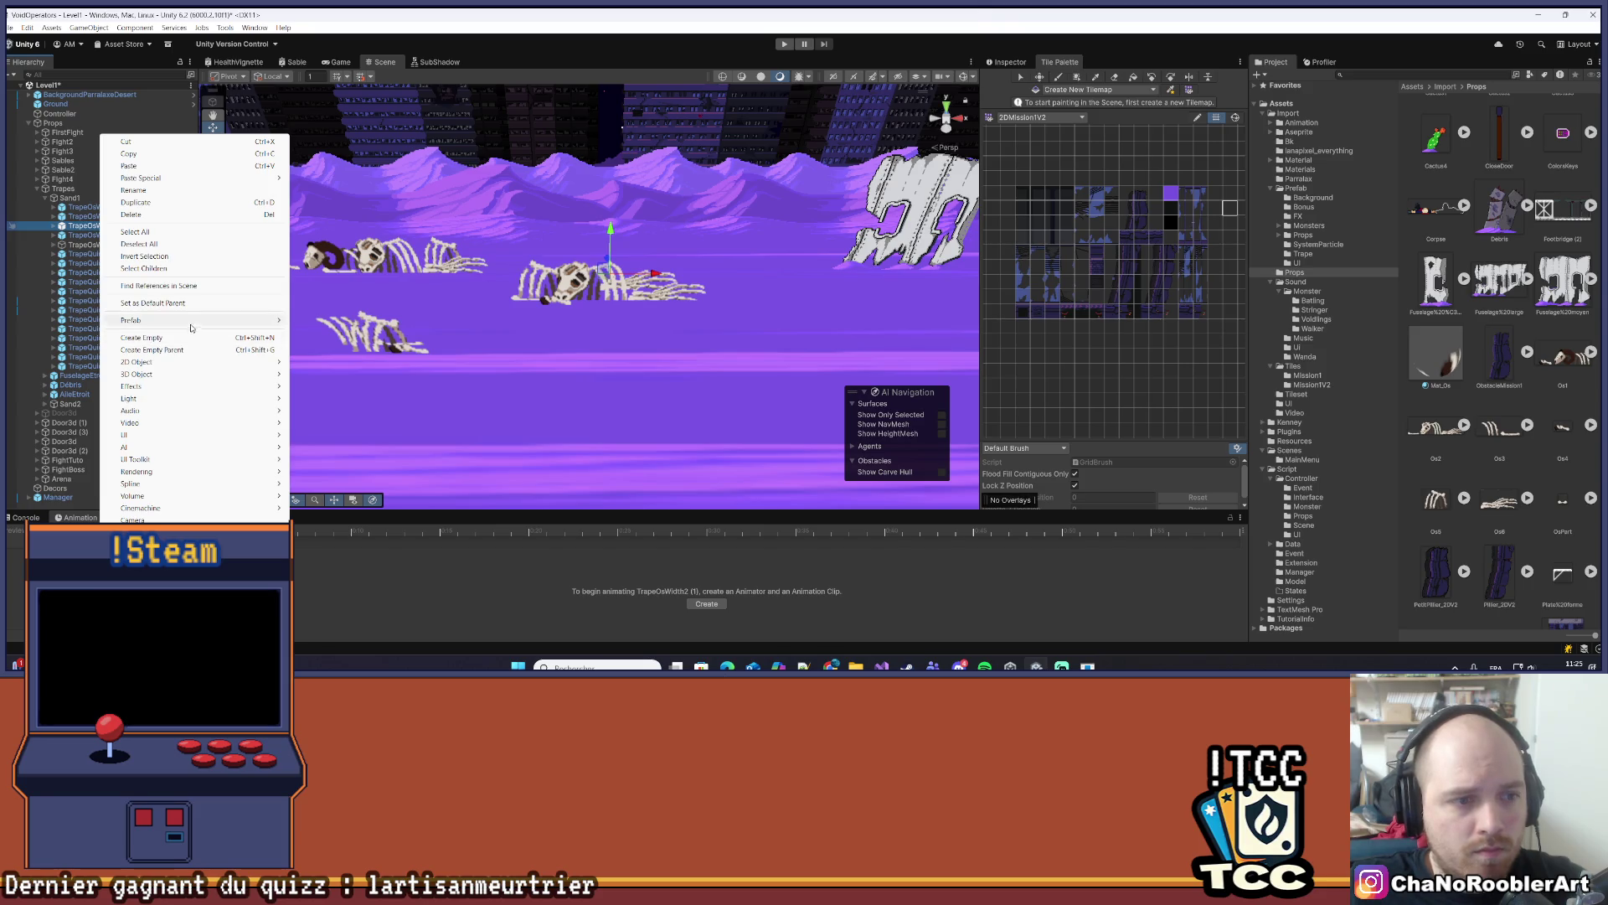
{"action": "mouse_move", "coordinate": [194, 323]}
{"action": "left_click", "coordinate": [319, 412]}
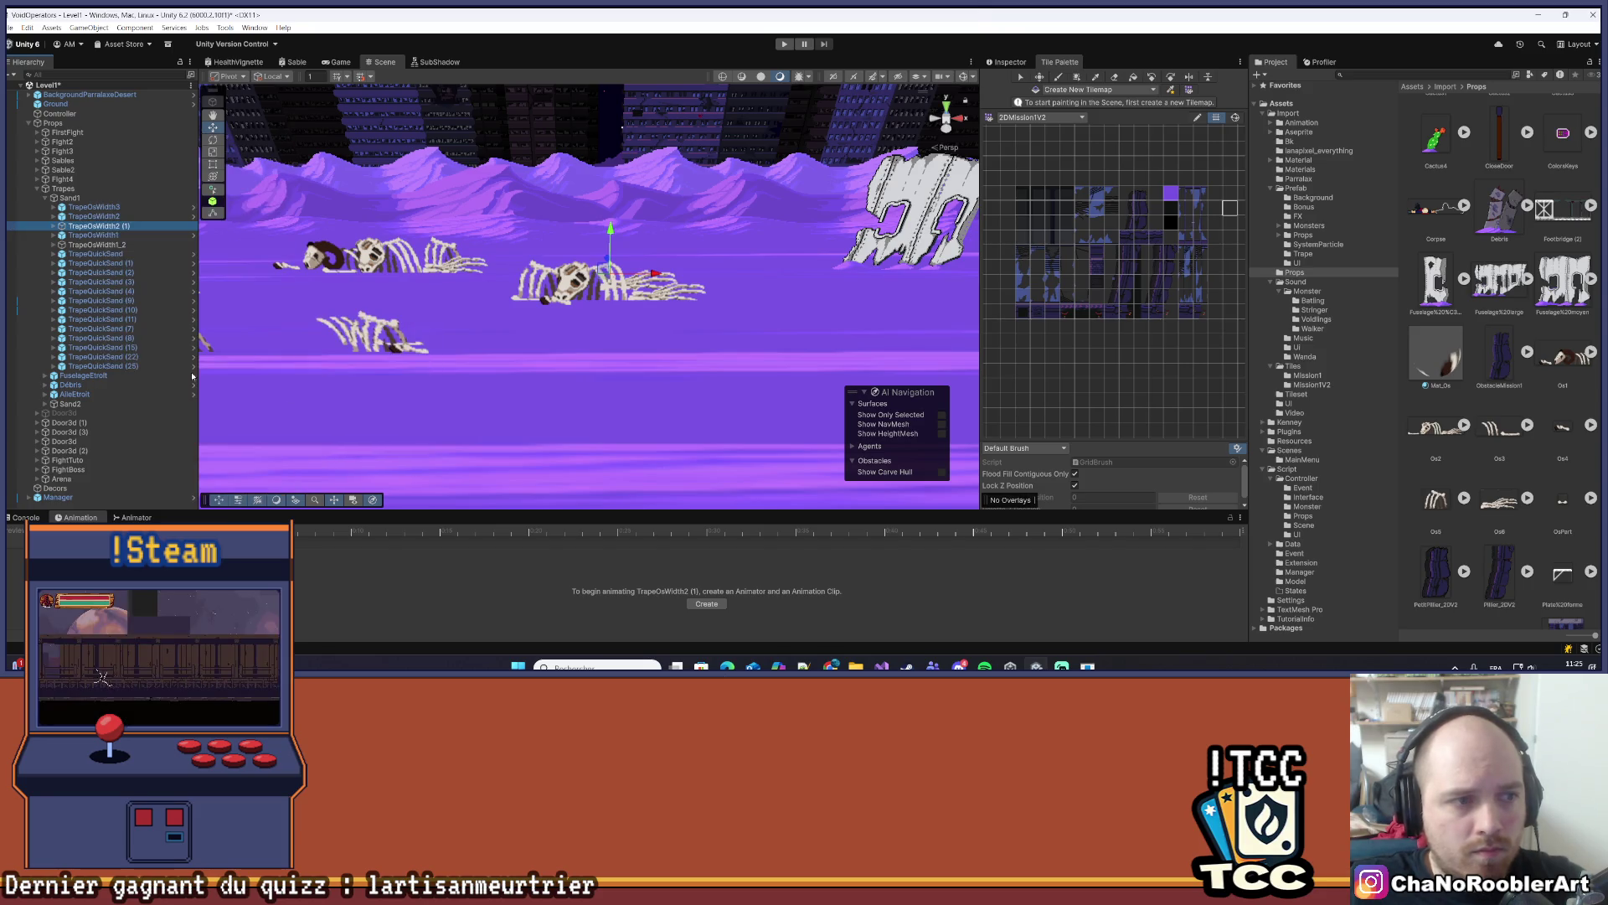
{"action": "key", "text": "Right"}
{"action": "right_click", "coordinate": [118, 226]}
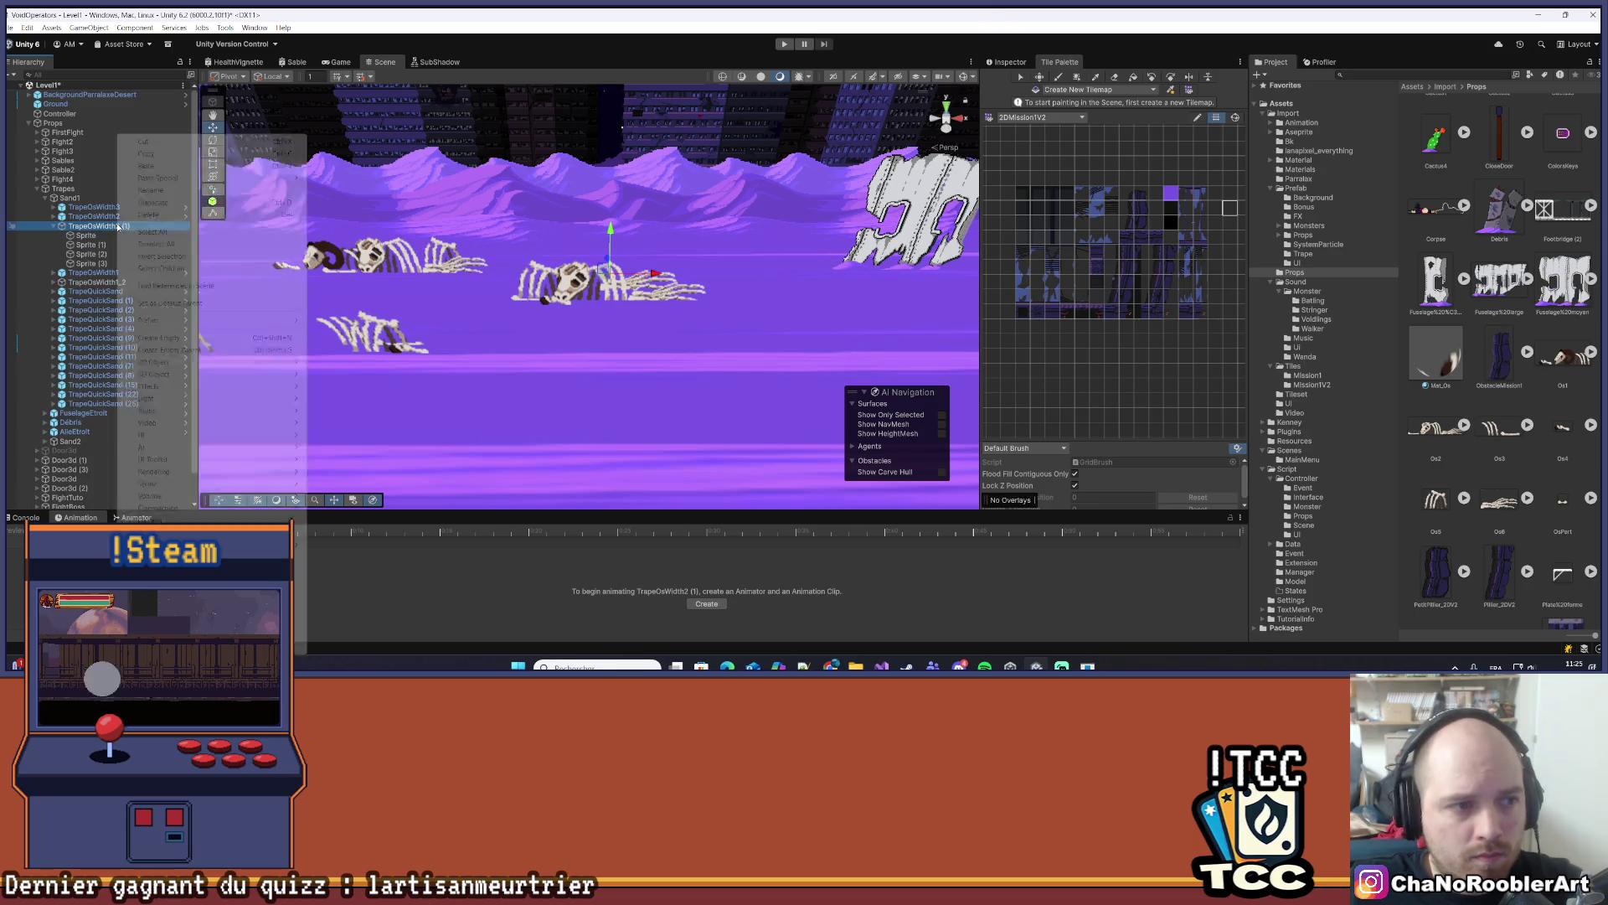
{"action": "left_click", "coordinate": [305, 194]}
{"action": "key", "text": "End"}
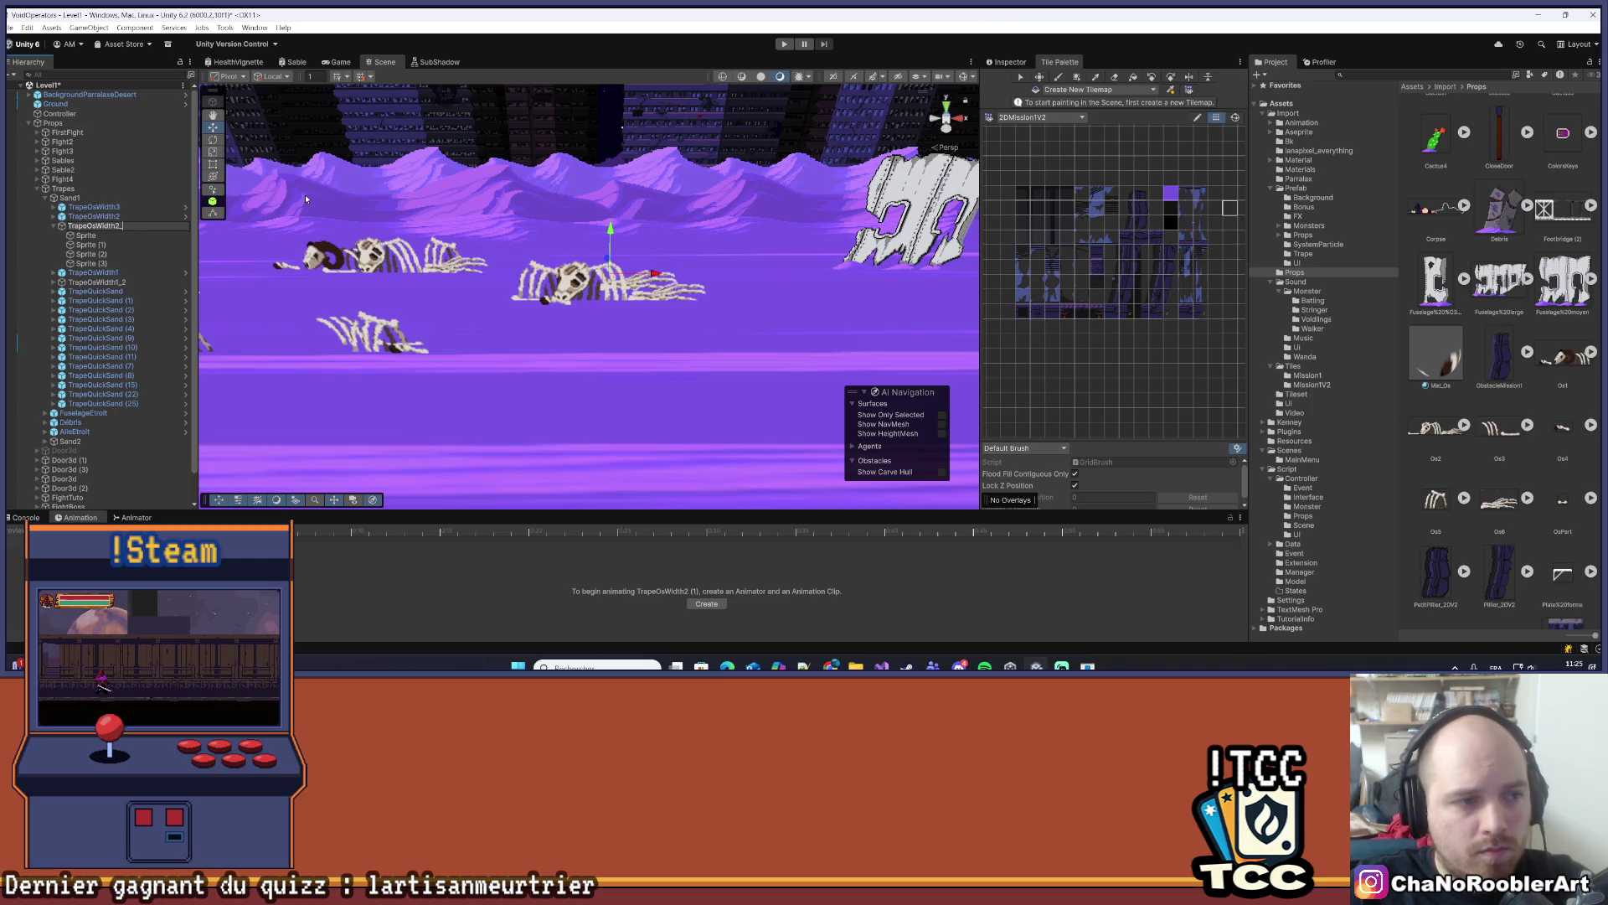
{"action": "type", "text": "_2"}
{"action": "key", "text": "Return"}
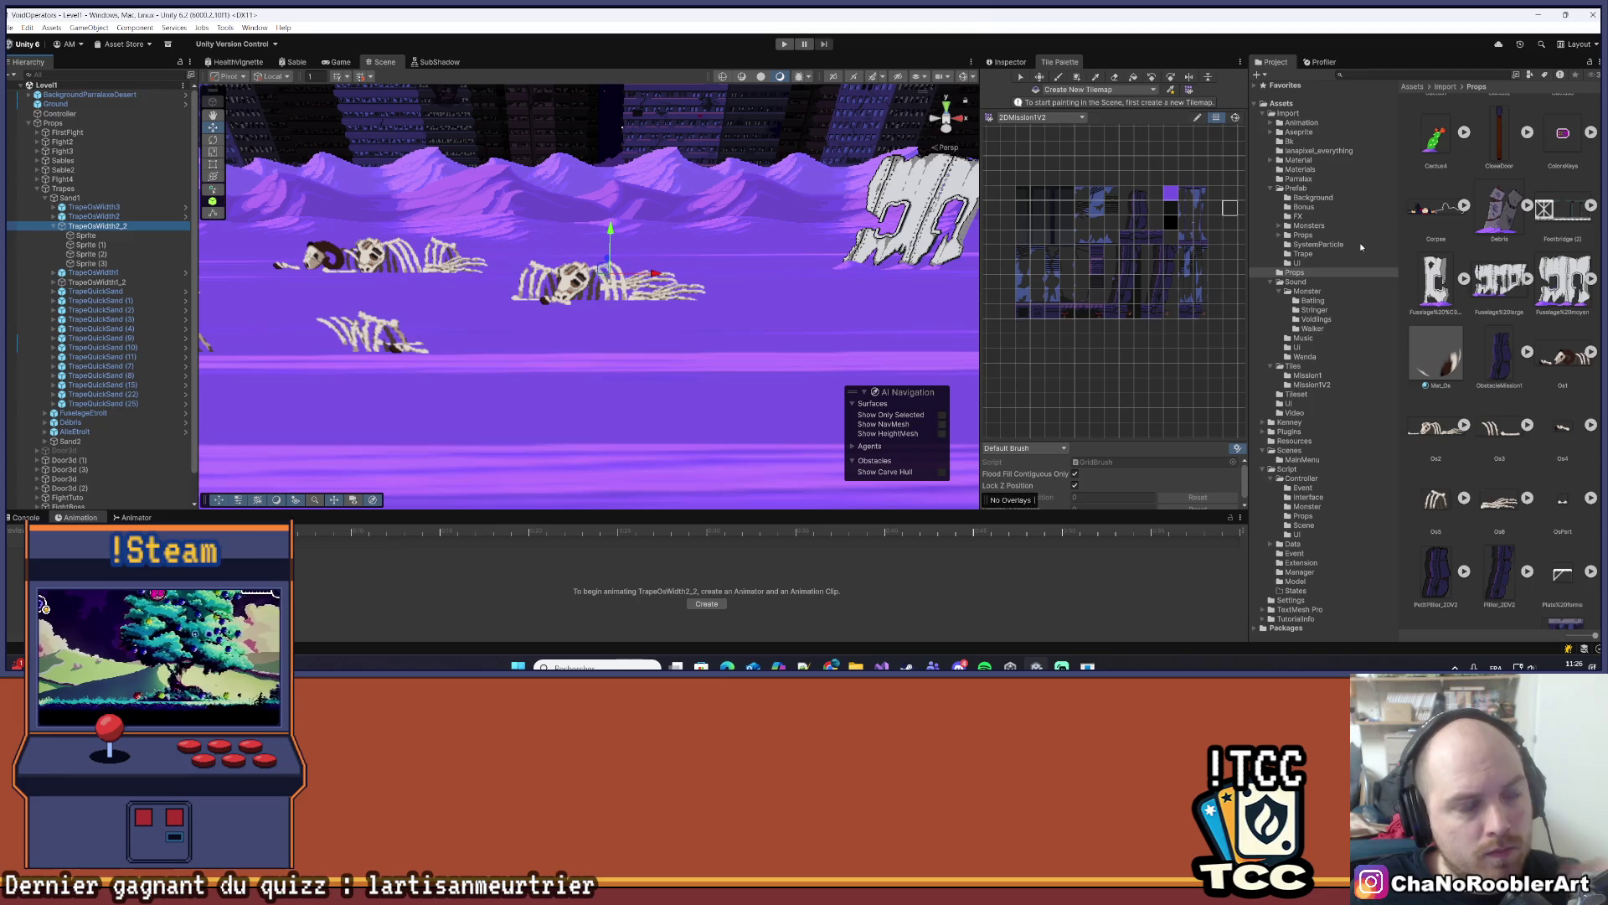
- Select TrapeOsWidth2_2's first Sprite child and toggle its visibility to see which bones it shows
{"action": "left_click_drag", "start_coordinate": [787, 230], "coordinate": [731, 354]}
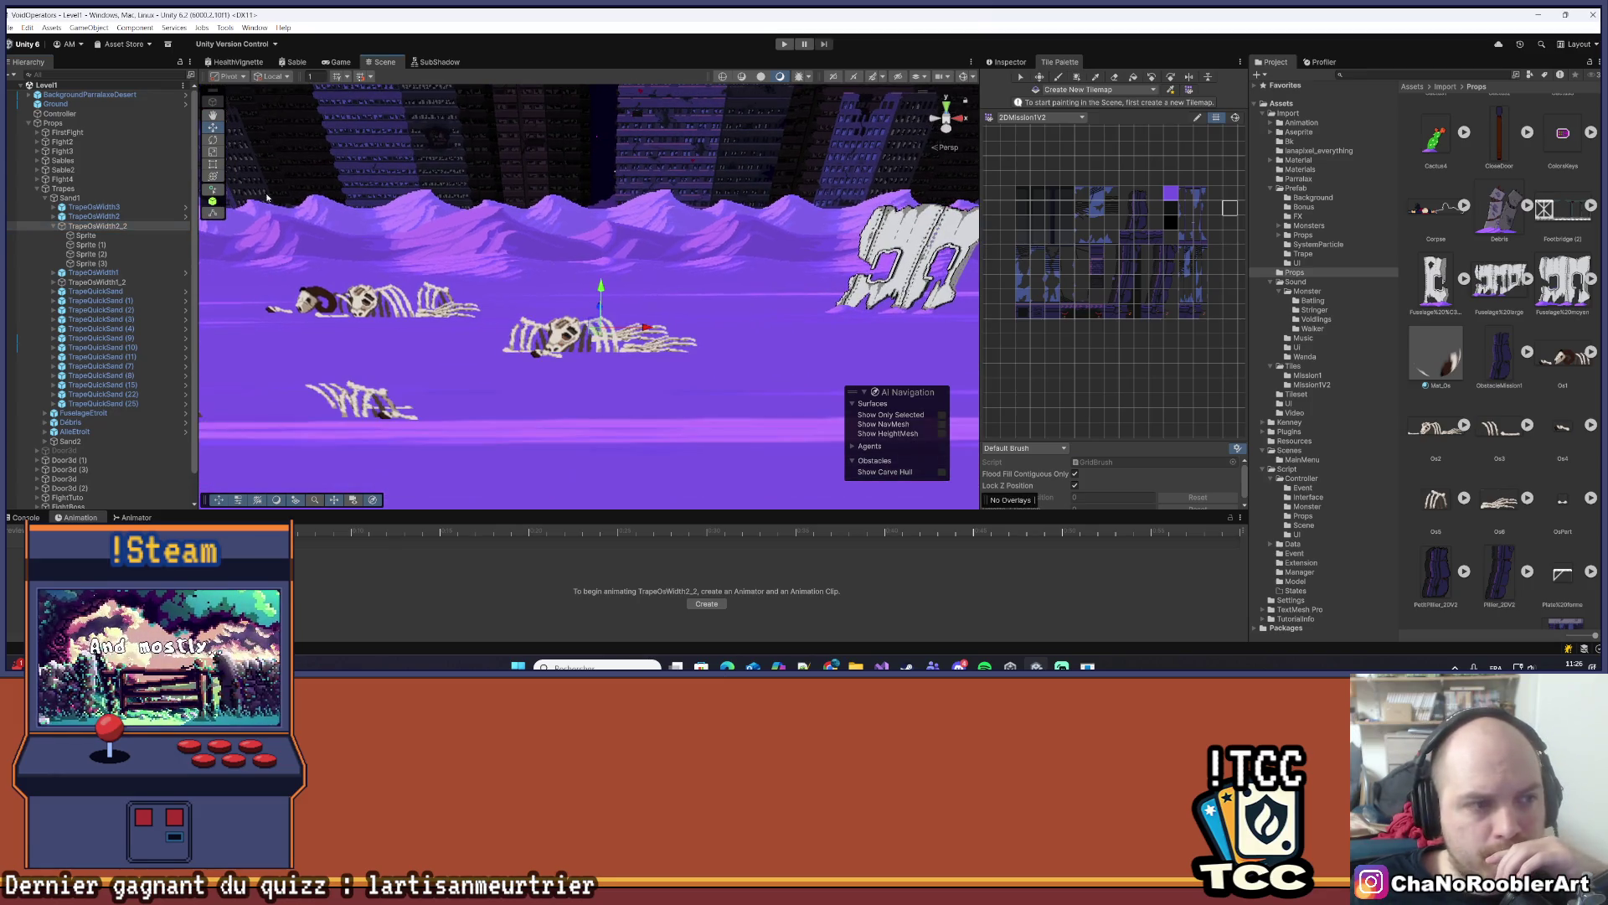
{"action": "left_click", "coordinate": [127, 234]}
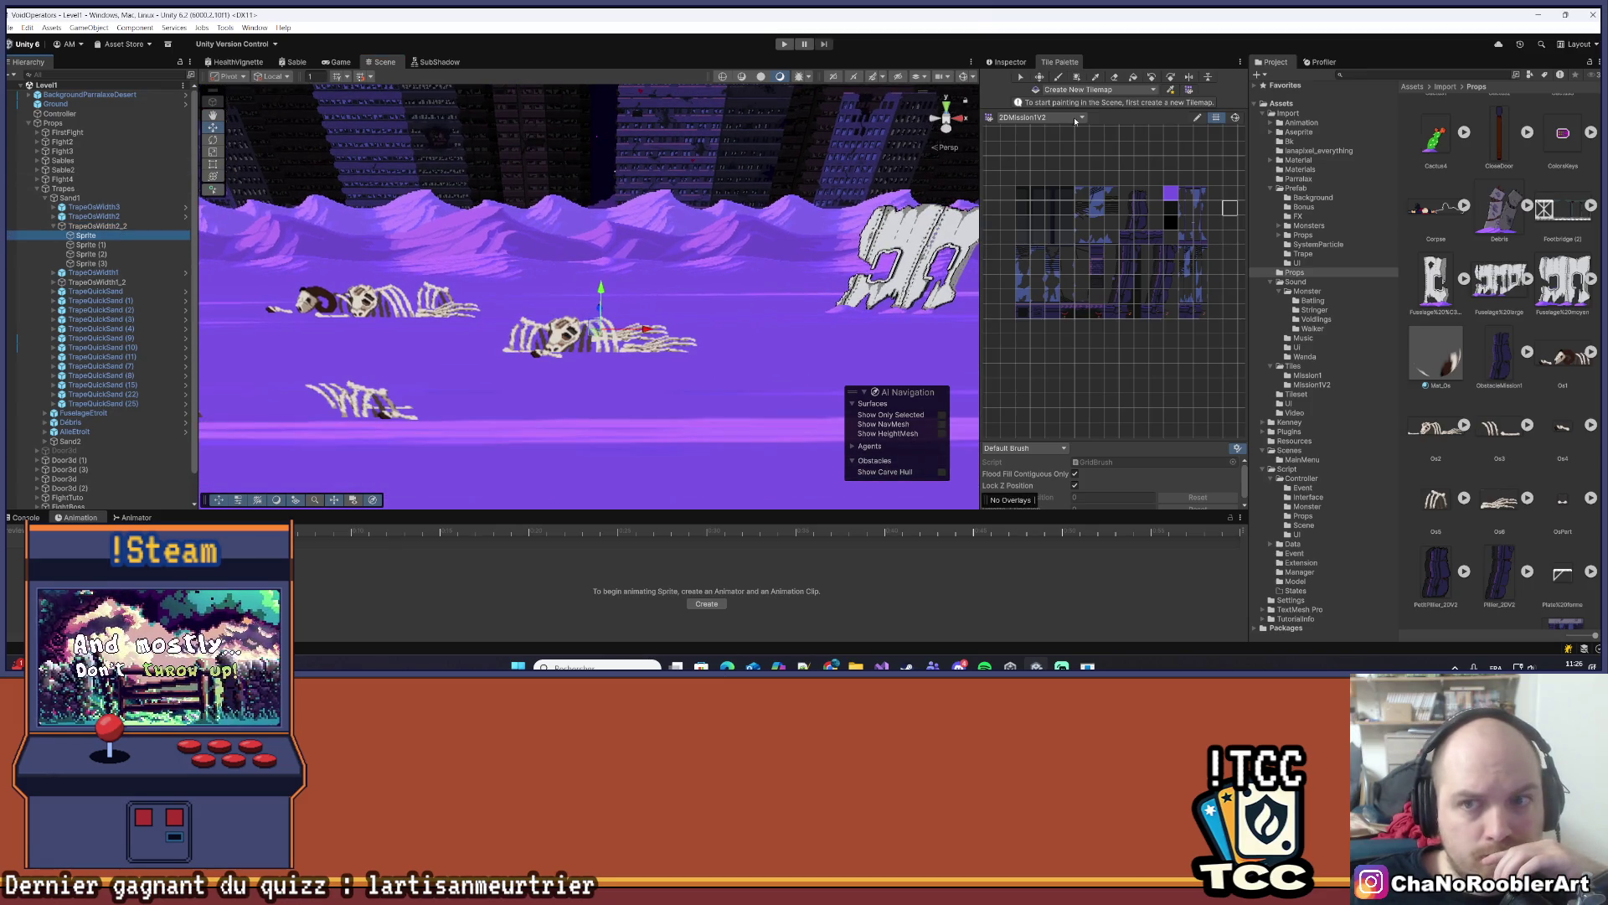
{"action": "left_click", "coordinate": [1011, 61]}
{"action": "left_click", "coordinate": [1011, 80]}
{"action": "left_click", "coordinate": [1010, 80]}
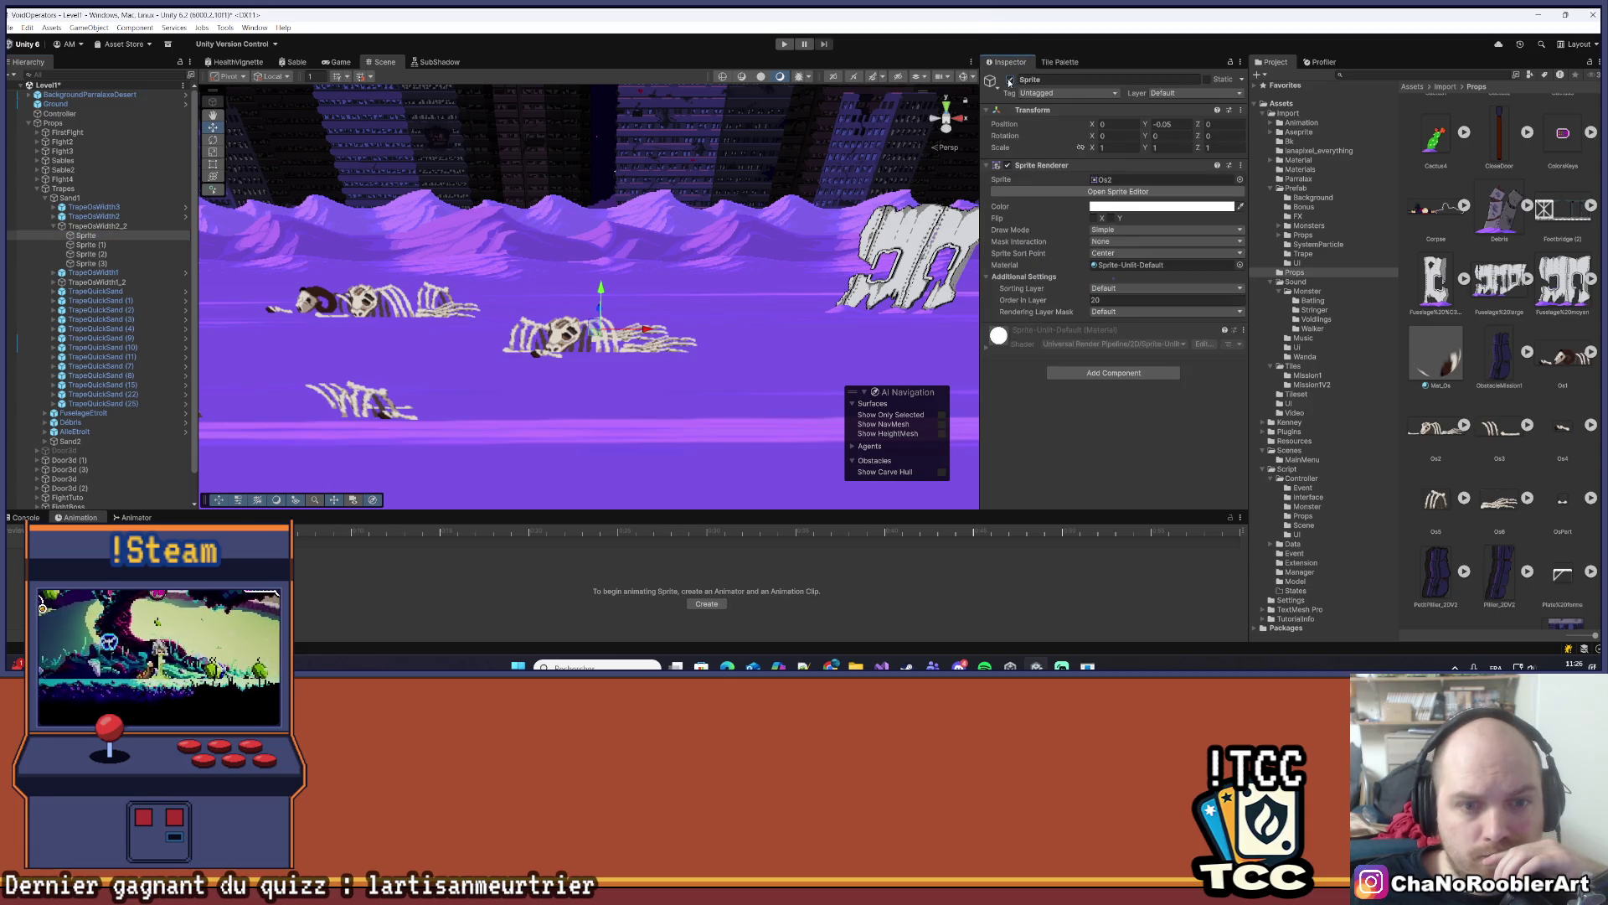
{"action": "left_click", "coordinate": [1010, 81]}
{"action": "left_click", "coordinate": [1011, 80]}
{"action": "scroll", "coordinate": [1562, 446], "scroll_direction": "down", "scroll_amount": 3}
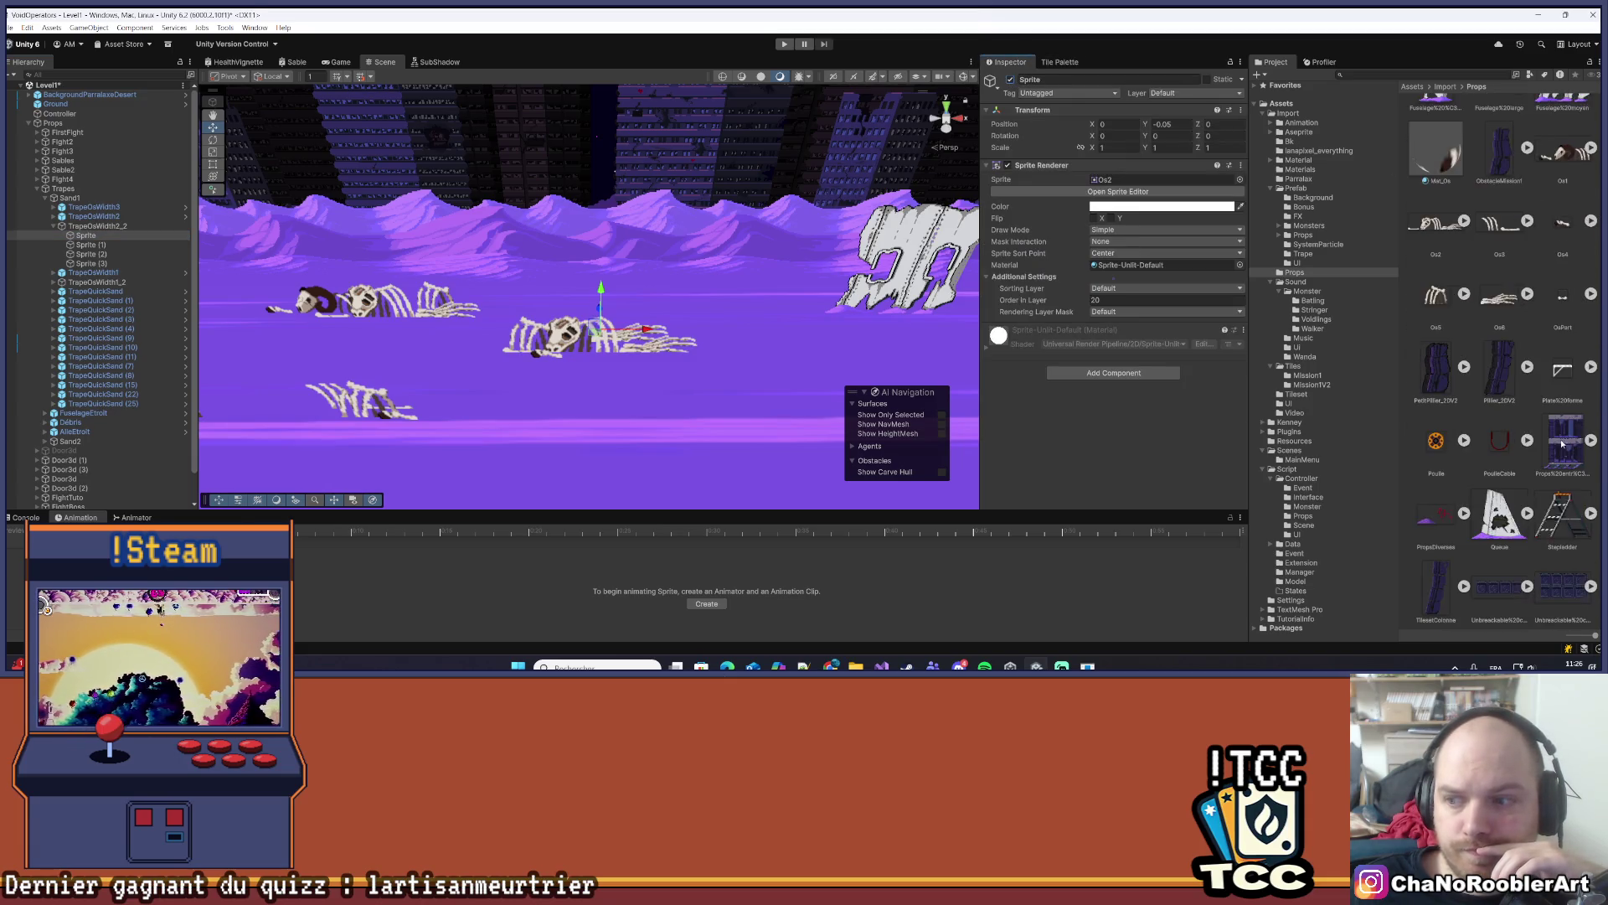
{"action": "scroll", "coordinate": [1562, 446], "scroll_direction": "up", "scroll_amount": 2}
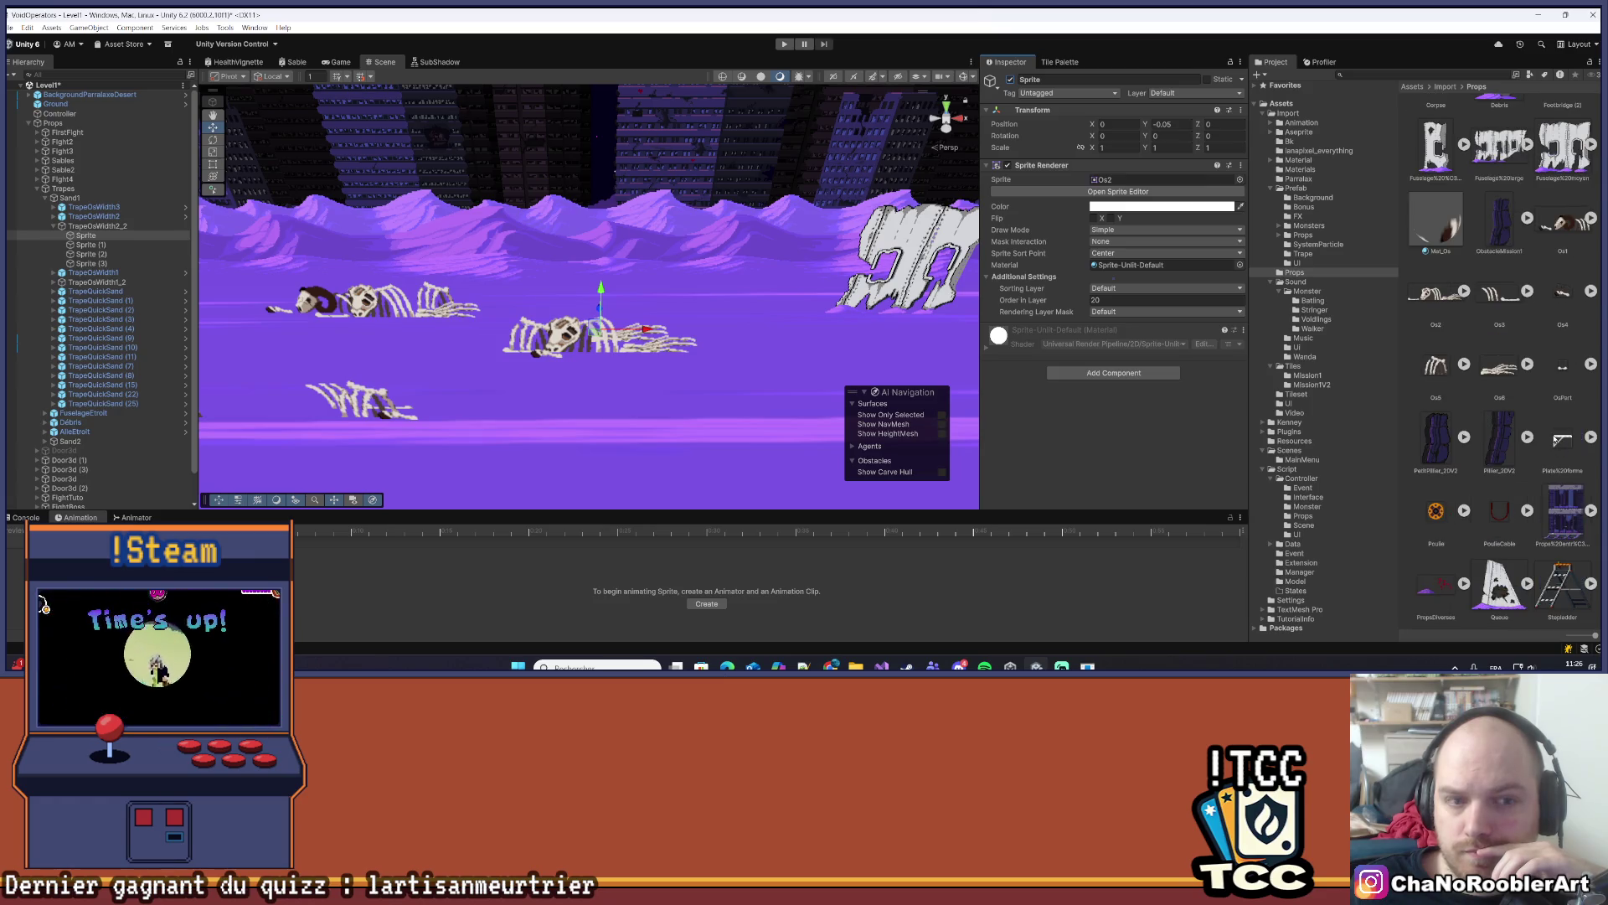
{"action": "scroll", "coordinate": [1554, 437], "scroll_direction": "up", "scroll_amount": 1}
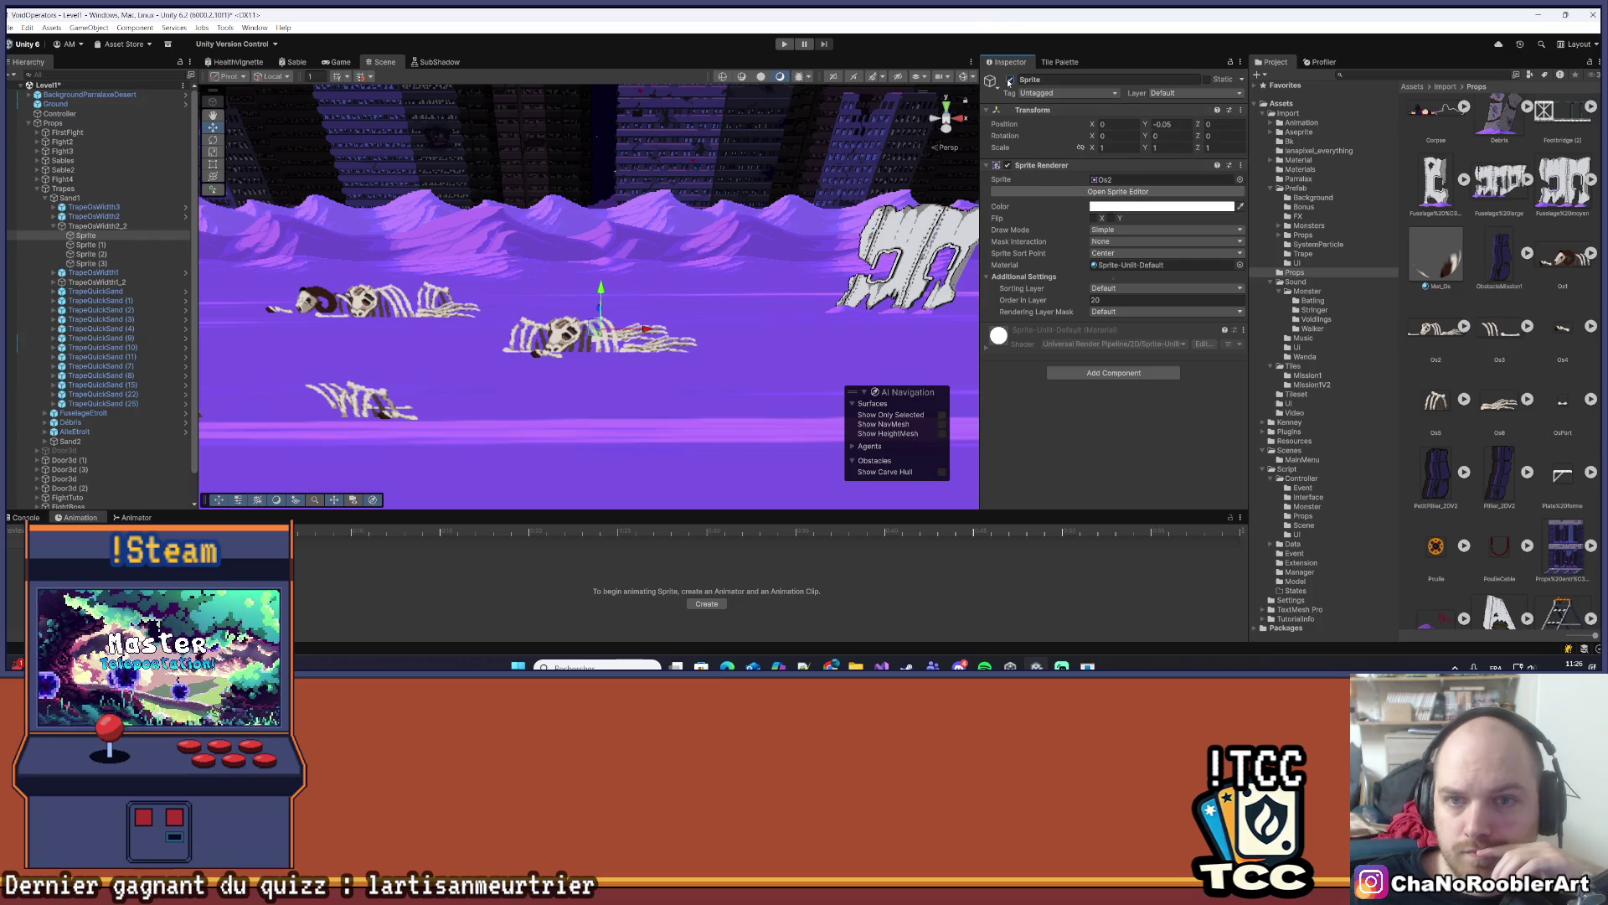
- Try swapping the sprite image from Os2 to Os6 and moving it, then undo both changes
{"action": "left_click_drag", "start_coordinate": [1501, 406], "coordinate": [1492, 392]}
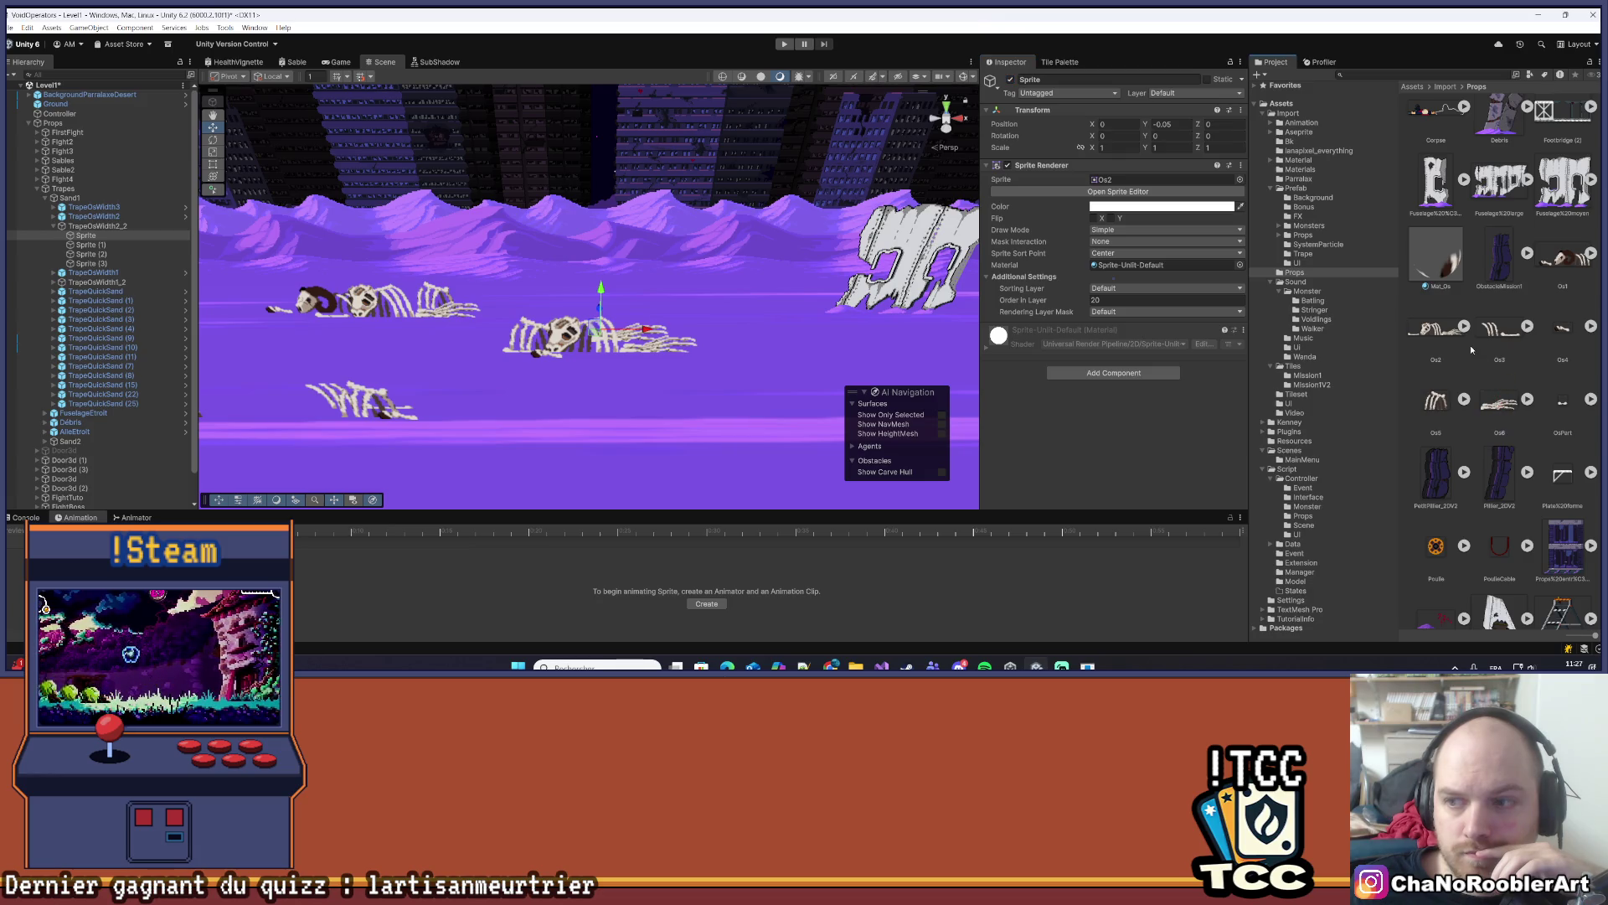
{"action": "left_click_drag", "start_coordinate": [1118, 184], "coordinate": [1118, 182]}
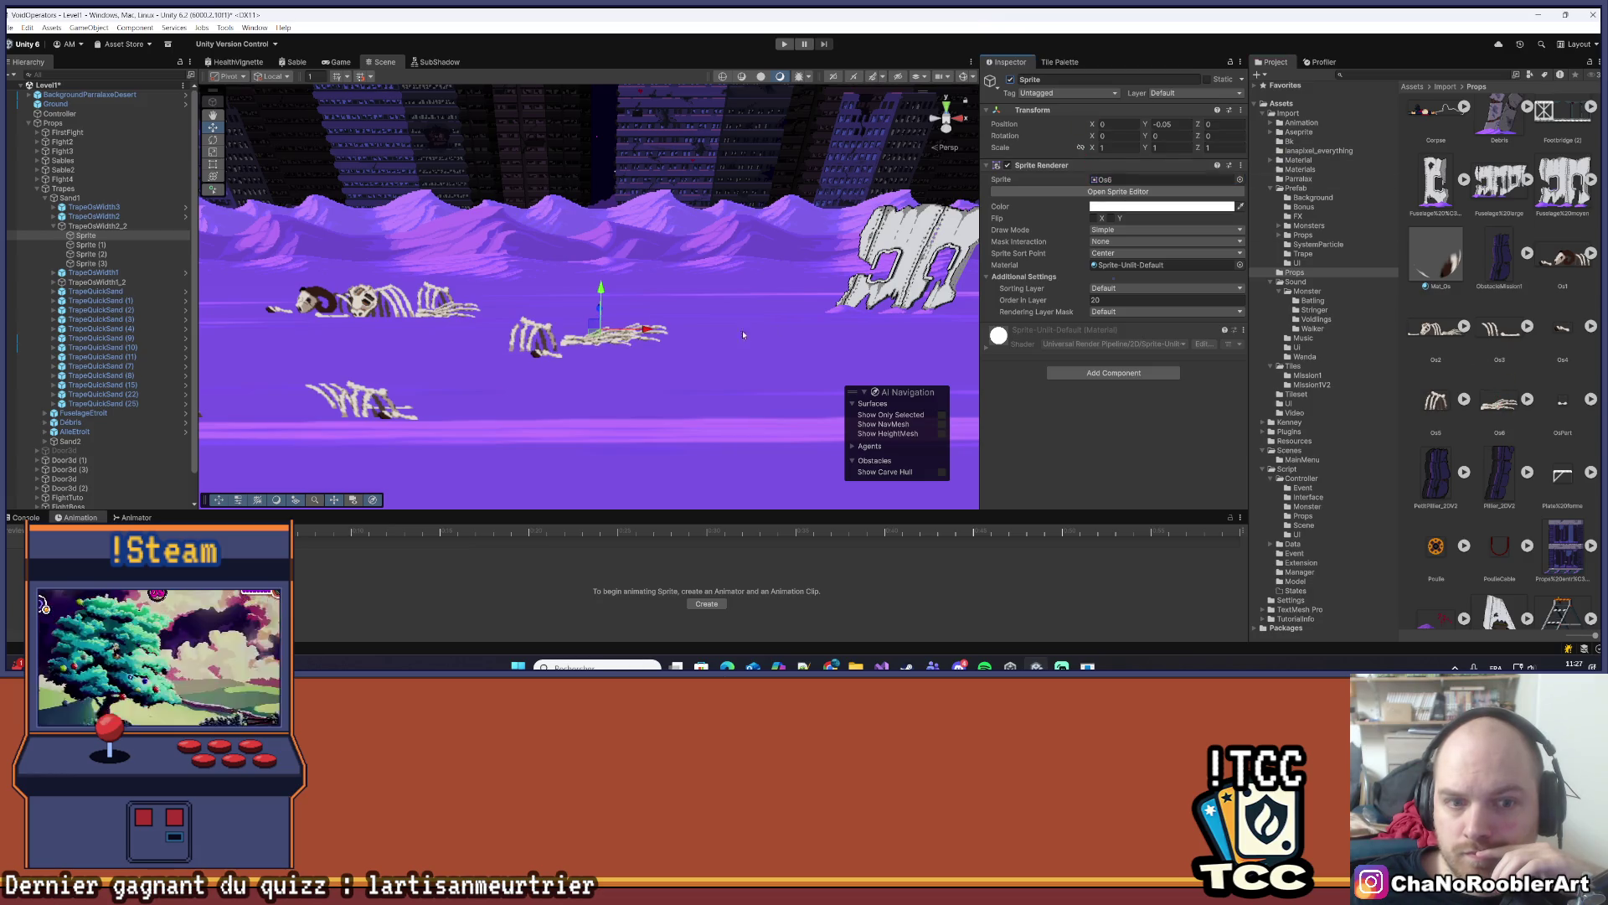
{"action": "left_click_drag", "start_coordinate": [645, 333], "coordinate": [727, 322]}
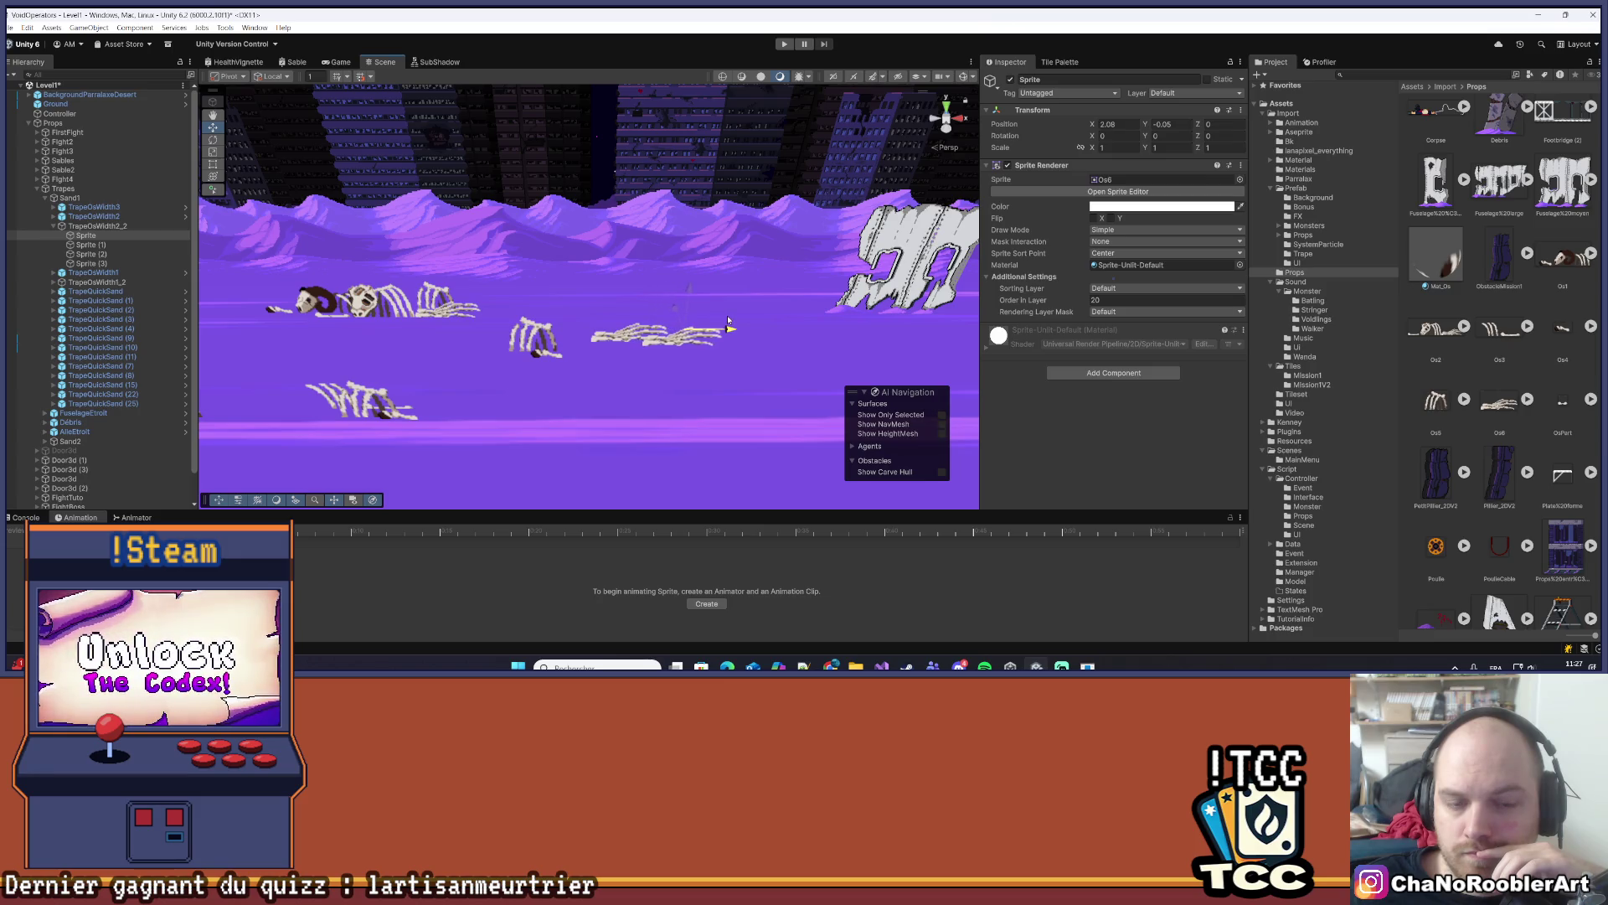
{"action": "key", "text": "ctrl+z"}
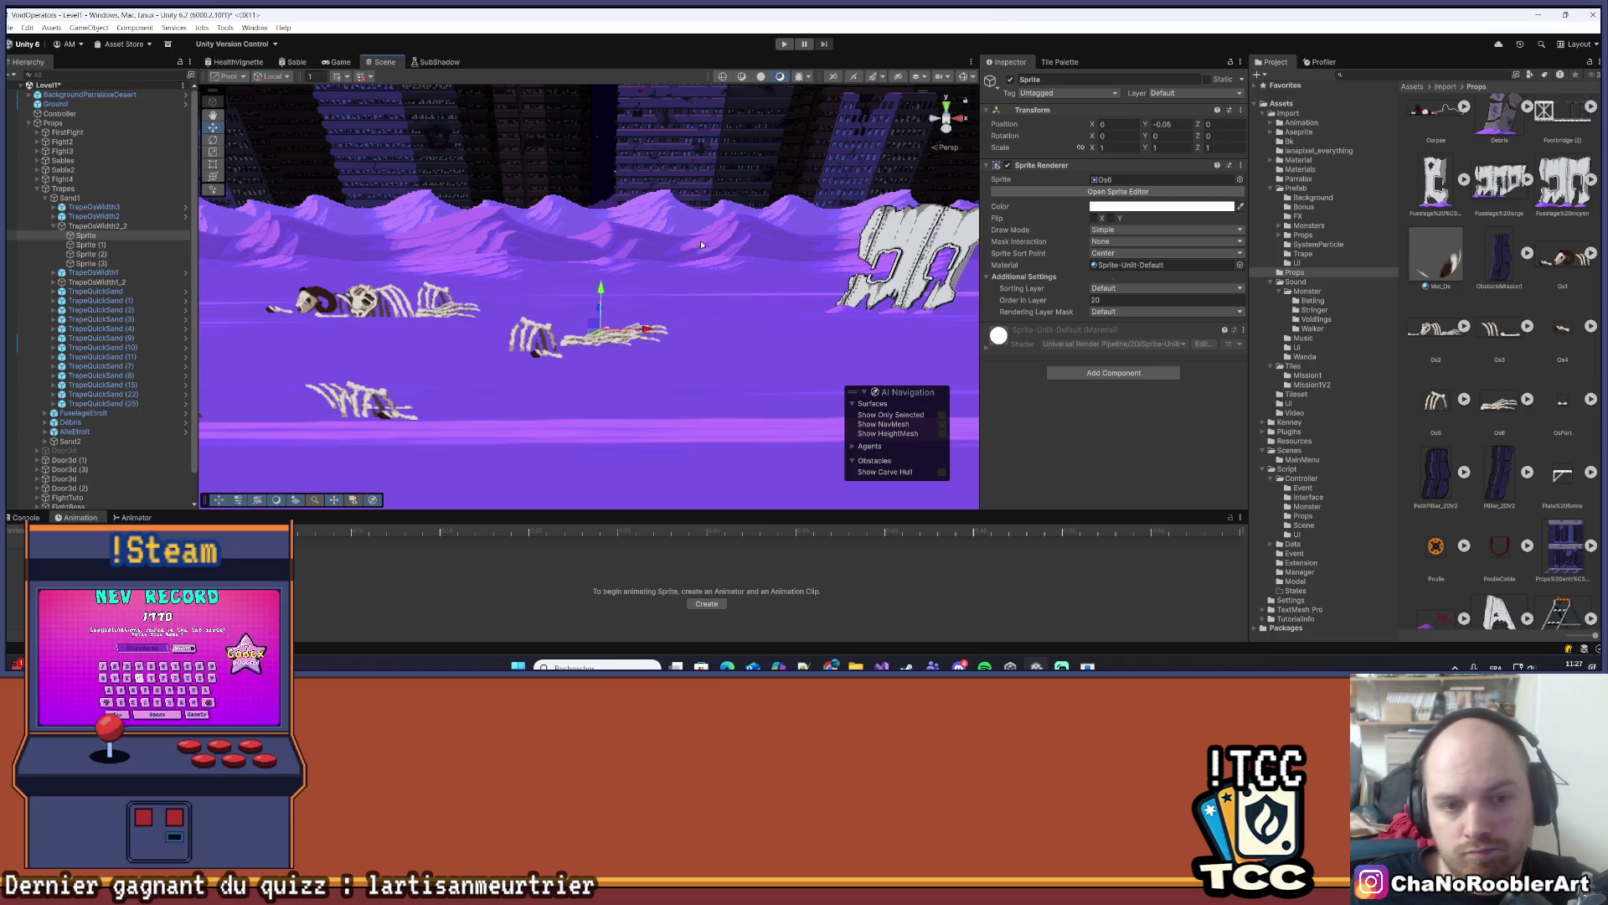
{"action": "key", "text": "ctrl+z"}
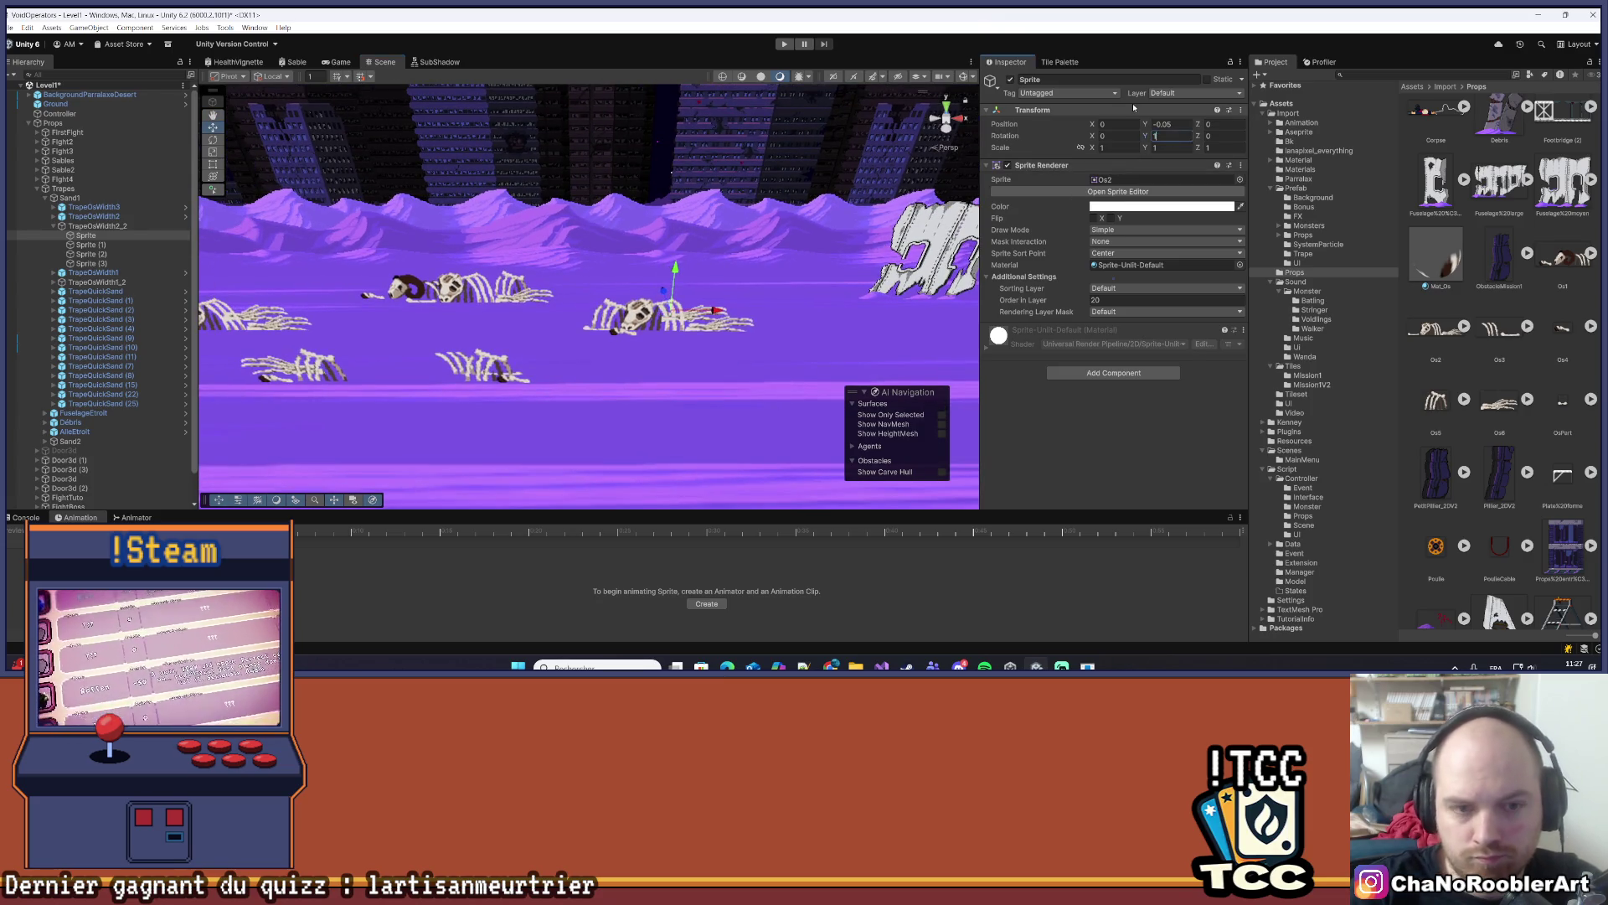
- Flip the sprite with a Y rotation of 180 and shift it slightly left
{"action": "type", "text": "180"}
{"action": "key", "text": "Return"}
{"action": "scroll", "coordinate": [669, 329], "scroll_direction": "up", "scroll_amount": 3}
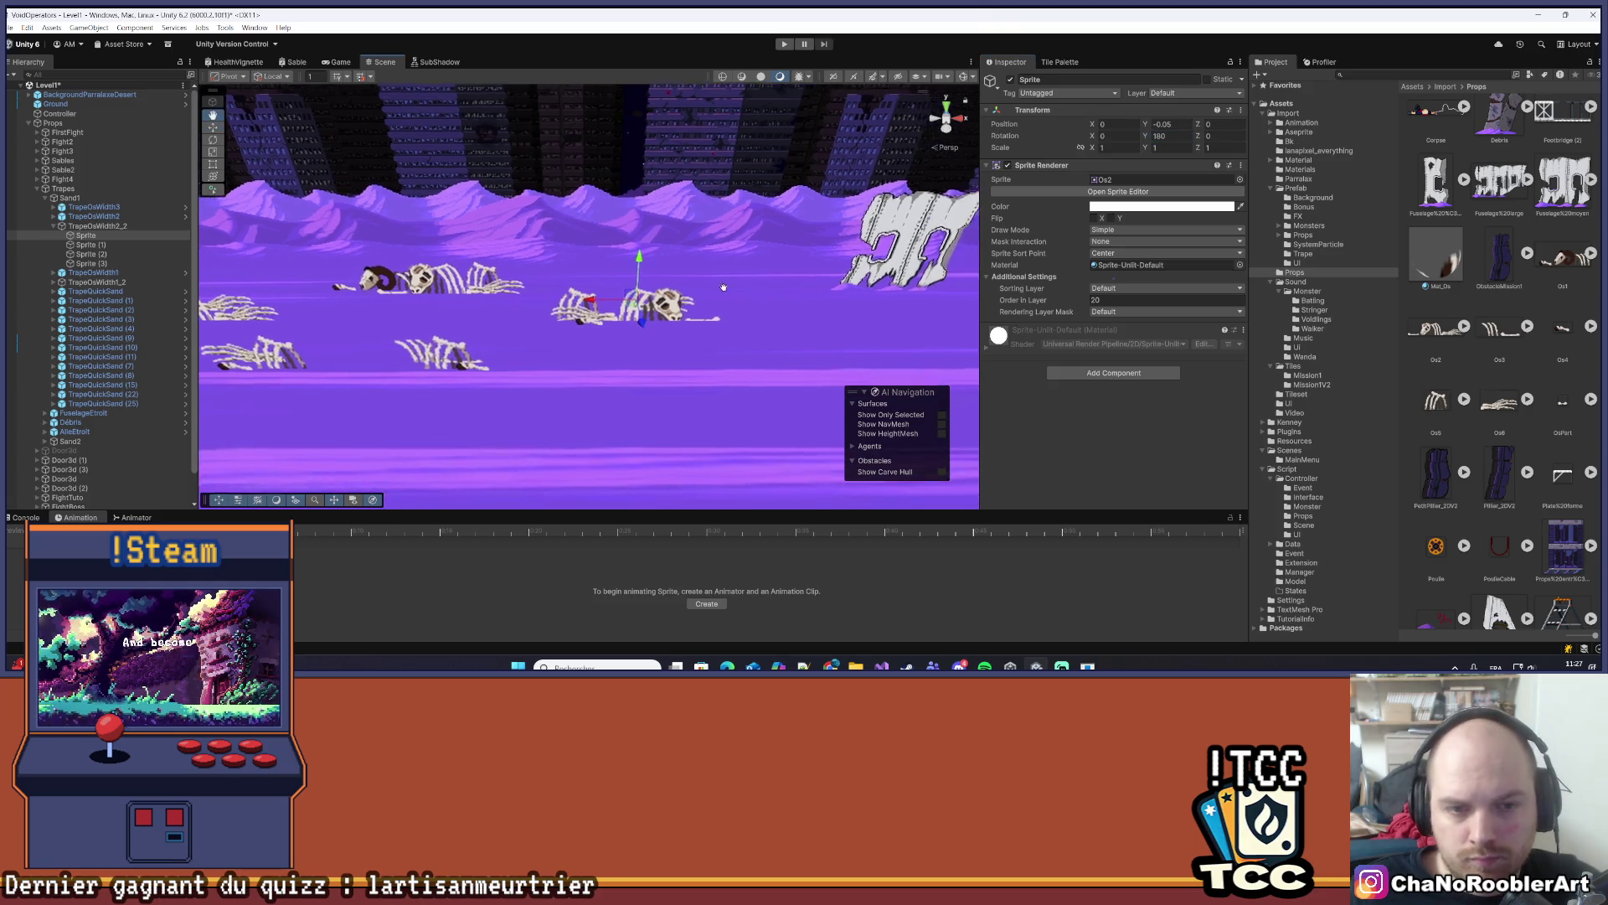
{"action": "left_click_drag", "start_coordinate": [600, 299], "coordinate": [573, 310]}
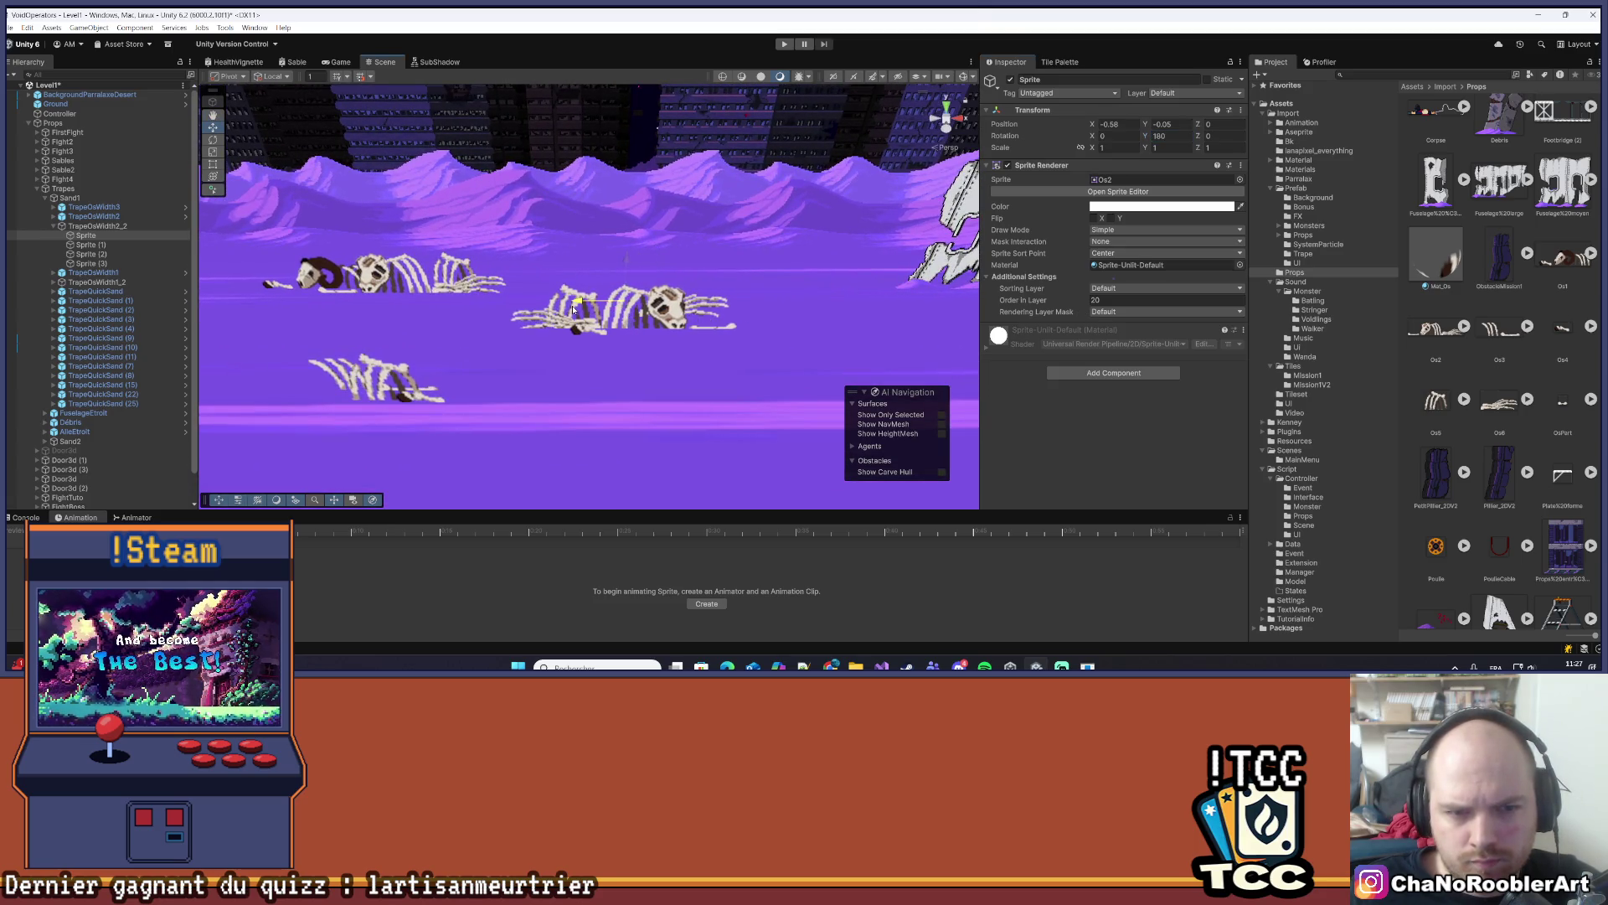
{"action": "scroll", "coordinate": [573, 310], "scroll_direction": "down", "scroll_amount": 5}
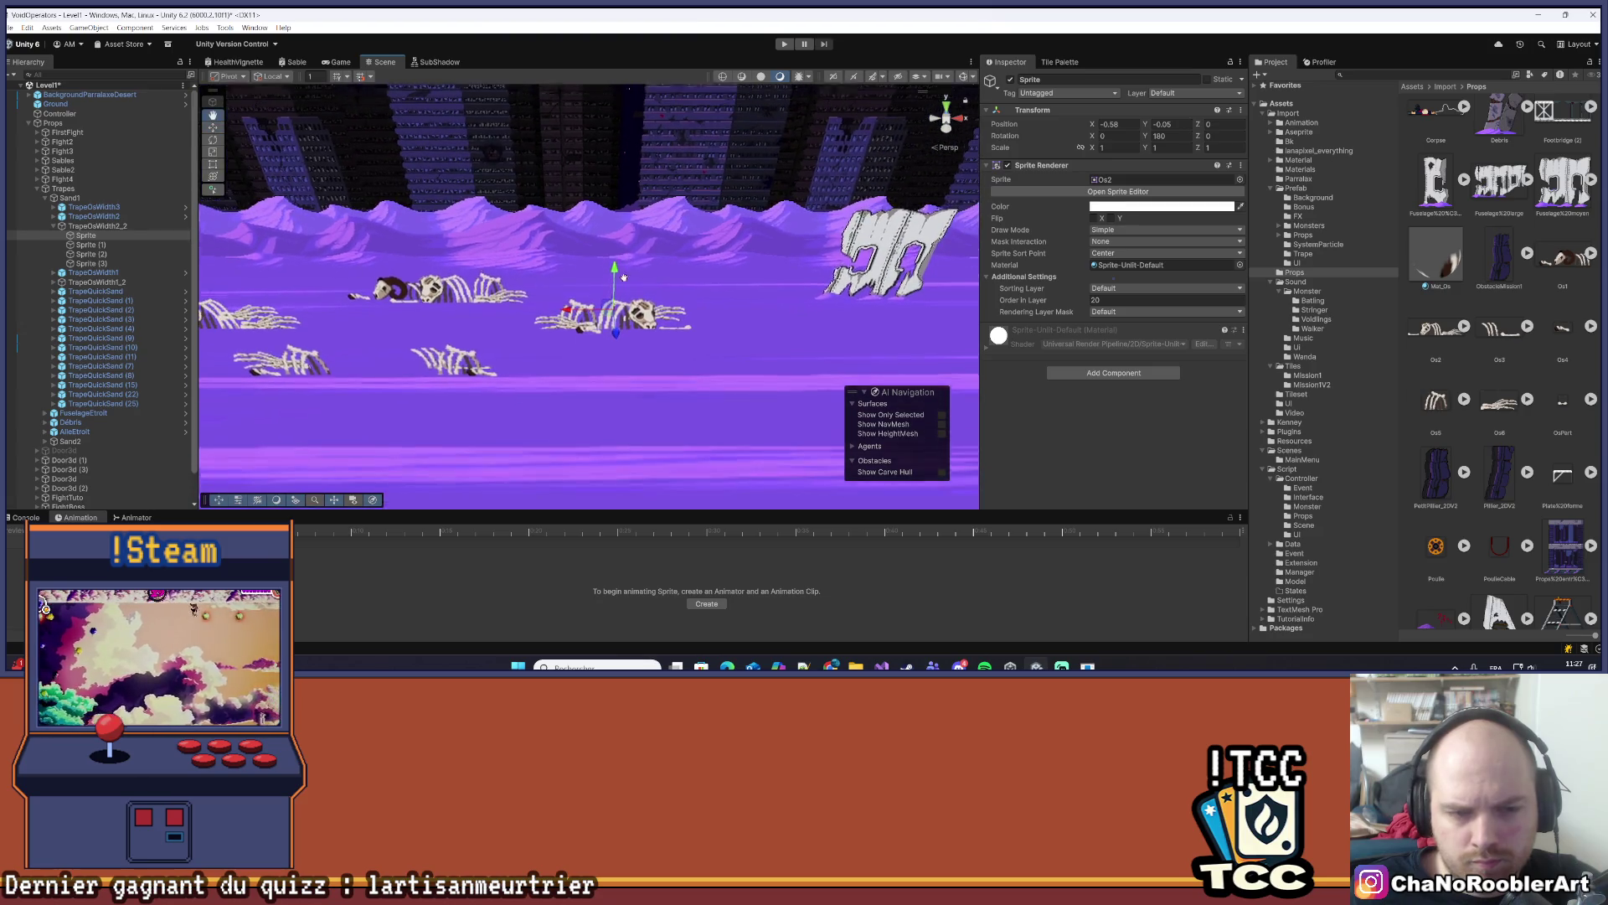
{"action": "scroll", "coordinate": [482, 278], "scroll_direction": "up", "scroll_amount": 1}
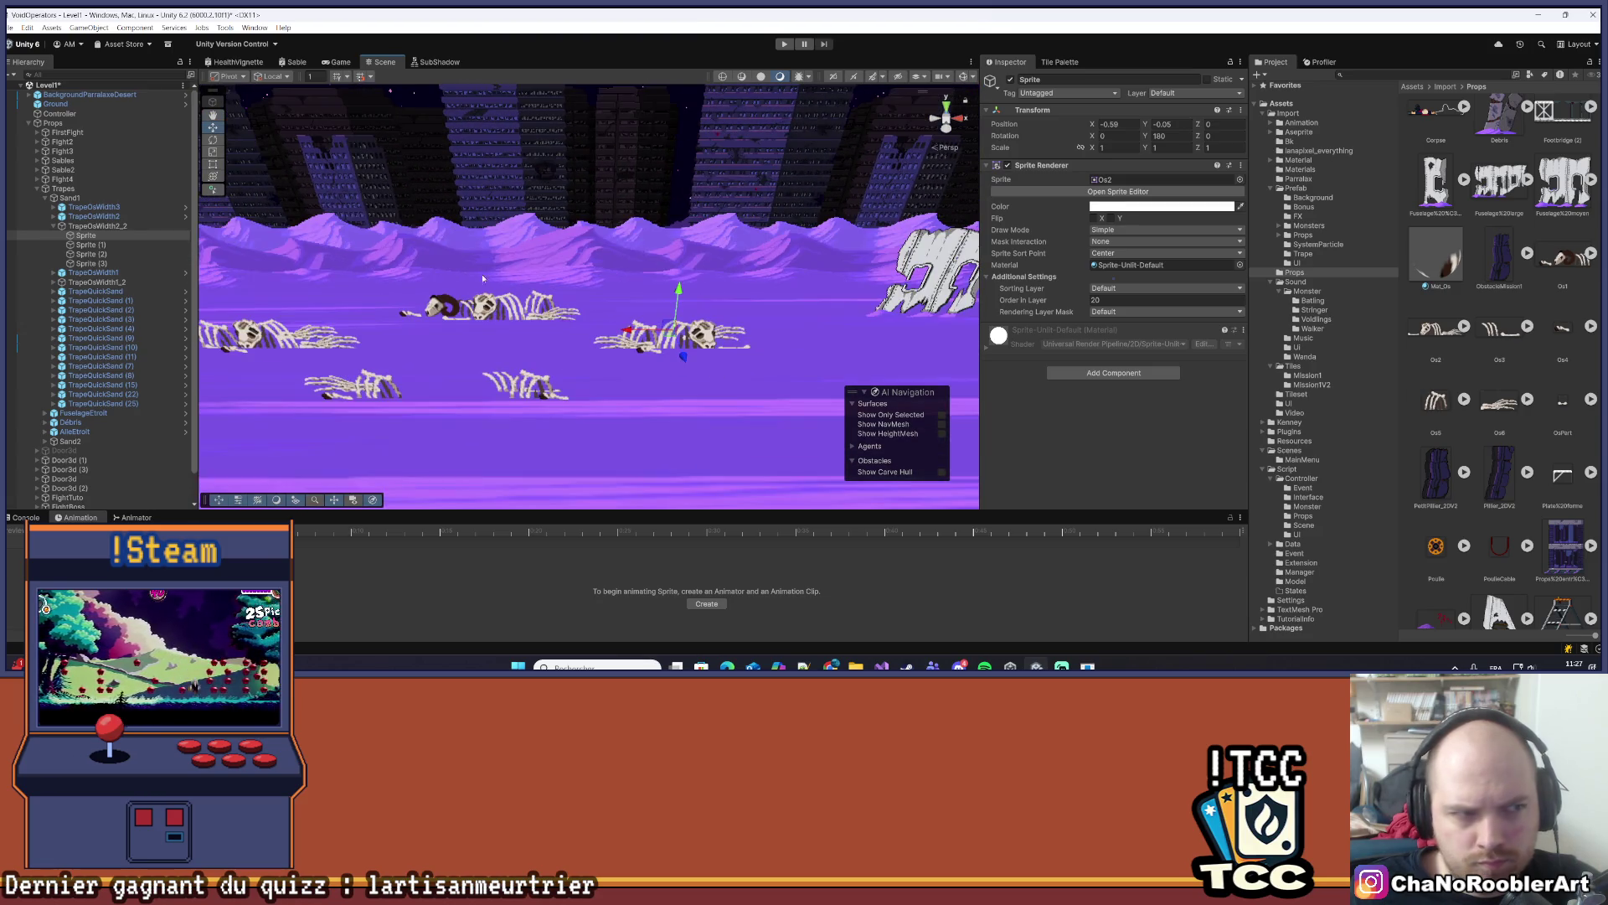
- Select Sprite (1), then the parent trap, recentre the view and reselect the first Sprite
{"action": "left_click", "coordinate": [88, 244]}
{"action": "scroll", "coordinate": [676, 348], "scroll_direction": "up", "scroll_amount": 2}
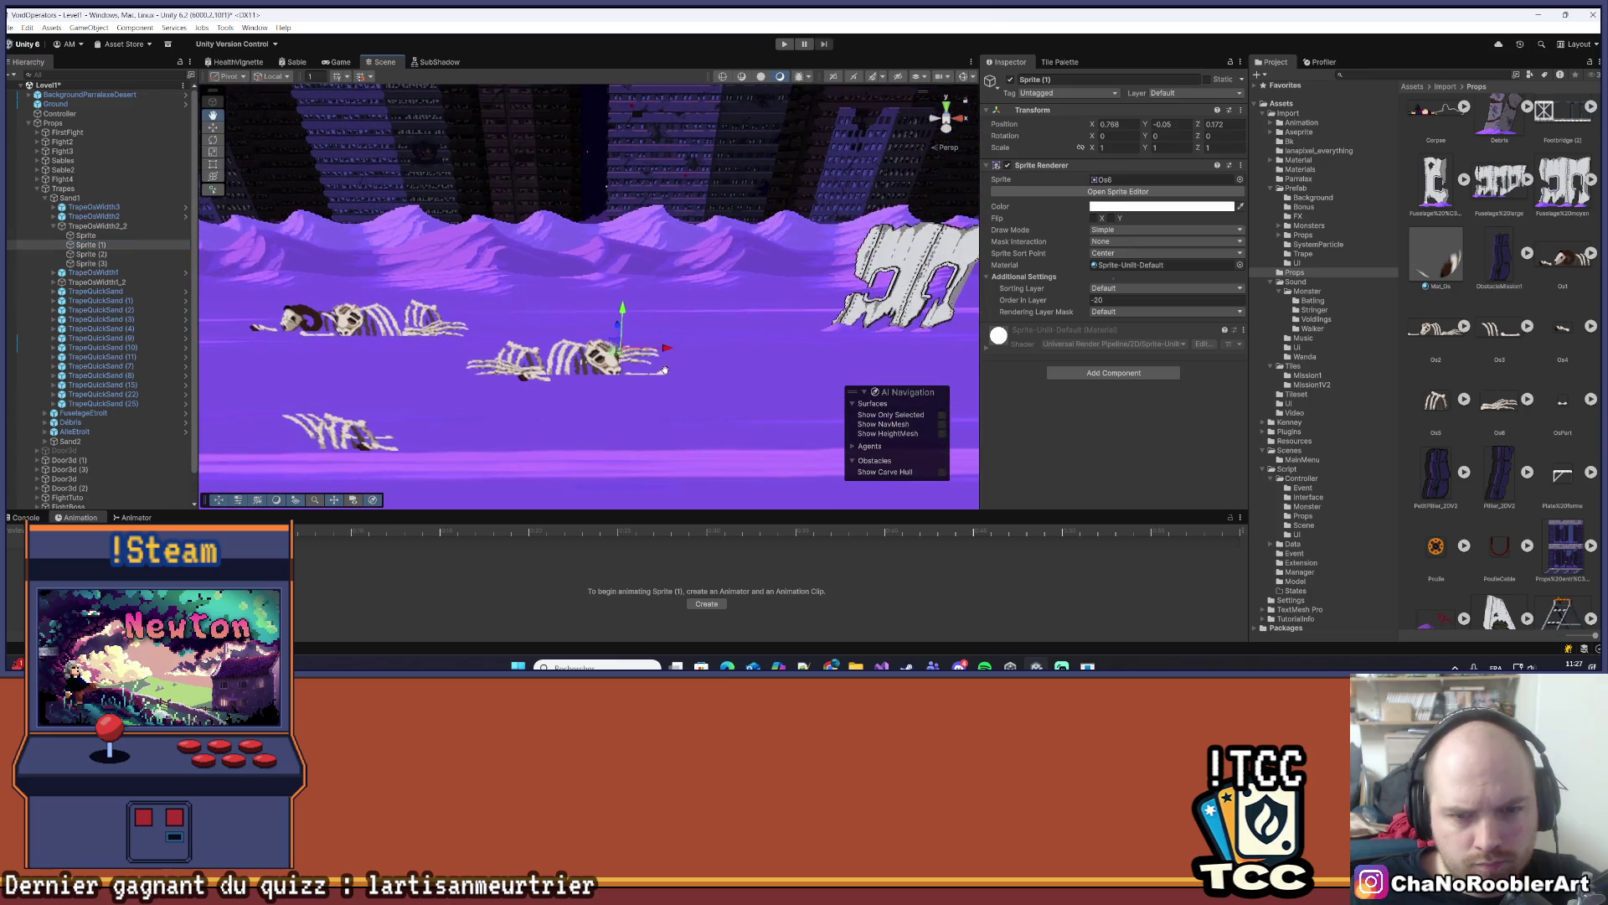
{"action": "key", "text": "Left"}
{"action": "left_click_drag", "start_coordinate": [739, 264], "coordinate": [797, 173]}
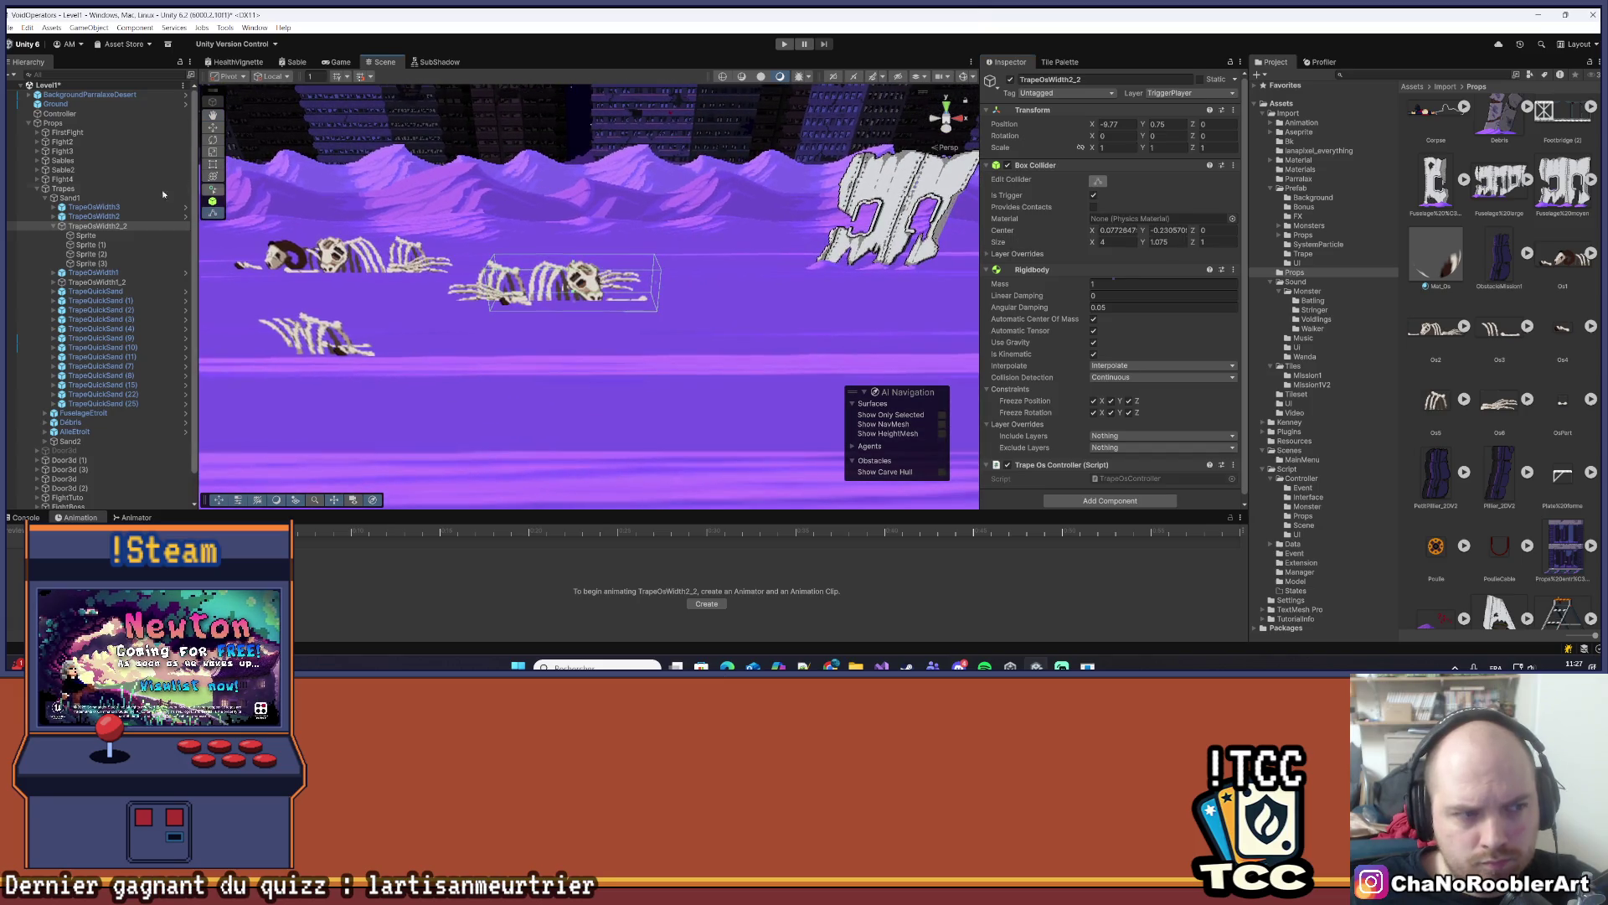
{"action": "left_click", "coordinate": [87, 236]}
- Select Sprite through Sprite (3) and drag all four bone sprites to the right
{"action": "left_click", "coordinate": [98, 253], "text": "shift"}
{"action": "left_click", "coordinate": [92, 264], "text": "shift"}
{"action": "left_click_drag", "start_coordinate": [549, 258], "coordinate": [572, 285]}
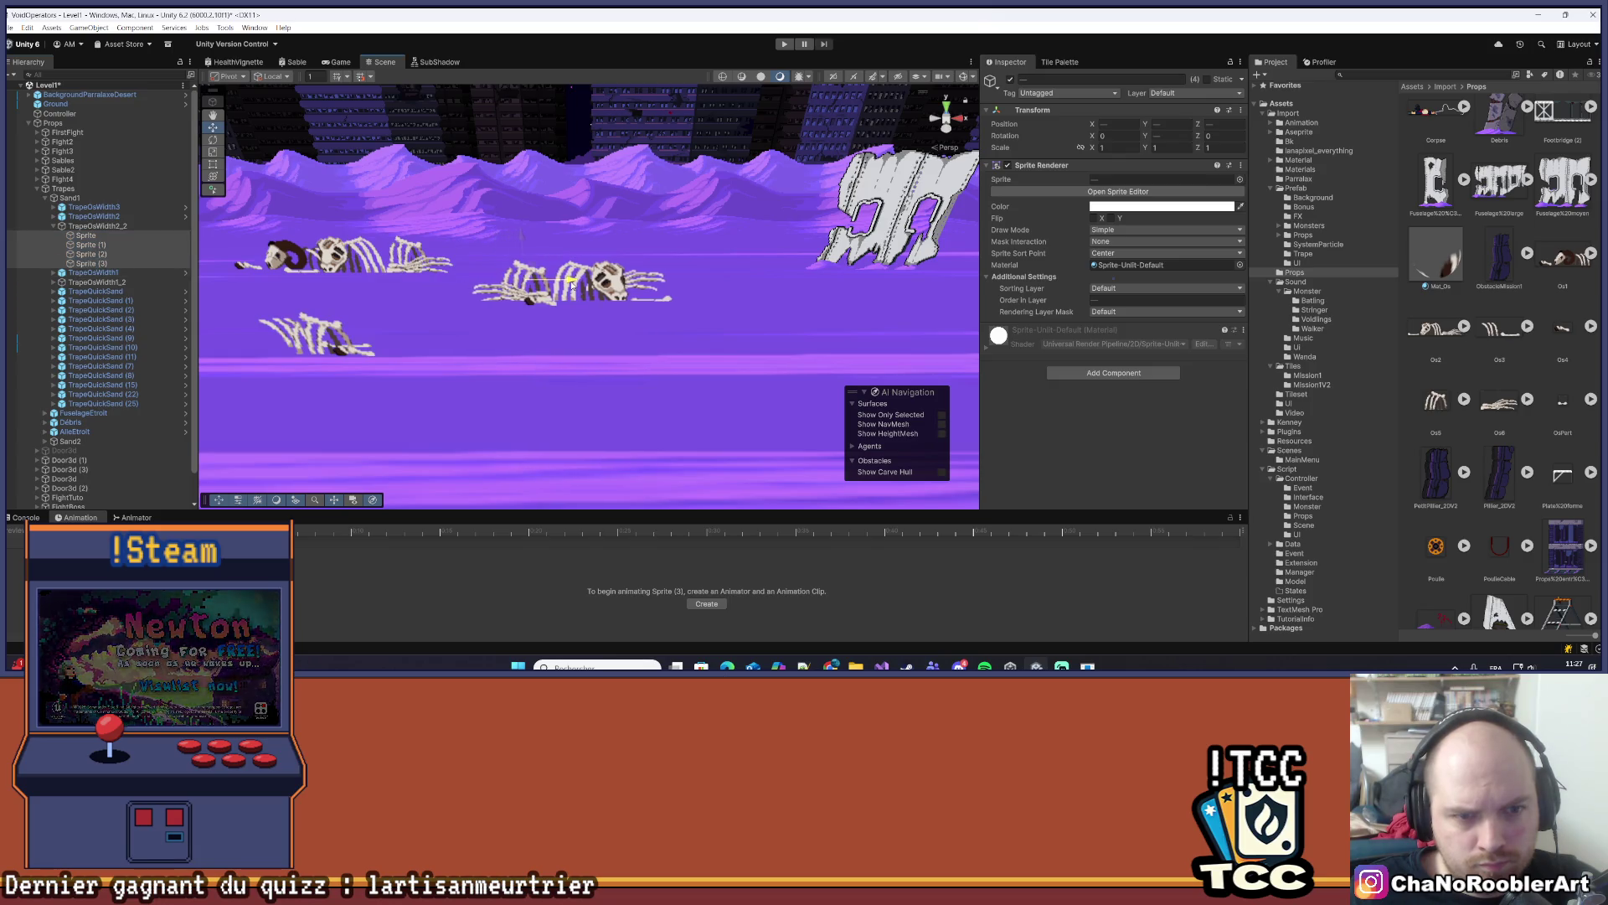
- Toggle Edit Collider on TrapeOsWidth2_2 to check its bounds, then select the Sprite (3) skeleton
{"action": "left_click", "coordinate": [99, 228]}
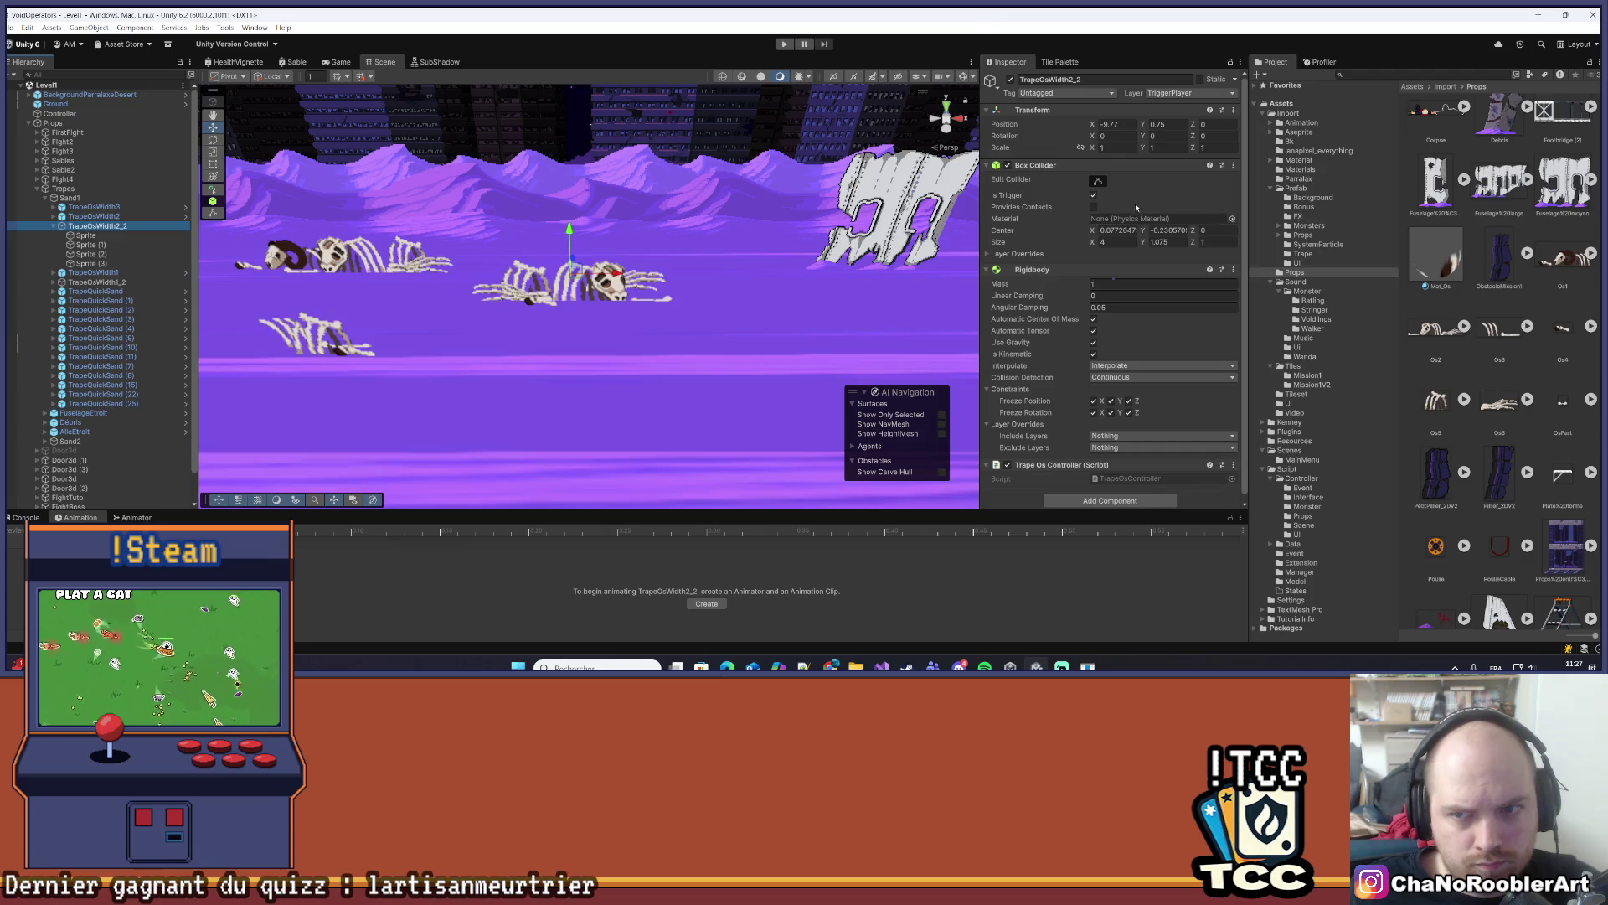
{"action": "left_click", "coordinate": [1097, 181]}
{"action": "left_click", "coordinate": [1096, 181]}
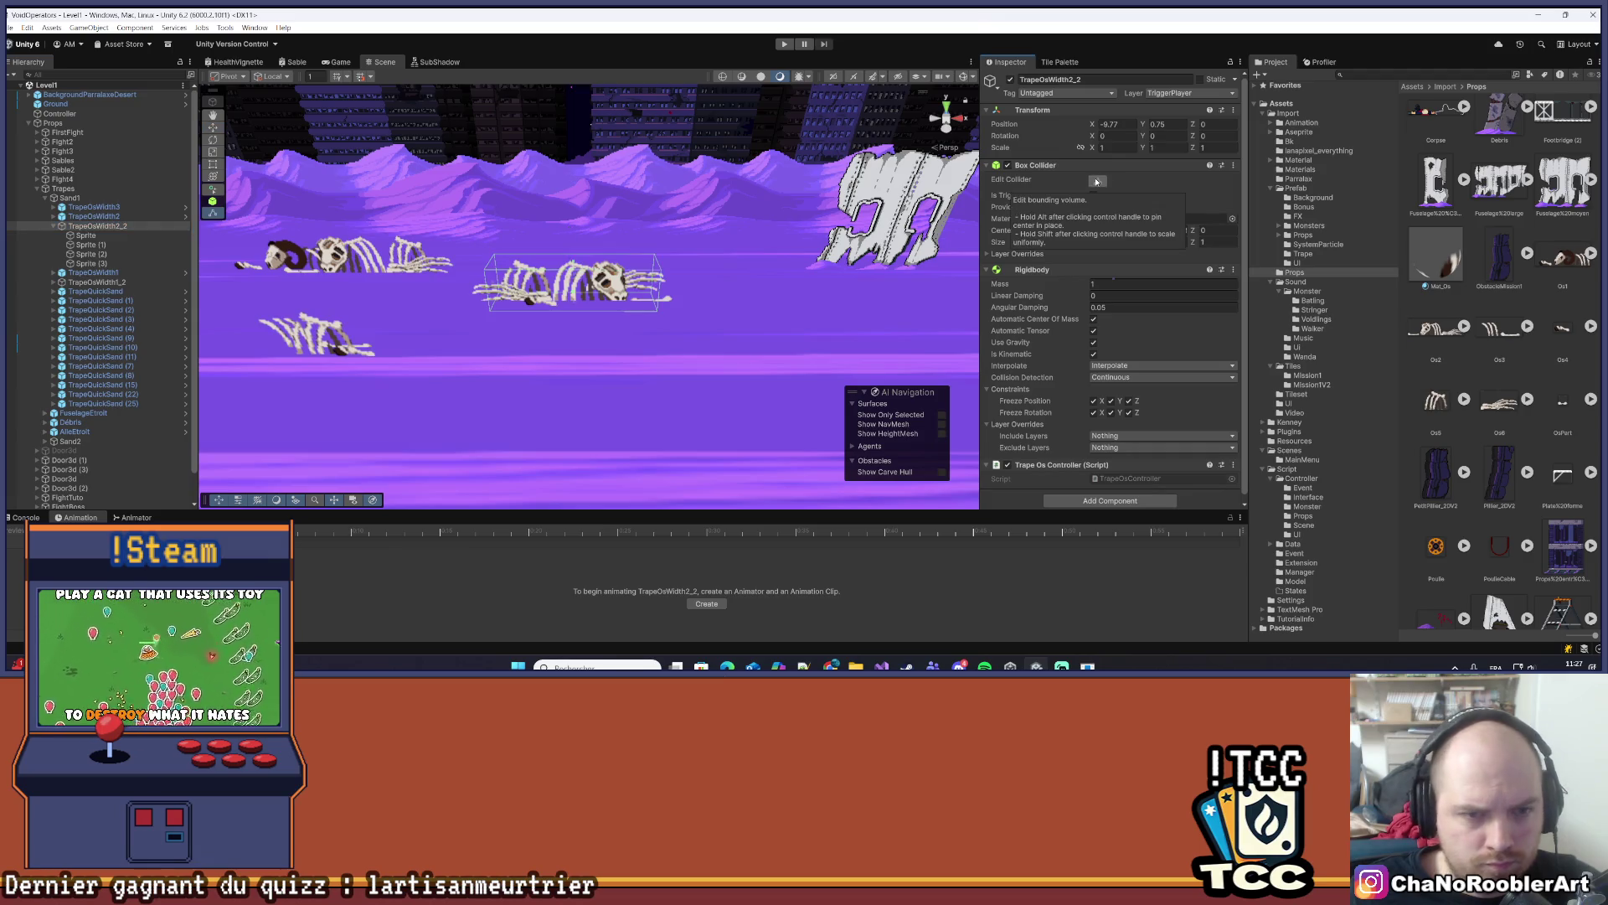
{"action": "mouse_move", "coordinate": [603, 402]}
{"action": "left_mouse_down"}
{"action": "mouse_move", "coordinate": [606, 357]}
{"action": "mouse_move", "coordinate": [559, 421]}
{"action": "mouse_move", "coordinate": [484, 247]}
{"action": "mouse_move", "coordinate": [768, 243]}
{"action": "mouse_move", "coordinate": [522, 310]}
{"action": "mouse_move", "coordinate": [571, 317]}
{"action": "left_mouse_up"}
{"action": "left_click", "coordinate": [570, 317]}
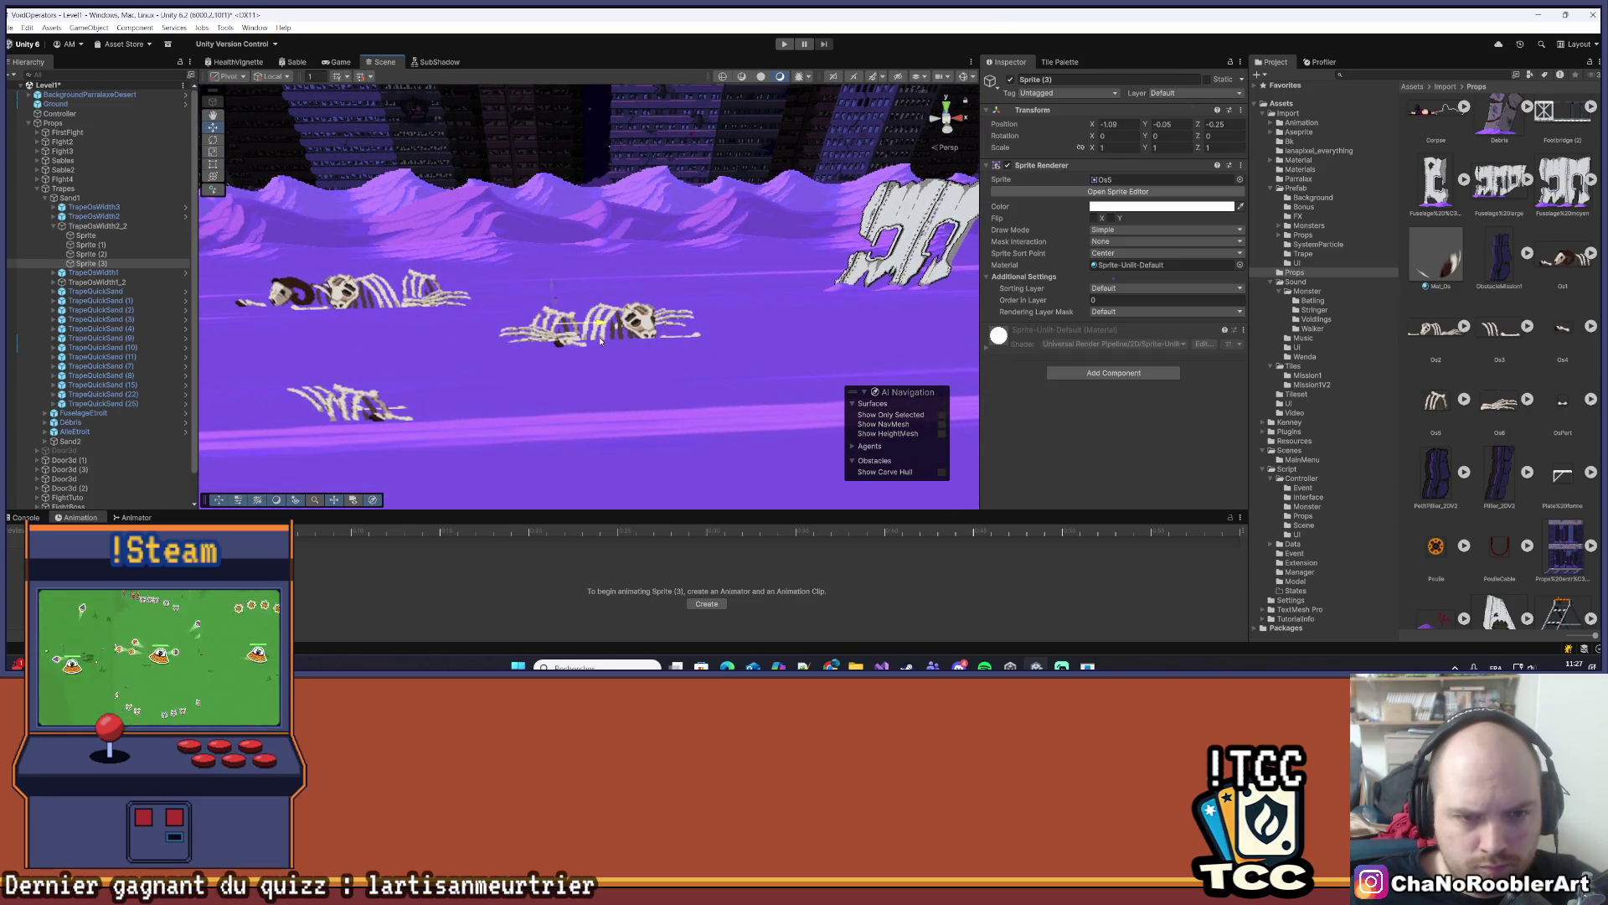
- Nudge the Sprite (3) skeleton slightly left and reselect it
{"action": "left_click_drag", "start_coordinate": [600, 340], "coordinate": [598, 340]}
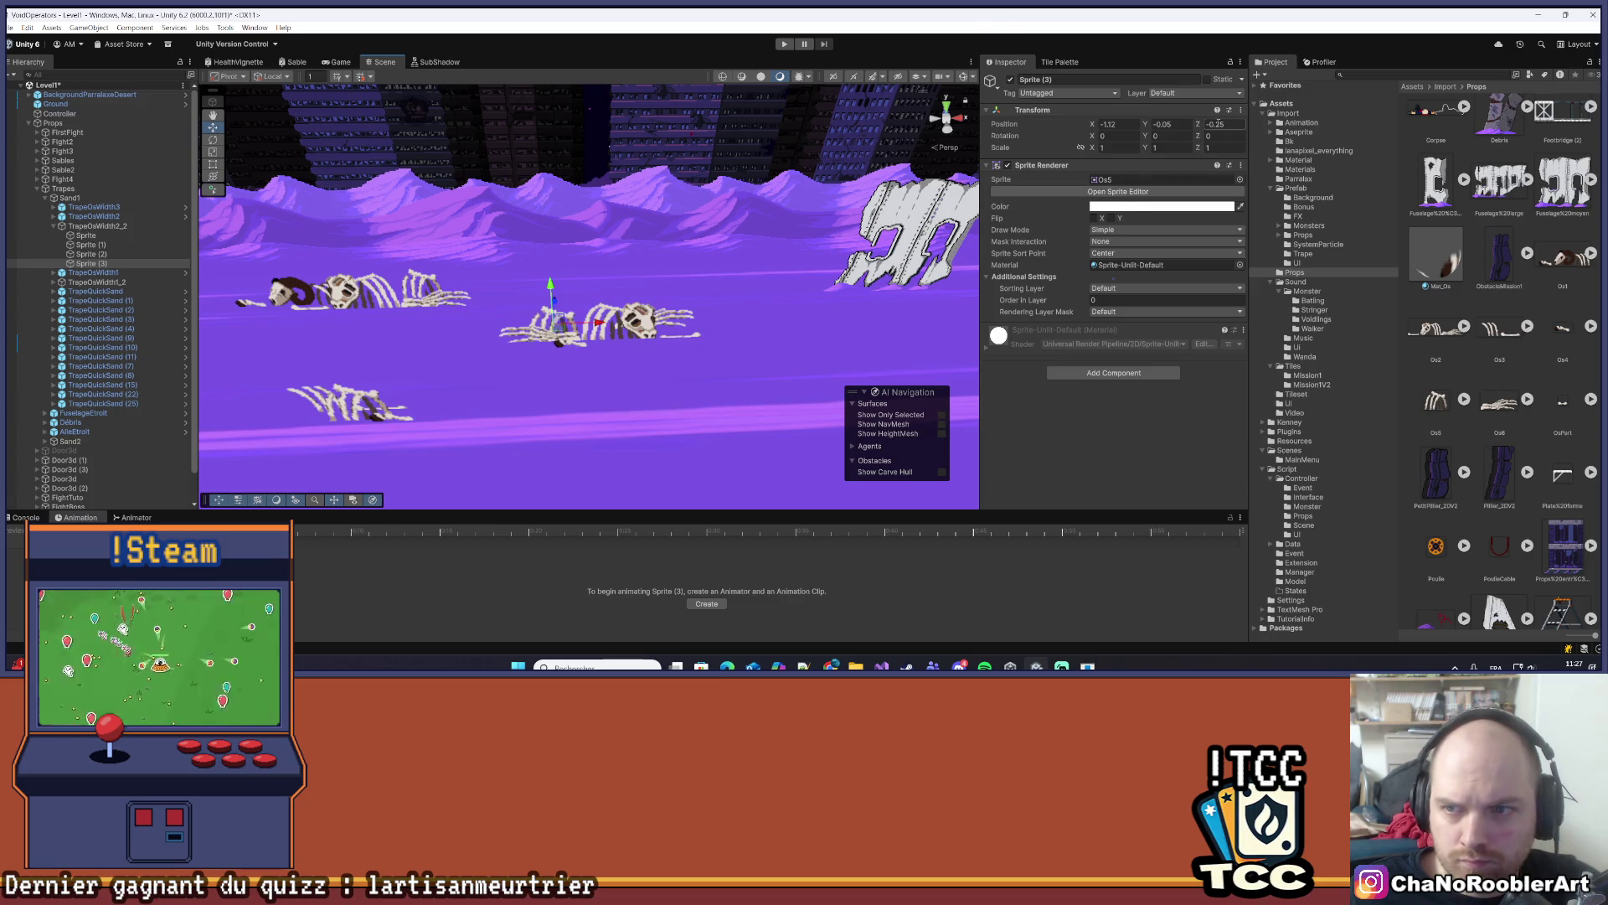
{"action": "left_click", "coordinate": [673, 323]}
{"action": "left_click", "coordinate": [562, 329]}
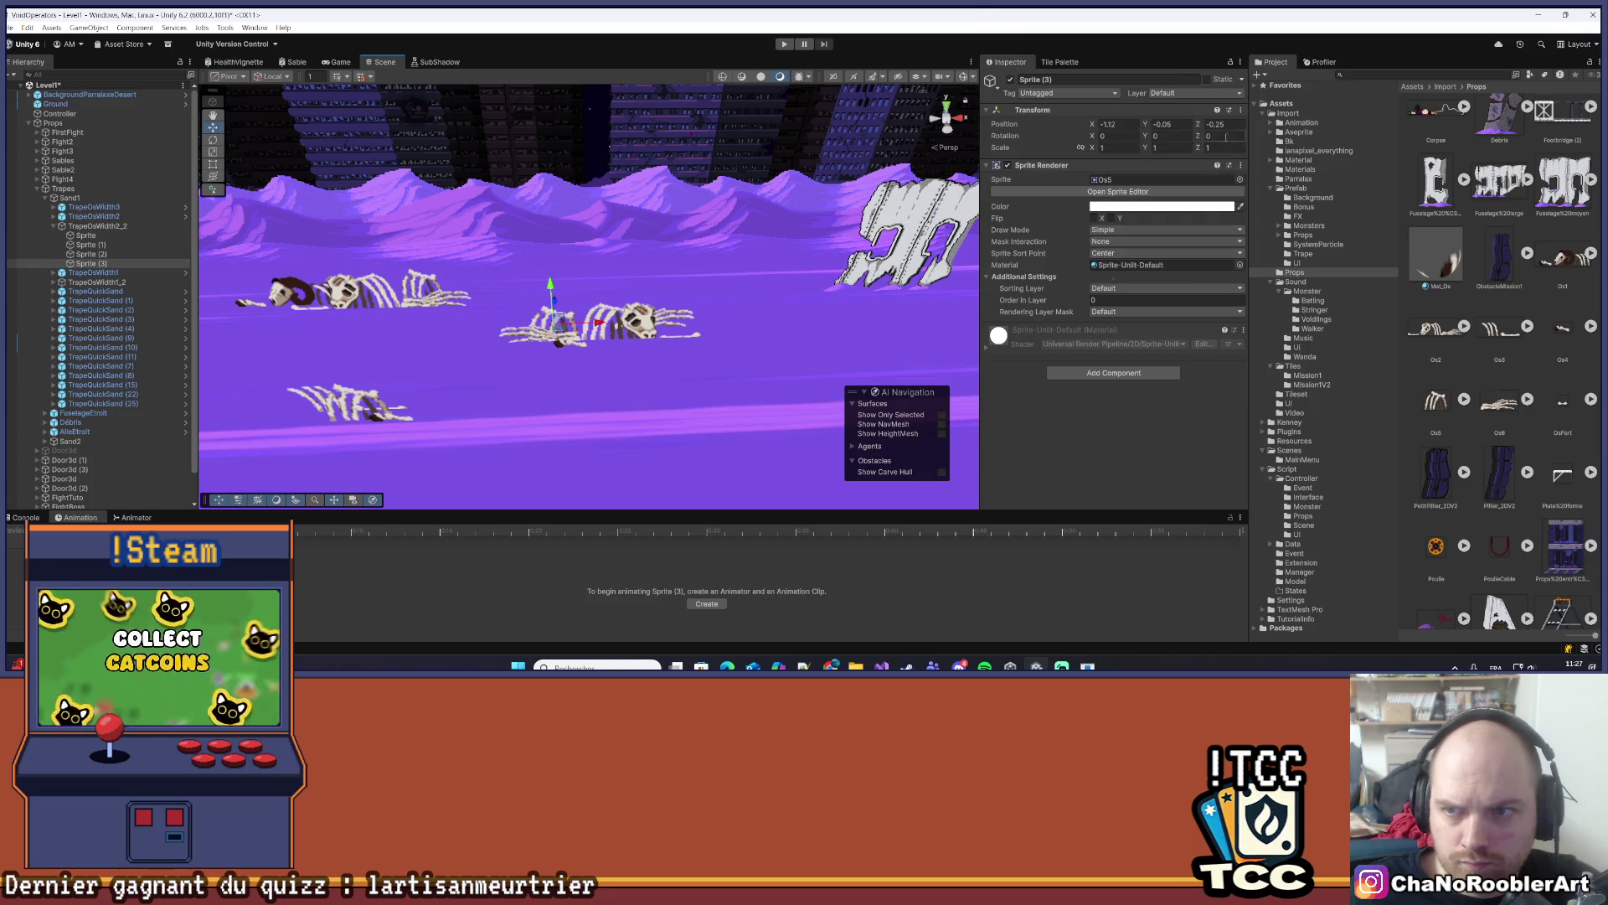
{"action": "type", "text": "5"}
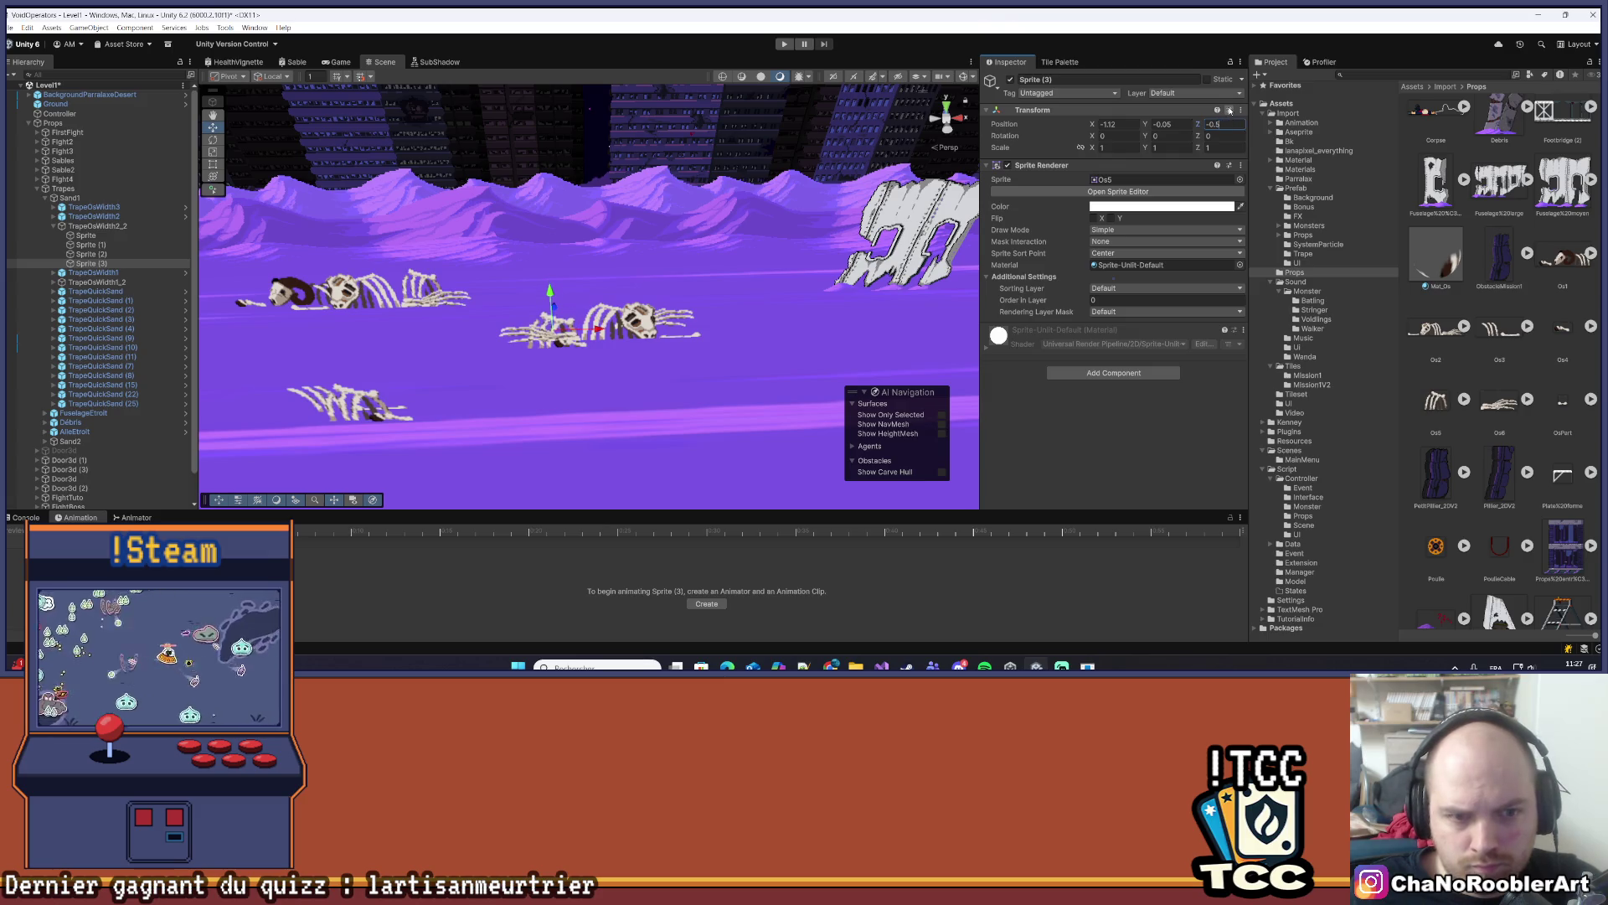
- Pan the scene to the bone piles and pick Sprite (3) inside the trap
{"action": "mouse_move", "coordinate": [587, 301]}
{"action": "left_mouse_down"}
{"action": "mouse_move", "coordinate": [592, 192]}
{"action": "mouse_move", "coordinate": [620, 180]}
{"action": "mouse_move", "coordinate": [737, 448]}
{"action": "mouse_move", "coordinate": [687, 368]}
{"action": "left_mouse_up"}
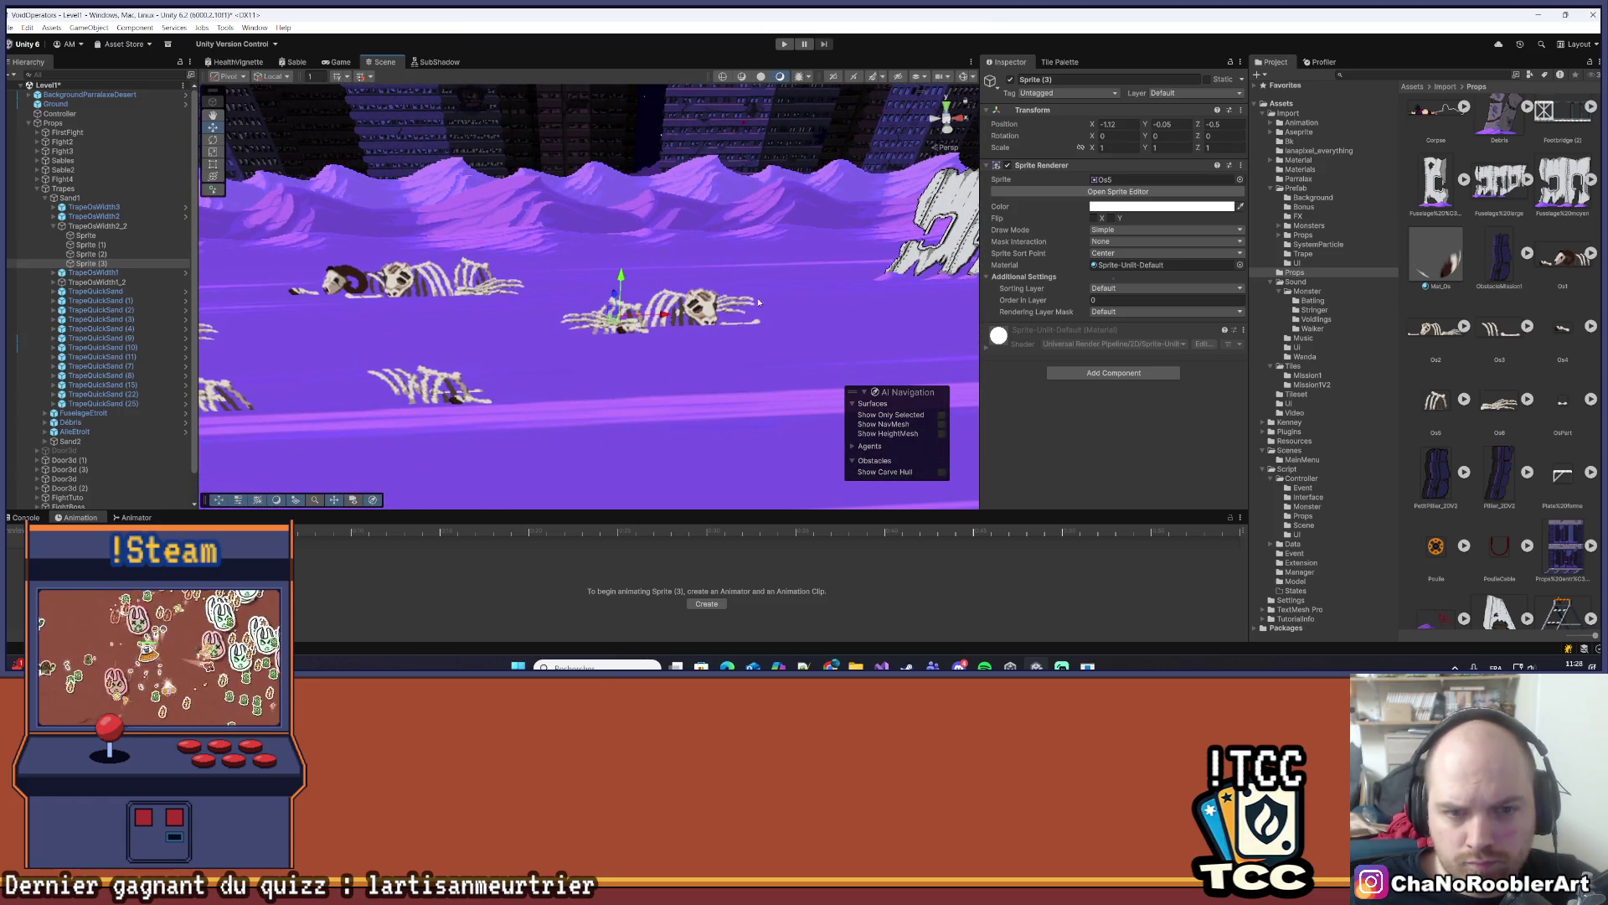
{"action": "left_click_drag", "start_coordinate": [389, 391], "coordinate": [651, 318]}
{"action": "left_click", "coordinate": [652, 318]}
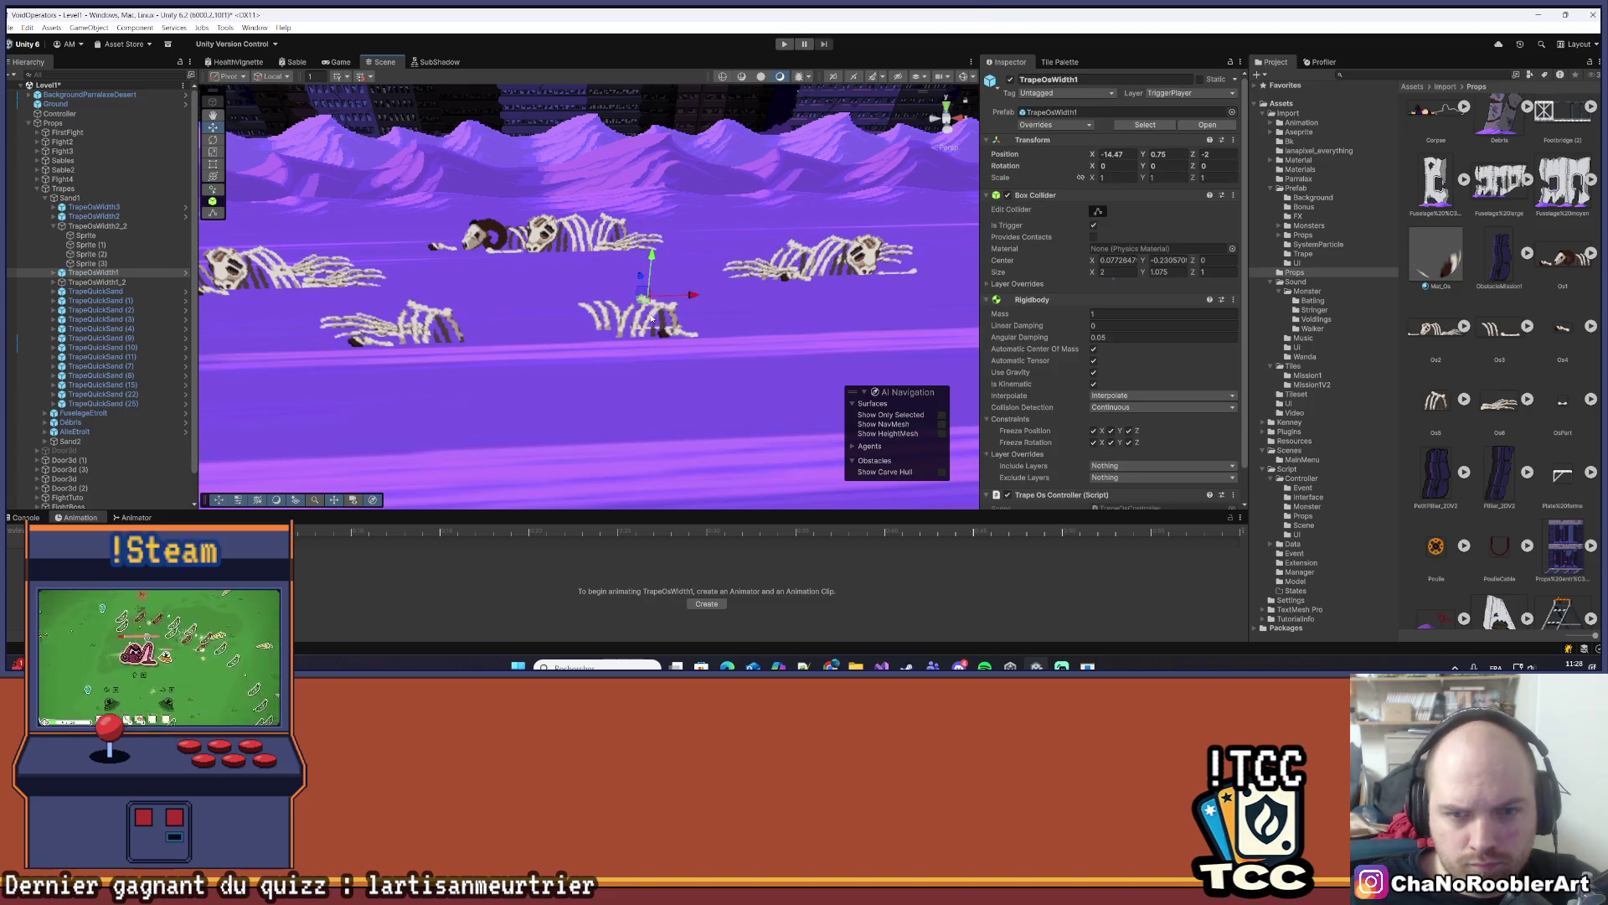
{"action": "scroll", "coordinate": [1033, 358], "scroll_direction": "down", "scroll_amount": 2}
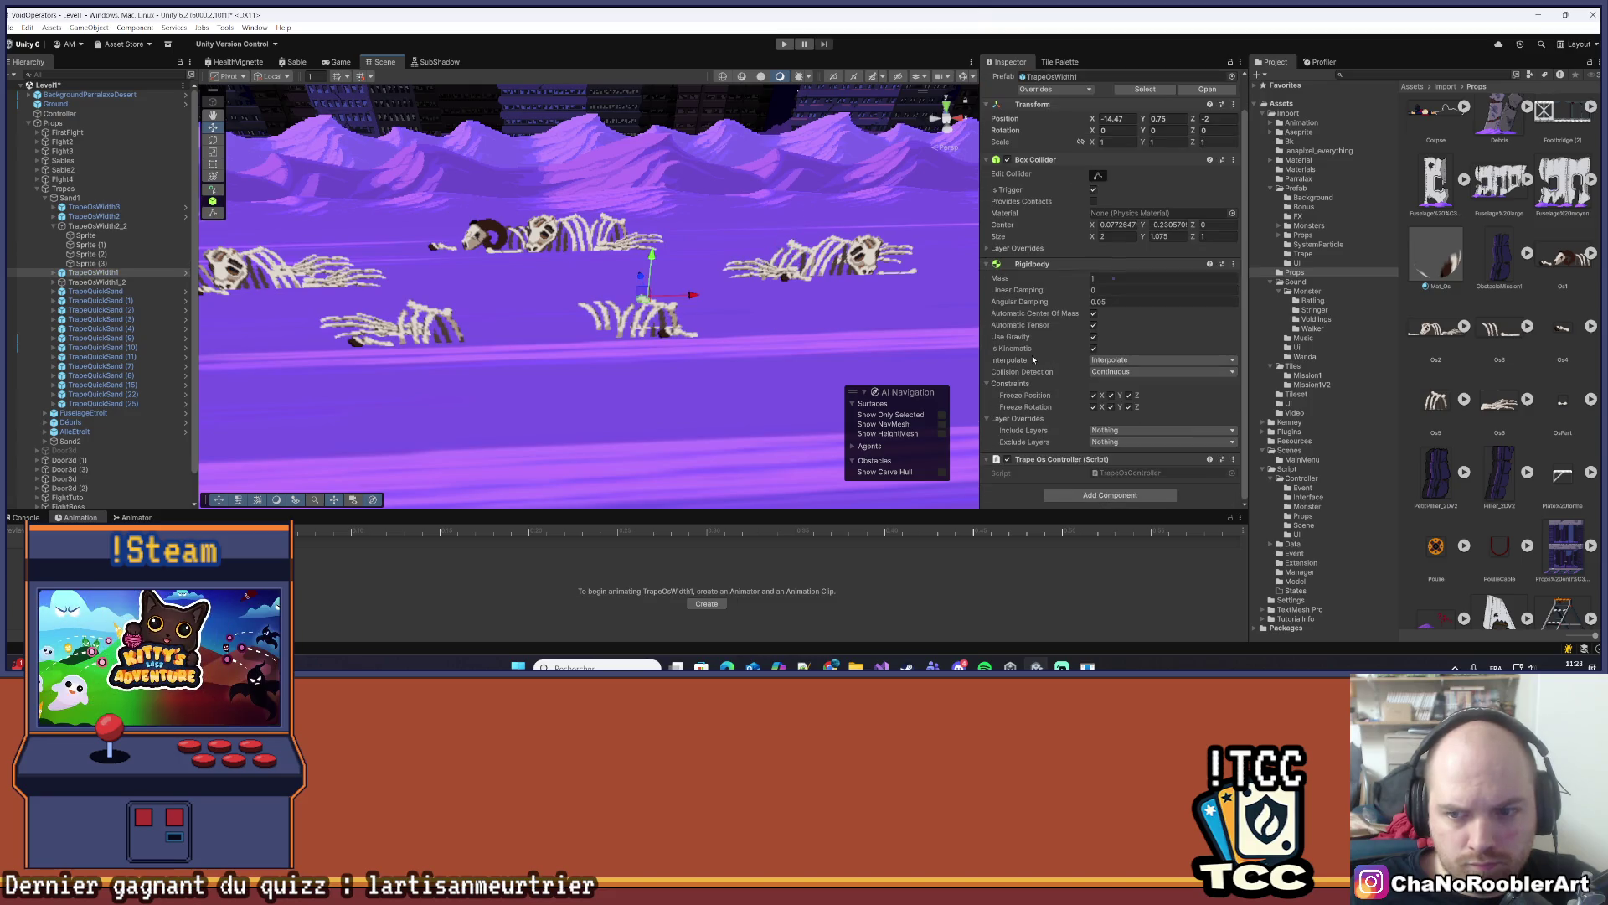
{"action": "left_click", "coordinate": [645, 322]}
{"action": "left_click_drag", "start_coordinate": [725, 320], "coordinate": [728, 360]}
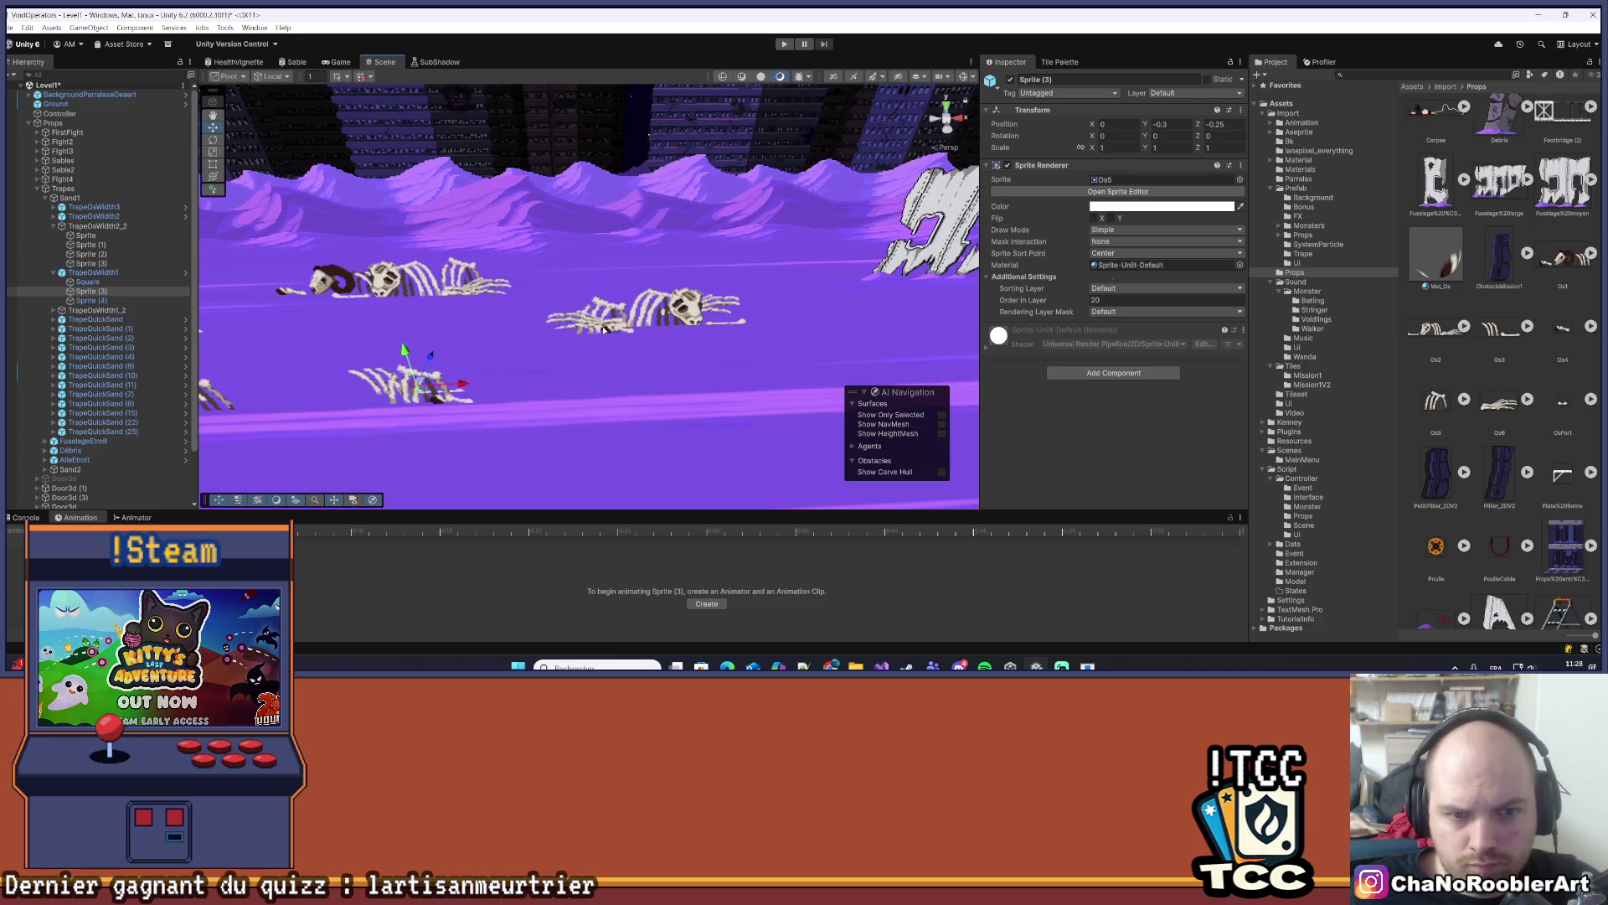
- Give the Sprite (3) skeleton Order in Layer 20, frame it, and save the Level1 scene
{"action": "left_click", "coordinate": [130, 253]}
{"action": "double_click", "coordinate": [127, 253]}
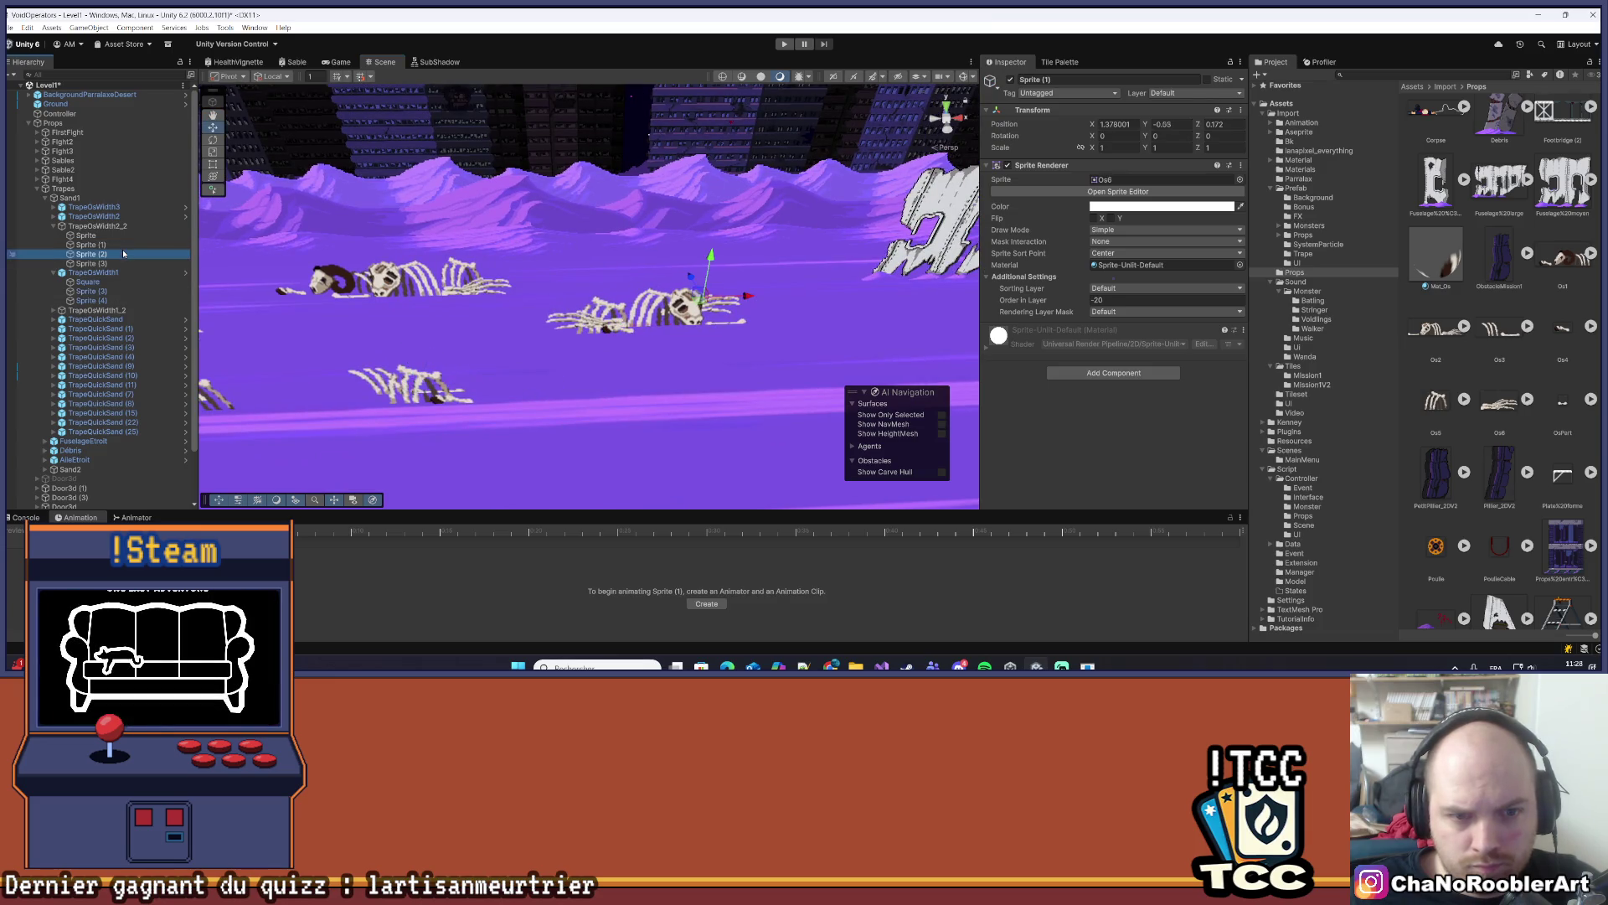
{"action": "left_click", "coordinate": [126, 264]}
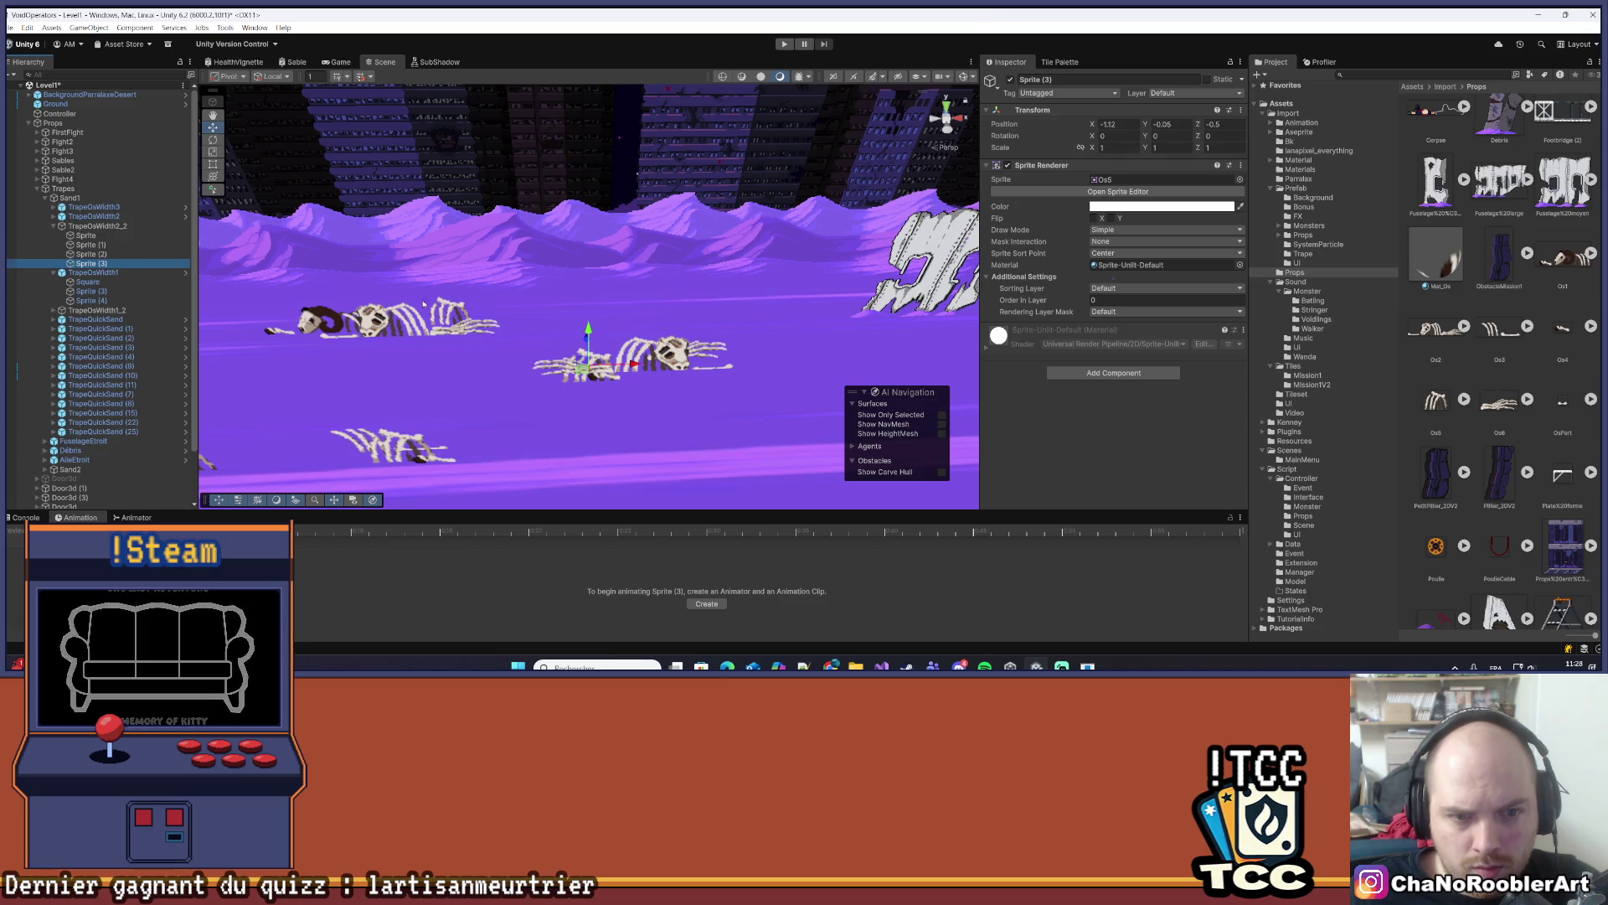
{"action": "type", "text": "f20"}
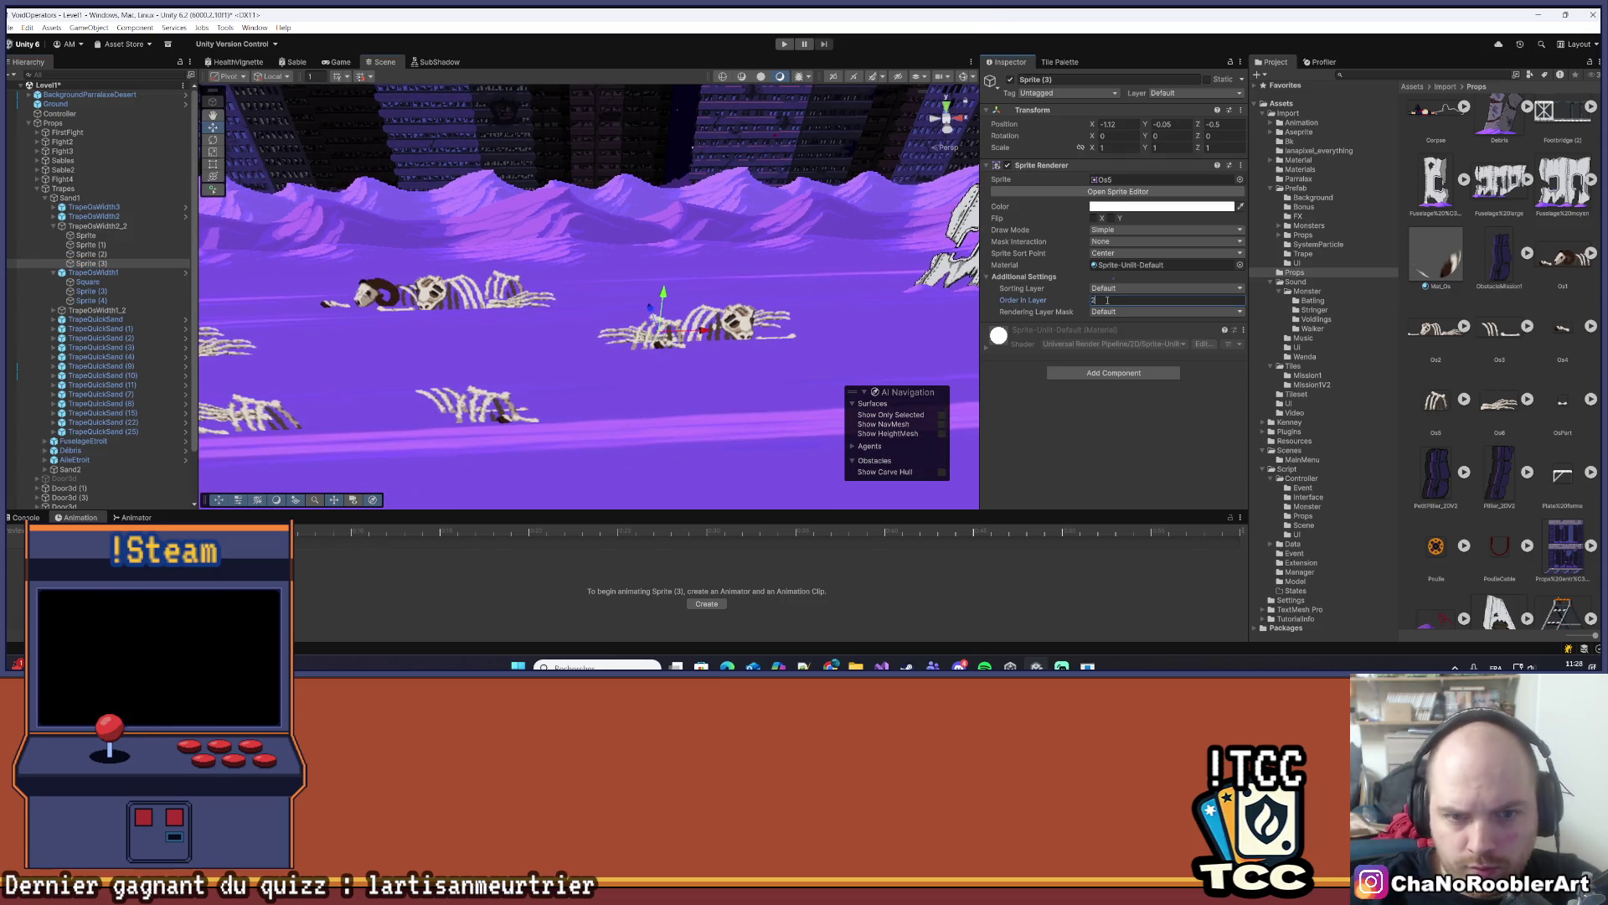
{"action": "key", "text": "Return"}
{"action": "key", "text": "f"}
{"action": "key", "text": "ctrl+s"}
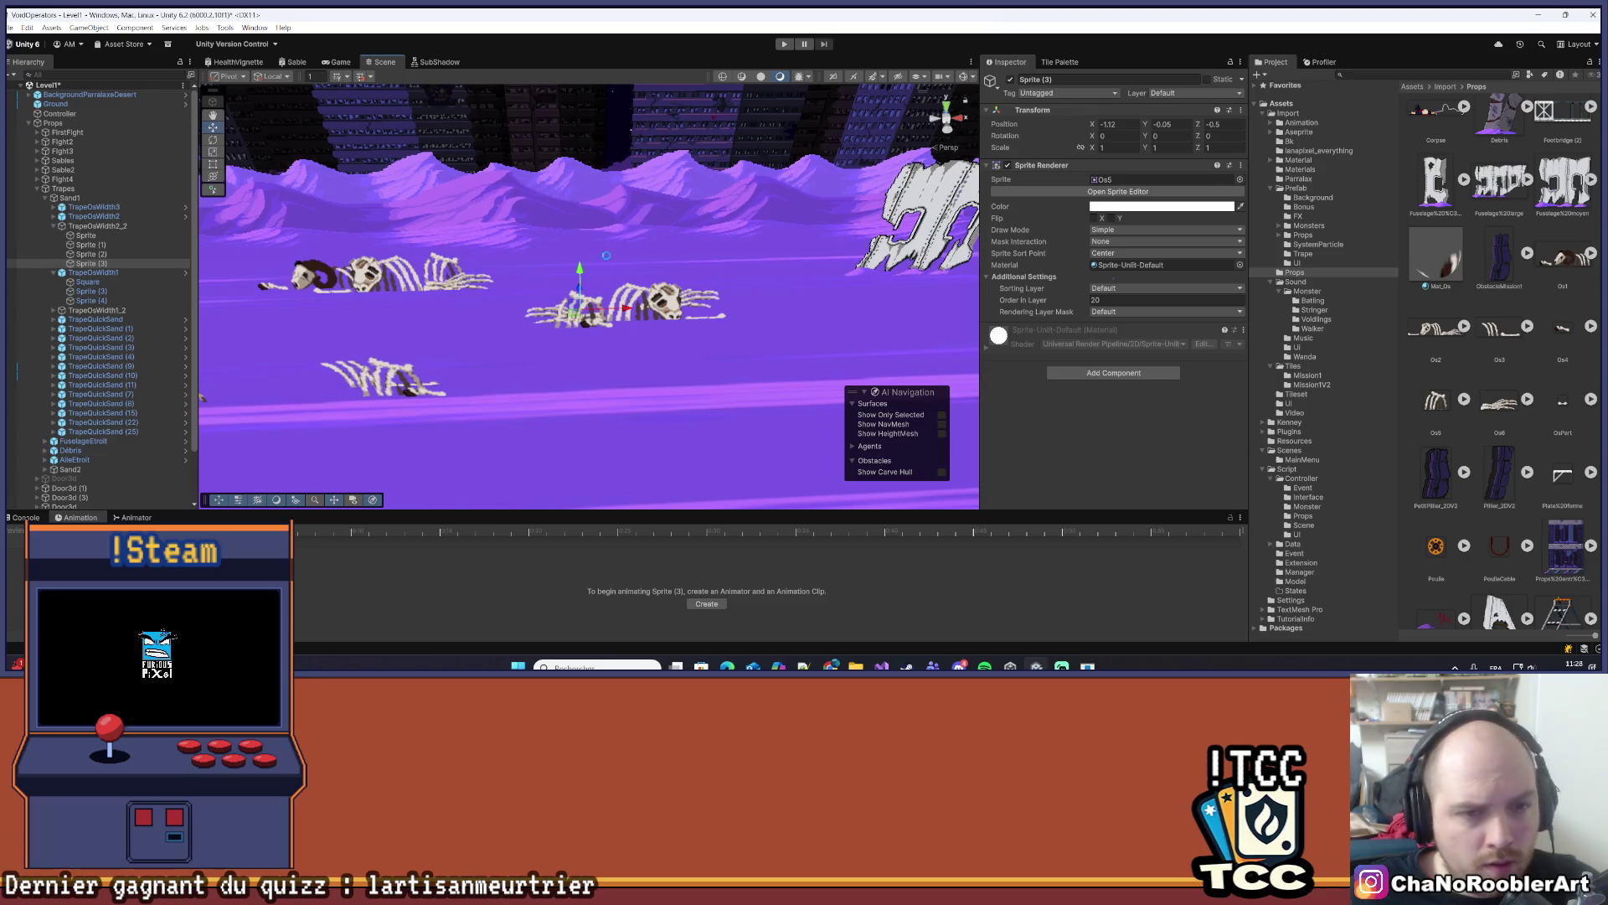
- Shift the Os5 skeleton slightly right, then check the other bones and select TrapeOsWidth2
{"action": "left_click_drag", "start_coordinate": [667, 314], "coordinate": [651, 335]}
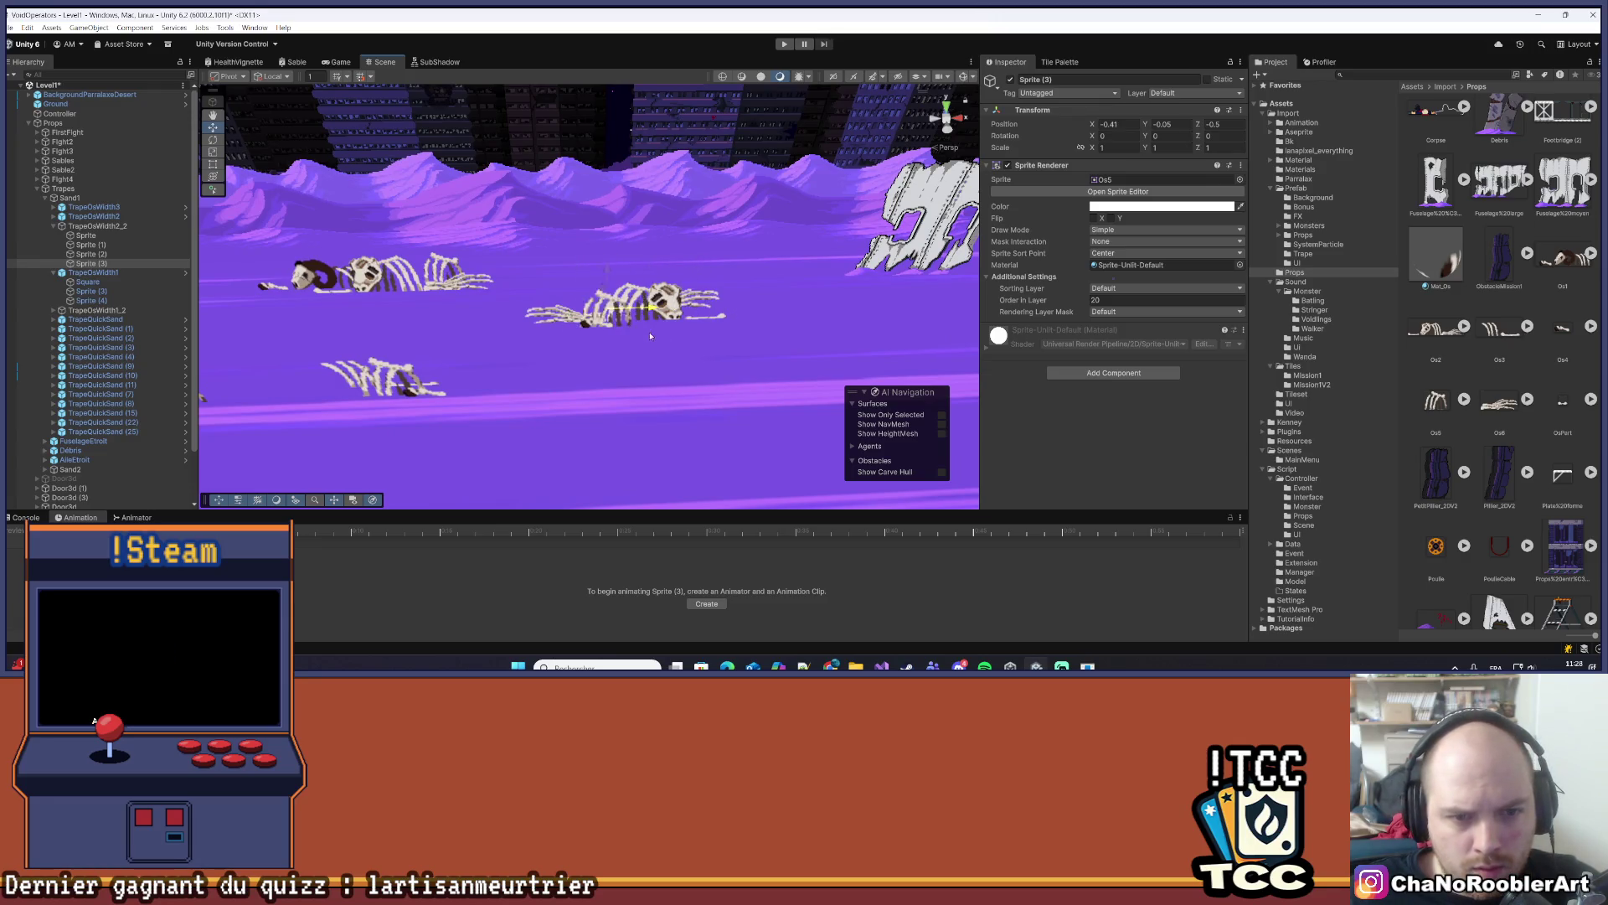
{"action": "left_click", "coordinate": [654, 318]}
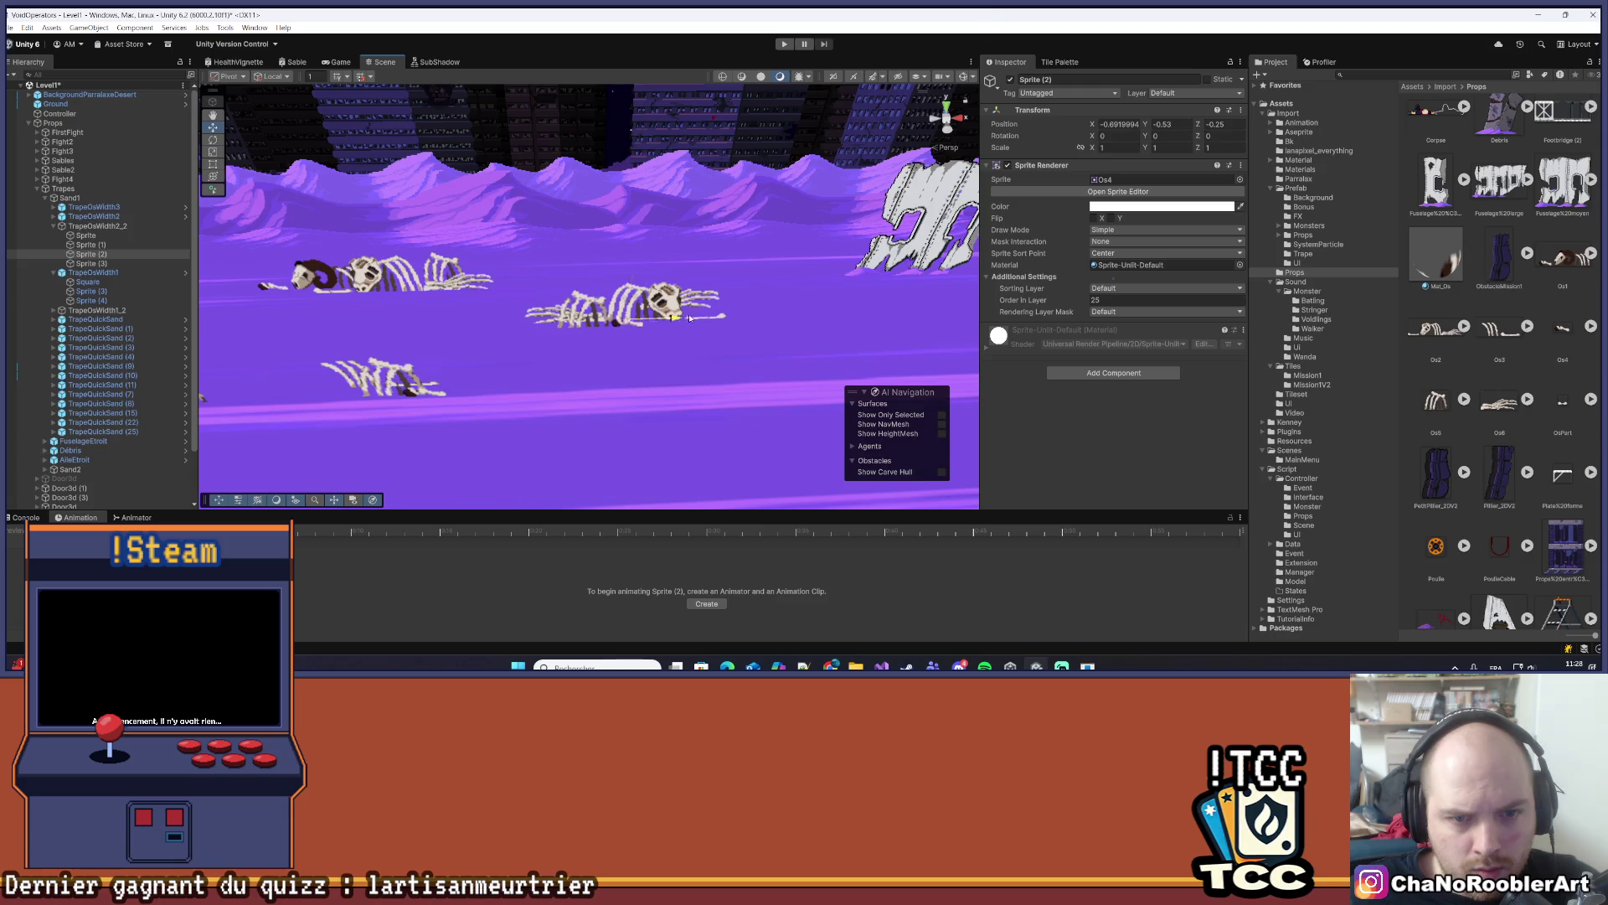
{"action": "left_click_drag", "start_coordinate": [751, 317], "coordinate": [644, 396]}
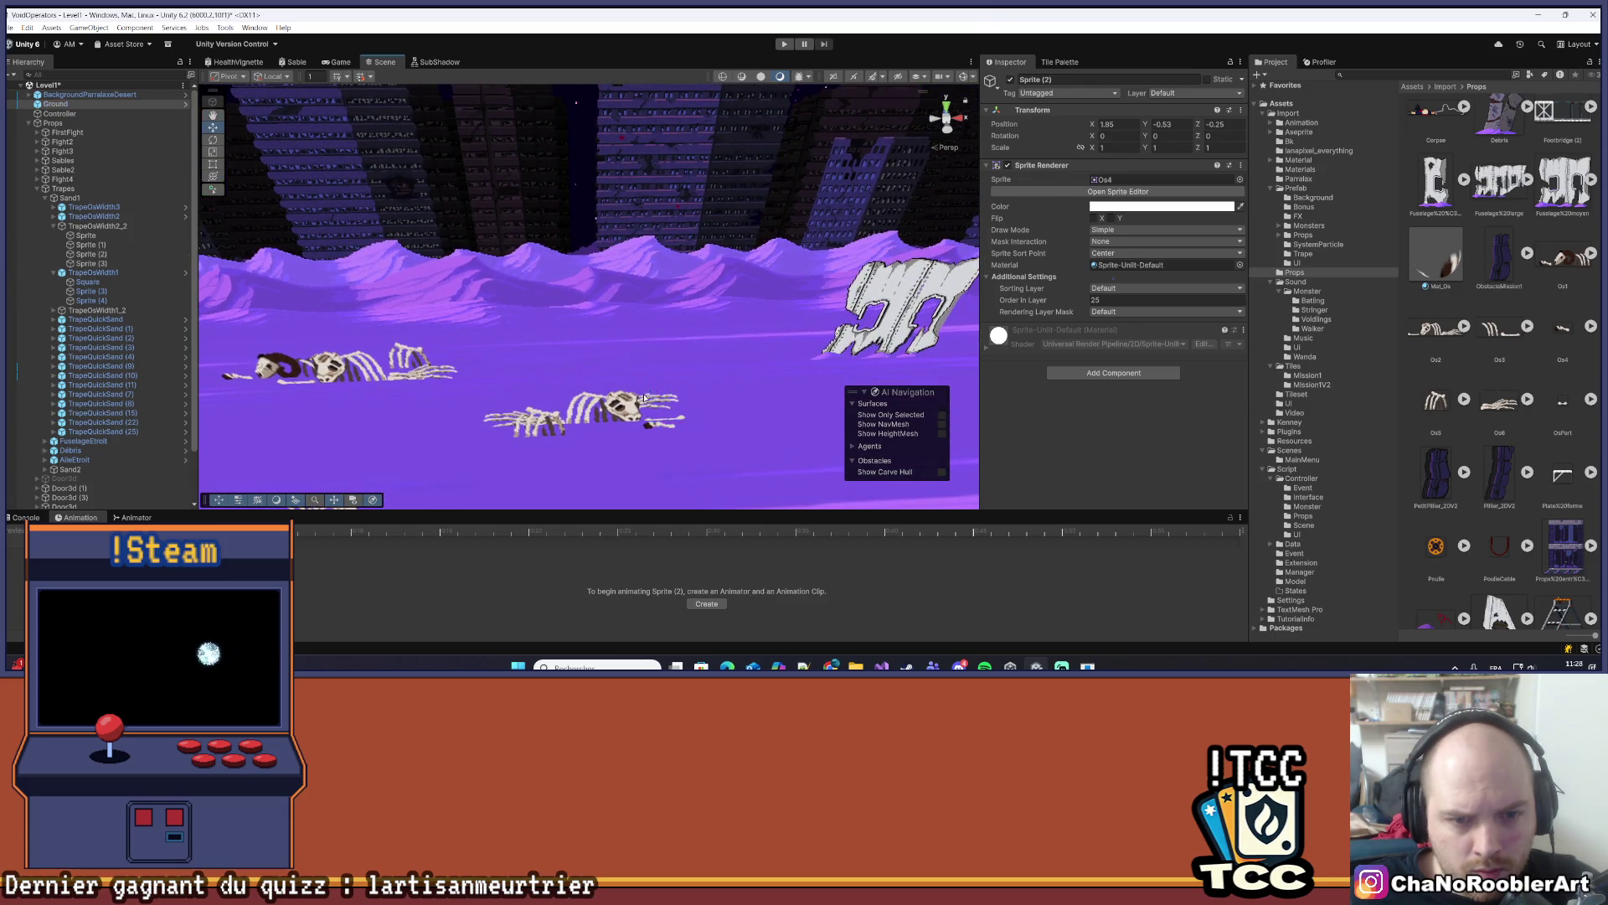
{"action": "left_click", "coordinate": [644, 396]}
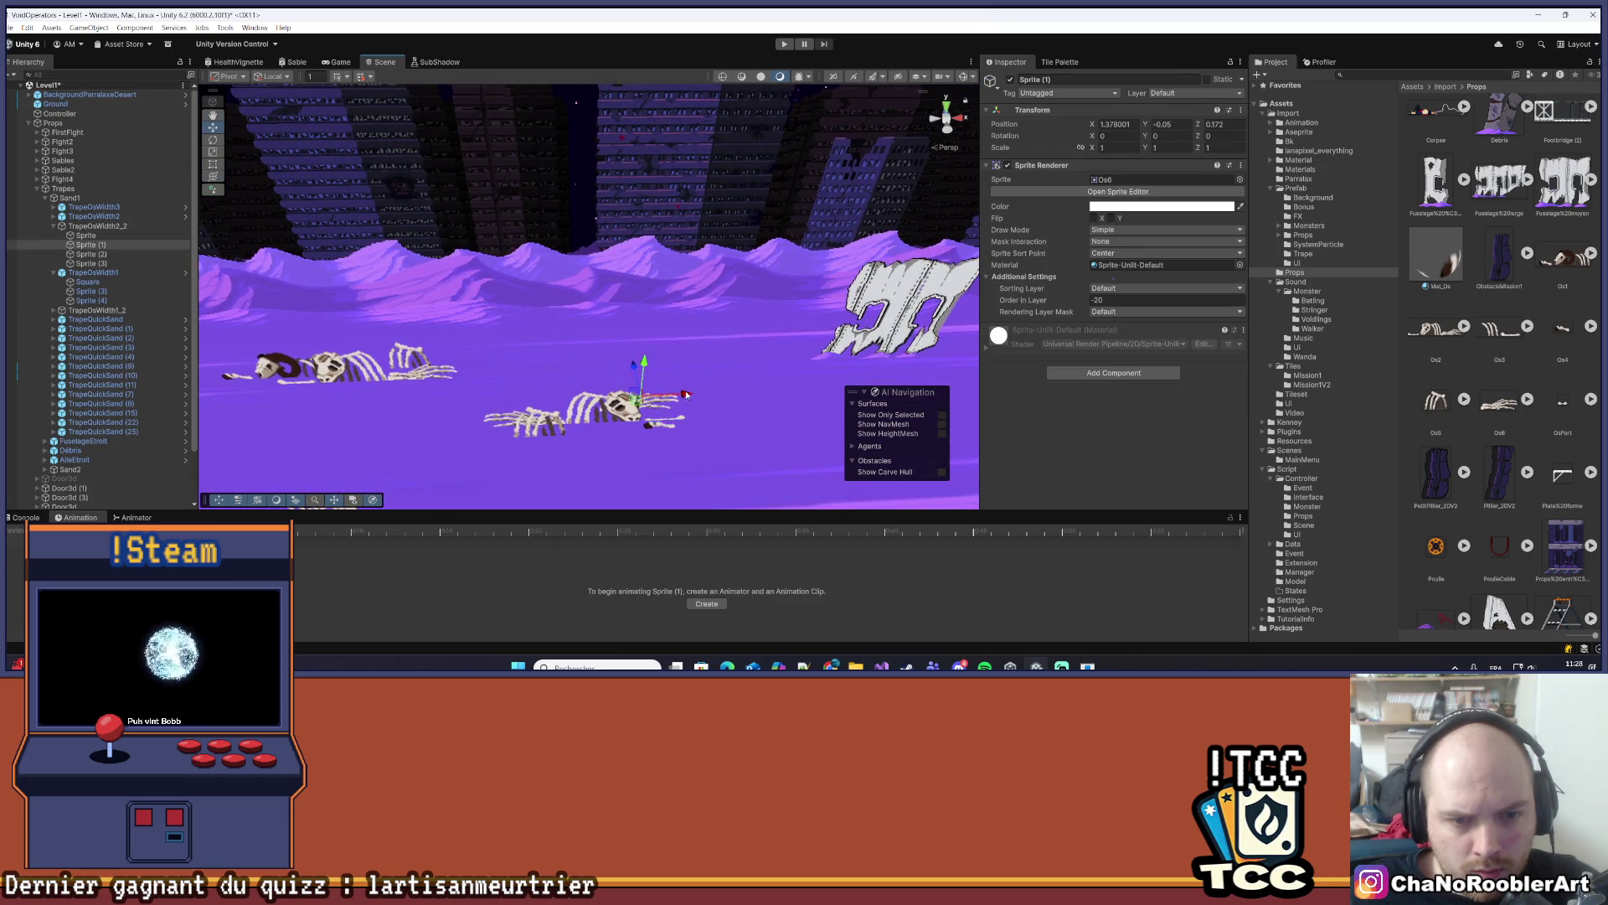
{"action": "left_click_drag", "start_coordinate": [693, 393], "coordinate": [582, 341]}
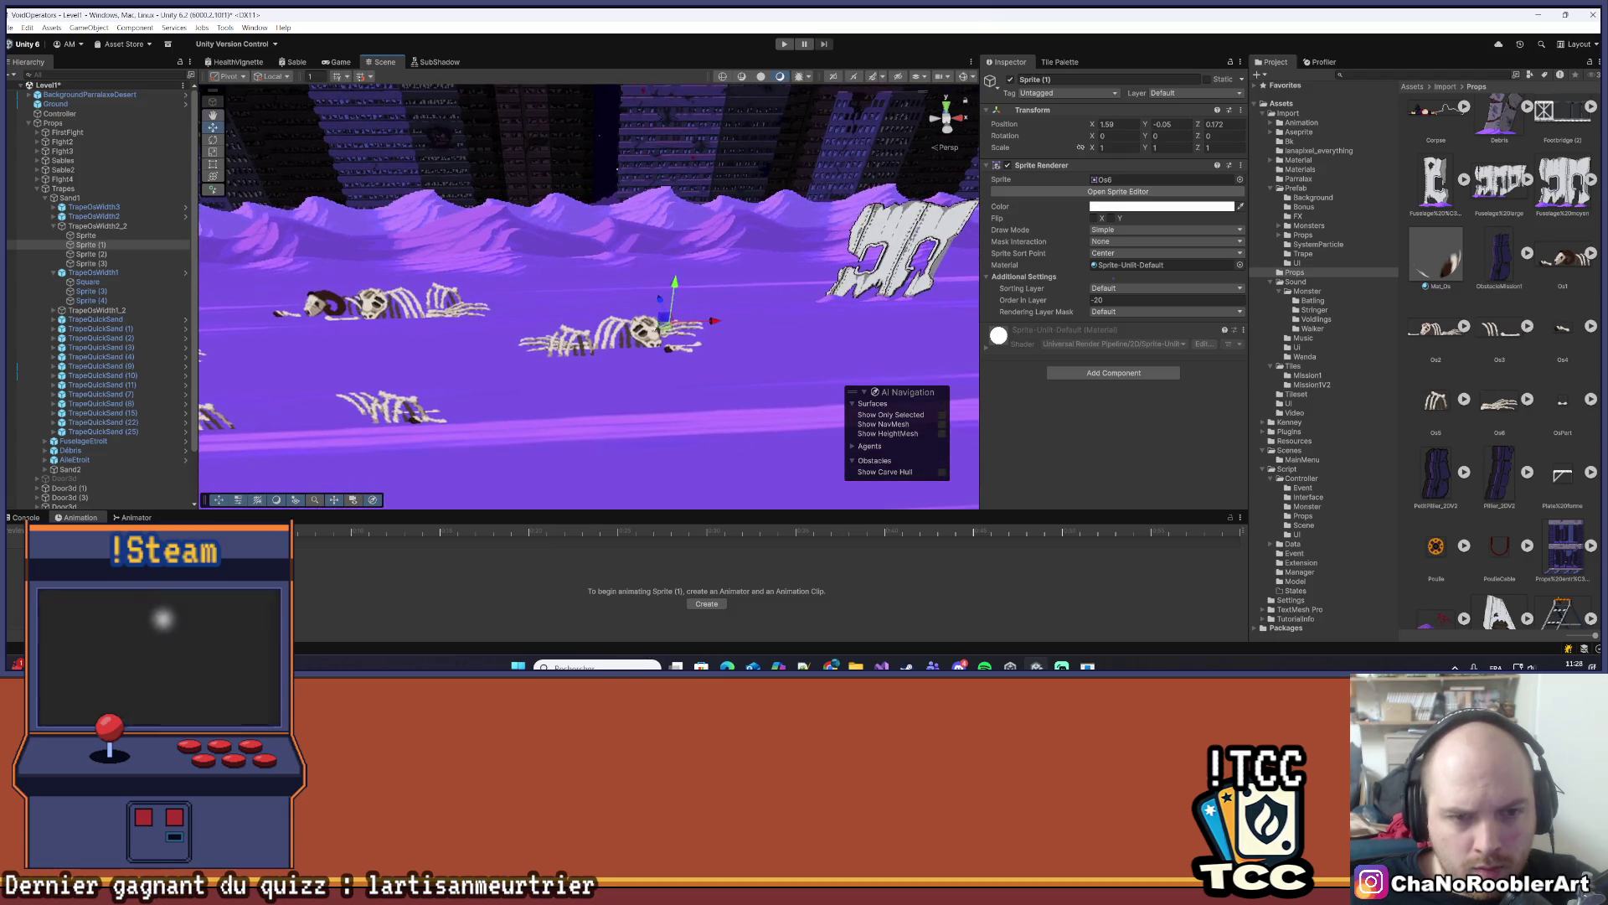
{"action": "left_click", "coordinate": [577, 339]}
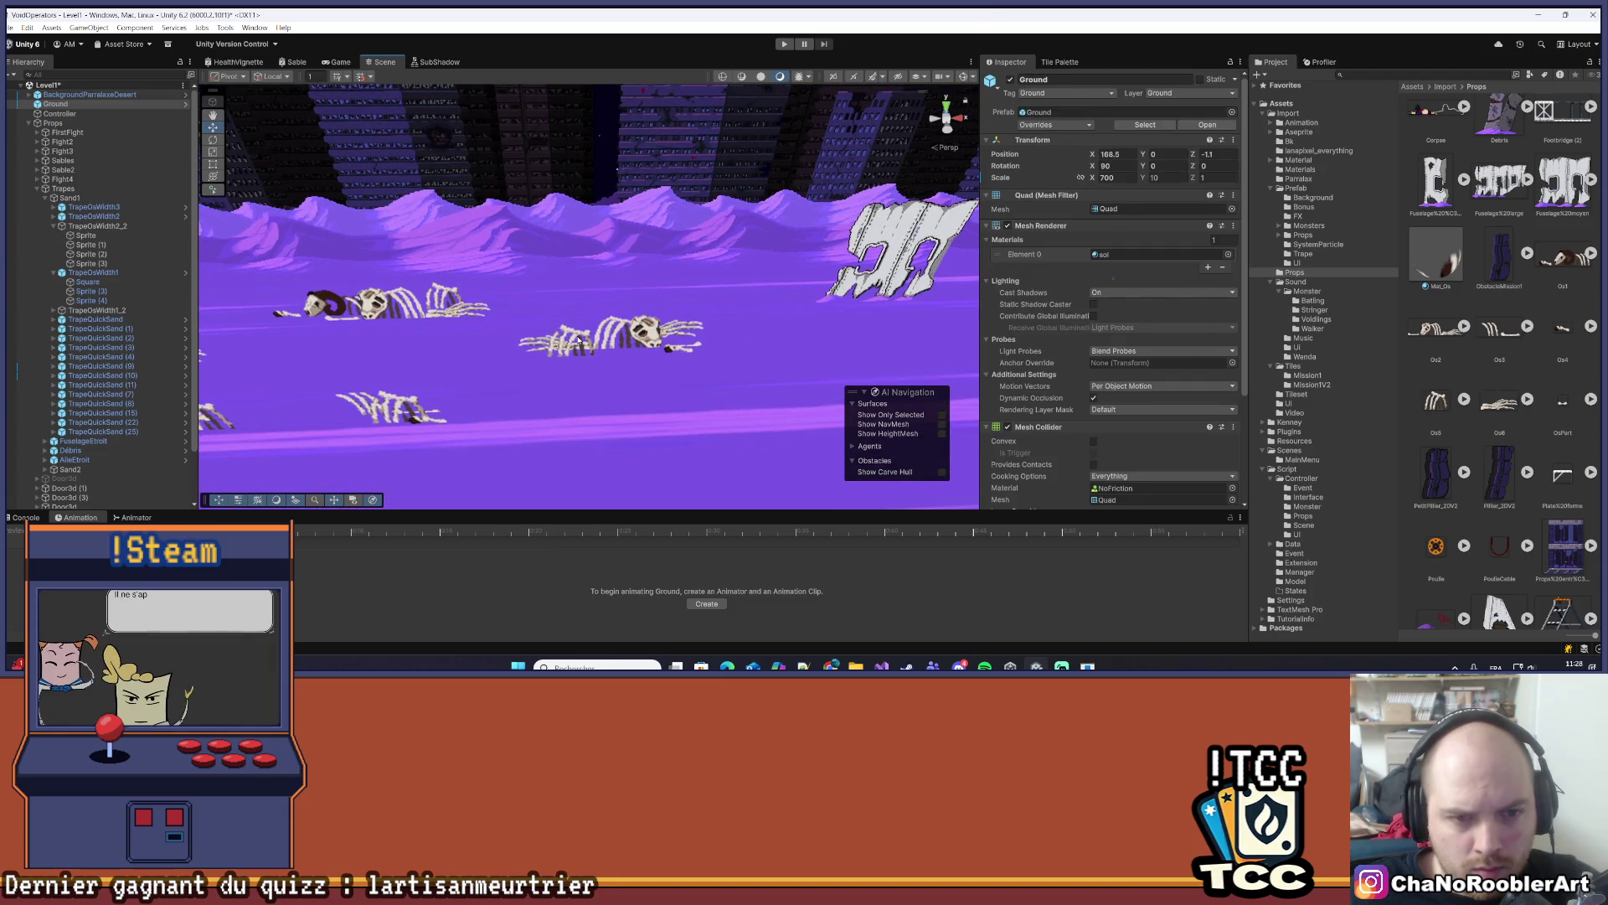
{"action": "left_click", "coordinate": [578, 339]}
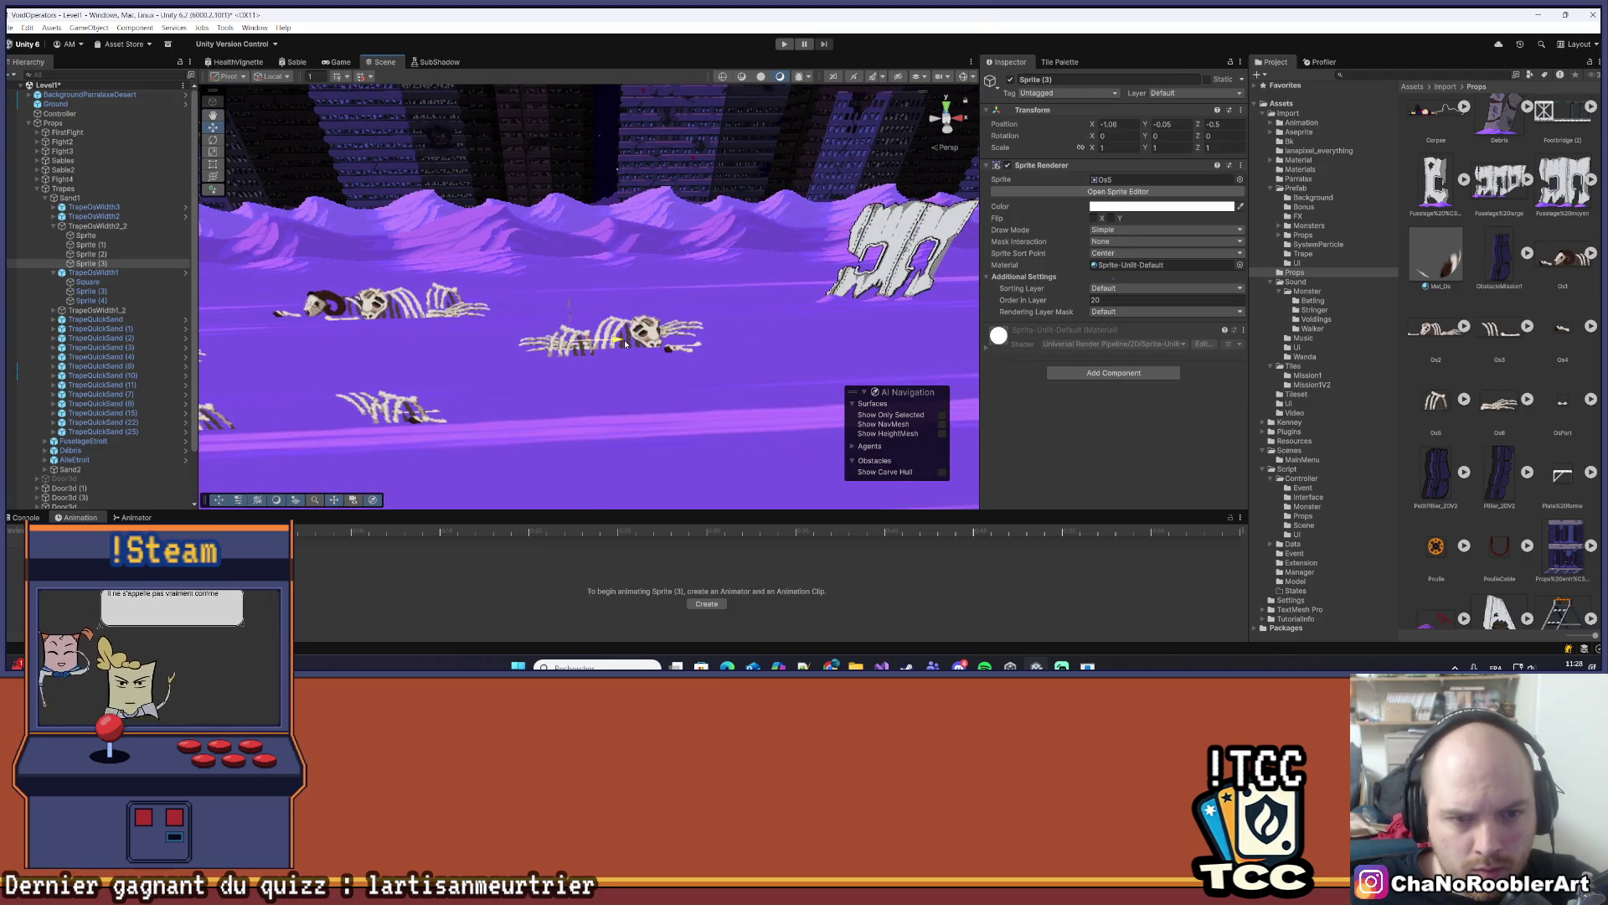
{"action": "left_click", "coordinate": [94, 216]}
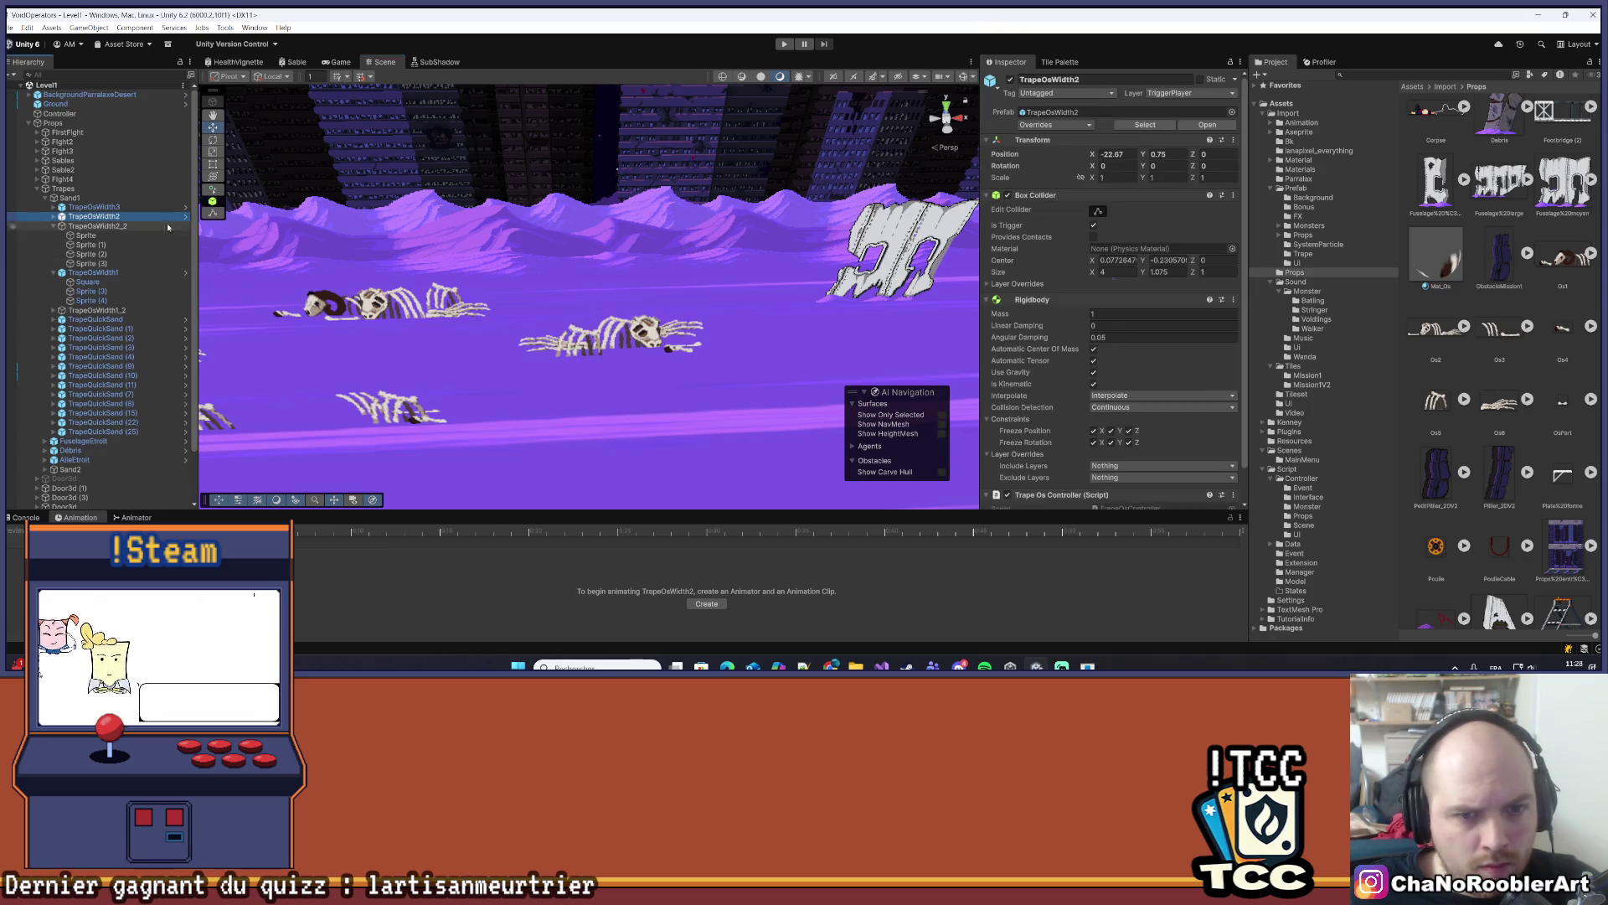
- Lower TrapeOsWidth2_2's Os2 Sprite child slightly along Y
{"action": "left_click", "coordinate": [1094, 211]}
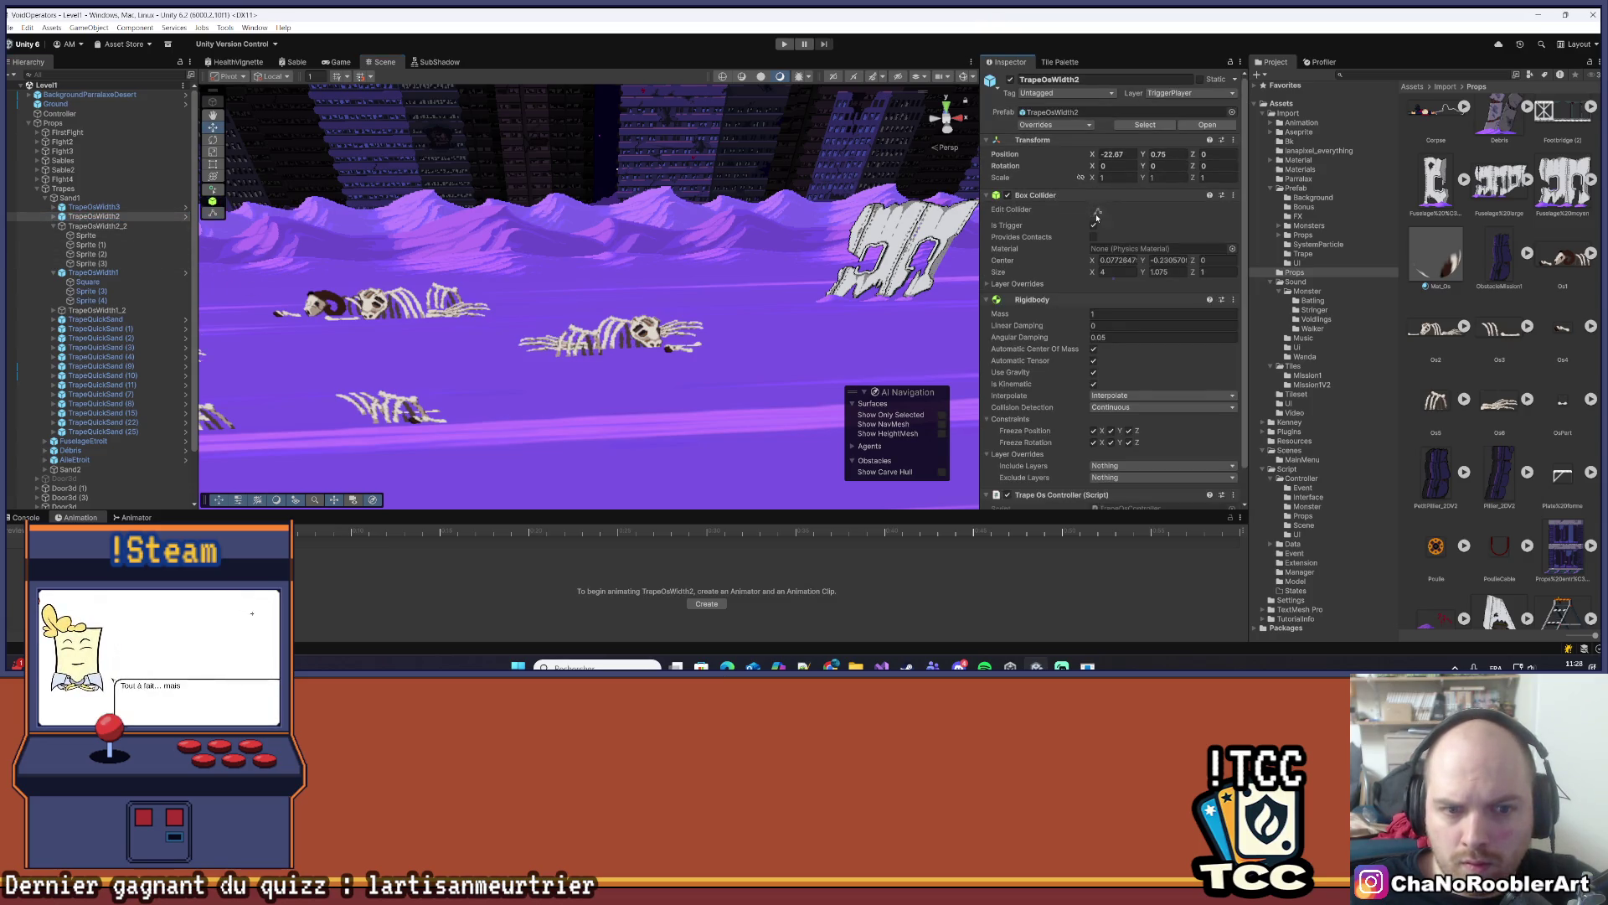
{"action": "left_click", "coordinate": [129, 228]}
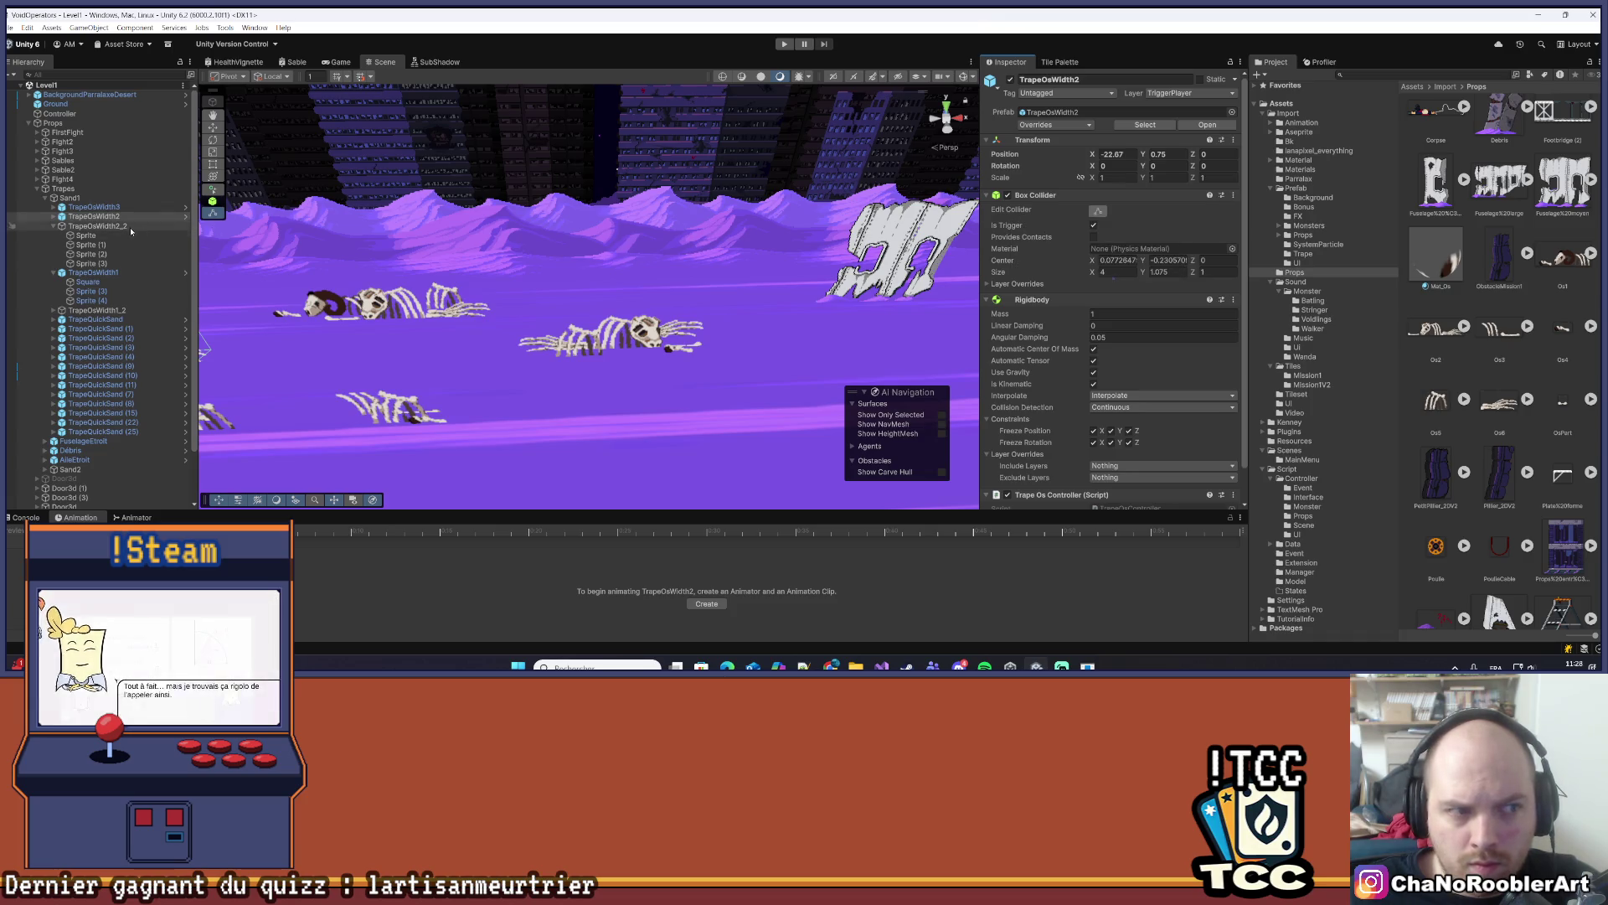
{"action": "left_click_drag", "start_coordinate": [756, 255], "coordinate": [797, 88]}
{"action": "left_click", "coordinate": [101, 246]}
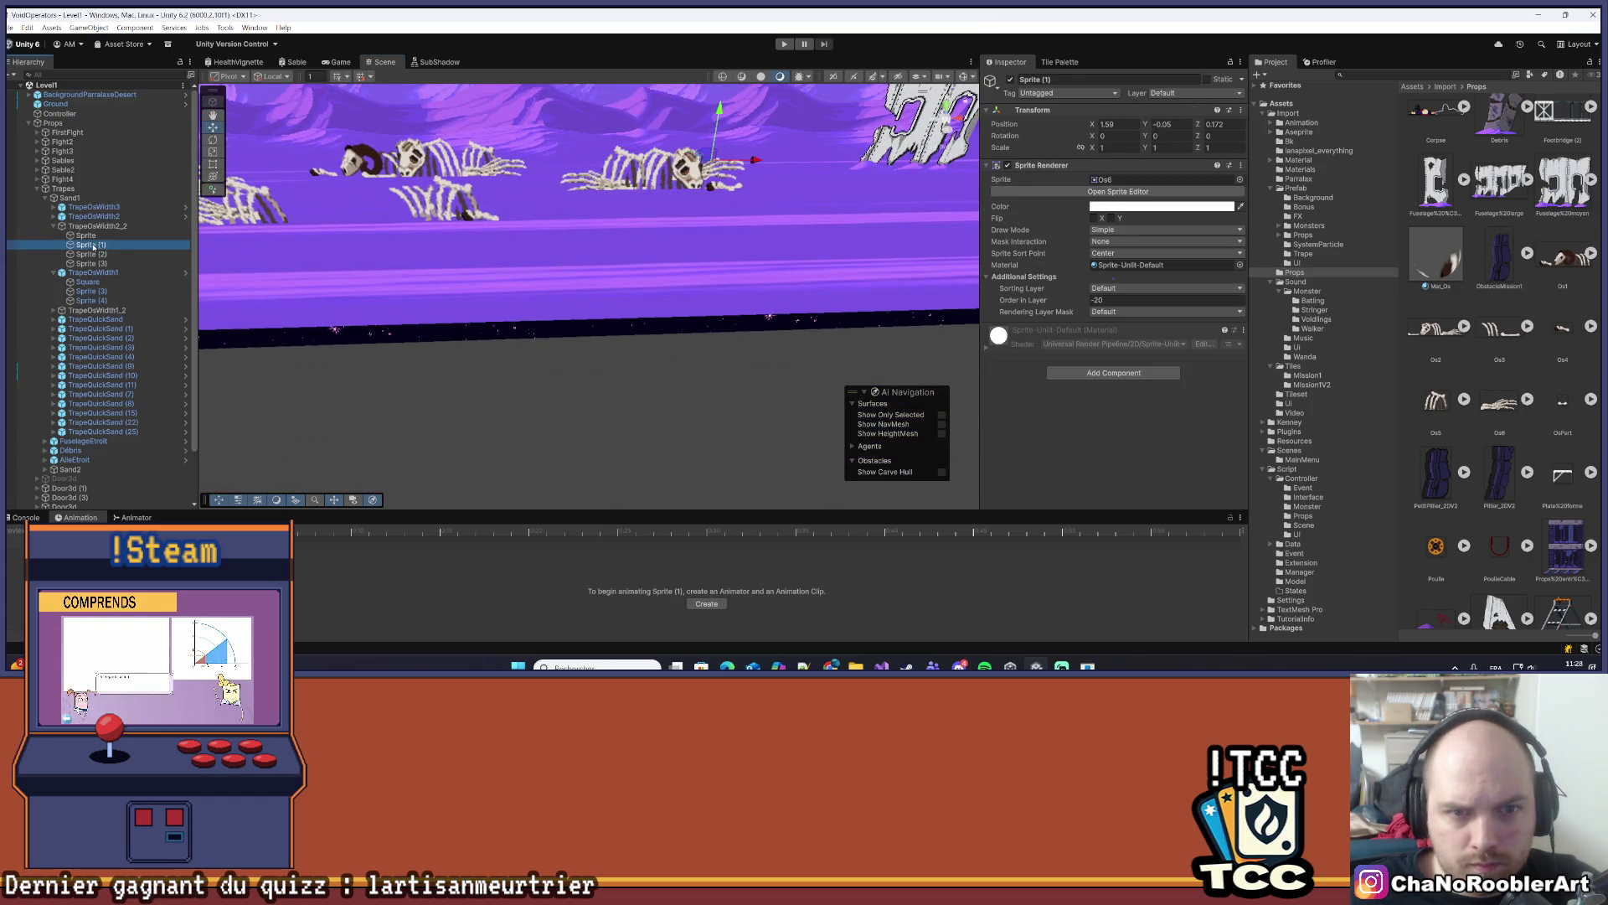
{"action": "left_click", "coordinate": [93, 264]}
{"action": "left_click", "coordinate": [96, 254]}
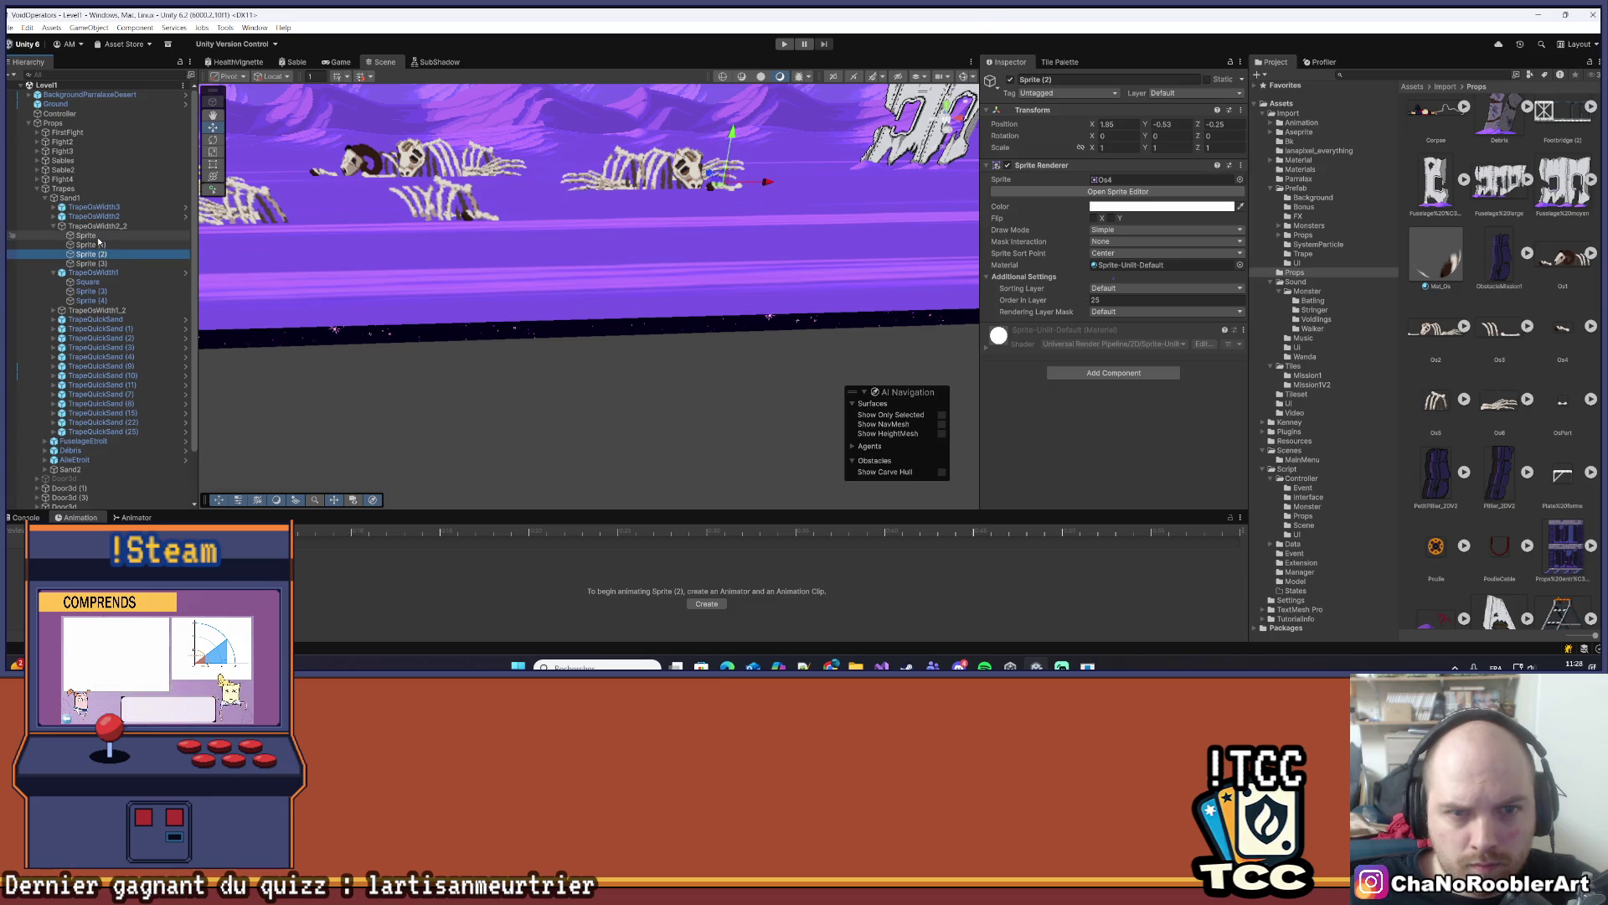
{"action": "left_click", "coordinate": [99, 236]}
{"action": "left_click_drag", "start_coordinate": [659, 118], "coordinate": [669, 118]}
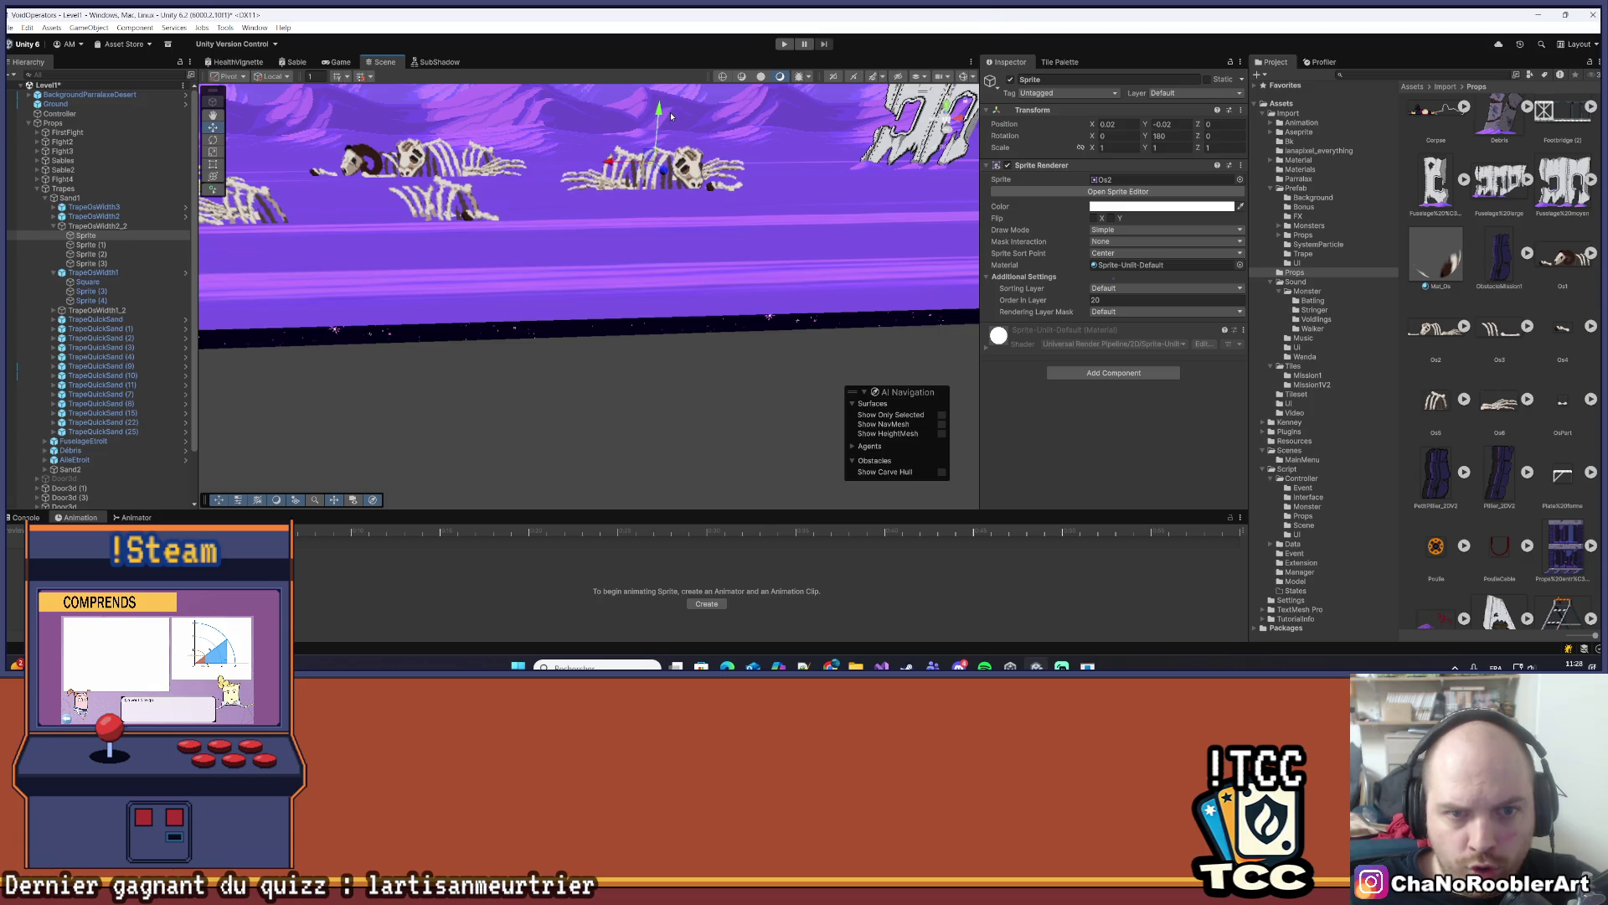
- Nudge the Os5 Sprite (3) skeleton left to about X -0.96 and save the Level1 scene
{"action": "key", "text": "2"}
{"action": "left_click", "coordinate": [90, 263]}
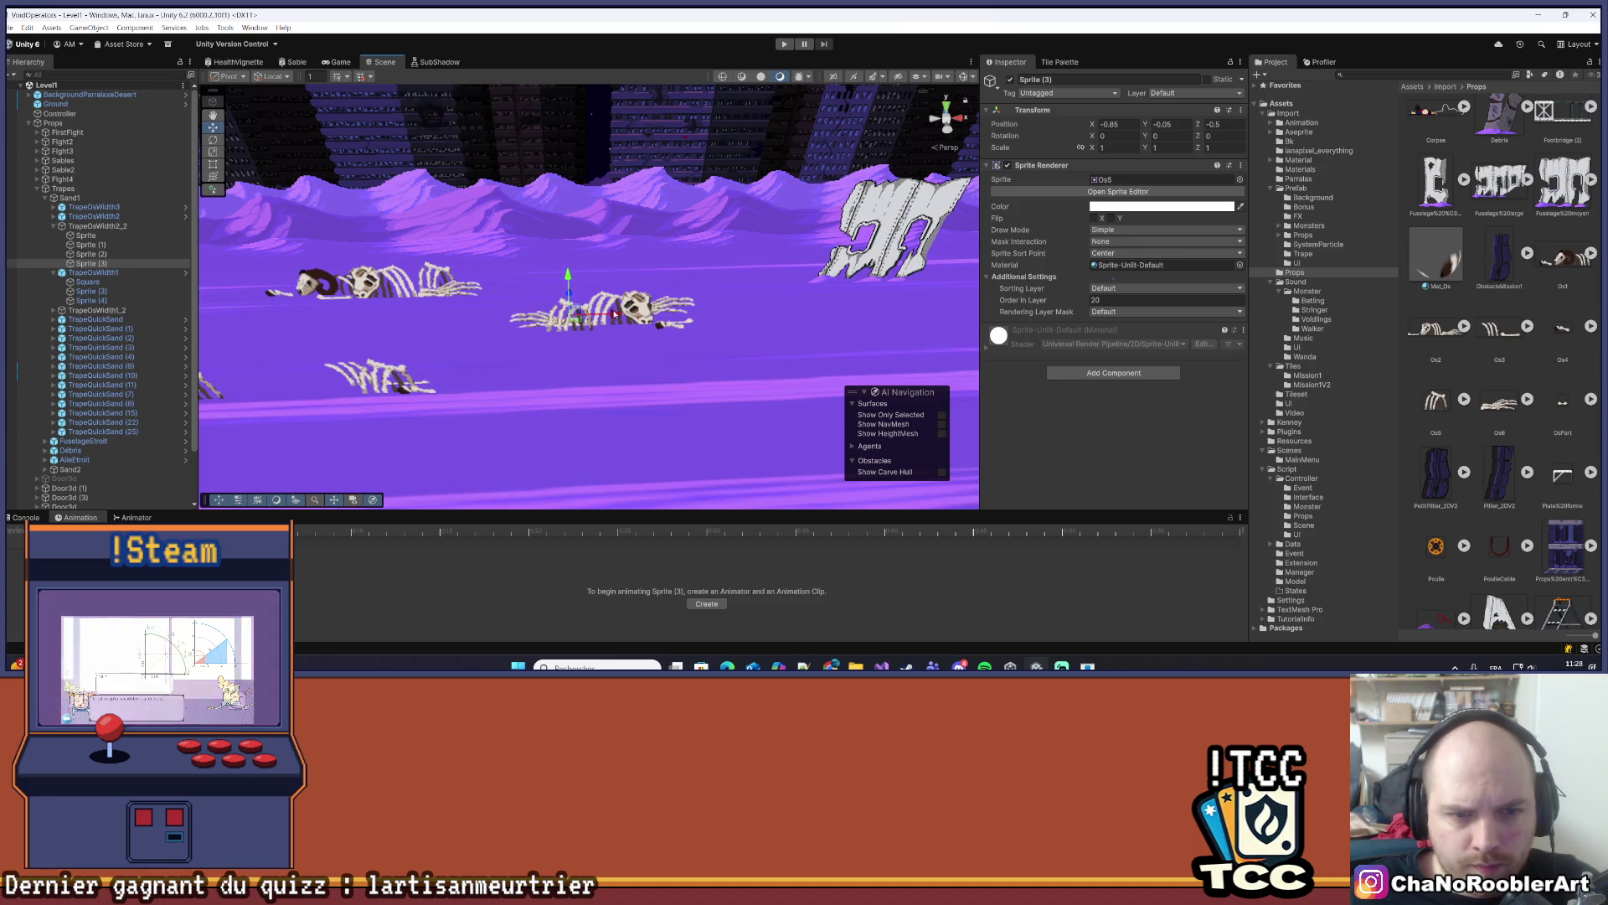
{"action": "left_click_drag", "start_coordinate": [641, 302], "coordinate": [612, 314]}
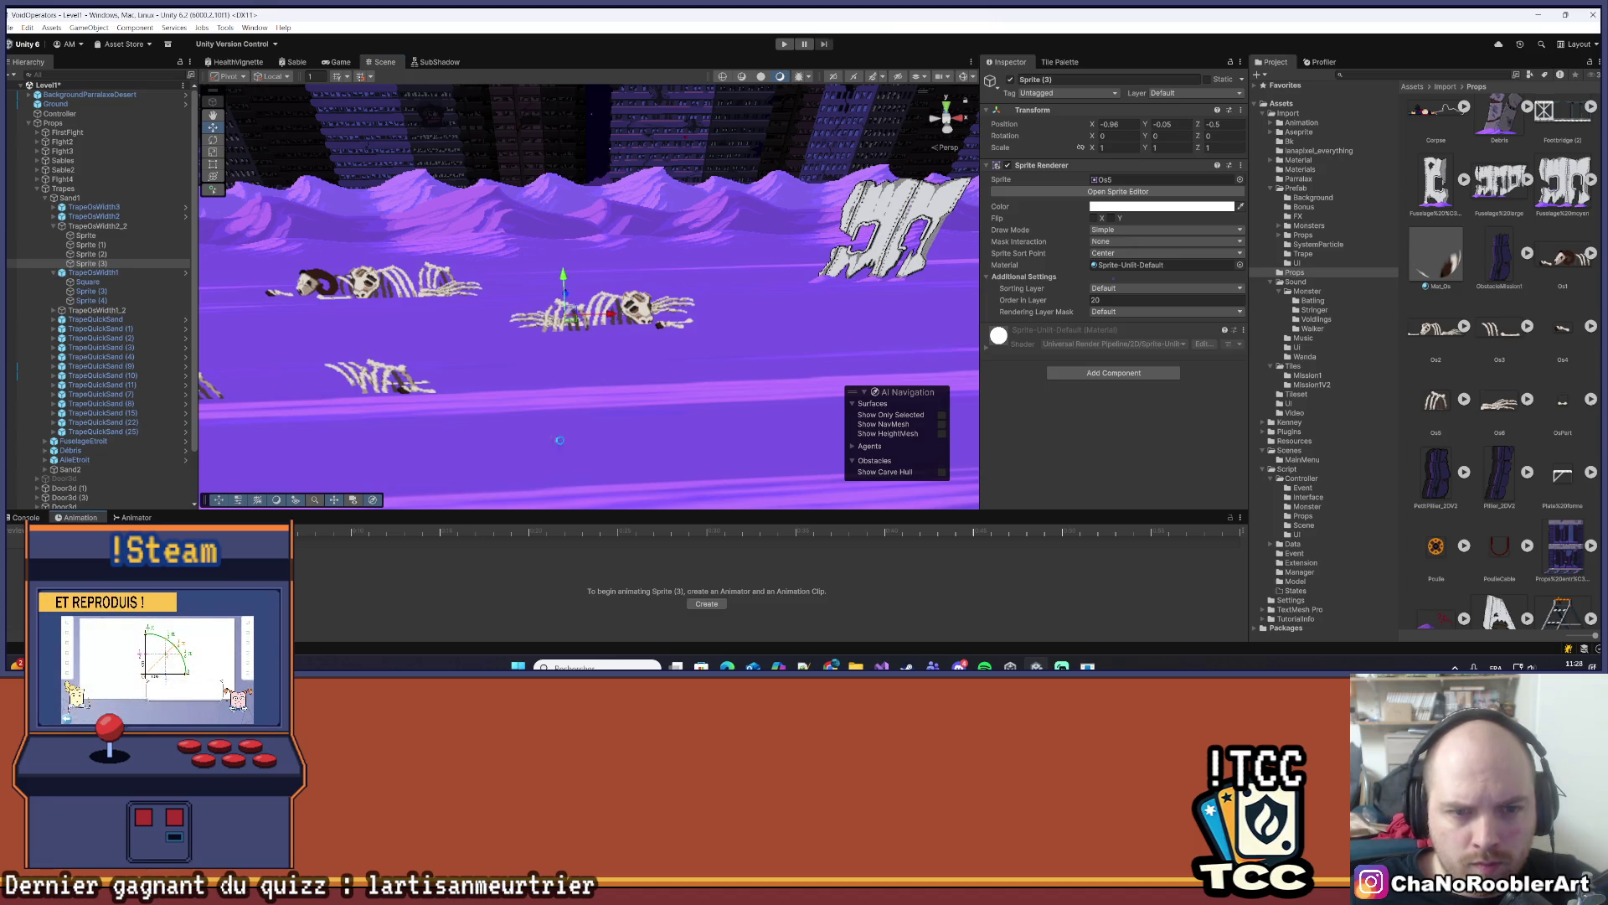
{"action": "left_click", "coordinate": [662, 331]}
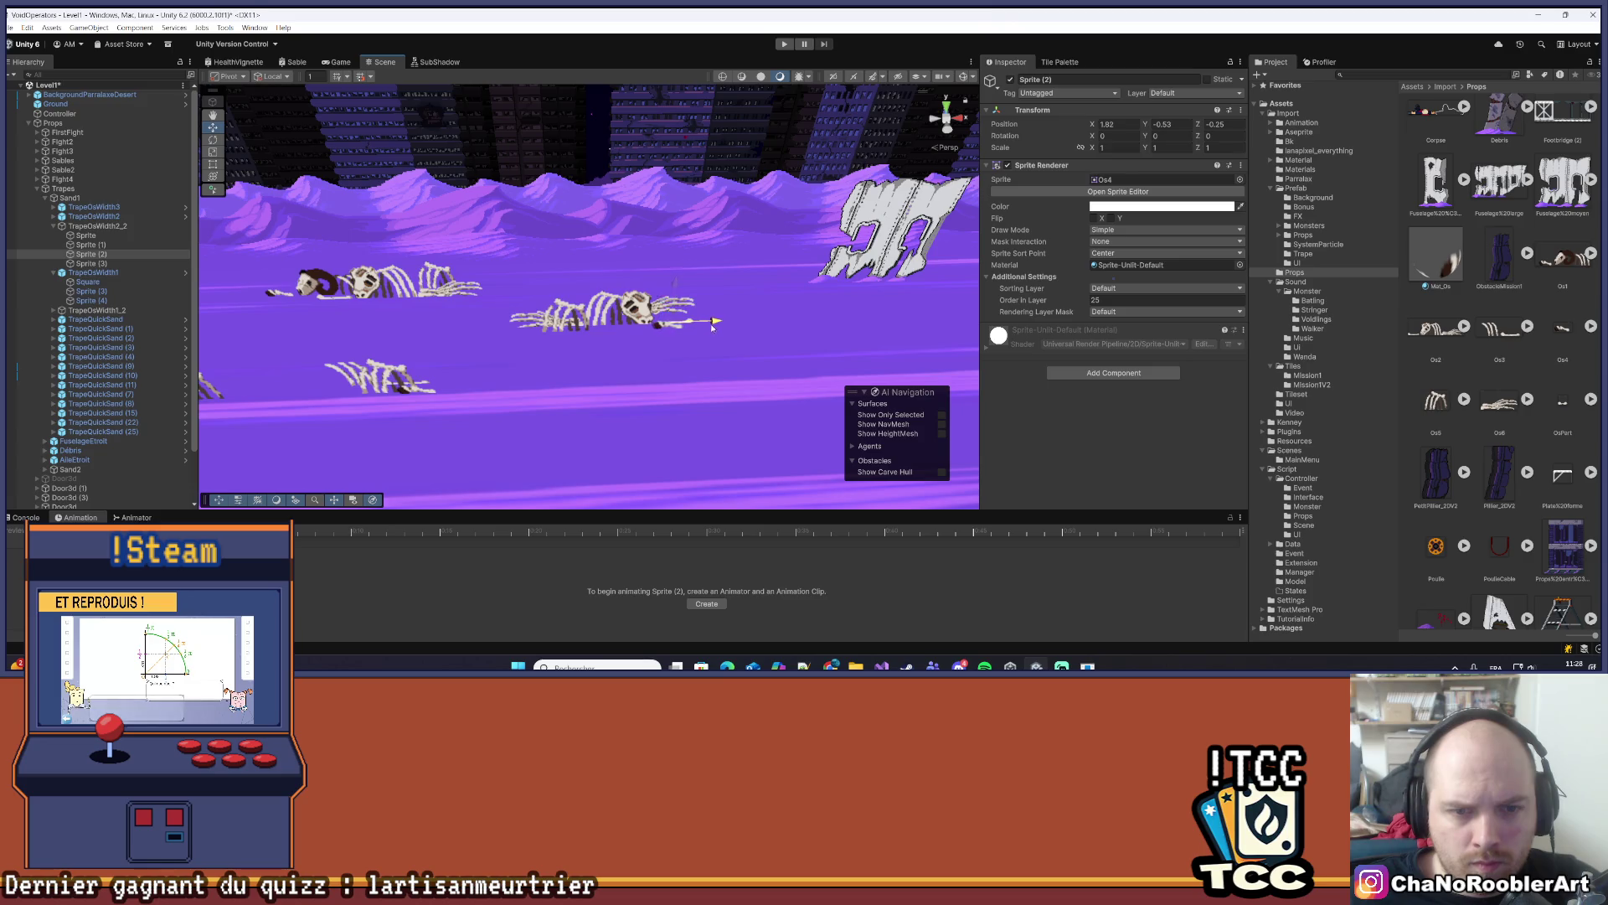
{"action": "key", "text": "ctrl+s"}
{"action": "scroll", "coordinate": [586, 335], "scroll_direction": "down", "scroll_amount": 5}
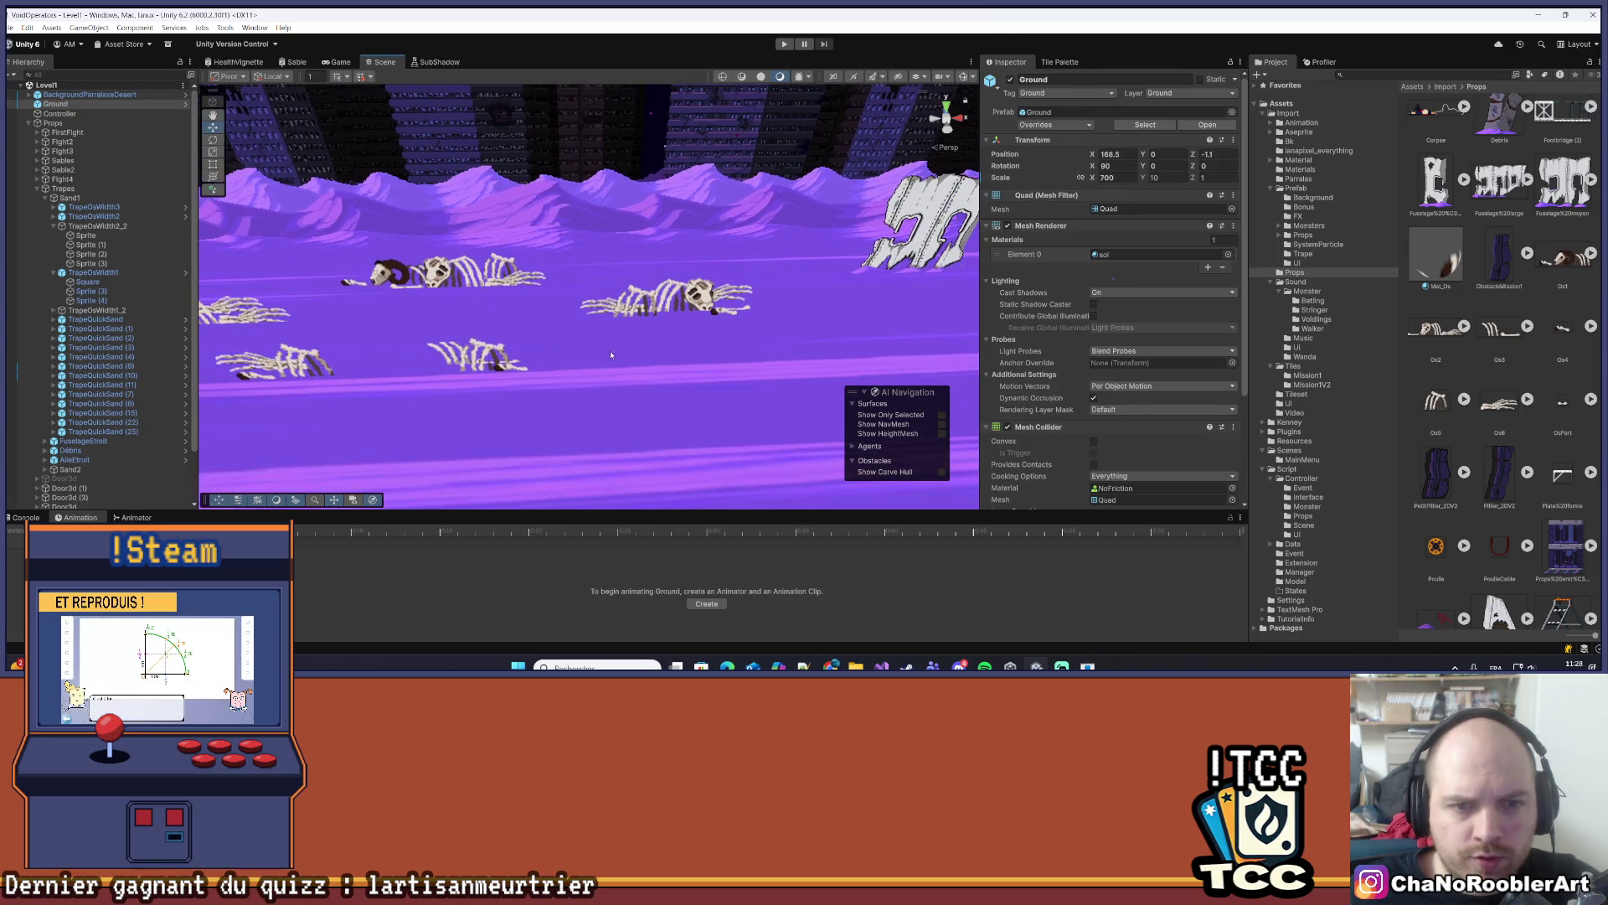
{"action": "left_click_drag", "start_coordinate": [634, 278], "coordinate": [599, 265]}
{"action": "scroll", "coordinate": [665, 317], "scroll_direction": "up", "scroll_amount": 3}
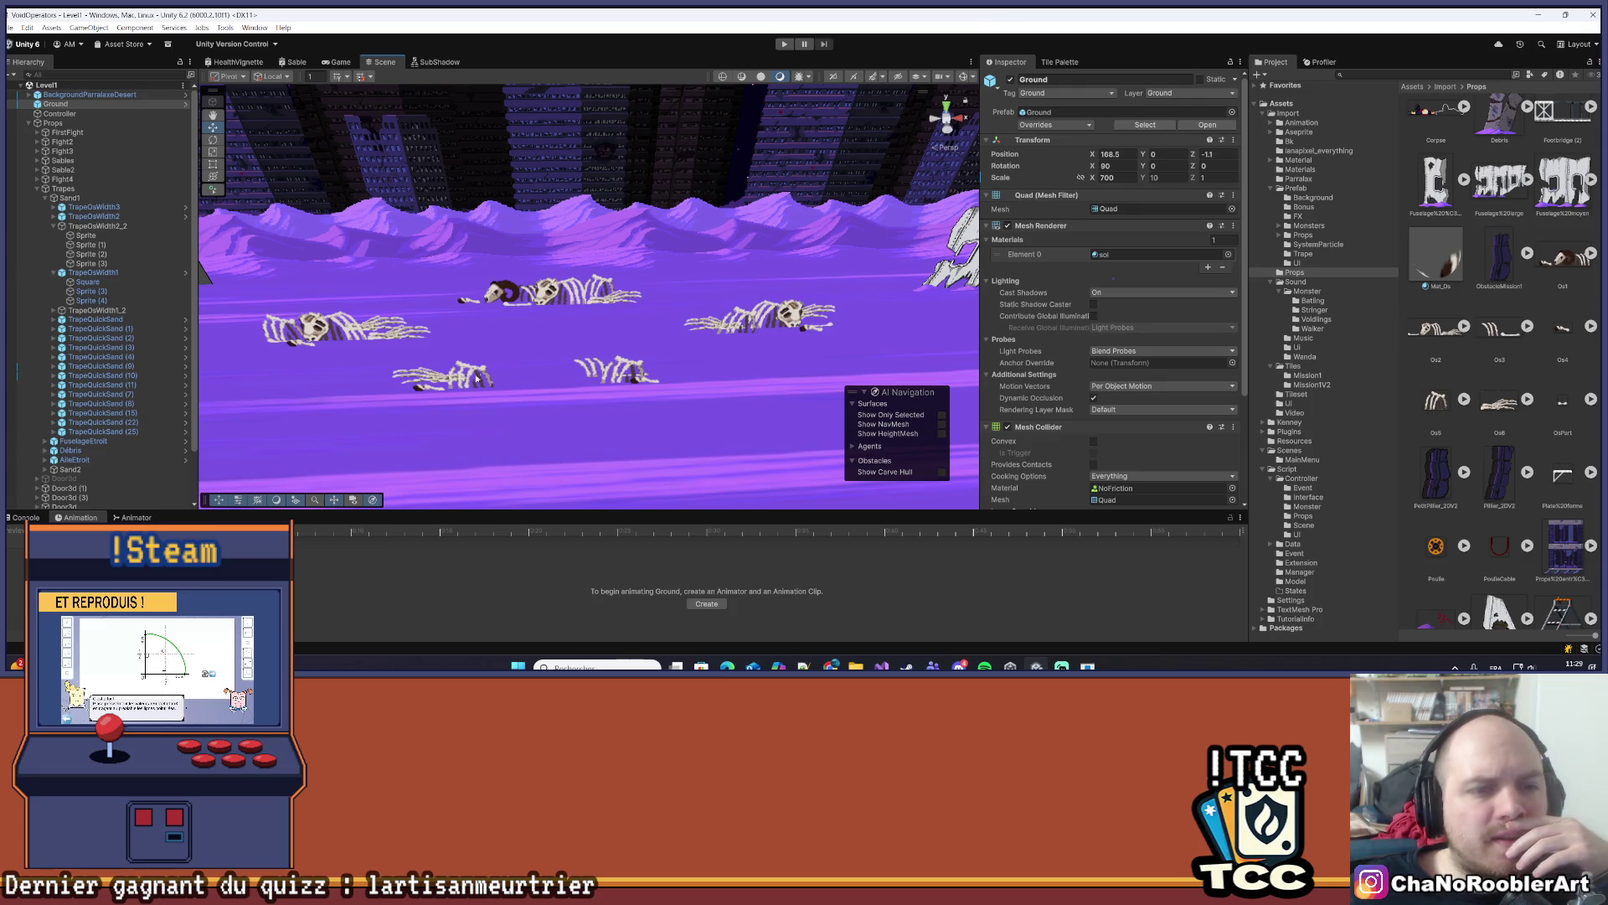
{"action": "left_click_drag", "start_coordinate": [476, 378], "coordinate": [638, 303]}
{"action": "left_click", "coordinate": [52, 226]}
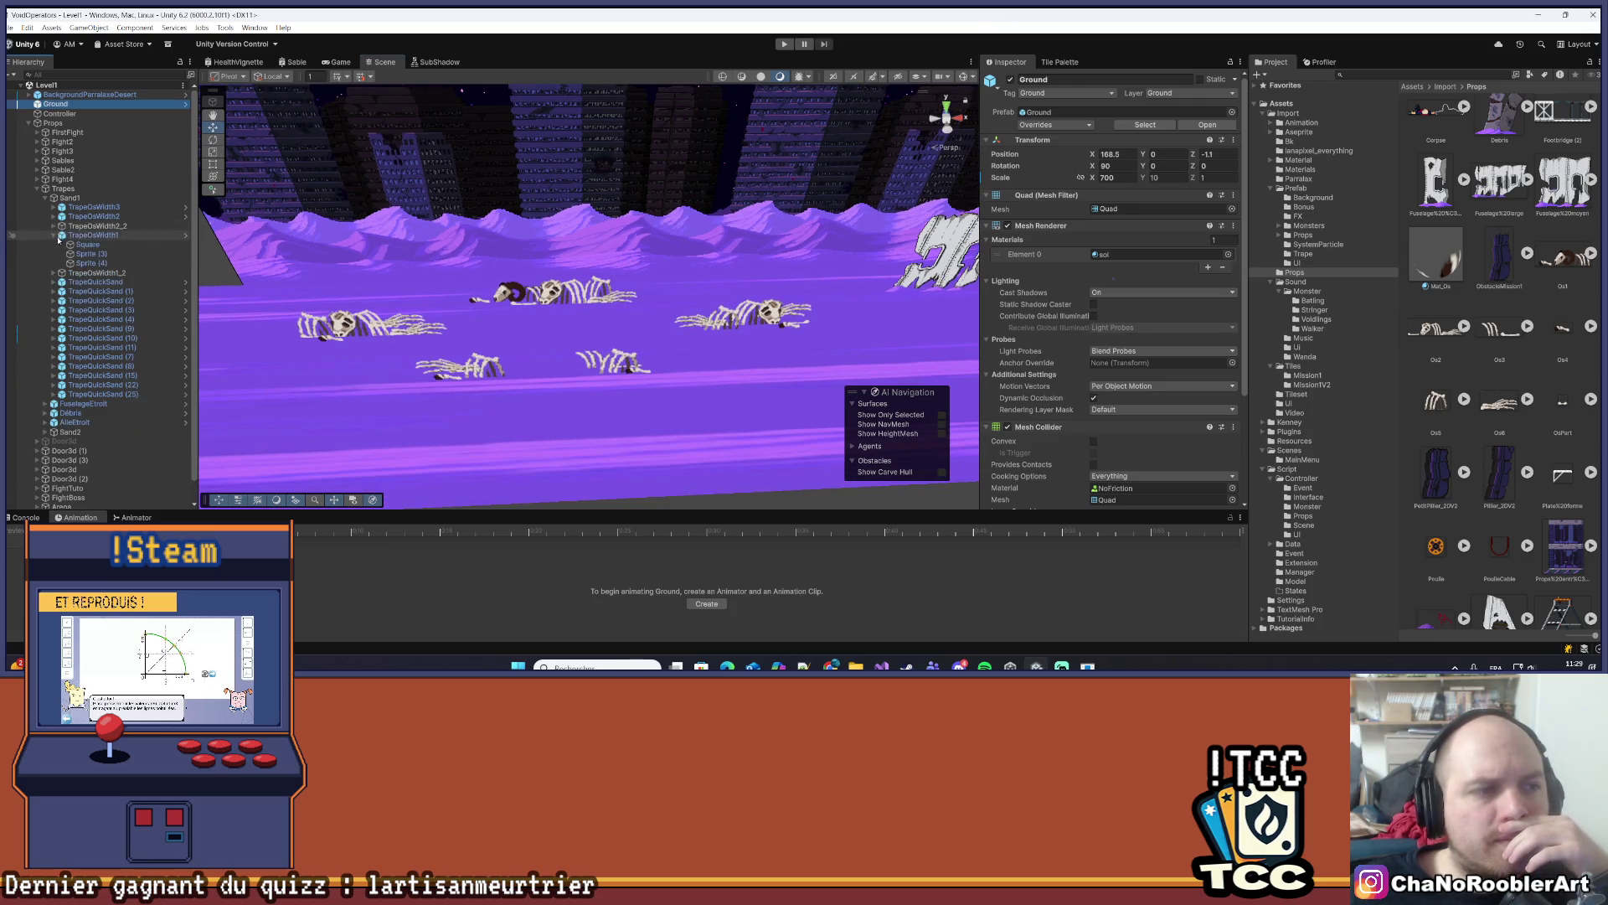
{"action": "left_click", "coordinate": [95, 273]}
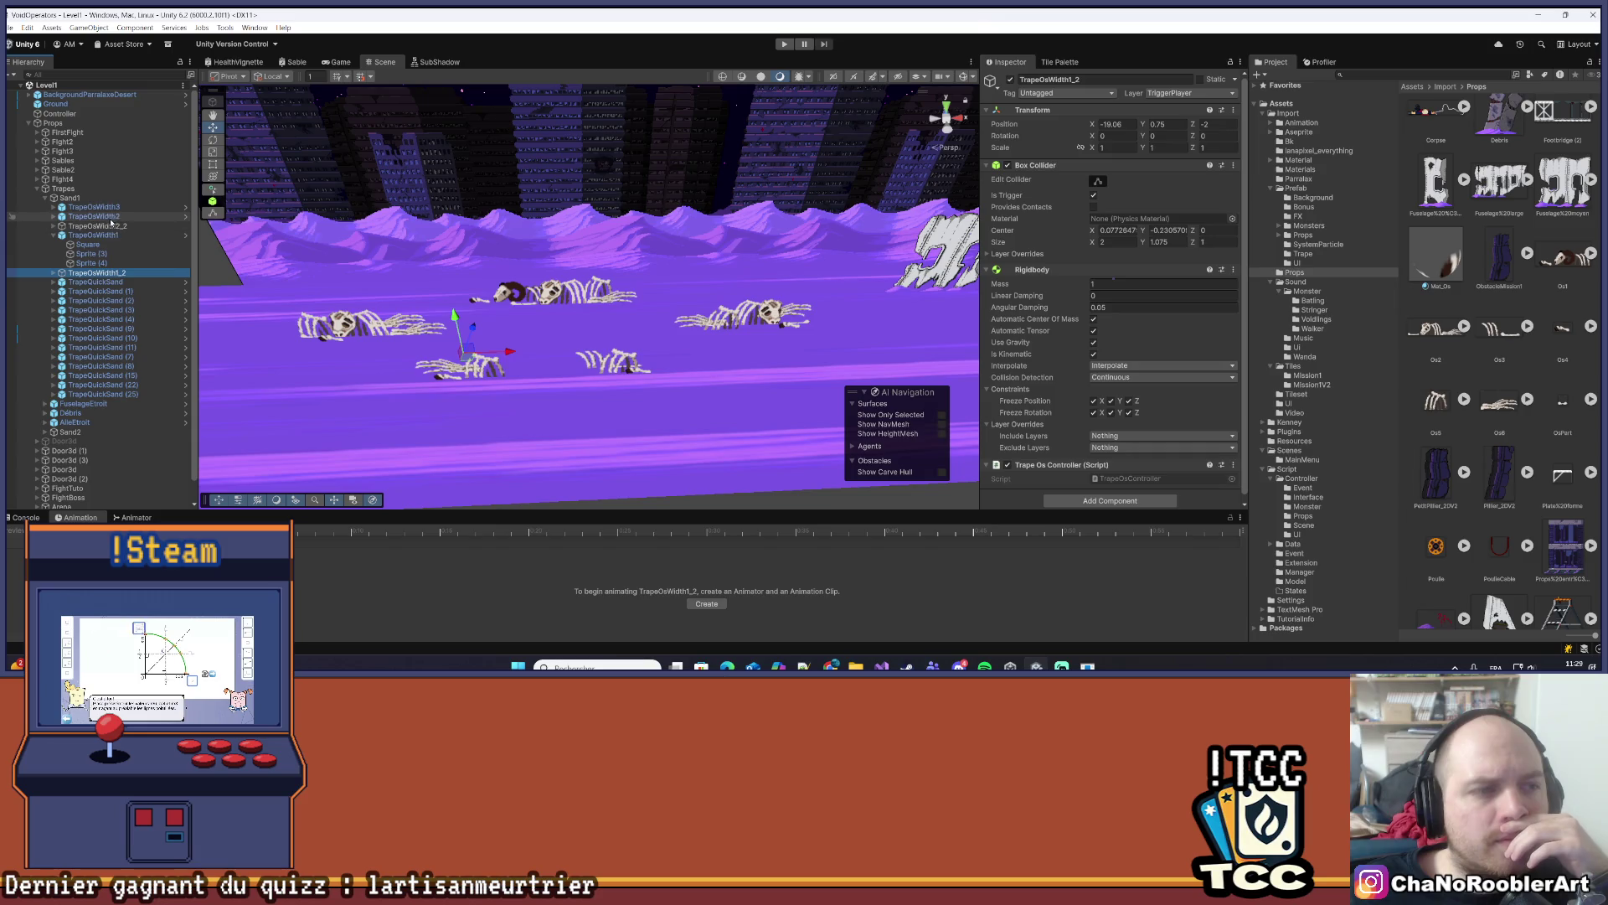
{"action": "left_click", "coordinate": [102, 226]}
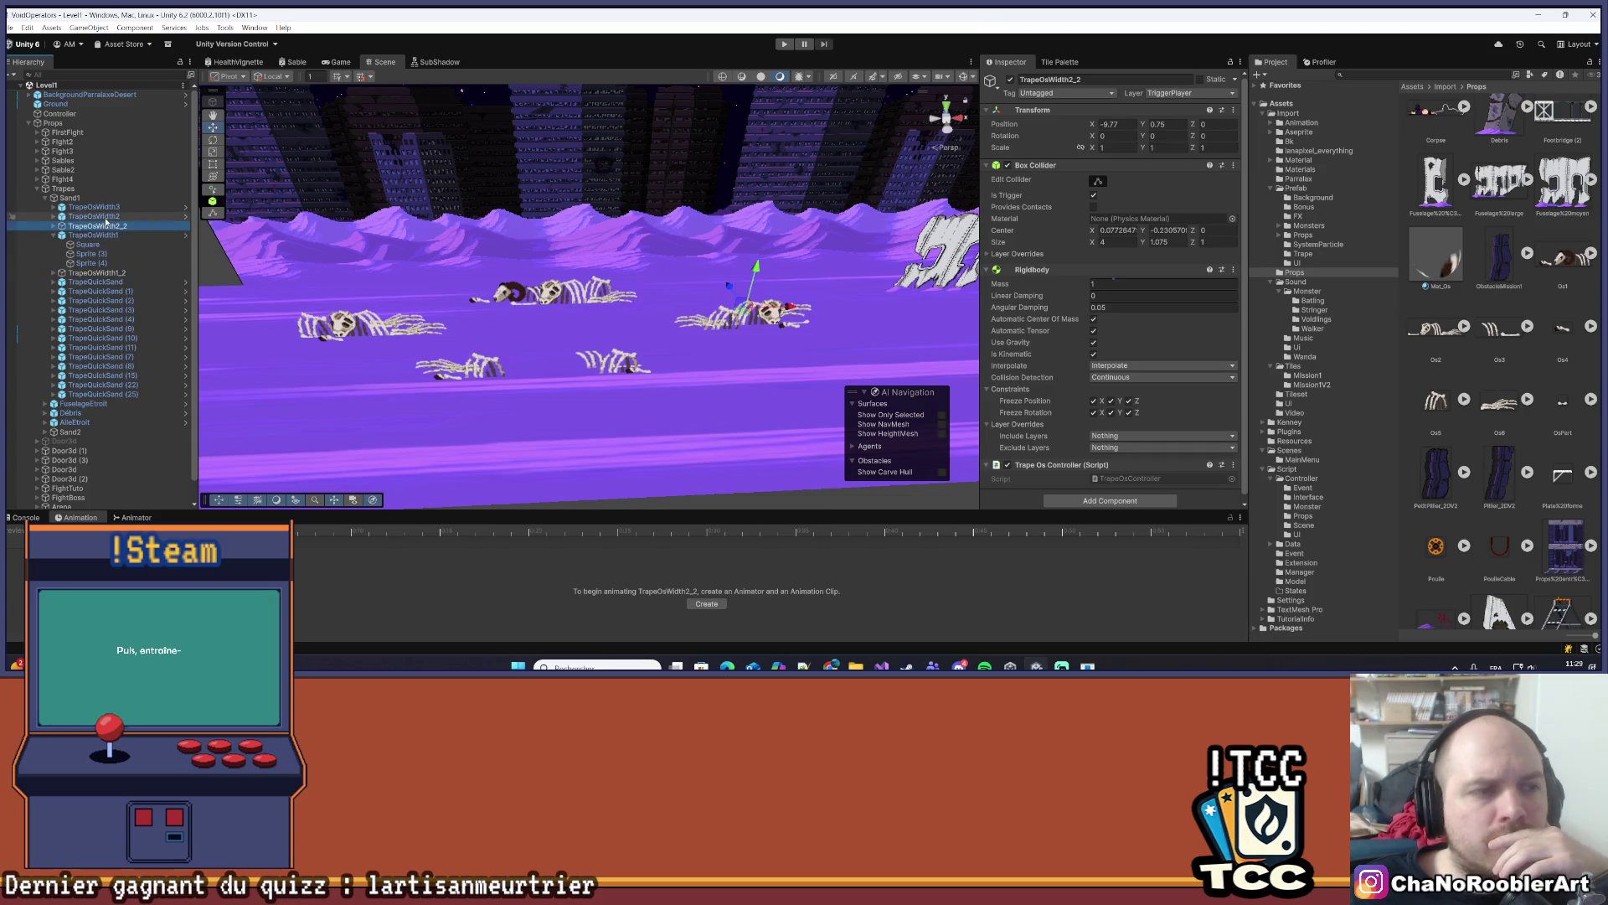
{"action": "left_click", "coordinate": [106, 218]}
{"action": "key", "text": "Up"}
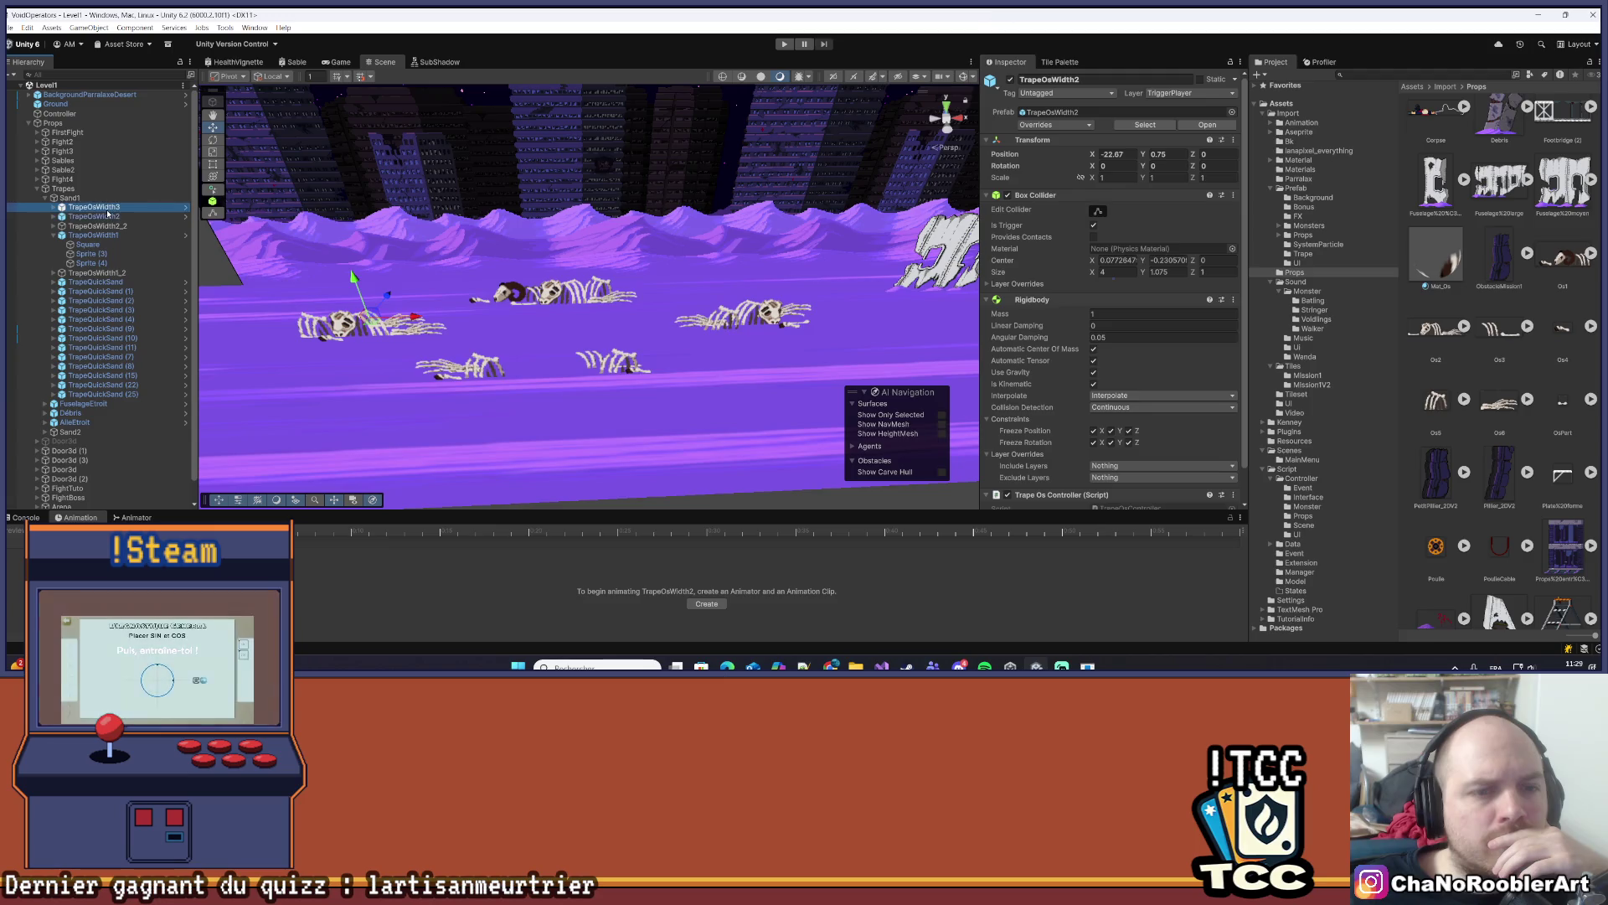
{"action": "left_click", "coordinate": [128, 227]}
{"action": "mouse_move", "coordinate": [691, 332]}
{"action": "left_mouse_down"}
{"action": "mouse_move", "coordinate": [471, 274]}
{"action": "mouse_move", "coordinate": [543, 250]}
{"action": "left_mouse_up"}
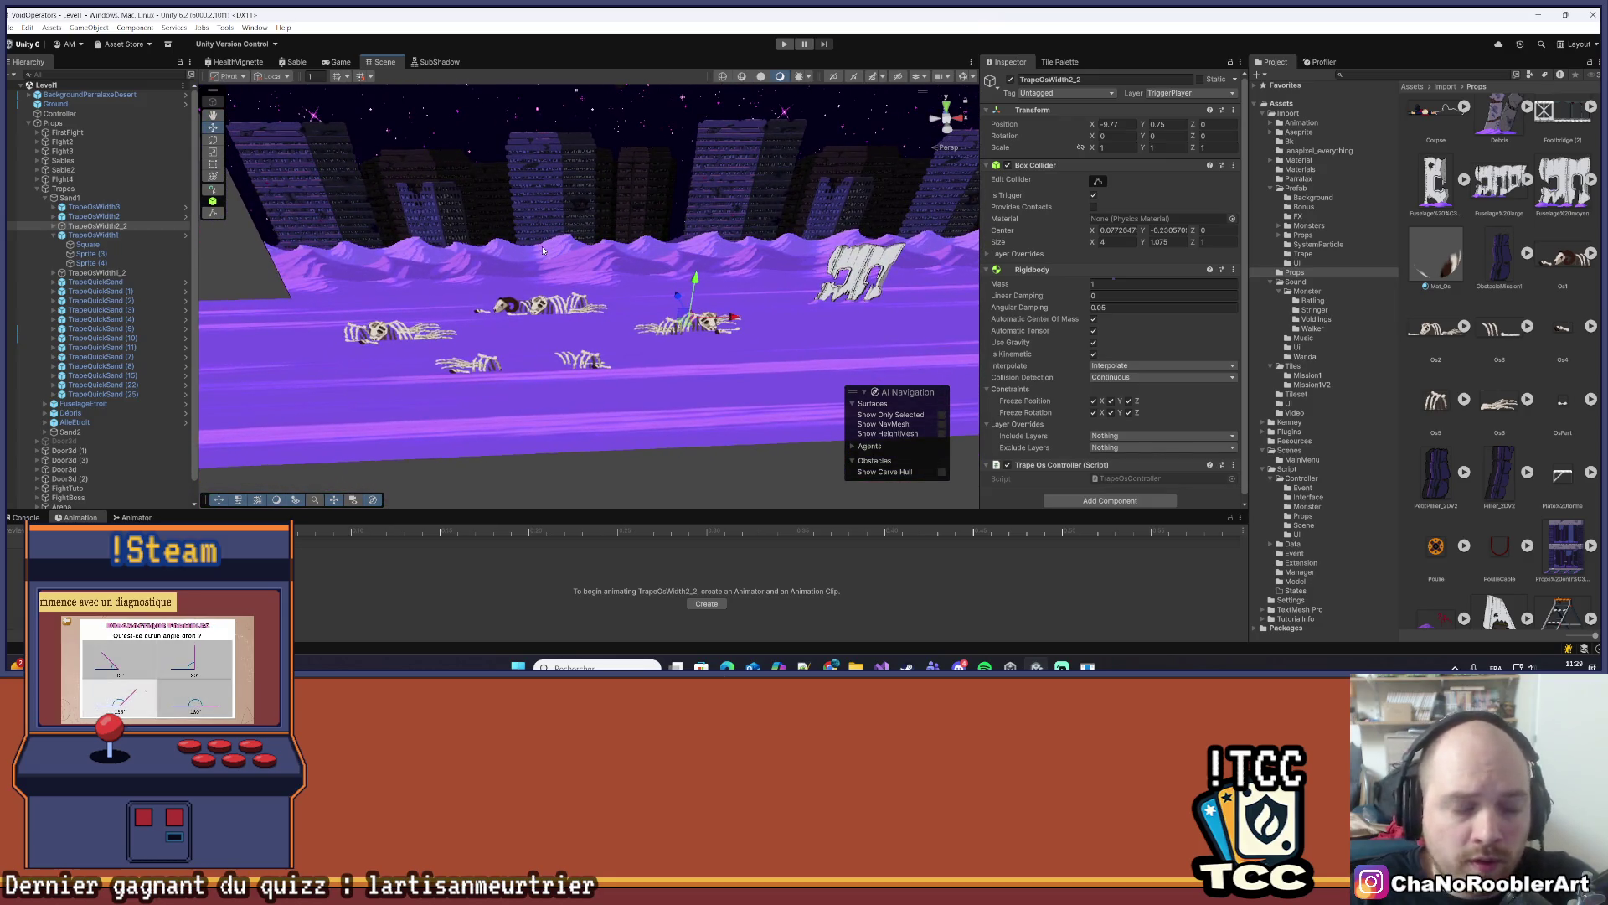
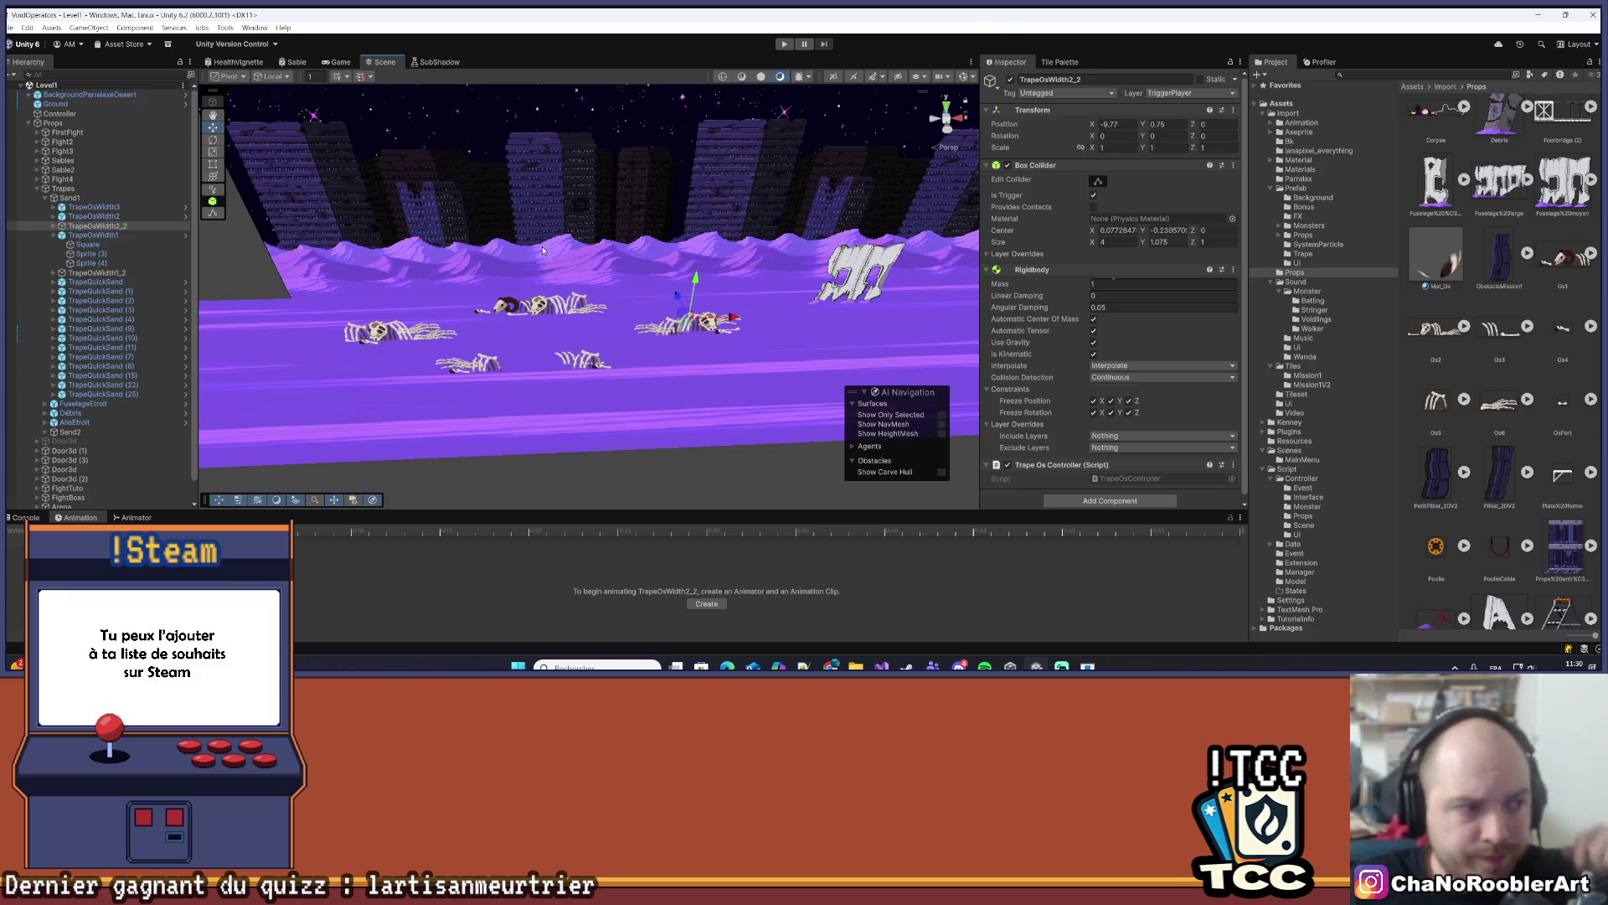
- Open the Import/Prefab/Trape folder of bone-trap and quicksand prefabs in the Project window
{"action": "left_click_drag", "start_coordinate": [590, 230], "coordinate": [414, 300]}
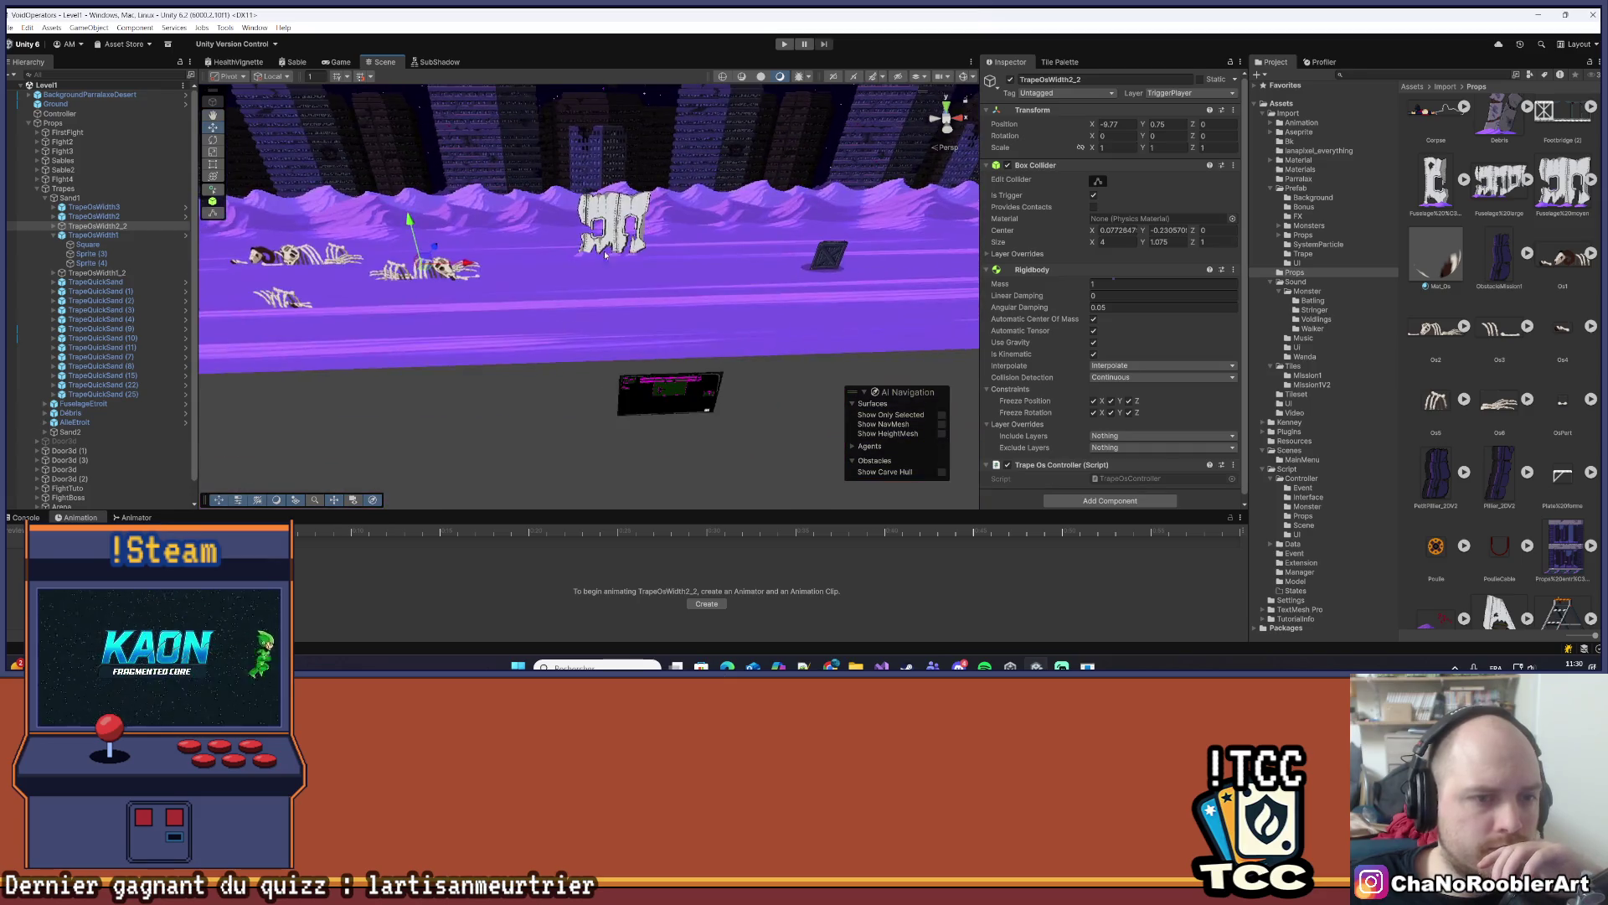
{"action": "mouse_move", "coordinate": [605, 254]}
{"action": "left_mouse_down"}
{"action": "mouse_move", "coordinate": [762, 281]}
{"action": "mouse_move", "coordinate": [667, 251]}
{"action": "mouse_move", "coordinate": [466, 251]}
{"action": "left_mouse_up"}
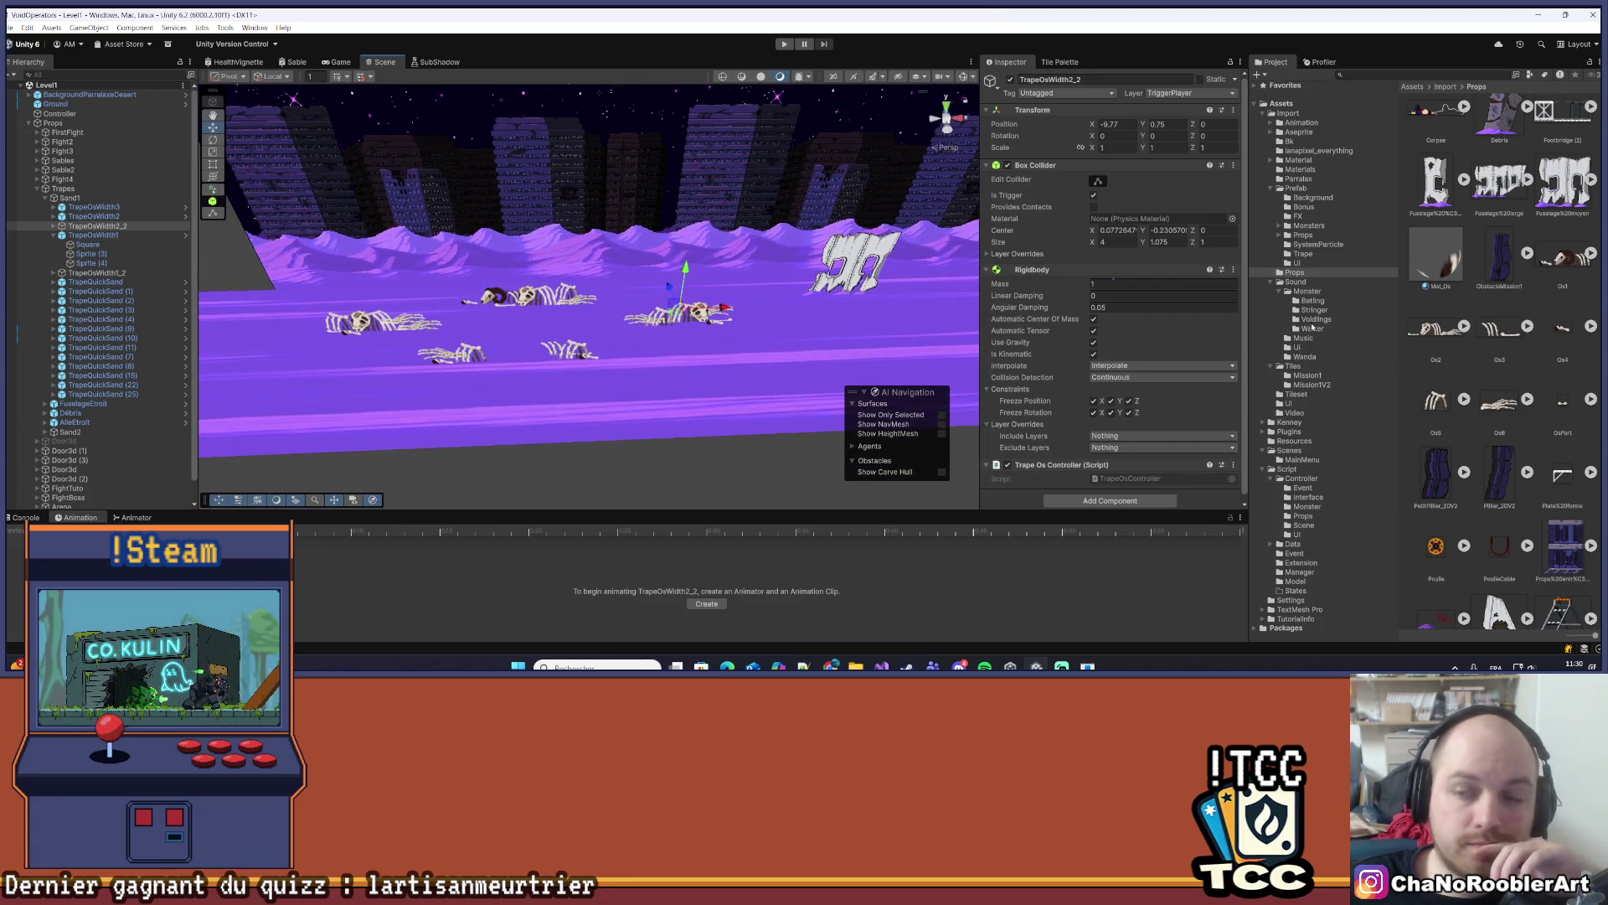
{"action": "scroll", "coordinate": [1476, 394], "scroll_direction": "up", "scroll_amount": 2}
{"action": "scroll", "coordinate": [1477, 394], "scroll_direction": "up", "scroll_amount": 1}
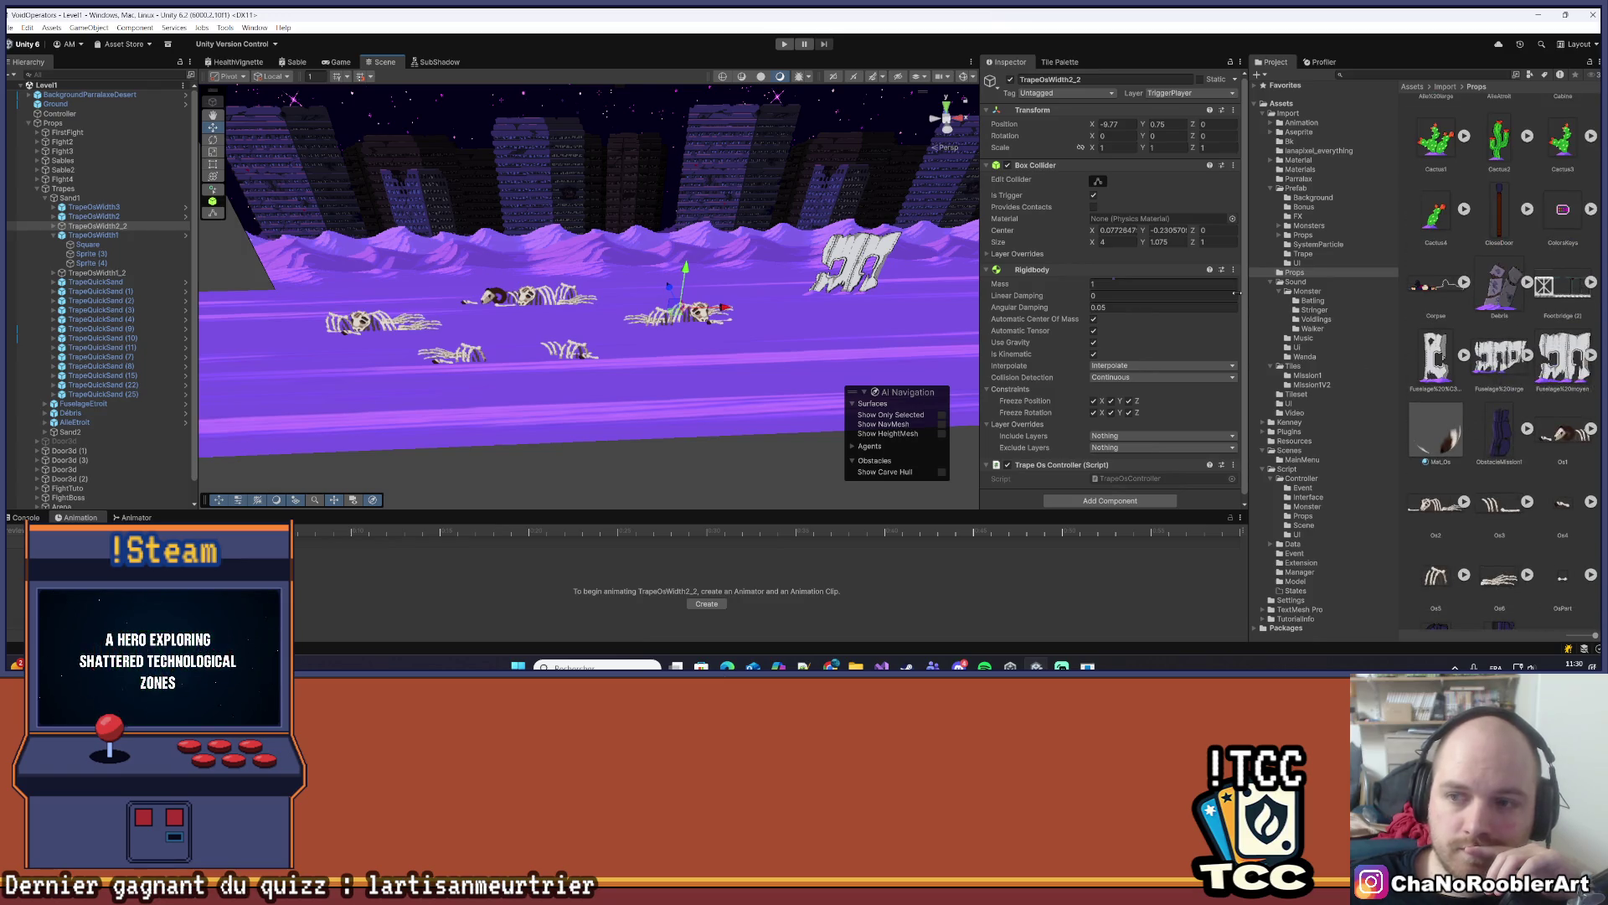
{"action": "left_click", "coordinate": [1296, 187]}
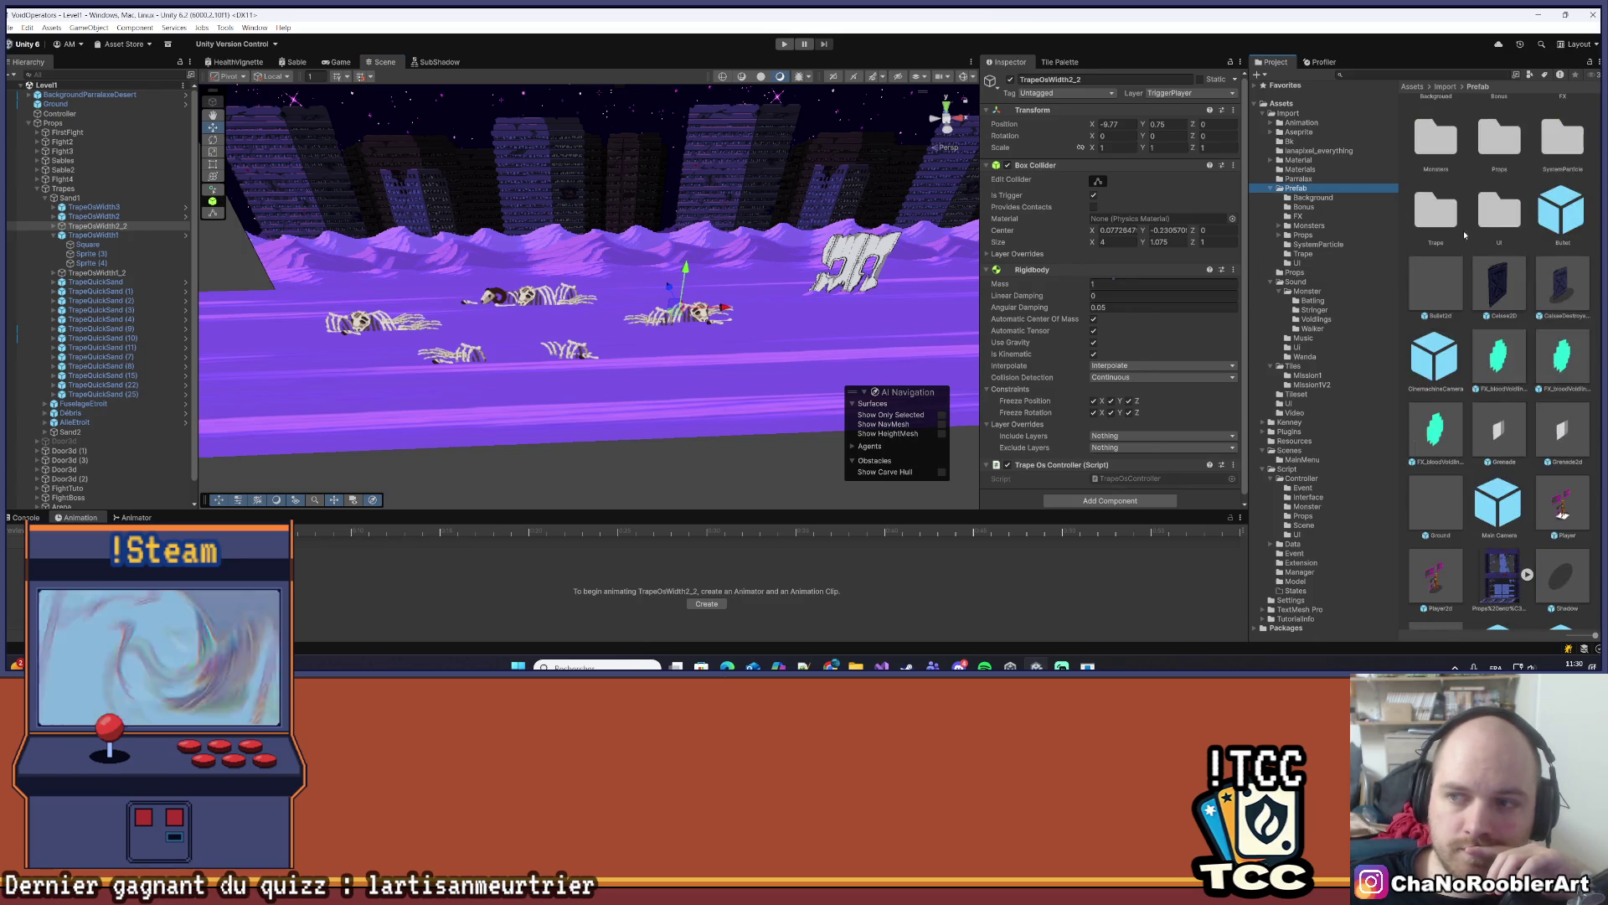
{"action": "scroll", "coordinate": [1537, 345], "scroll_direction": "down", "scroll_amount": 2}
{"action": "scroll", "coordinate": [1532, 419], "scroll_direction": "up", "scroll_amount": 5}
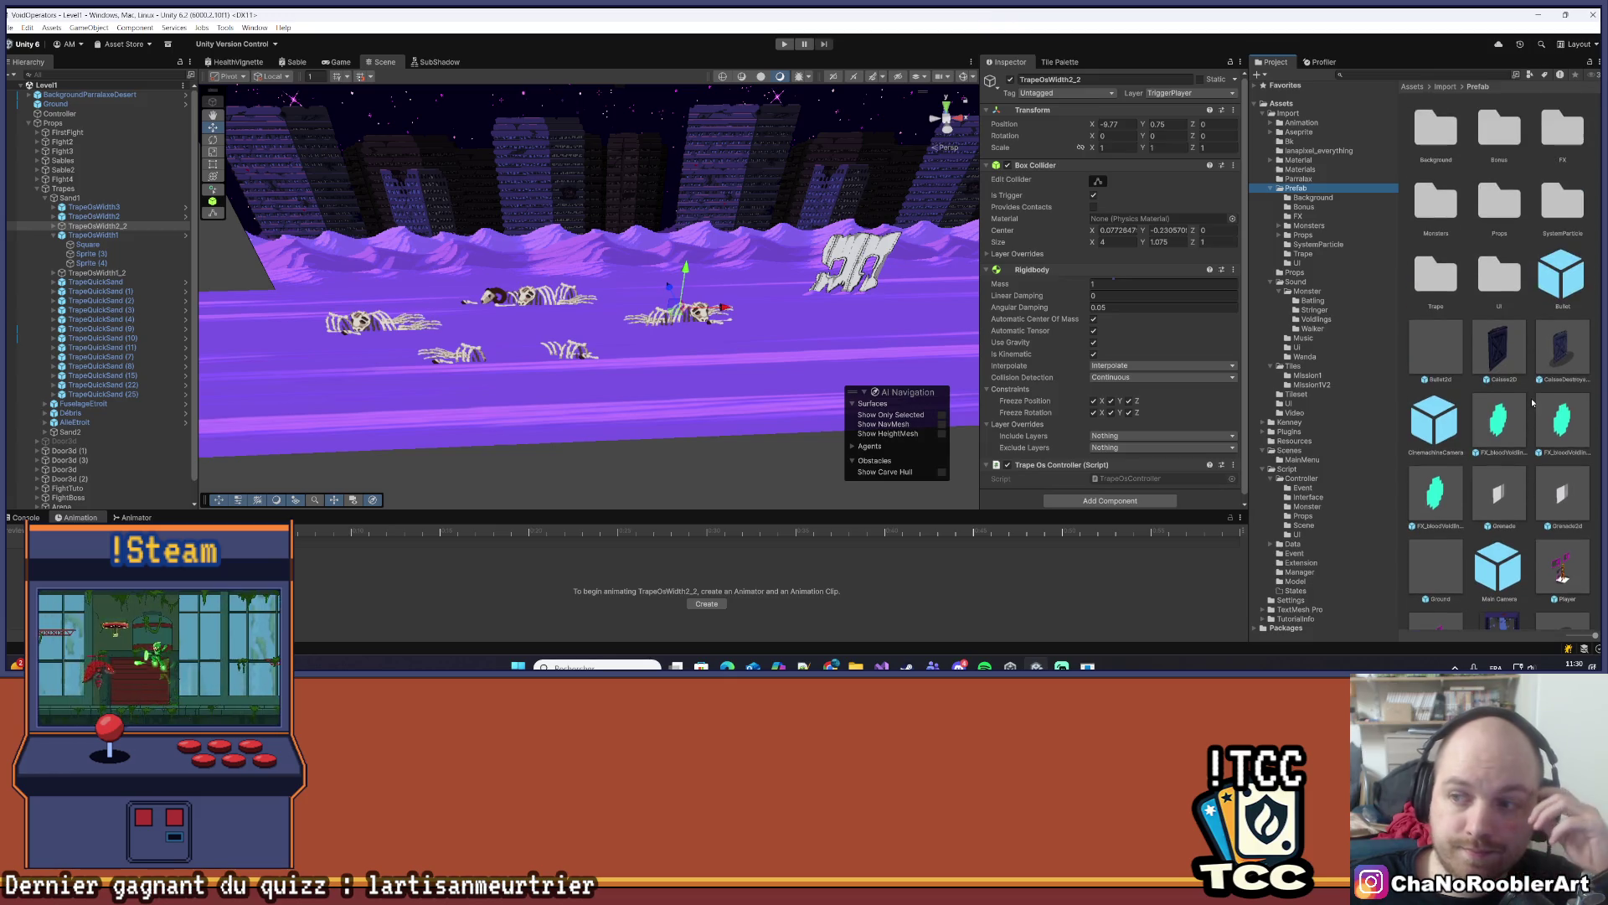
{"action": "double_click", "coordinate": [1447, 276]}
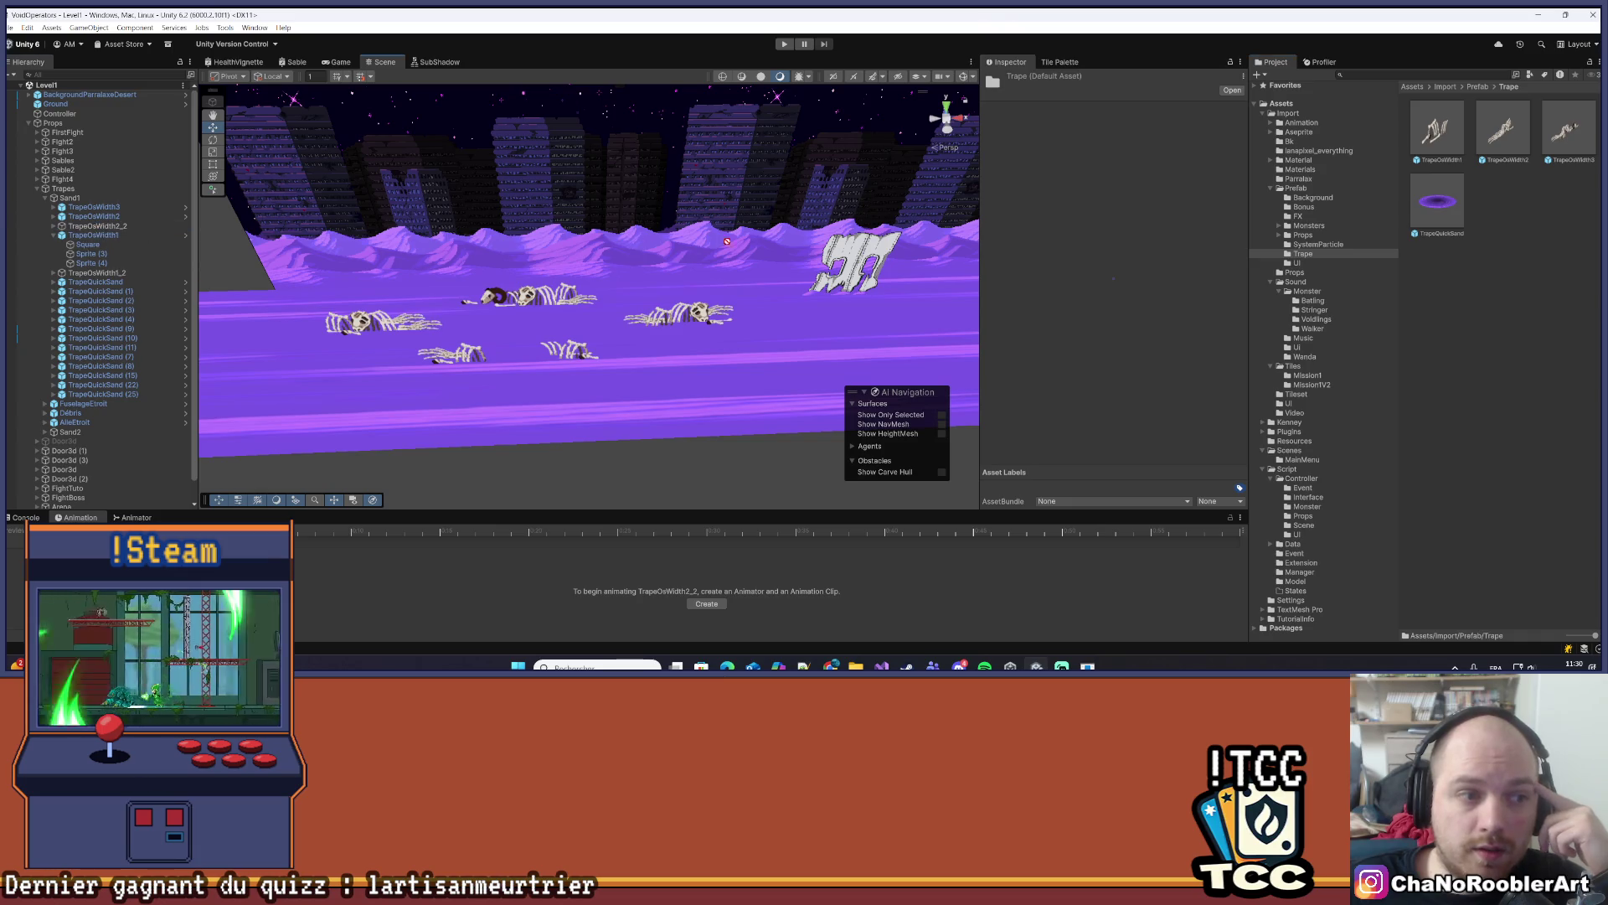
- Save TrapeOsWidth2_2 as a new prefab asset in the Trape folder
{"action": "left_click_drag", "start_coordinate": [1433, 278], "coordinate": [1496, 278]}
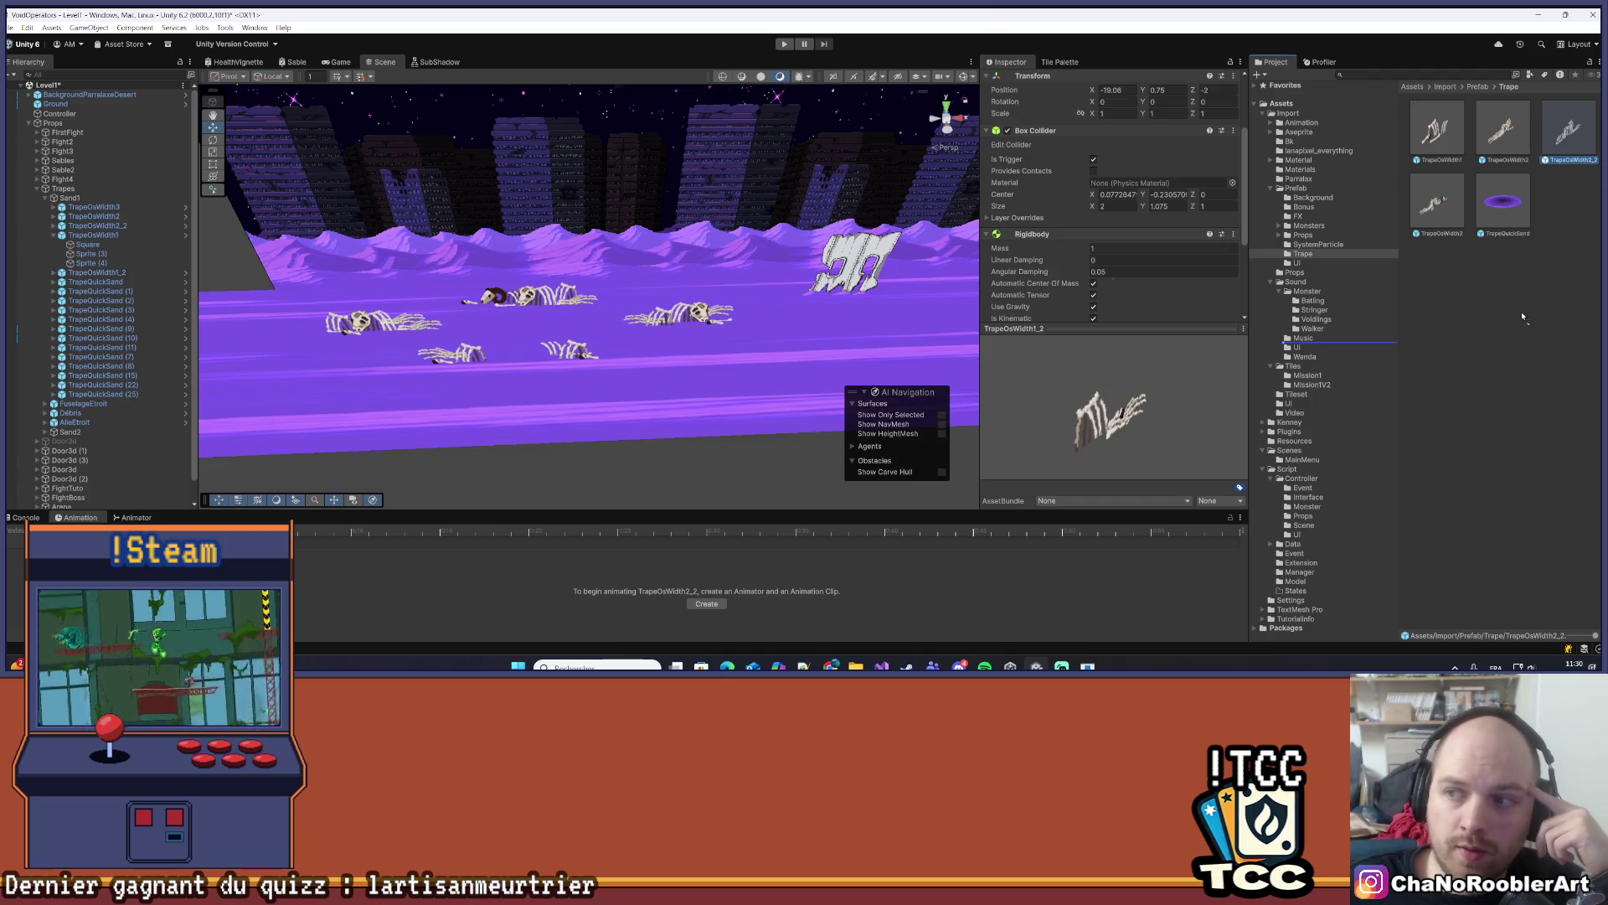
{"action": "left_click", "coordinate": [1522, 357]}
{"action": "scroll", "coordinate": [794, 289], "scroll_direction": "down", "scroll_amount": 5}
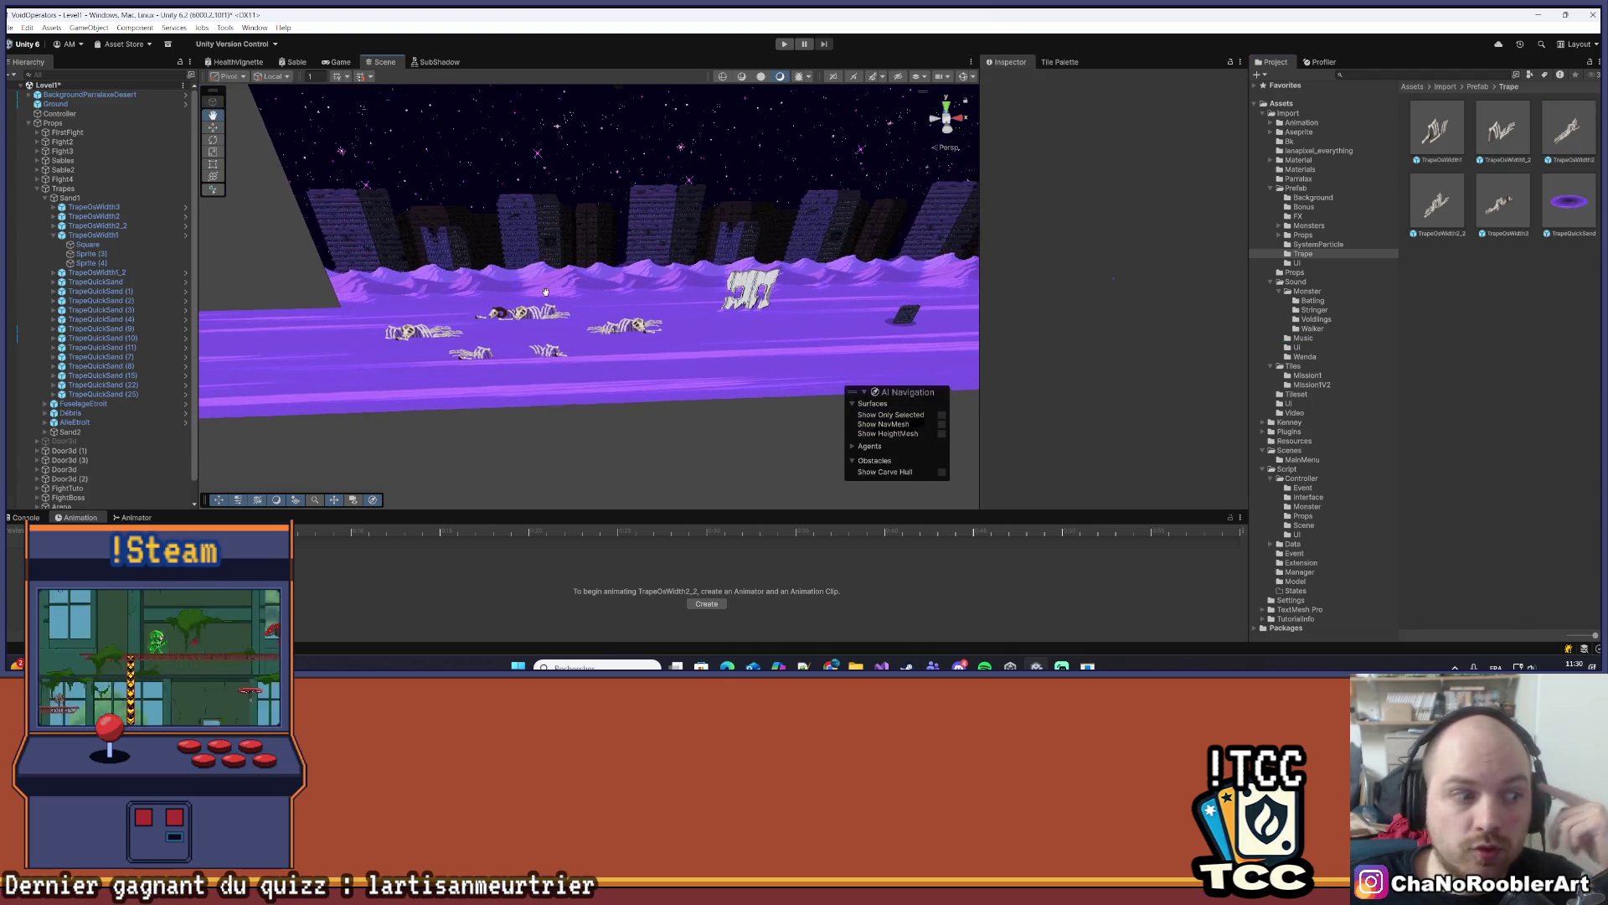
- Select the TrapeOsWidth1 skeleton trap and frame it in the Scene view
{"action": "left_click", "coordinate": [93, 234]}
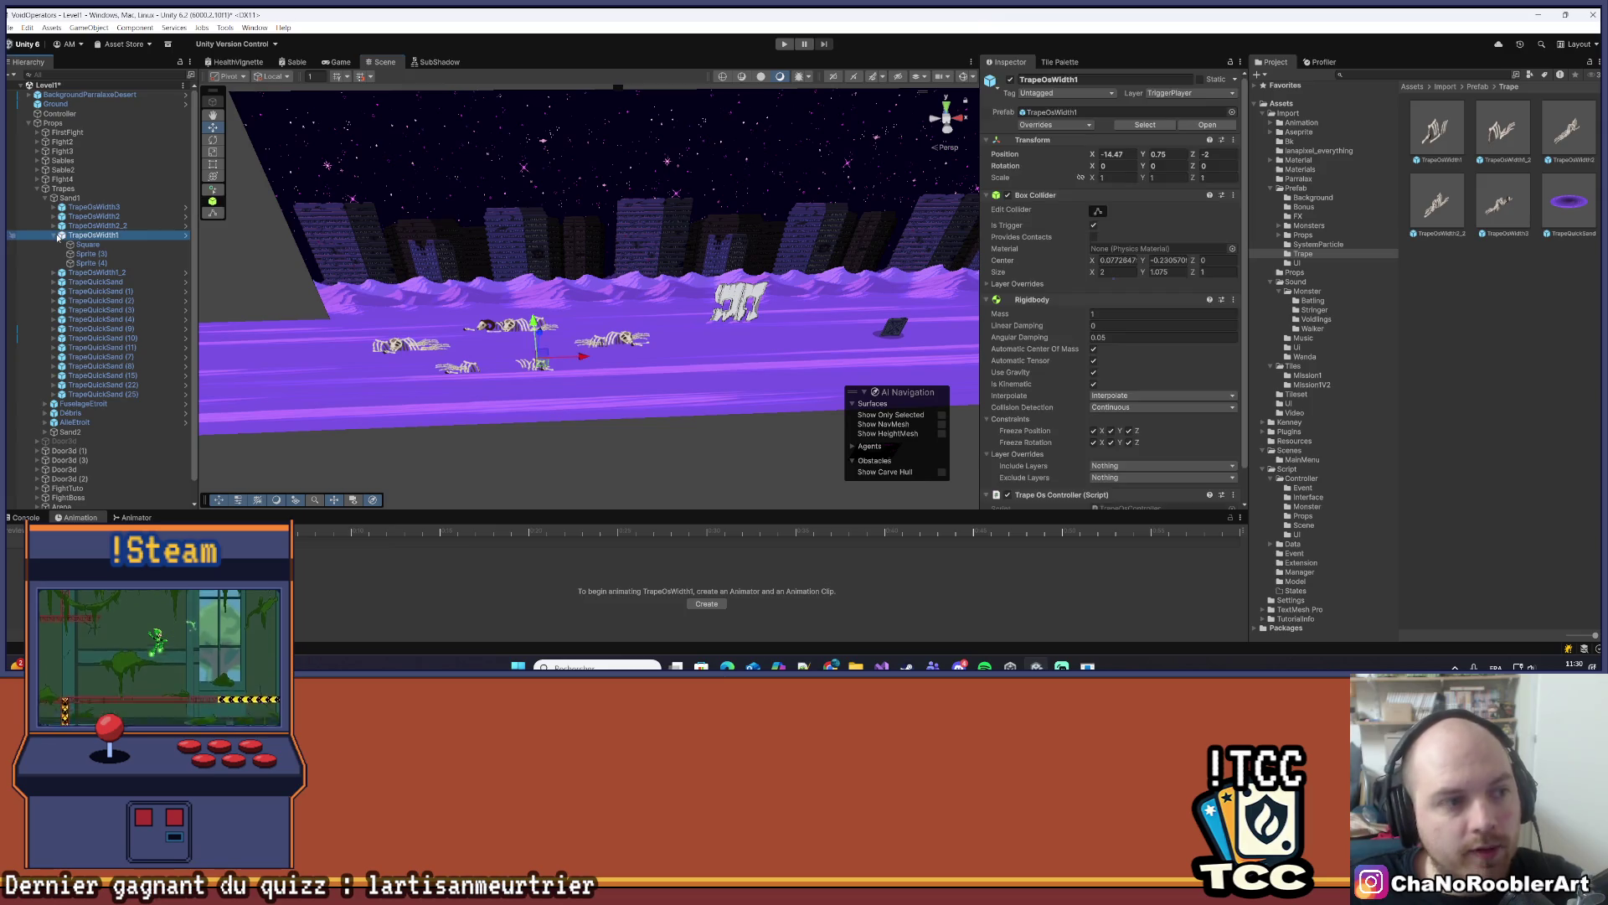
{"action": "left_click", "coordinate": [54, 235]}
{"action": "key", "text": "f"}
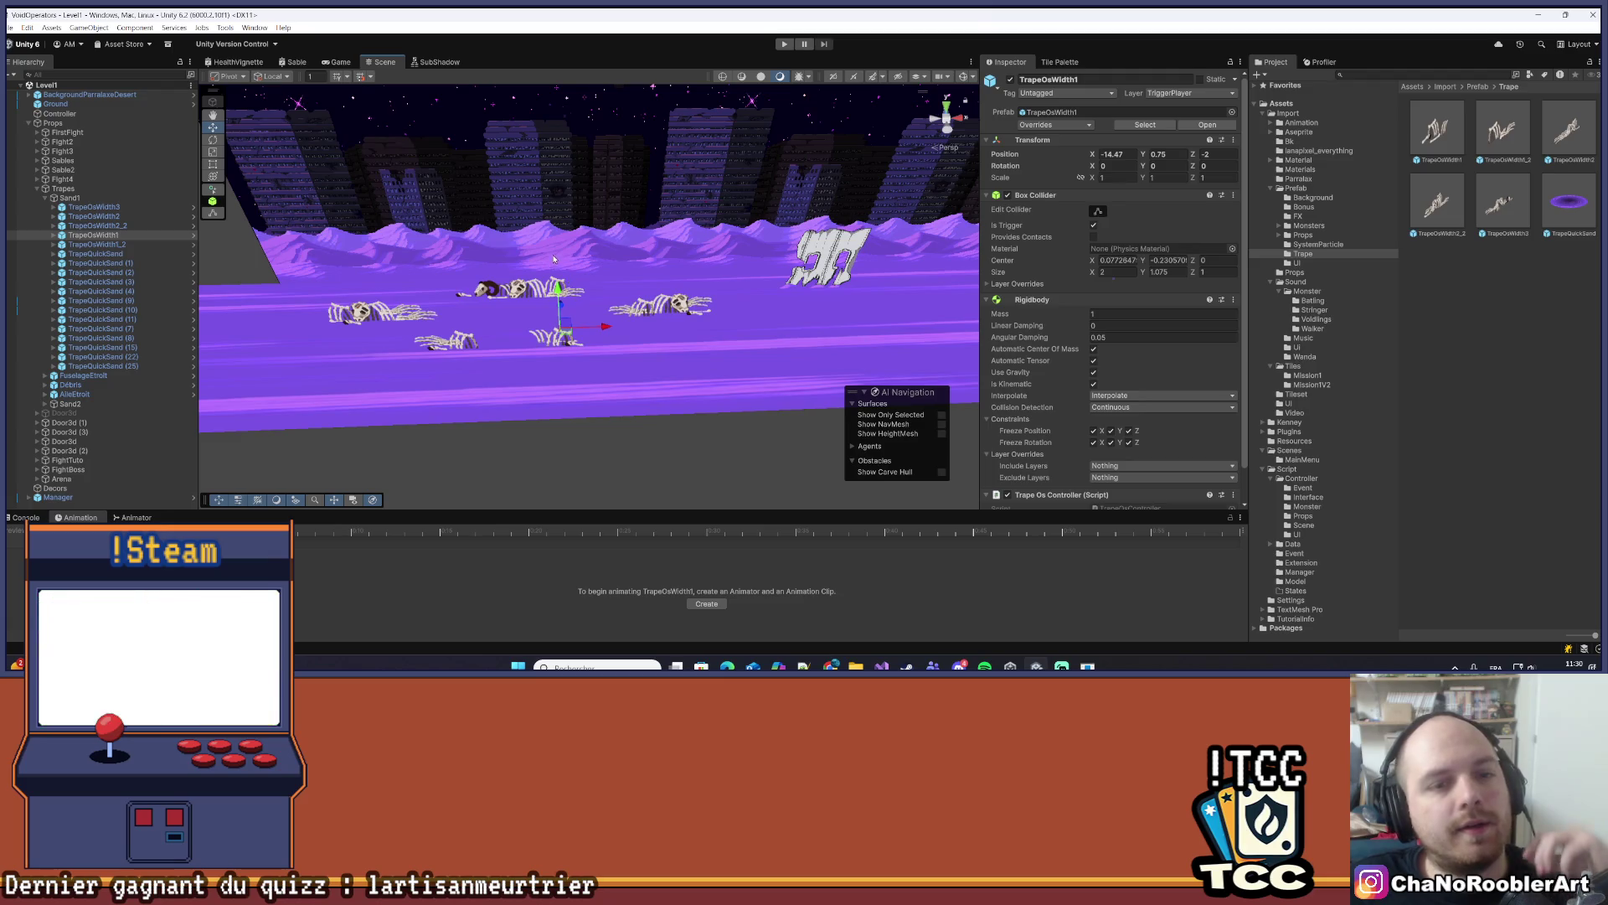
{"action": "scroll", "coordinate": [554, 260], "scroll_direction": "up", "scroll_amount": 5}
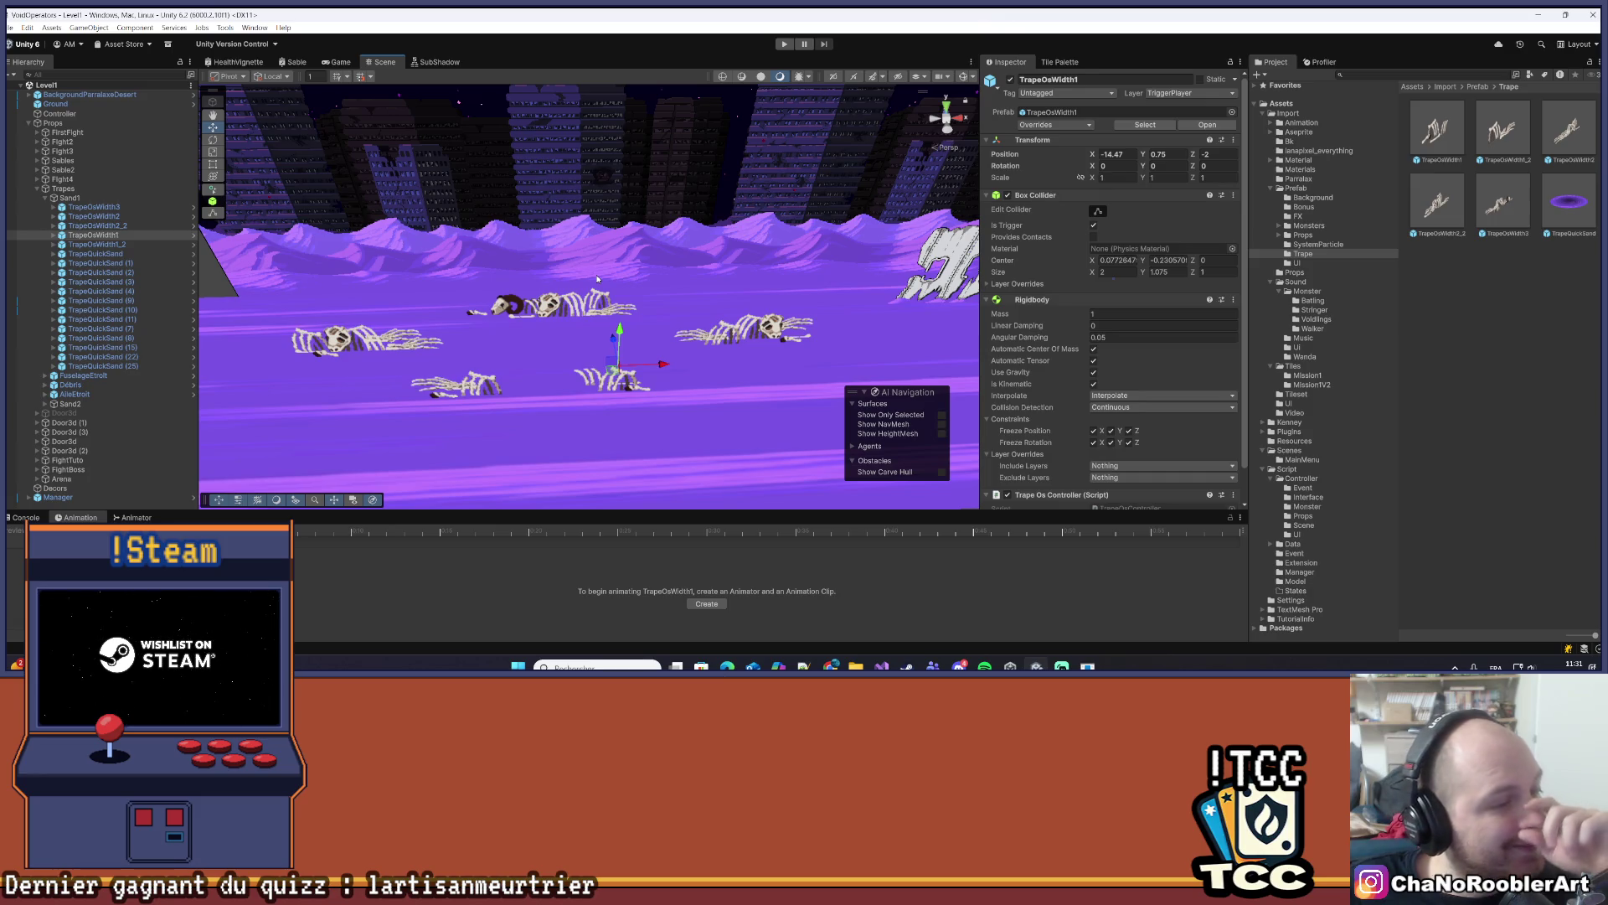
{"action": "scroll", "coordinate": [597, 279], "scroll_direction": "up", "scroll_amount": 2}
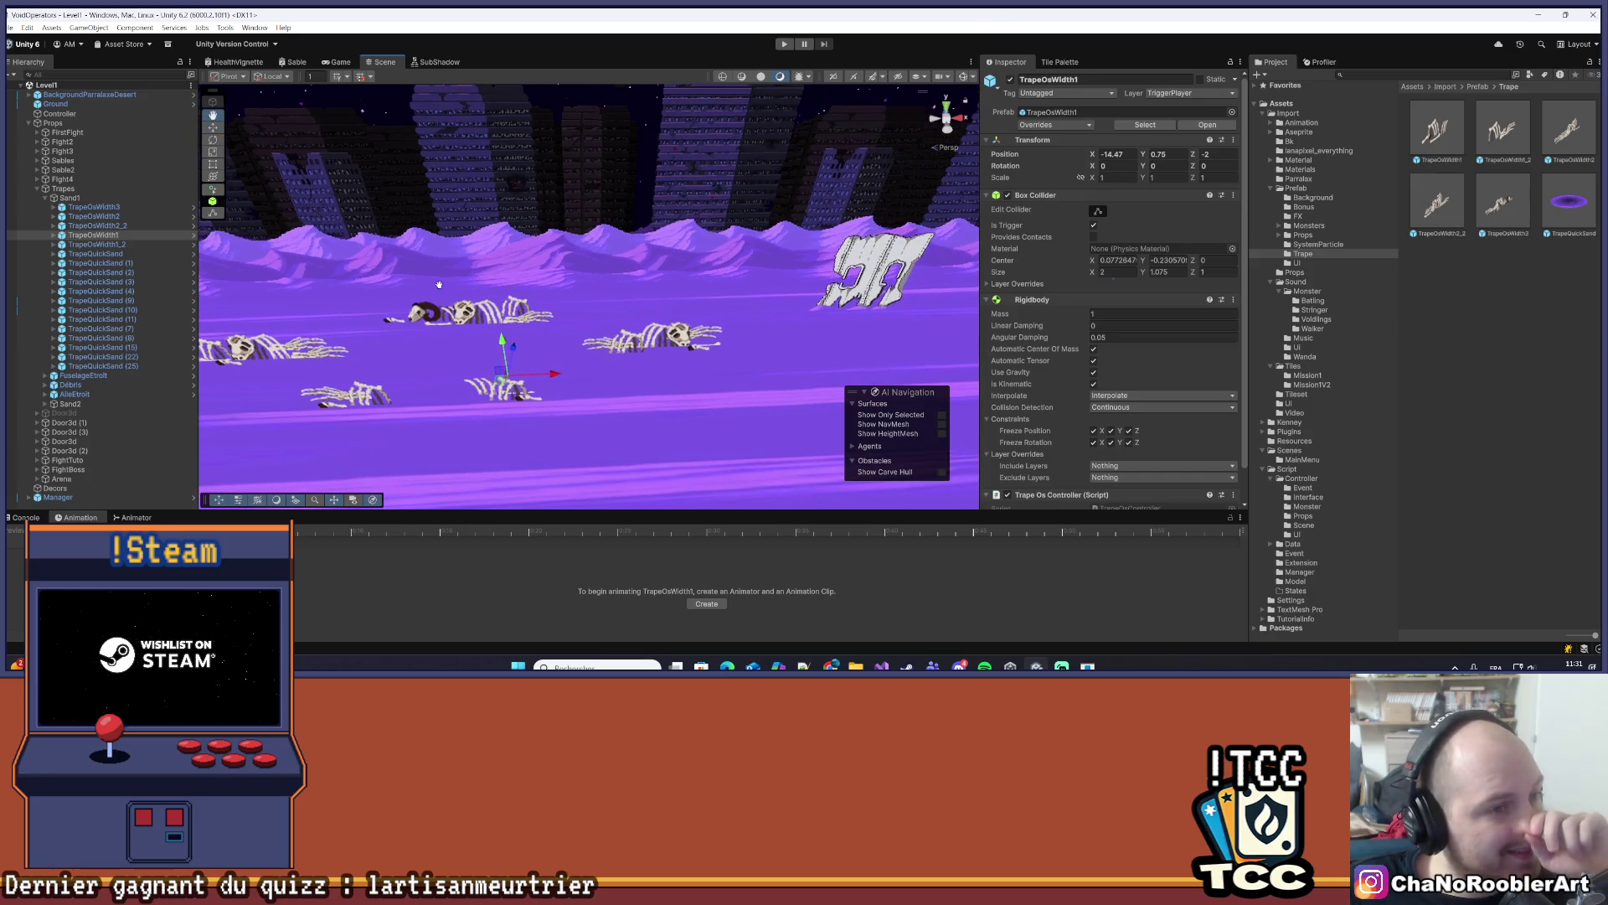
- Select TrapeOsWidth3 and toggle its Sprite piece's rendering to identify that bone
{"action": "left_click", "coordinate": [493, 306]}
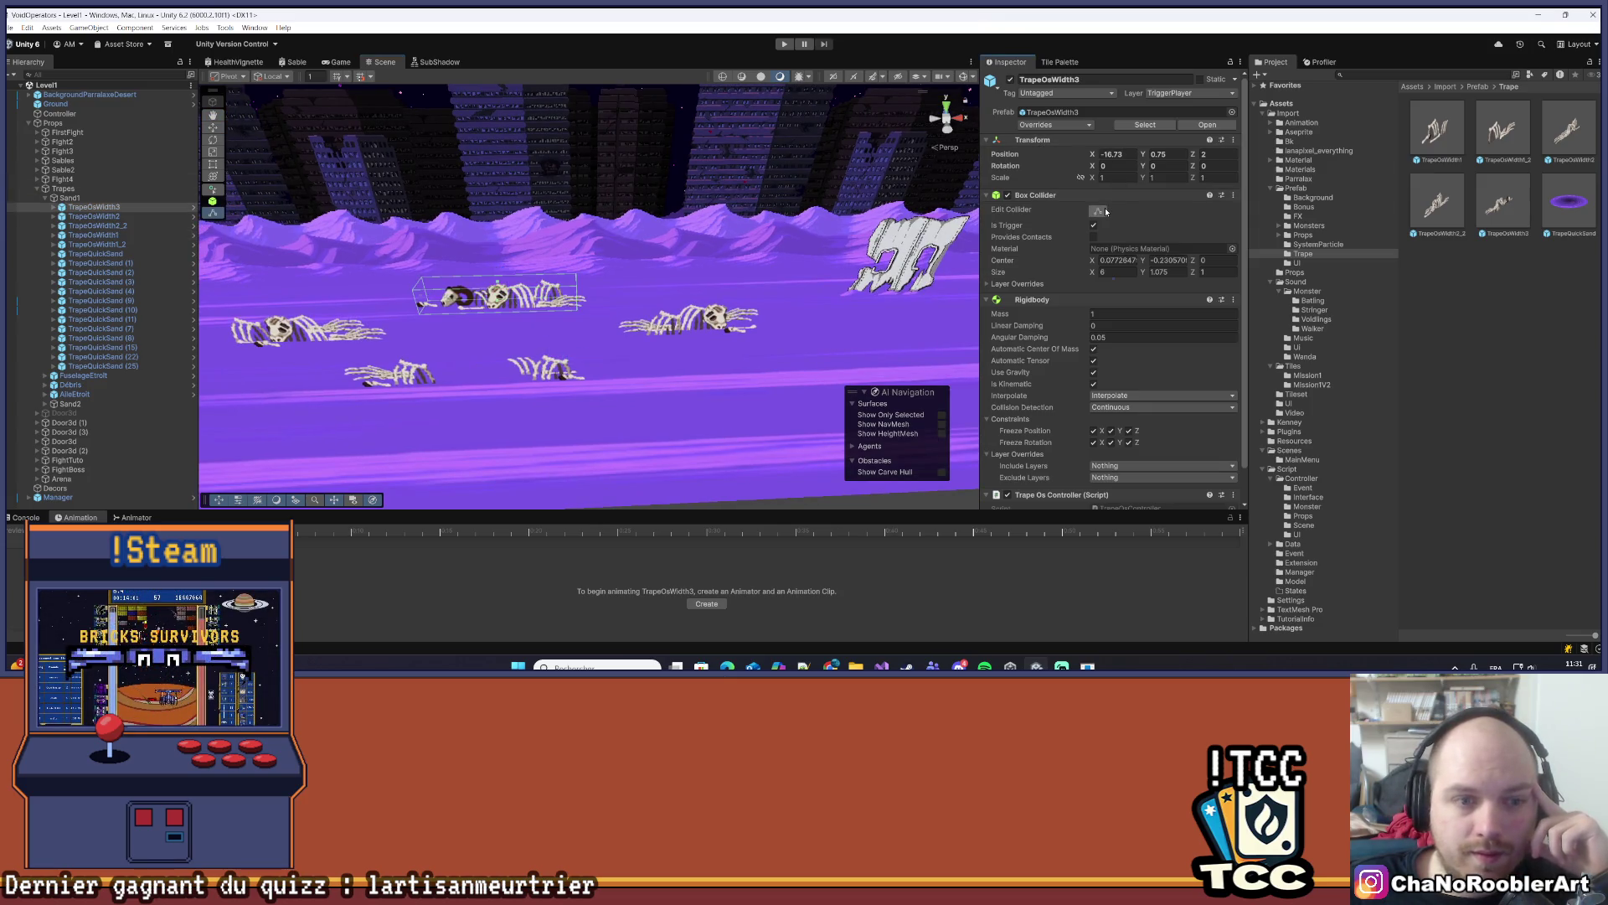
{"action": "mouse_move", "coordinate": [940, 243]}
{"action": "left_mouse_down"}
{"action": "mouse_move", "coordinate": [669, 283]}
{"action": "mouse_move", "coordinate": [705, 269]}
{"action": "mouse_move", "coordinate": [674, 270]}
{"action": "mouse_move", "coordinate": [725, 360]}
{"action": "mouse_move", "coordinate": [649, 348]}
{"action": "mouse_move", "coordinate": [644, 287]}
{"action": "left_mouse_up"}
{"action": "scroll", "coordinate": [644, 288], "scroll_direction": "up", "scroll_amount": 3}
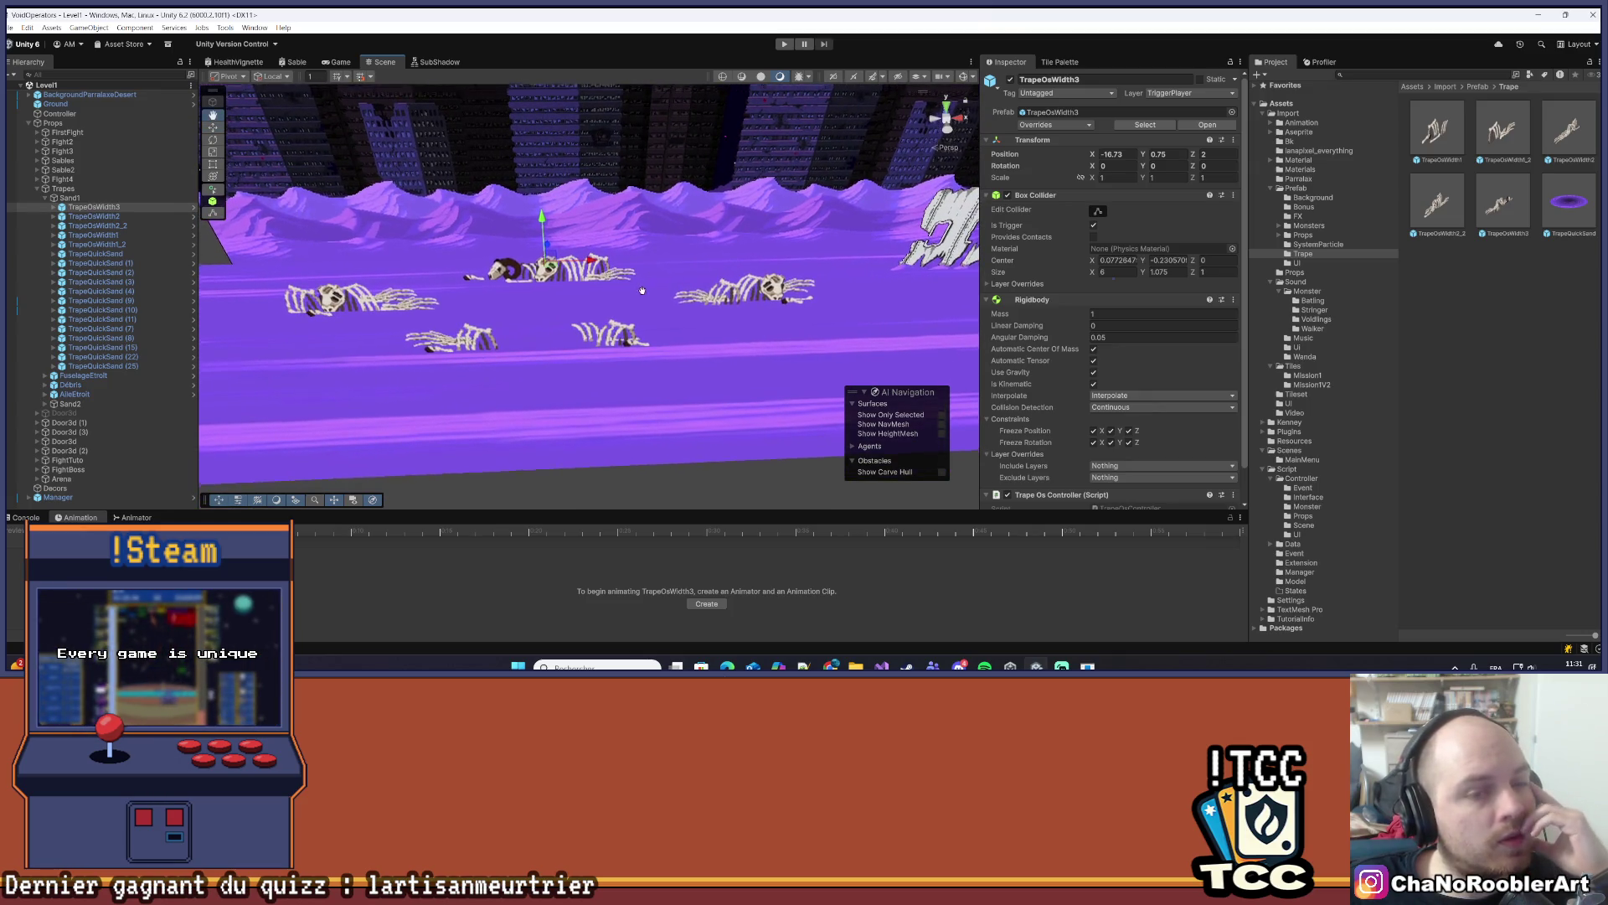
{"action": "left_click", "coordinate": [500, 273]}
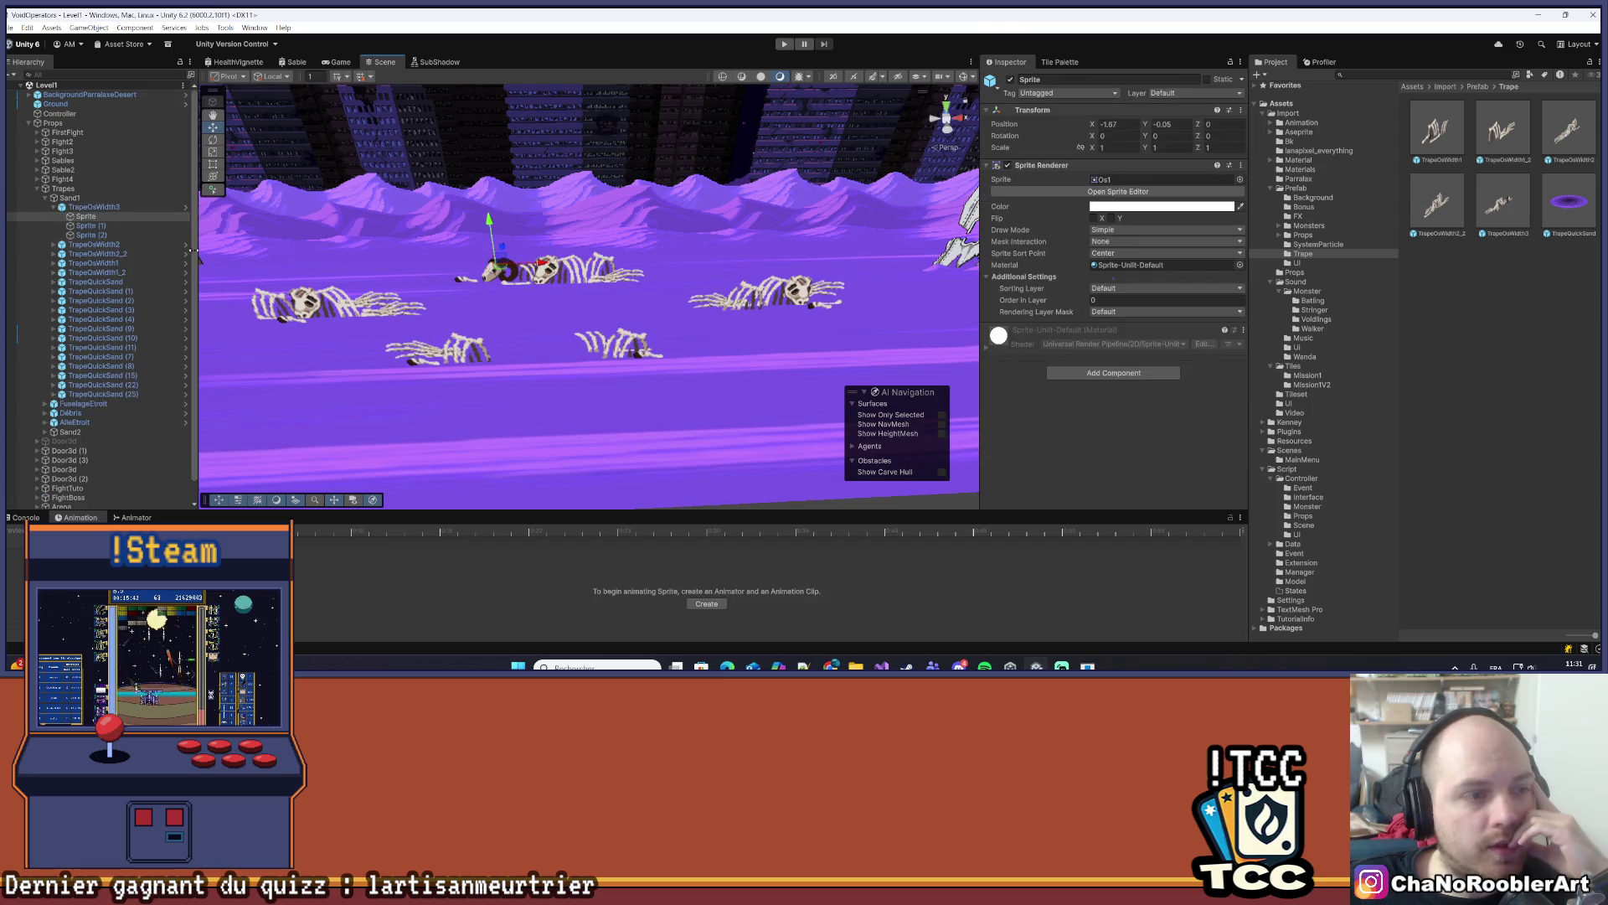
{"action": "left_click", "coordinate": [1008, 166]}
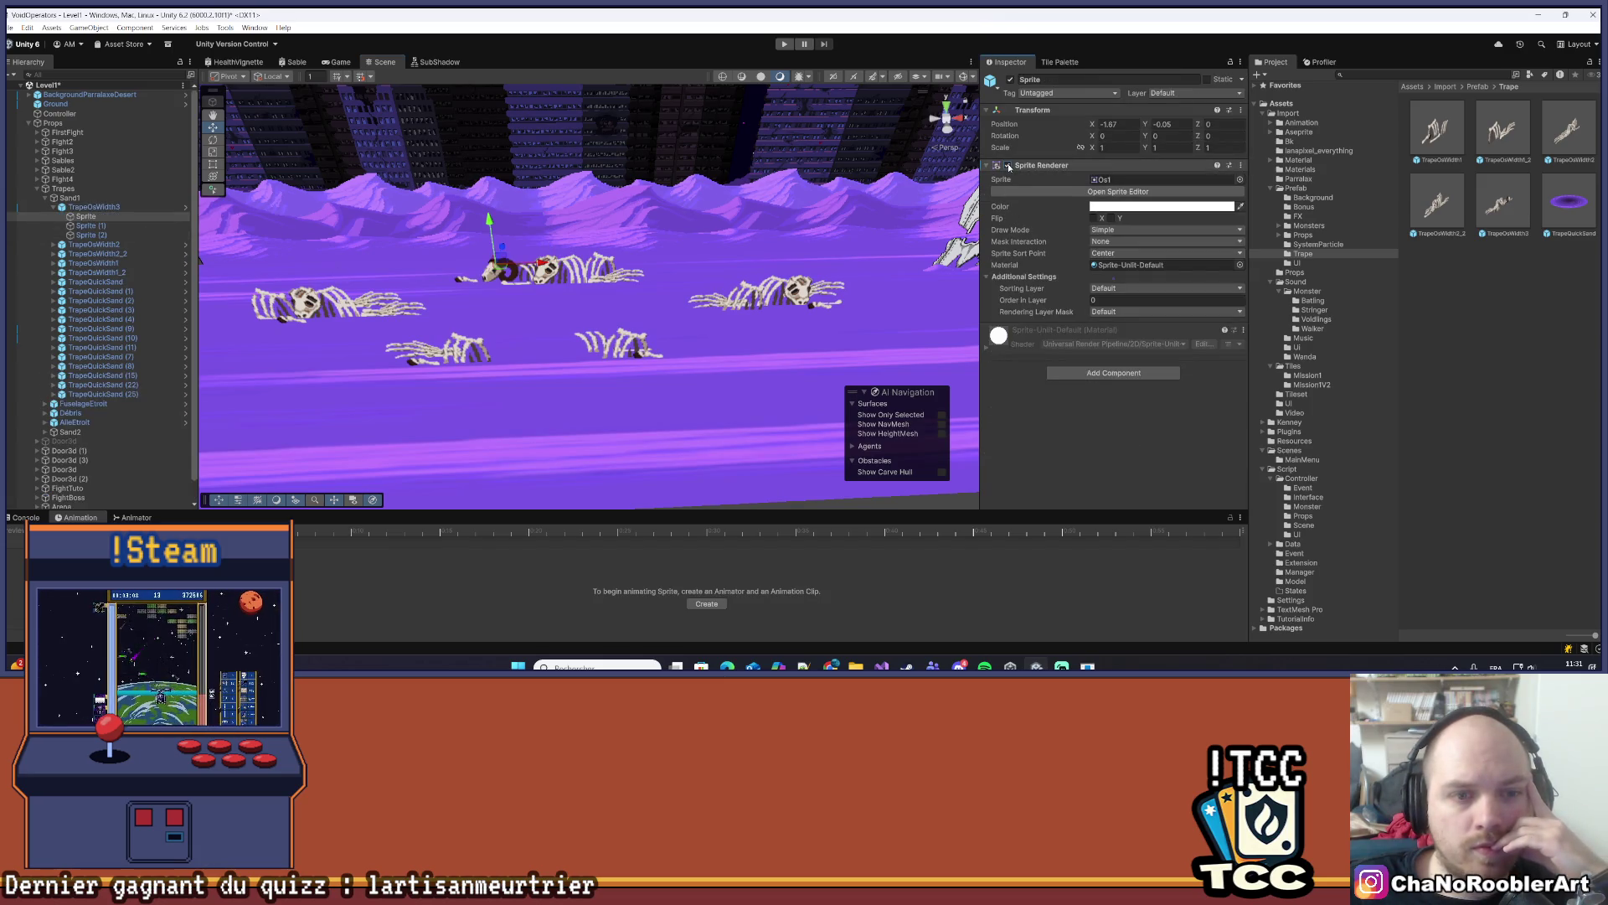
- Frame the TrapeOsWidth3 trap and duplicate it with Ctrl+D
{"action": "left_click", "coordinate": [91, 226]}
{"action": "double_click", "coordinate": [69, 208]}
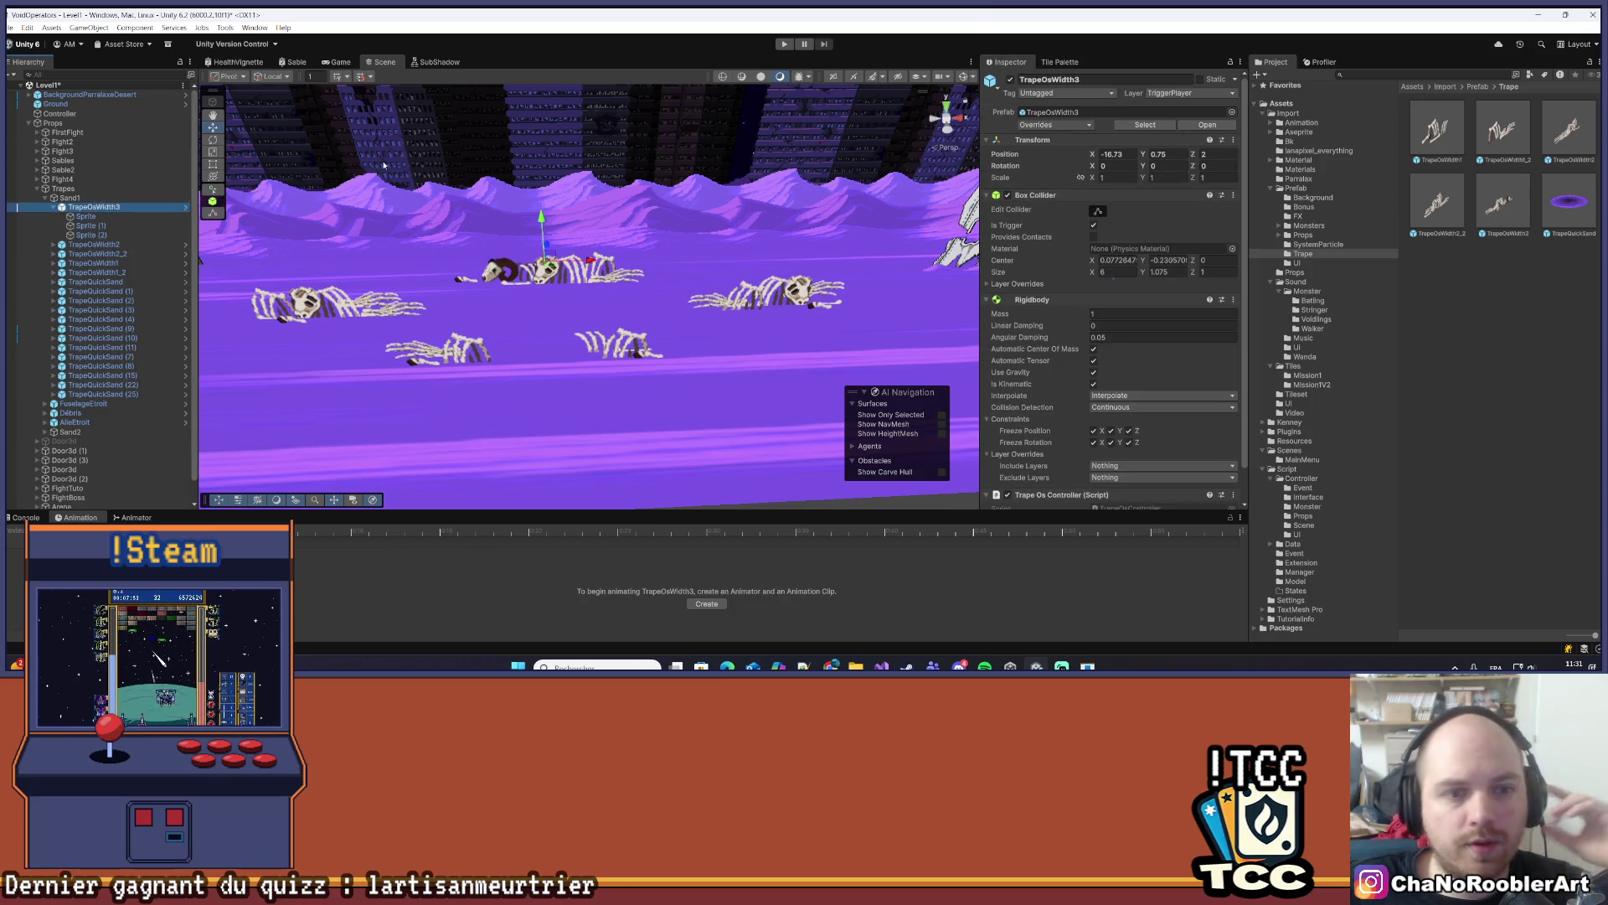
{"action": "key", "text": "Left"}
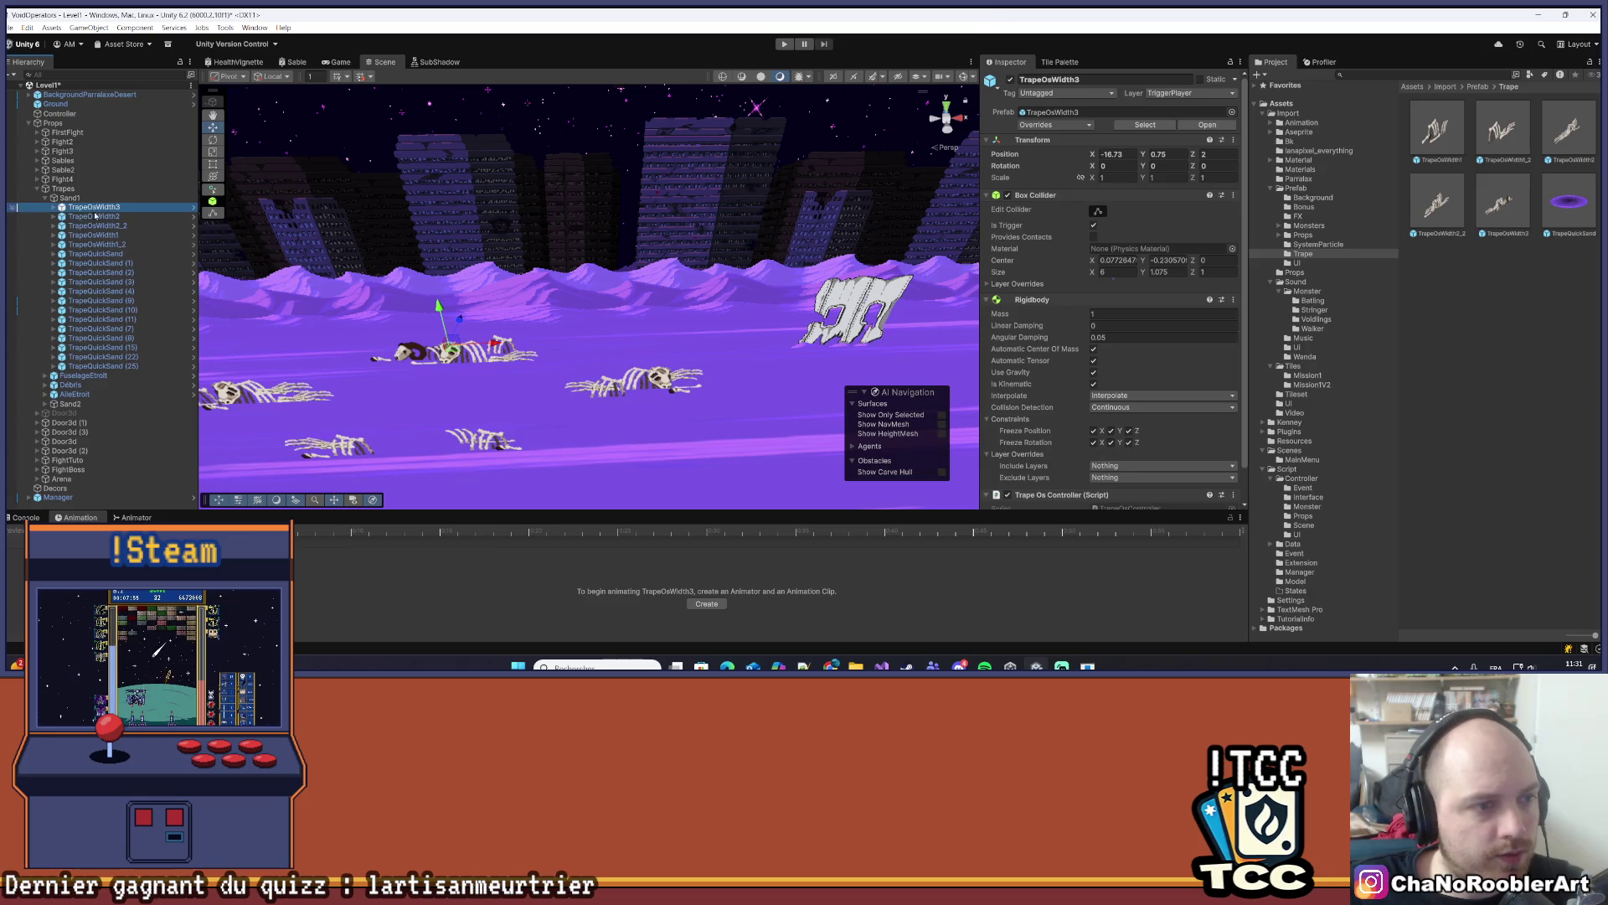
{"action": "key", "text": "ctrl+d"}
- Rename the copied trap to TrapeOsWidth3_2 and slide it along X to -8
{"action": "right_click", "coordinate": [122, 218]}
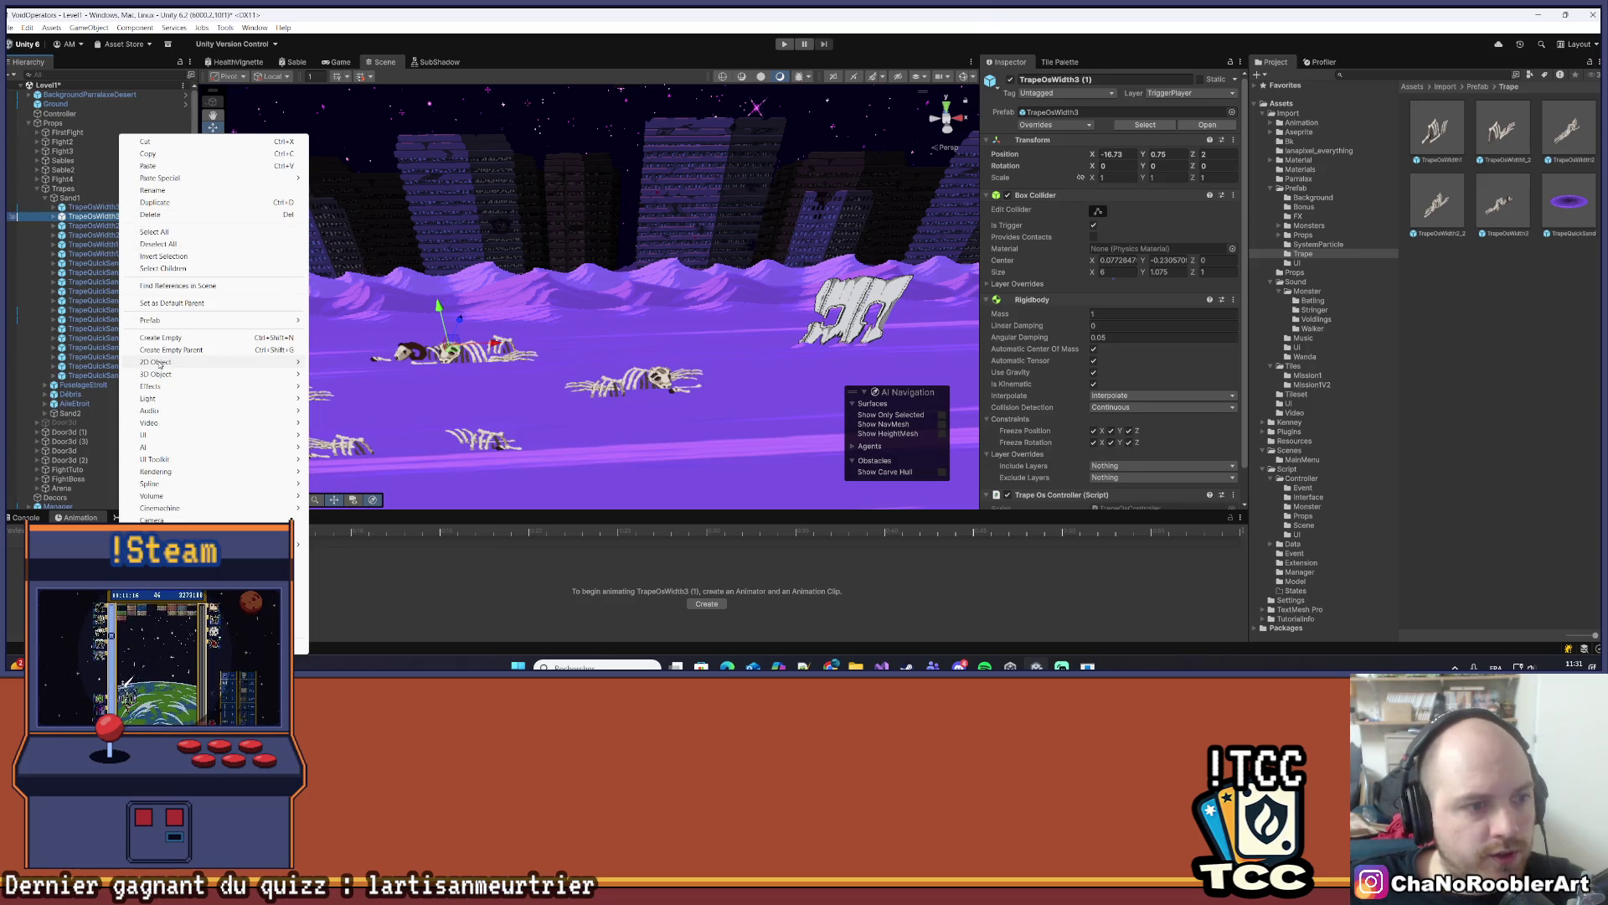
{"action": "left_click", "coordinate": [153, 190]}
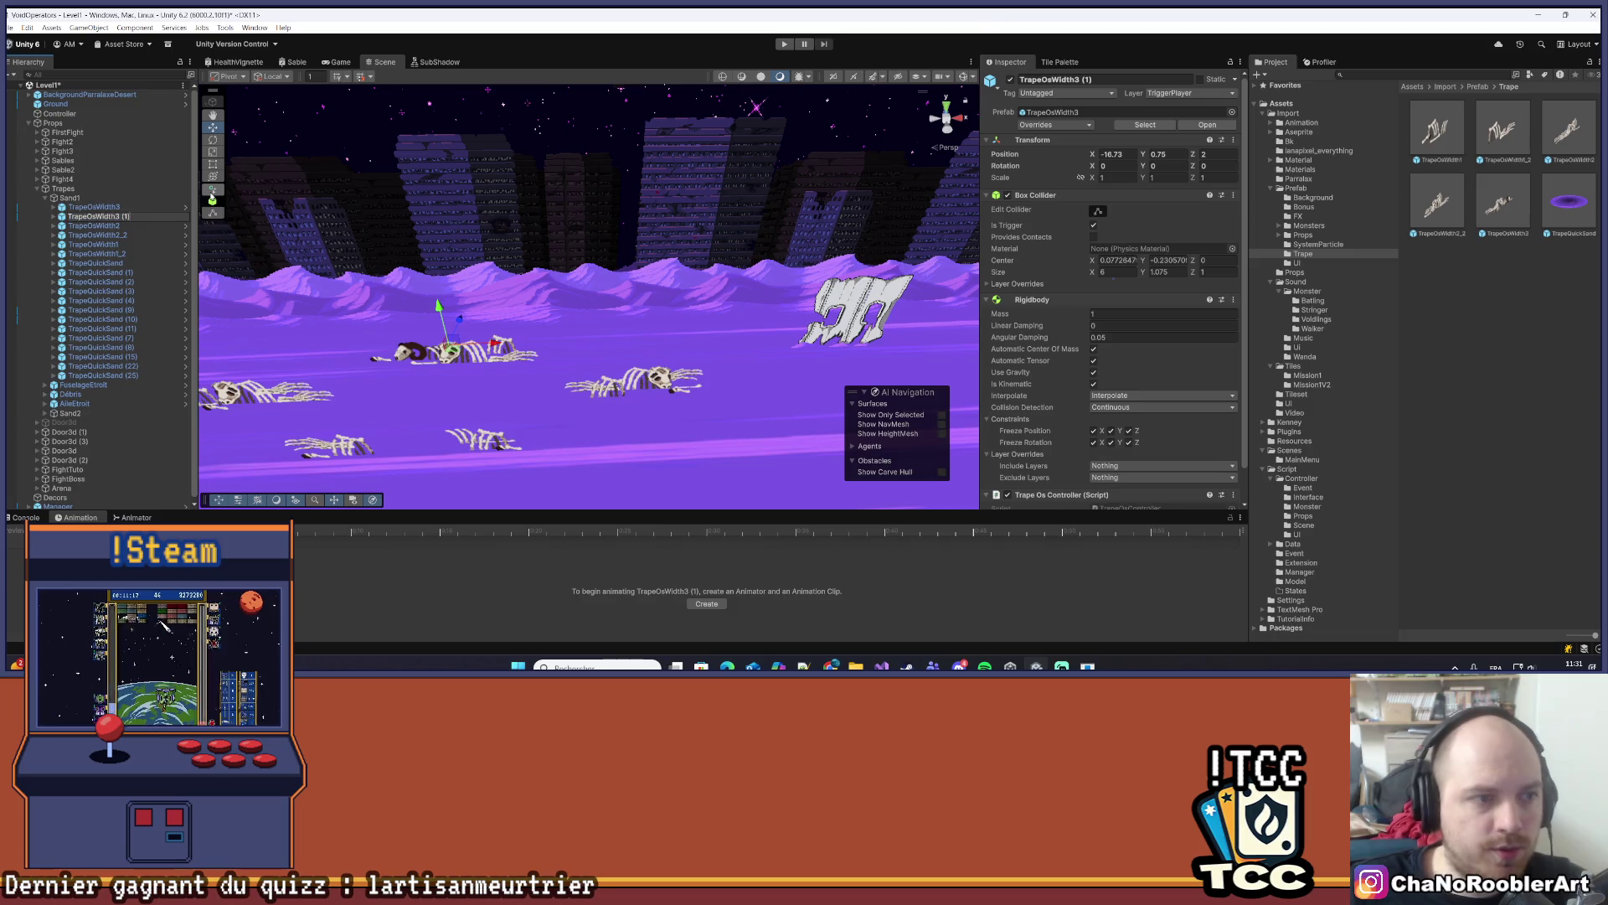
{"action": "key", "text": "BackSpace"}
{"action": "type", "text": "2"}
{"action": "key", "text": "Return"}
{"action": "mouse_move", "coordinate": [536, 328]}
{"action": "left_mouse_down"}
{"action": "mouse_move", "coordinate": [695, 331]}
{"action": "mouse_move", "coordinate": [495, 275]}
{"action": "mouse_move", "coordinate": [523, 282]}
{"action": "left_mouse_up"}
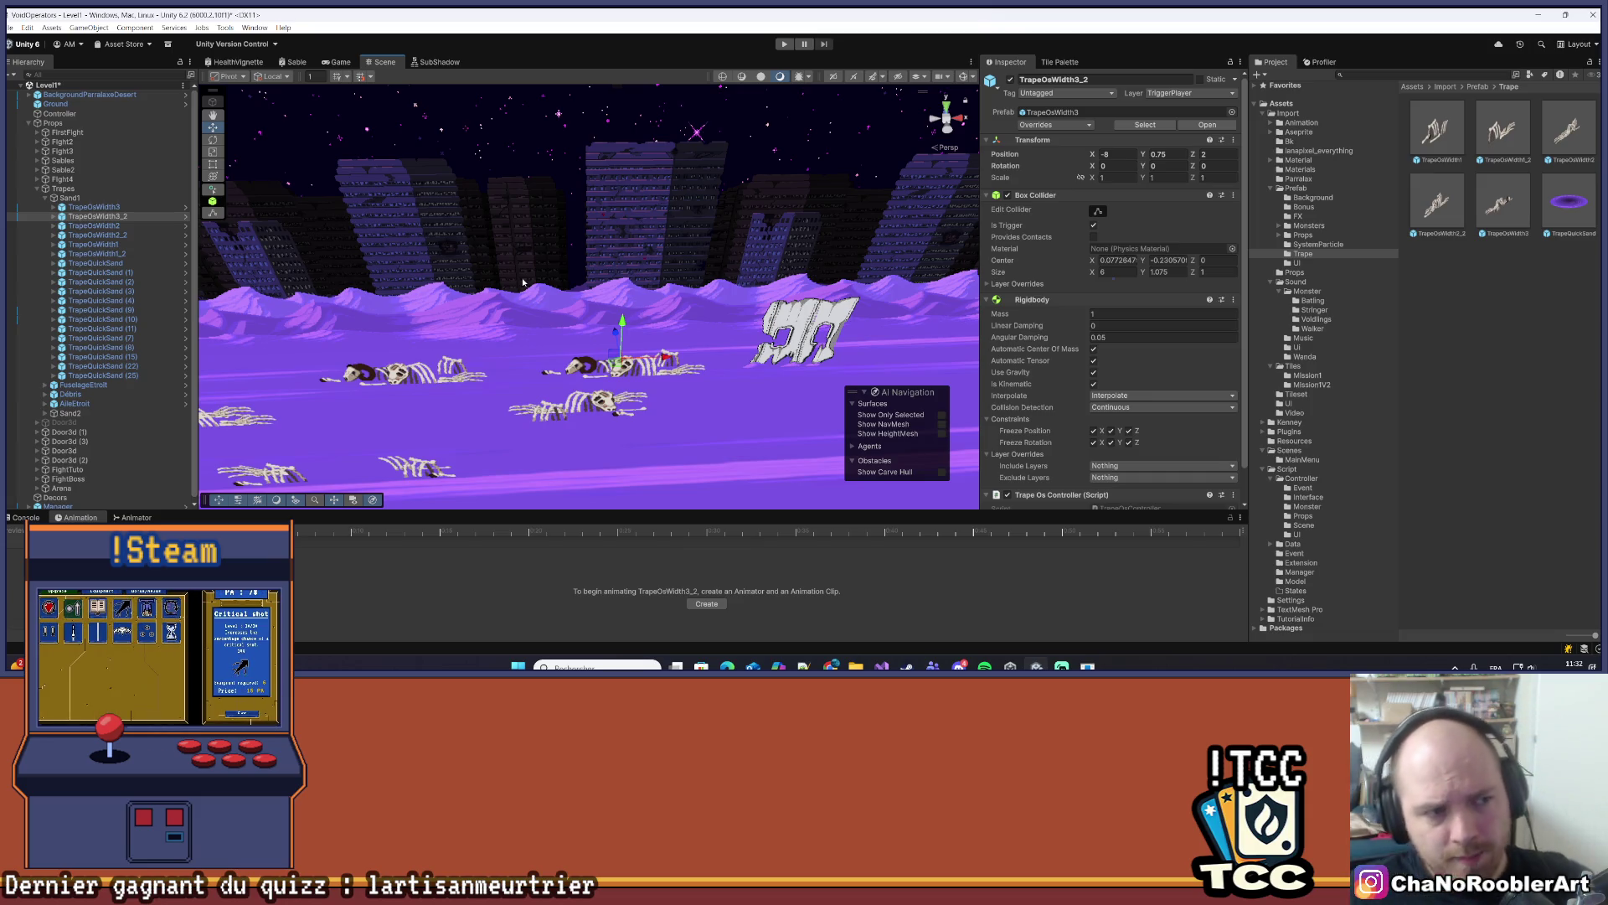
{"action": "scroll", "coordinate": [796, 462], "scroll_direction": "up", "scroll_amount": 5}
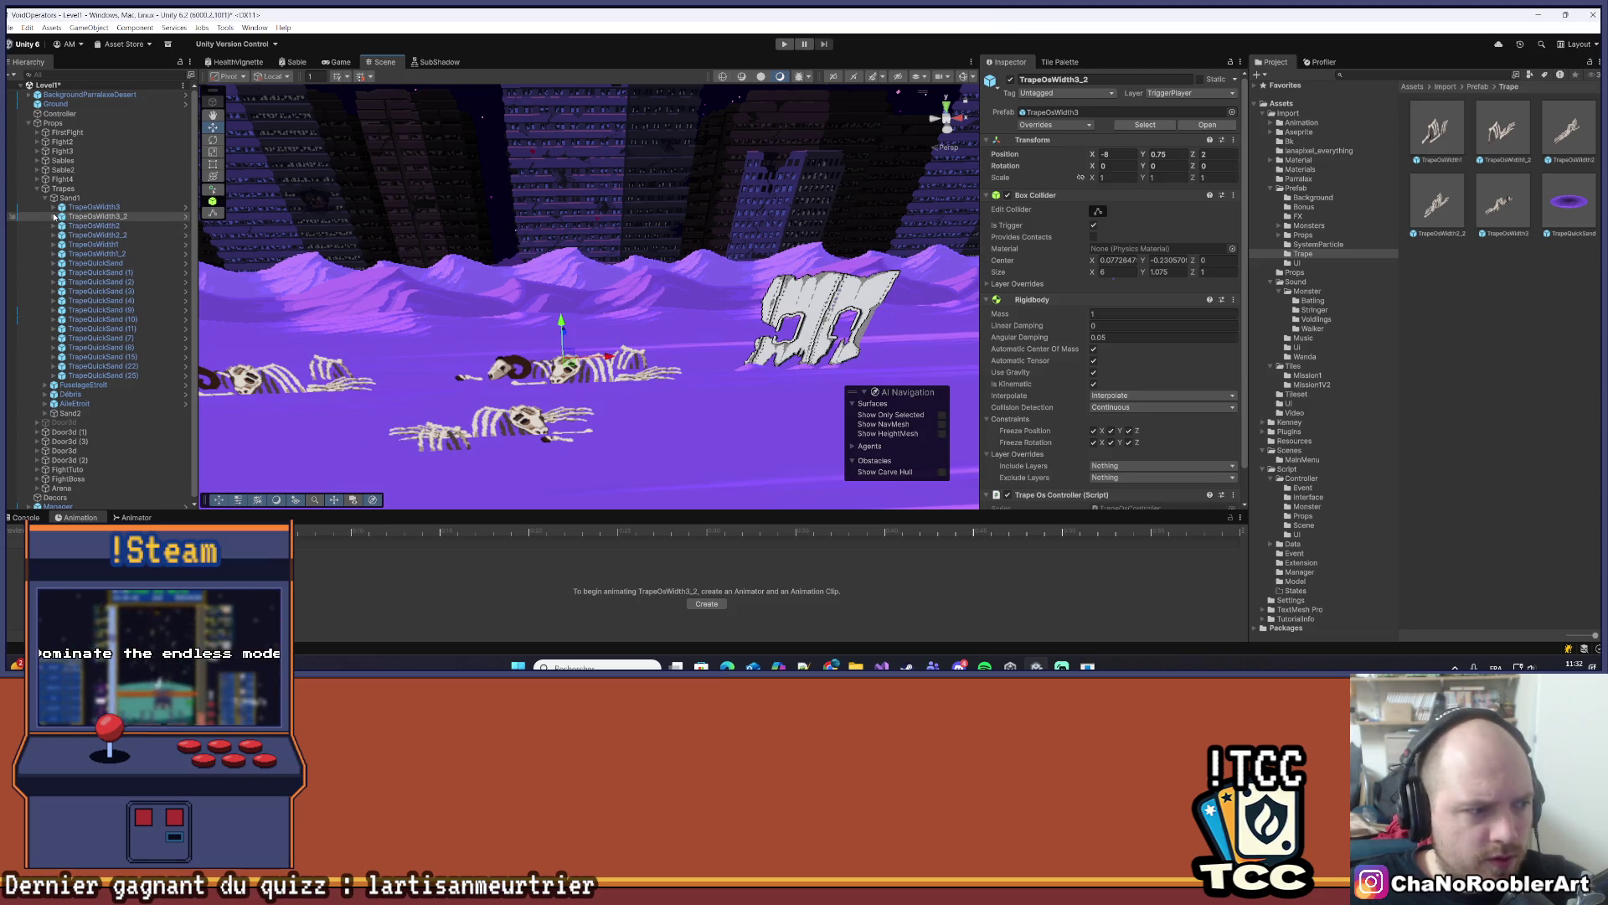
- Expand TrapeOsWidth3_2 and toggle Sprite (1)'s visibility to identify that bone
{"action": "left_click", "coordinate": [55, 216]}
{"action": "left_click", "coordinate": [91, 236]}
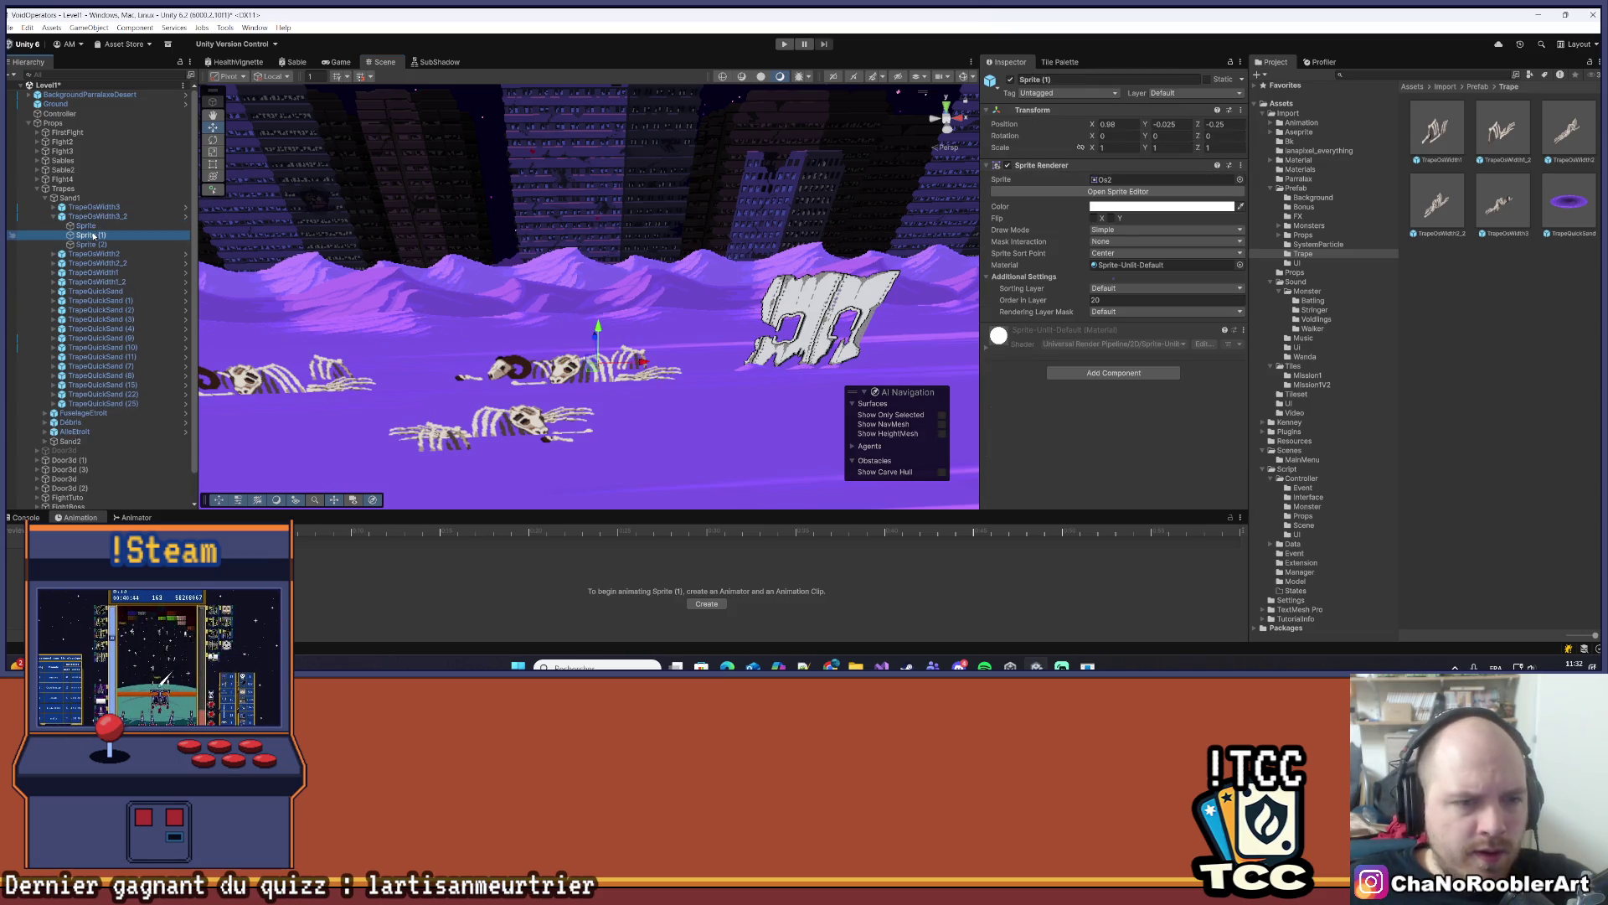
{"action": "left_click", "coordinate": [1010, 79]}
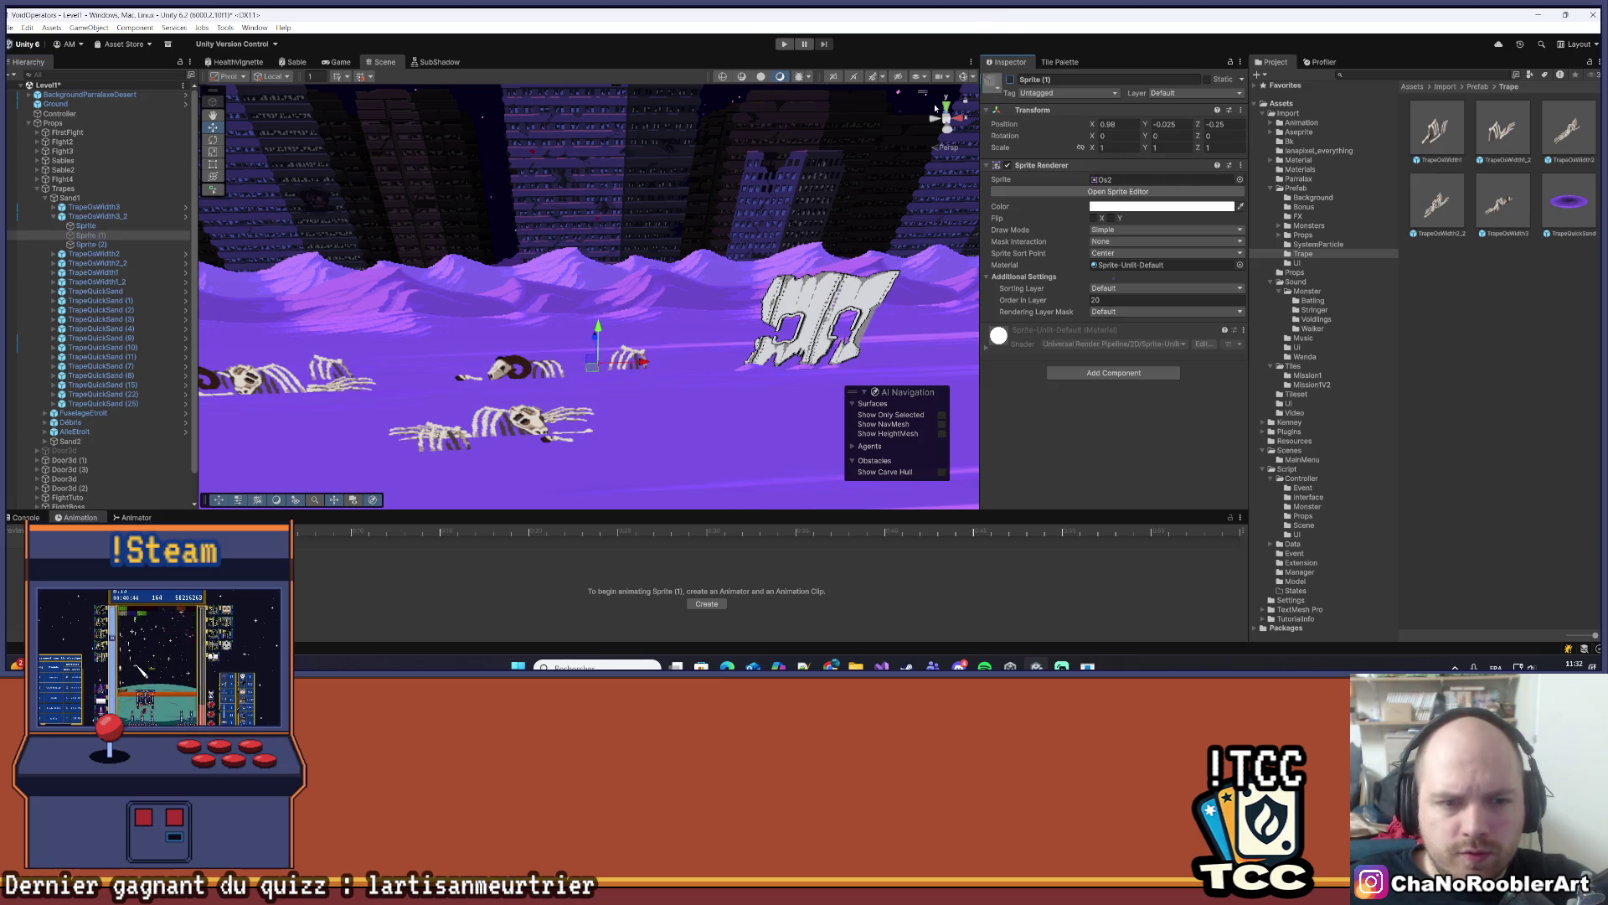
{"action": "left_click", "coordinate": [1011, 79]}
{"action": "left_click", "coordinate": [1010, 80]}
{"action": "left_click", "coordinate": [1010, 80]}
{"action": "left_click", "coordinate": [123, 237]}
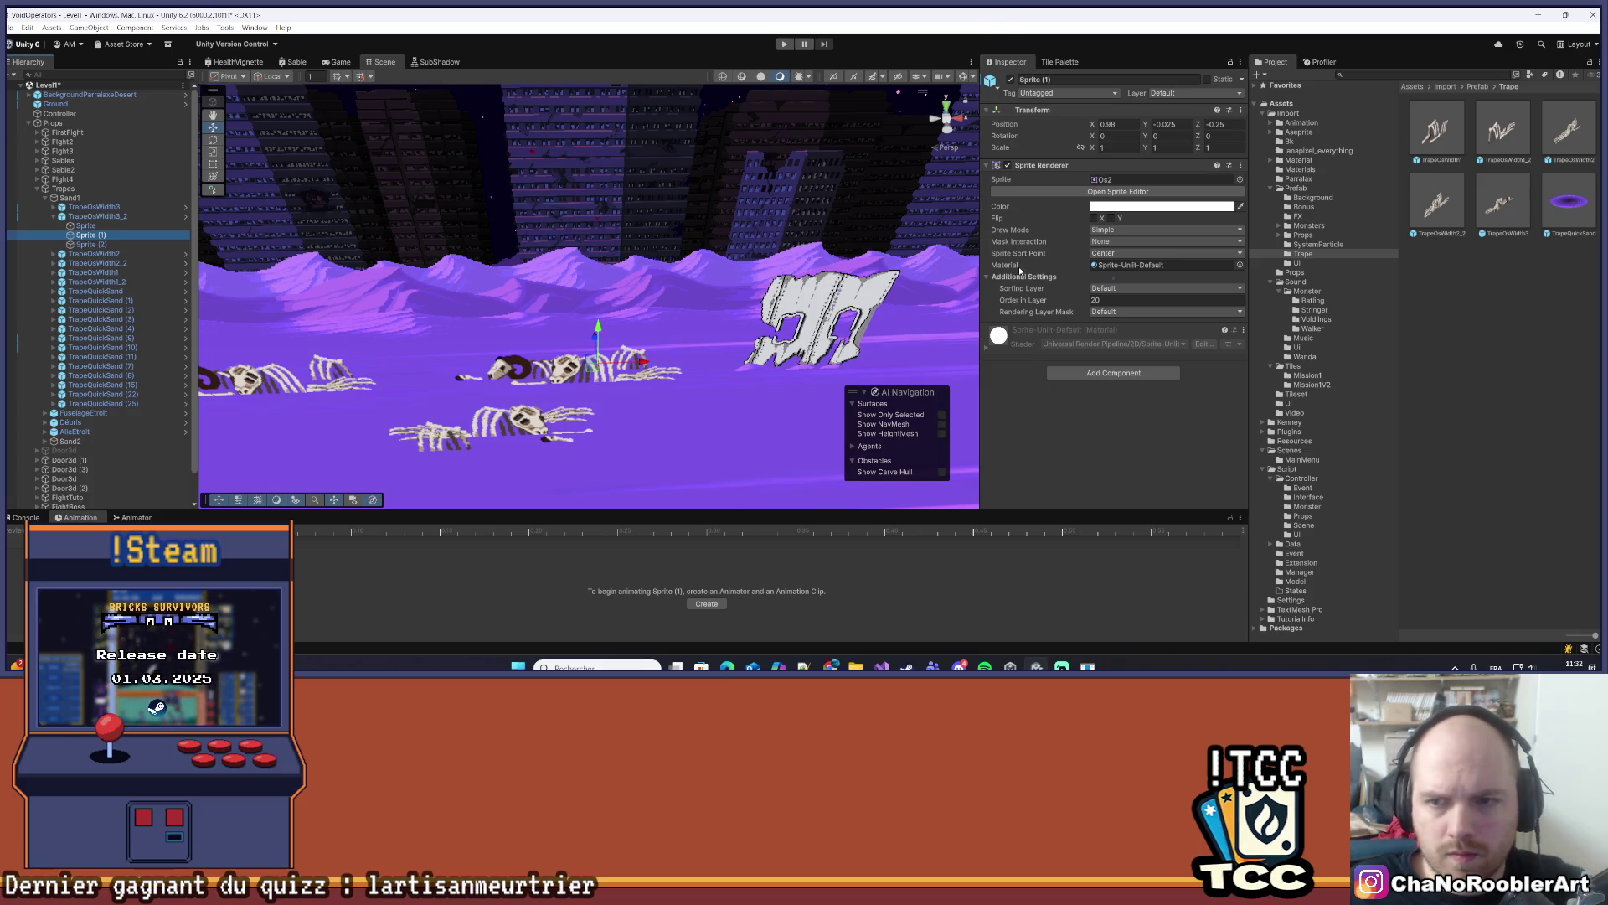
- Move Sprite (1) to X -0.29 with draw order -20 and Z depth 0.25
{"action": "left_click_drag", "start_coordinate": [632, 353], "coordinate": [584, 353]}
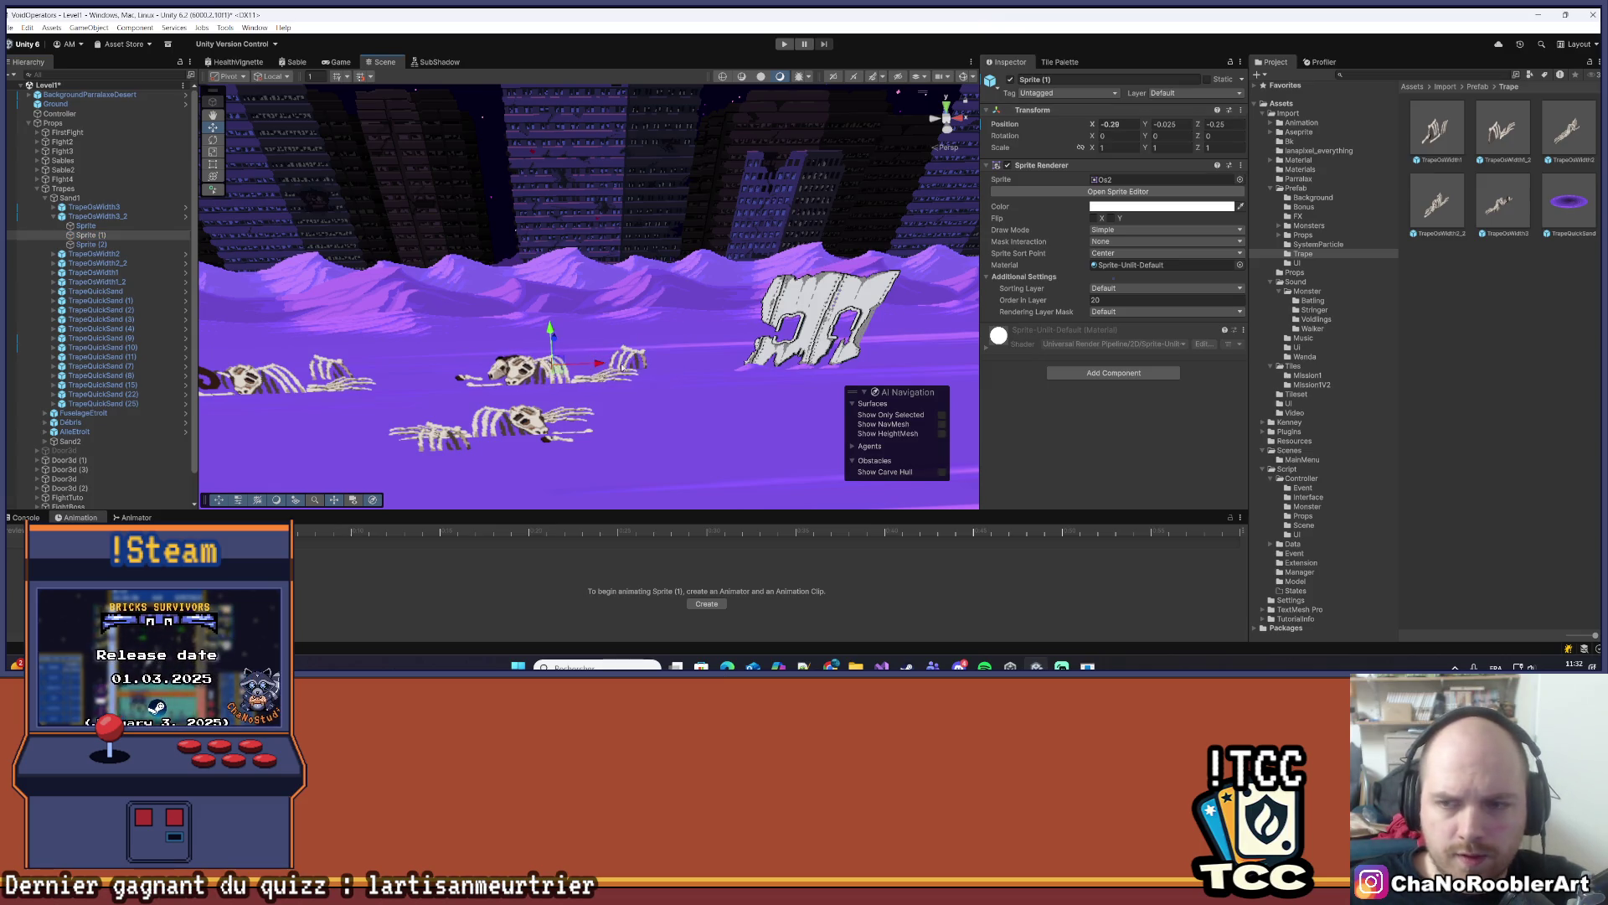
{"action": "left_click", "coordinate": [1099, 300]}
{"action": "type", "text": "-"}
{"action": "left_click", "coordinate": [1213, 124]}
{"action": "type", "text": "0.25"}
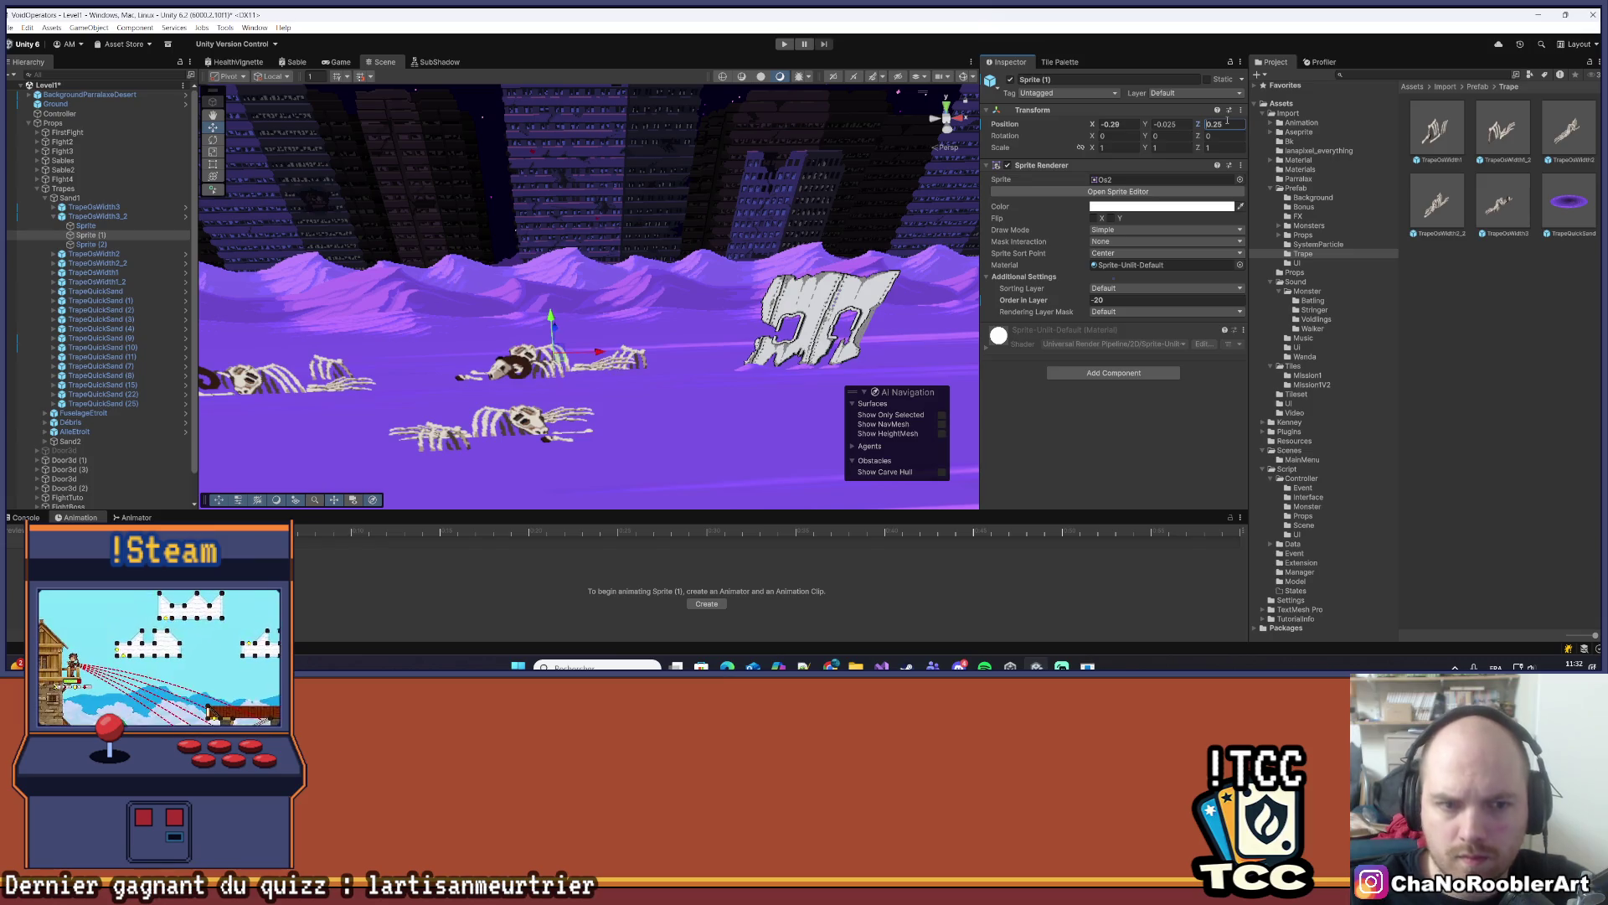
- Give Sprite (2) Z depth 0 and draw order 0, shifting it to X 1.6
{"action": "left_click", "coordinate": [636, 361]}
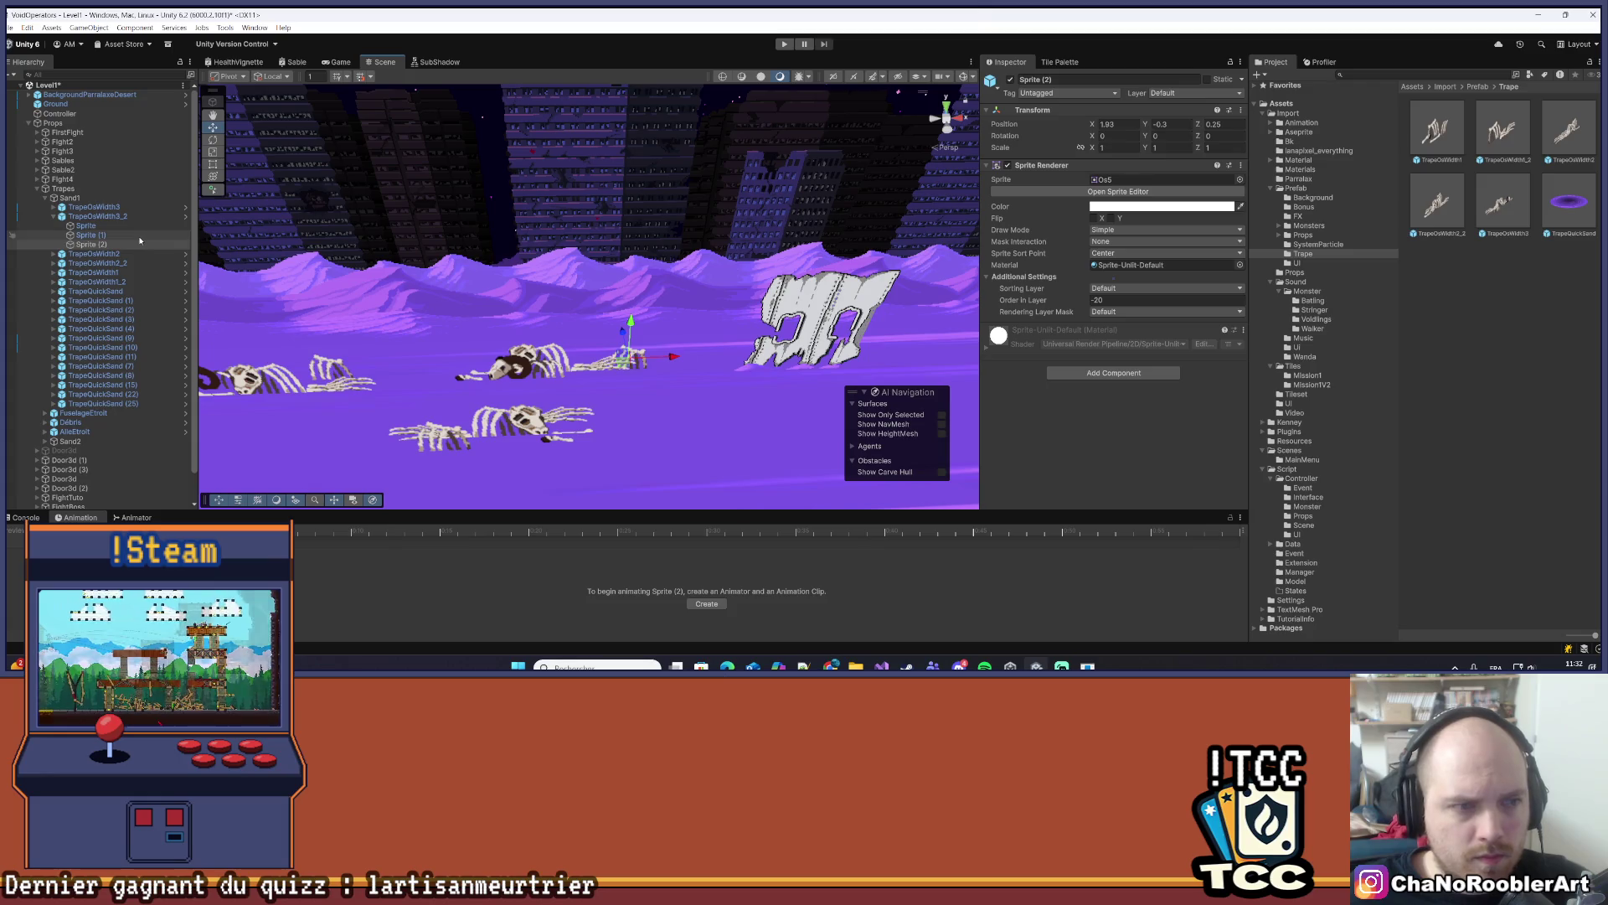
{"action": "left_click", "coordinate": [91, 244]}
{"action": "double_click", "coordinate": [1219, 124]}
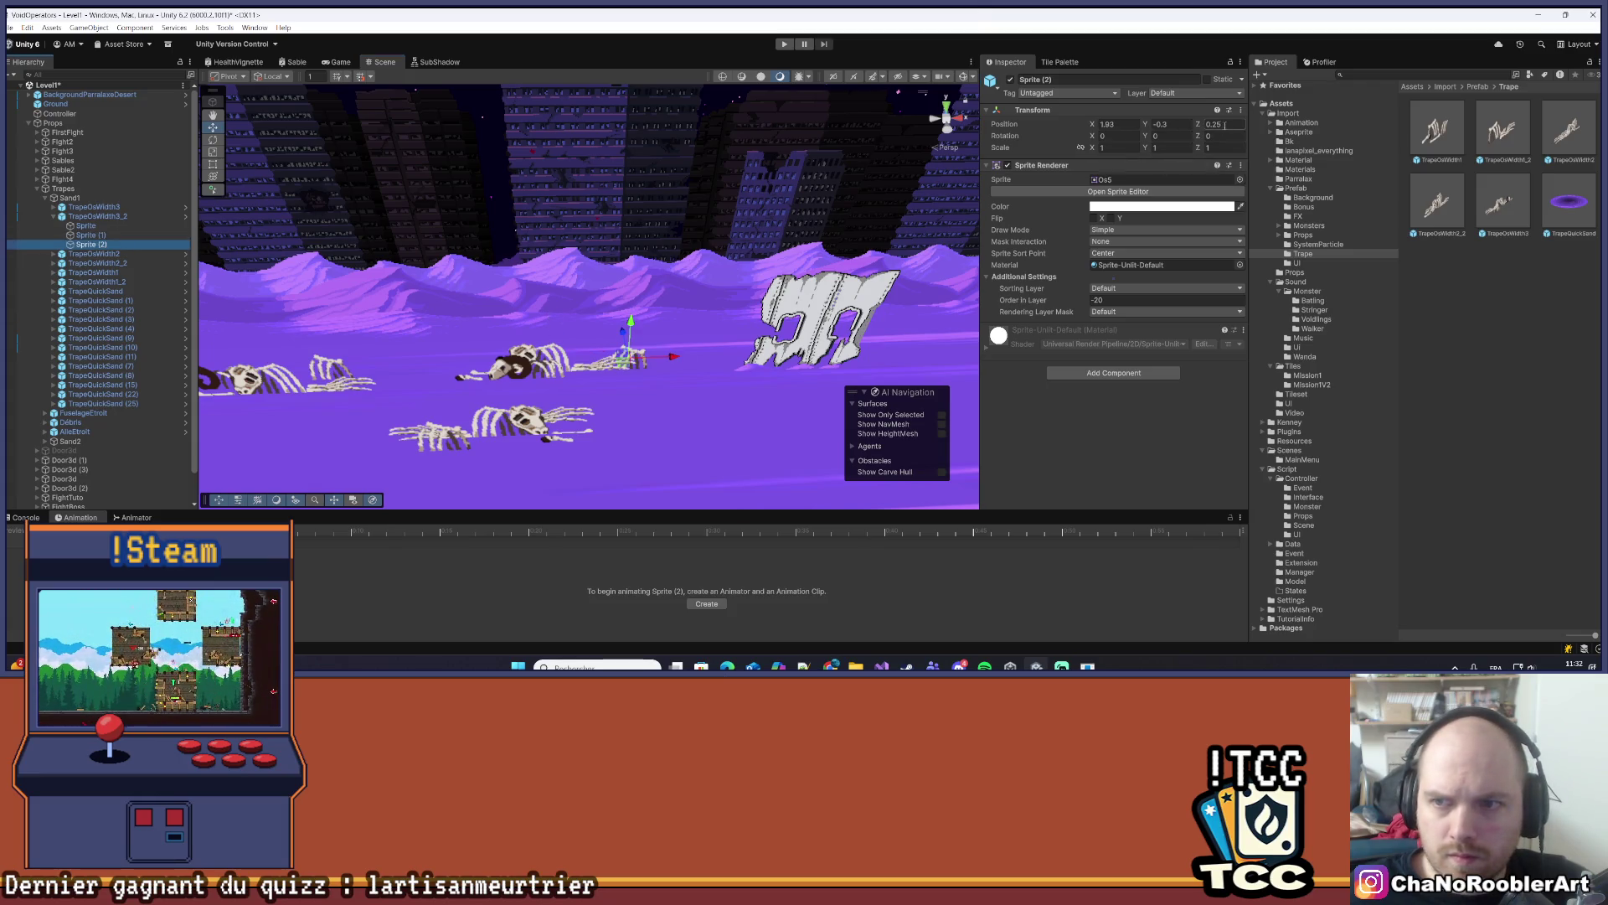
{"action": "type", "text": "0"}
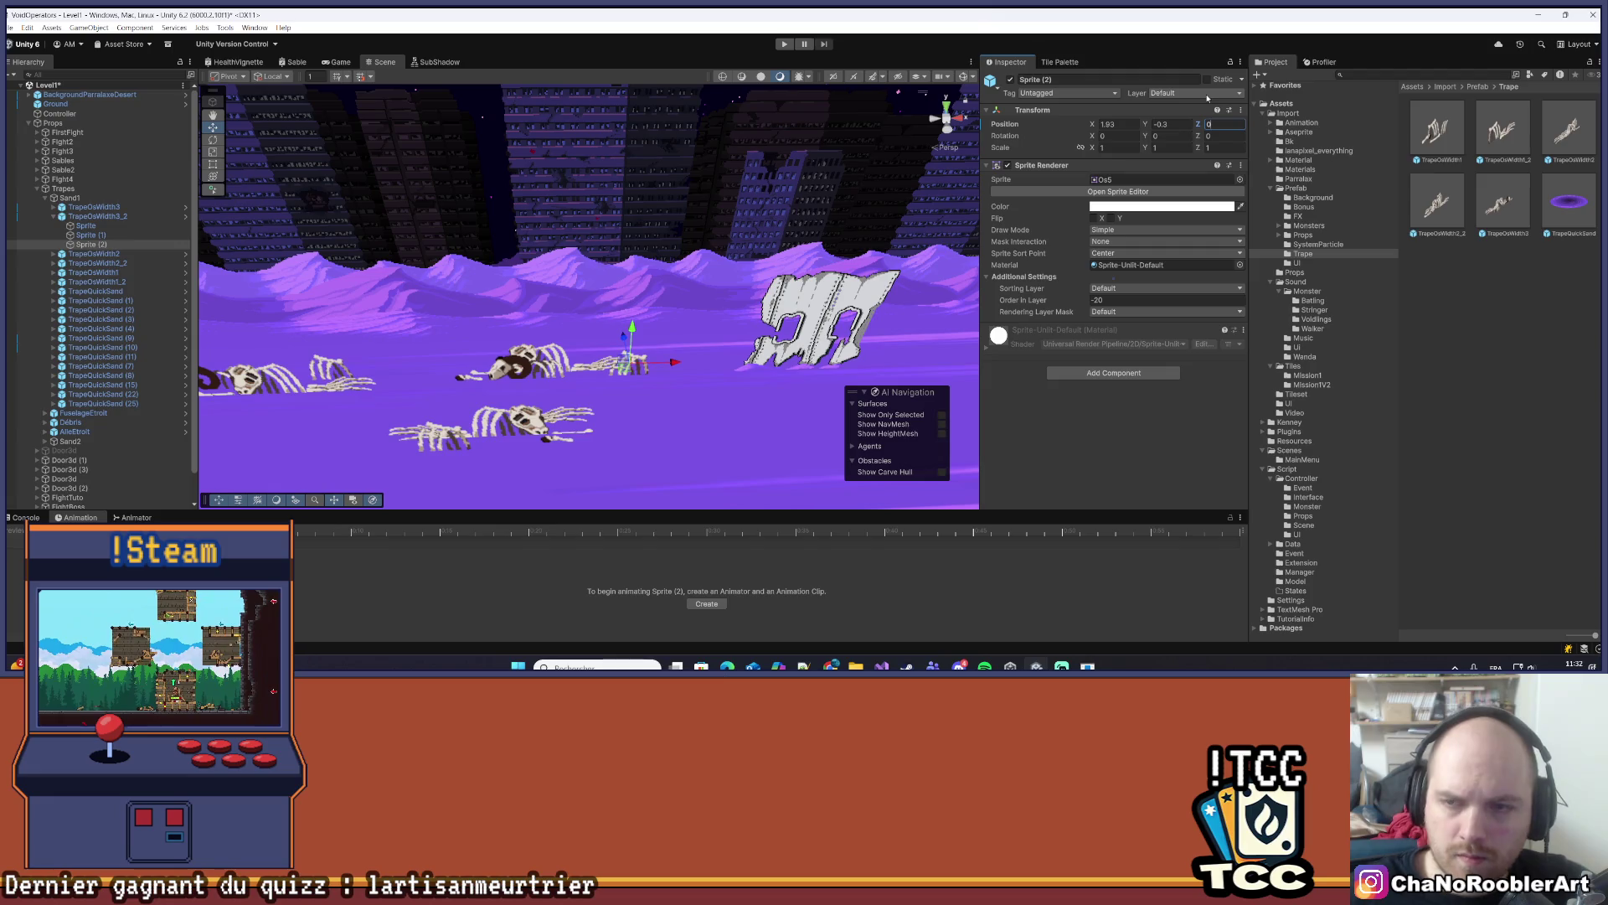
{"action": "double_click", "coordinate": [1106, 300]}
{"action": "type", "text": "0"}
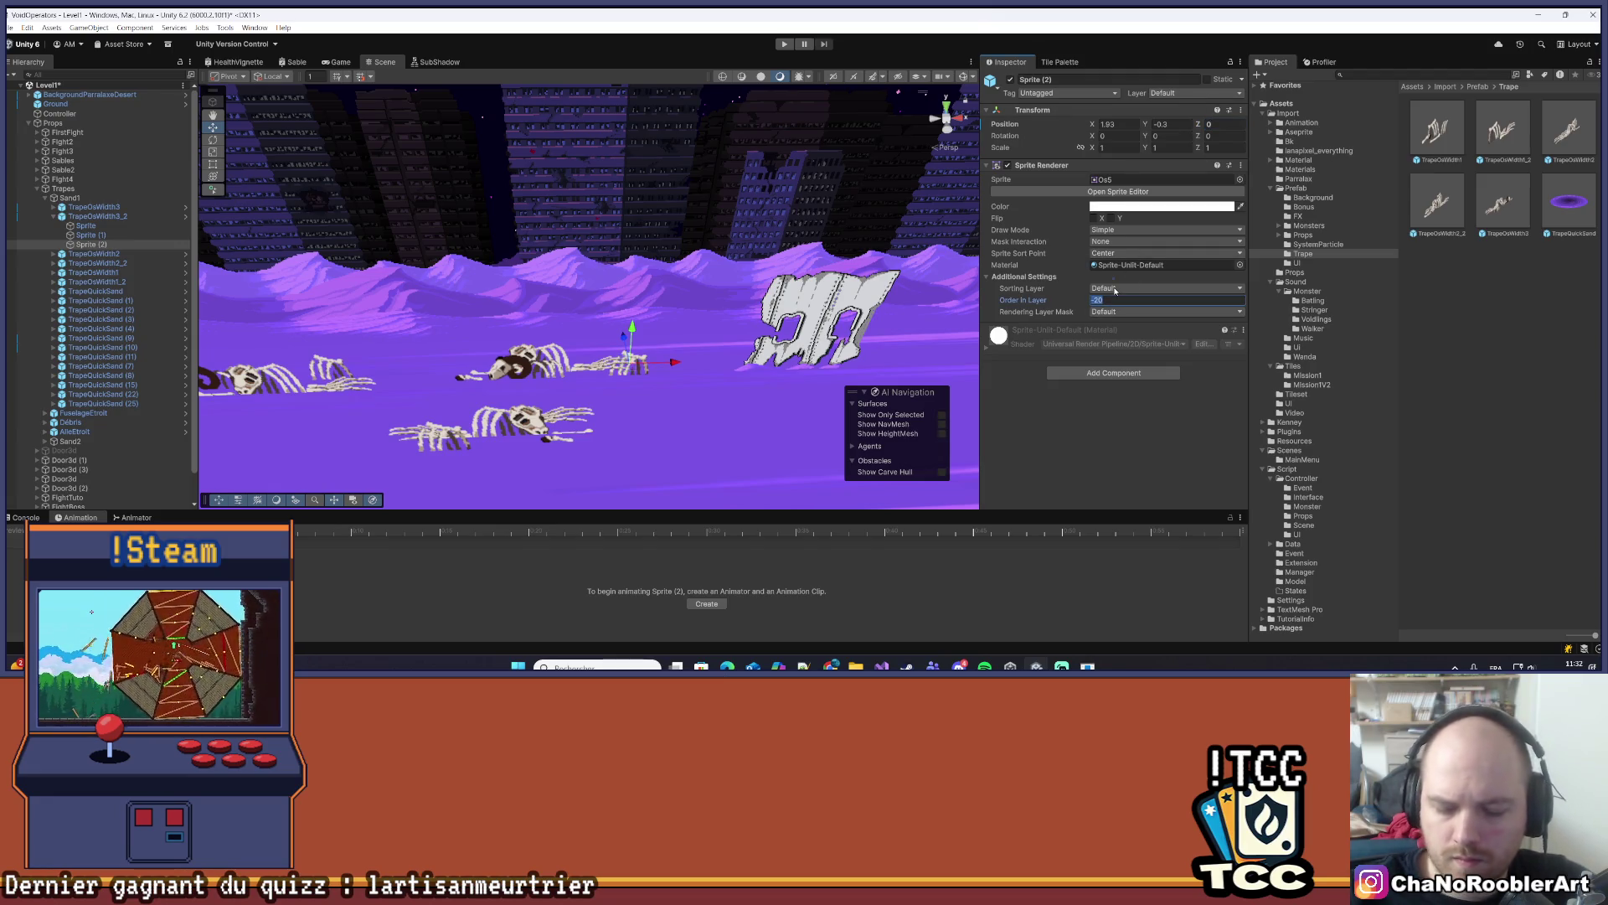
{"action": "left_click_drag", "start_coordinate": [626, 350], "coordinate": [614, 350]}
- Set the Sprite bone's draw order to 20, rotate it 180 on Y, and slide it right to local X 0.68
{"action": "left_click", "coordinate": [85, 226]}
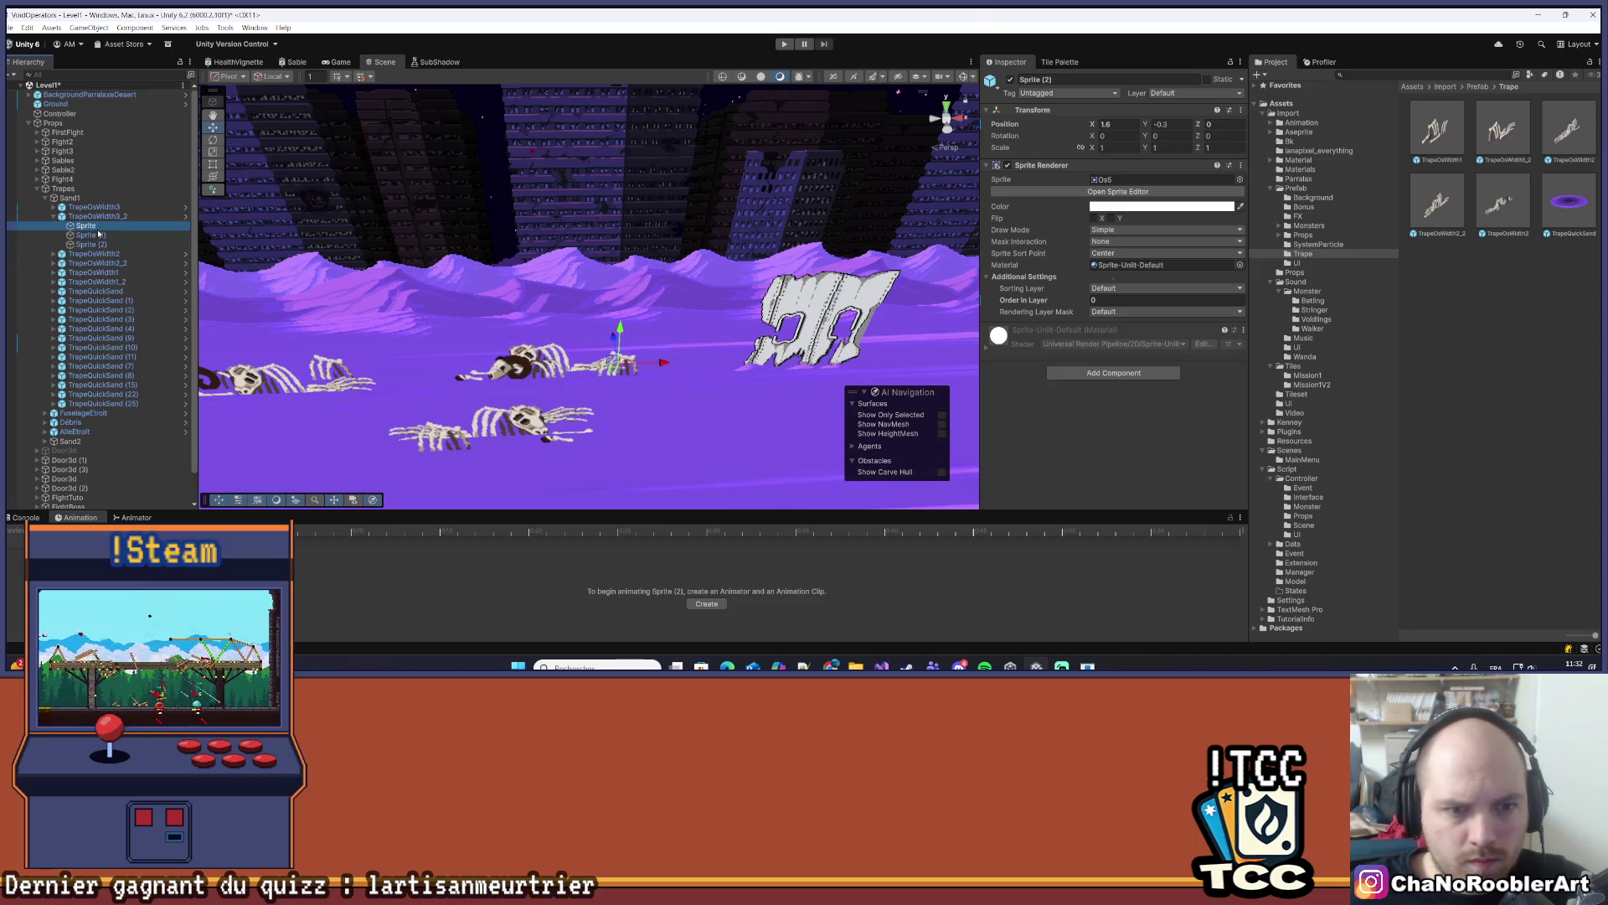
{"action": "left_click", "coordinate": [1121, 300]}
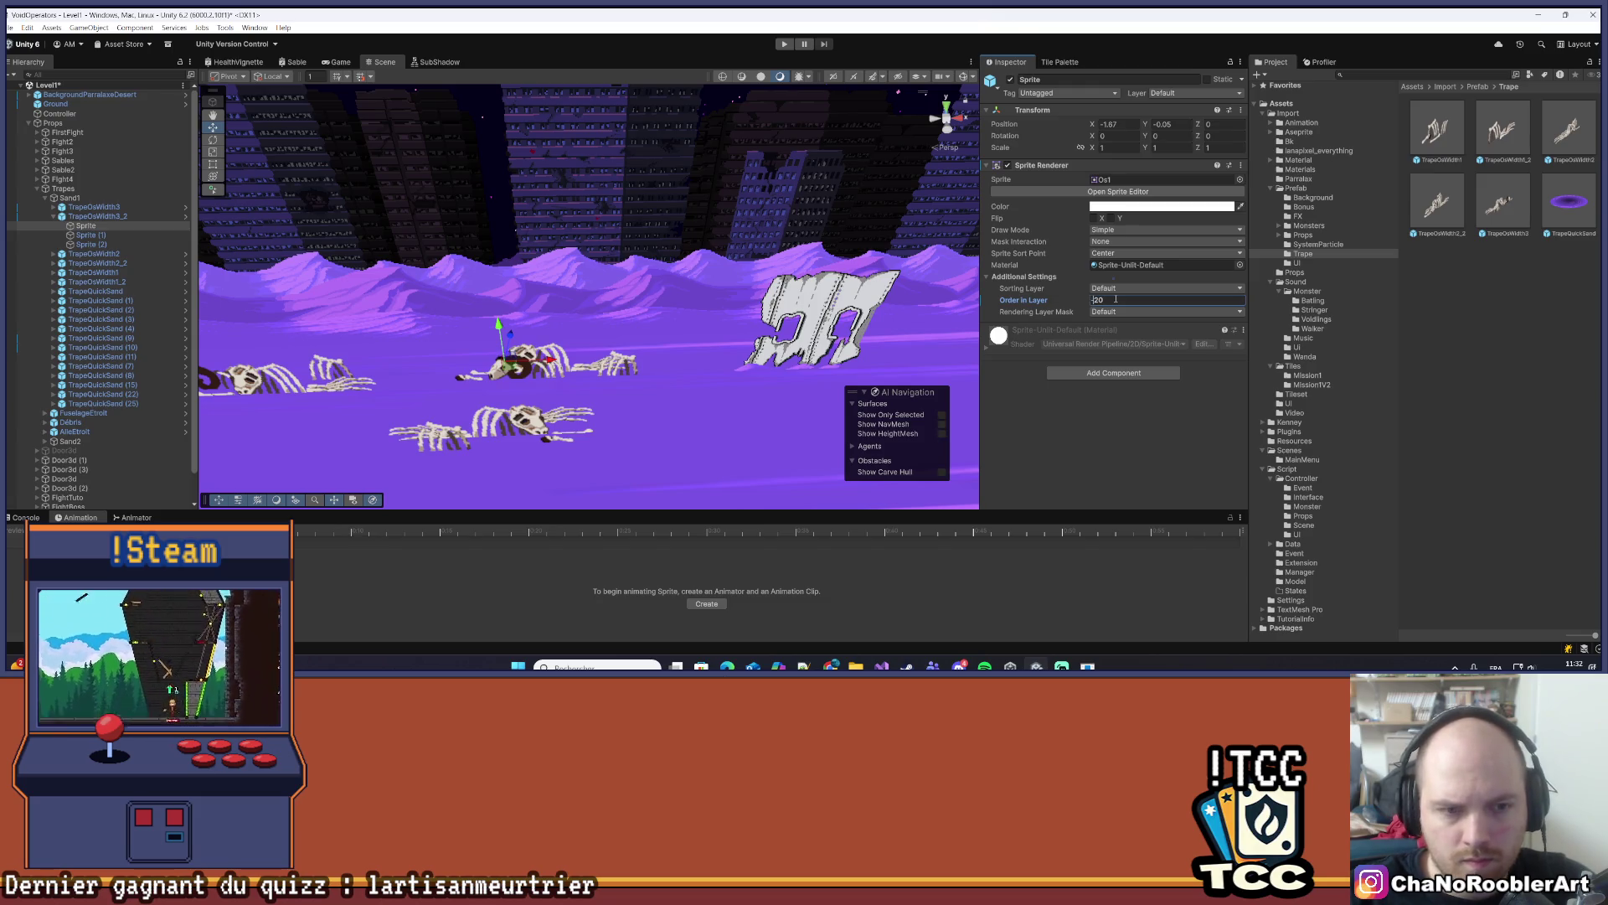
{"action": "left_click_drag", "start_coordinate": [555, 366], "coordinate": [598, 362]}
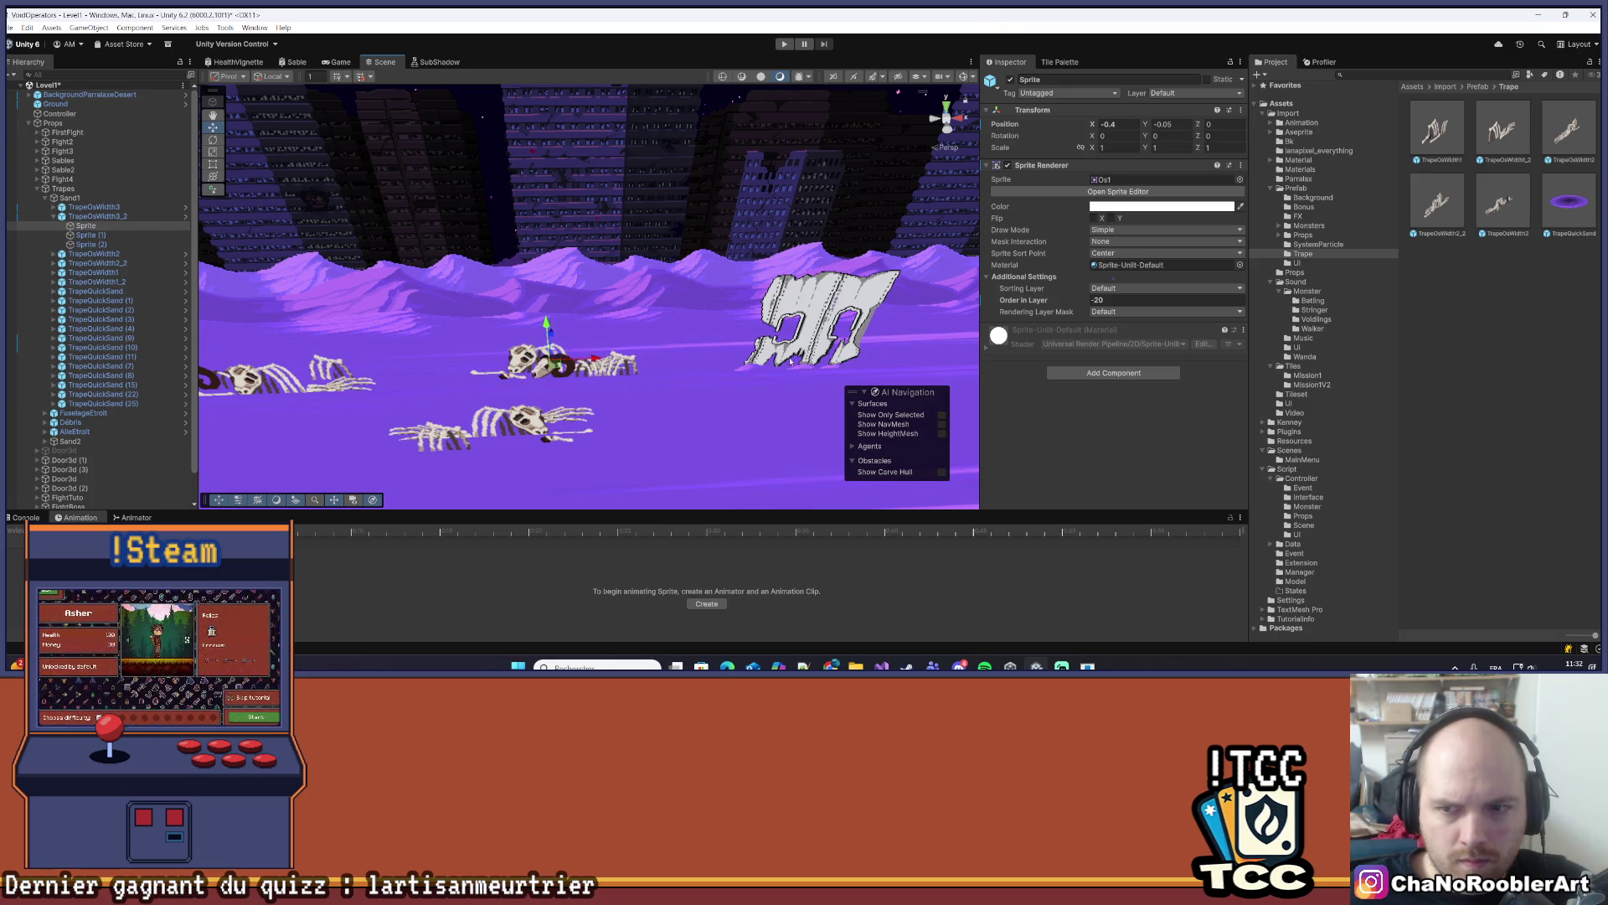
{"action": "left_click", "coordinate": [1097, 299]}
{"action": "type", "text": "20"}
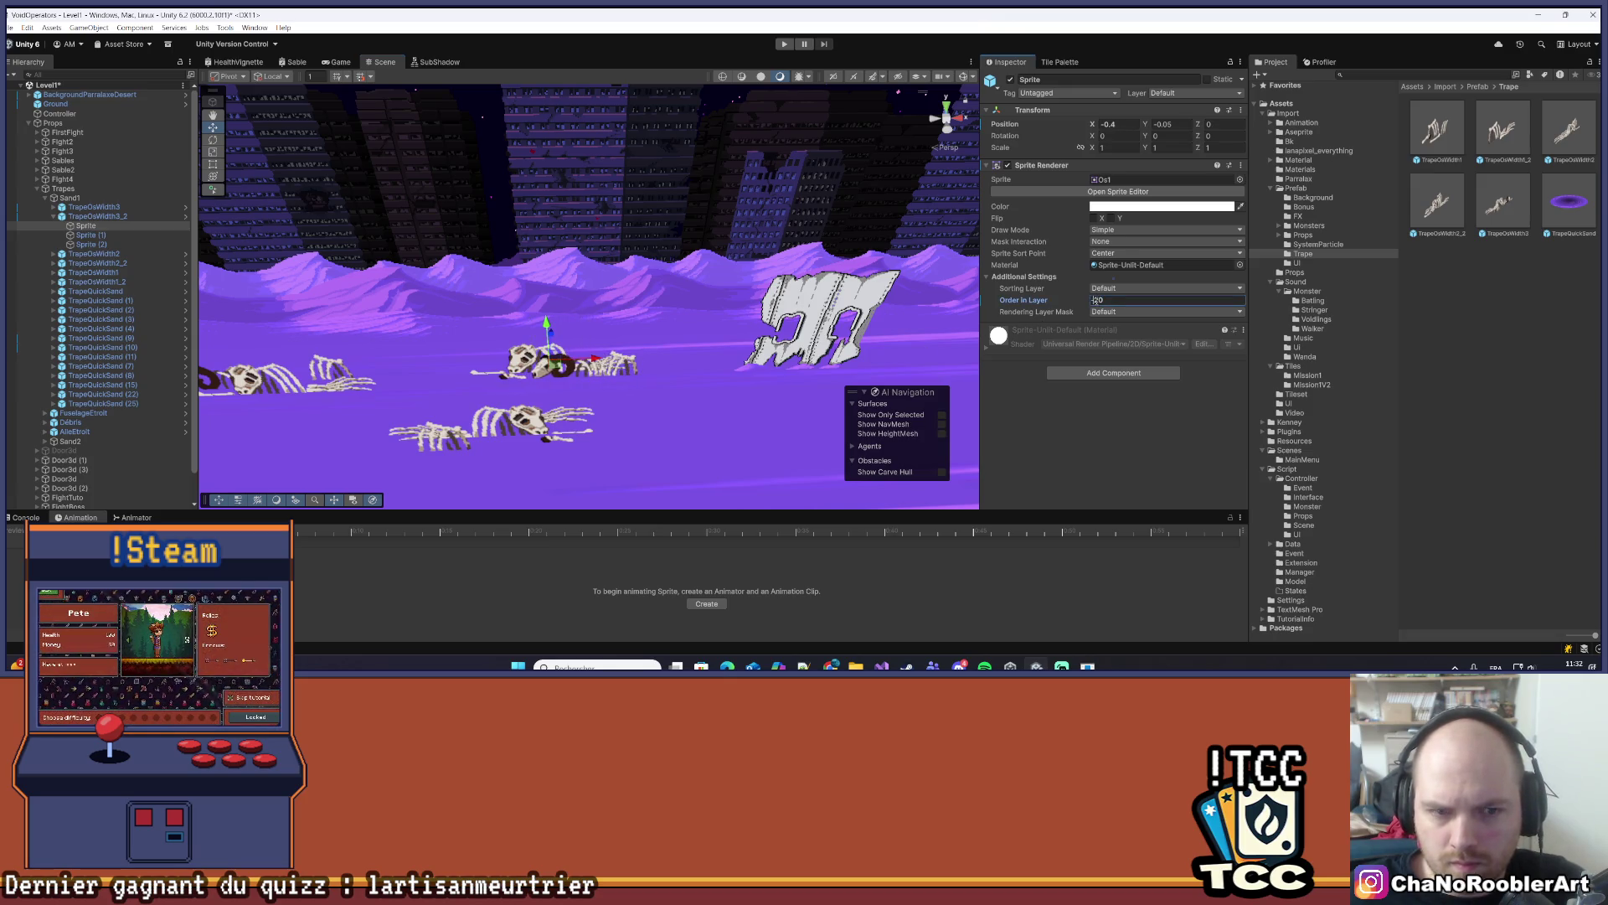
{"action": "mouse_move", "coordinate": [594, 359]}
{"action": "left_mouse_down"}
{"action": "mouse_move", "coordinate": [577, 369]}
{"action": "mouse_move", "coordinate": [607, 369]}
{"action": "left_mouse_up"}
{"action": "left_click", "coordinate": [1163, 136]}
{"action": "type", "text": "180"}
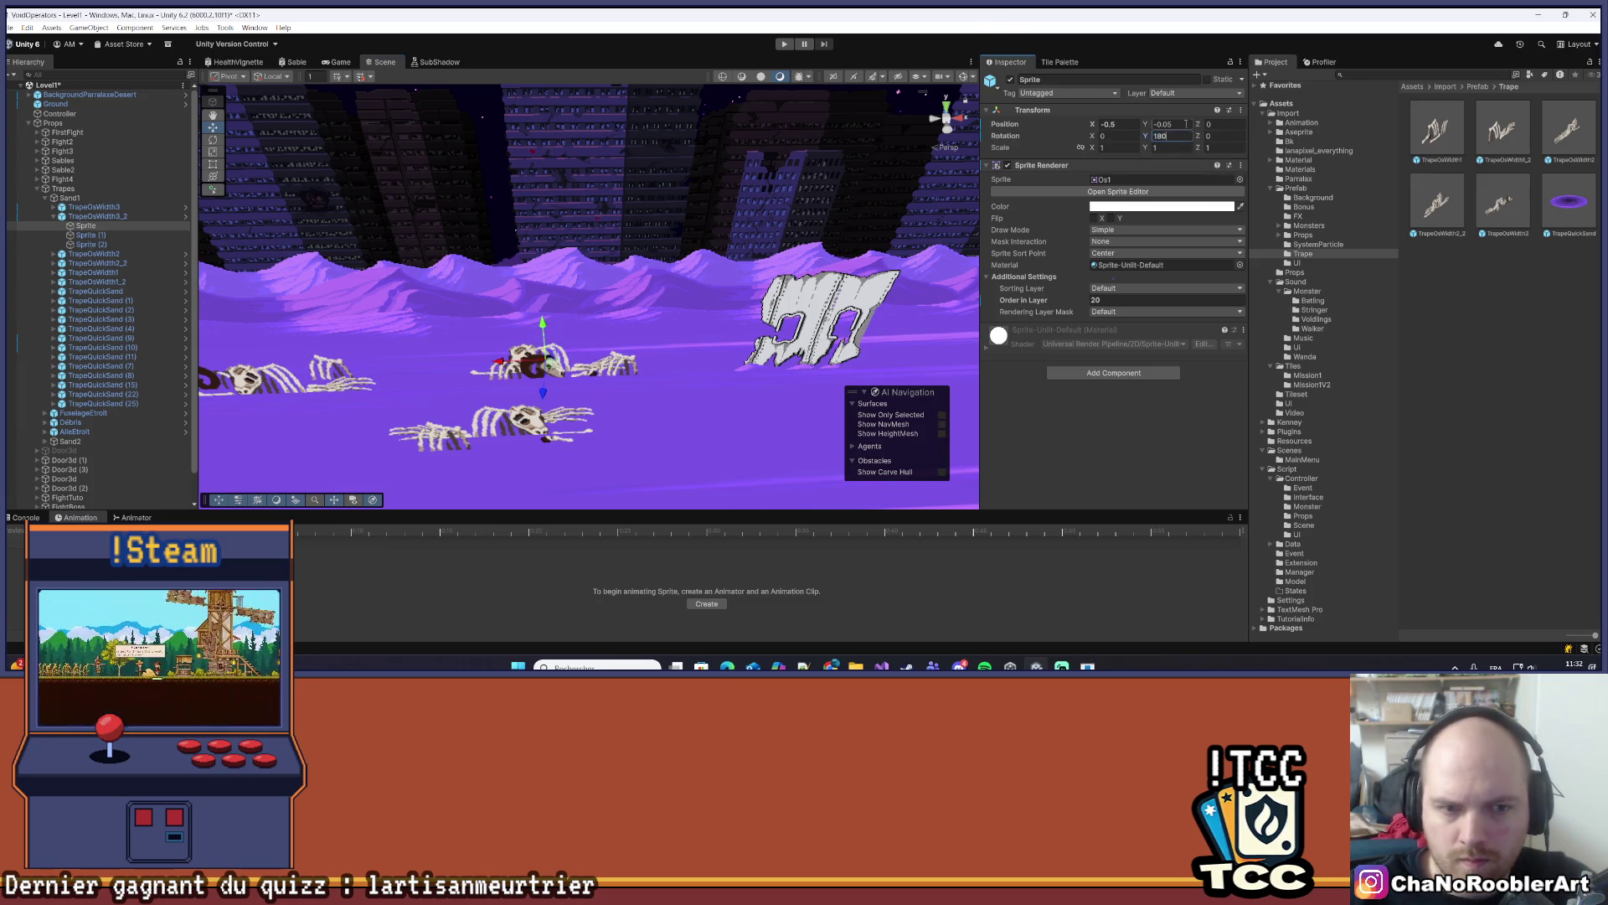
{"action": "left_click_drag", "start_coordinate": [499, 360], "coordinate": [540, 368]}
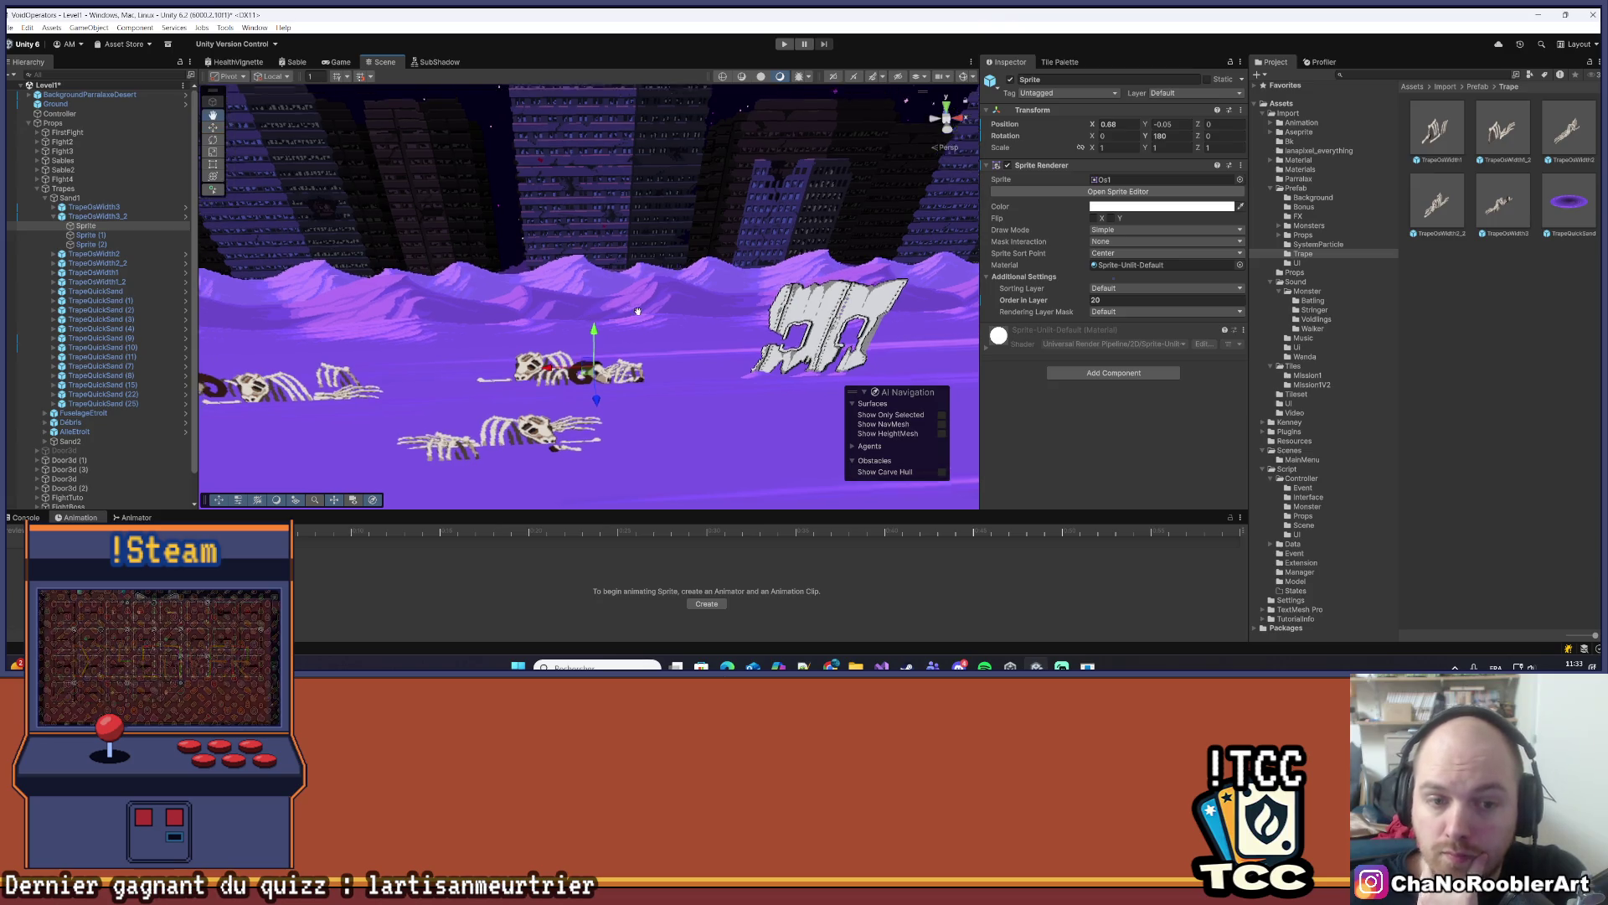
- Save the level and select the TrapeOsWidth3_2 trap
{"action": "scroll", "coordinate": [616, 299], "scroll_direction": "up", "scroll_amount": 2}
{"action": "key", "text": "ctrl+s"}
{"action": "left_click", "coordinate": [109, 217]}
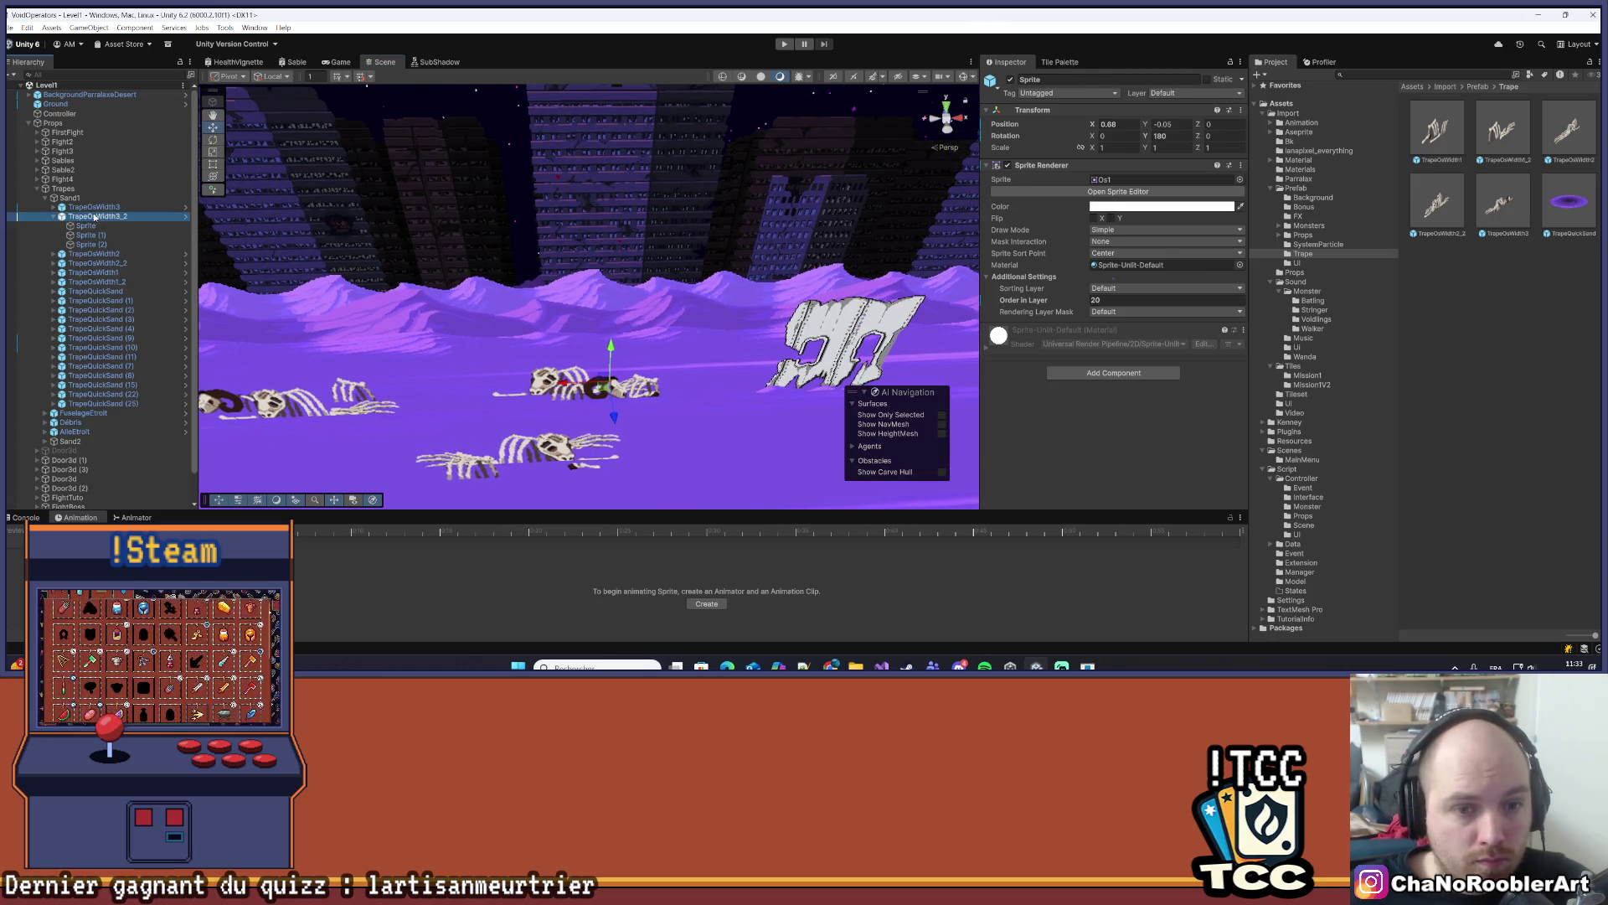
{"action": "left_click", "coordinate": [1097, 211]}
{"action": "left_click_drag", "start_coordinate": [758, 335], "coordinate": [783, 201]}
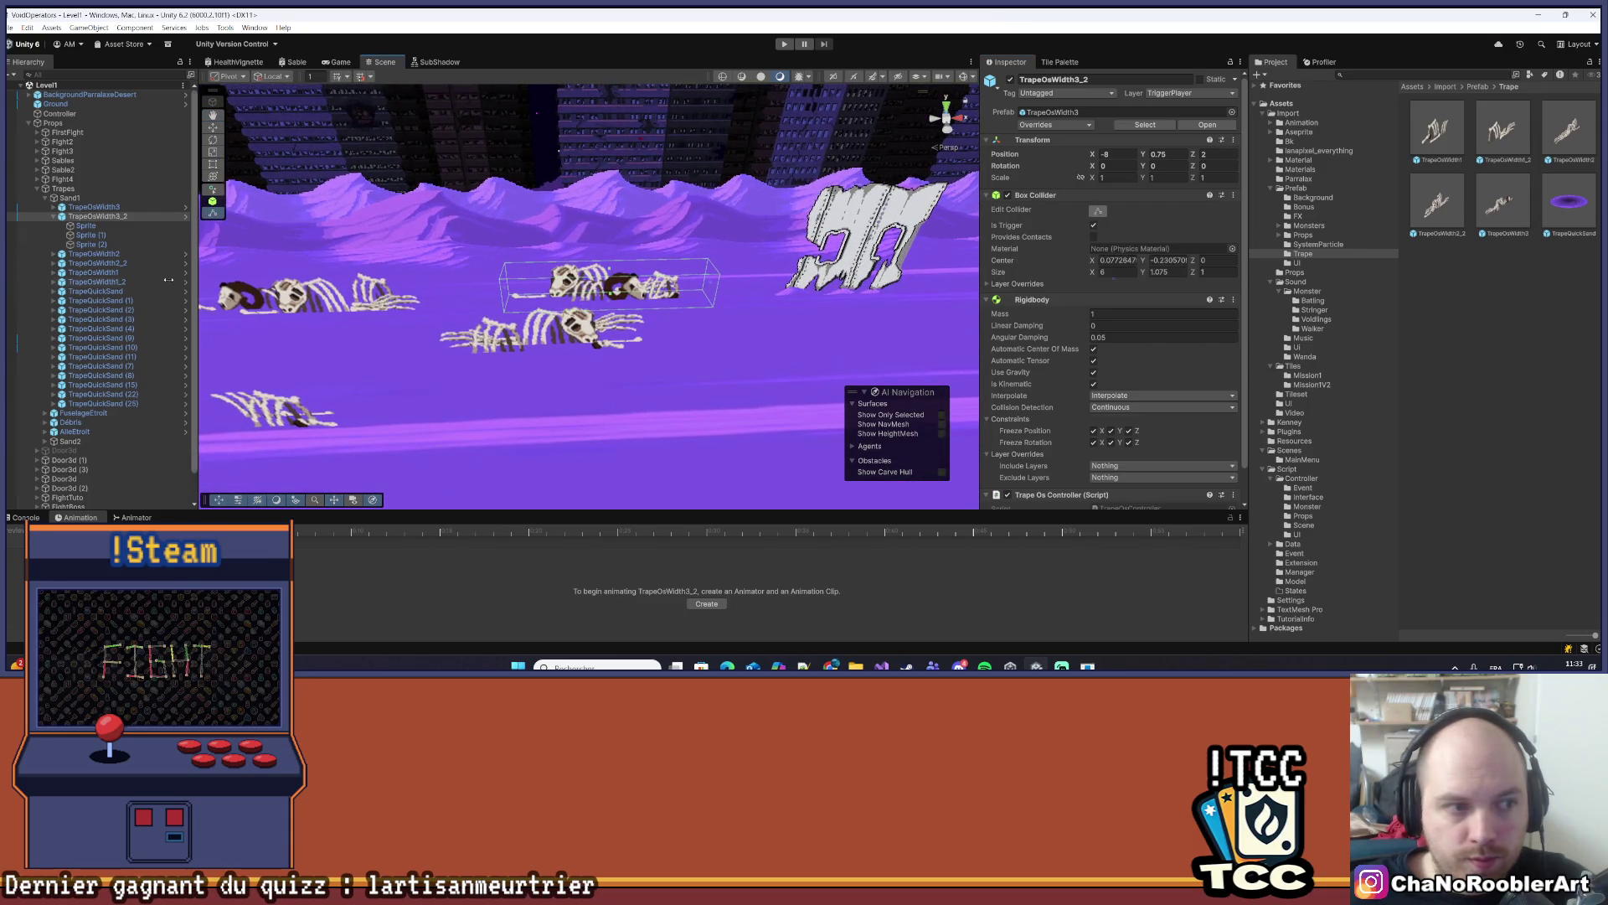
- Move the trap's Sprite (1) bone slightly left
{"action": "left_click", "coordinate": [85, 225]}
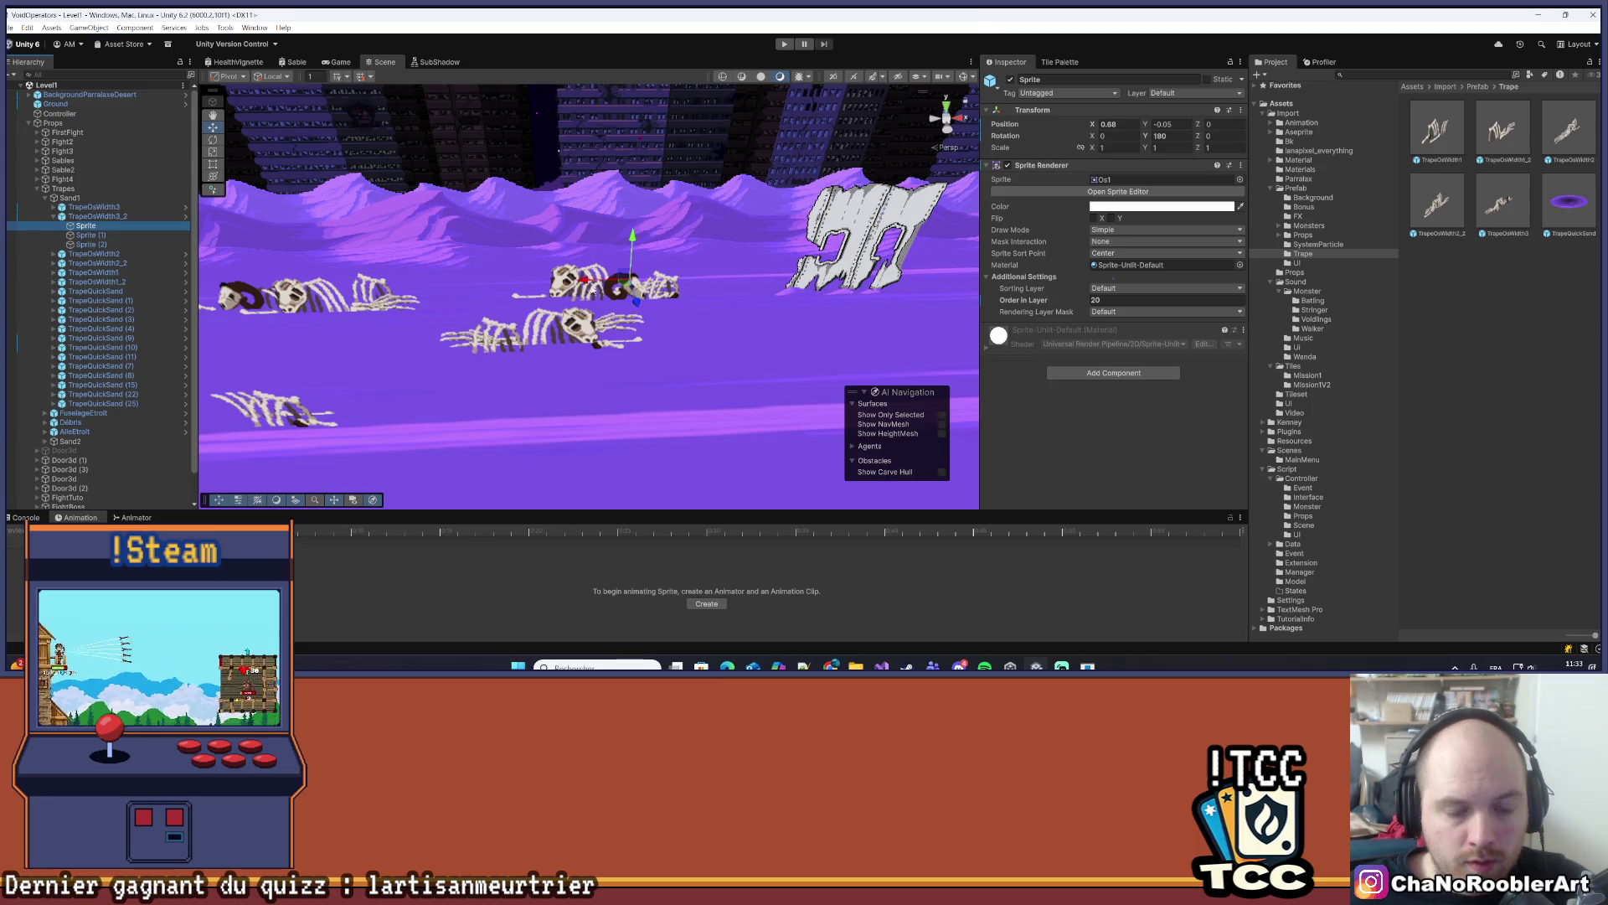
{"action": "left_click", "coordinate": [675, 285]}
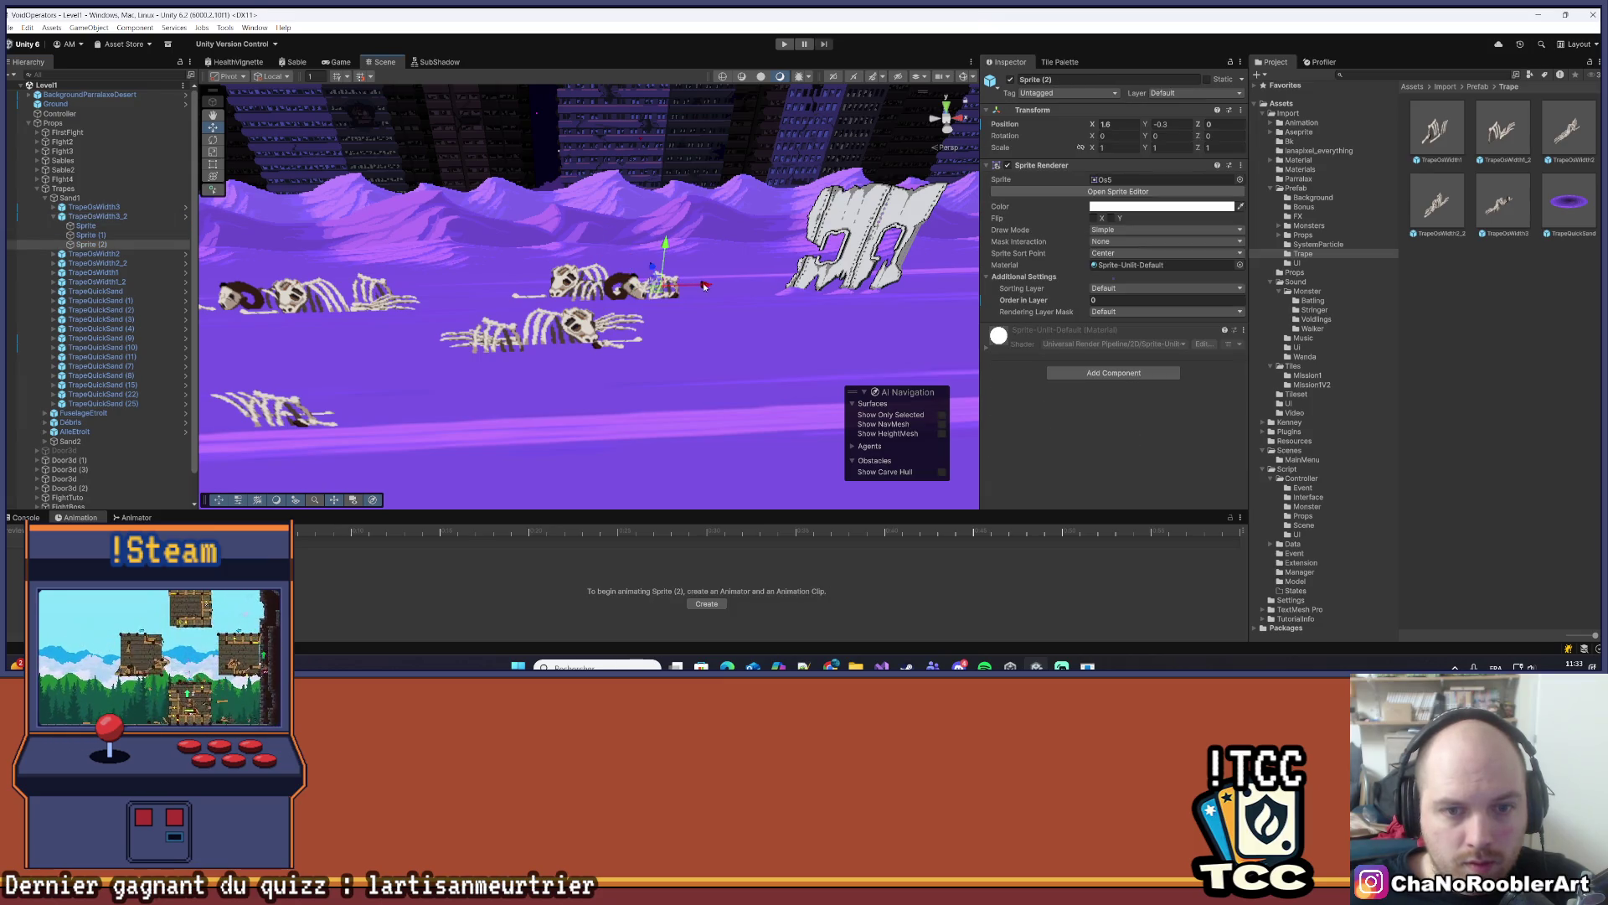
{"action": "left_click", "coordinate": [727, 289]}
{"action": "left_click", "coordinate": [633, 249]}
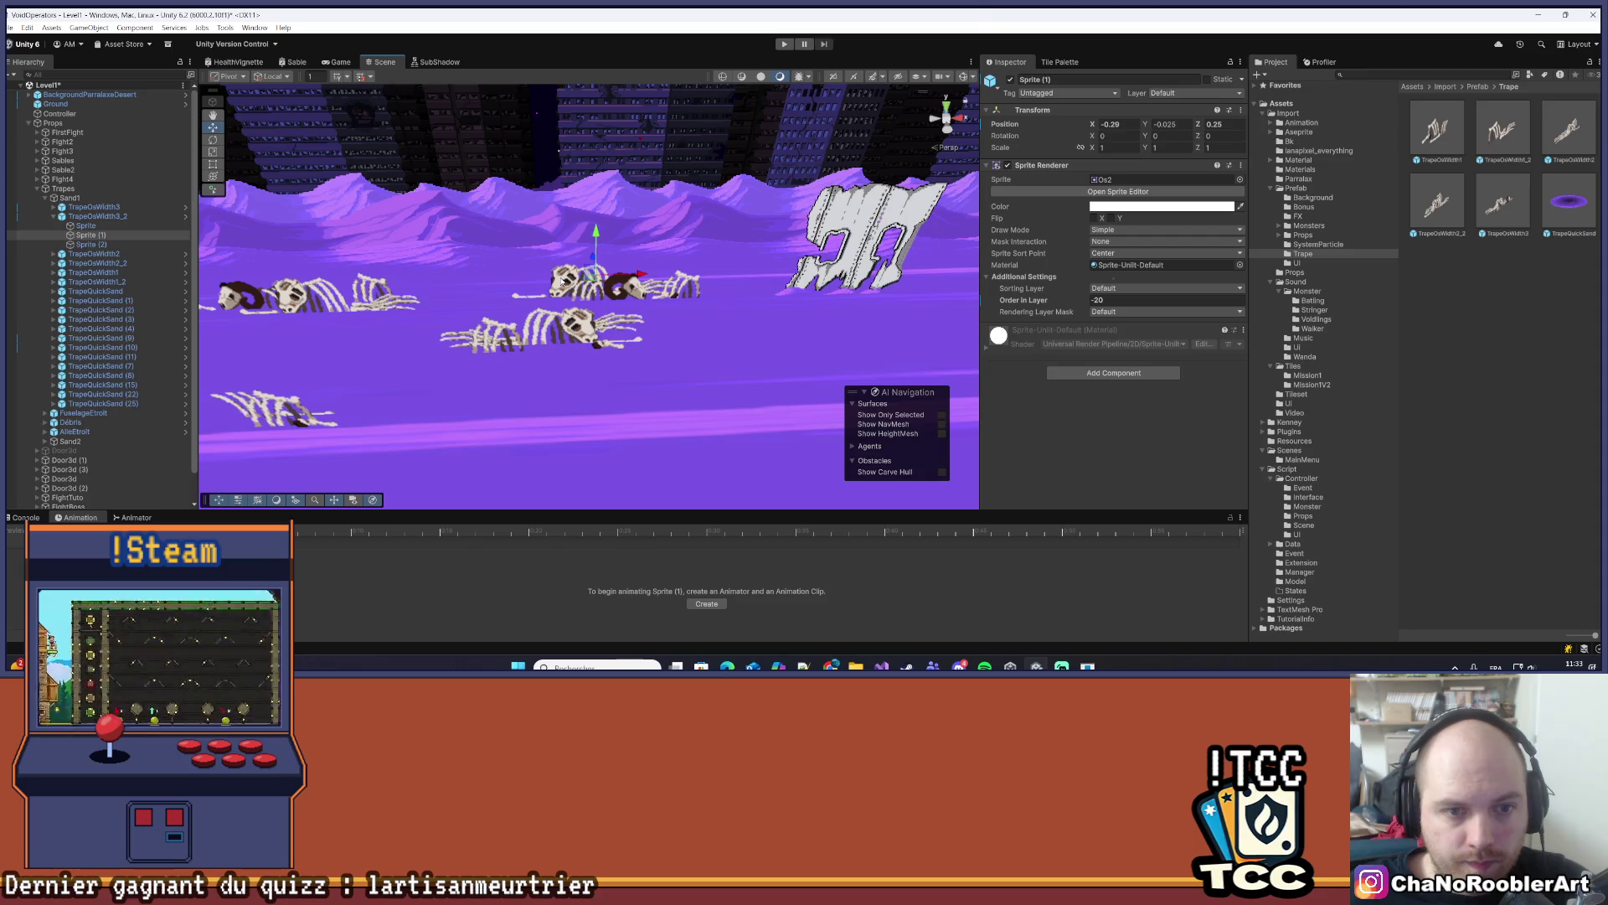
{"action": "left_click_drag", "start_coordinate": [643, 275], "coordinate": [624, 274]}
- Toggle Edit Collider on TrapeOsWidth3_2 to check its collider bounds
{"action": "left_click", "coordinate": [99, 217]}
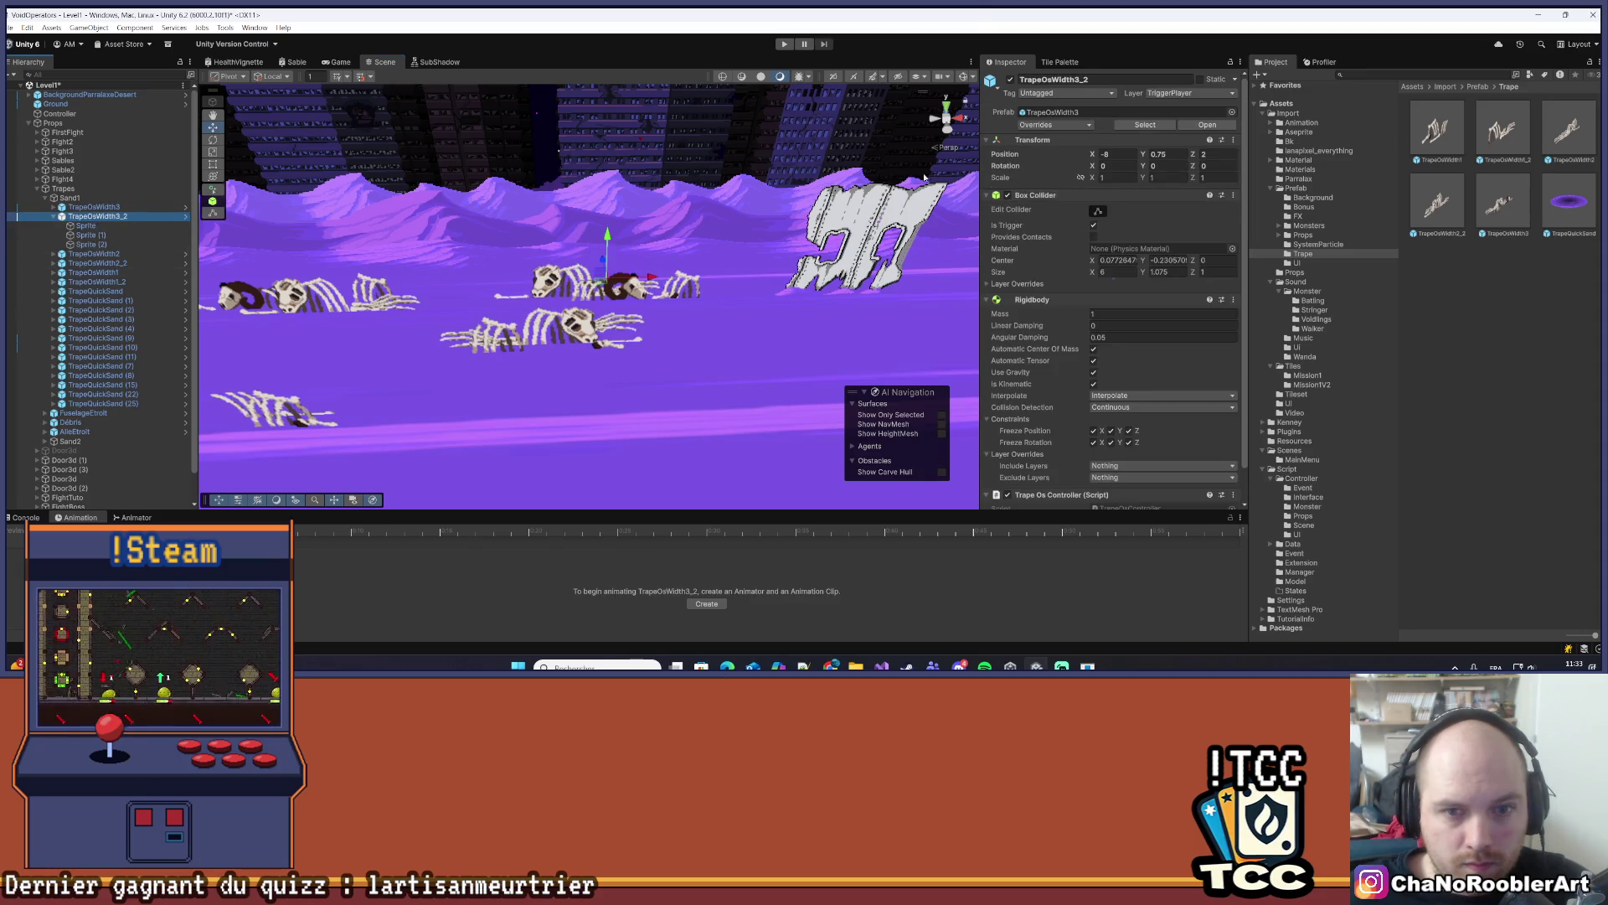
{"action": "left_click", "coordinate": [1097, 212]}
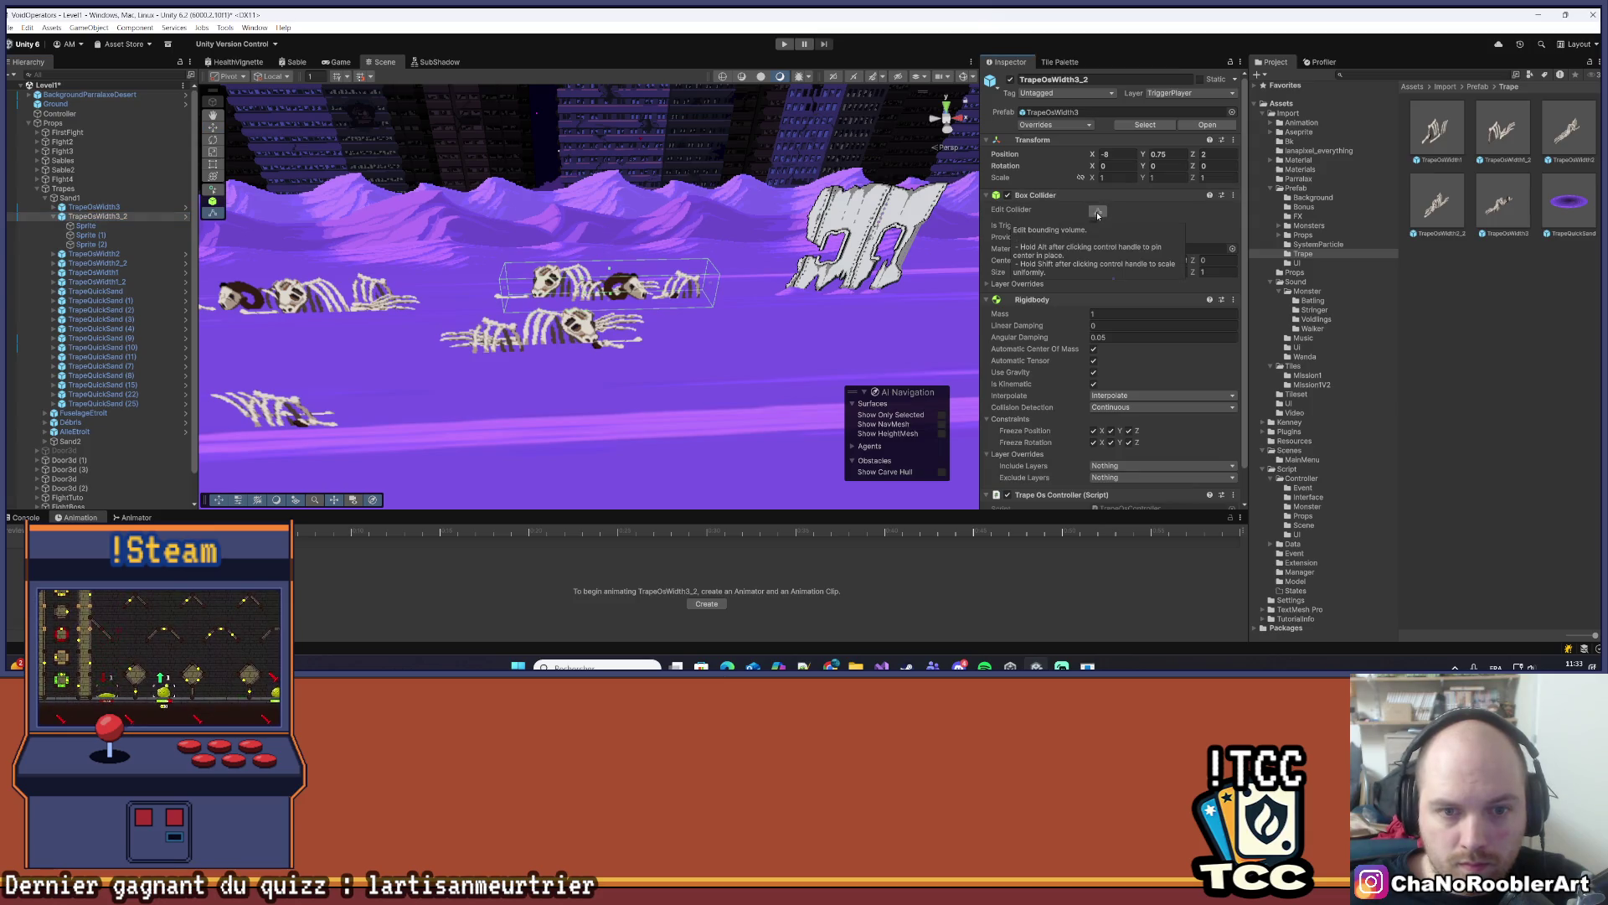
{"action": "left_click", "coordinate": [1097, 211]}
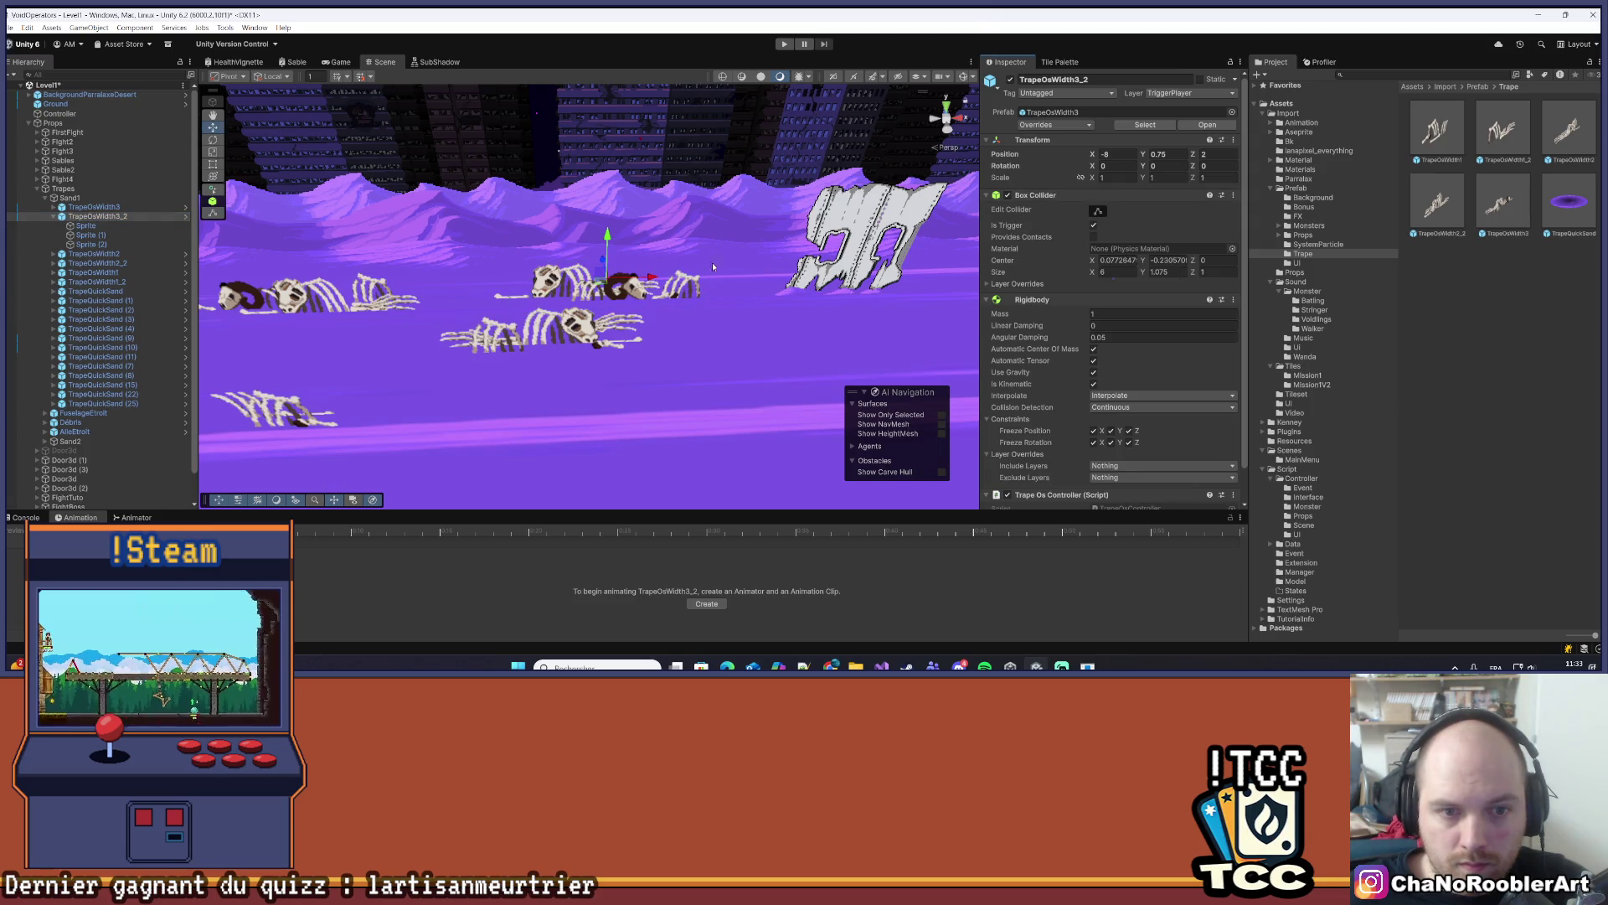
{"action": "left_click", "coordinate": [642, 293]}
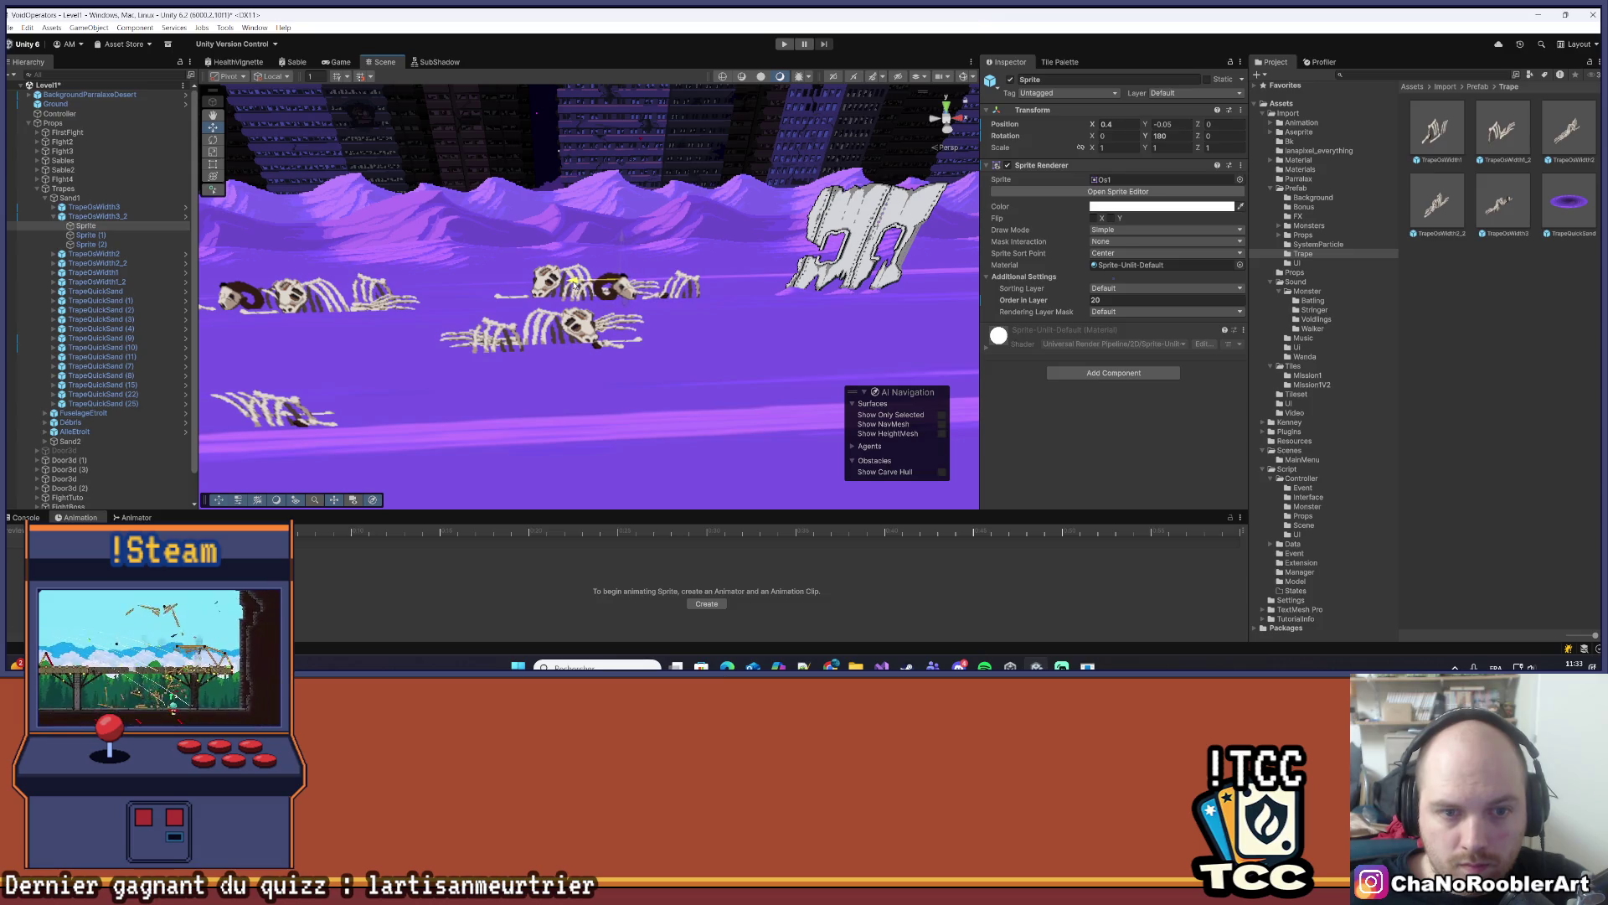
{"action": "left_click", "coordinate": [669, 390]}
{"action": "scroll", "coordinate": [663, 368], "scroll_direction": "down", "scroll_amount": 5}
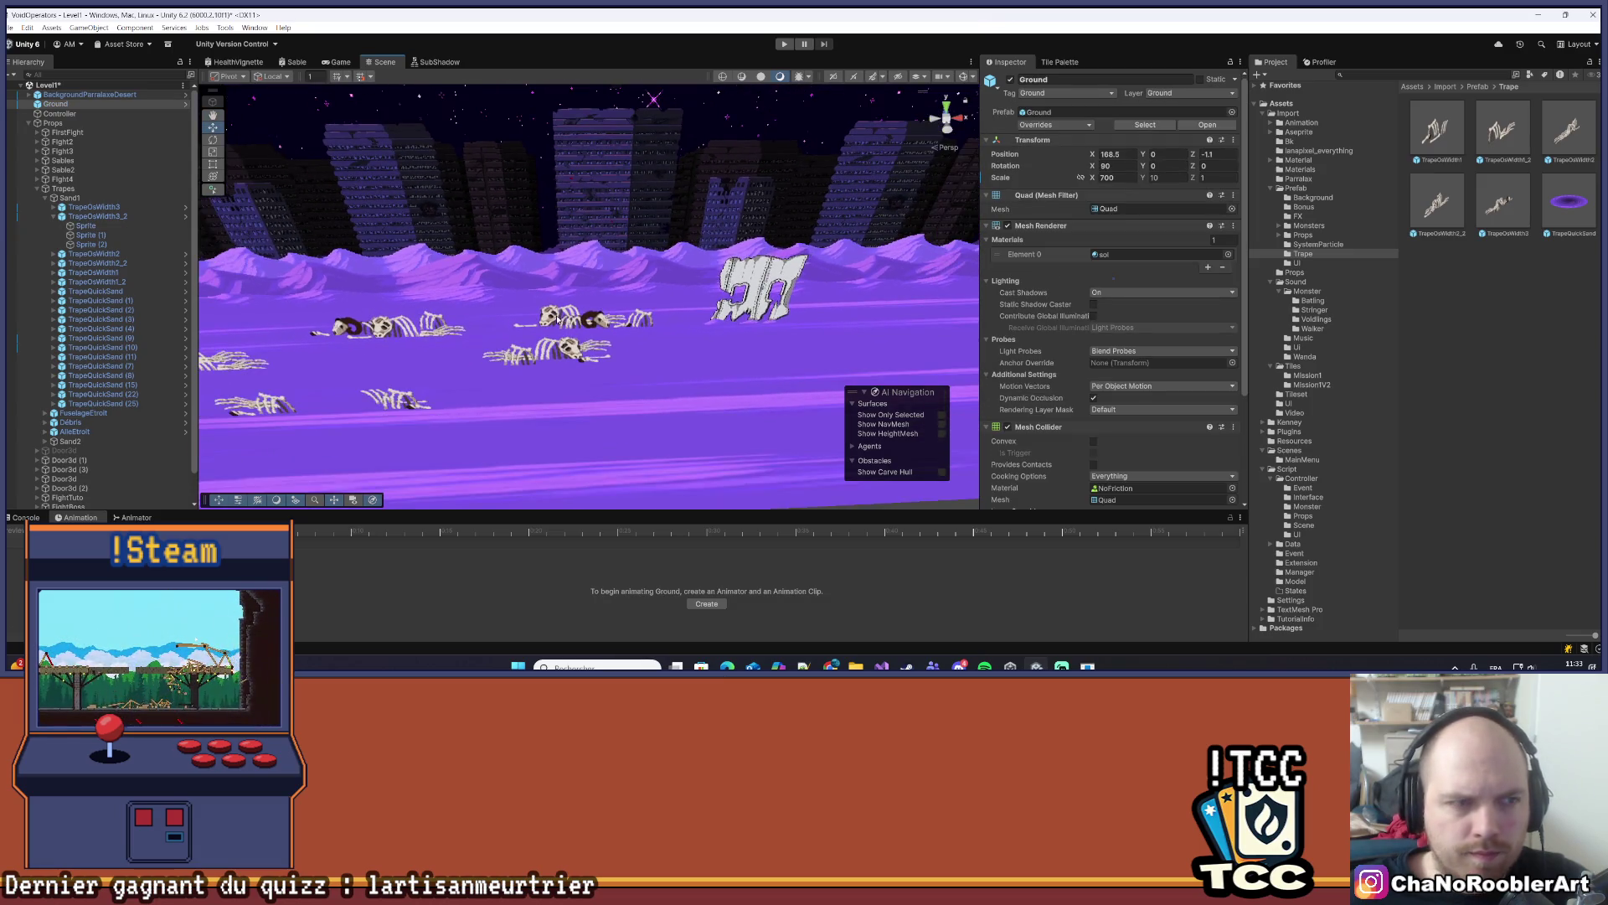
- Frame the TrapeOsWidth3 trap, then the TrapeOsWidth2_2 trap, in the view
{"action": "left_click", "coordinate": [126, 224]}
{"action": "left_click", "coordinate": [53, 216]}
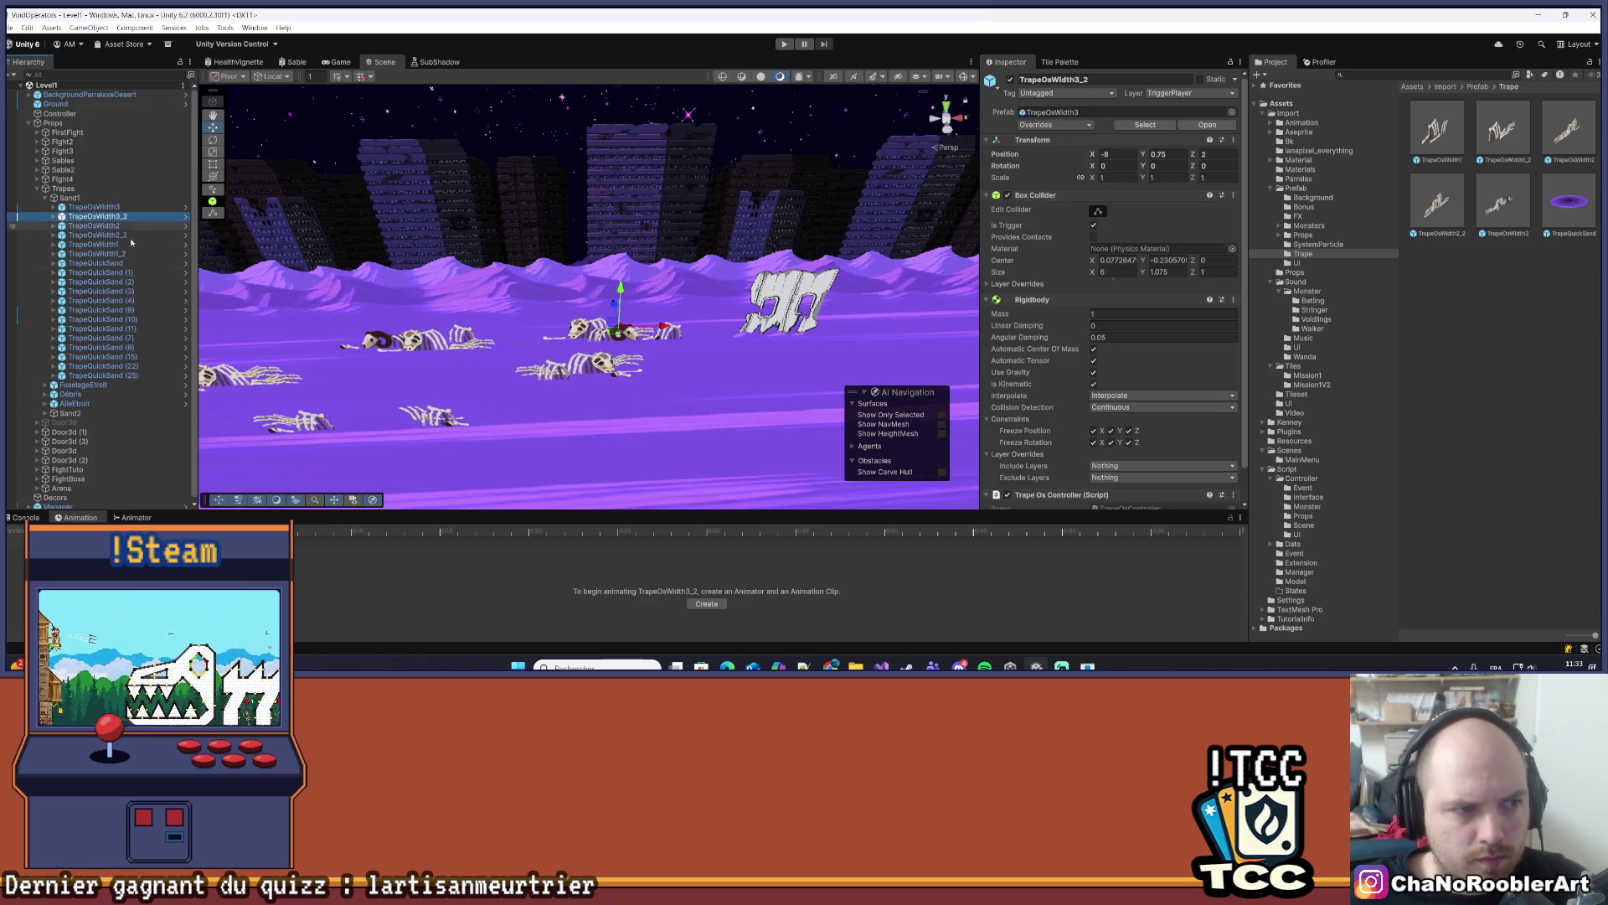
{"action": "left_click", "coordinate": [94, 206]}
{"action": "key", "text": "f"}
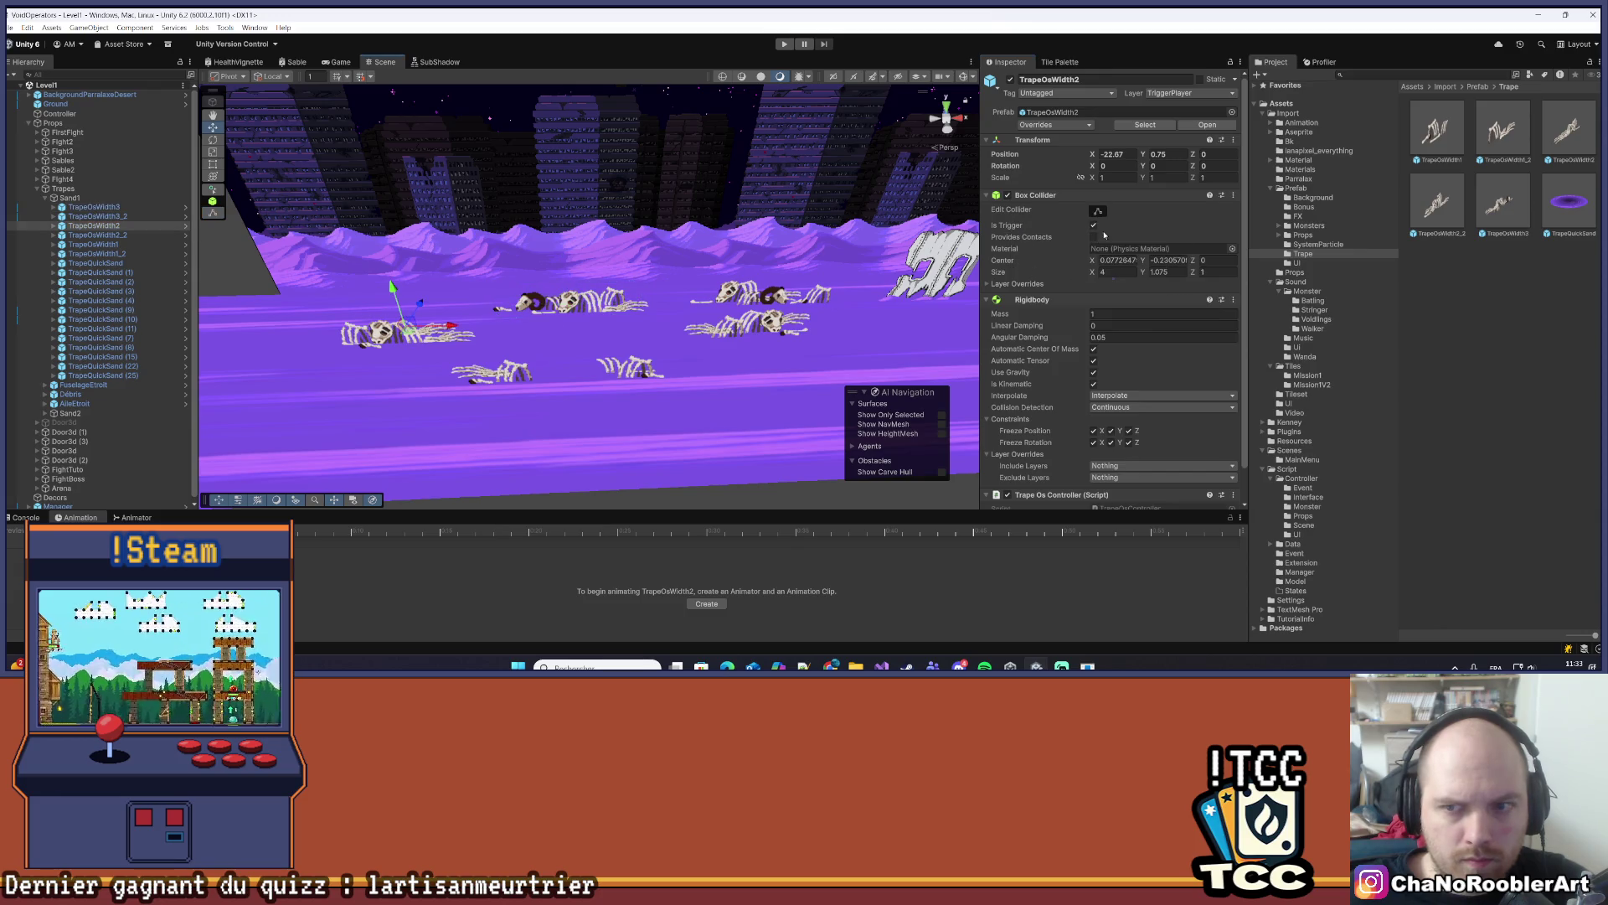
{"action": "left_click", "coordinate": [776, 333]}
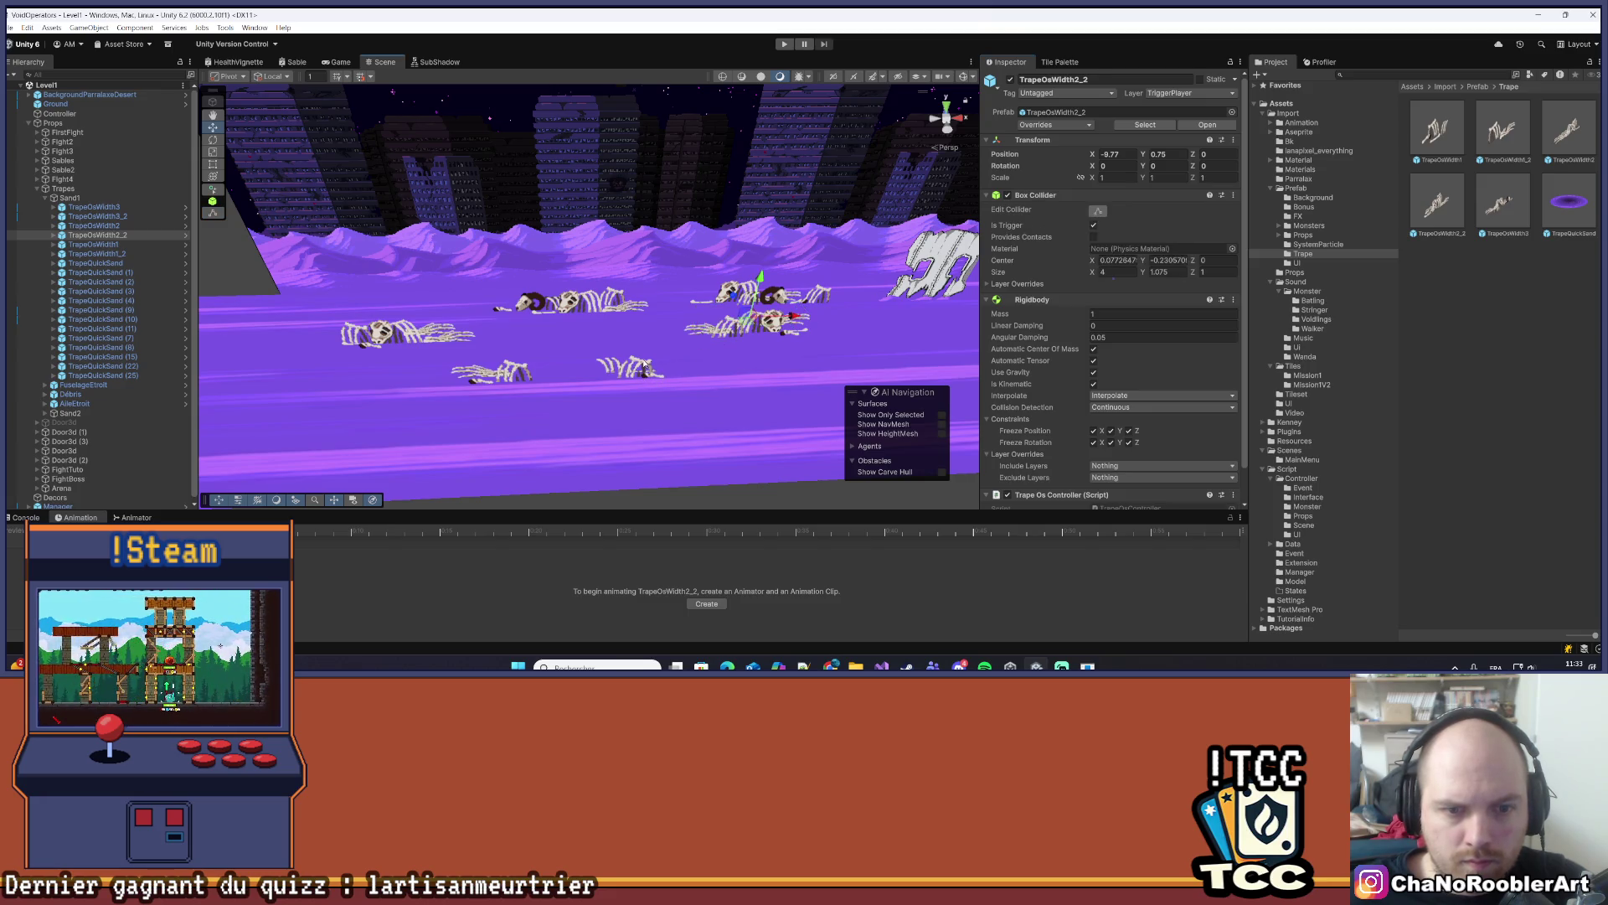
{"action": "double_click", "coordinate": [154, 233]}
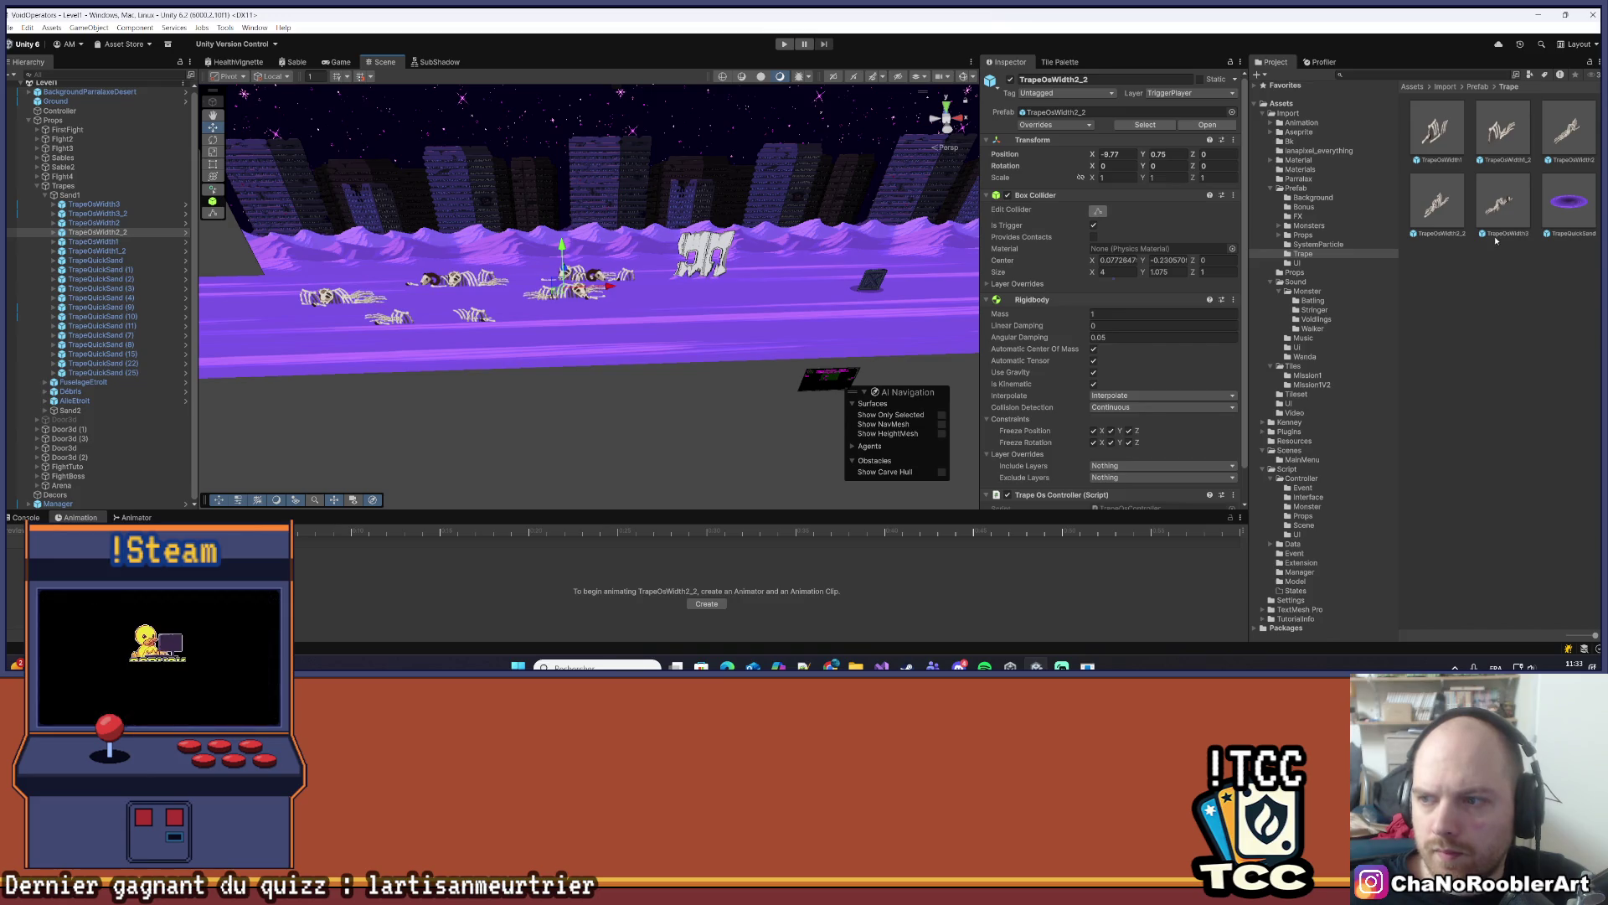
- Unpack the TrapeOsWidth3_2 prefab instance and save it as a new prefab in the Trape folder
{"action": "right_click", "coordinate": [94, 214]}
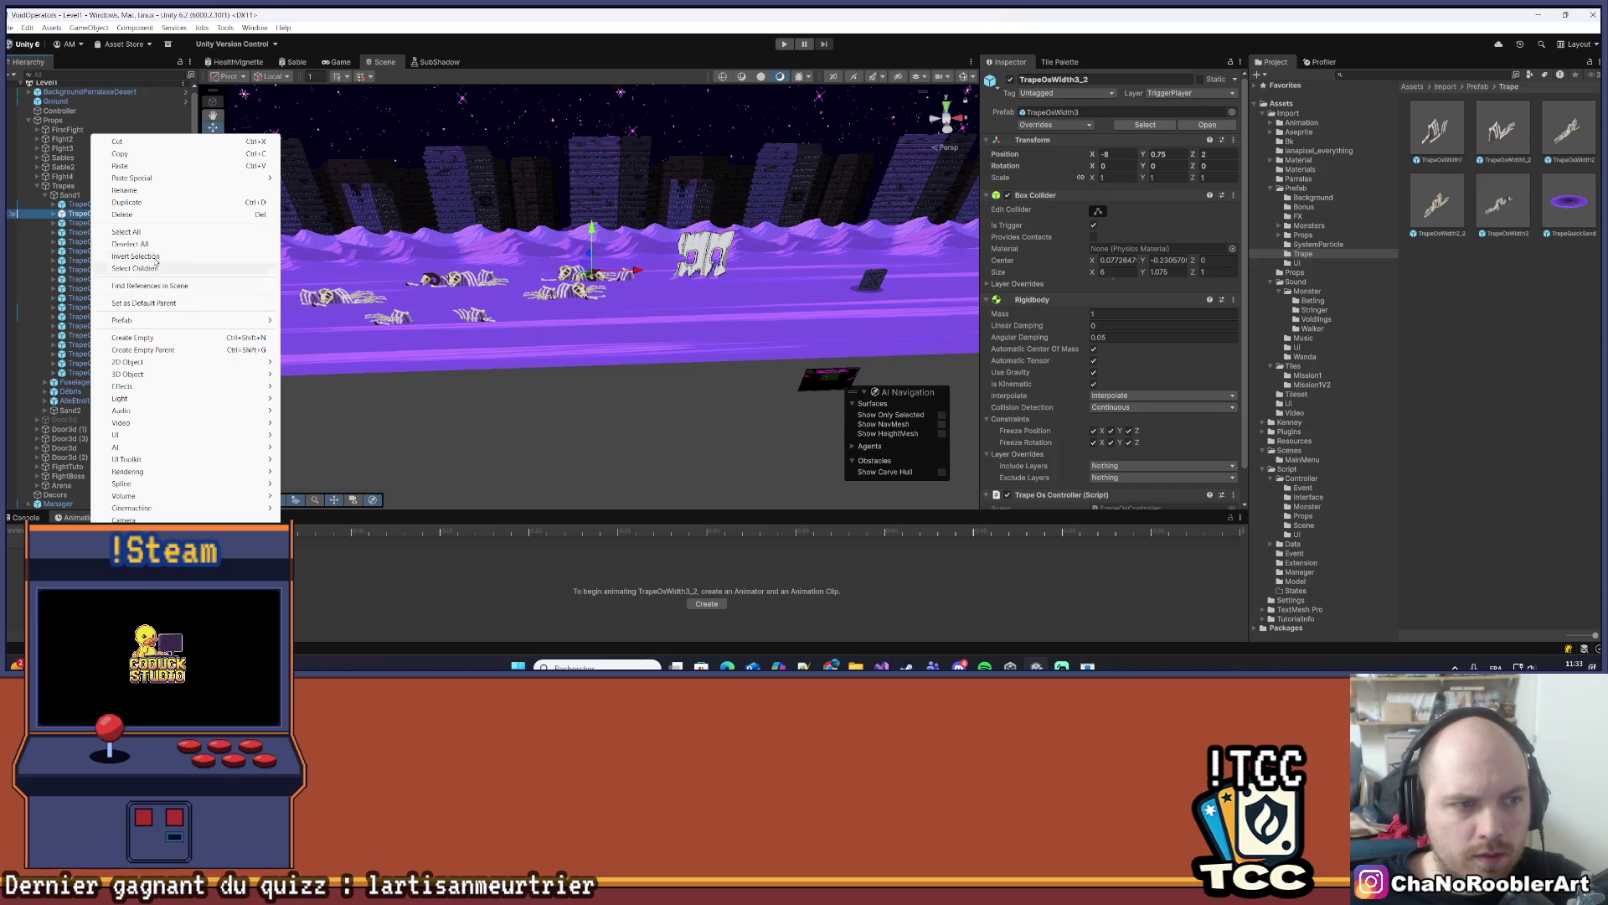
{"action": "mouse_move", "coordinate": [175, 321]}
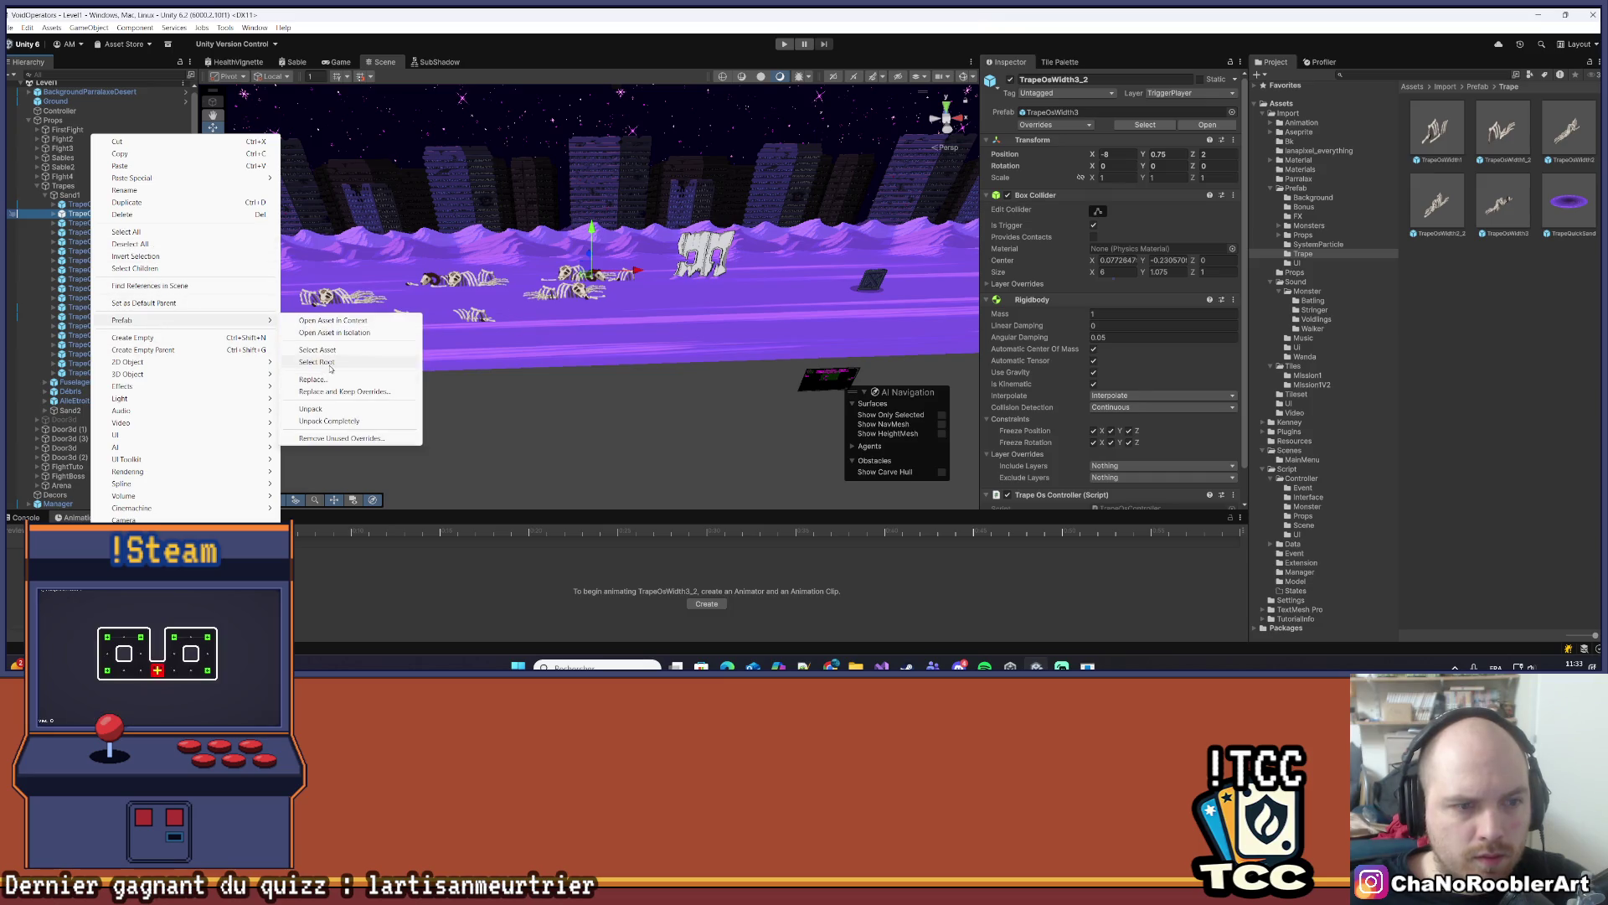
{"action": "left_click", "coordinate": [314, 410]}
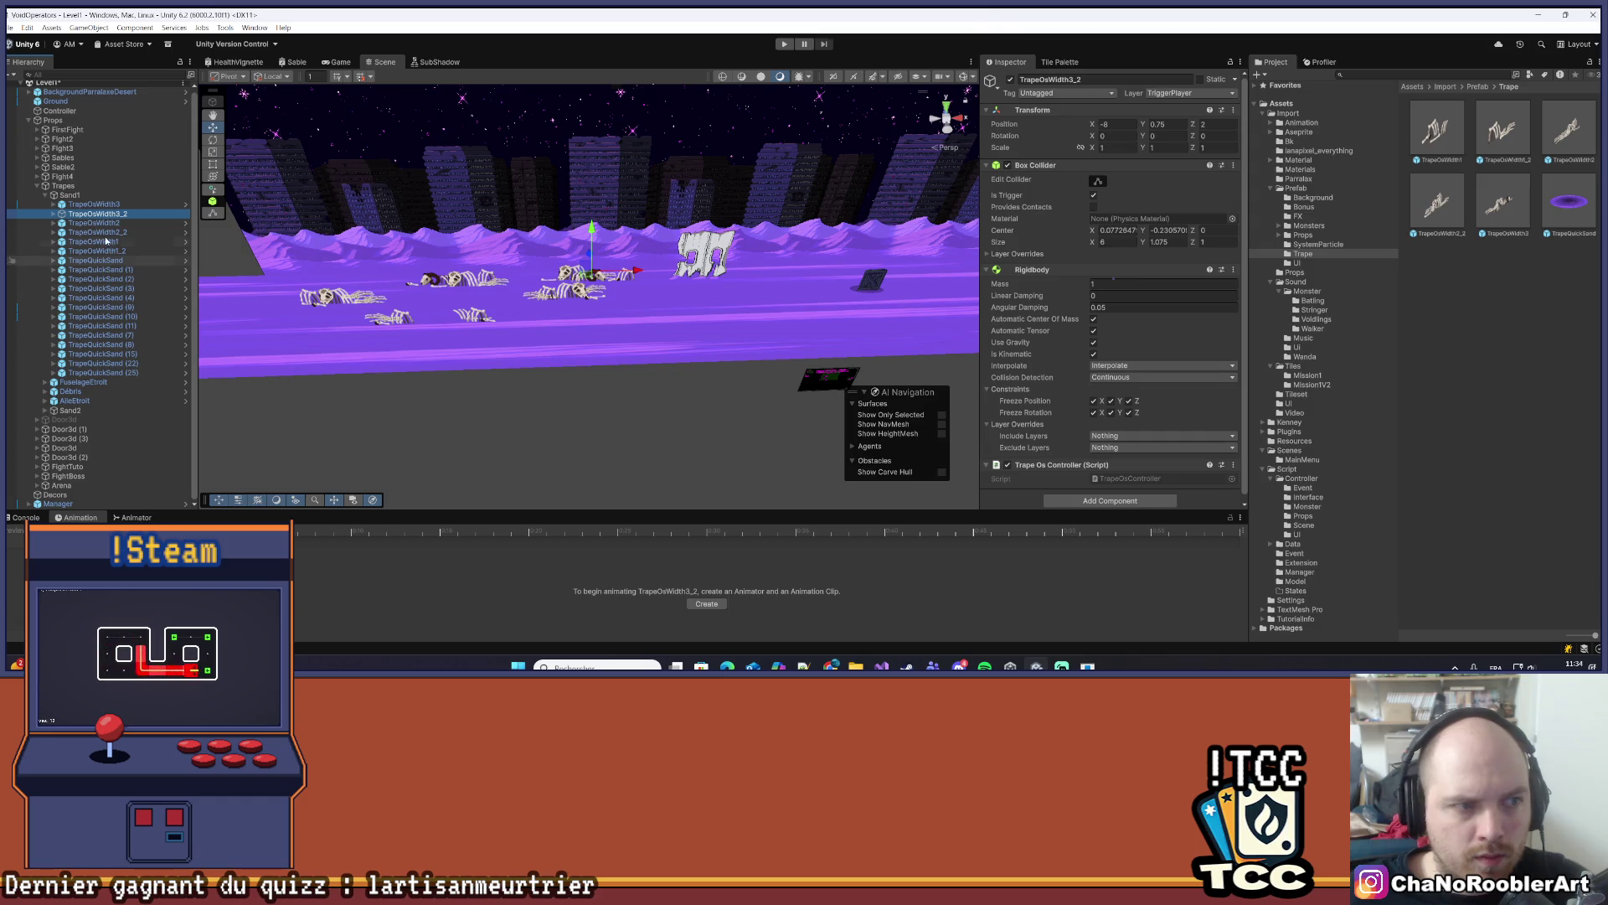
{"action": "mouse_move", "coordinate": [97, 214]}
{"action": "left_mouse_down"}
{"action": "mouse_move", "coordinate": [1089, 268]}
{"action": "mouse_move", "coordinate": [1545, 316]}
{"action": "left_mouse_up"}
- Frame the whole ground plane to view the full sand stretch and collapse the Sand1 group
{"action": "double_click", "coordinate": [61, 216]}
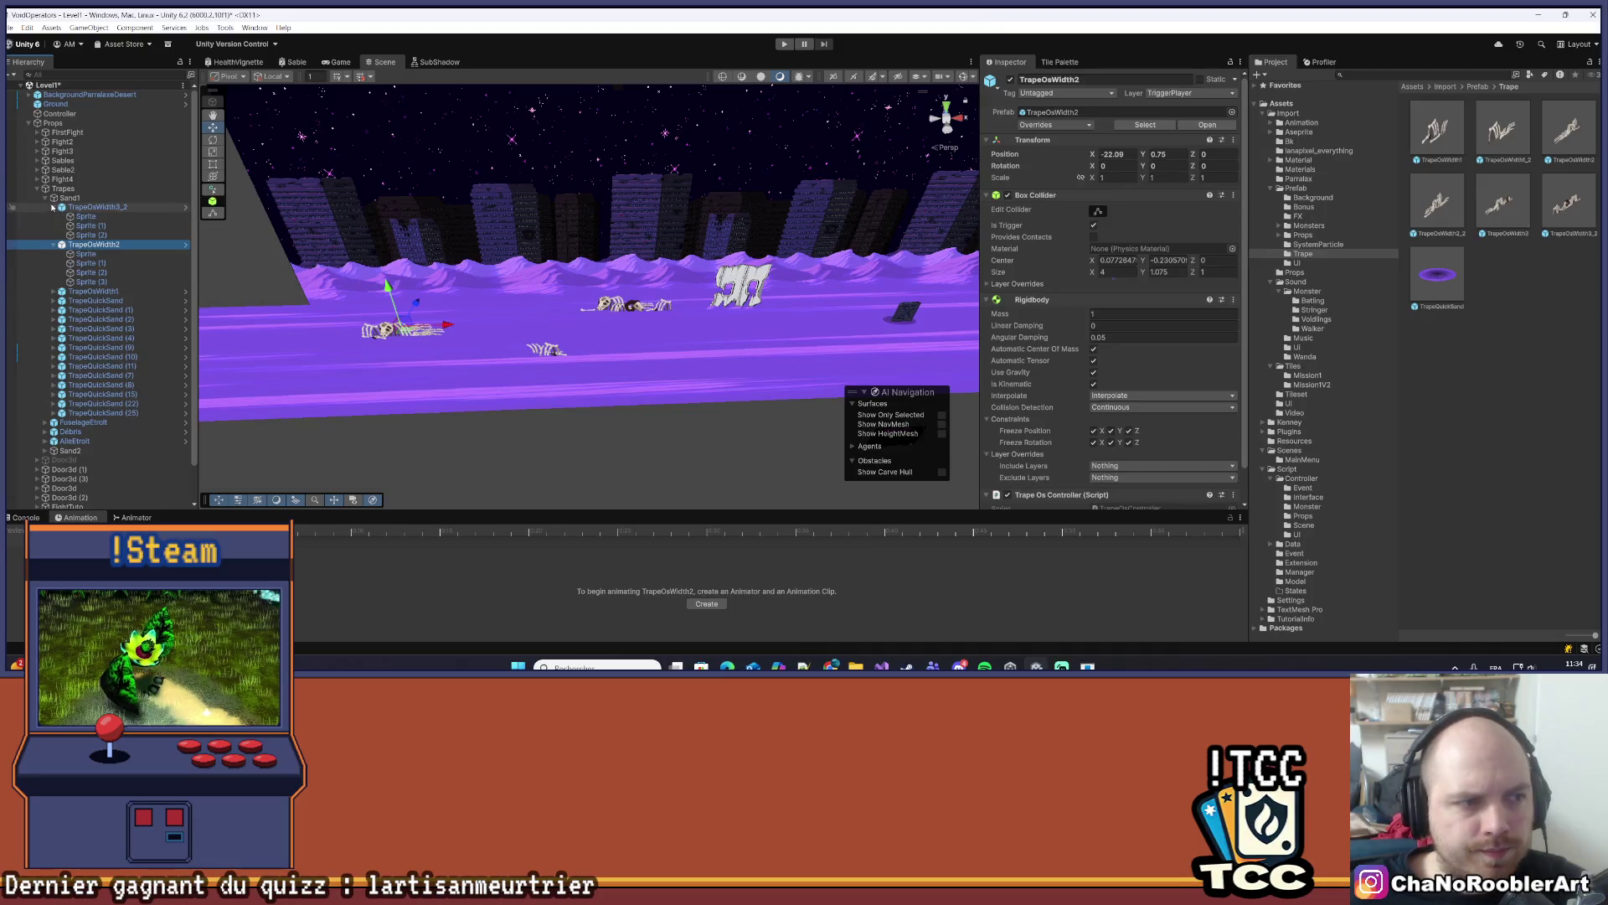
{"action": "left_click", "coordinate": [54, 221]}
{"action": "left_click", "coordinate": [55, 104]}
{"action": "key", "text": "f"}
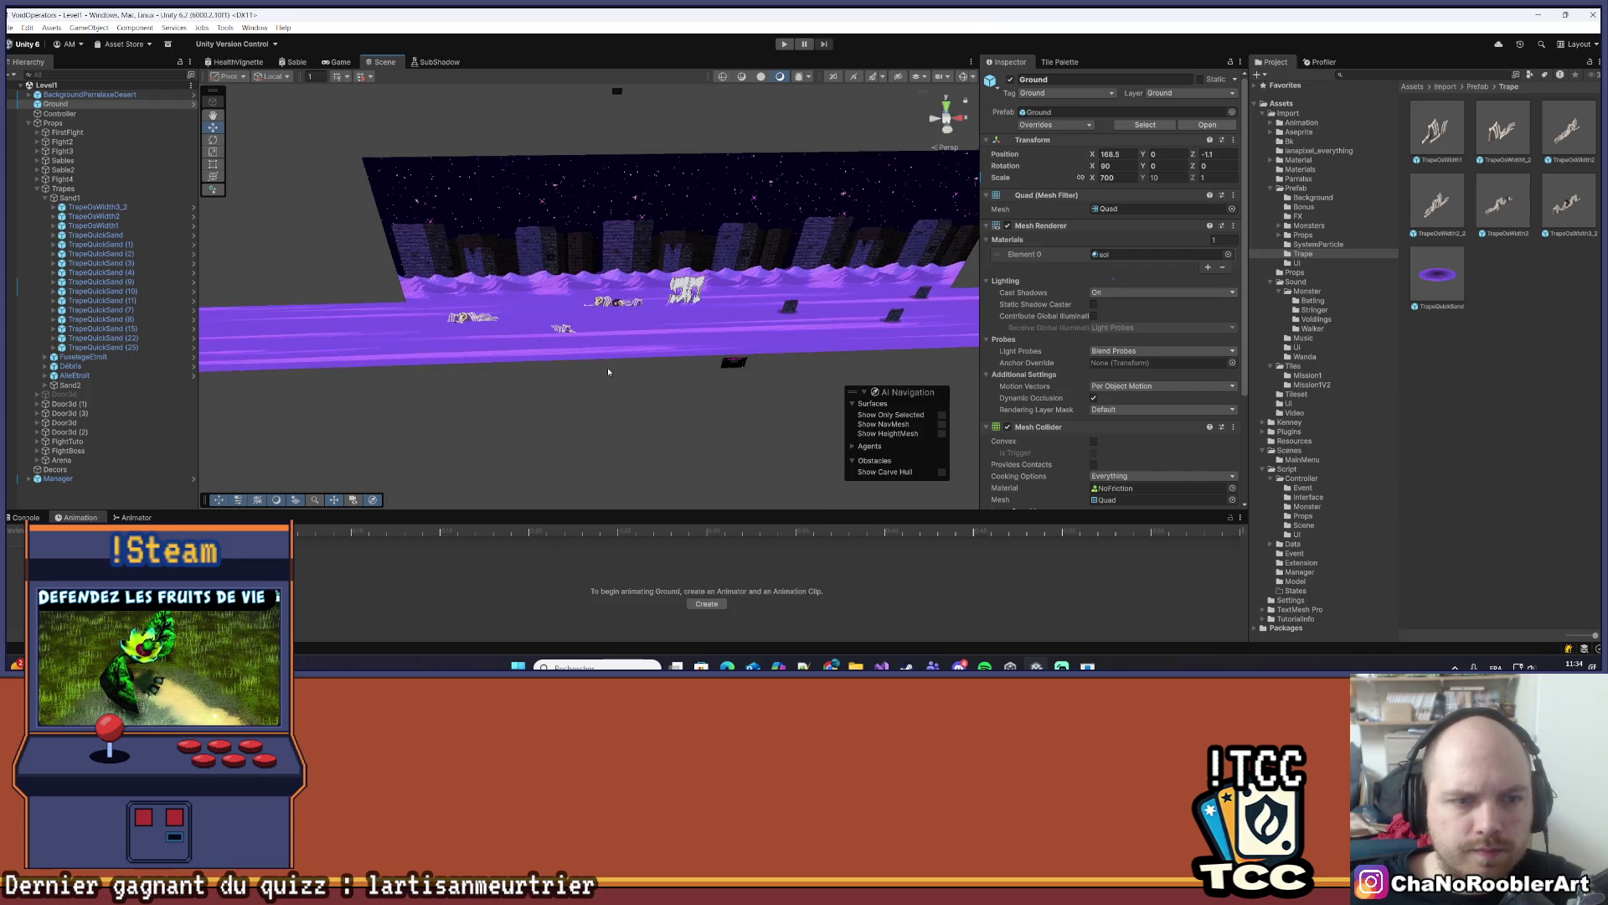
{"action": "mouse_move", "coordinate": [717, 303]}
{"action": "left_mouse_down"}
{"action": "mouse_move", "coordinate": [643, 369]}
{"action": "mouse_move", "coordinate": [554, 313]}
{"action": "mouse_move", "coordinate": [668, 342]}
{"action": "mouse_move", "coordinate": [348, 384]}
{"action": "mouse_move", "coordinate": [917, 352]}
{"action": "mouse_move", "coordinate": [489, 372]}
{"action": "mouse_move", "coordinate": [550, 309]}
{"action": "mouse_move", "coordinate": [542, 347]}
{"action": "mouse_move", "coordinate": [510, 356]}
{"action": "left_mouse_up"}
{"action": "left_click", "coordinate": [43, 200]}
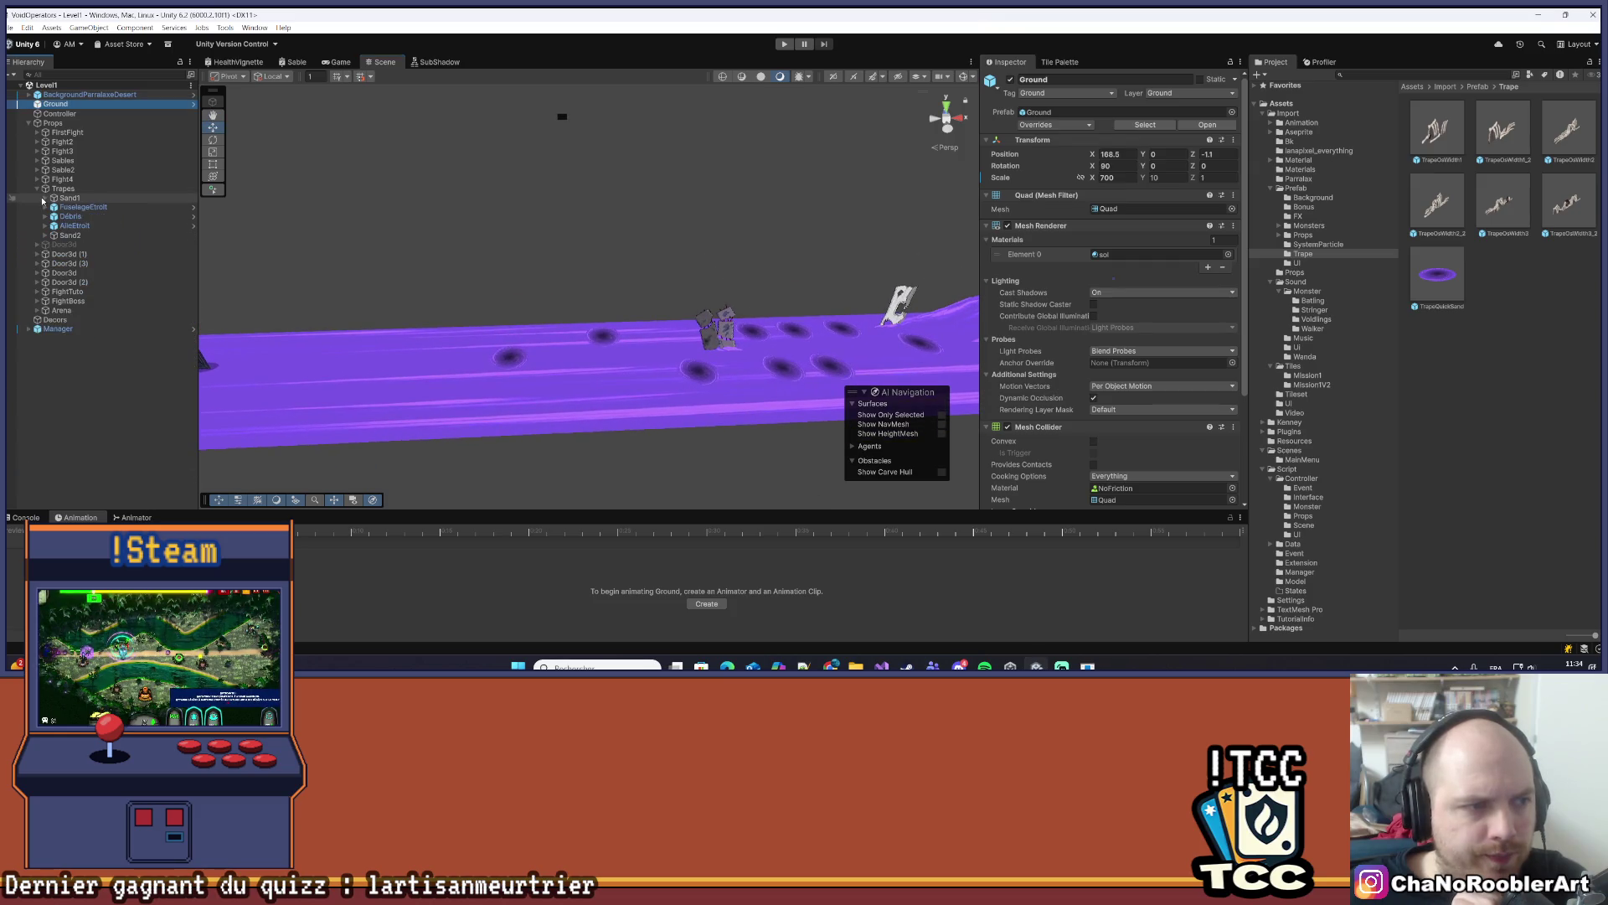
- Settle the TrapeOsWidth1 (1) trap copy onto the sand at Z 0, nudged slightly left
{"action": "left_click", "coordinate": [99, 236]}
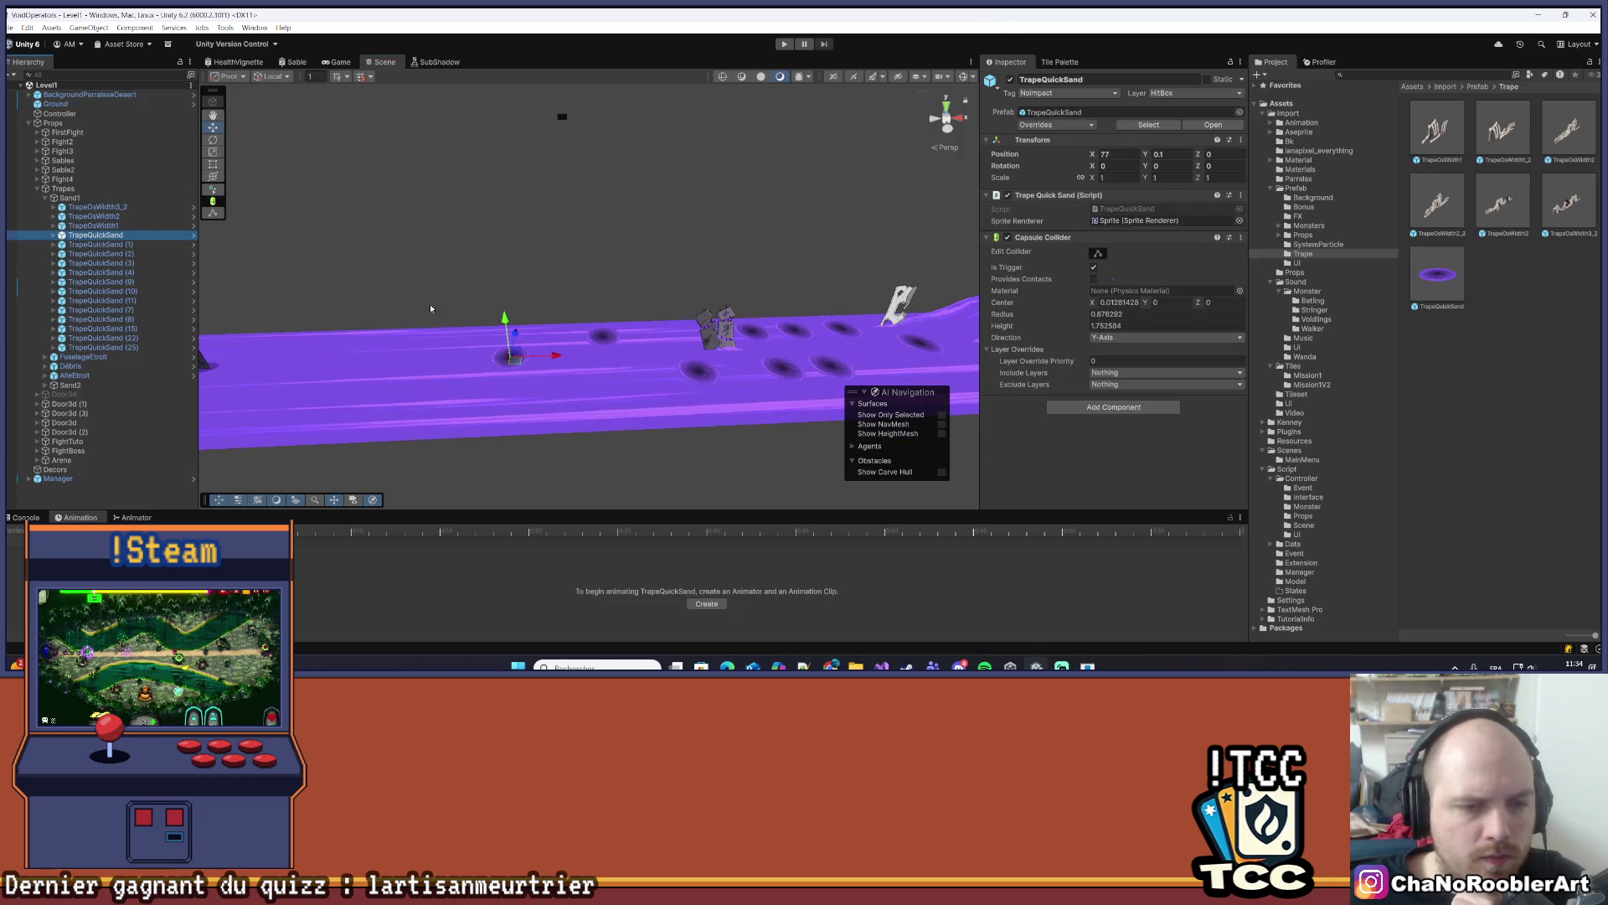
{"action": "left_click_drag", "start_coordinate": [430, 309], "coordinate": [483, 305]}
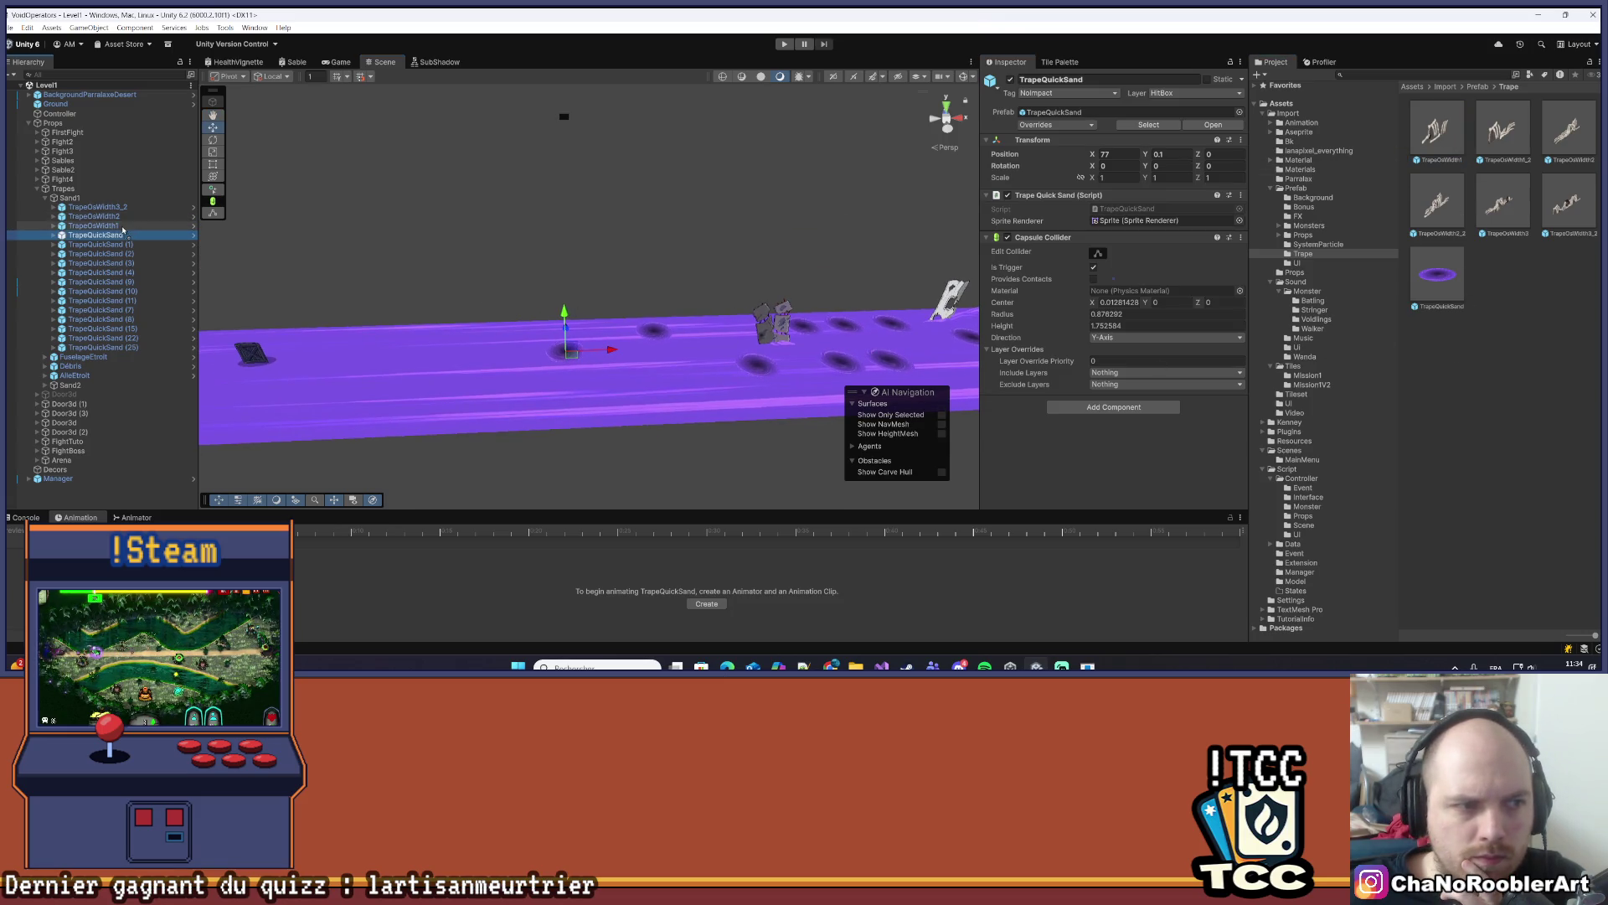
{"action": "key", "text": "ctrl+z"}
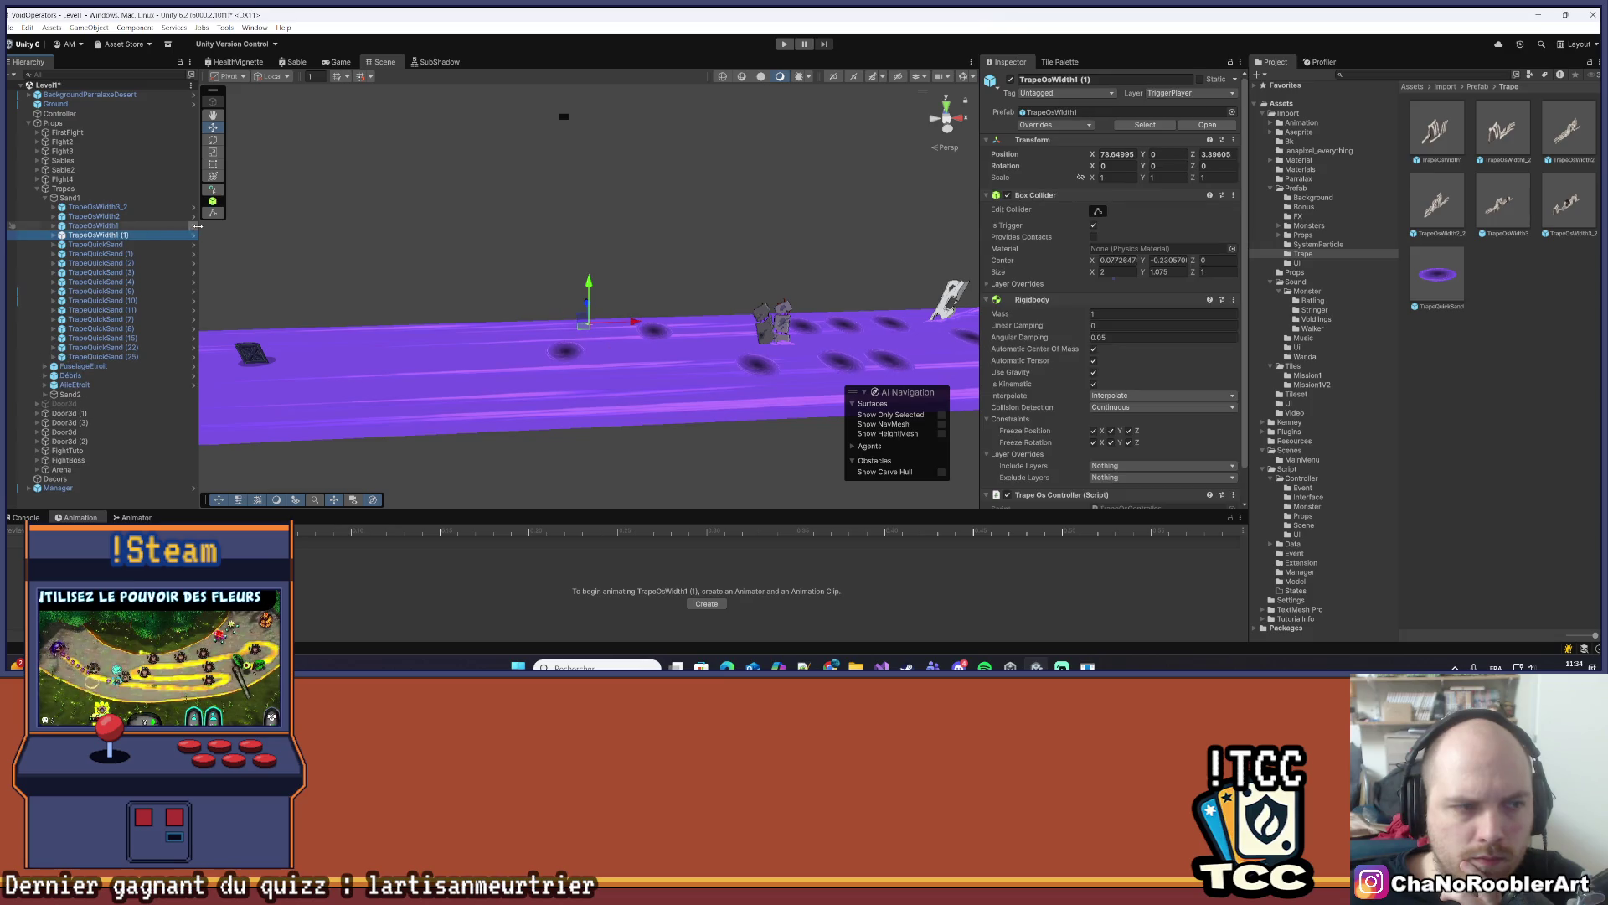
{"action": "key", "text": "Up"}
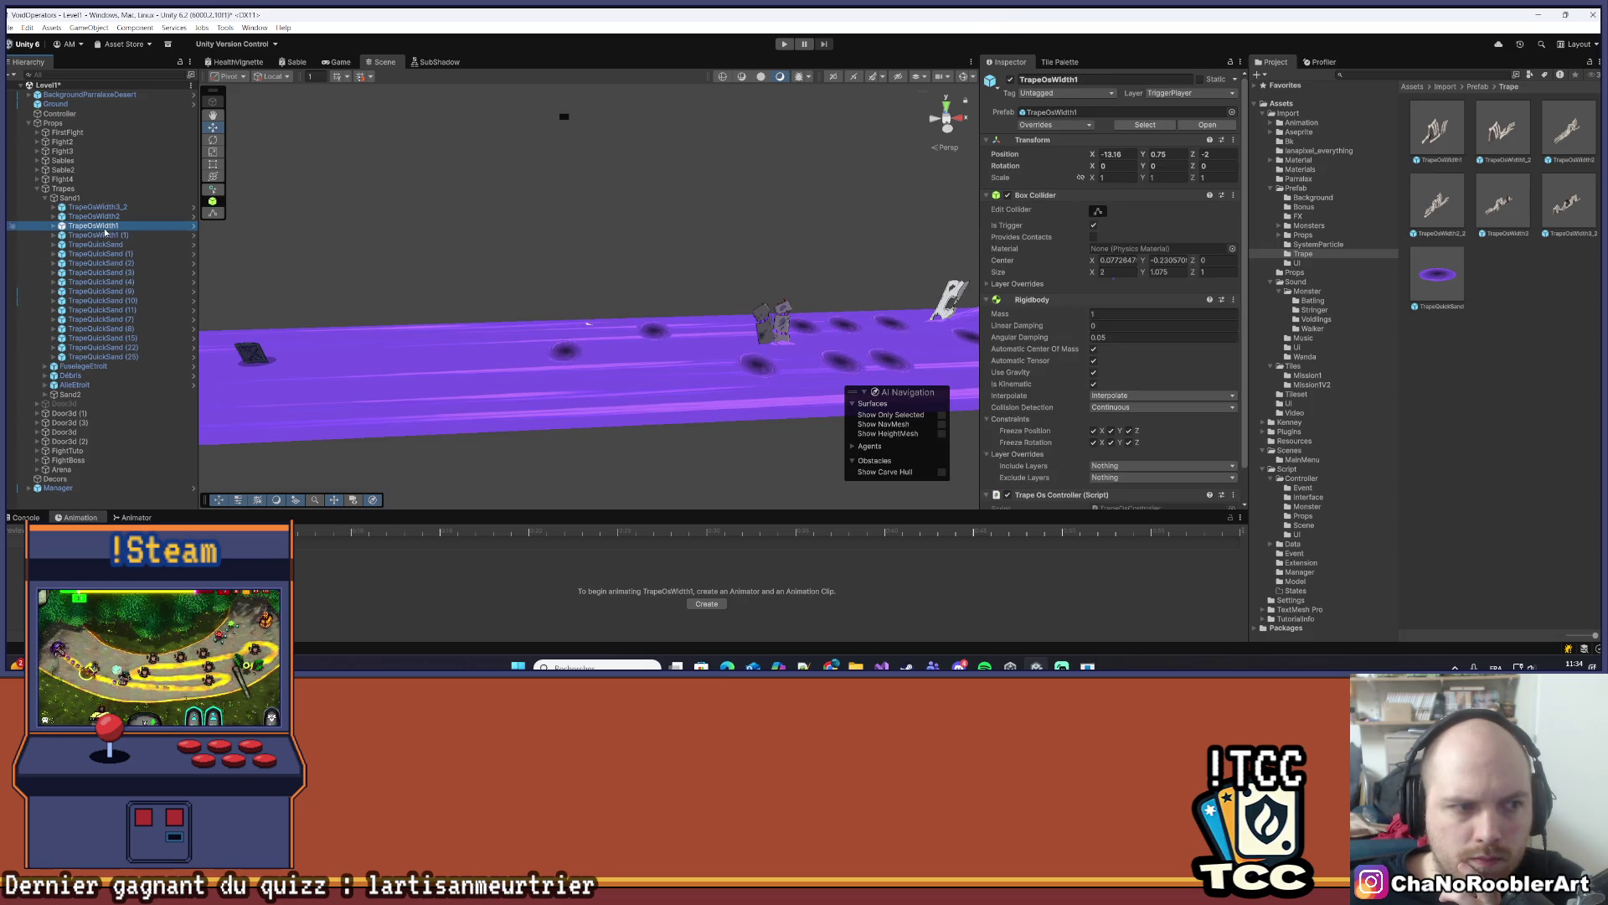
{"action": "double_click", "coordinate": [105, 236]}
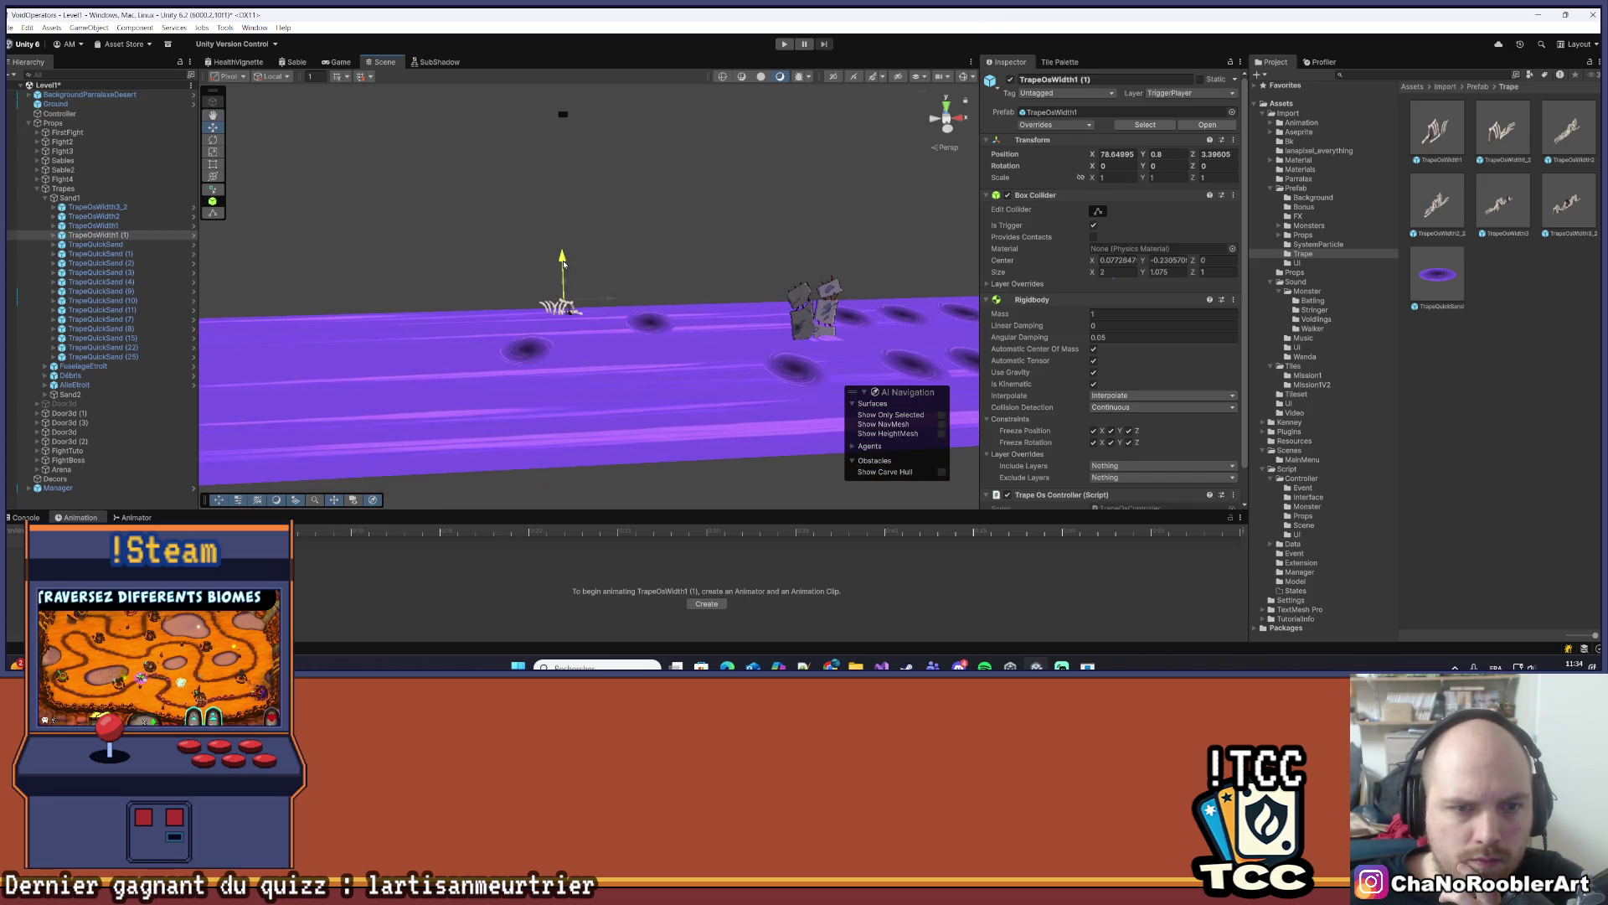
{"action": "left_click_drag", "start_coordinate": [563, 264], "coordinate": [488, 269]}
{"action": "type", "text": "0.75"}
{"action": "left_click", "coordinate": [99, 237]}
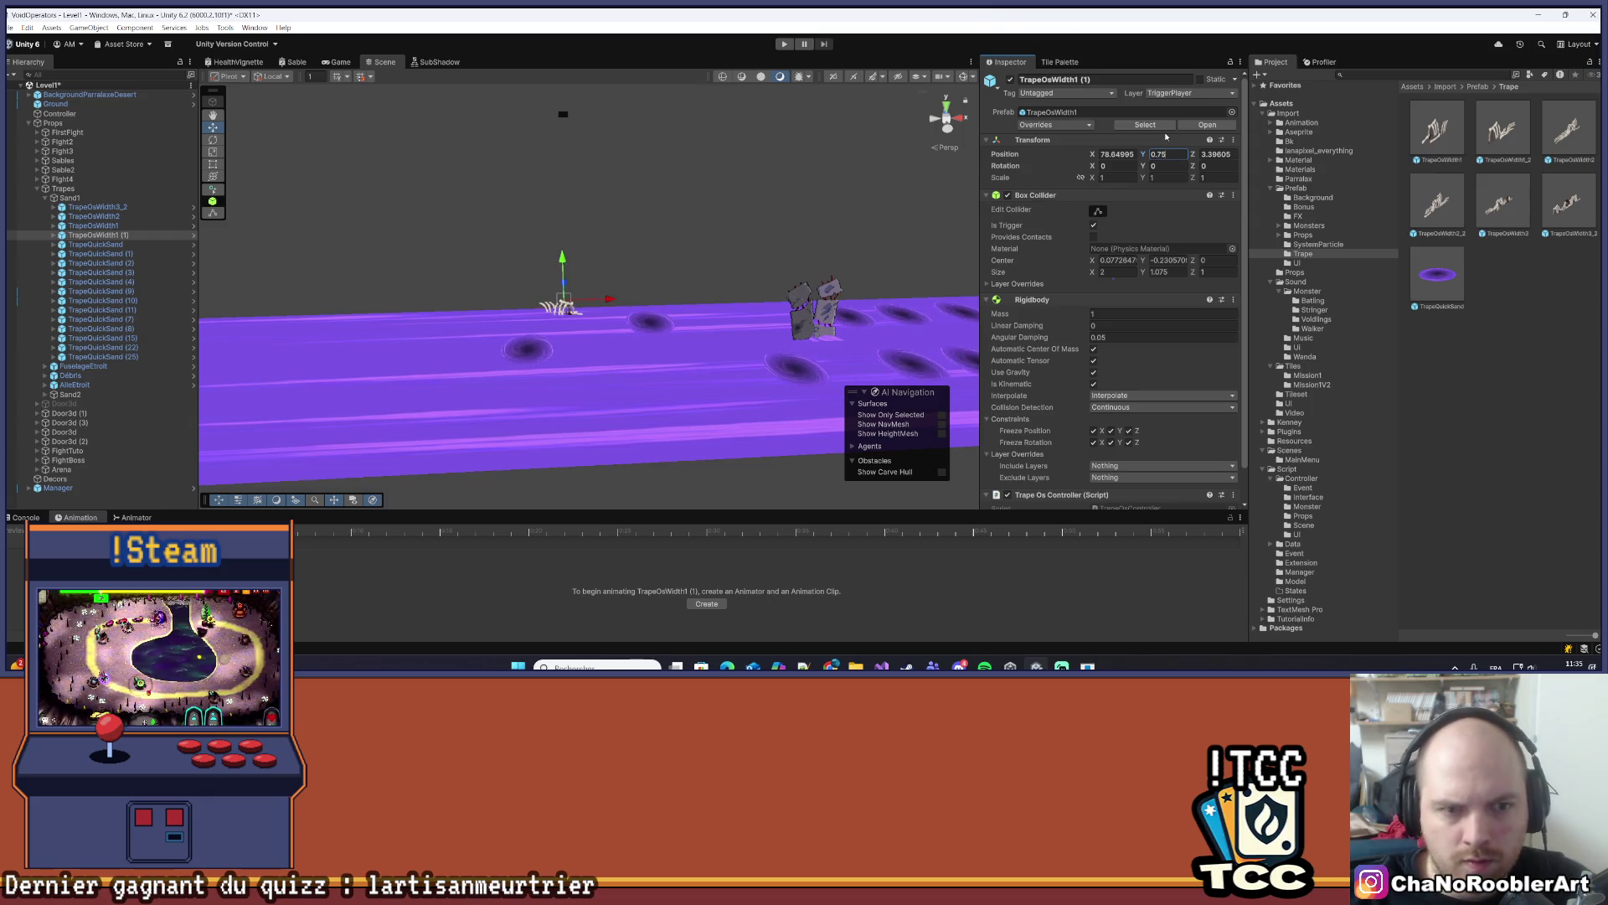
{"action": "key", "text": "Tab"}
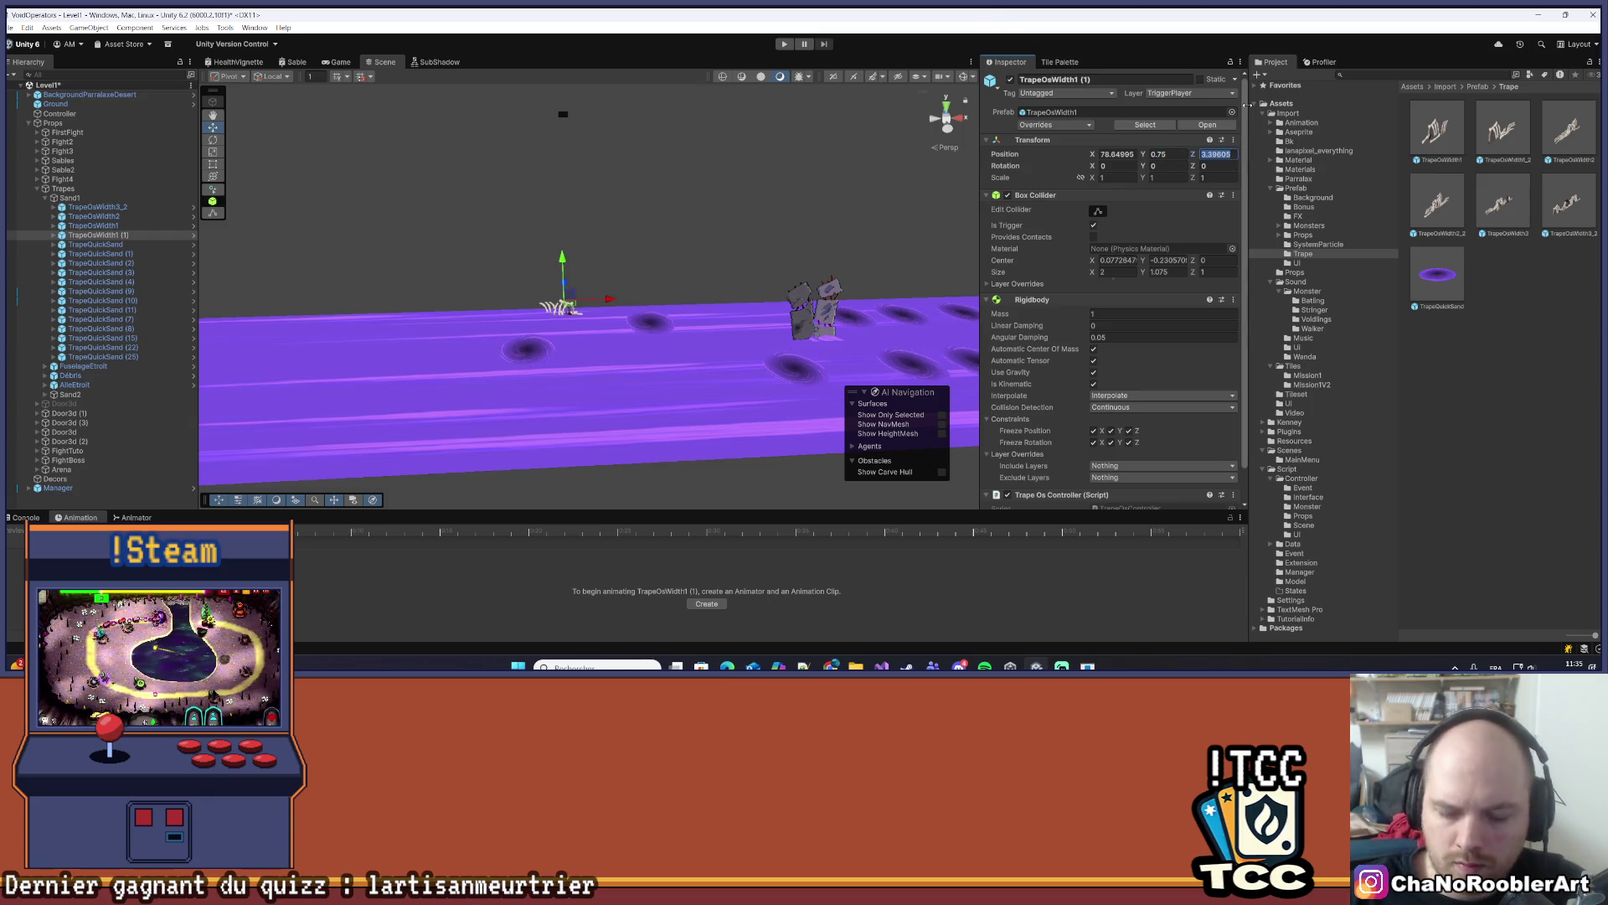
{"action": "type", "text": "0"}
{"action": "key", "text": "Return"}
{"action": "key", "text": "f"}
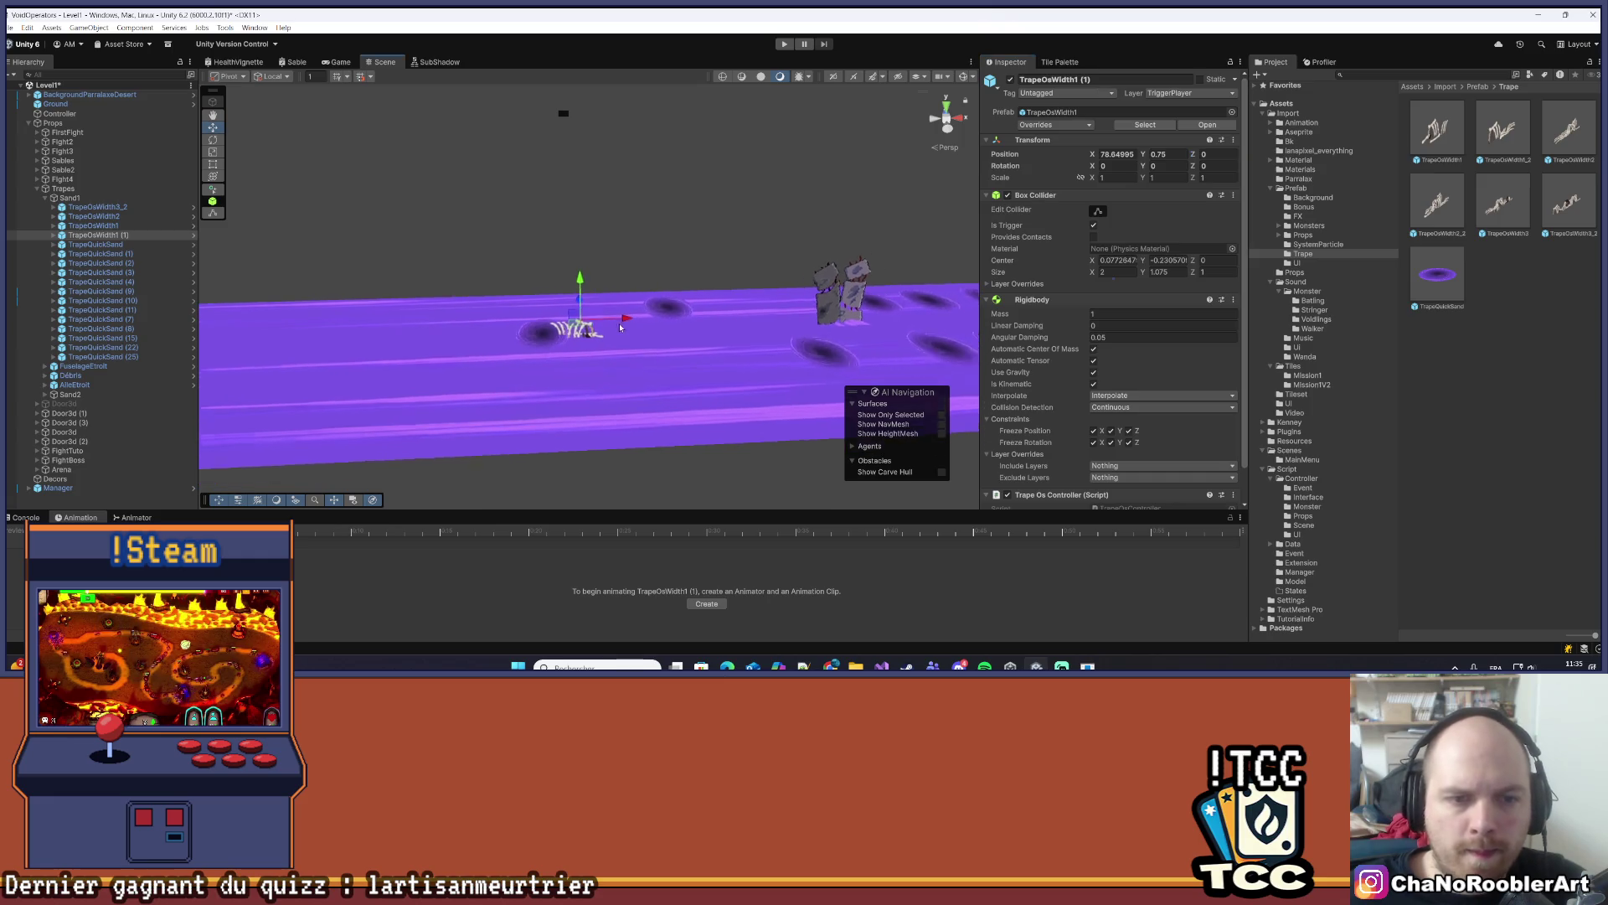
{"action": "left_click_drag", "start_coordinate": [642, 309], "coordinate": [621, 309]}
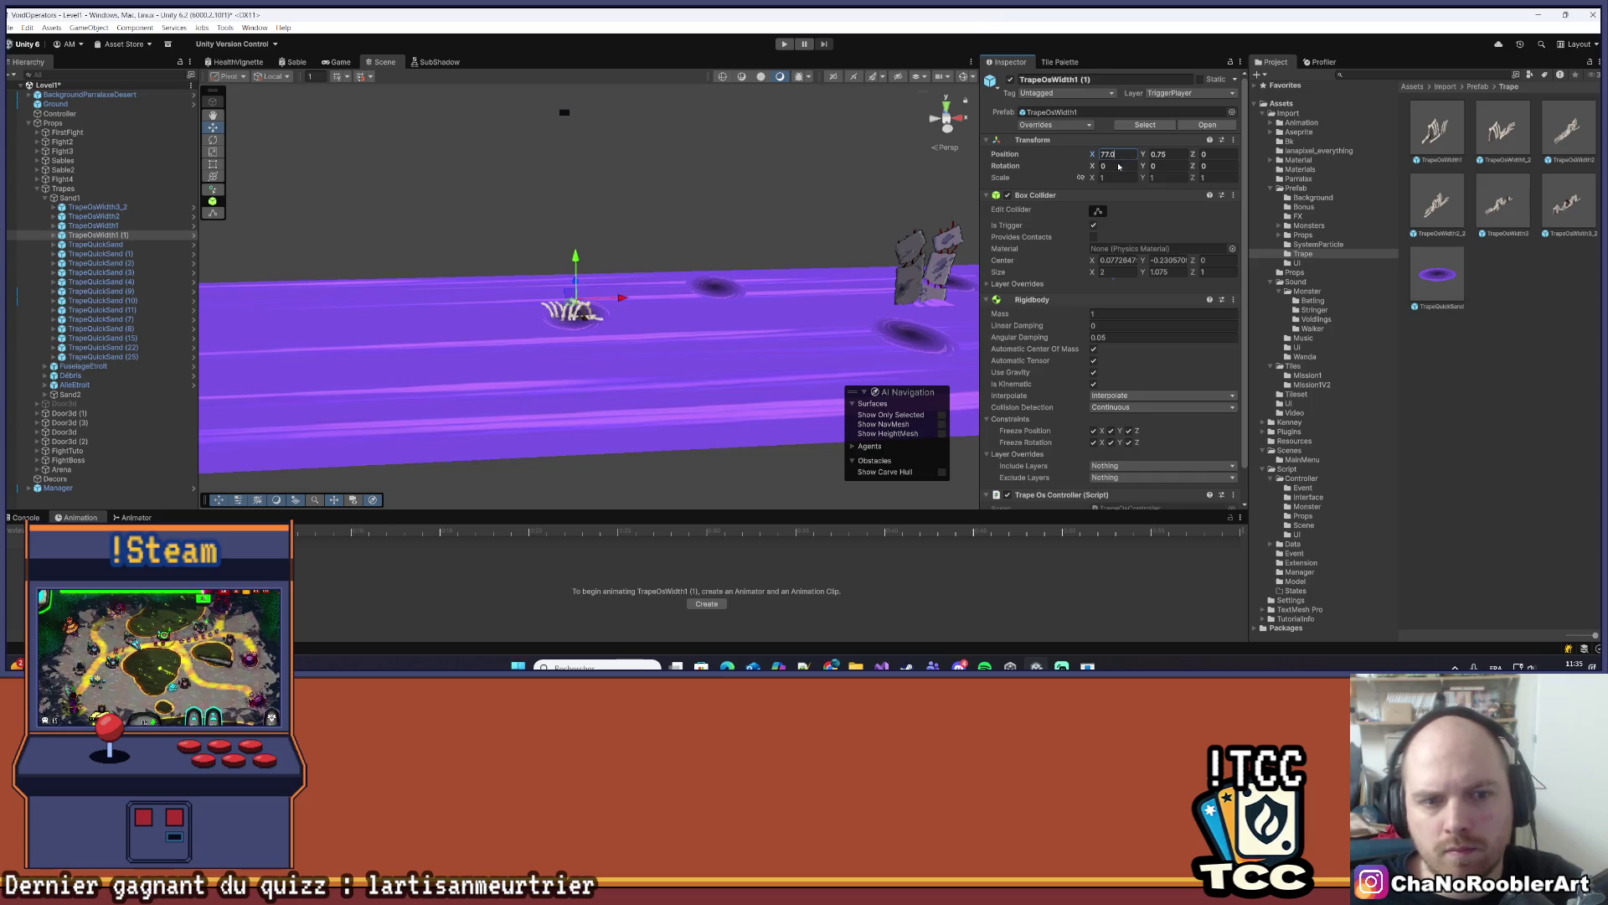
- Delete the stray TrapeQuickSand hole and add a TrapeOsWidth3 trap raised onto the sand
{"action": "left_click", "coordinate": [96, 244]}
{"action": "key", "text": "Delete"}
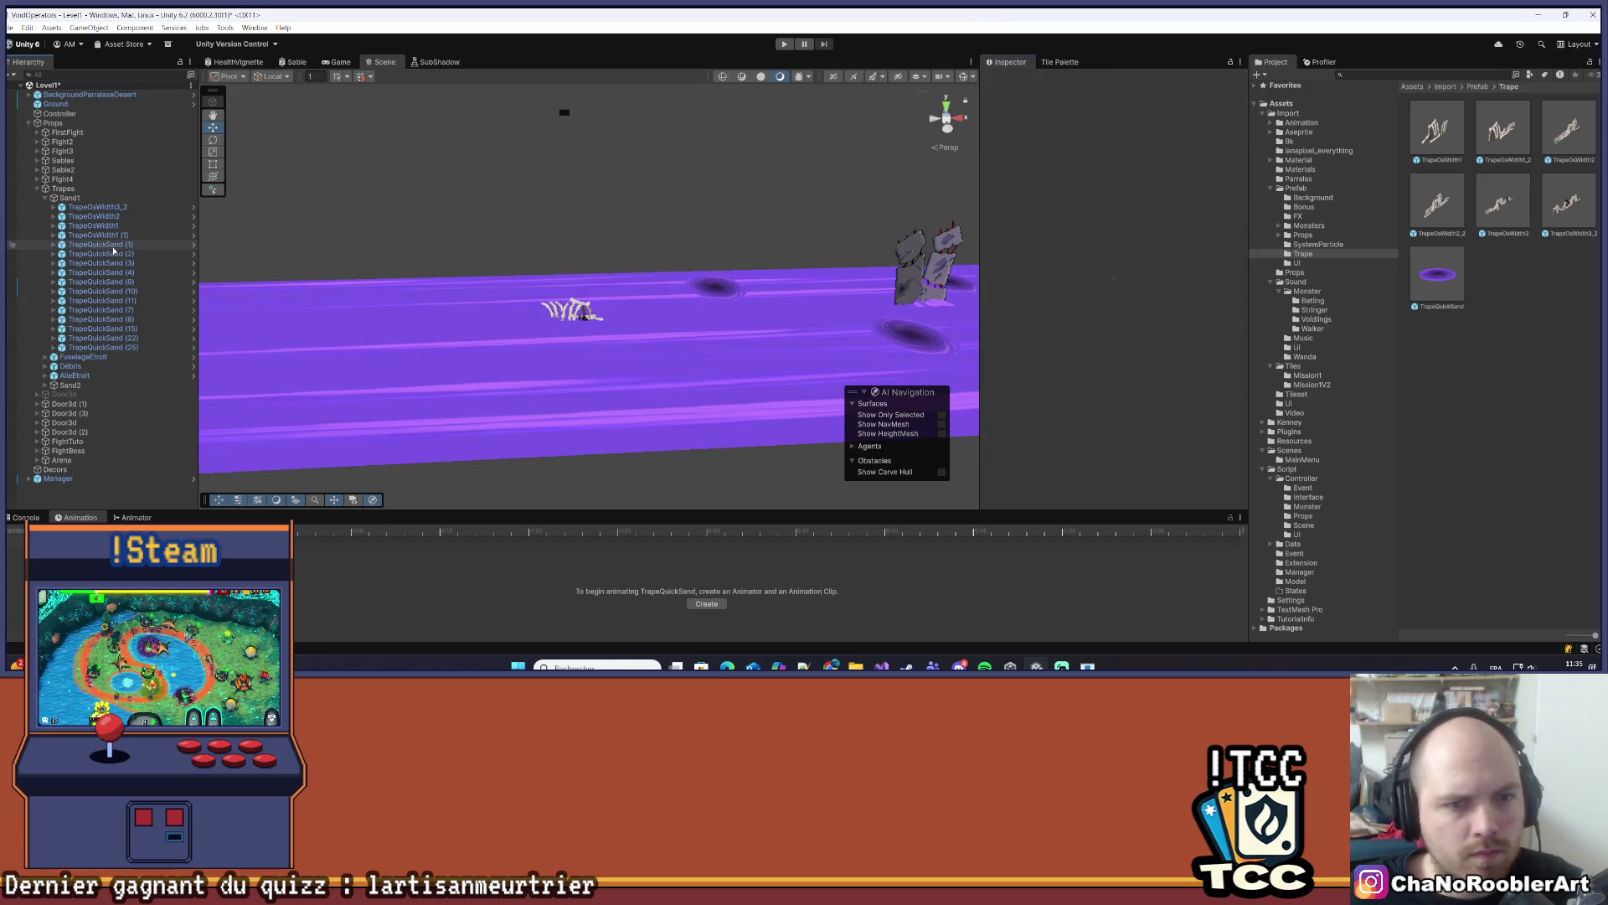
{"action": "mouse_move", "coordinate": [554, 292]}
{"action": "left_mouse_down"}
{"action": "mouse_move", "coordinate": [423, 269]}
{"action": "mouse_move", "coordinate": [601, 308]}
{"action": "mouse_move", "coordinate": [669, 297]}
{"action": "left_mouse_up"}
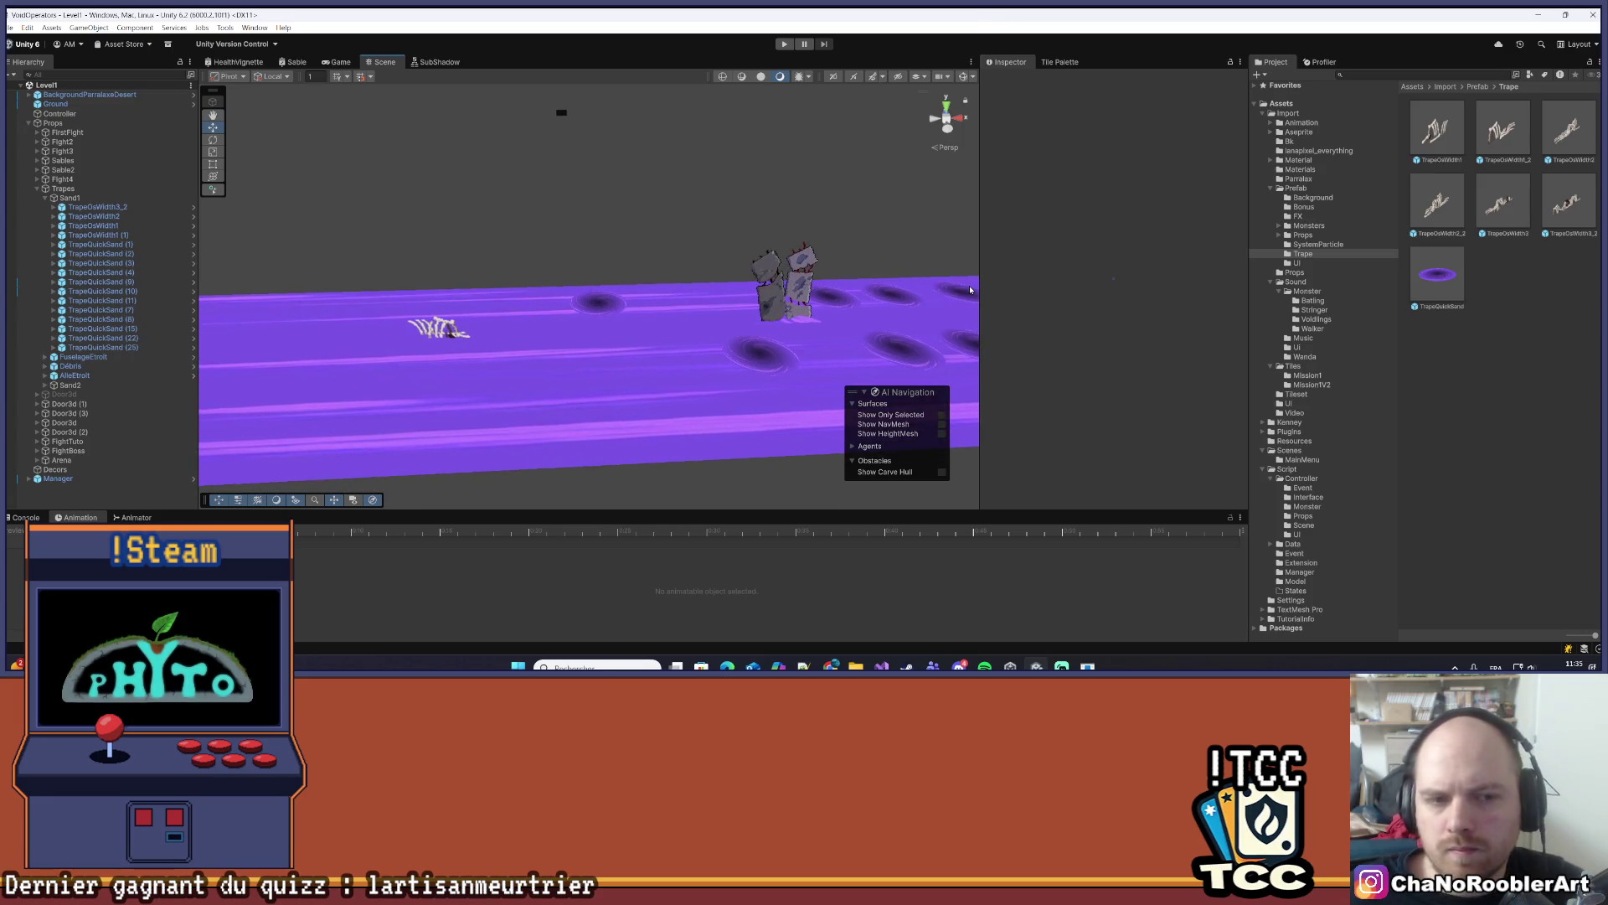
{"action": "mouse_move", "coordinate": [970, 289]}
{"action": "left_mouse_down"}
{"action": "mouse_move", "coordinate": [677, 295]}
{"action": "mouse_move", "coordinate": [620, 334]}
{"action": "left_mouse_up"}
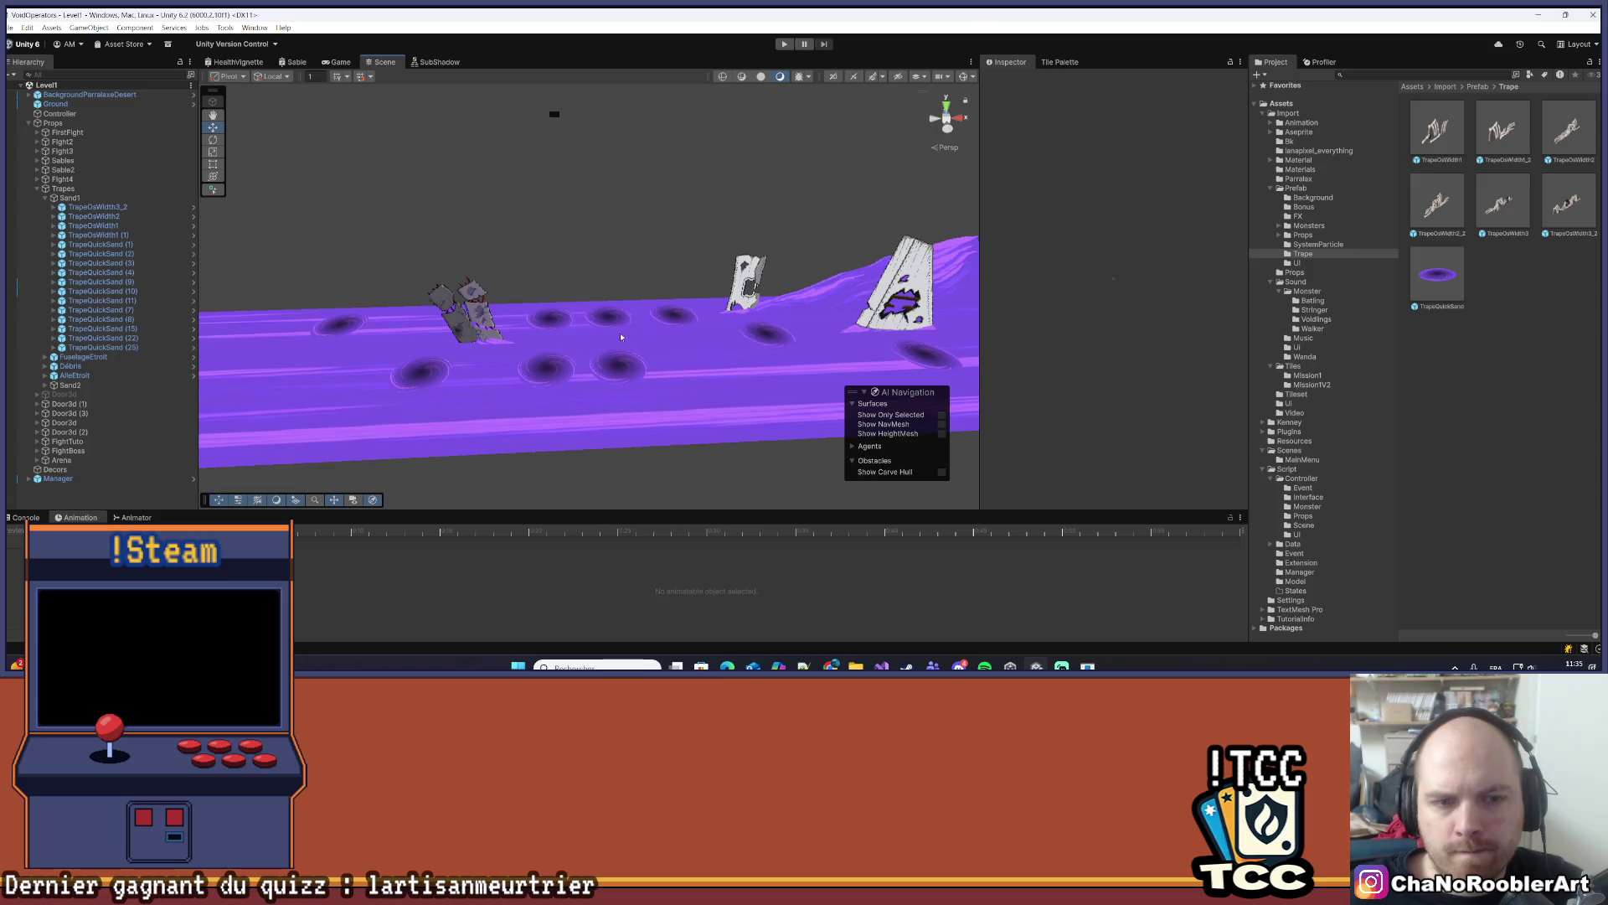
{"action": "scroll", "coordinate": [620, 333], "scroll_direction": "up", "scroll_amount": 2}
{"action": "mouse_move", "coordinate": [1503, 205]}
{"action": "left_mouse_down"}
{"action": "mouse_move", "coordinate": [431, 322]}
{"action": "mouse_move", "coordinate": [135, 225]}
{"action": "mouse_move", "coordinate": [117, 243]}
{"action": "left_mouse_up"}
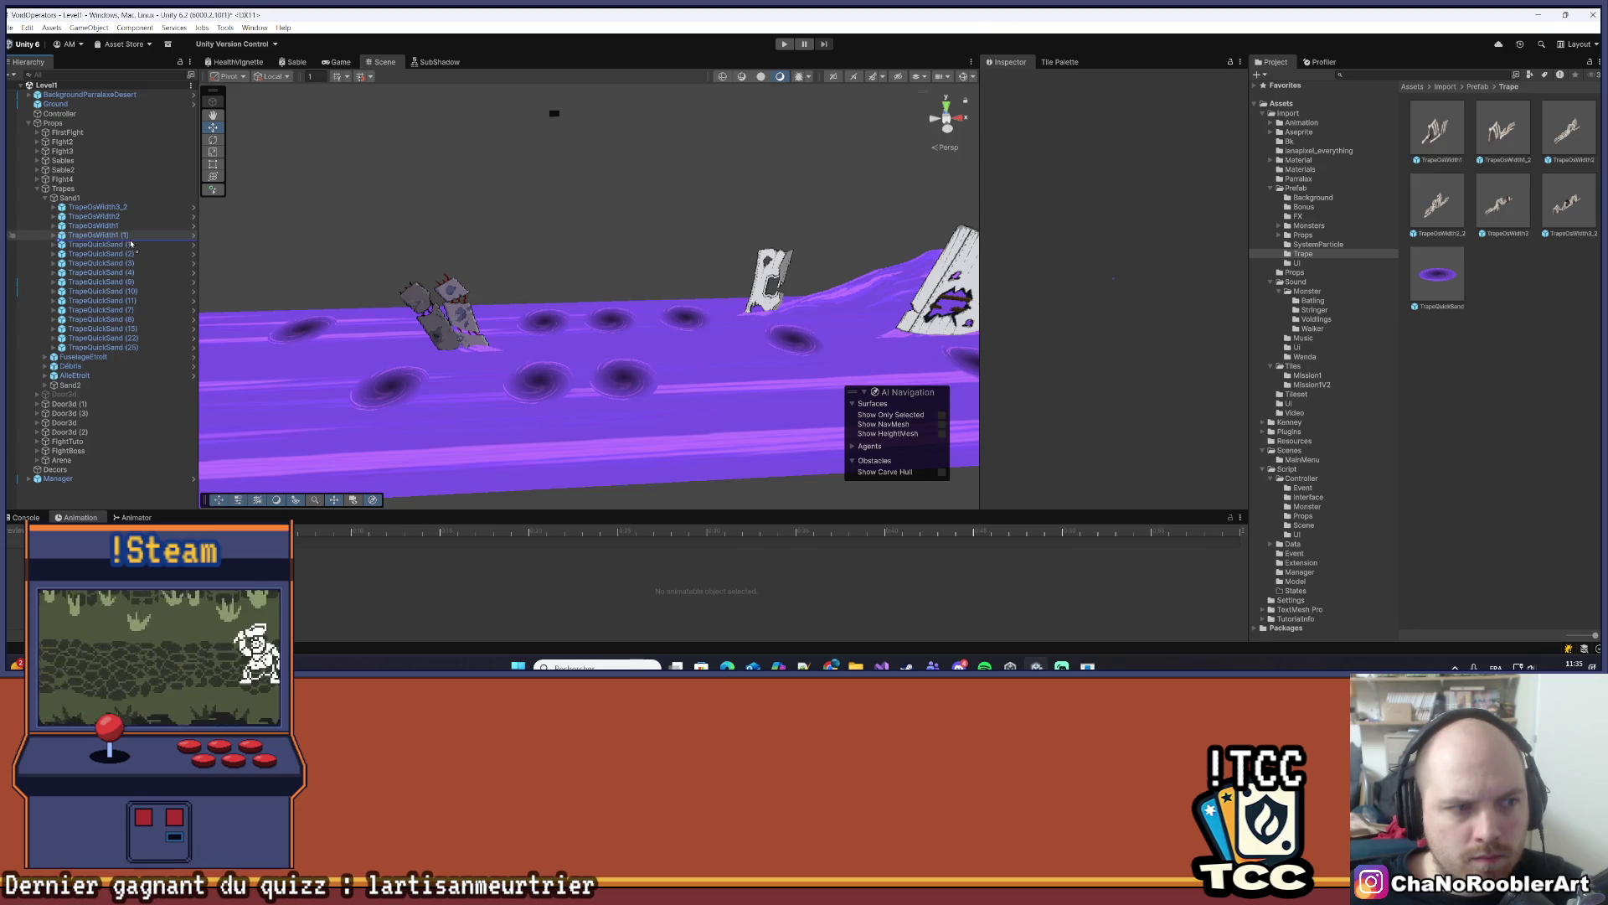
{"action": "left_click_drag", "start_coordinate": [597, 299], "coordinate": [609, 271]}
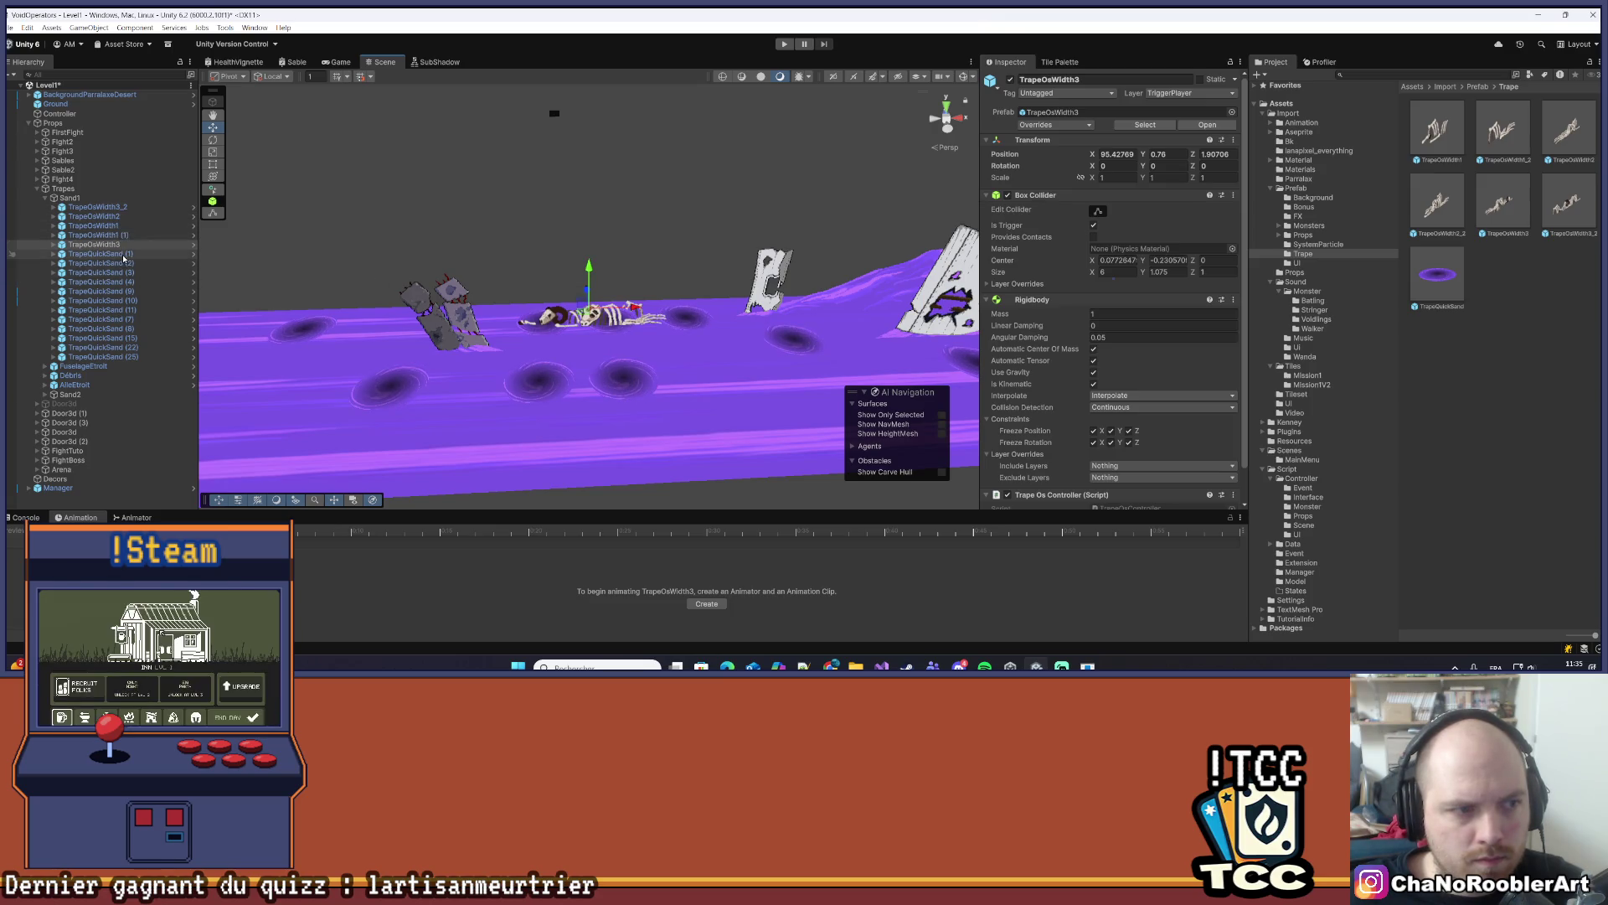
- Check the TrapeOsWidth3 trap's collider box and slide the trap right along X
{"action": "left_click", "coordinate": [143, 244]}
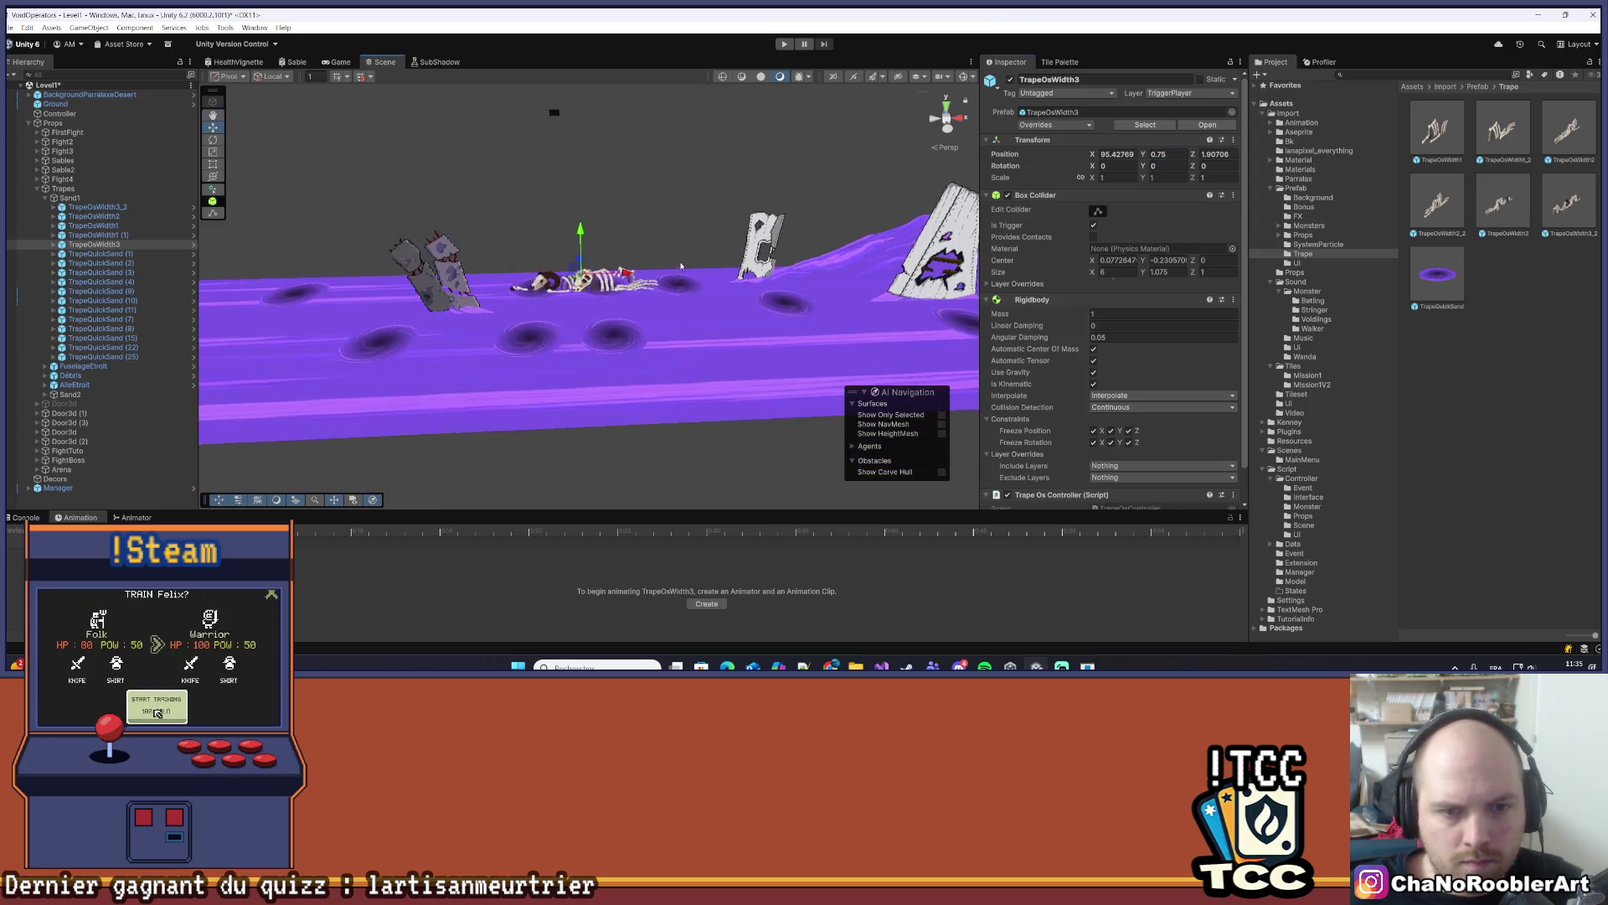
{"action": "left_click", "coordinate": [1097, 212]}
{"action": "left_click", "coordinate": [1097, 211]}
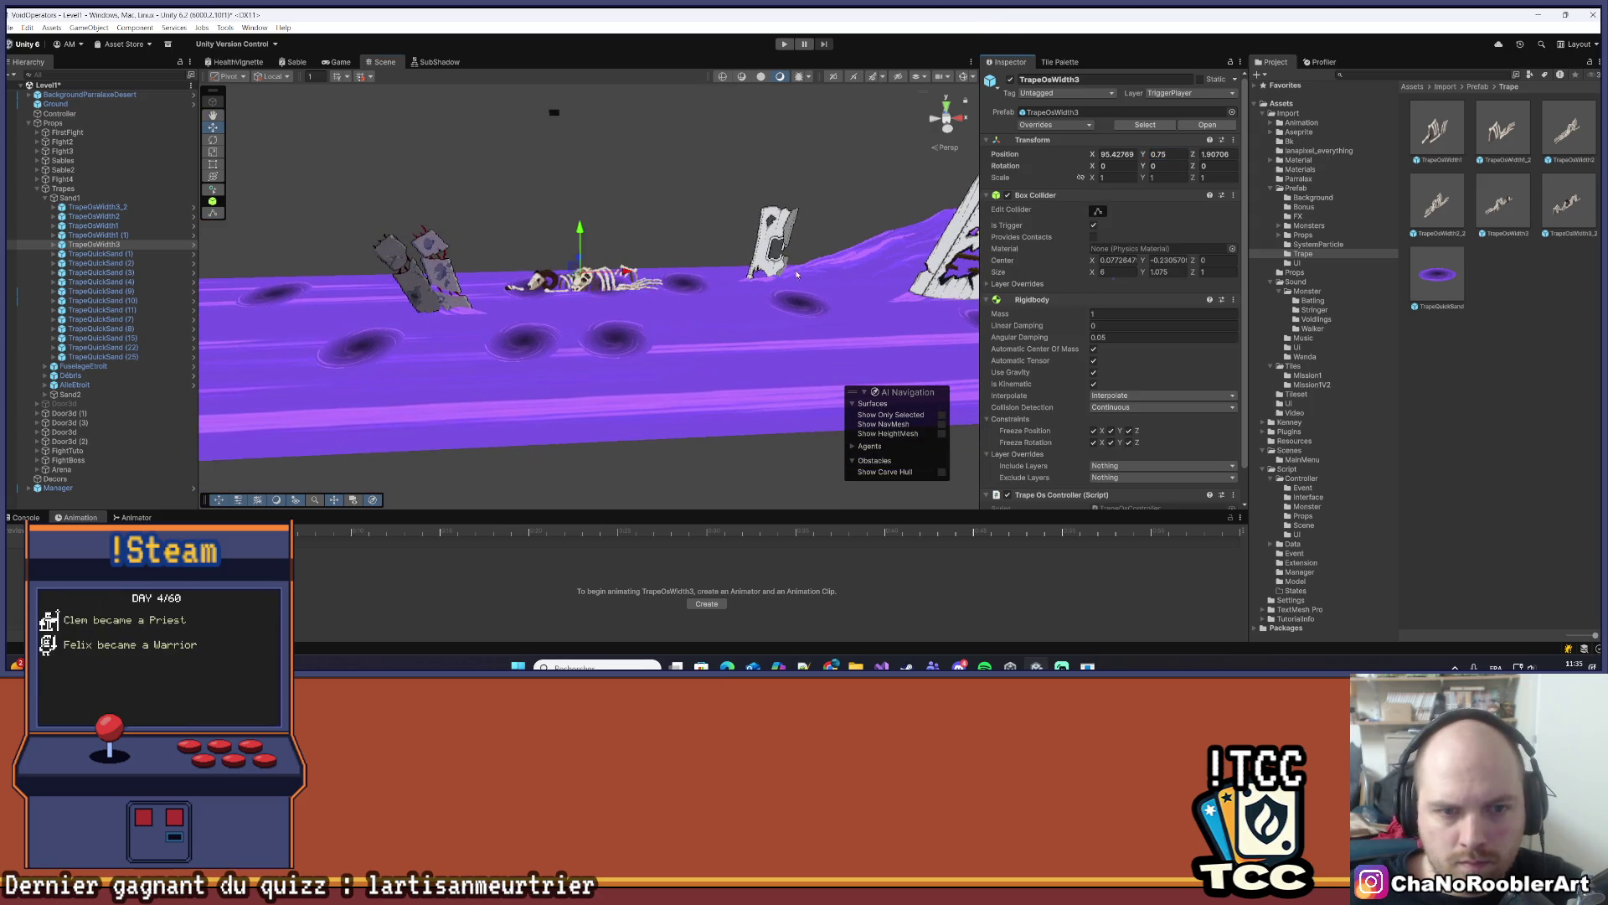
{"action": "mouse_move", "coordinate": [618, 275]}
{"action": "left_mouse_down"}
{"action": "mouse_move", "coordinate": [695, 270]}
{"action": "mouse_move", "coordinate": [623, 283]}
{"action": "left_mouse_up"}
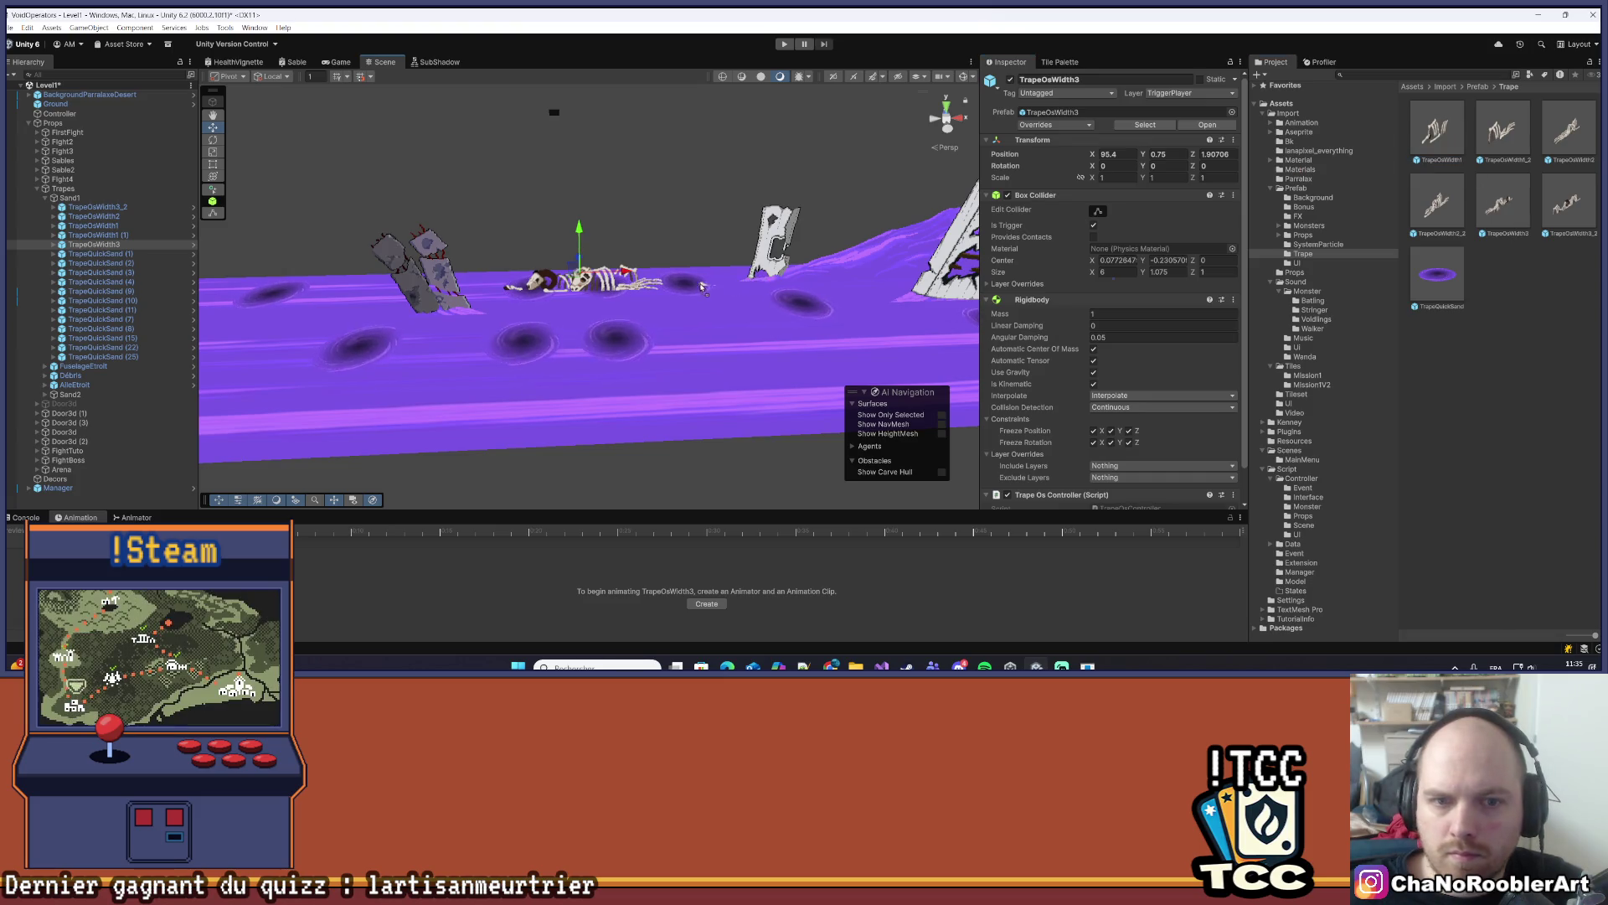
- Duplicate the skeleton trap and set the copy's depth Z to 2
{"action": "left_click", "coordinate": [134, 244]}
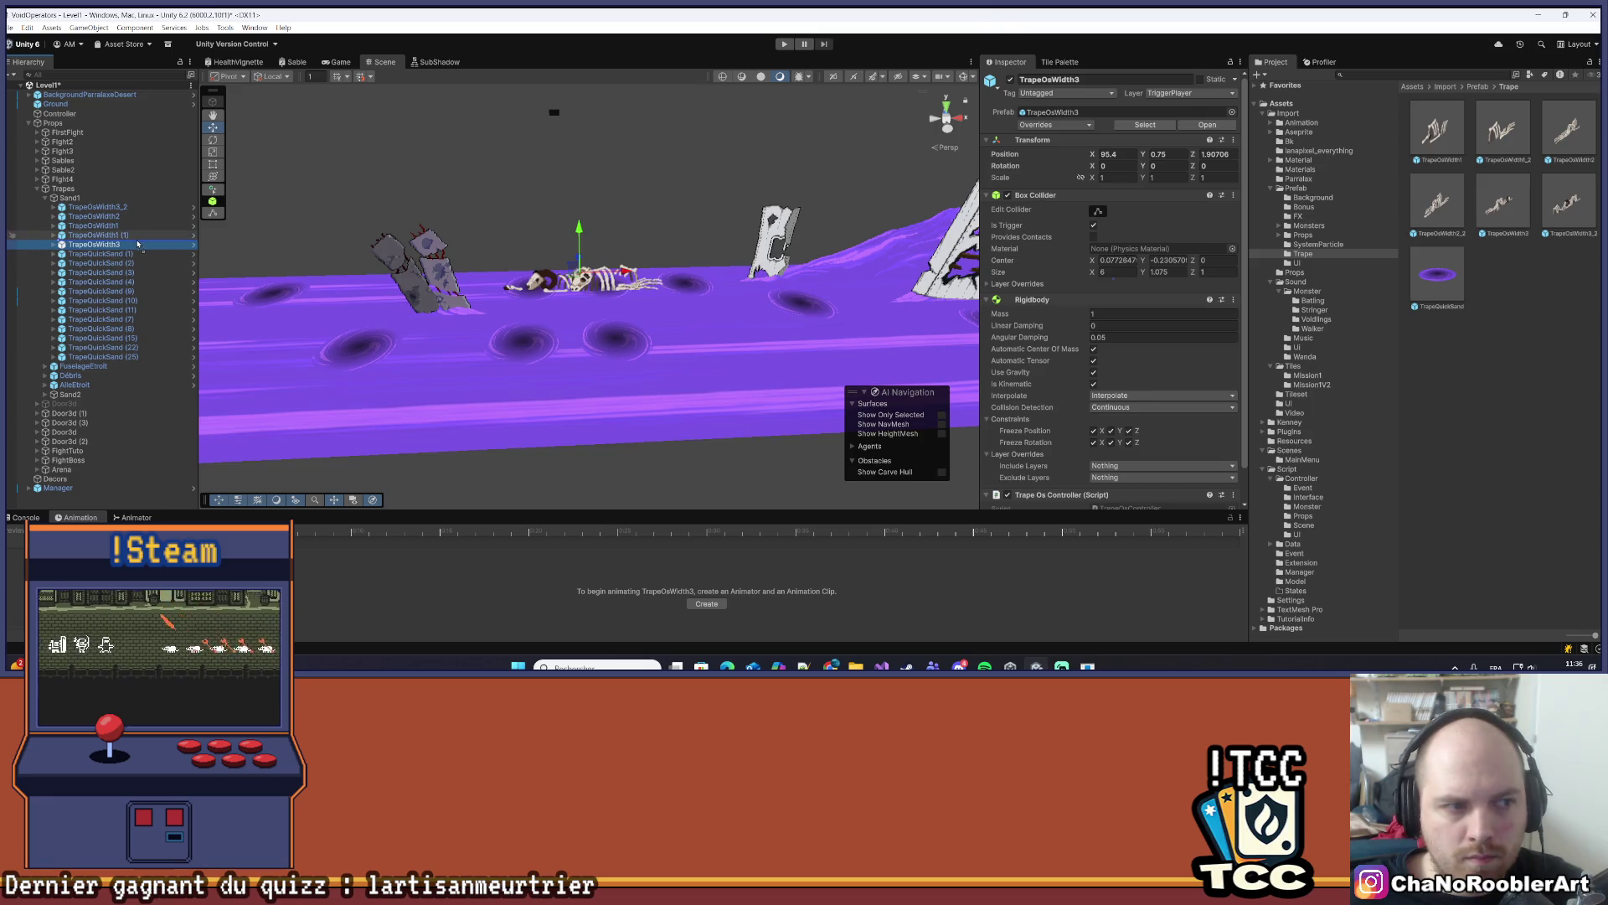
{"action": "key", "text": "ctrl+v"}
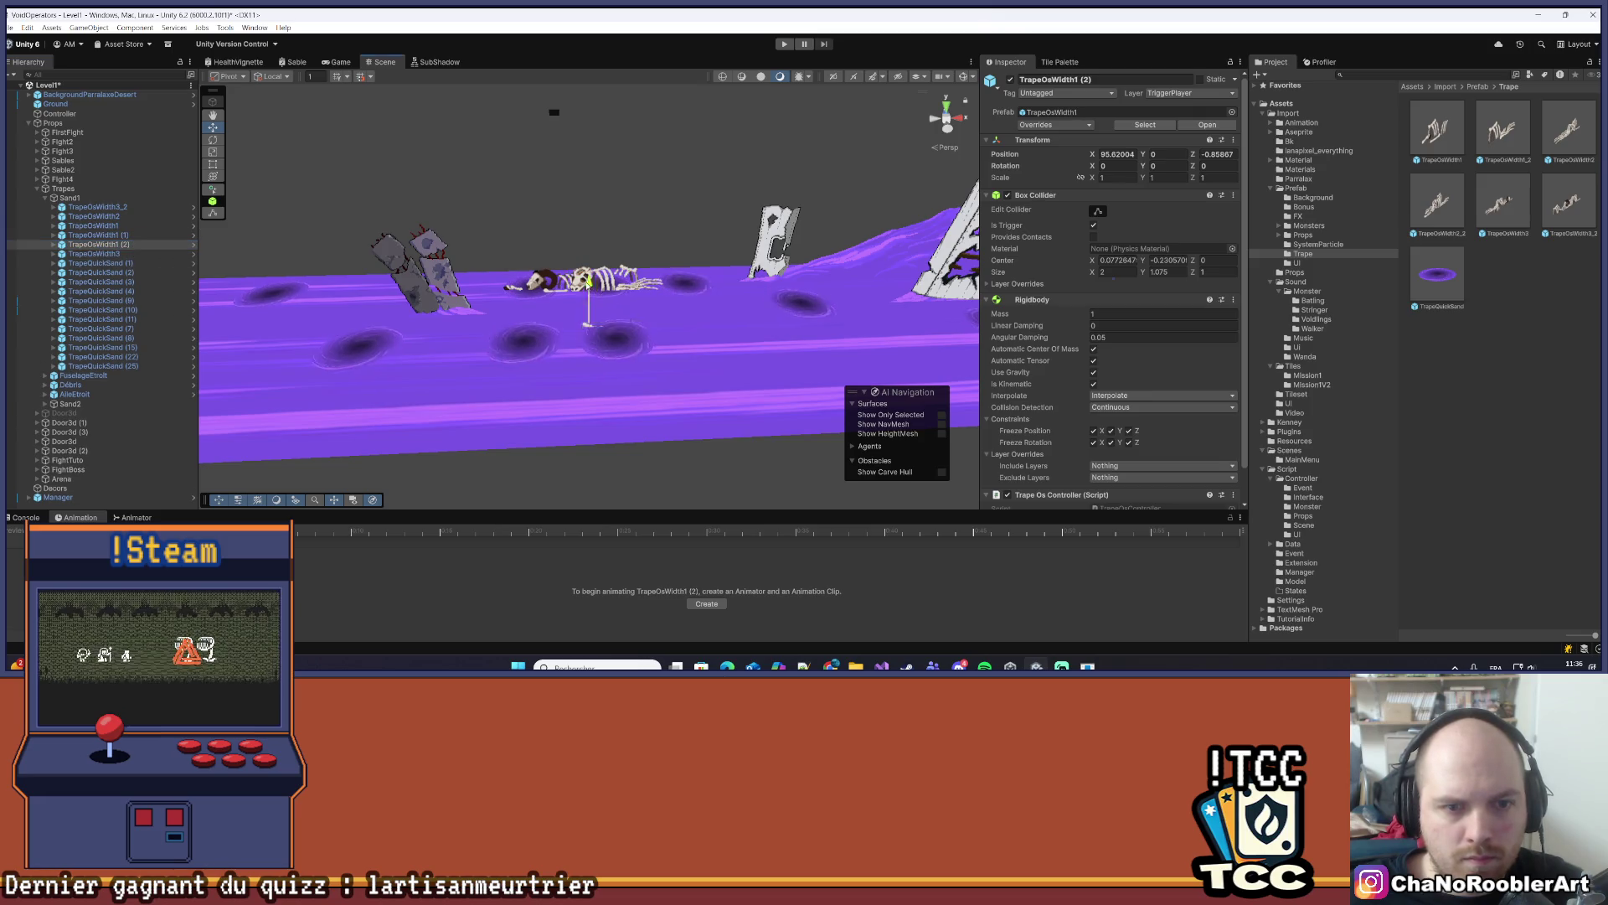
{"action": "left_click_drag", "start_coordinate": [754, 279], "coordinate": [737, 280]}
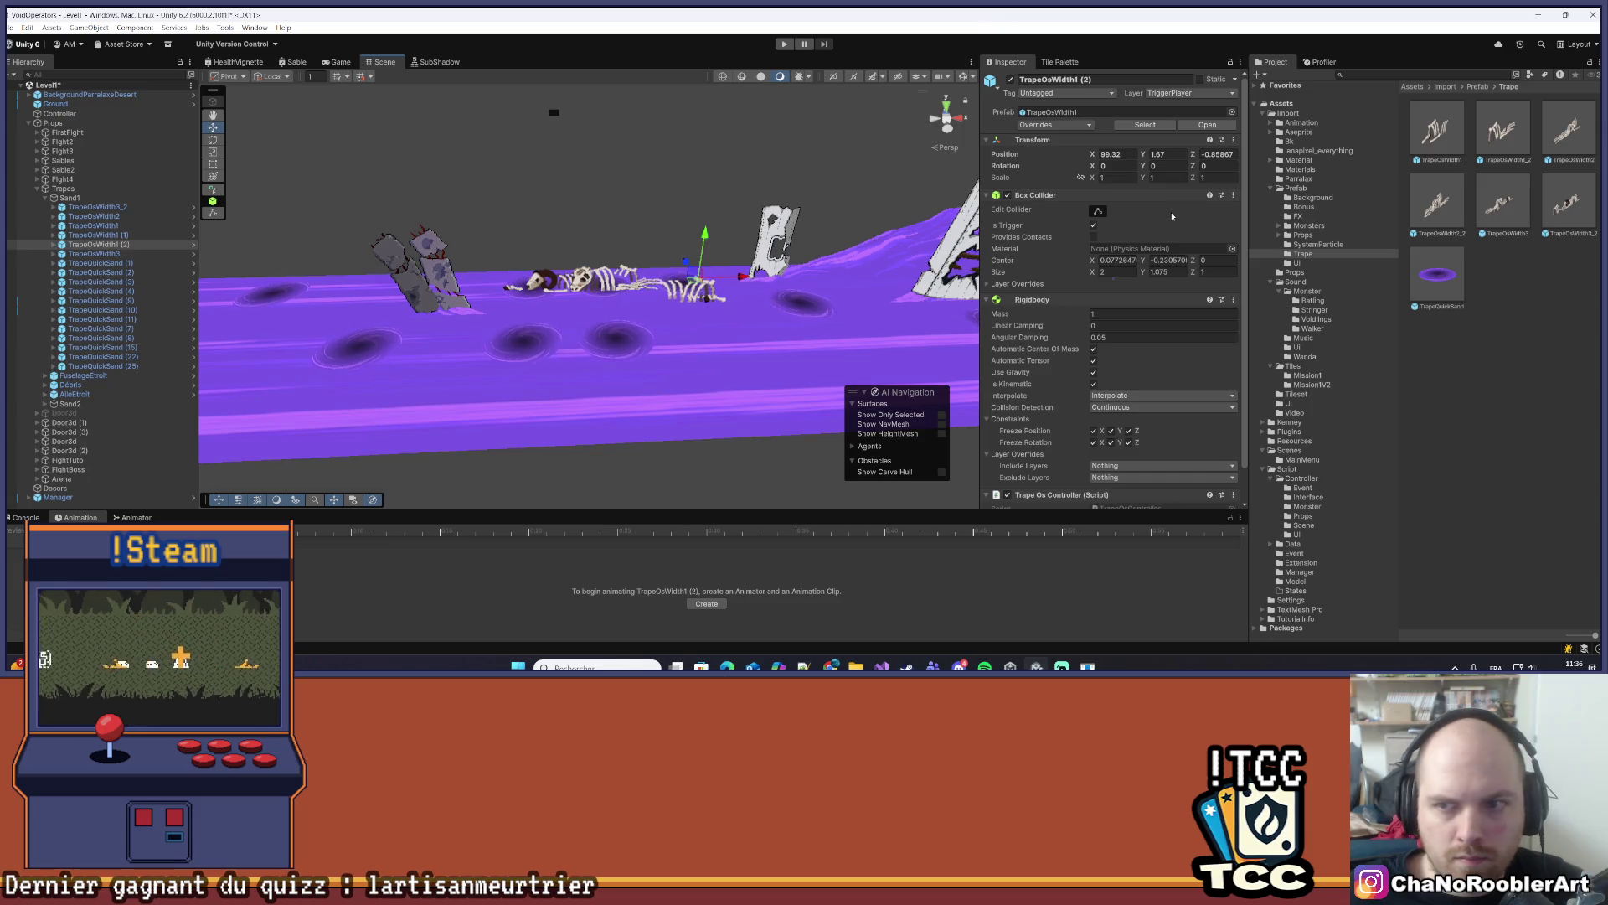
{"action": "type", "text": "2"}
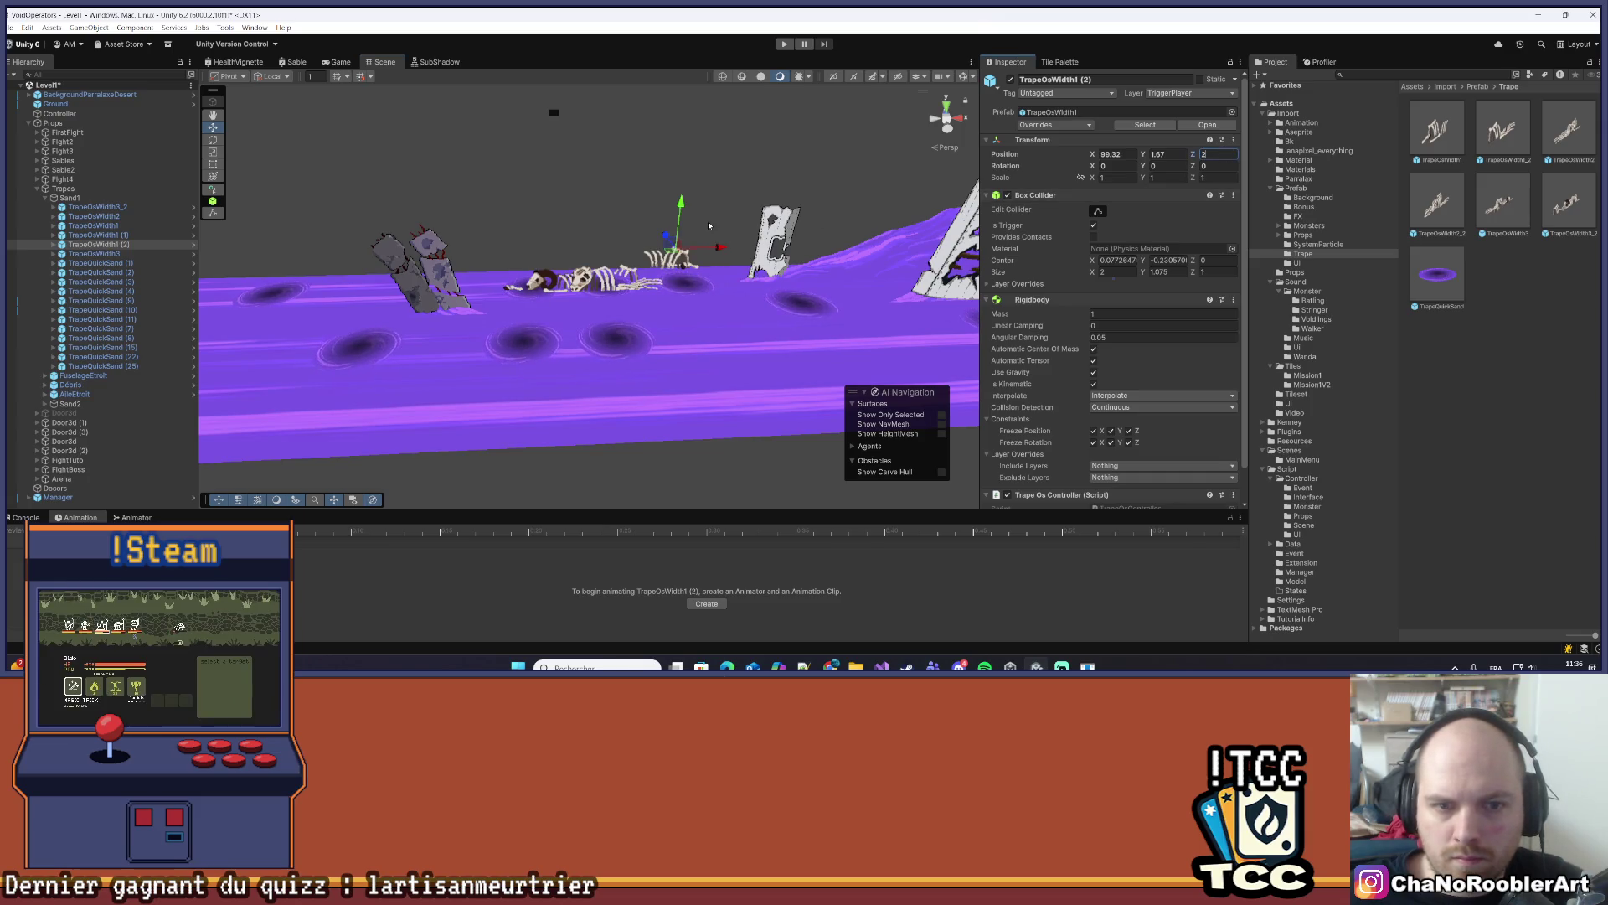
{"action": "left_click", "coordinate": [708, 224]}
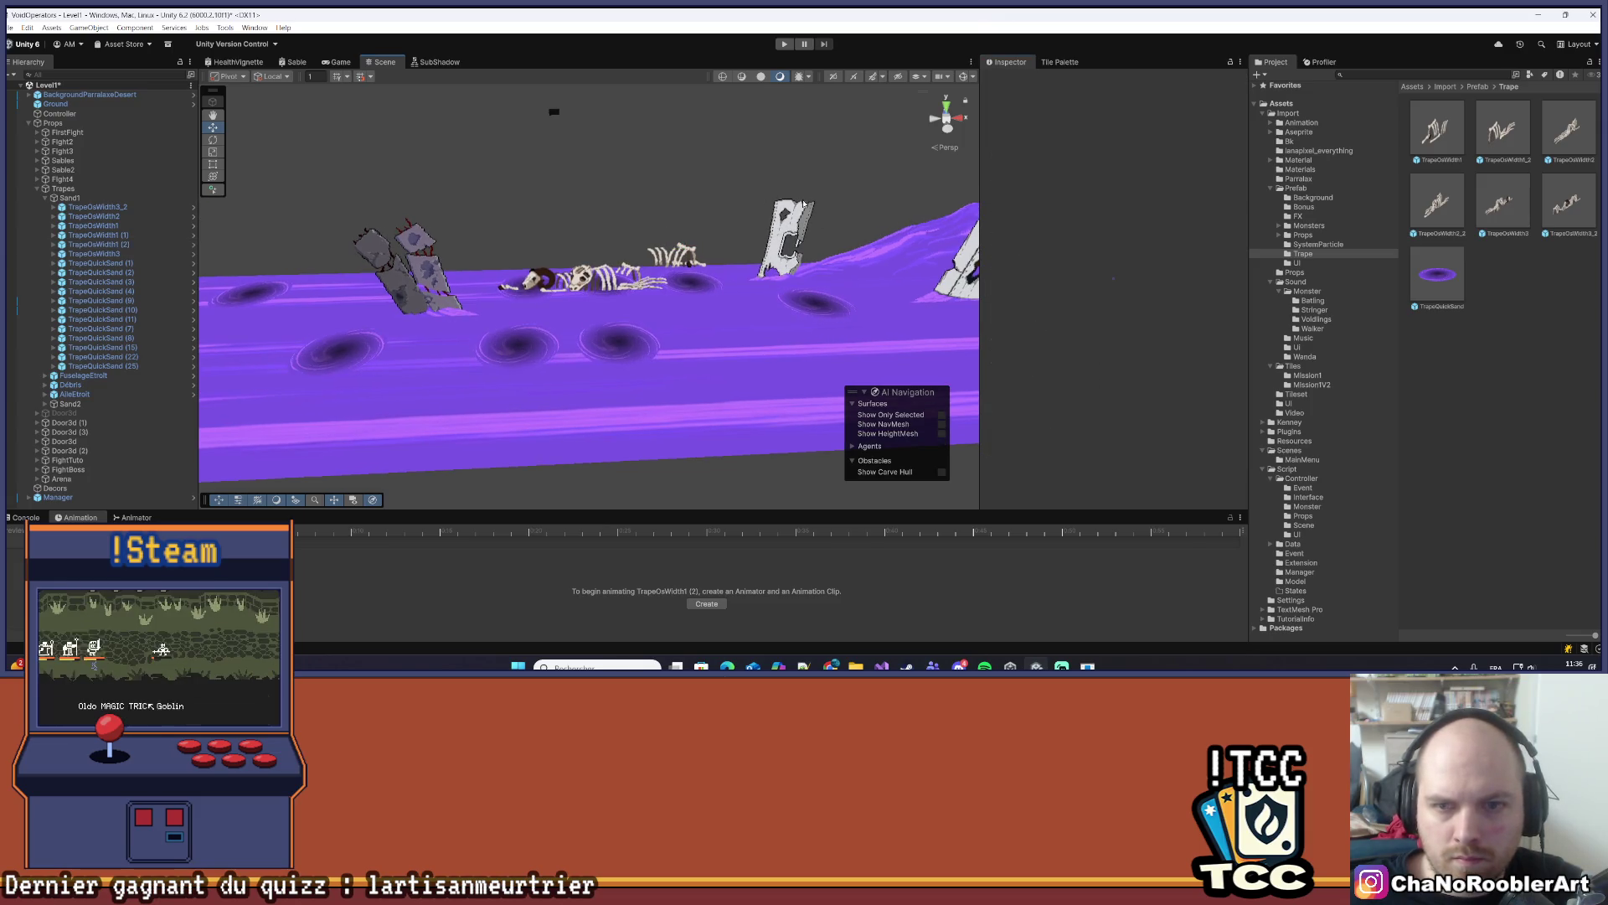
- Raise the TrapeOsWidth1 (2) copy to Y 0.75 and slide it right to X 100.13
{"action": "left_click", "coordinate": [119, 254]}
{"action": "left_click", "coordinate": [118, 244]}
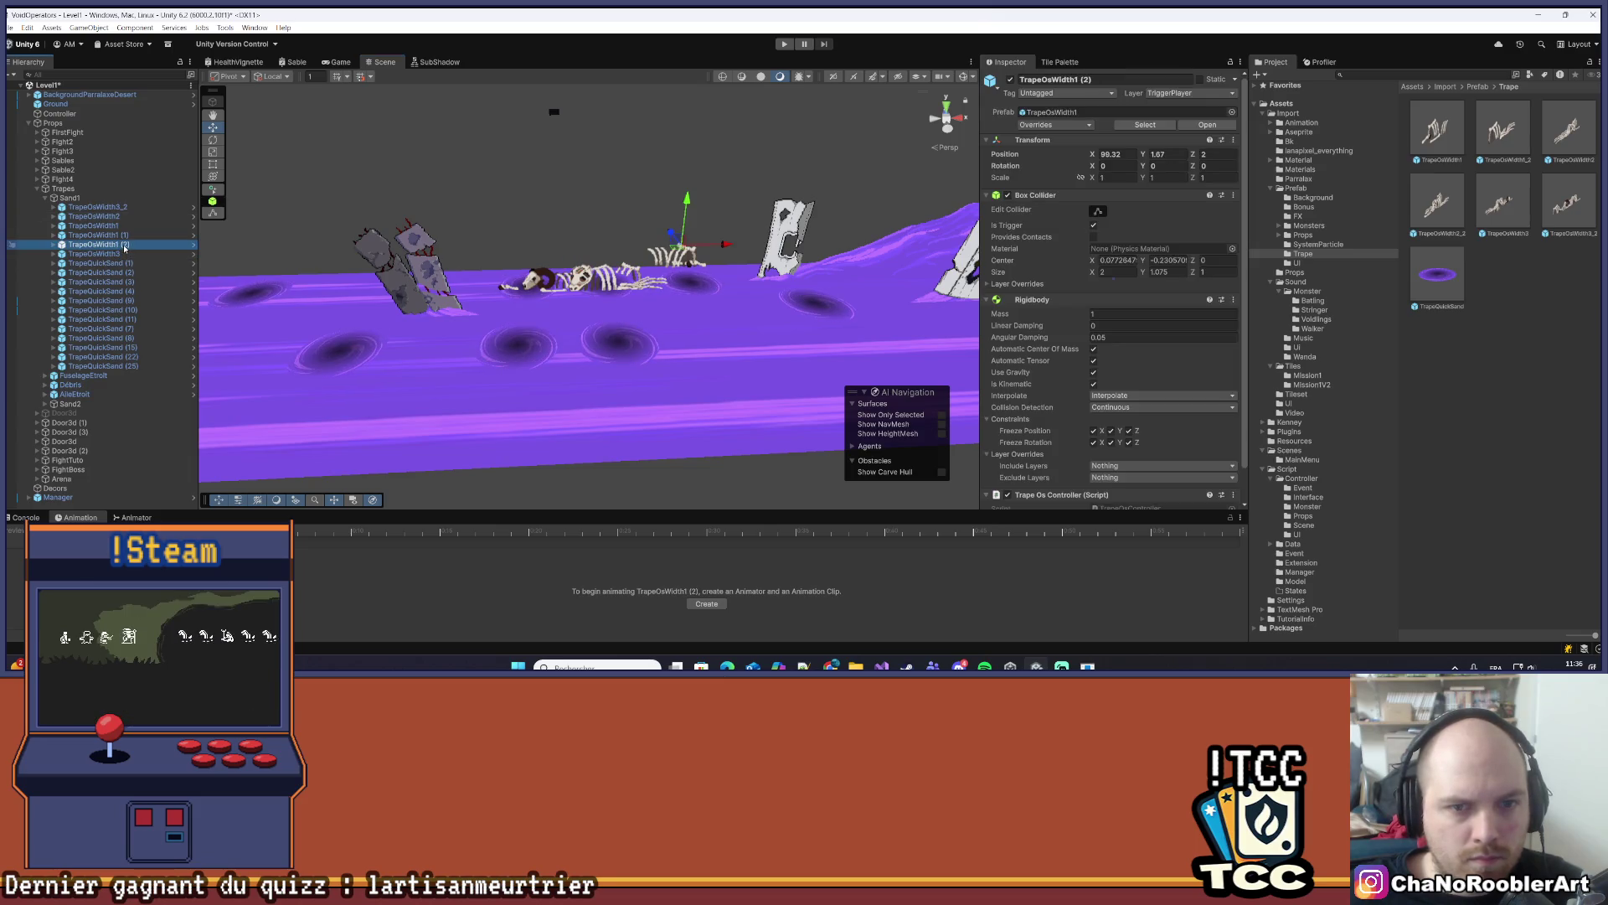
{"action": "left_click", "coordinate": [1175, 154]}
{"action": "type", "text": "0.75"}
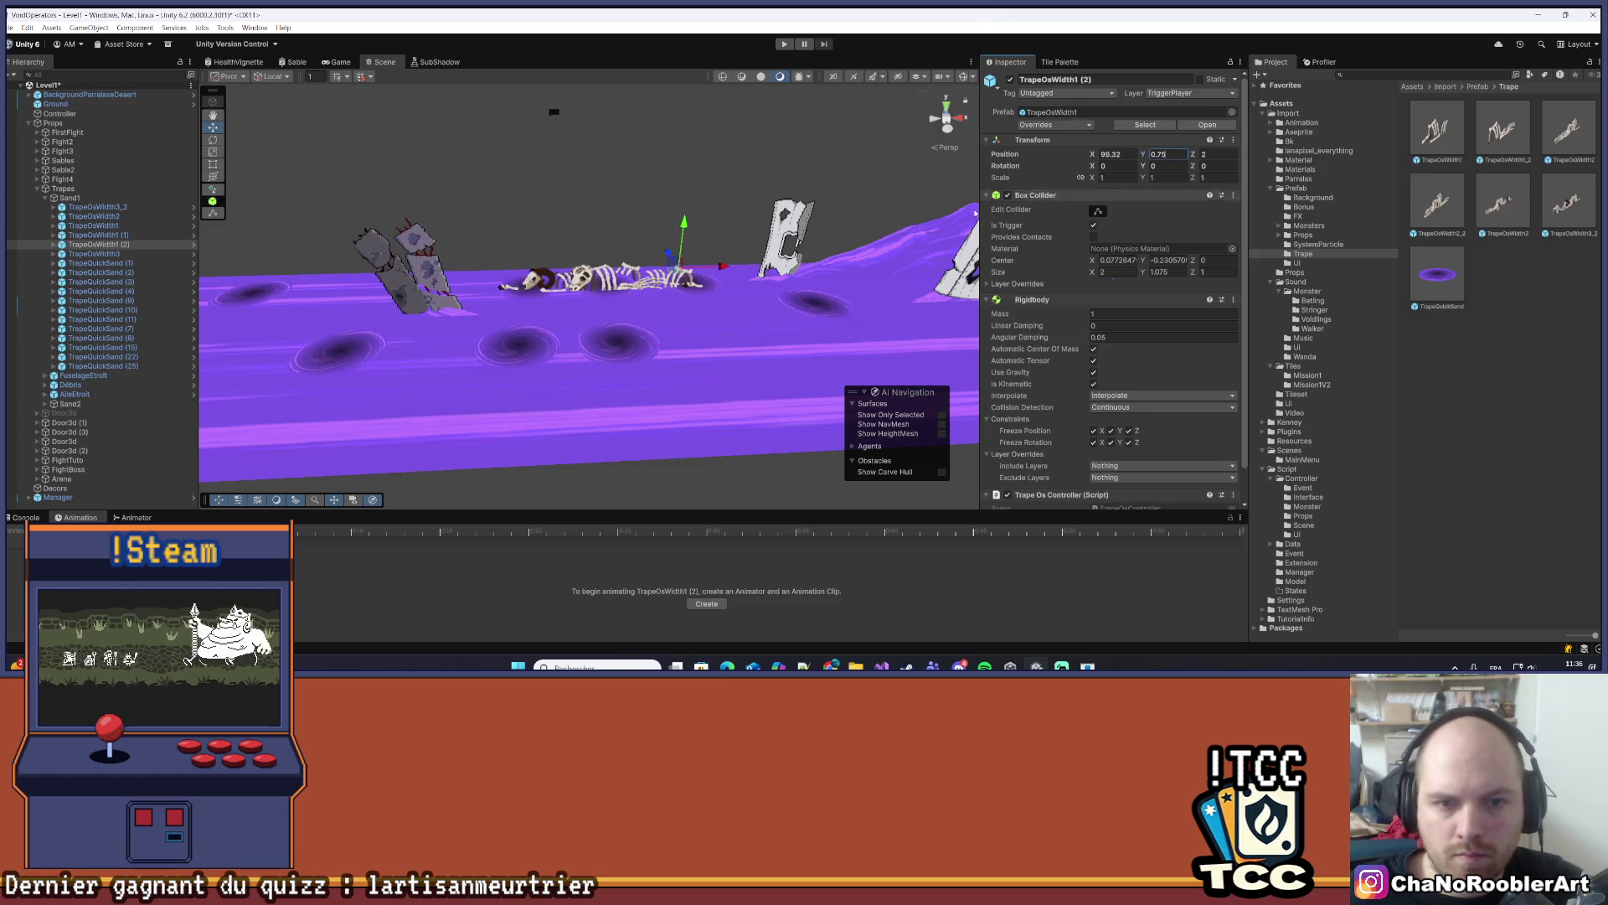
{"action": "left_click", "coordinate": [725, 277]}
{"action": "left_click", "coordinate": [689, 279]}
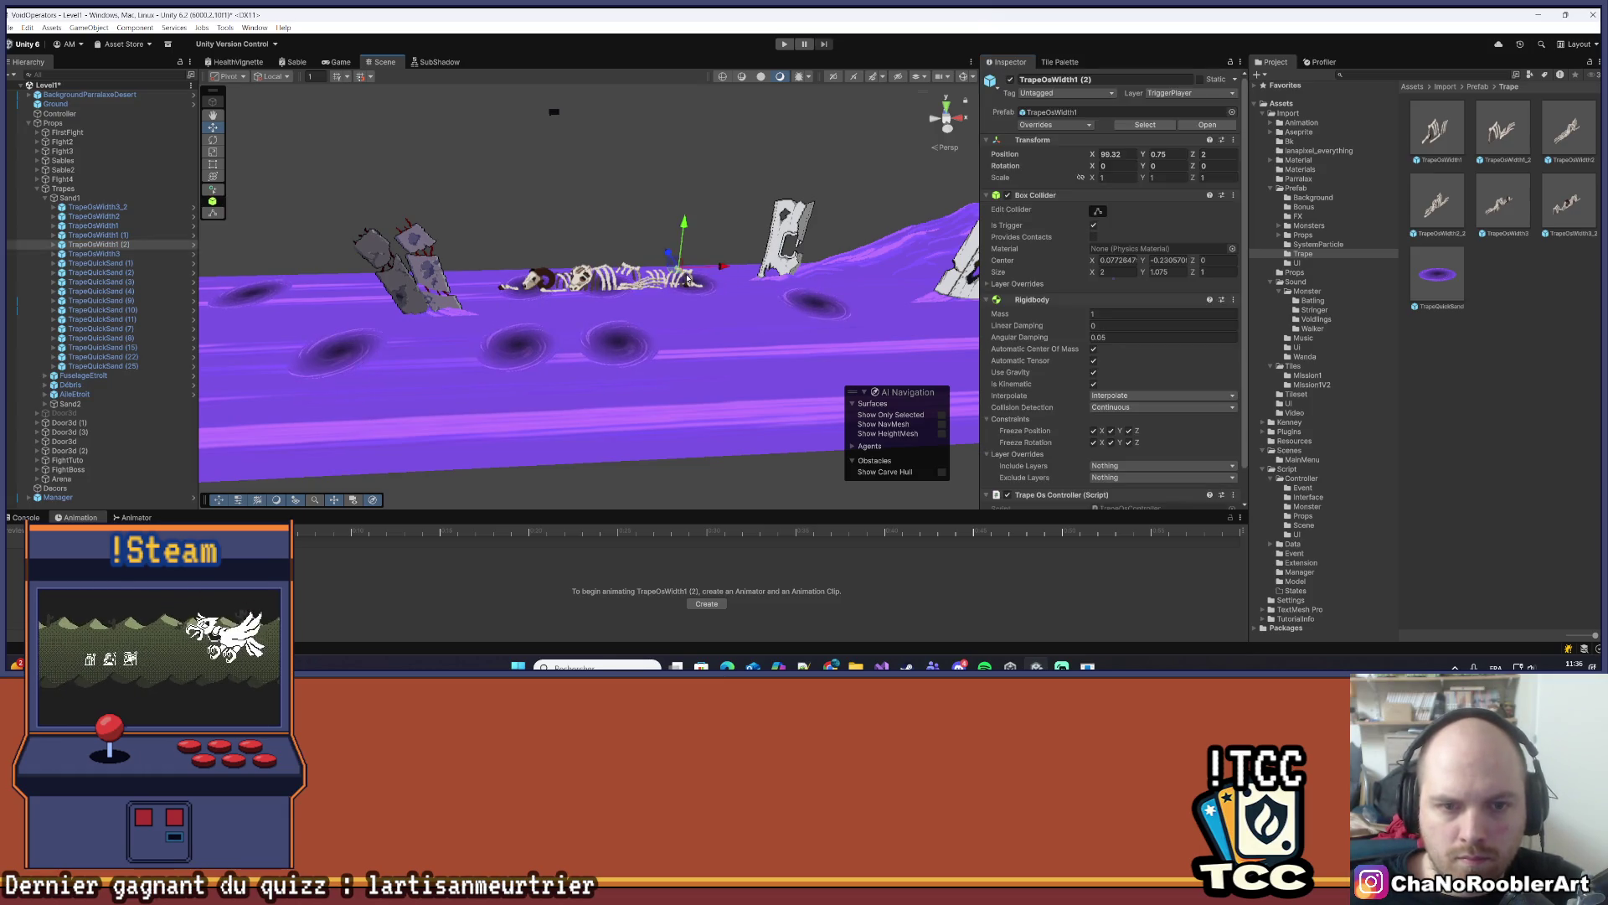
{"action": "left_click_drag", "start_coordinate": [726, 268], "coordinate": [752, 268]}
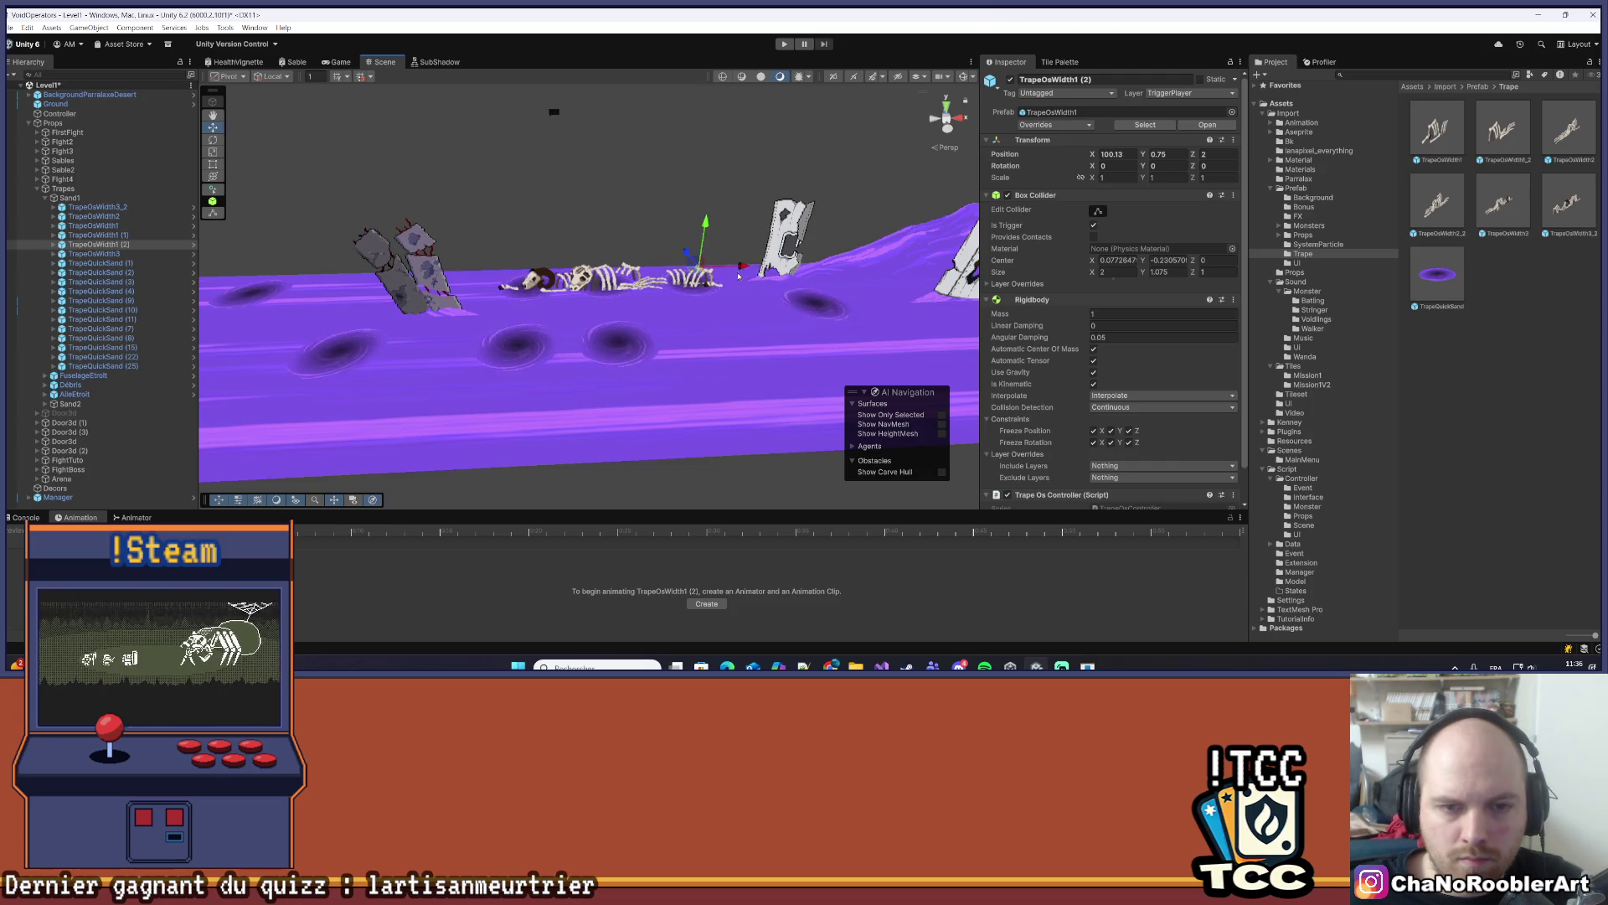
{"action": "scroll", "coordinate": [739, 276], "scroll_direction": "down", "scroll_amount": 2}
{"action": "left_click", "coordinate": [687, 464]}
{"action": "scroll", "coordinate": [666, 414], "scroll_direction": "down", "scroll_amount": 1}
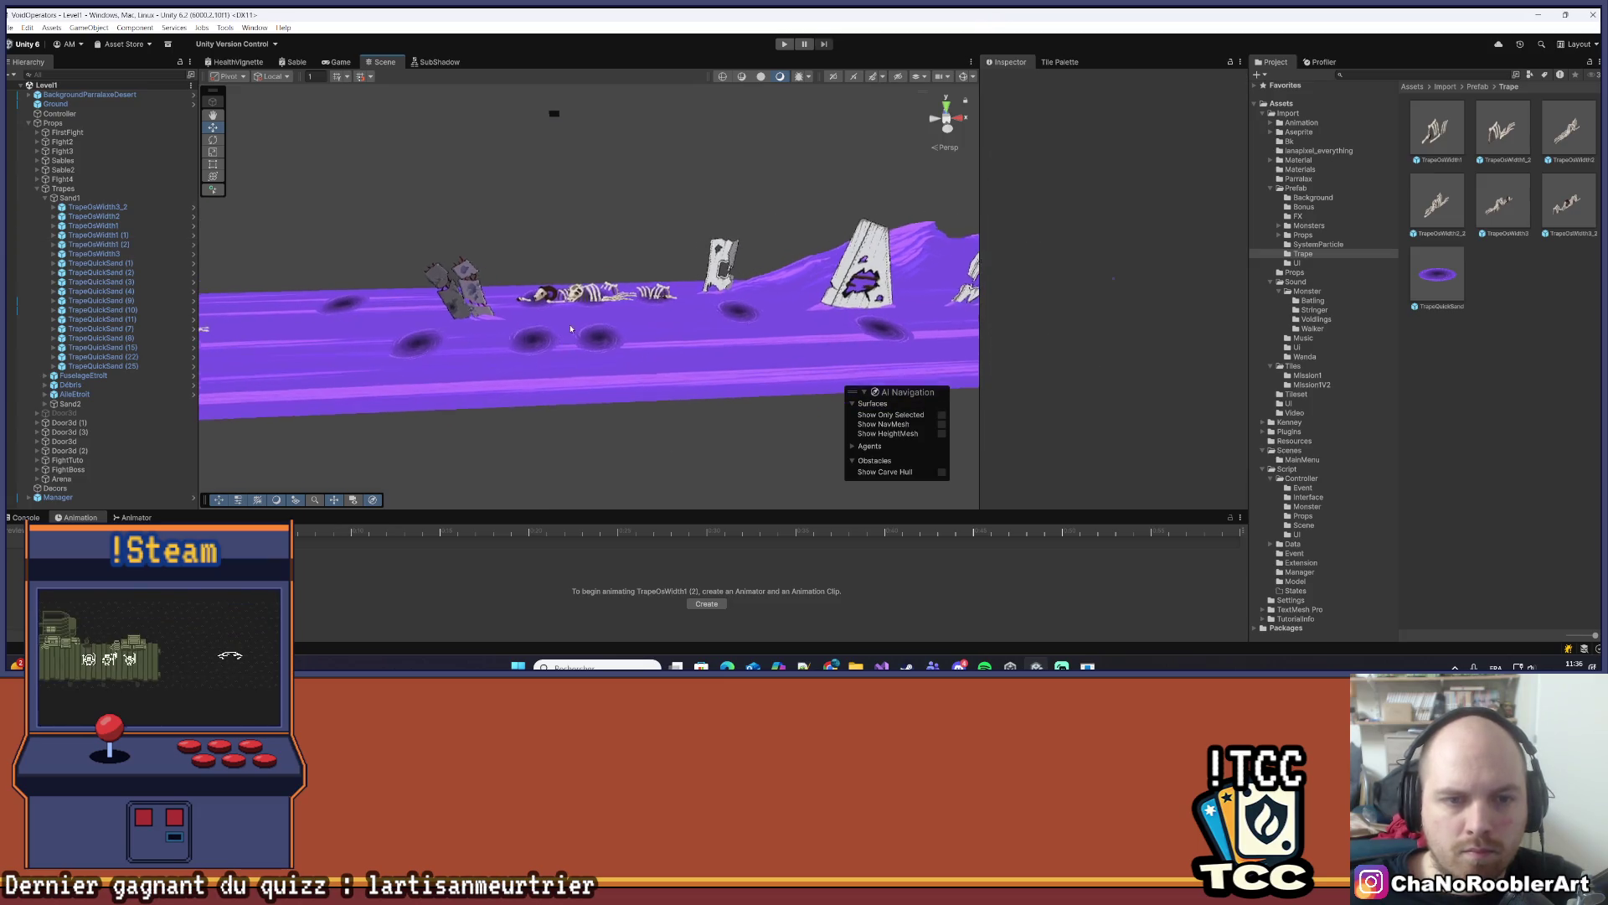
- Delete quicksand holes TrapeQuickSand (4), (11) and (8) and save the level
{"action": "scroll", "coordinate": [562, 322], "scroll_direction": "up", "scroll_amount": 1}
{"action": "left_click", "coordinate": [532, 310]}
{"action": "key", "text": "Delete"}
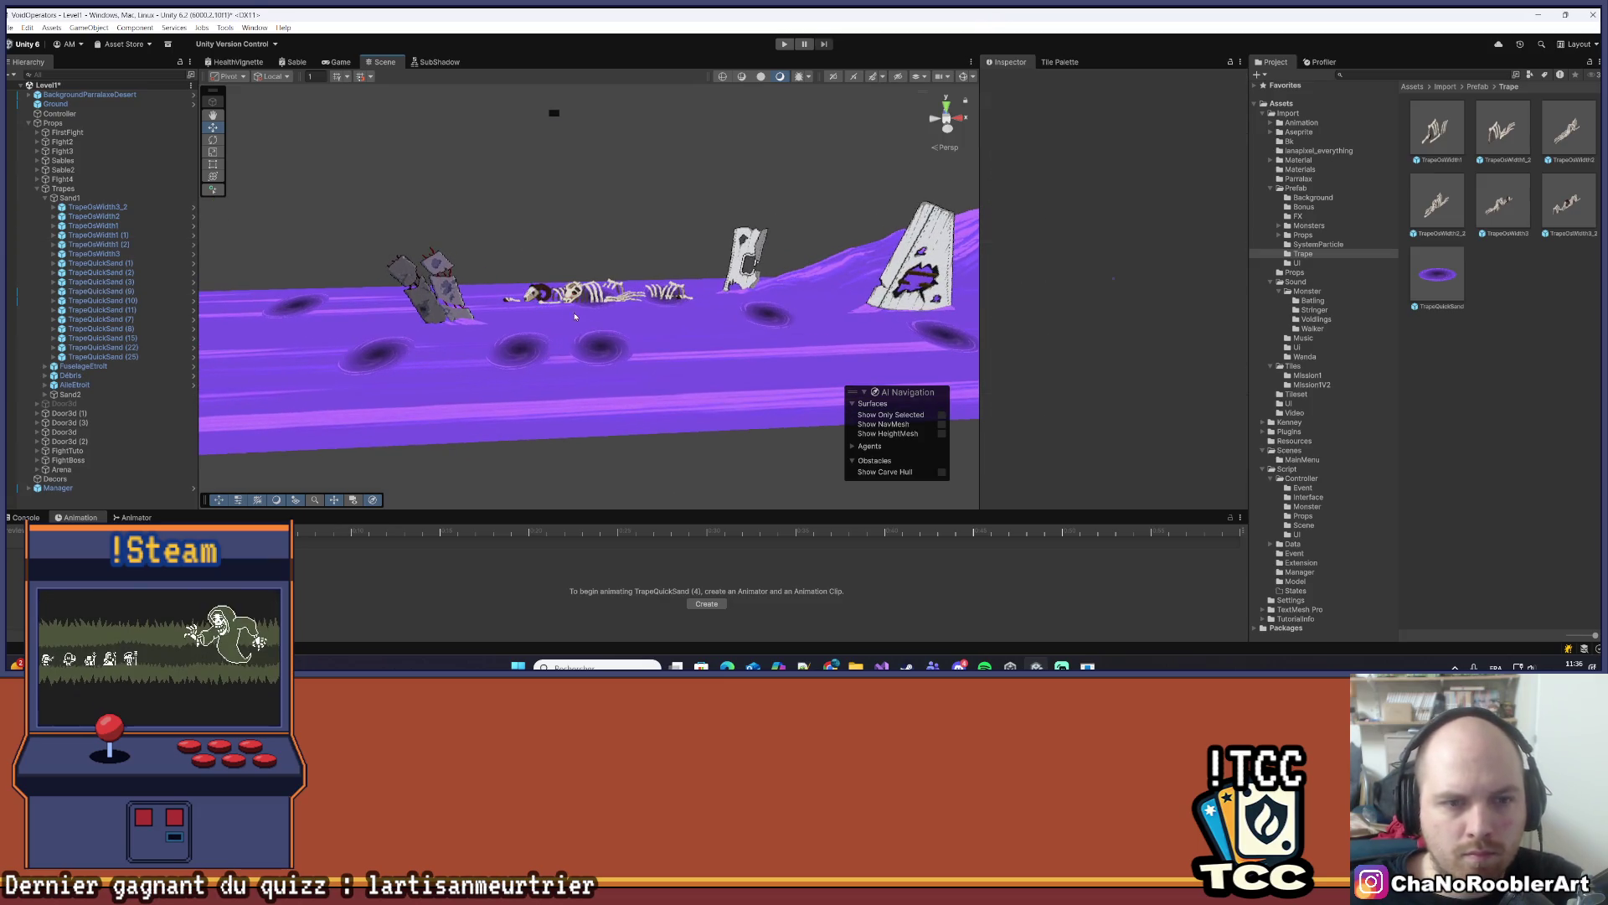
{"action": "left_click", "coordinate": [590, 305]}
{"action": "key", "text": "Delete"}
{"action": "left_click", "coordinate": [666, 272]}
{"action": "key", "text": "Delete"}
{"action": "key", "text": "ctrl+s"}
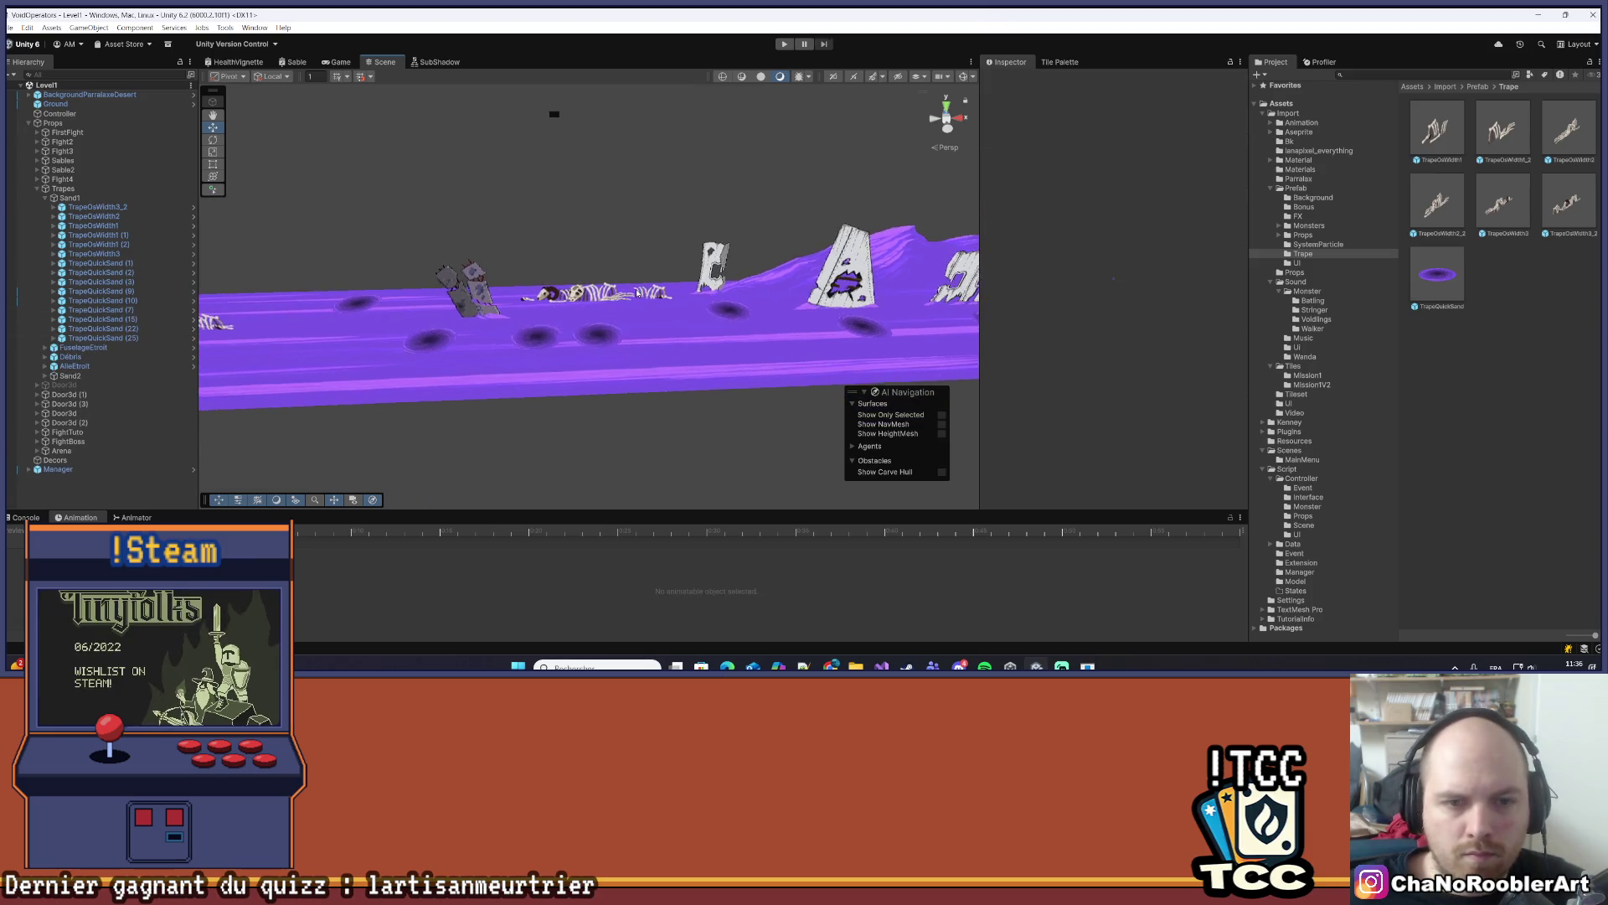
- Frame the TrapeOsWidth1 (2) trap, undo its accidental move, and toggle collider editing
{"action": "double_click", "coordinate": [99, 244]}
{"action": "key", "text": "ctrl+z"}
{"action": "left_click", "coordinate": [1095, 211]}
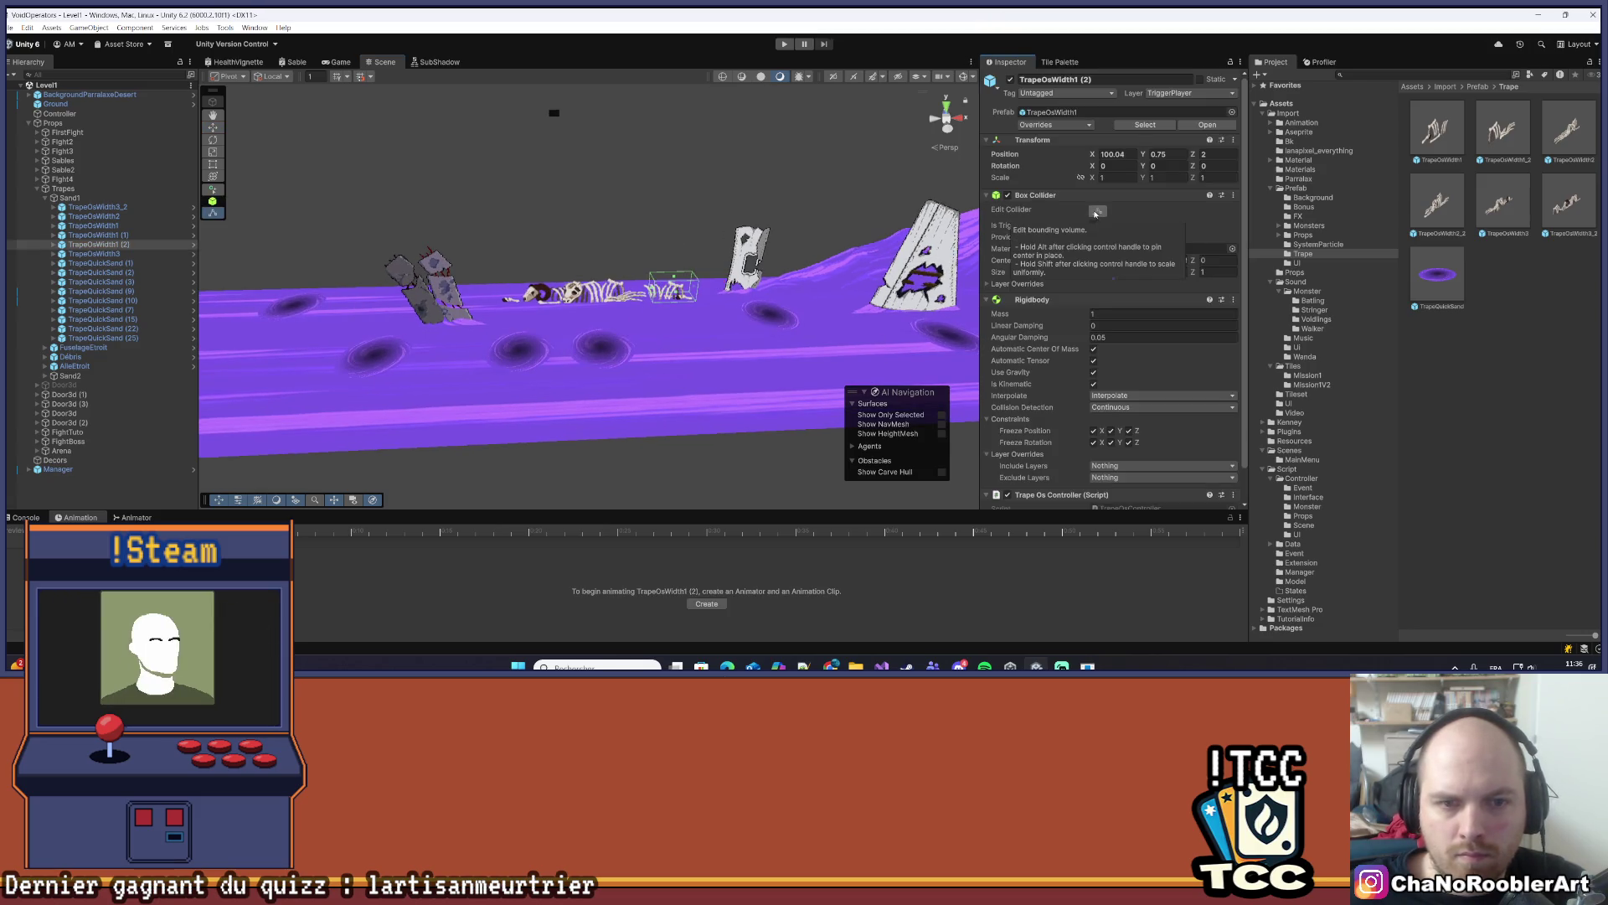
{"action": "left_click", "coordinate": [605, 299]}
{"action": "scroll", "coordinate": [600, 294], "scroll_direction": "down", "scroll_amount": 2}
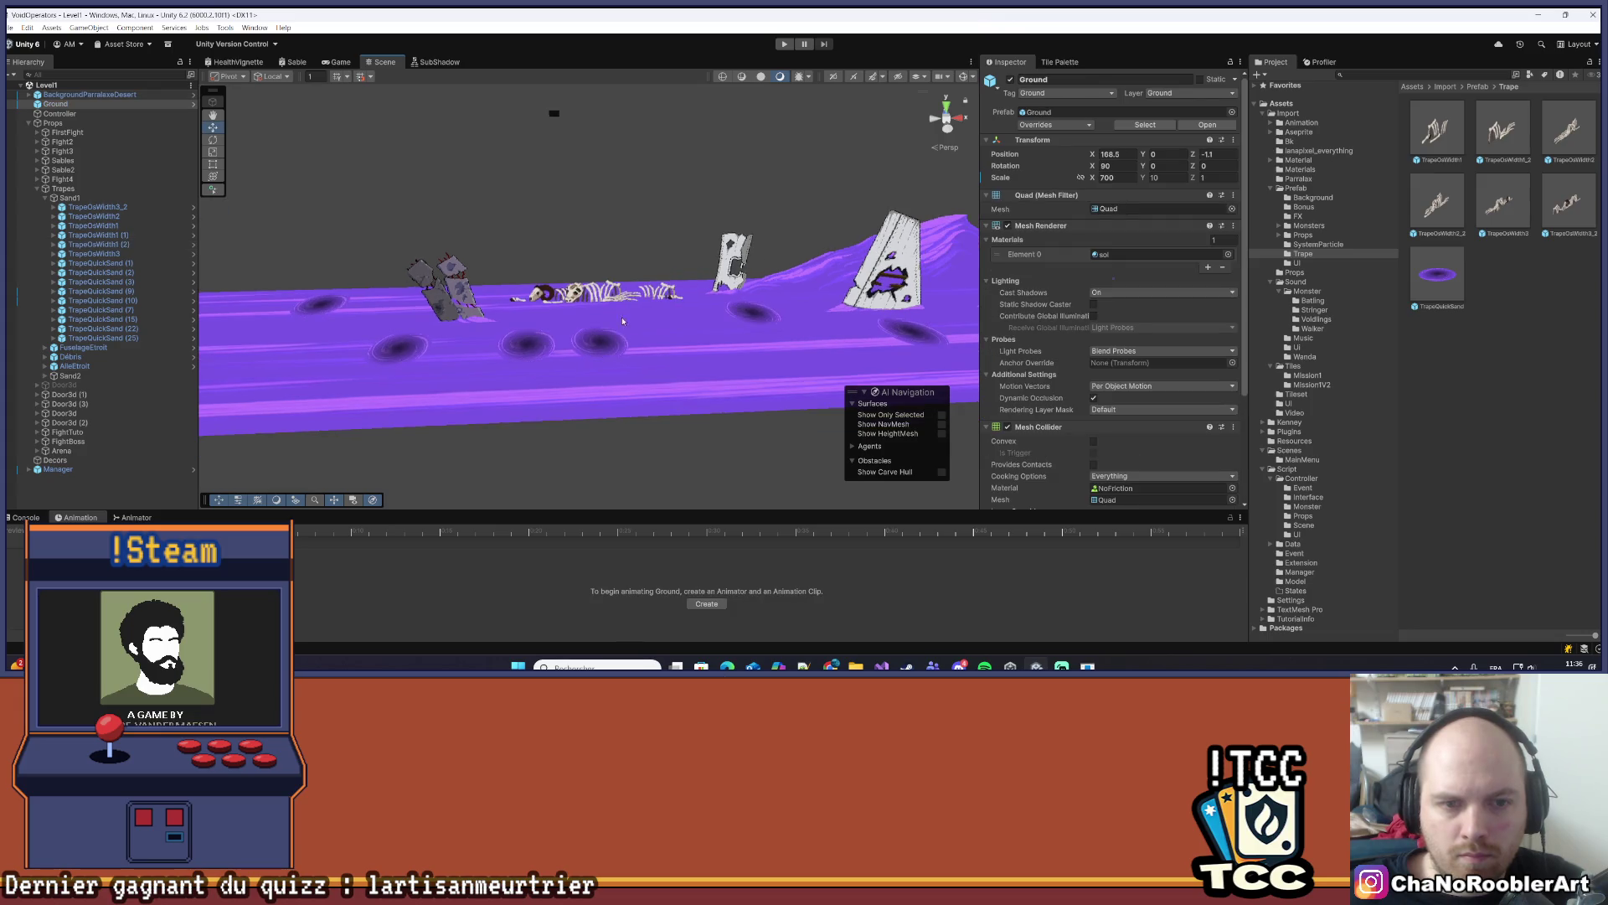
{"action": "left_click", "coordinate": [604, 453]}
- Recentre the view on the sand strip and start editing TrapeOsWidth3's Position Z
{"action": "scroll", "coordinate": [605, 452], "scroll_direction": "down", "scroll_amount": 2}
{"action": "scroll", "coordinate": [611, 349], "scroll_direction": "down", "scroll_amount": 4}
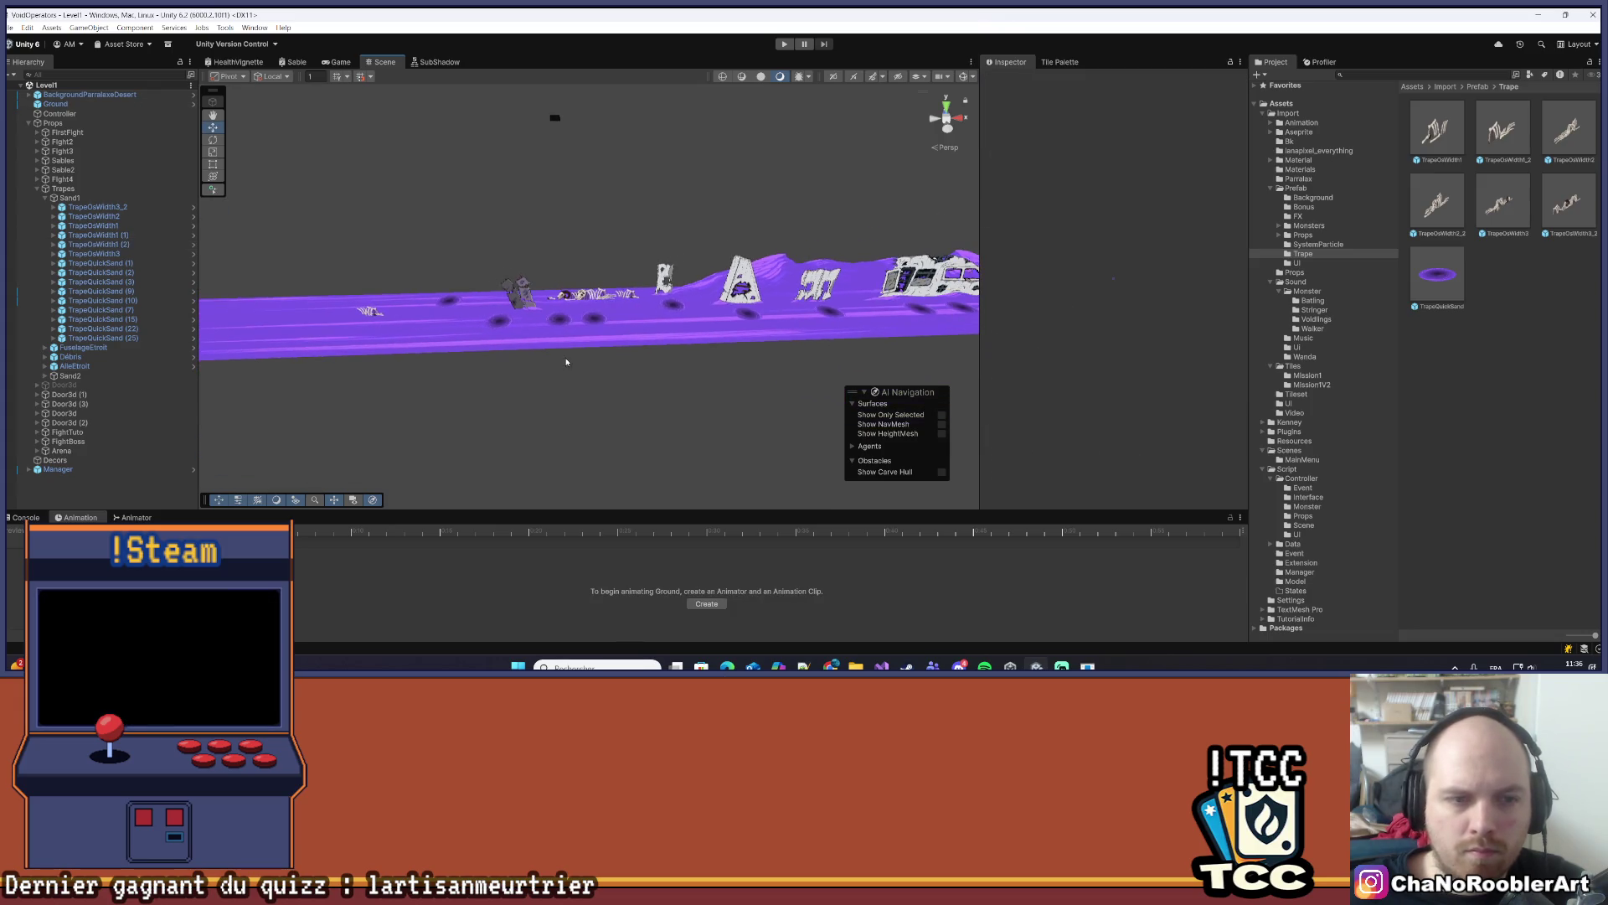
{"action": "mouse_move", "coordinate": [690, 337]}
{"action": "left_mouse_down"}
{"action": "mouse_move", "coordinate": [603, 416]}
{"action": "mouse_move", "coordinate": [490, 469]}
{"action": "mouse_move", "coordinate": [668, 288]}
{"action": "left_mouse_up"}
{"action": "scroll", "coordinate": [667, 287], "scroll_direction": "up", "scroll_amount": 3}
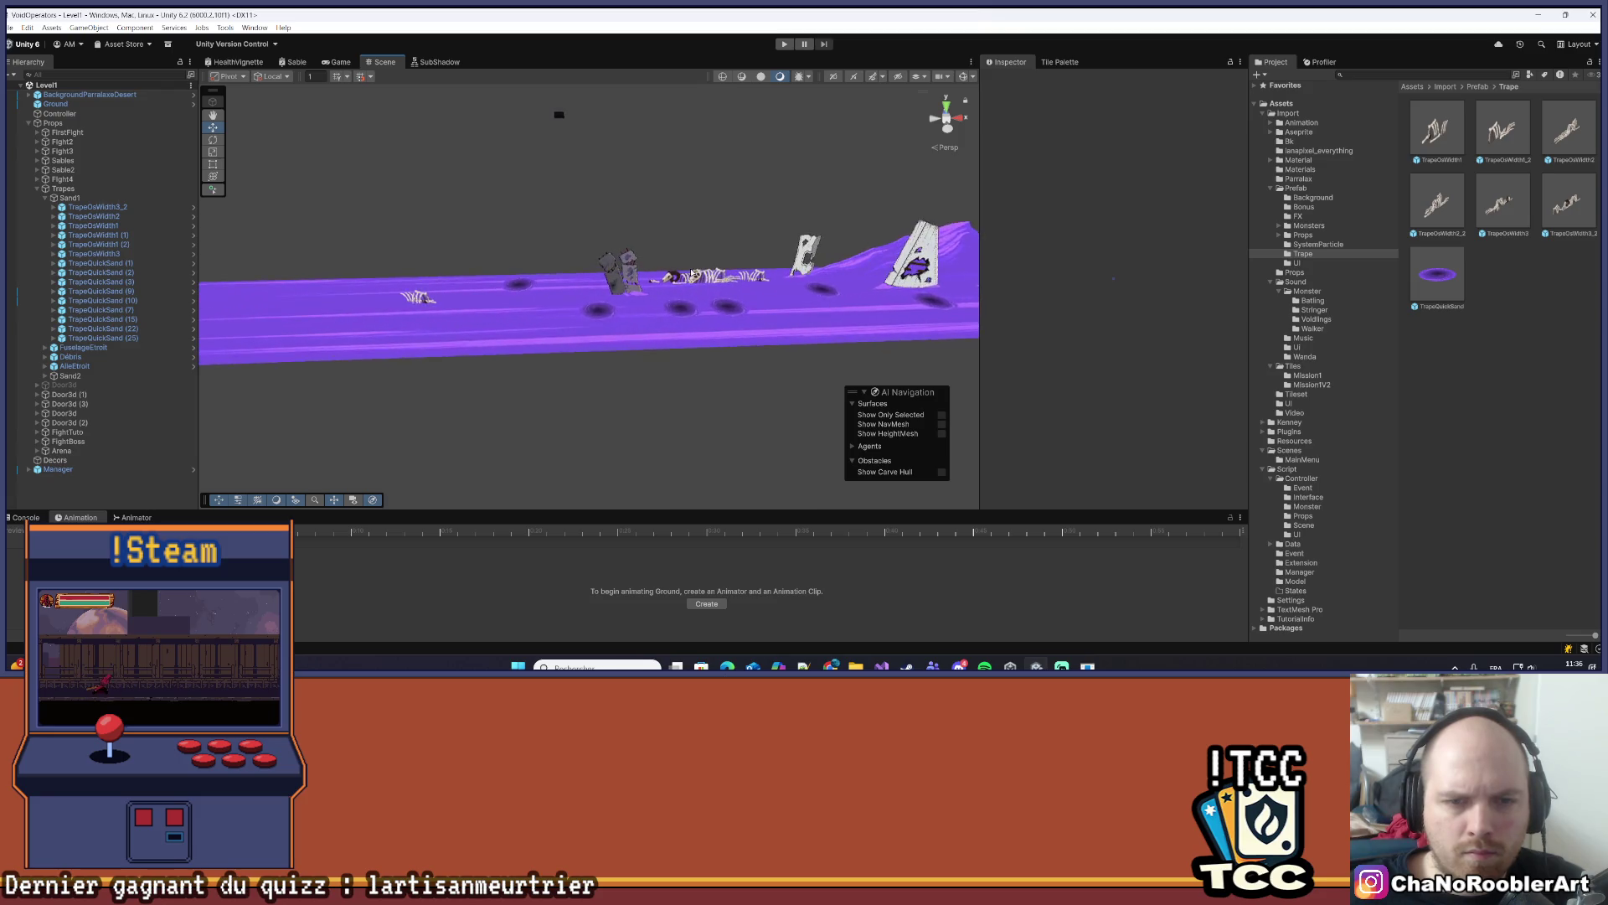
{"action": "left_click", "coordinate": [591, 336]}
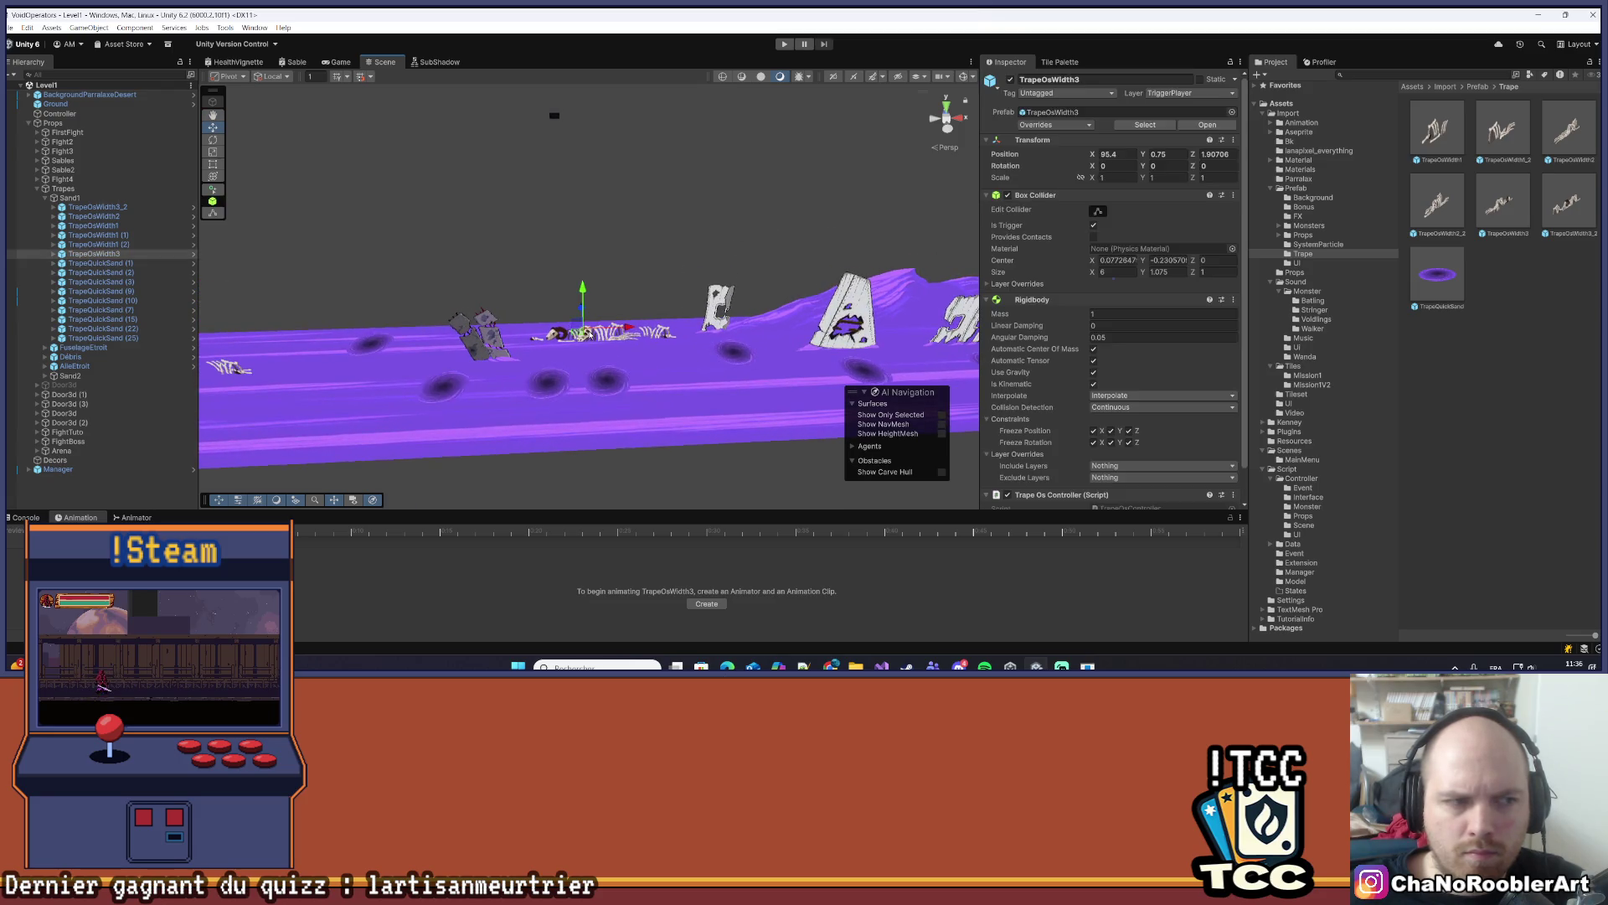
{"action": "double_click", "coordinate": [1215, 154]}
- Set TrapeOsWidth3's Position Z to 2, then inspect its three bone sprites in the Hierarchy
{"action": "type", "text": "2"}
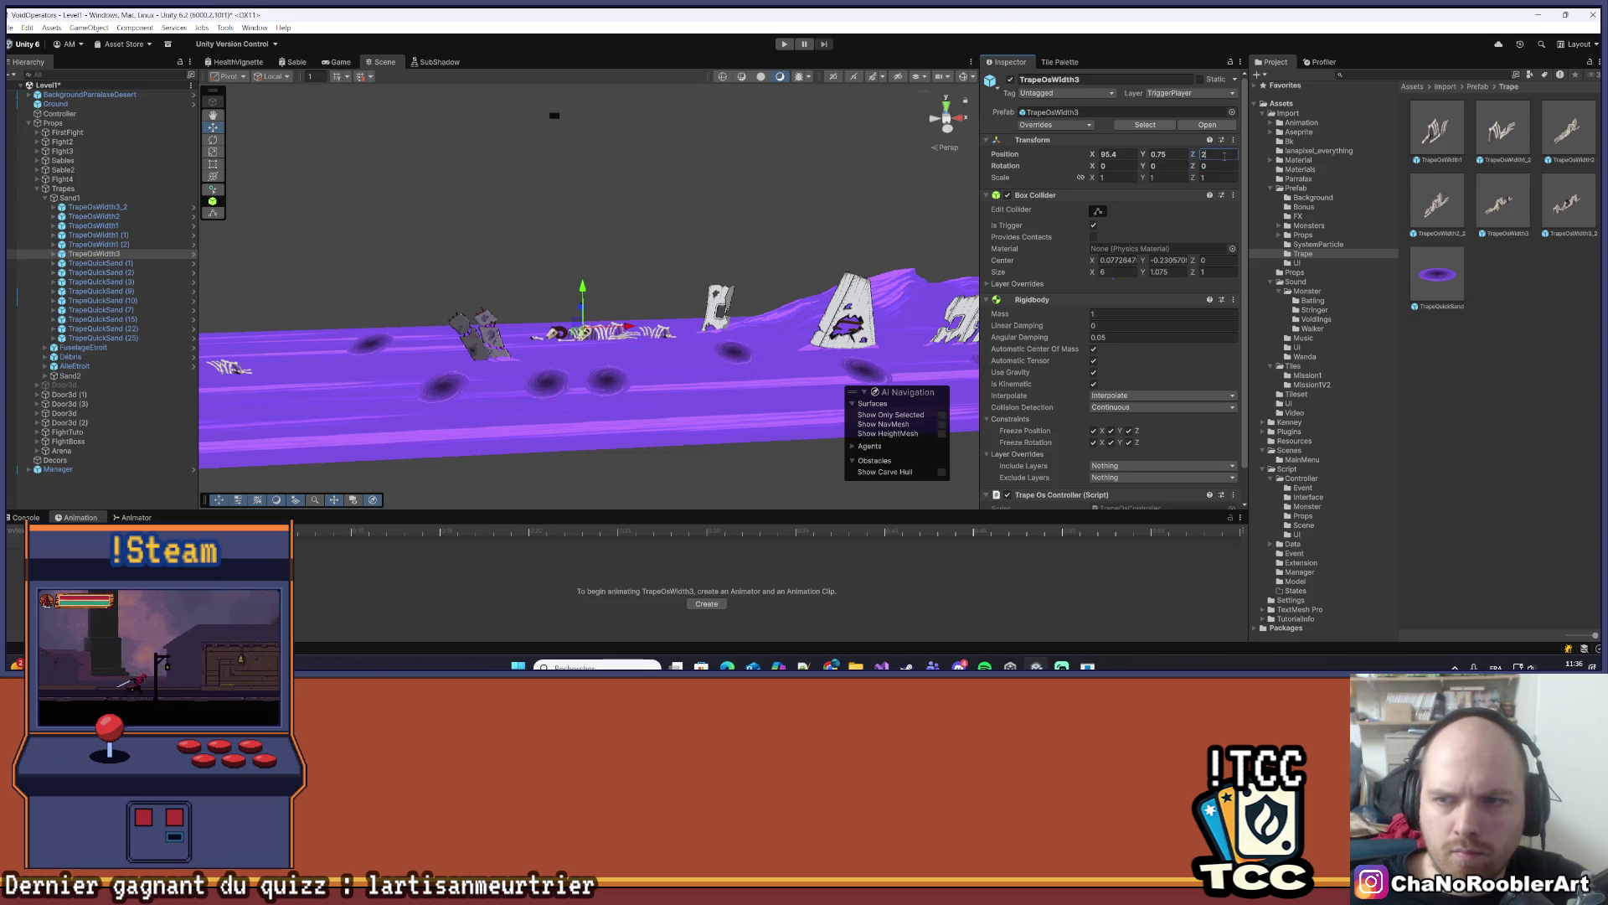
{"action": "left_click", "coordinate": [659, 331]}
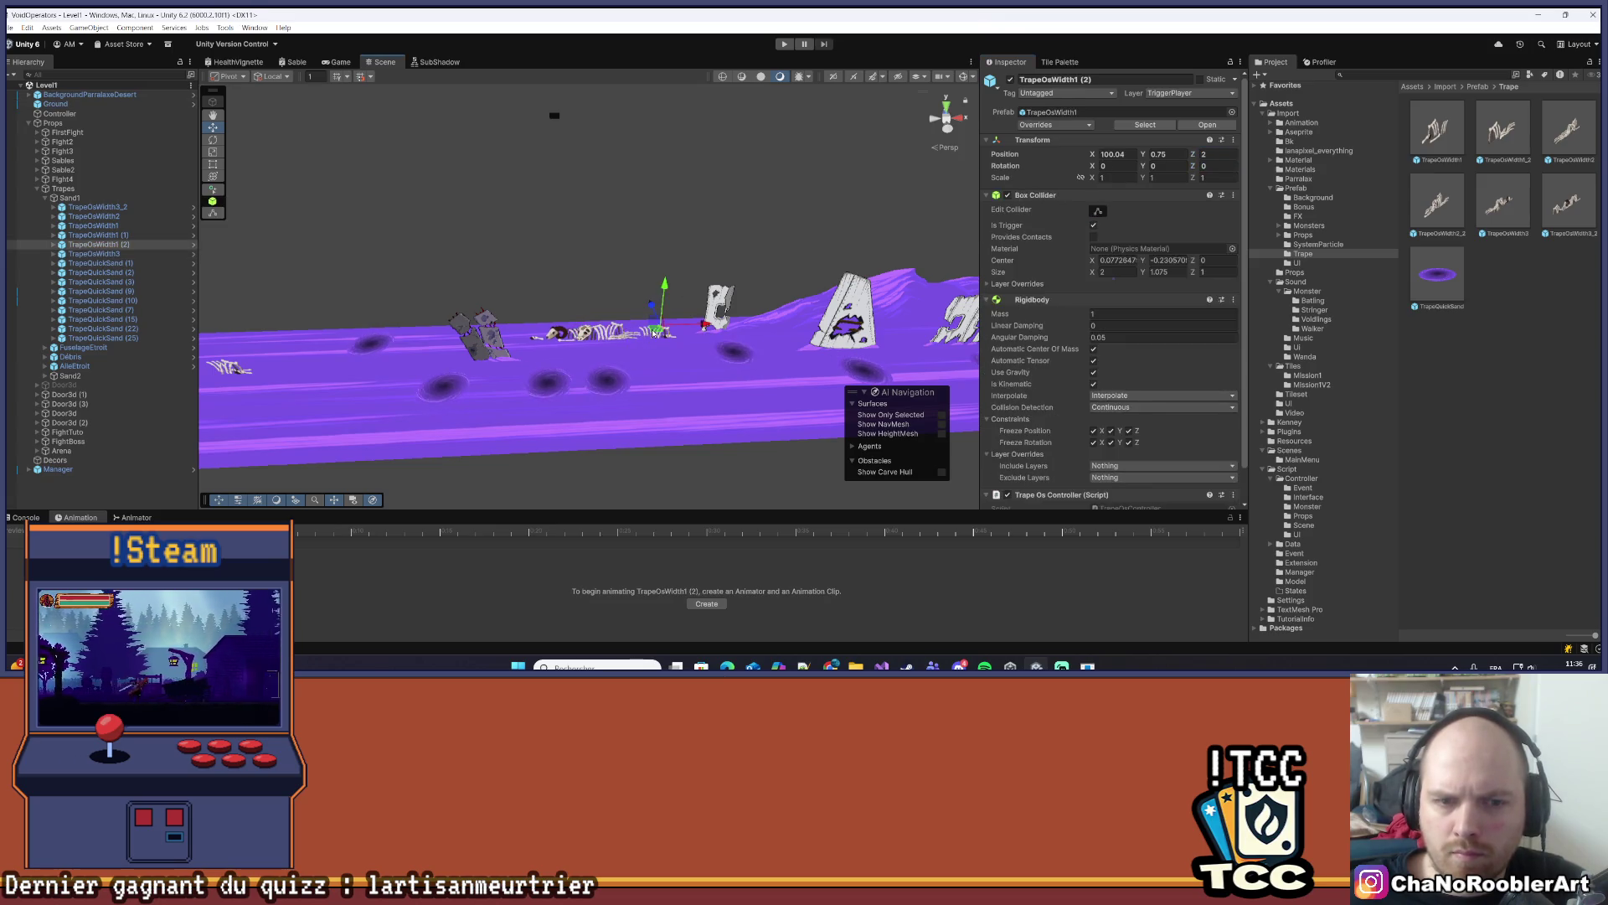
{"action": "left_click", "coordinate": [92, 253]}
{"action": "left_click", "coordinate": [53, 253]}
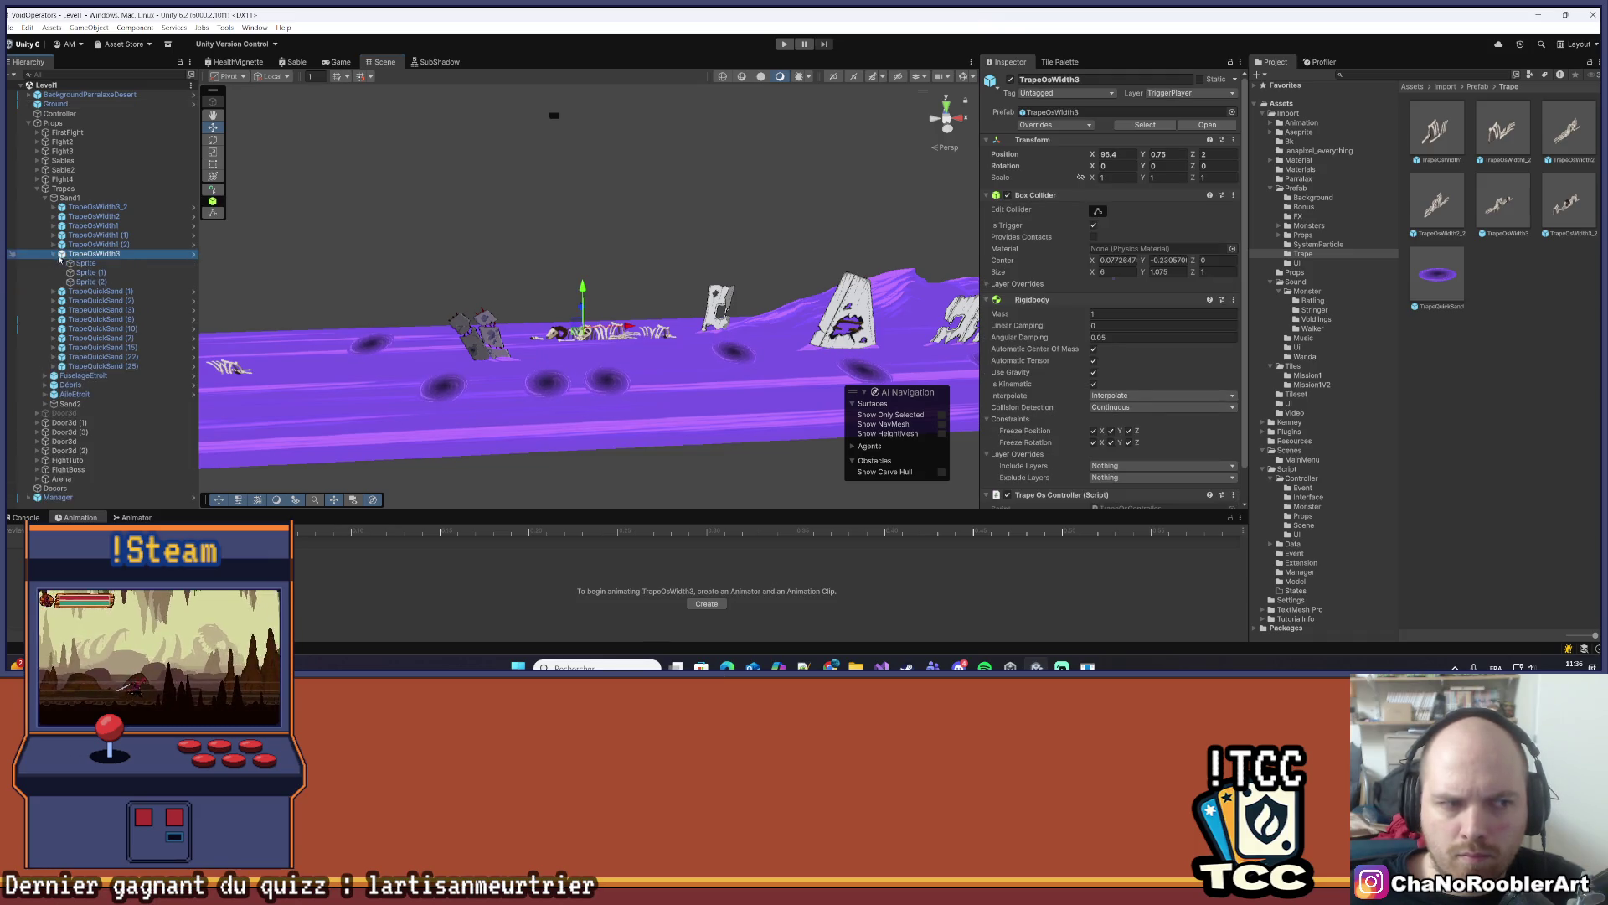
{"action": "left_click", "coordinate": [88, 263]}
{"action": "left_click", "coordinate": [92, 273]}
{"action": "left_click", "coordinate": [92, 283]}
{"action": "left_click", "coordinate": [63, 252]}
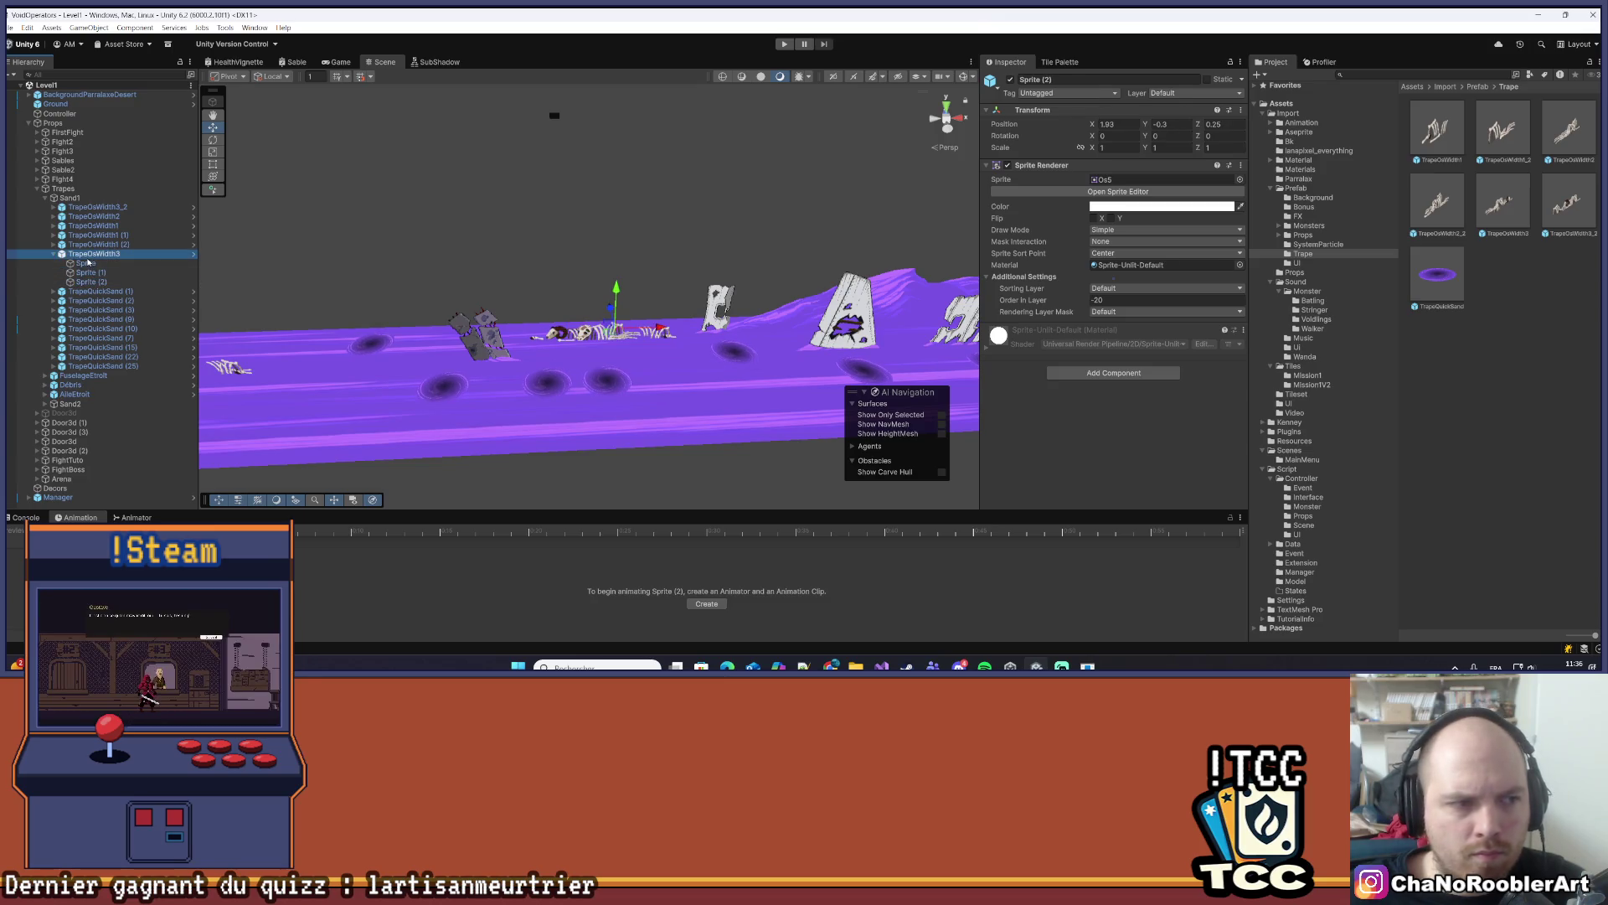
{"action": "left_click", "coordinate": [53, 253]}
- Select the sand ground and orbit to view the strip from another angle
{"action": "left_click", "coordinate": [601, 429]}
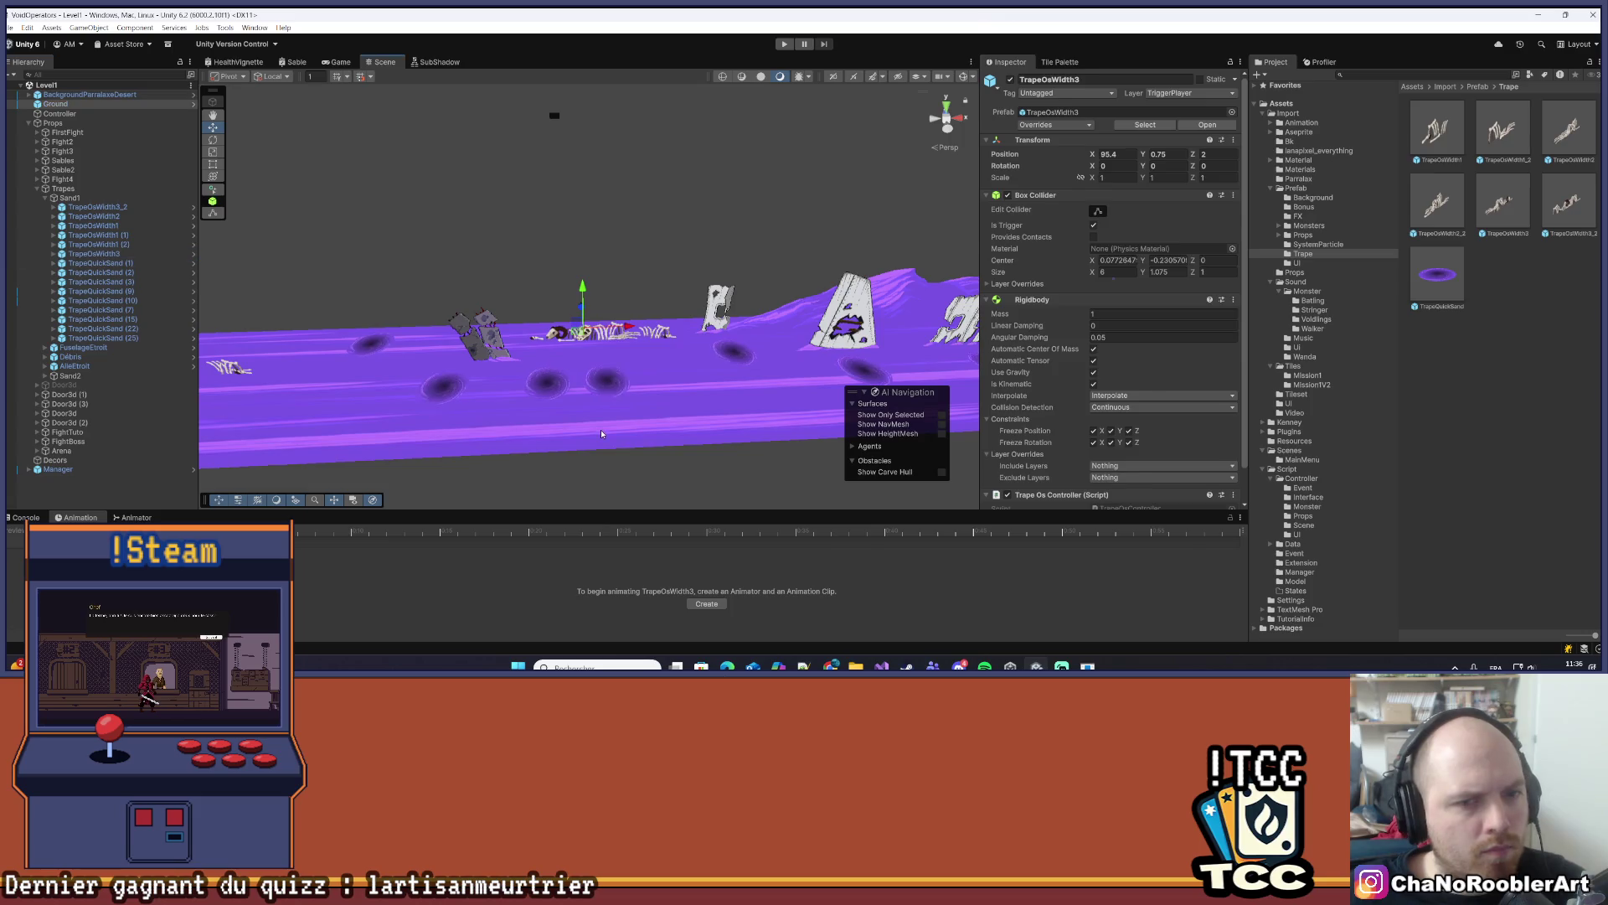
{"action": "scroll", "coordinate": [600, 428], "scroll_direction": "down", "scroll_amount": 2}
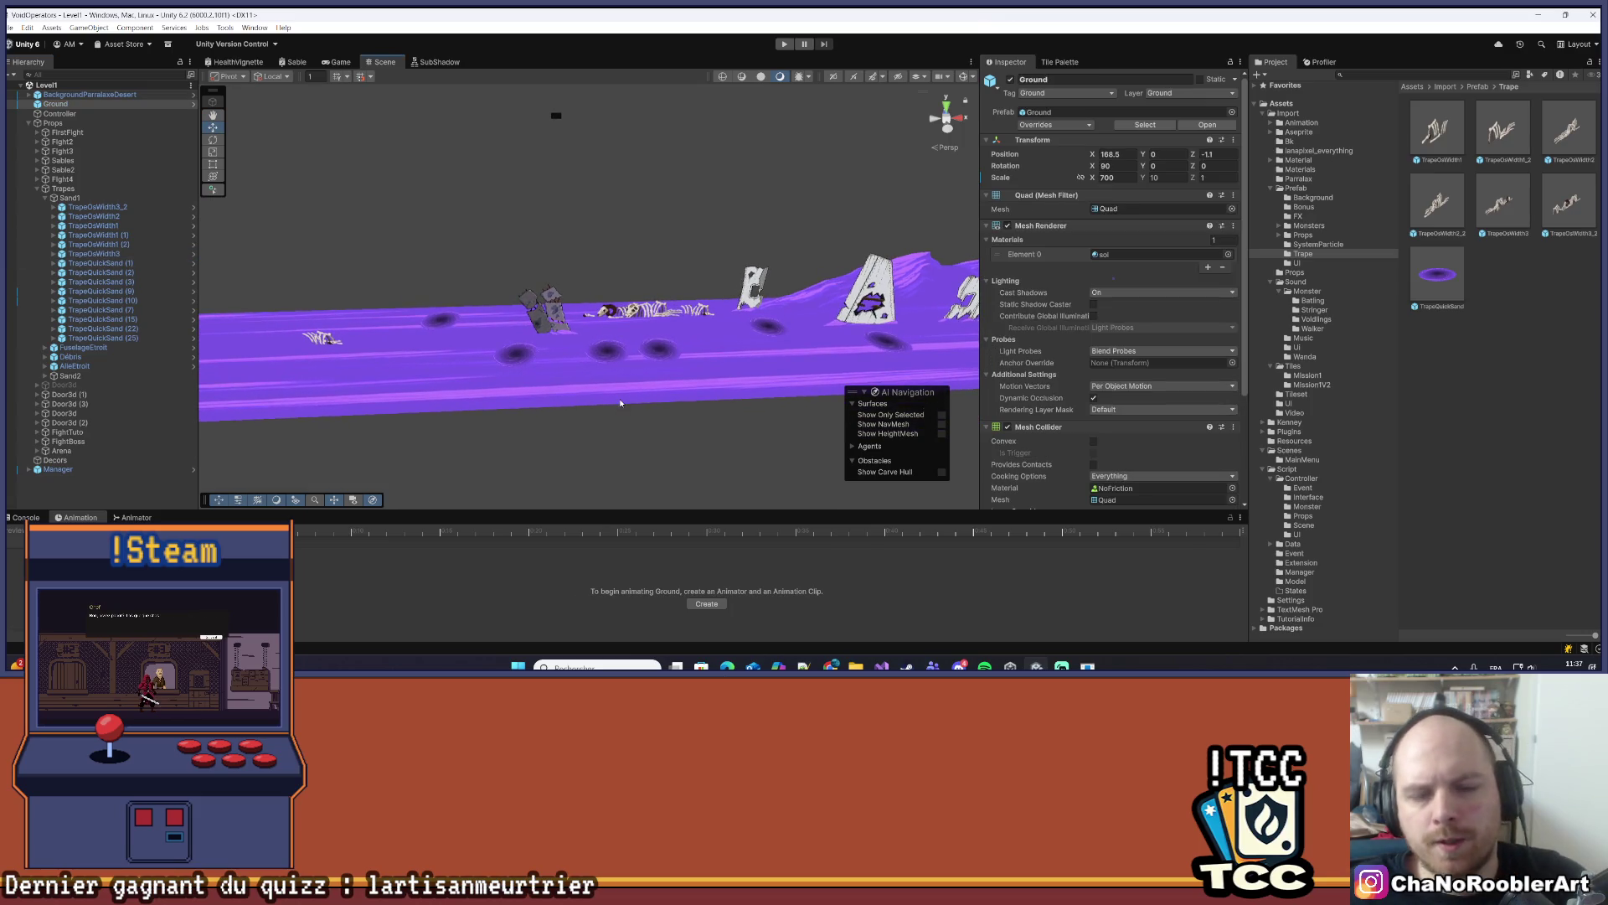
{"action": "mouse_move", "coordinate": [620, 402]}
{"action": "left_mouse_down"}
{"action": "mouse_move", "coordinate": [580, 407]}
{"action": "mouse_move", "coordinate": [502, 358]}
{"action": "mouse_move", "coordinate": [464, 417]}
{"action": "mouse_move", "coordinate": [767, 386]}
{"action": "mouse_move", "coordinate": [632, 373]}
{"action": "mouse_move", "coordinate": [782, 382]}
{"action": "mouse_move", "coordinate": [879, 350]}
{"action": "mouse_move", "coordinate": [628, 344]}
{"action": "mouse_move", "coordinate": [690, 320]}
{"action": "mouse_move", "coordinate": [597, 329]}
{"action": "mouse_move", "coordinate": [605, 355]}
{"action": "mouse_move", "coordinate": [648, 323]}
{"action": "mouse_move", "coordinate": [604, 312]}
{"action": "left_mouse_up"}
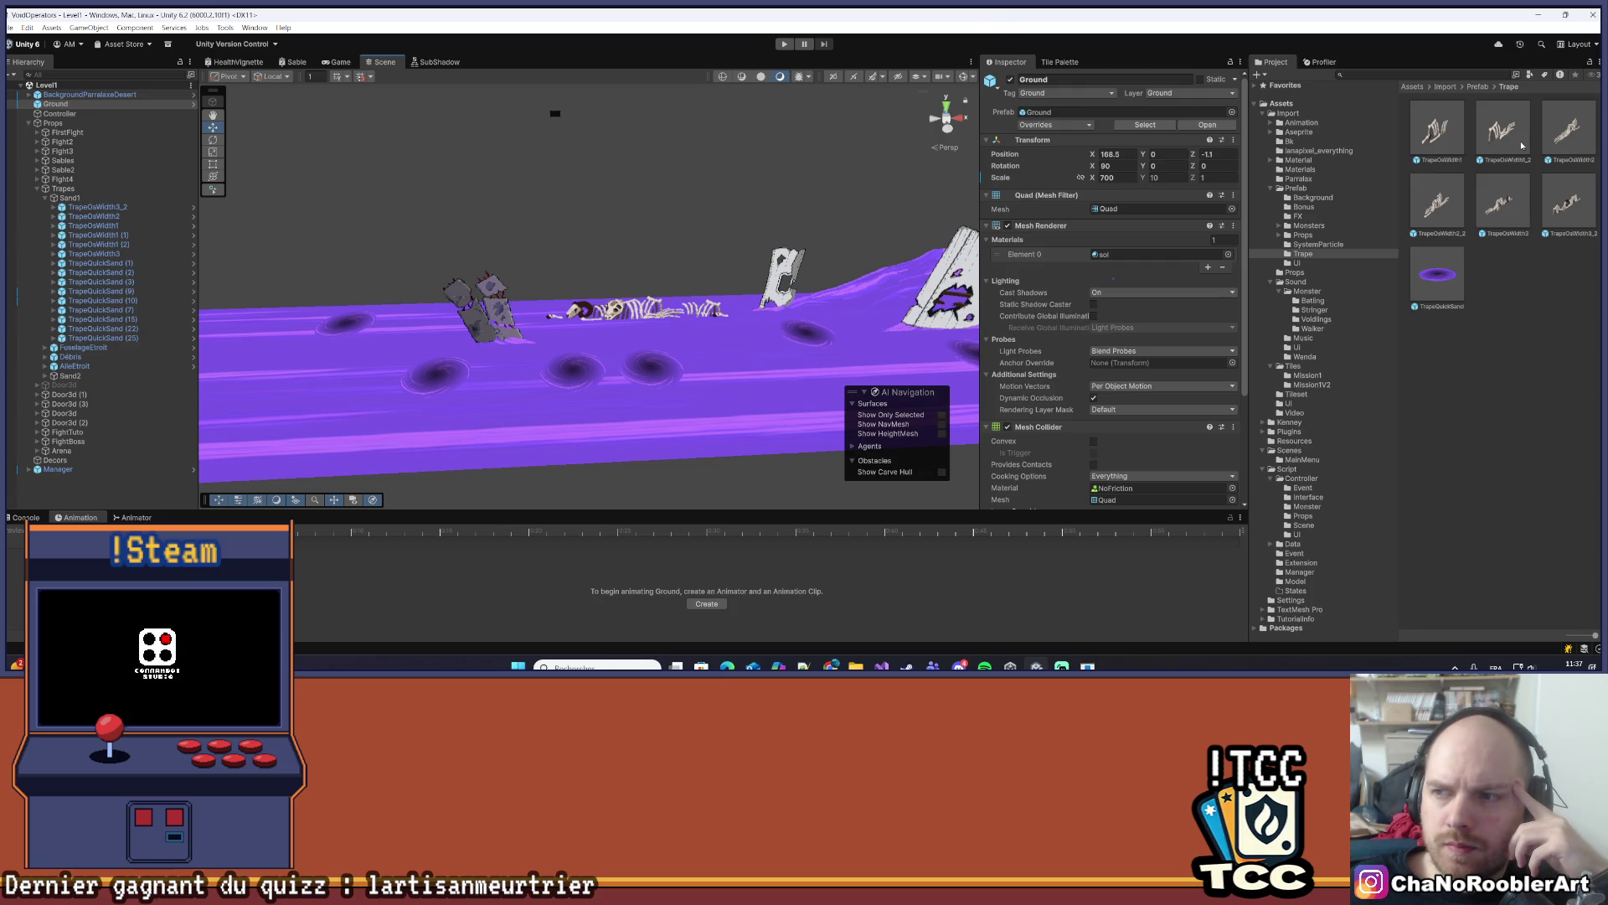
- Add the TrapeOsWidth2 (1) trap at height 0.75 and depth -2, and save
{"action": "mouse_move", "coordinate": [1562, 131]}
{"action": "left_mouse_down"}
{"action": "mouse_move", "coordinate": [754, 362]}
{"action": "mouse_move", "coordinate": [419, 381]}
{"action": "mouse_move", "coordinate": [84, 219]}
{"action": "mouse_move", "coordinate": [115, 255]}
{"action": "left_mouse_up"}
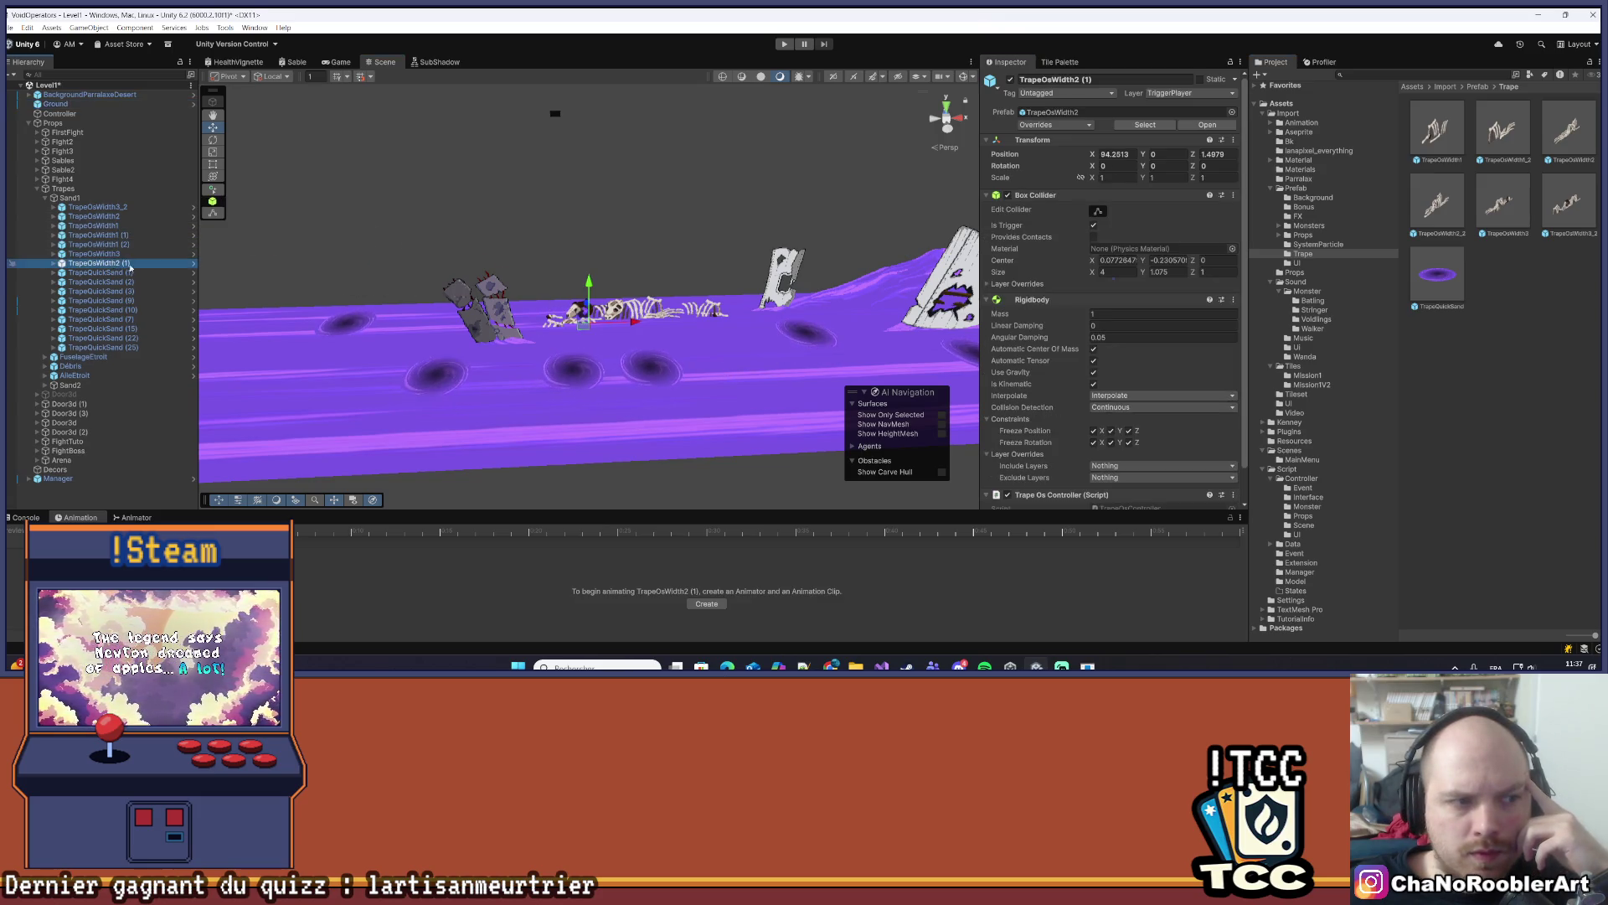
{"action": "left_click_drag", "start_coordinate": [591, 291], "coordinate": [586, 274]}
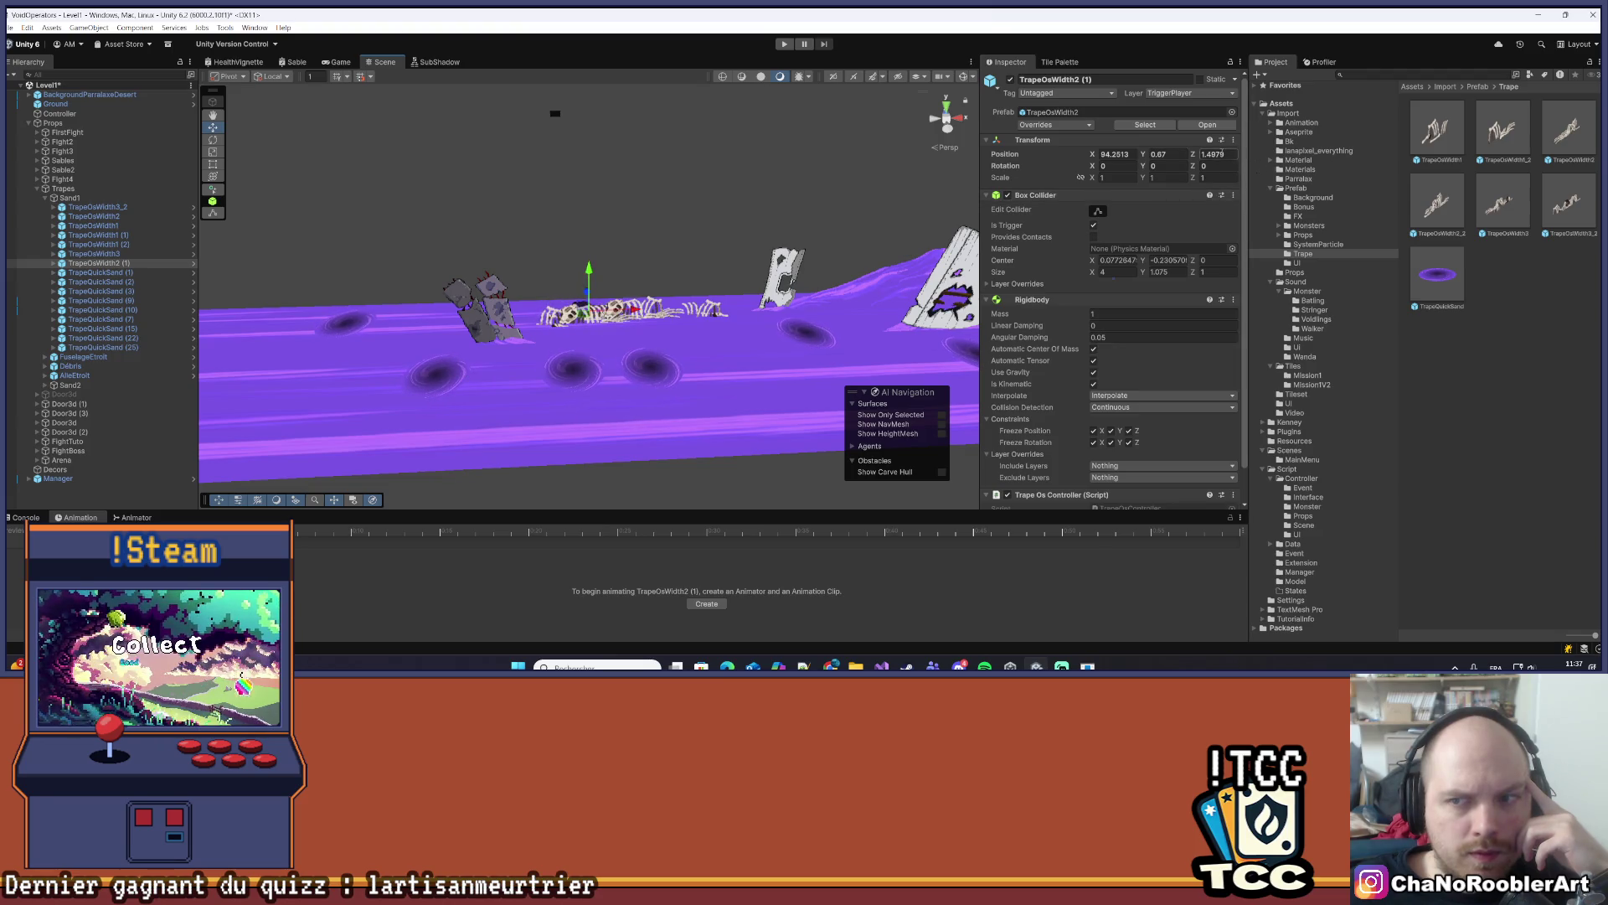
{"action": "left_click", "coordinate": [1215, 154]}
{"action": "type", "text": "-2"}
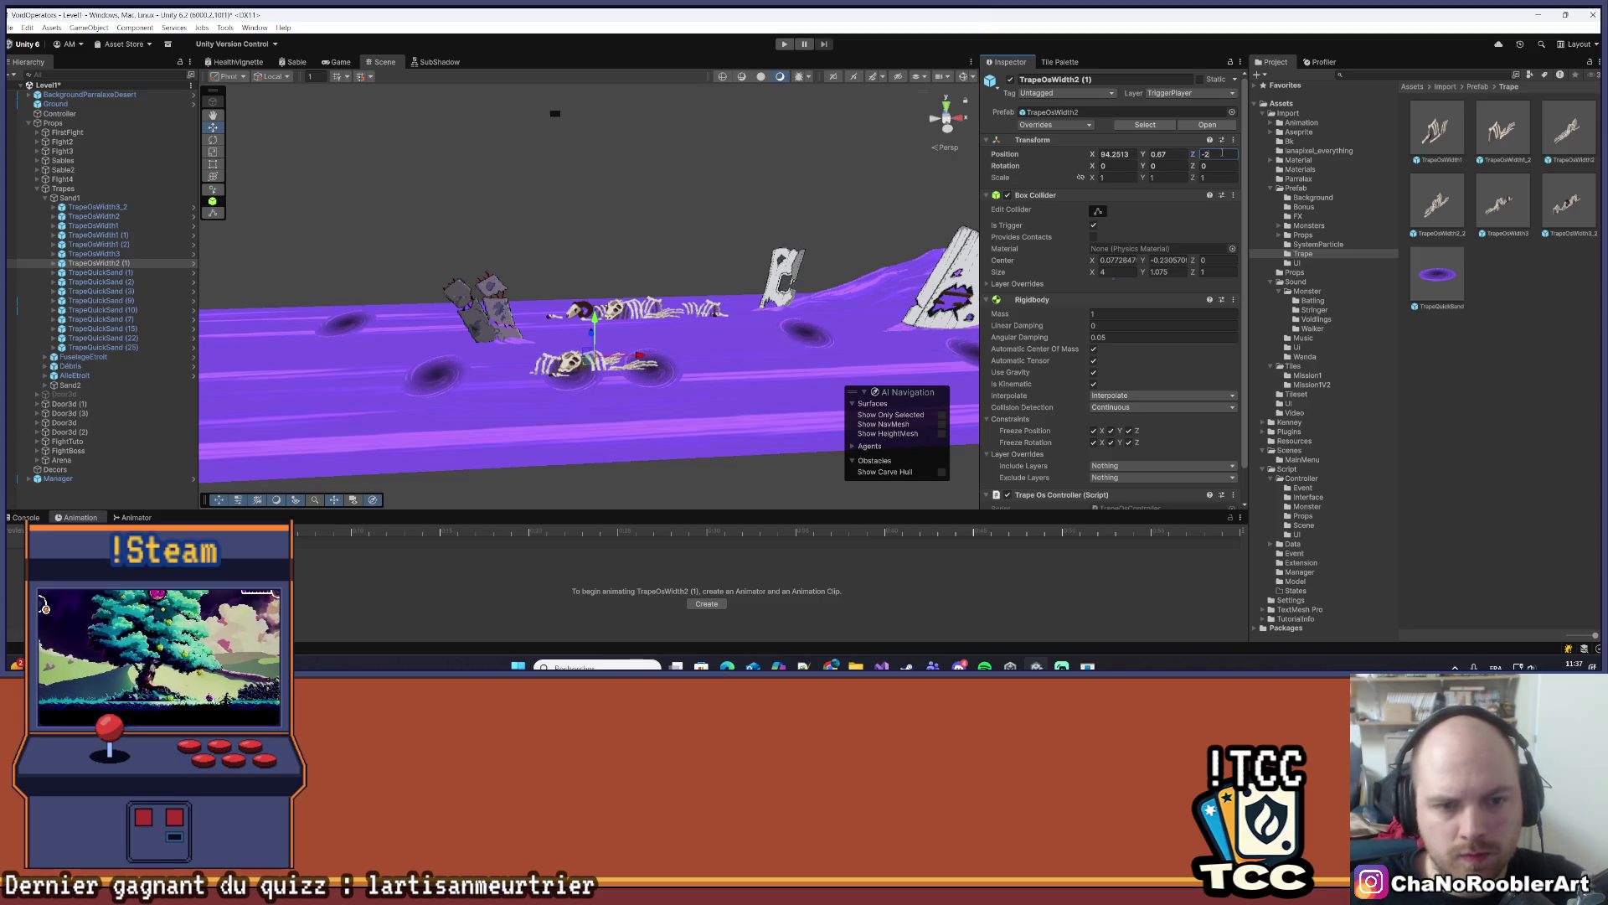
{"action": "key", "text": "Return"}
{"action": "left_click", "coordinate": [1159, 154]}
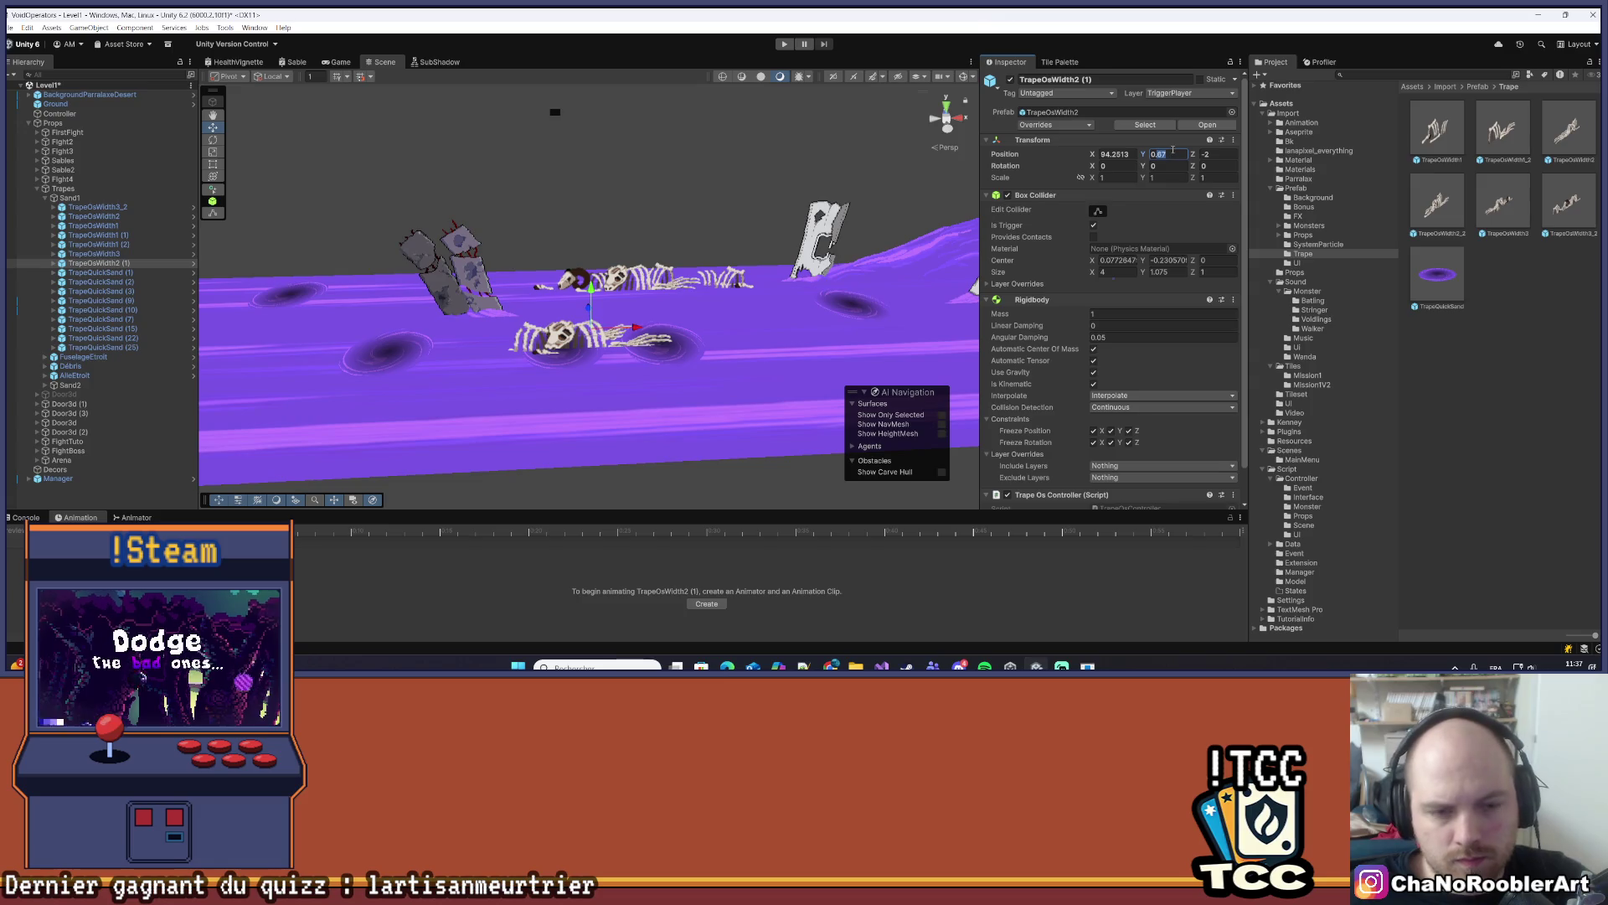
{"action": "type", "text": "0.75"}
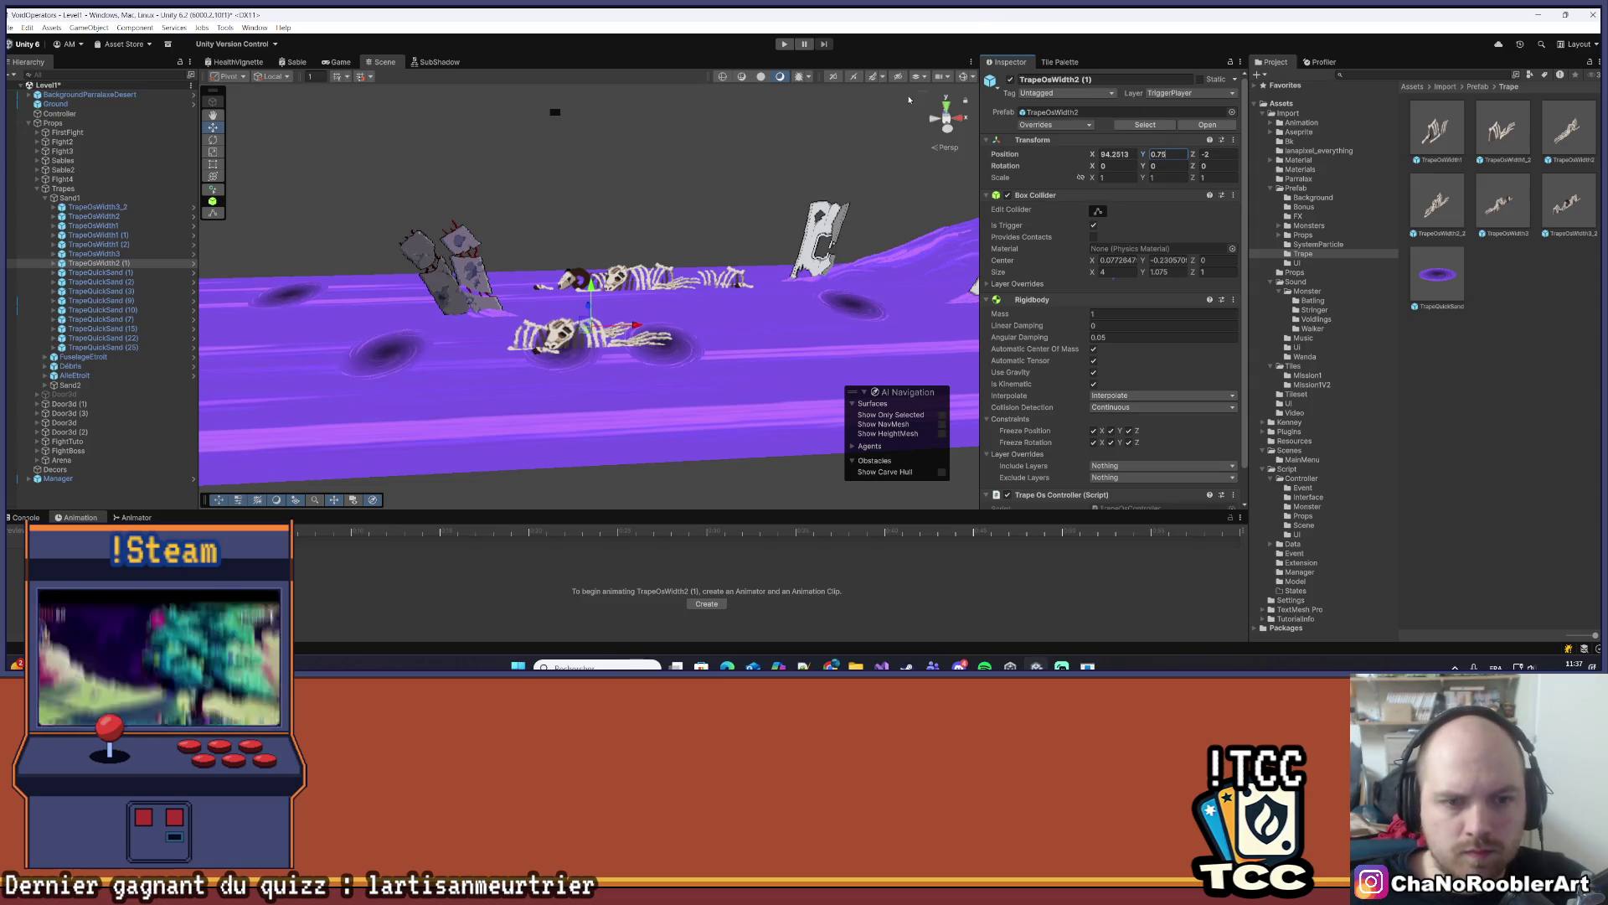
{"action": "key", "text": "Return"}
{"action": "left_click_drag", "start_coordinate": [615, 255], "coordinate": [653, 256]}
{"action": "key", "text": "ctrl+s"}
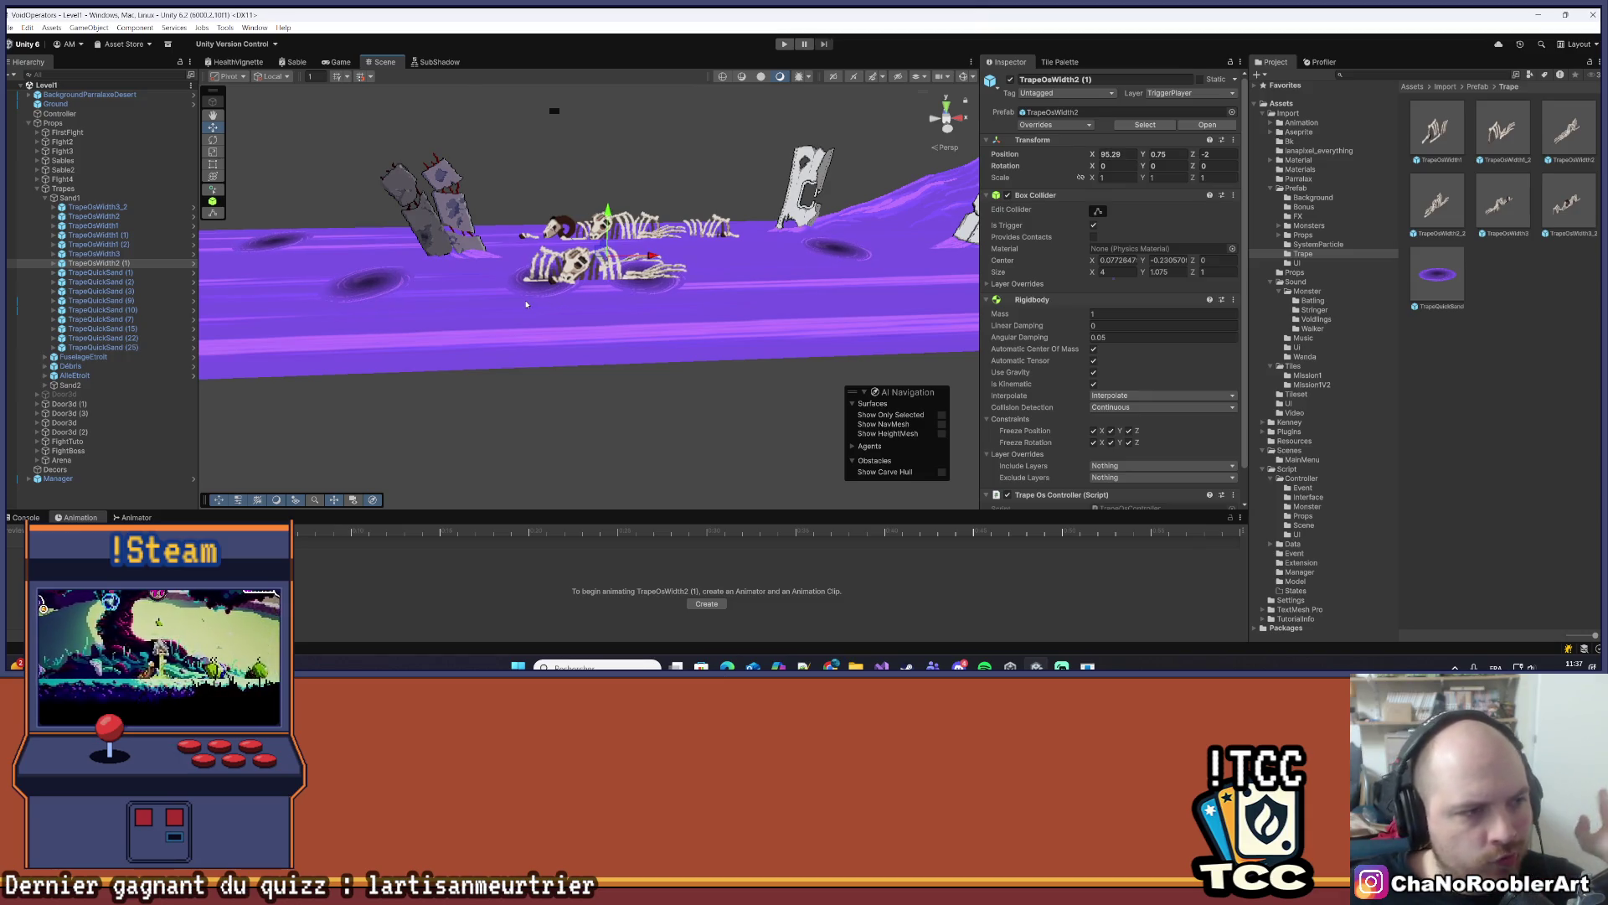
- Delete quicksand holes TrapeQuickSand (3) and (7) and save the level
{"action": "left_click_drag", "start_coordinate": [551, 386], "coordinate": [520, 344]}
{"action": "left_click", "coordinate": [327, 315]}
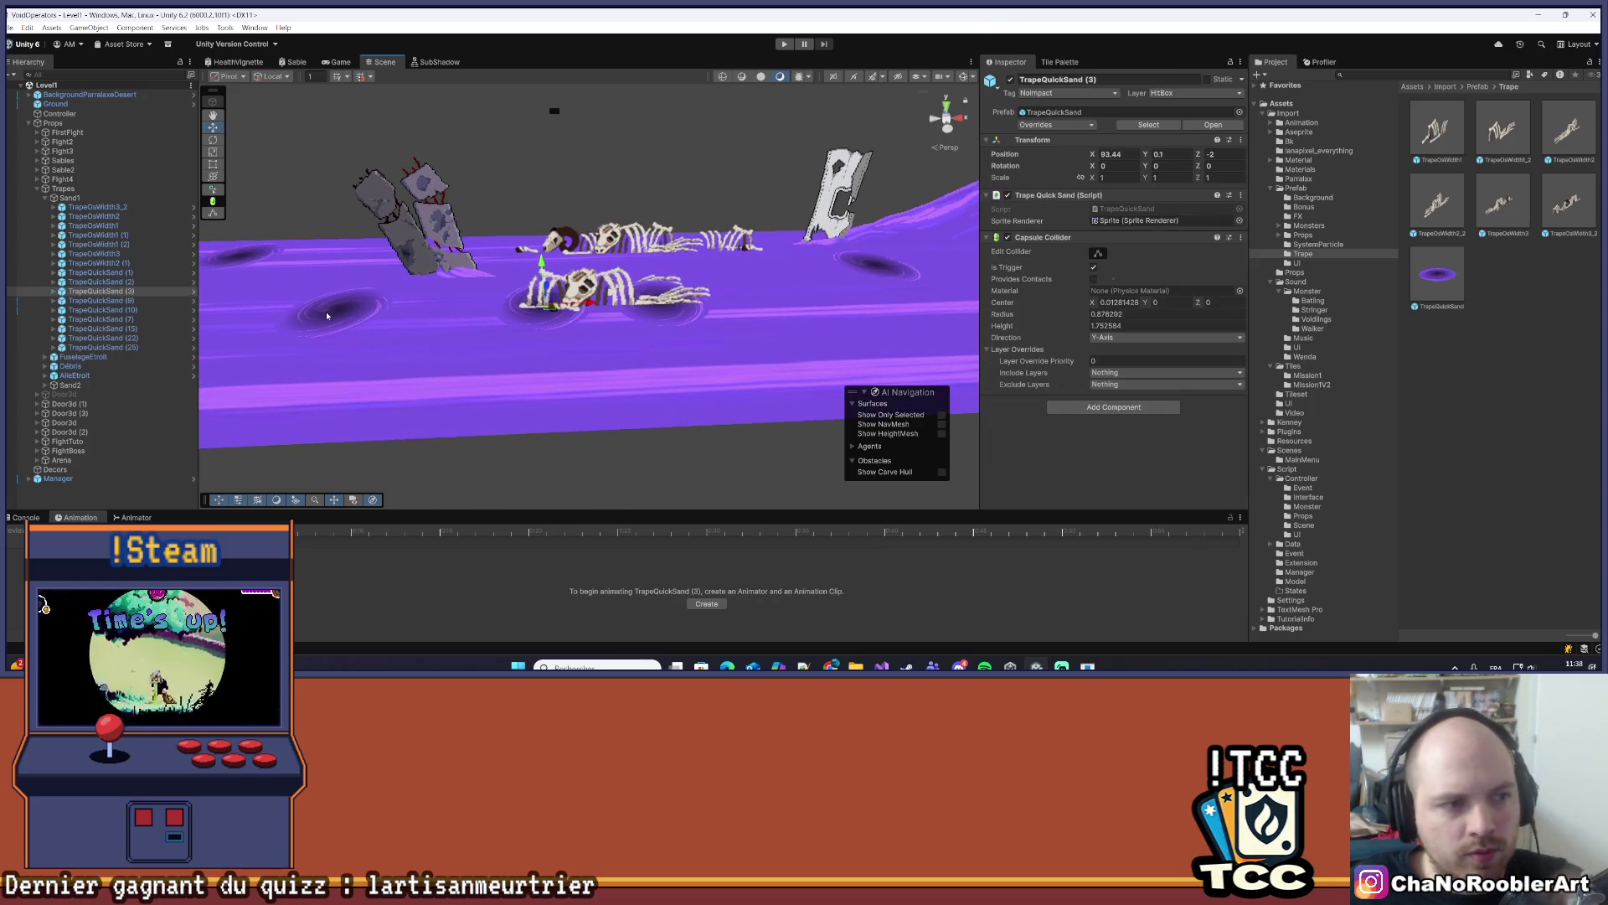
{"action": "key", "text": "Delete"}
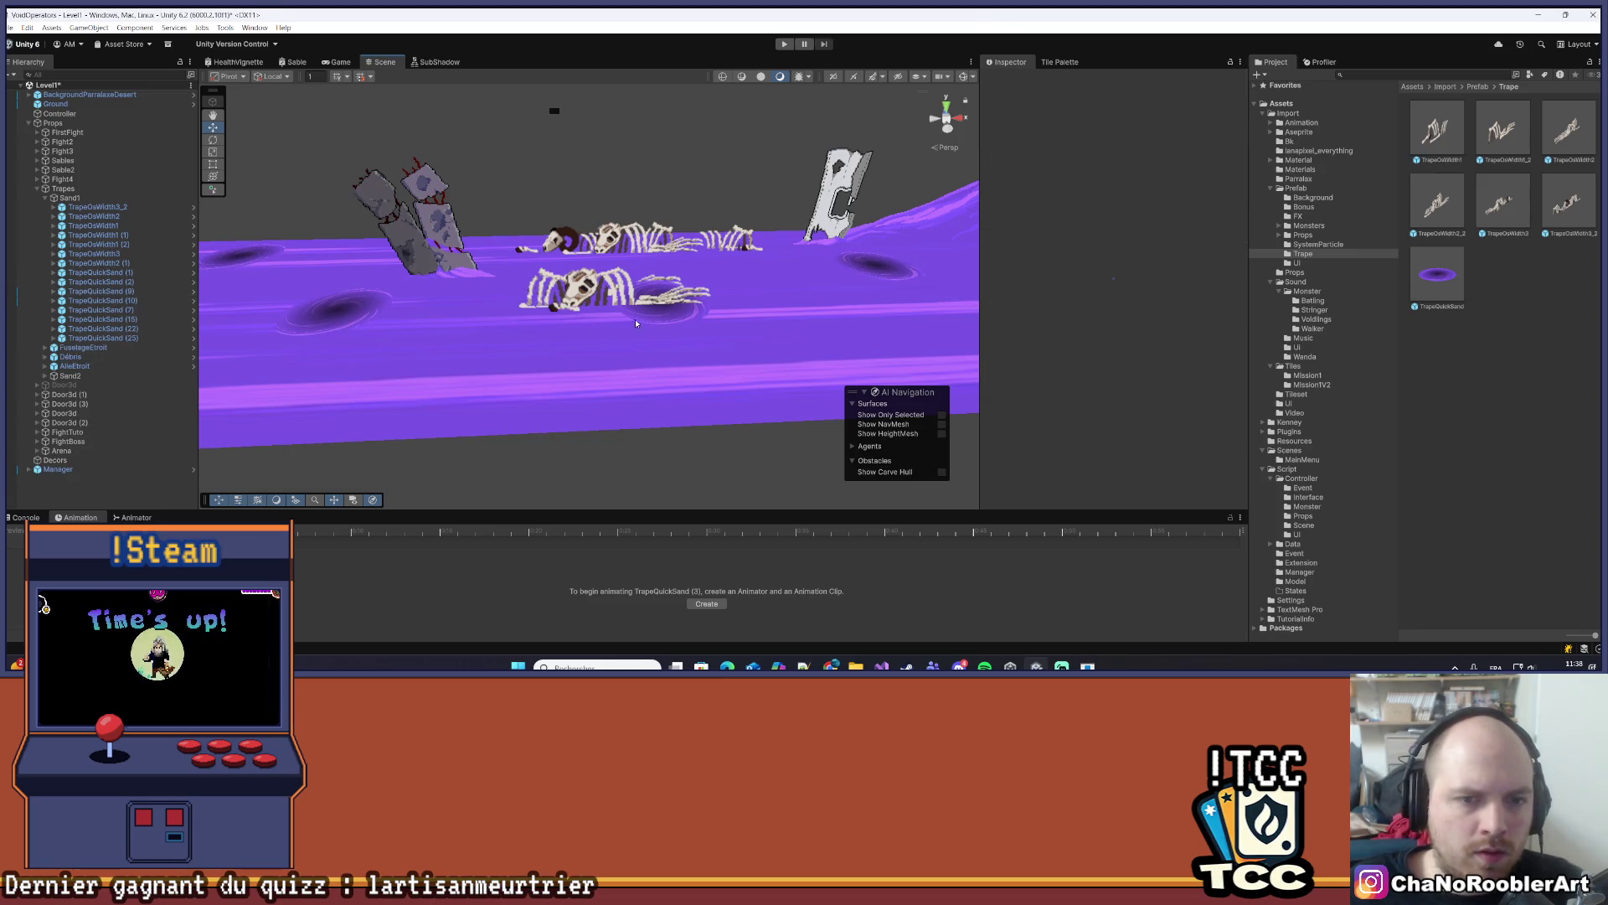
{"action": "left_click", "coordinate": [645, 314]}
{"action": "key", "text": "Delete"}
{"action": "mouse_move", "coordinate": [645, 314]}
{"action": "left_mouse_down"}
{"action": "mouse_move", "coordinate": [539, 370]}
{"action": "mouse_move", "coordinate": [504, 350]}
{"action": "left_mouse_up"}
{"action": "key", "text": "ctrl+s"}
- Set the new skeleton trap's X position to 95.5 and save the level
{"action": "left_click", "coordinate": [92, 263]}
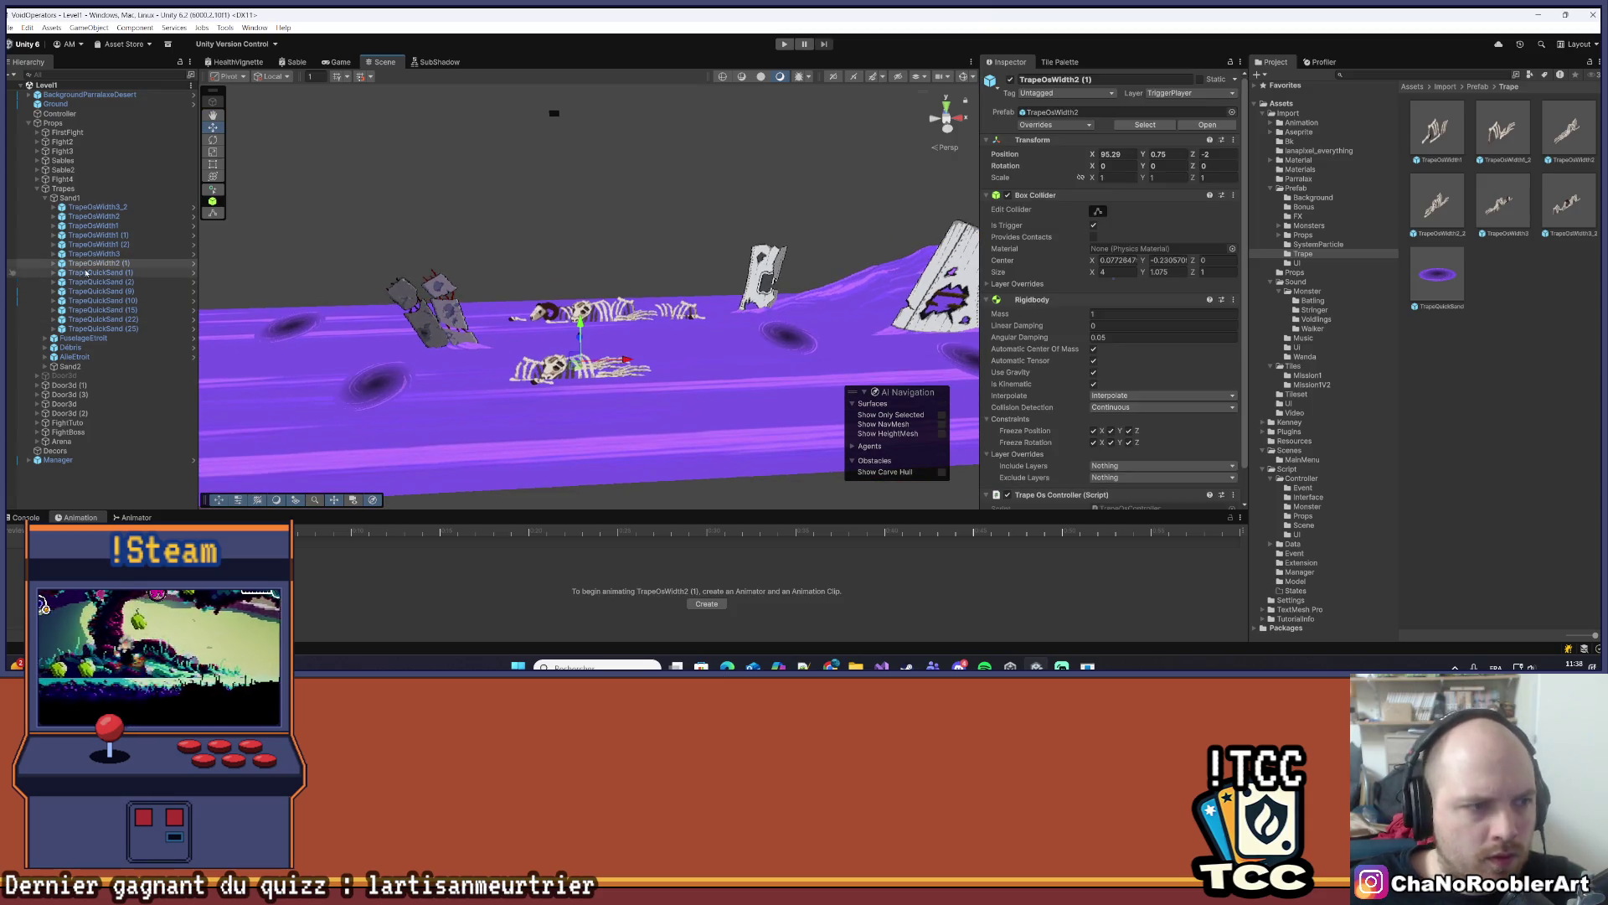
{"action": "key", "text": "f"}
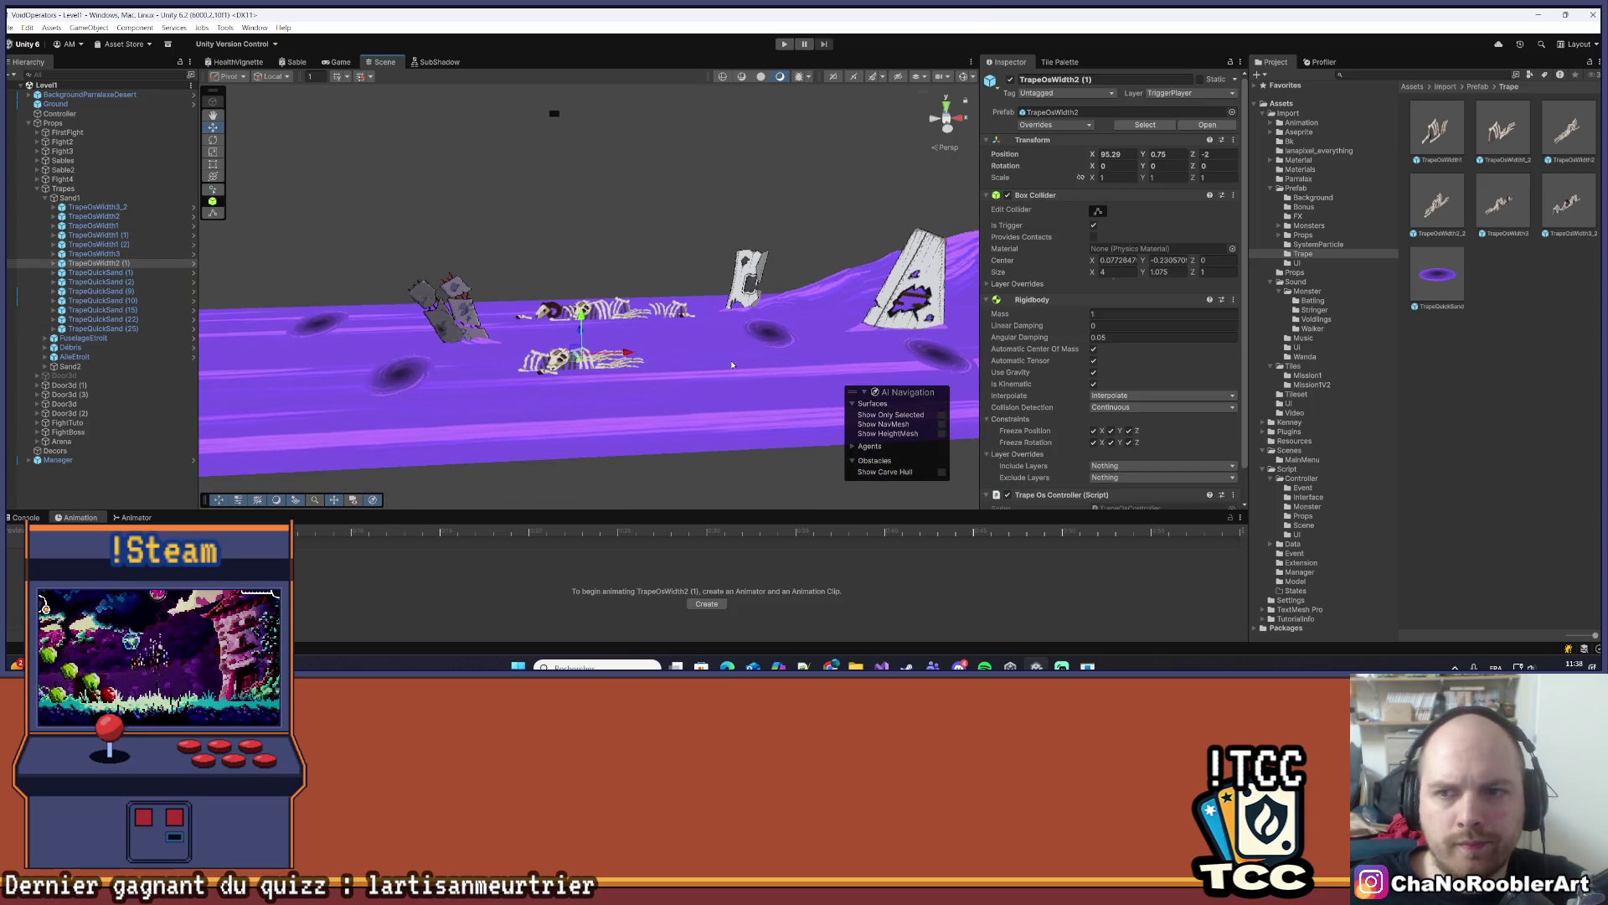
{"action": "left_click", "coordinate": [1110, 154]}
{"action": "type", "text": "95.5"}
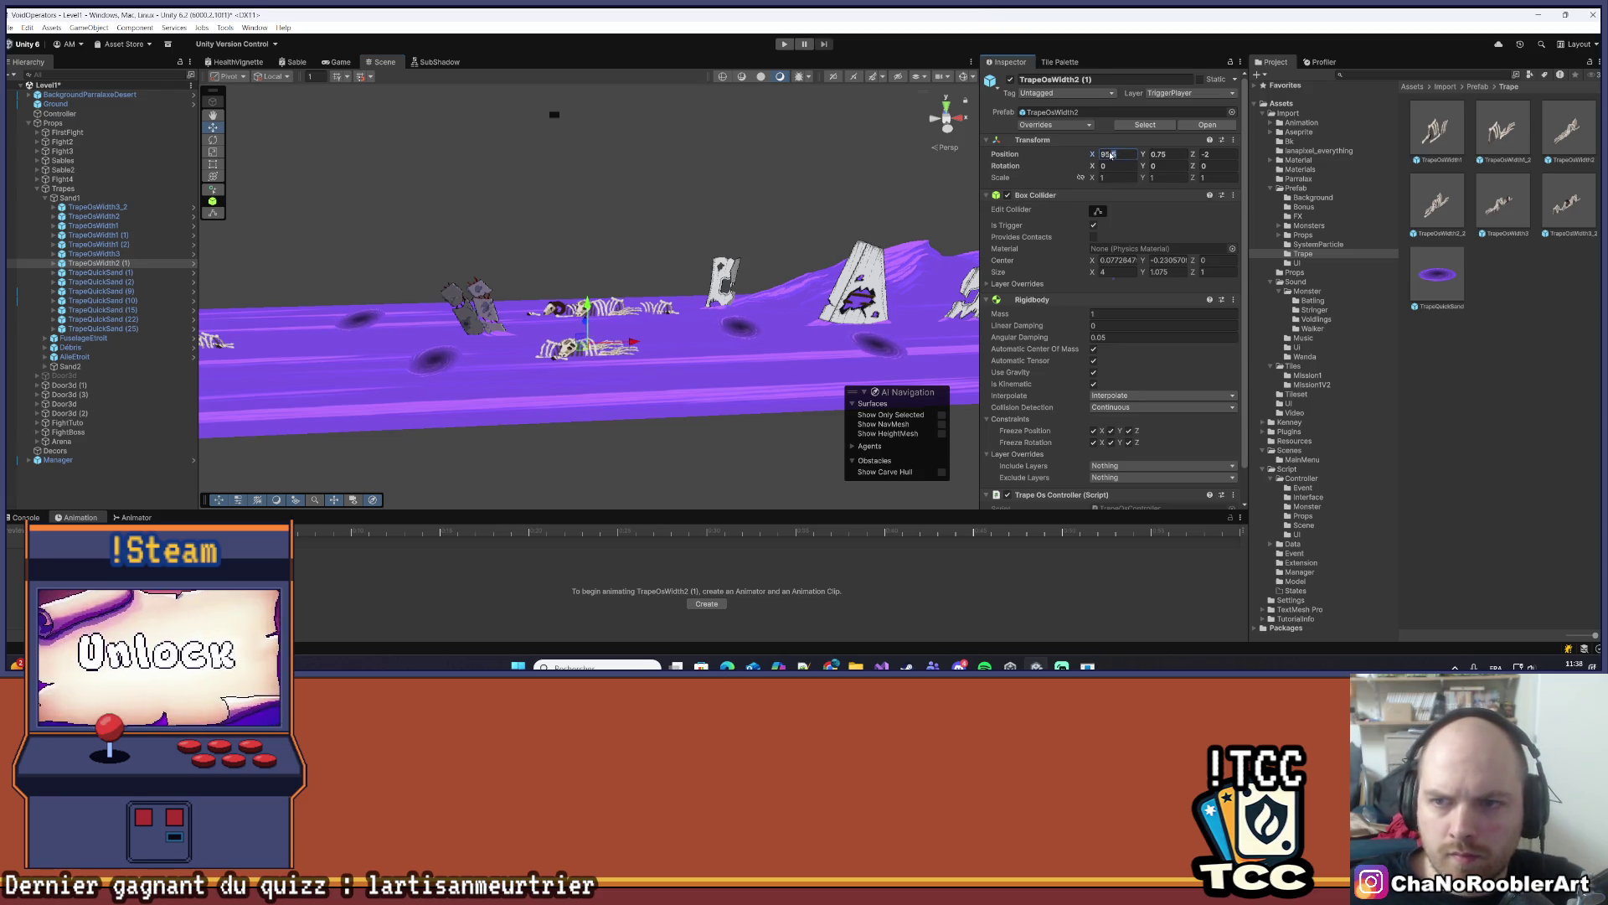
{"action": "left_click", "coordinate": [601, 331]}
{"action": "mouse_move", "coordinate": [553, 335]}
{"action": "left_mouse_down"}
{"action": "mouse_move", "coordinate": [599, 337]}
{"action": "mouse_move", "coordinate": [602, 322]}
{"action": "left_mouse_up"}
{"action": "key", "text": "ctrl+s"}
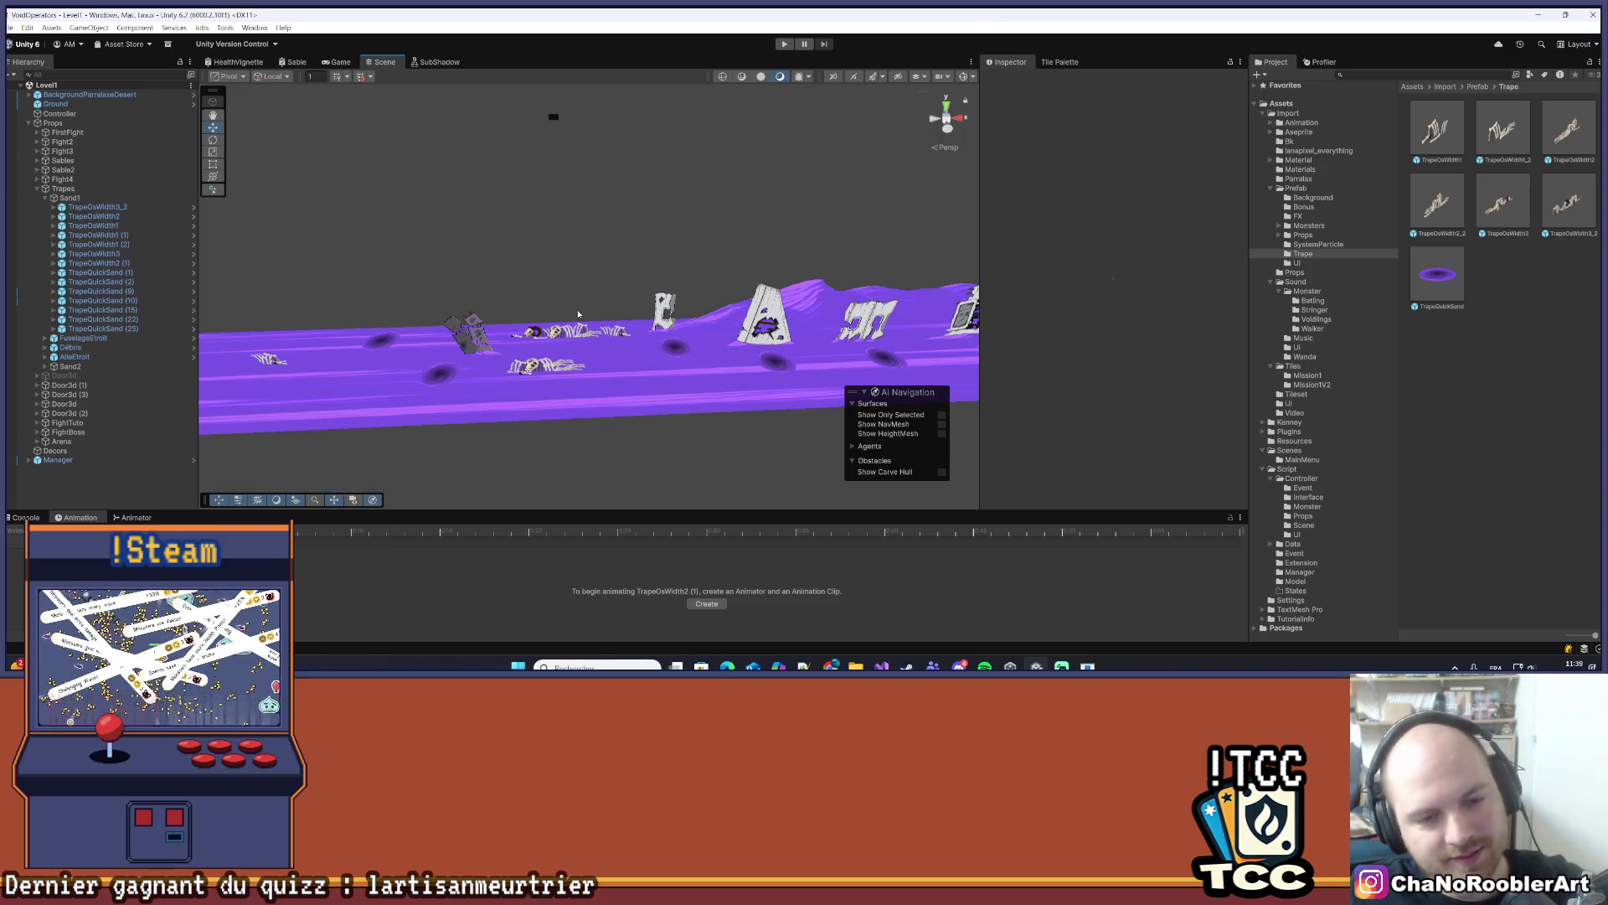
{"action": "left_click_drag", "start_coordinate": [578, 314], "coordinate": [624, 311]}
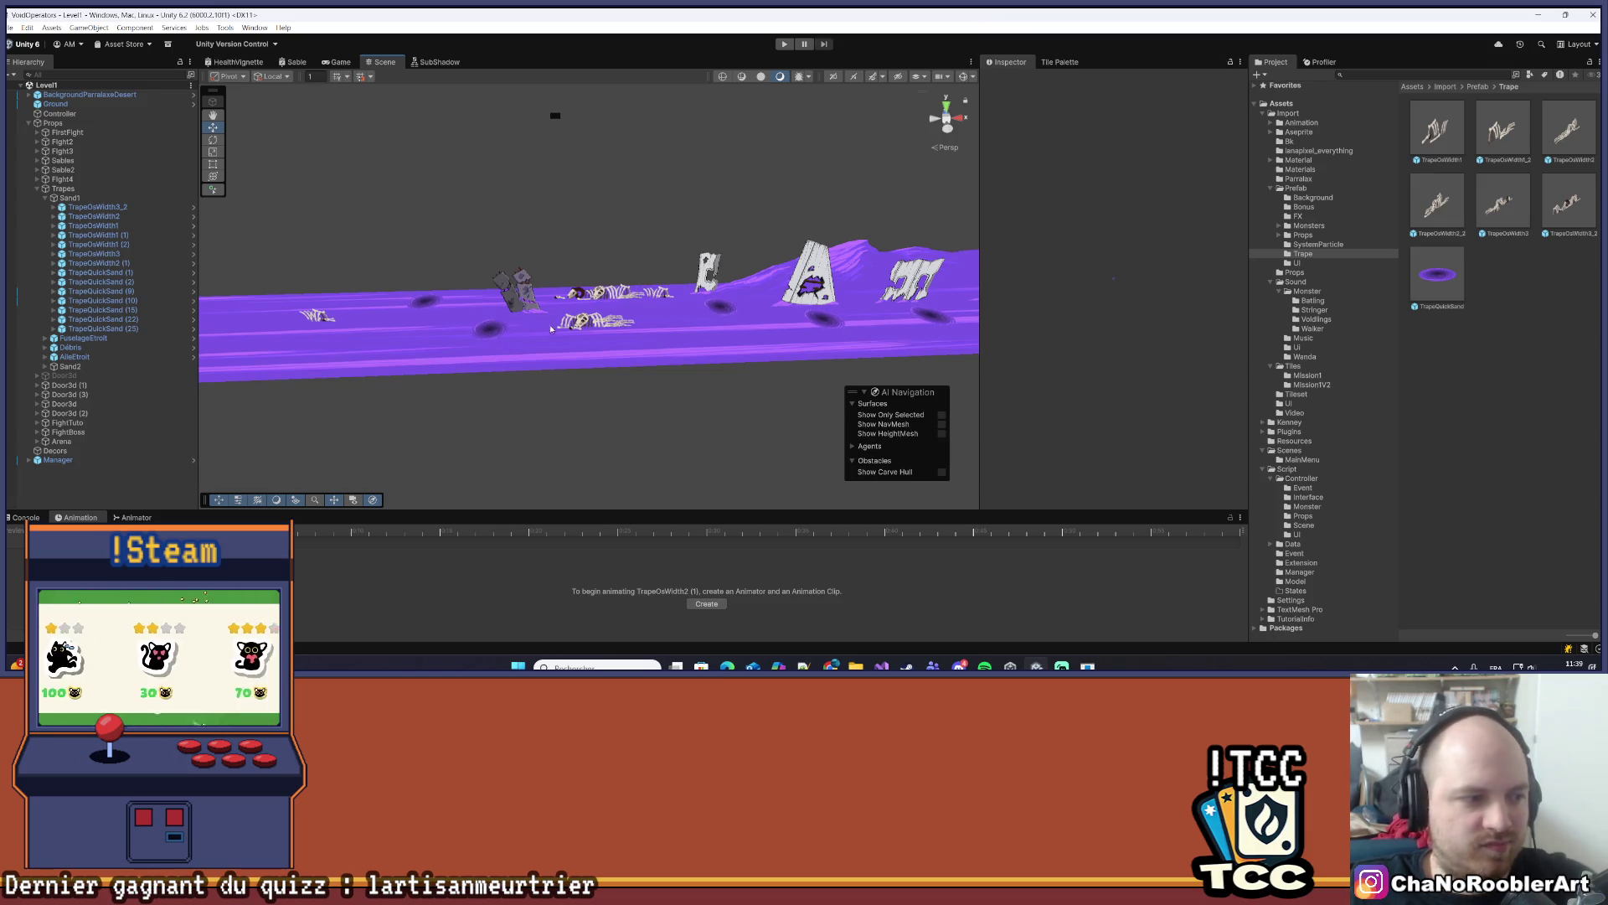
{"action": "scroll", "coordinate": [550, 328], "scroll_direction": "up", "scroll_amount": 10}
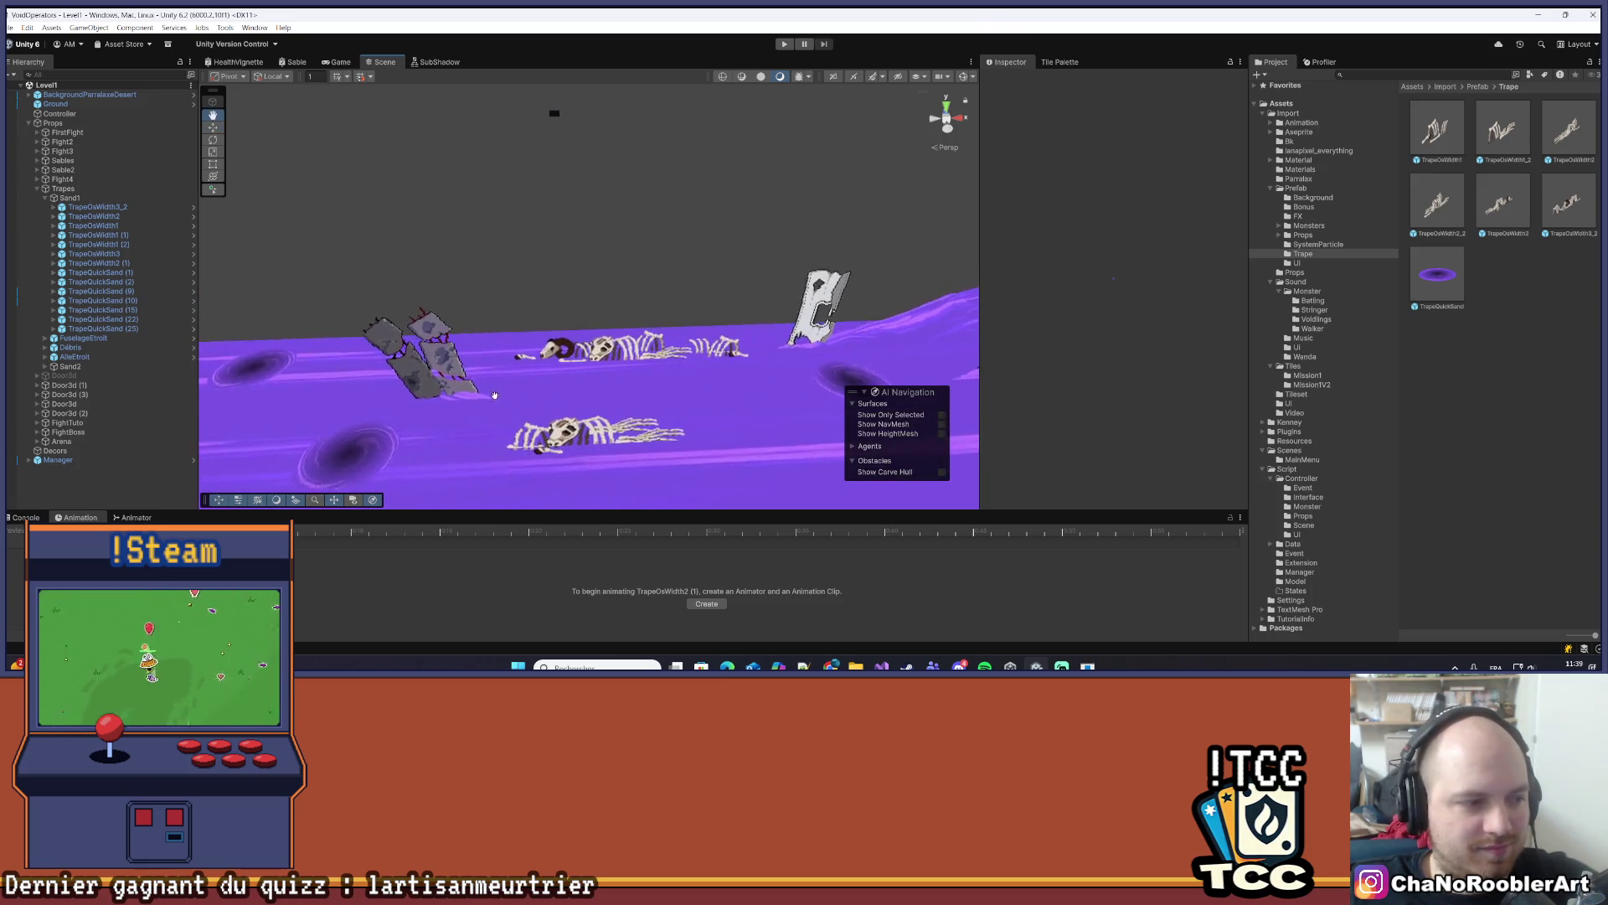
{"action": "scroll", "coordinate": [494, 394], "scroll_direction": "down", "scroll_amount": 5}
{"action": "left_click_drag", "start_coordinate": [543, 289], "coordinate": [540, 321]}
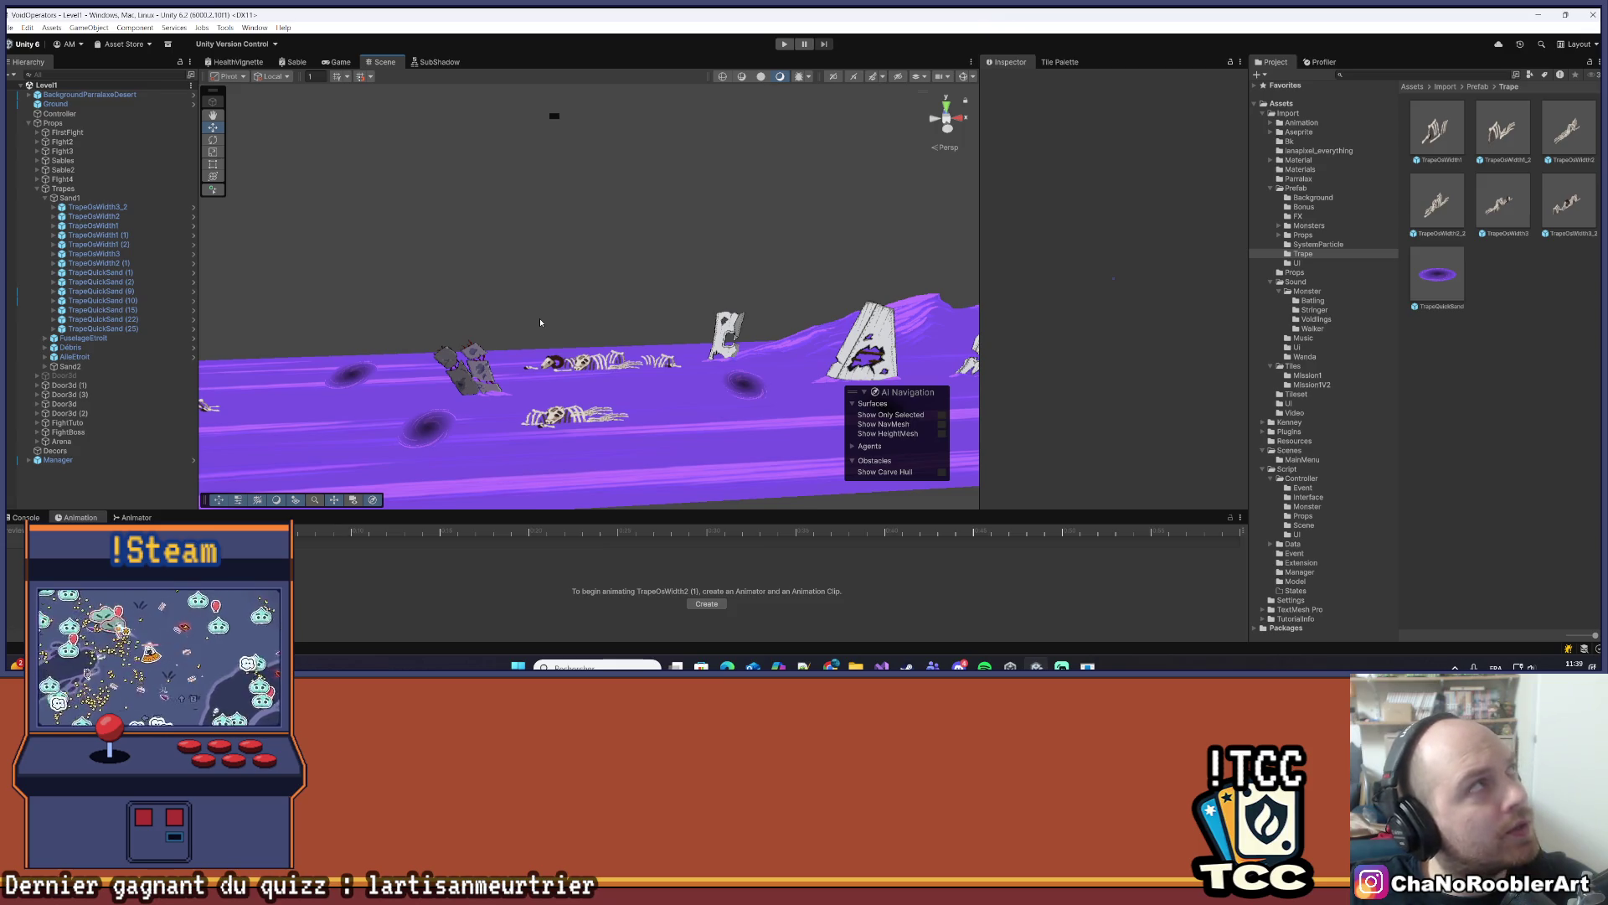
{"action": "mouse_move", "coordinate": [540, 318]}
{"action": "left_mouse_down"}
{"action": "mouse_move", "coordinate": [500, 335]}
{"action": "mouse_move", "coordinate": [498, 359]}
{"action": "left_mouse_up"}
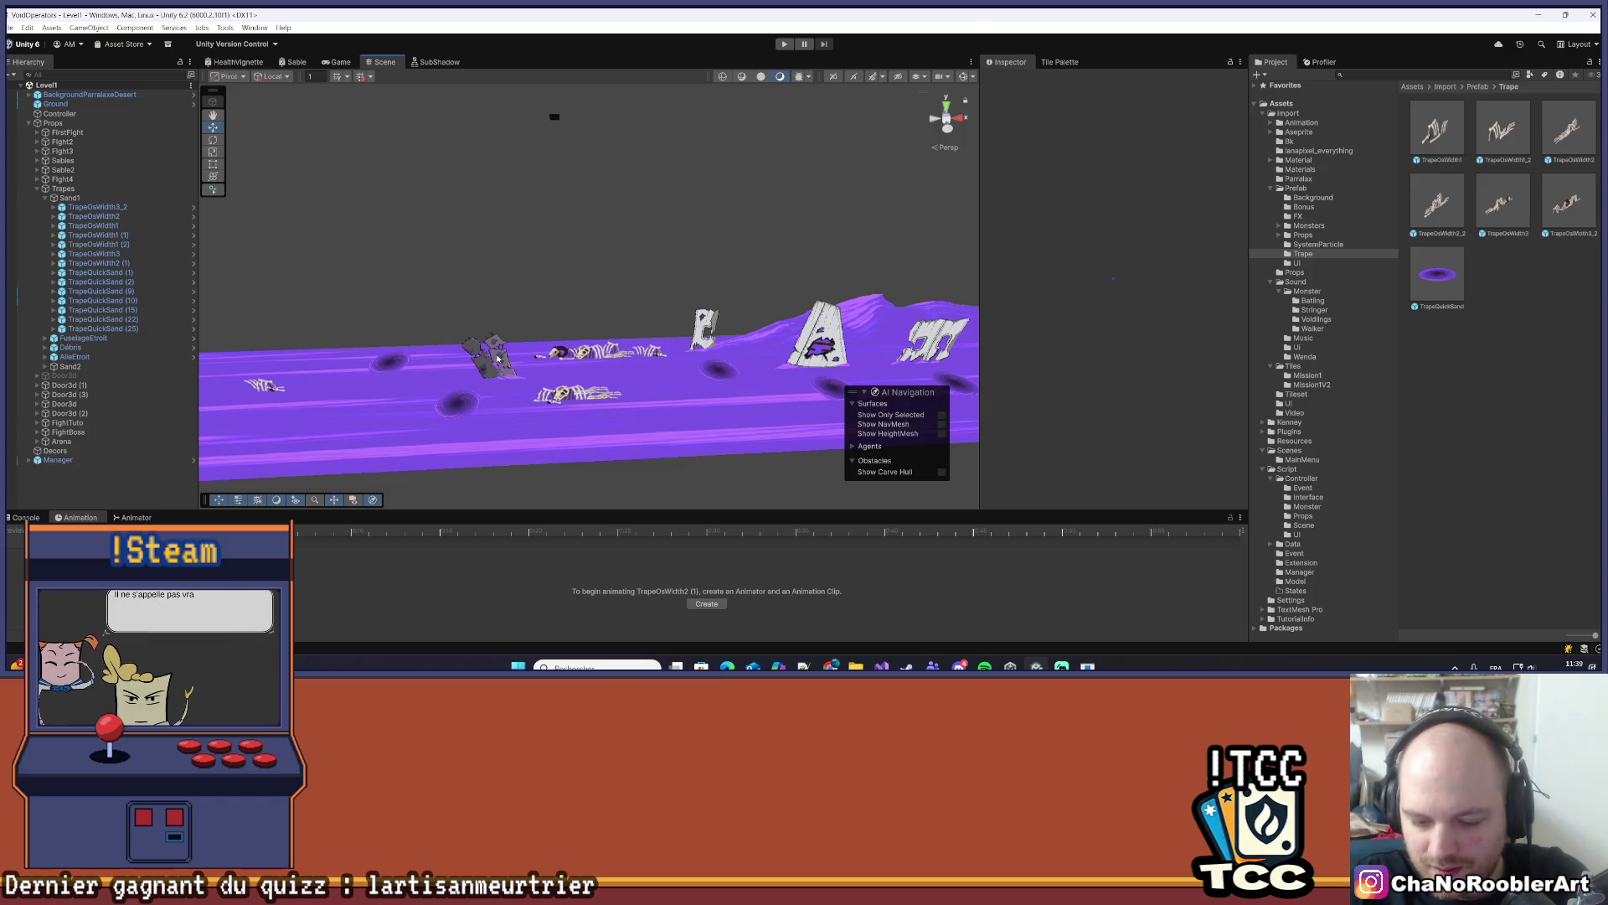
{"action": "left_click", "coordinate": [497, 359]}
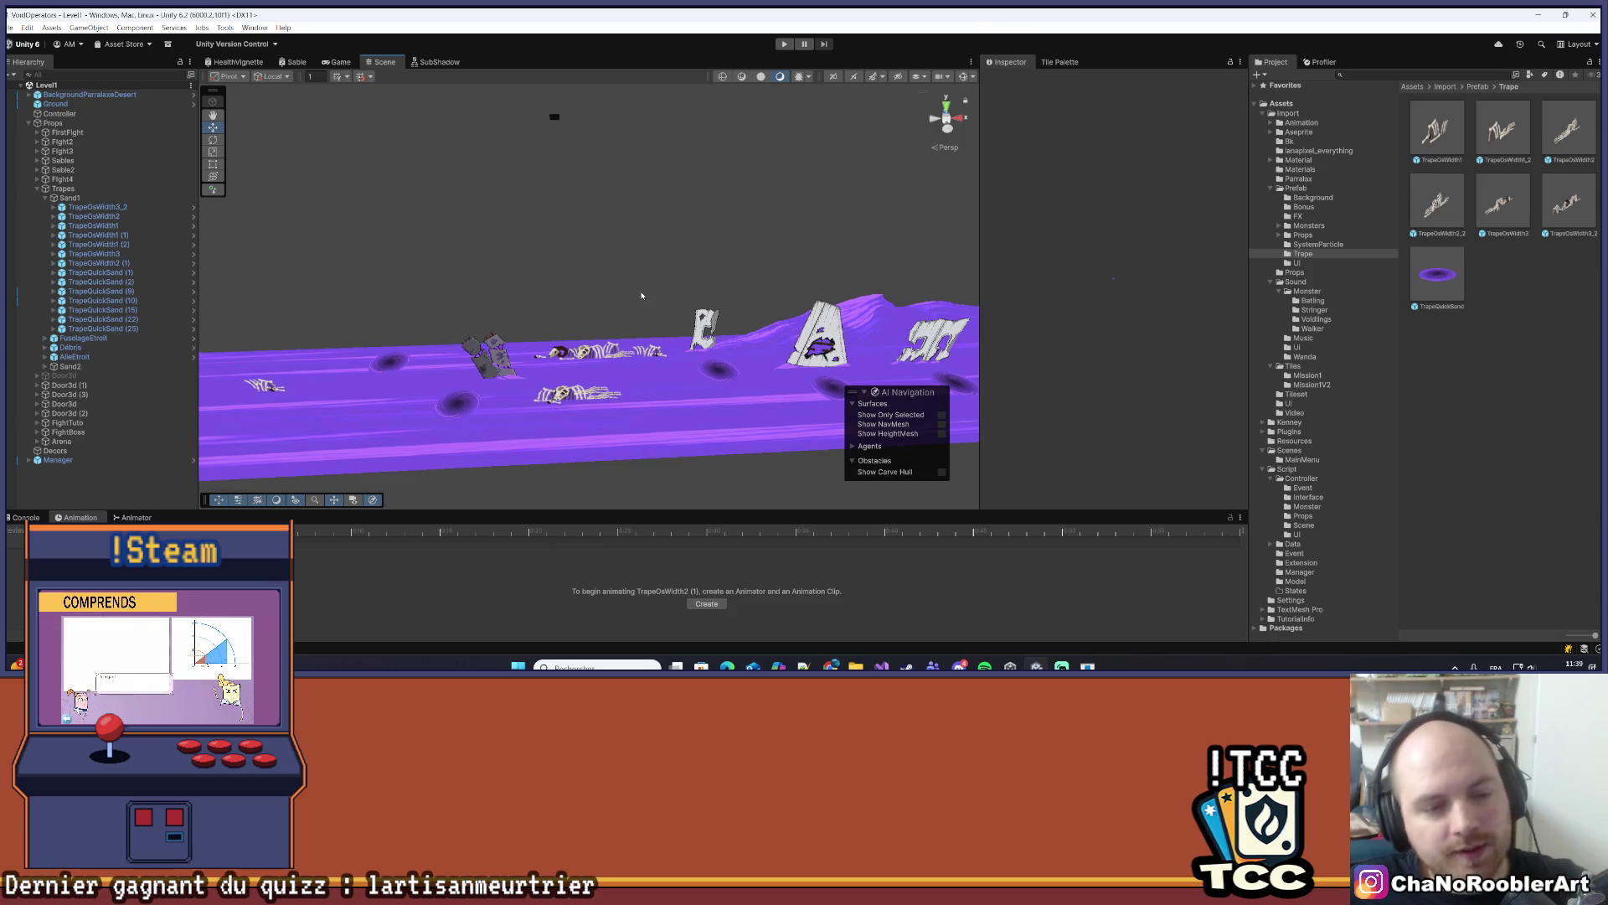
{"action": "scroll", "coordinate": [620, 361], "scroll_direction": "down", "scroll_amount": 2}
{"action": "scroll", "coordinate": [599, 258], "scroll_direction": "up", "scroll_amount": 3}
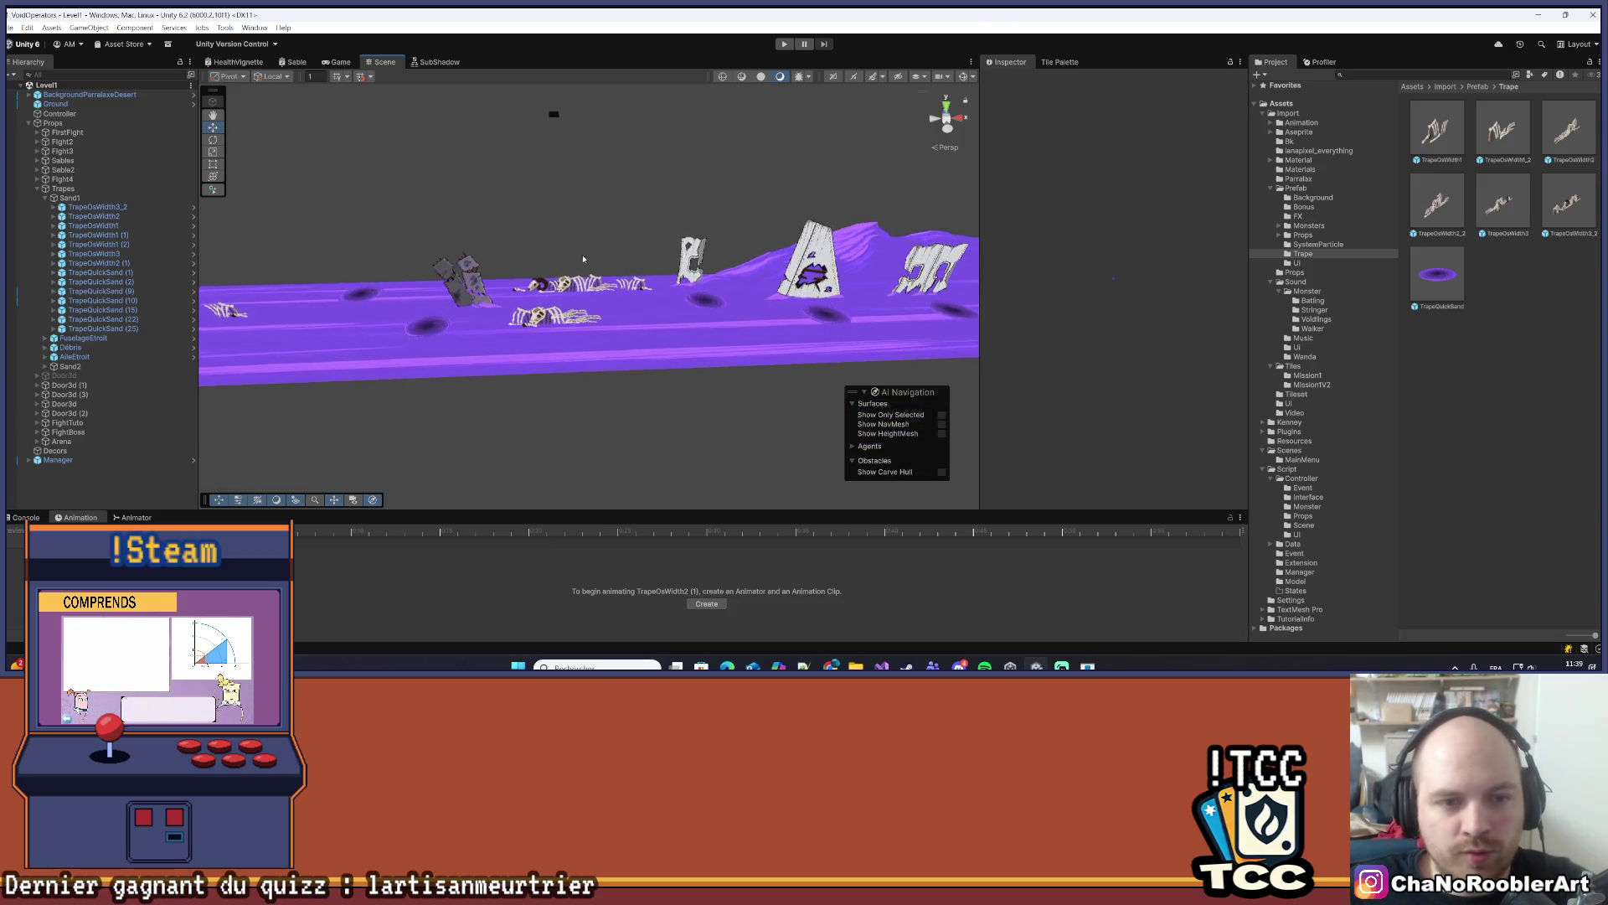
{"action": "scroll", "coordinate": [578, 310], "scroll_direction": "up", "scroll_amount": 1}
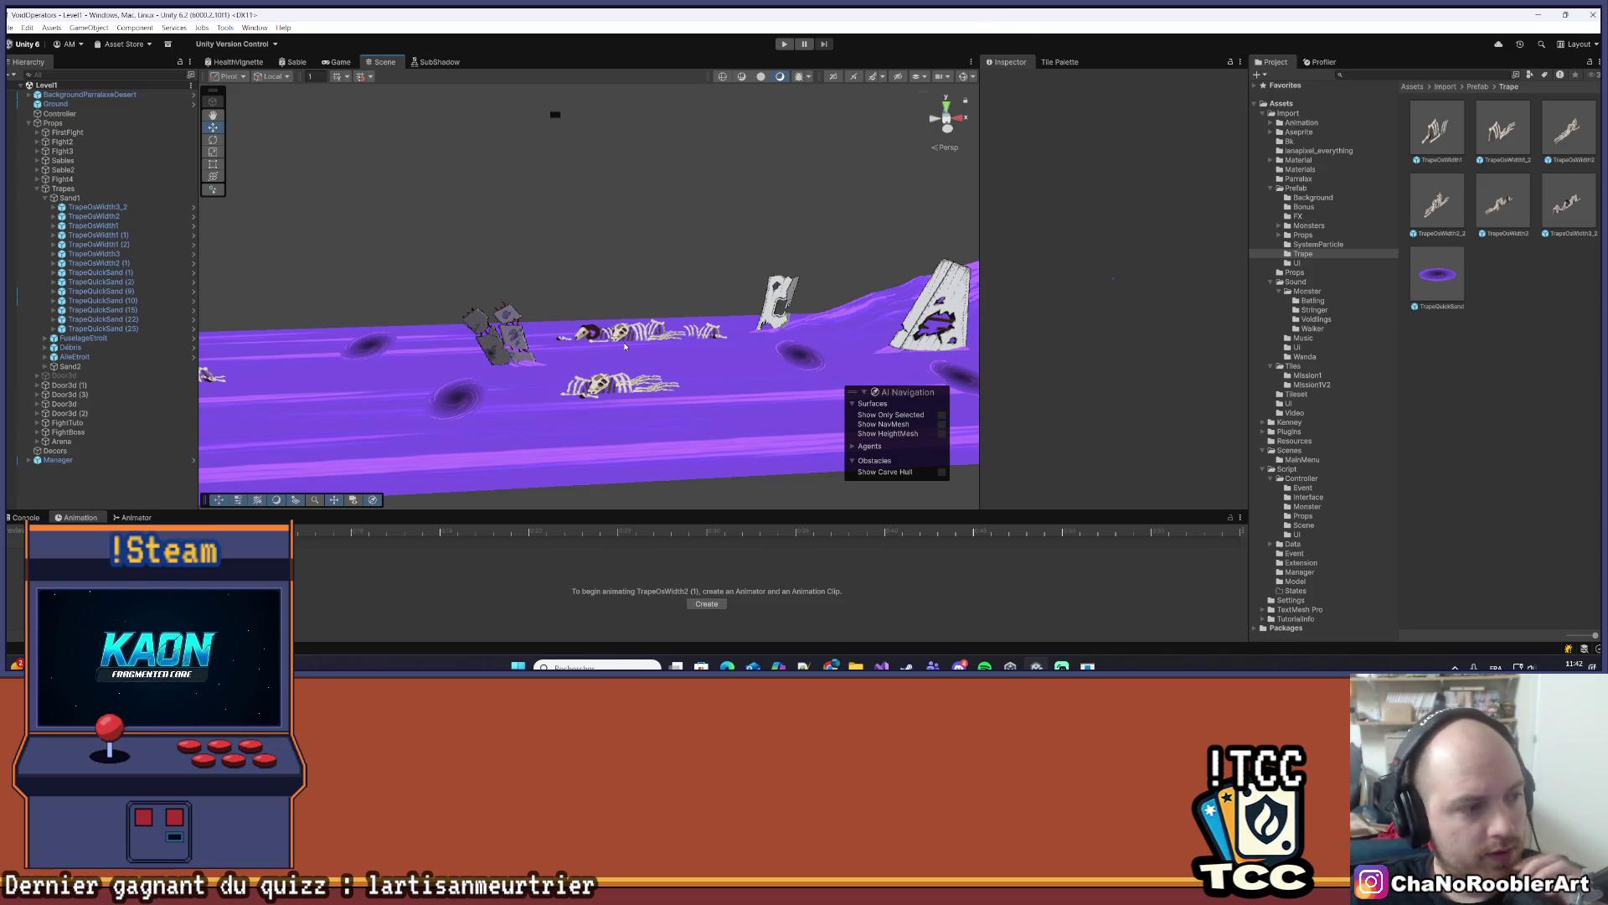
- Move the TrapeOsWidth1_2 trap to position 87.588, 0.75, -2
{"action": "mouse_move", "coordinate": [708, 318]}
{"action": "left_mouse_down"}
{"action": "mouse_move", "coordinate": [580, 325]}
{"action": "mouse_move", "coordinate": [578, 299]}
{"action": "mouse_move", "coordinate": [641, 431]}
{"action": "left_mouse_up"}
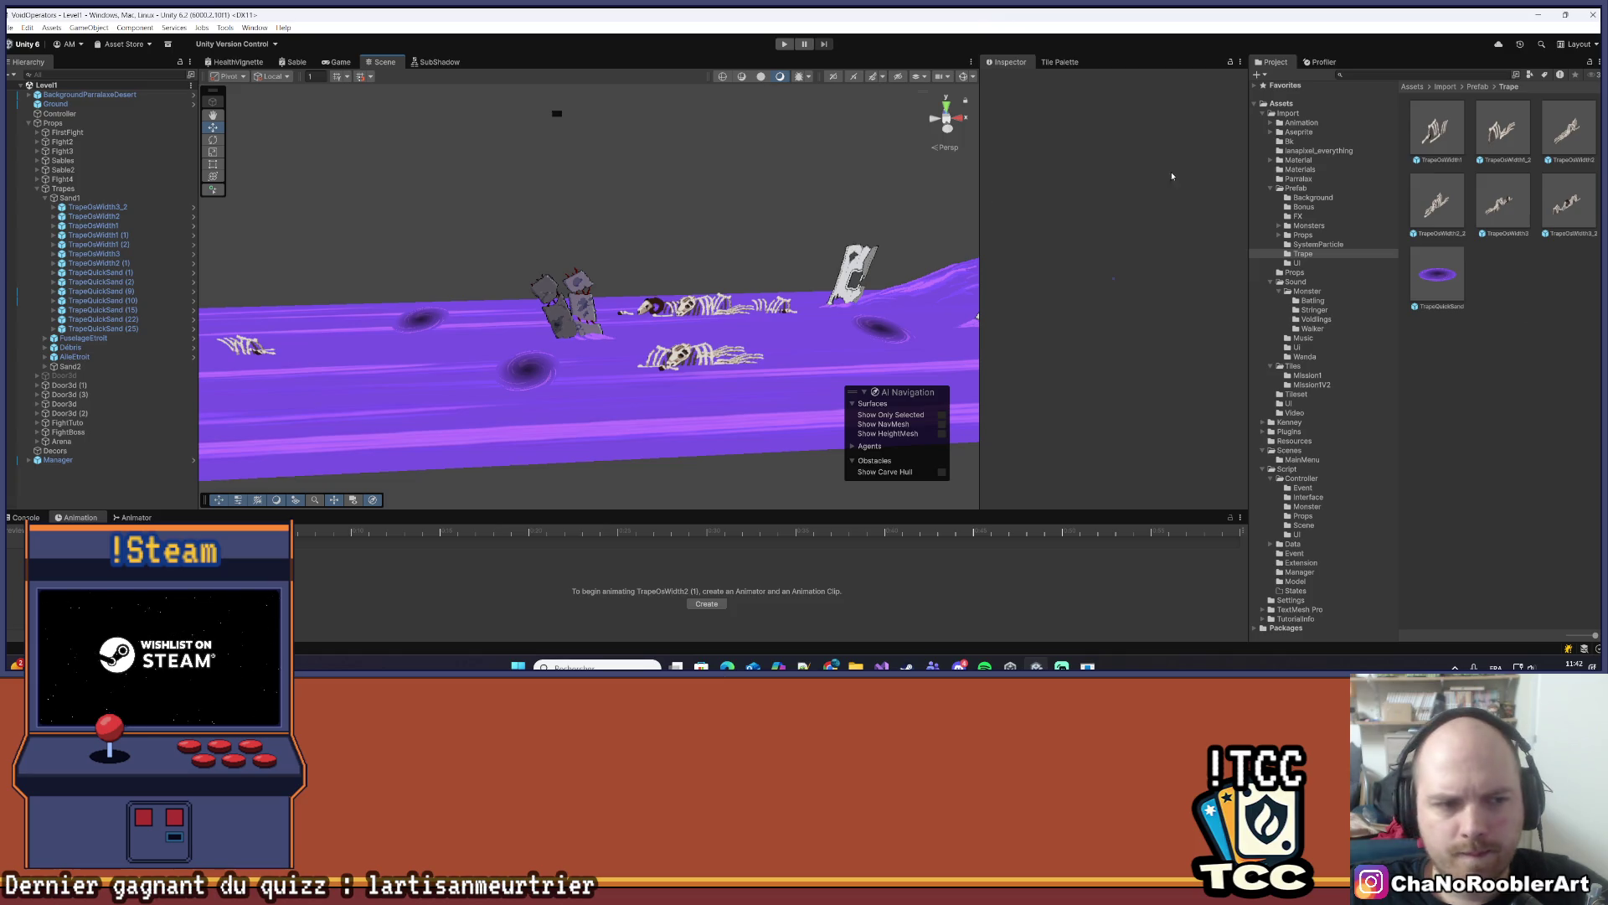
{"action": "left_click_drag", "start_coordinate": [599, 263], "coordinate": [838, 280]}
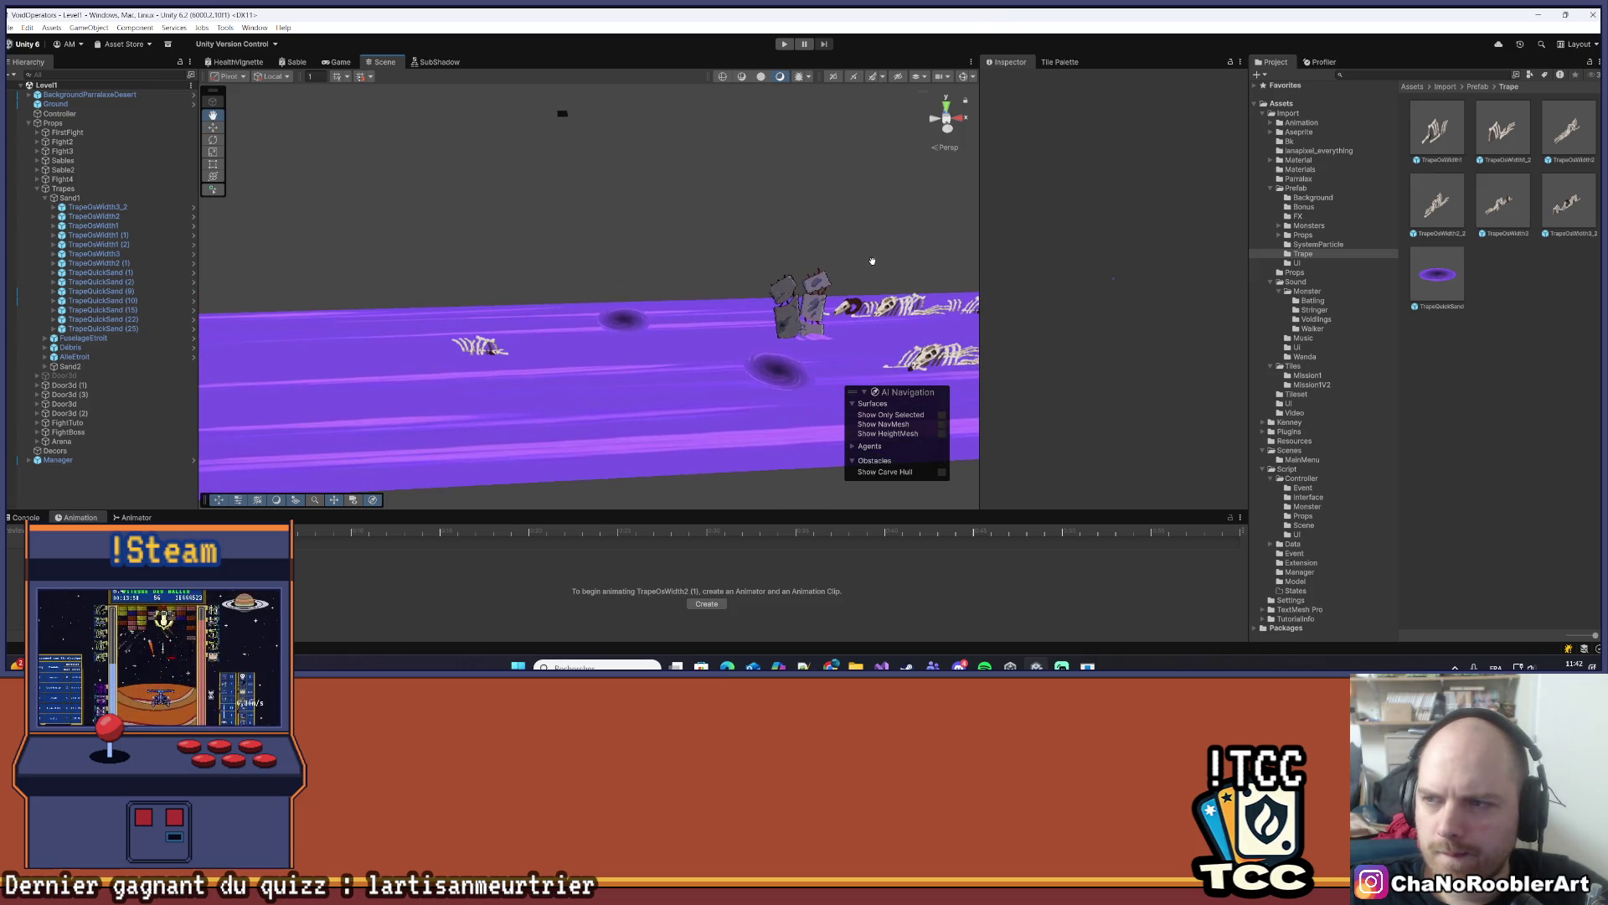
{"action": "mouse_move", "coordinate": [662, 373]}
{"action": "left_mouse_down"}
{"action": "mouse_move", "coordinate": [680, 385]}
{"action": "mouse_move", "coordinate": [126, 224]}
{"action": "mouse_move", "coordinate": [125, 203]}
{"action": "mouse_move", "coordinate": [592, 348]}
{"action": "left_mouse_up"}
{"action": "mouse_move", "coordinate": [535, 295]}
{"action": "left_mouse_down"}
{"action": "mouse_move", "coordinate": [512, 375]}
{"action": "mouse_move", "coordinate": [624, 384]}
{"action": "mouse_move", "coordinate": [612, 373]}
{"action": "left_mouse_up"}
{"action": "left_click", "coordinate": [1214, 154]}
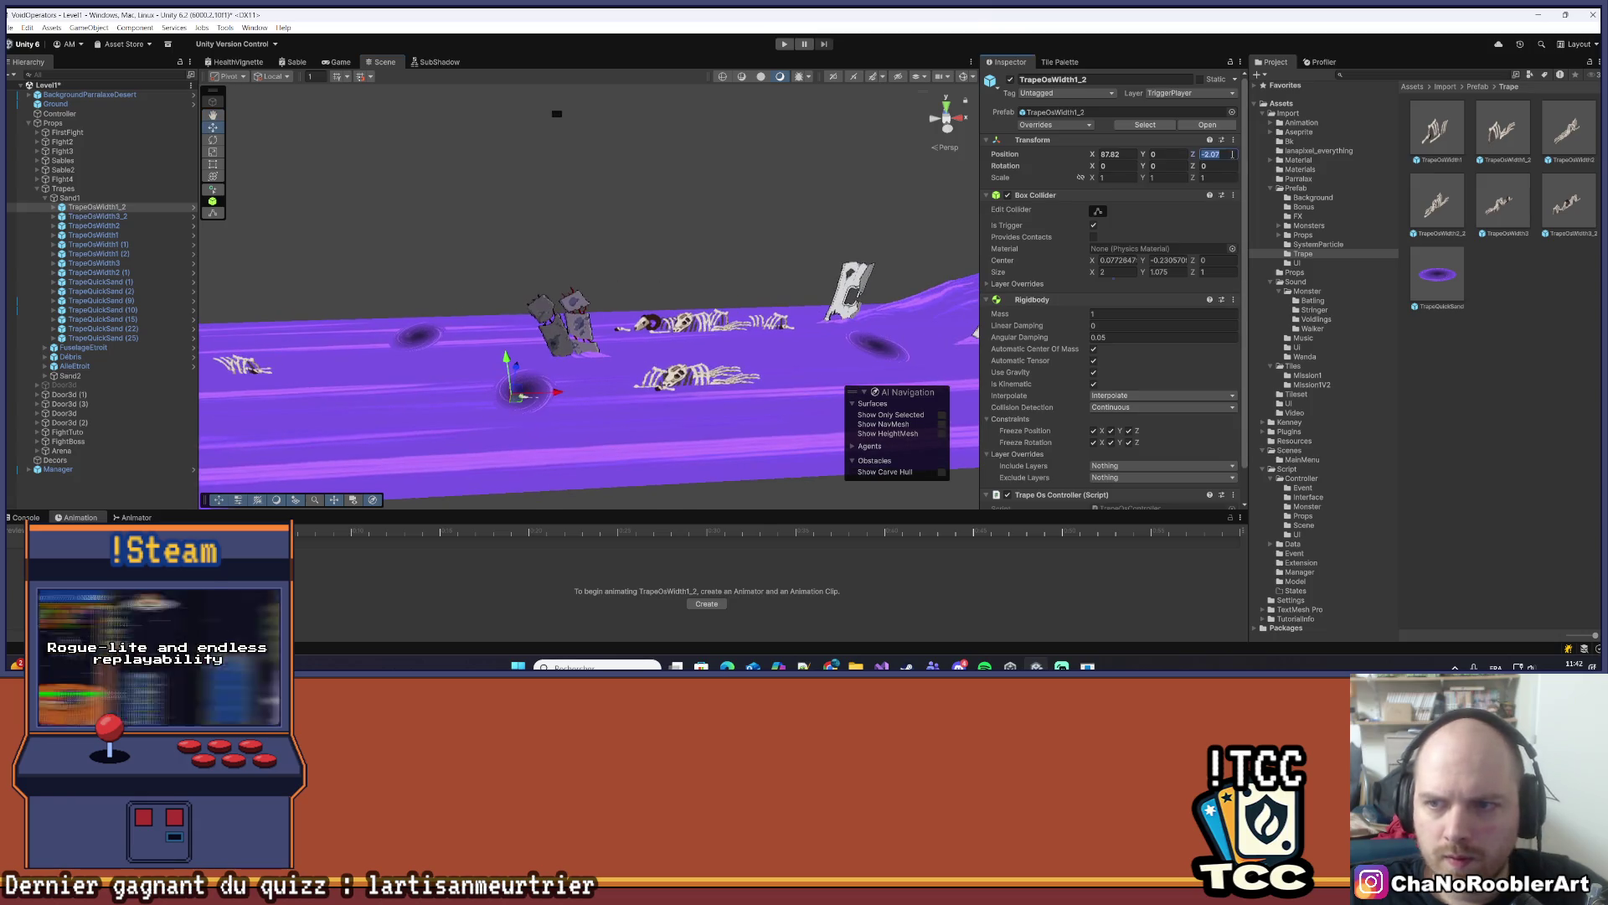
{"action": "type", "text": "-2.0"}
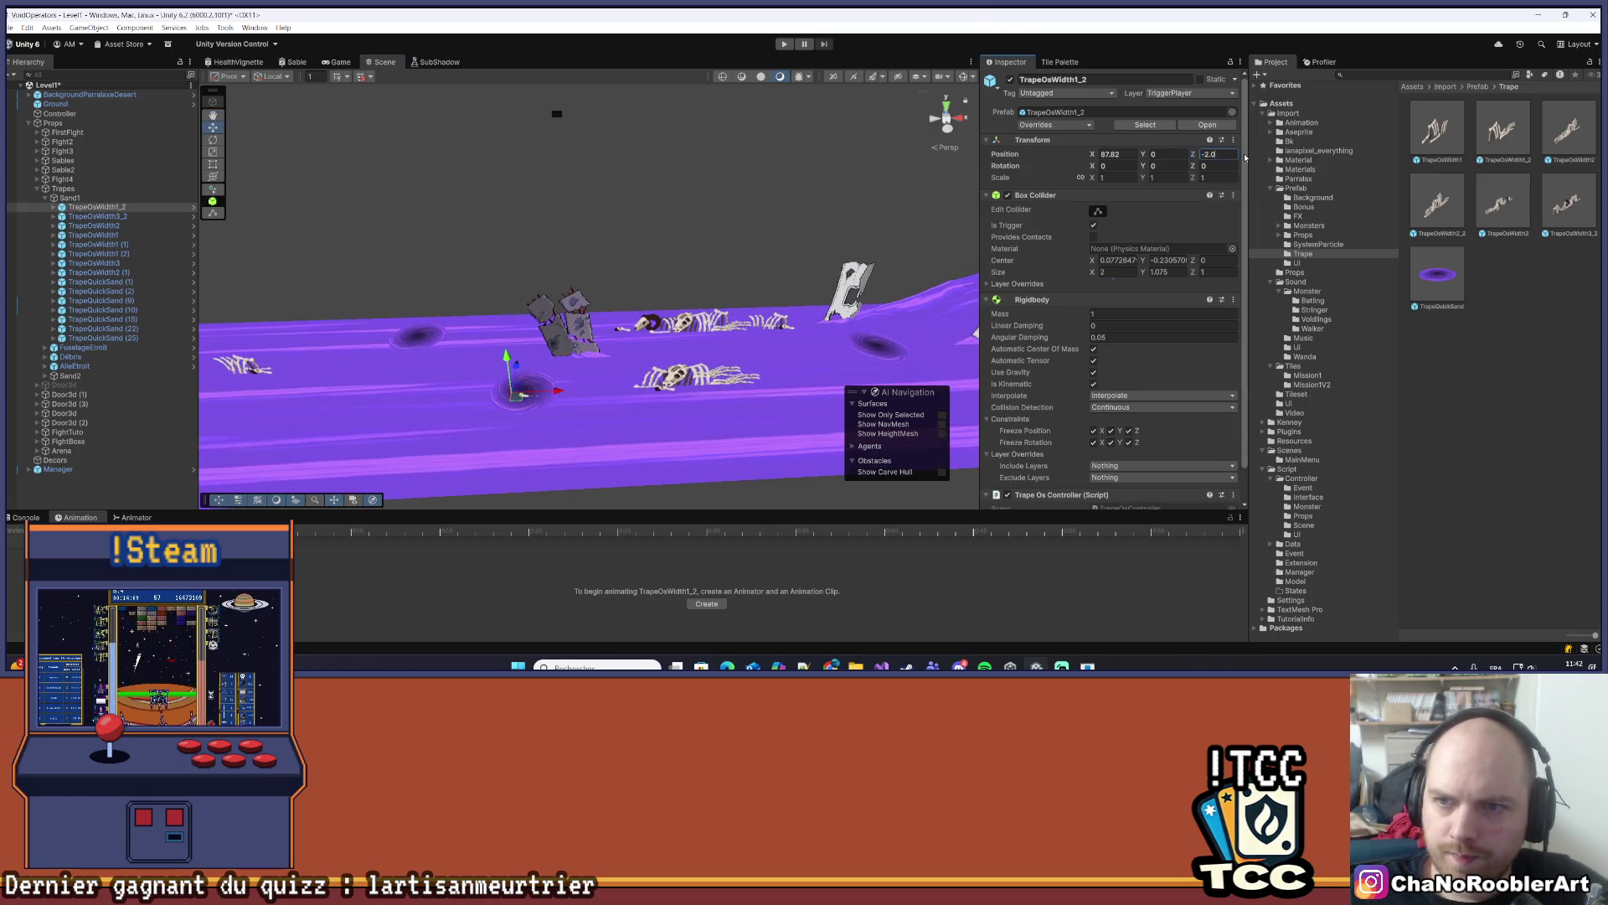
{"action": "left_click", "coordinate": [1128, 154]}
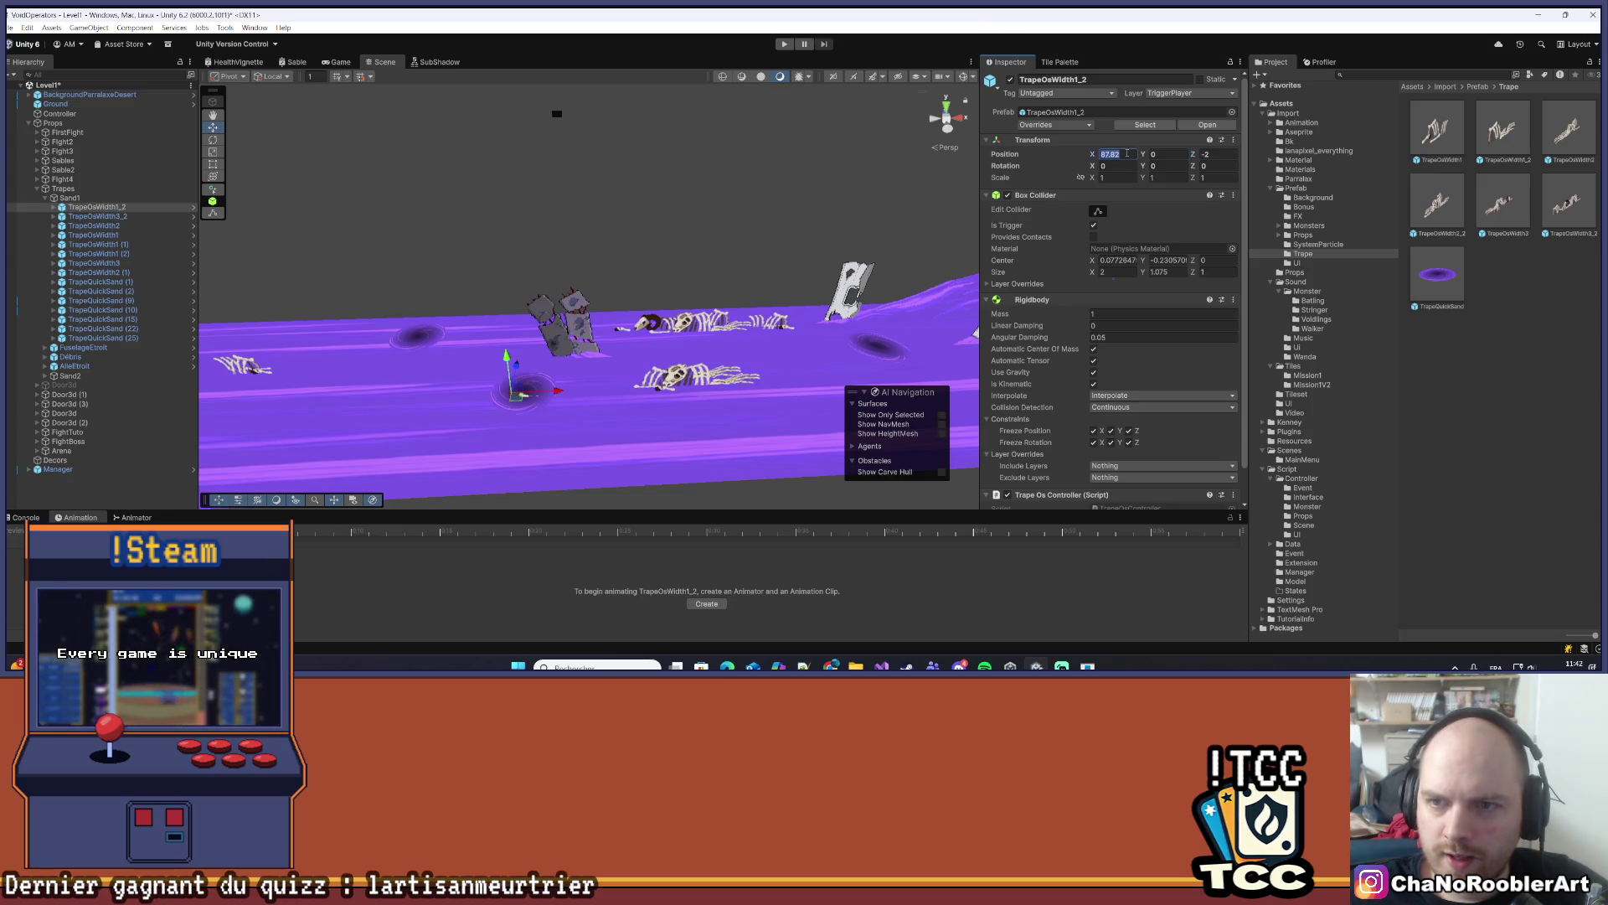
{"action": "type", "text": "87.5"}
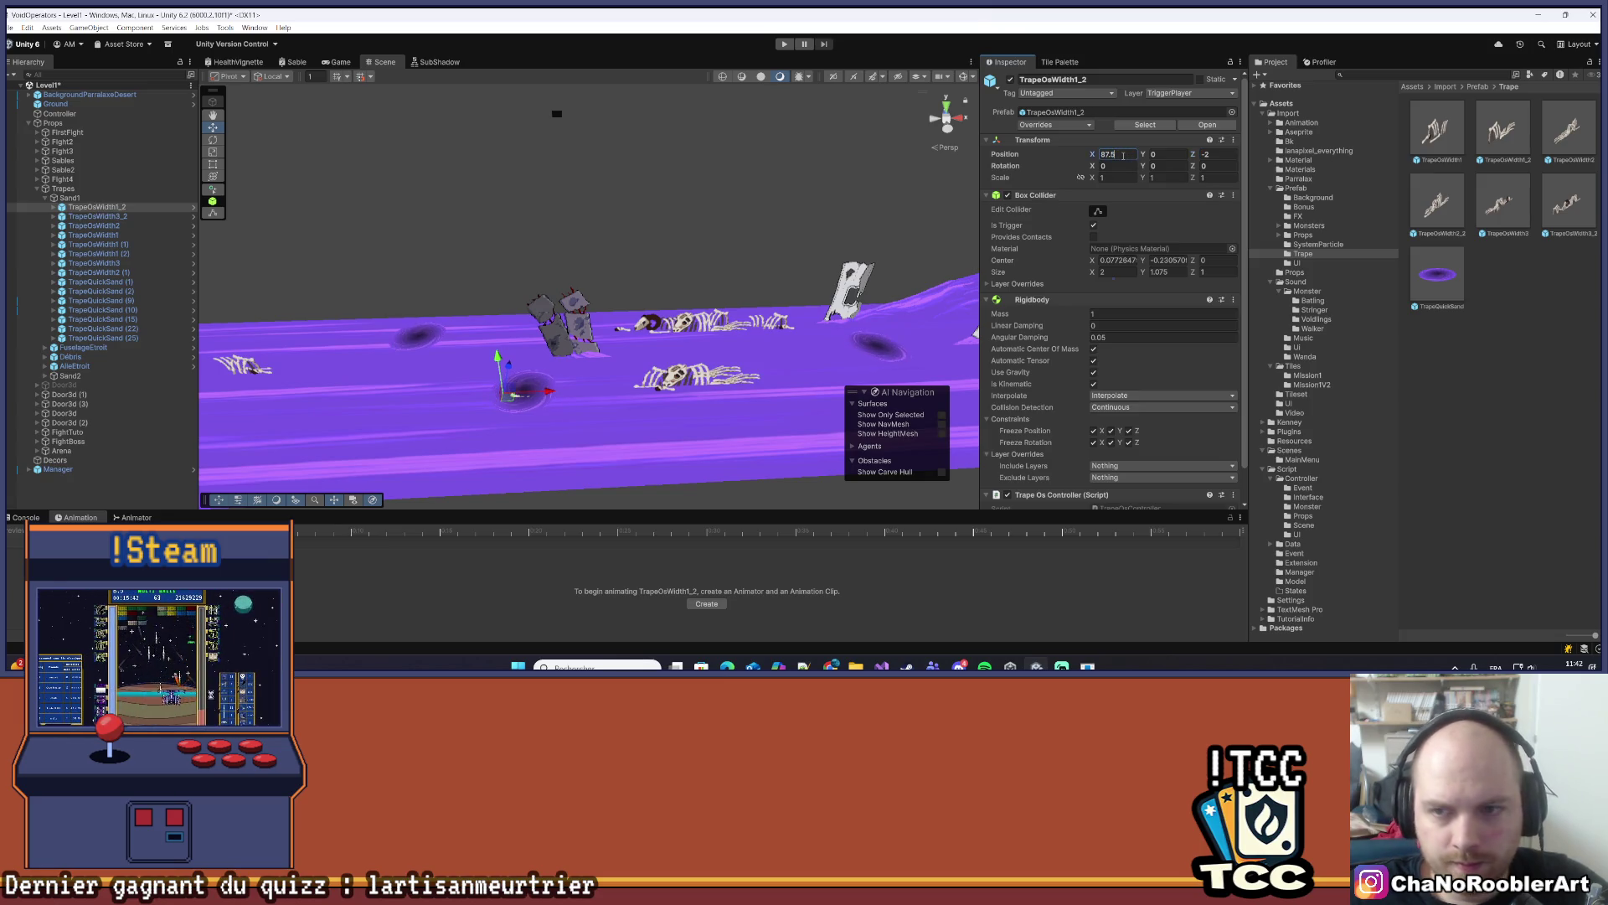
{"action": "type", "text": "88"}
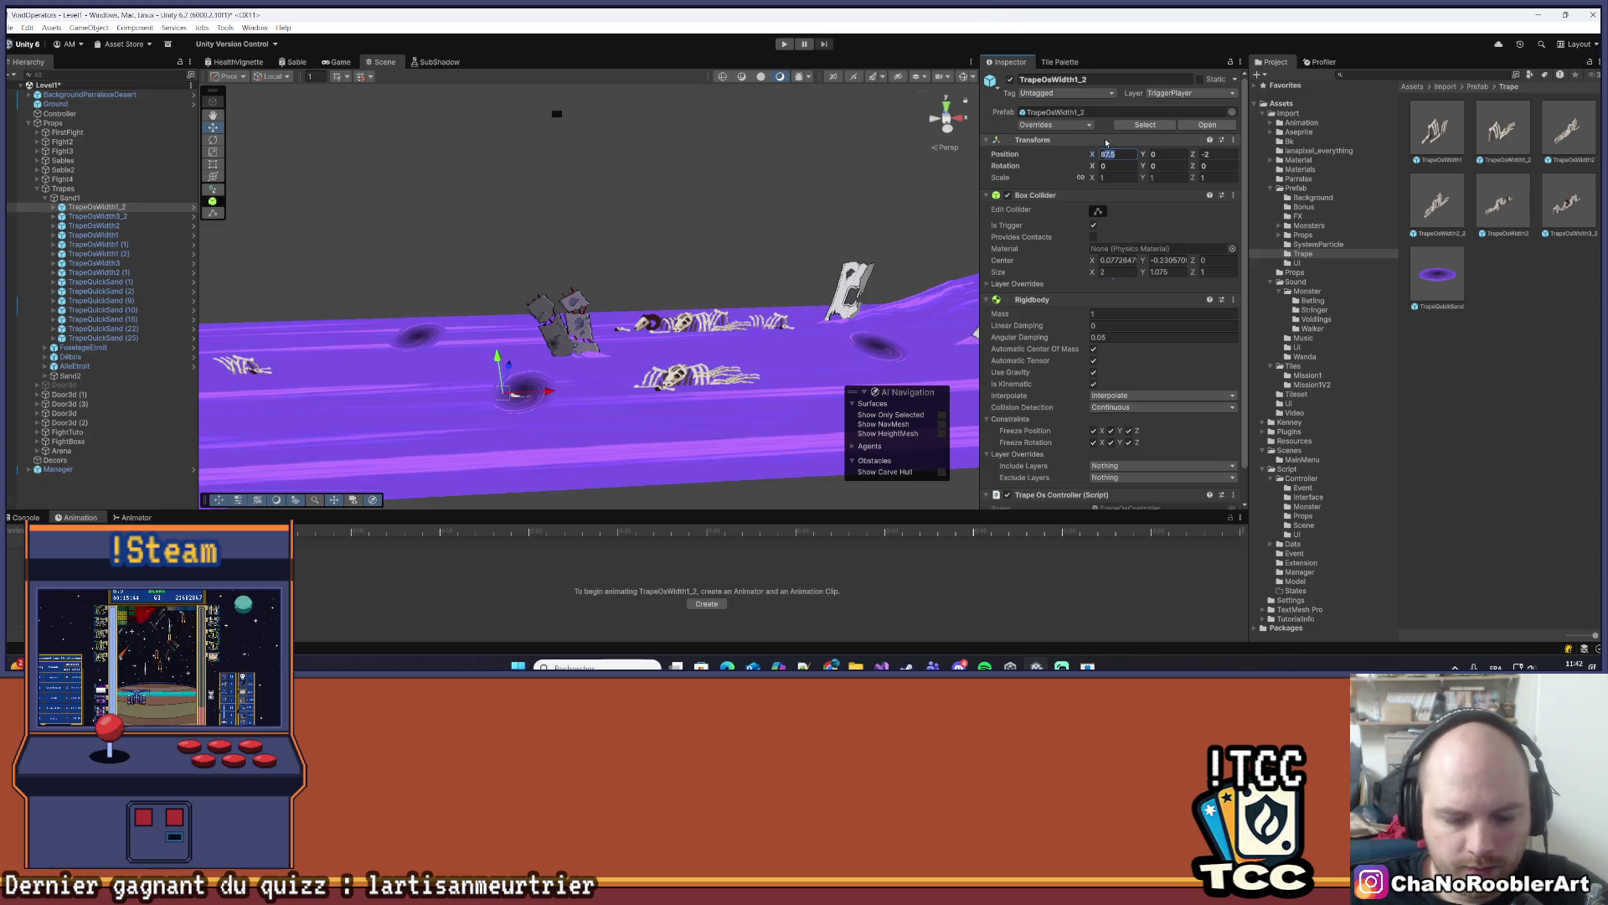
{"action": "key", "text": "Return"}
{"action": "key", "text": "f"}
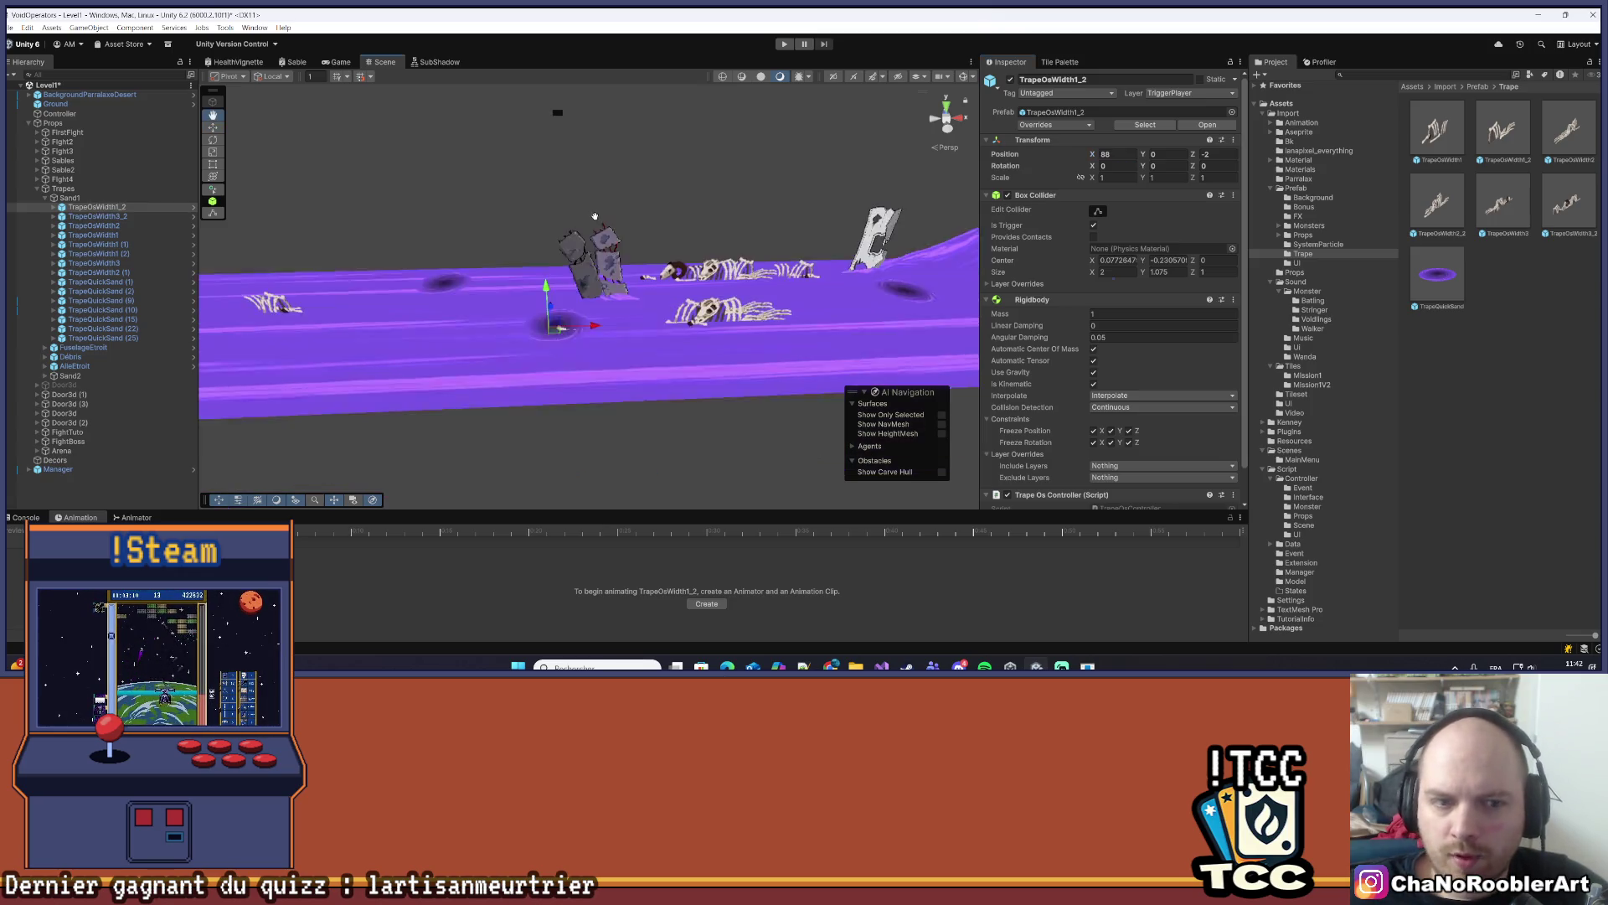
{"action": "left_click", "coordinate": [1168, 154]}
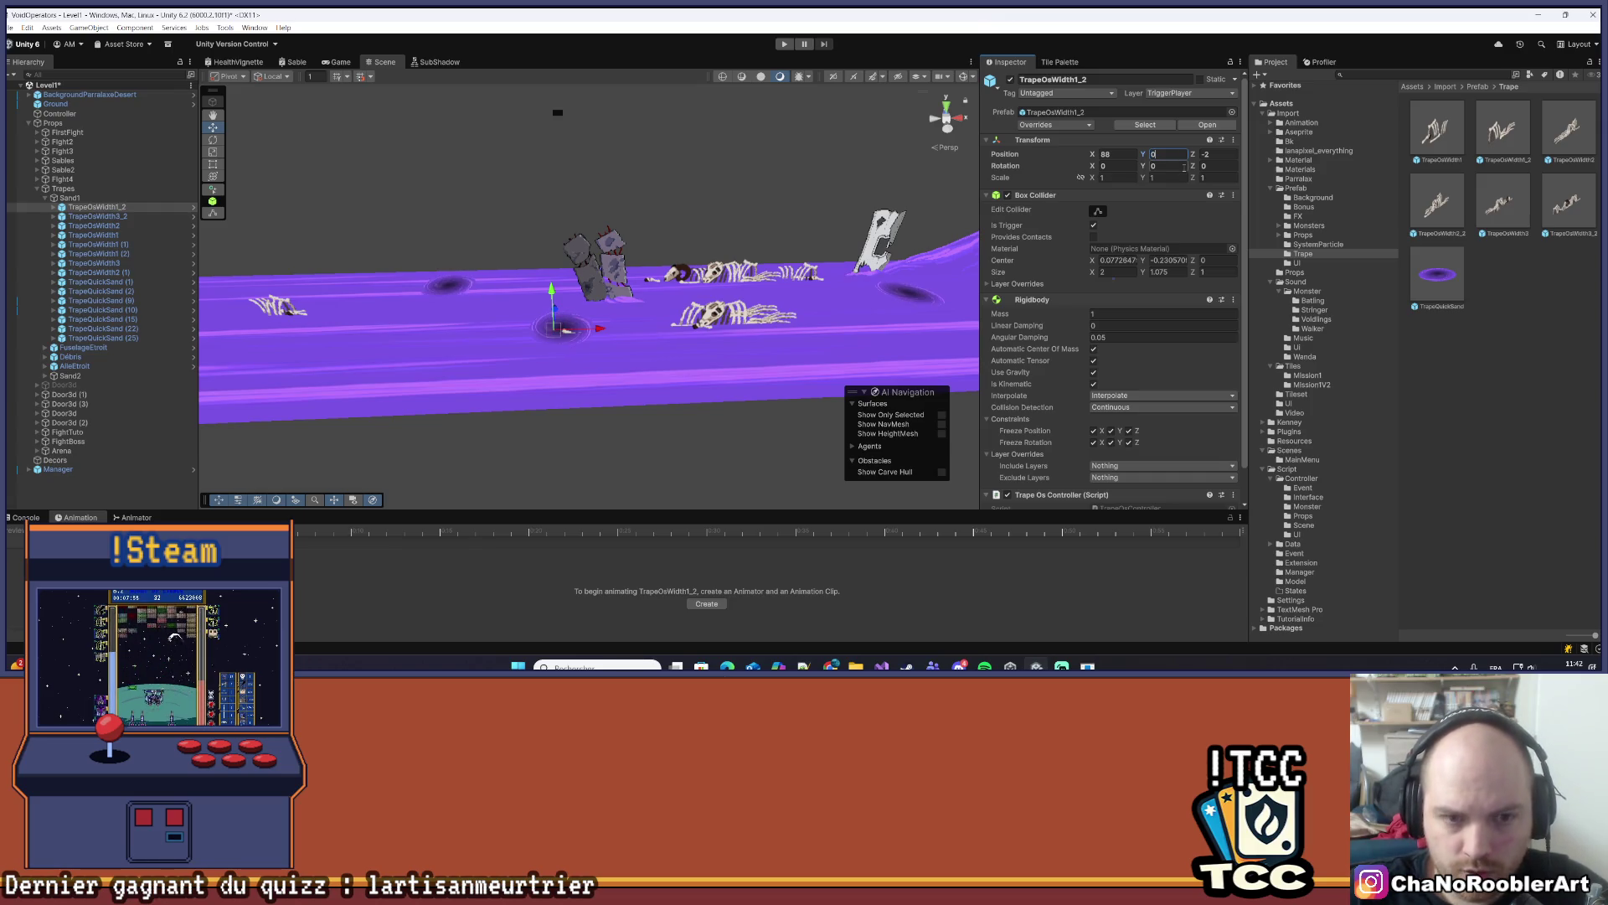
{"action": "type", "text": "0.75"}
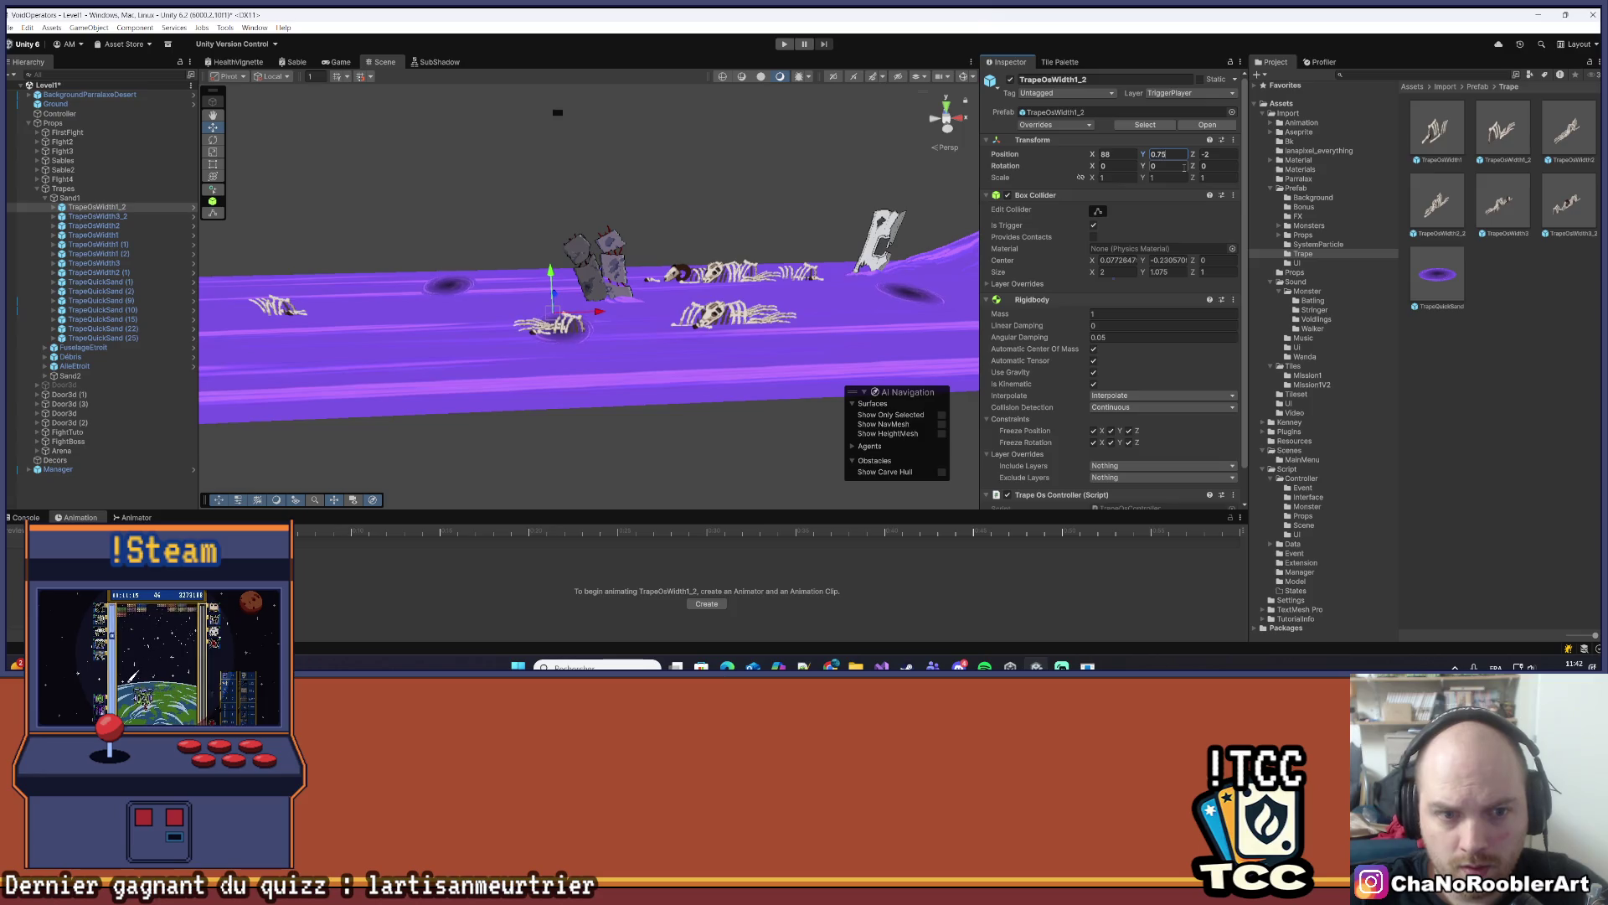
- Delete the nearby TrapeQuickSand (2) quicksand hole
{"action": "left_click", "coordinate": [559, 342]}
{"action": "key", "text": "Delete"}
{"action": "mouse_move", "coordinate": [559, 342]}
{"action": "left_mouse_down"}
{"action": "mouse_move", "coordinate": [482, 270]}
{"action": "mouse_move", "coordinate": [648, 342]}
{"action": "mouse_move", "coordinate": [643, 269]}
{"action": "mouse_move", "coordinate": [690, 284]}
{"action": "mouse_move", "coordinate": [456, 416]}
{"action": "mouse_move", "coordinate": [503, 360]}
{"action": "mouse_move", "coordinate": [556, 341]}
{"action": "mouse_move", "coordinate": [637, 268]}
{"action": "mouse_move", "coordinate": [613, 294]}
{"action": "mouse_move", "coordinate": [712, 173]}
{"action": "mouse_move", "coordinate": [646, 236]}
{"action": "left_mouse_up"}
{"action": "mouse_move", "coordinate": [523, 352]}
{"action": "left_mouse_down"}
{"action": "mouse_move", "coordinate": [599, 352]}
{"action": "mouse_move", "coordinate": [549, 369]}
{"action": "mouse_move", "coordinate": [479, 348]}
{"action": "left_mouse_up"}
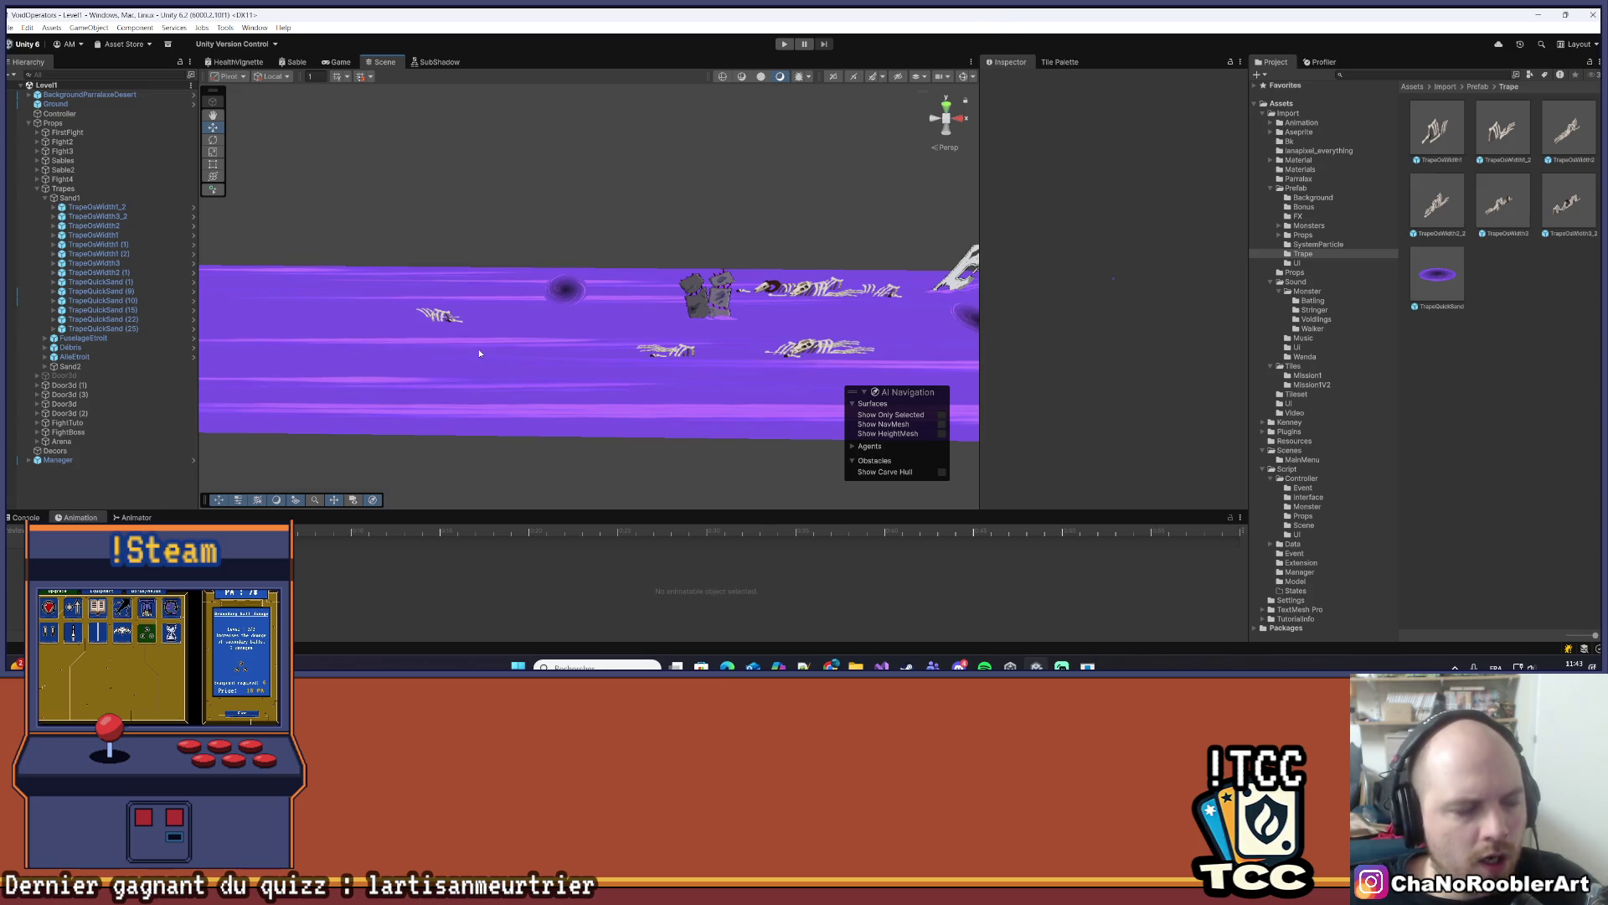
{"action": "mouse_move", "coordinate": [537, 339]}
{"action": "left_mouse_down"}
{"action": "mouse_move", "coordinate": [565, 387]}
{"action": "mouse_move", "coordinate": [610, 324]}
{"action": "mouse_move", "coordinate": [609, 350]}
{"action": "mouse_move", "coordinate": [596, 326]}
{"action": "left_mouse_up"}
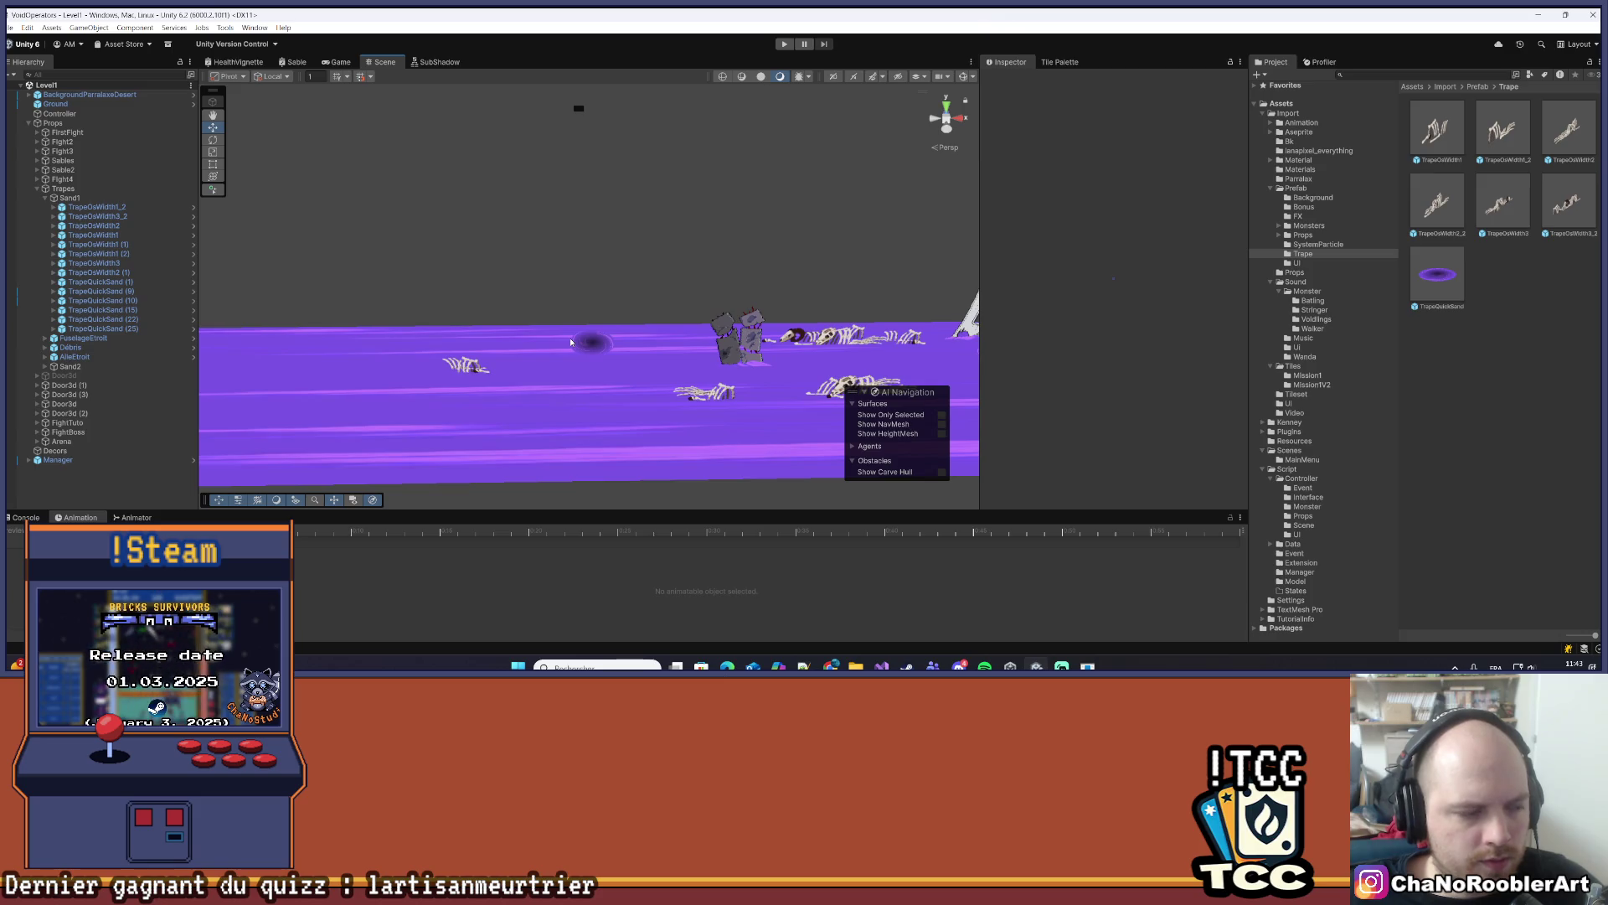
{"action": "mouse_move", "coordinate": [678, 397]}
{"action": "left_mouse_down"}
{"action": "mouse_move", "coordinate": [597, 335]}
{"action": "mouse_move", "coordinate": [620, 333]}
{"action": "mouse_move", "coordinate": [625, 284]}
{"action": "mouse_move", "coordinate": [610, 335]}
{"action": "mouse_move", "coordinate": [886, 325]}
{"action": "left_mouse_up"}
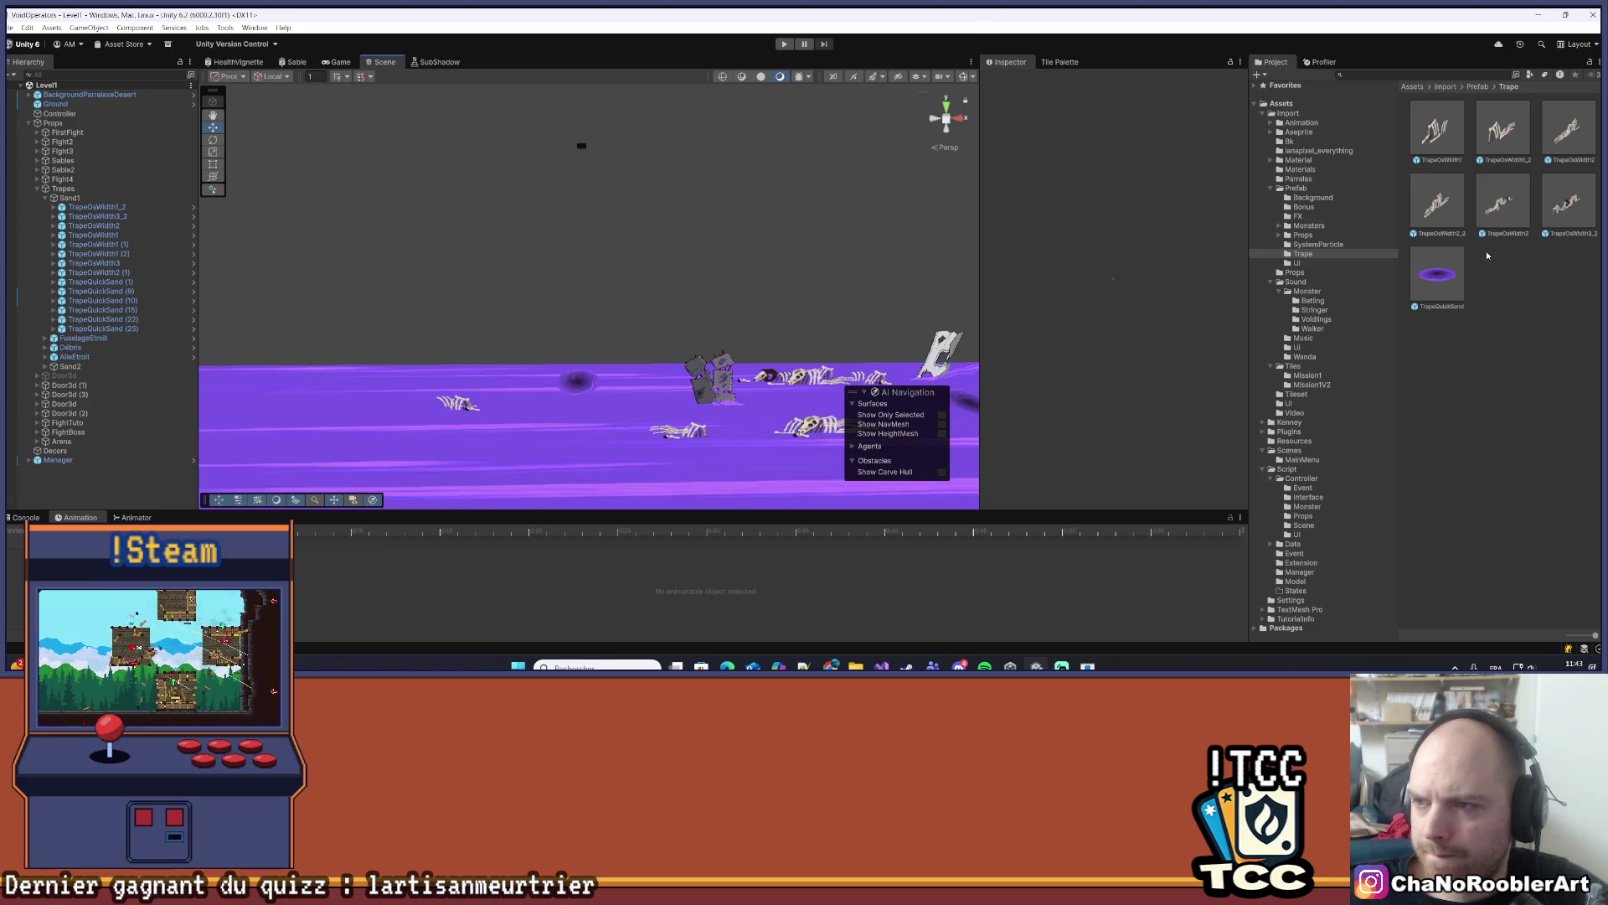
- Add a TrapeOsWidth2_2 trap under Sand1 at position 82.5, 0.75, 2
{"action": "mouse_move", "coordinate": [1442, 203]}
{"action": "left_mouse_down"}
{"action": "mouse_move", "coordinate": [725, 415]}
{"action": "mouse_move", "coordinate": [574, 383]}
{"action": "mouse_move", "coordinate": [583, 341]}
{"action": "mouse_move", "coordinate": [574, 381]}
{"action": "left_mouse_up"}
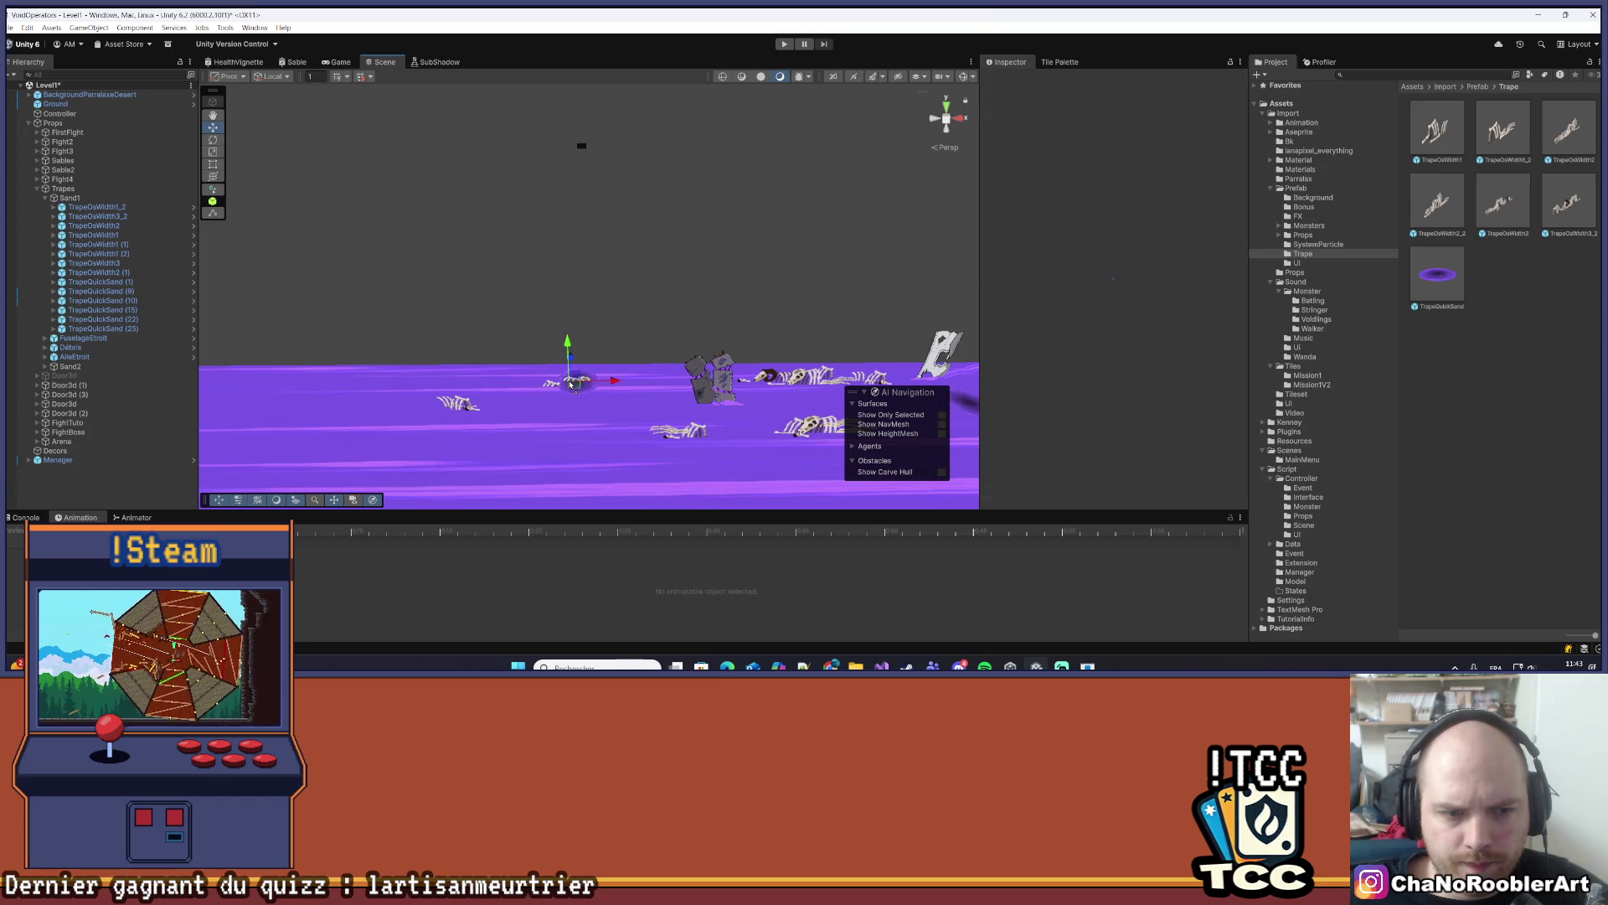
{"action": "left_click_drag", "start_coordinate": [81, 474], "coordinate": [93, 203]}
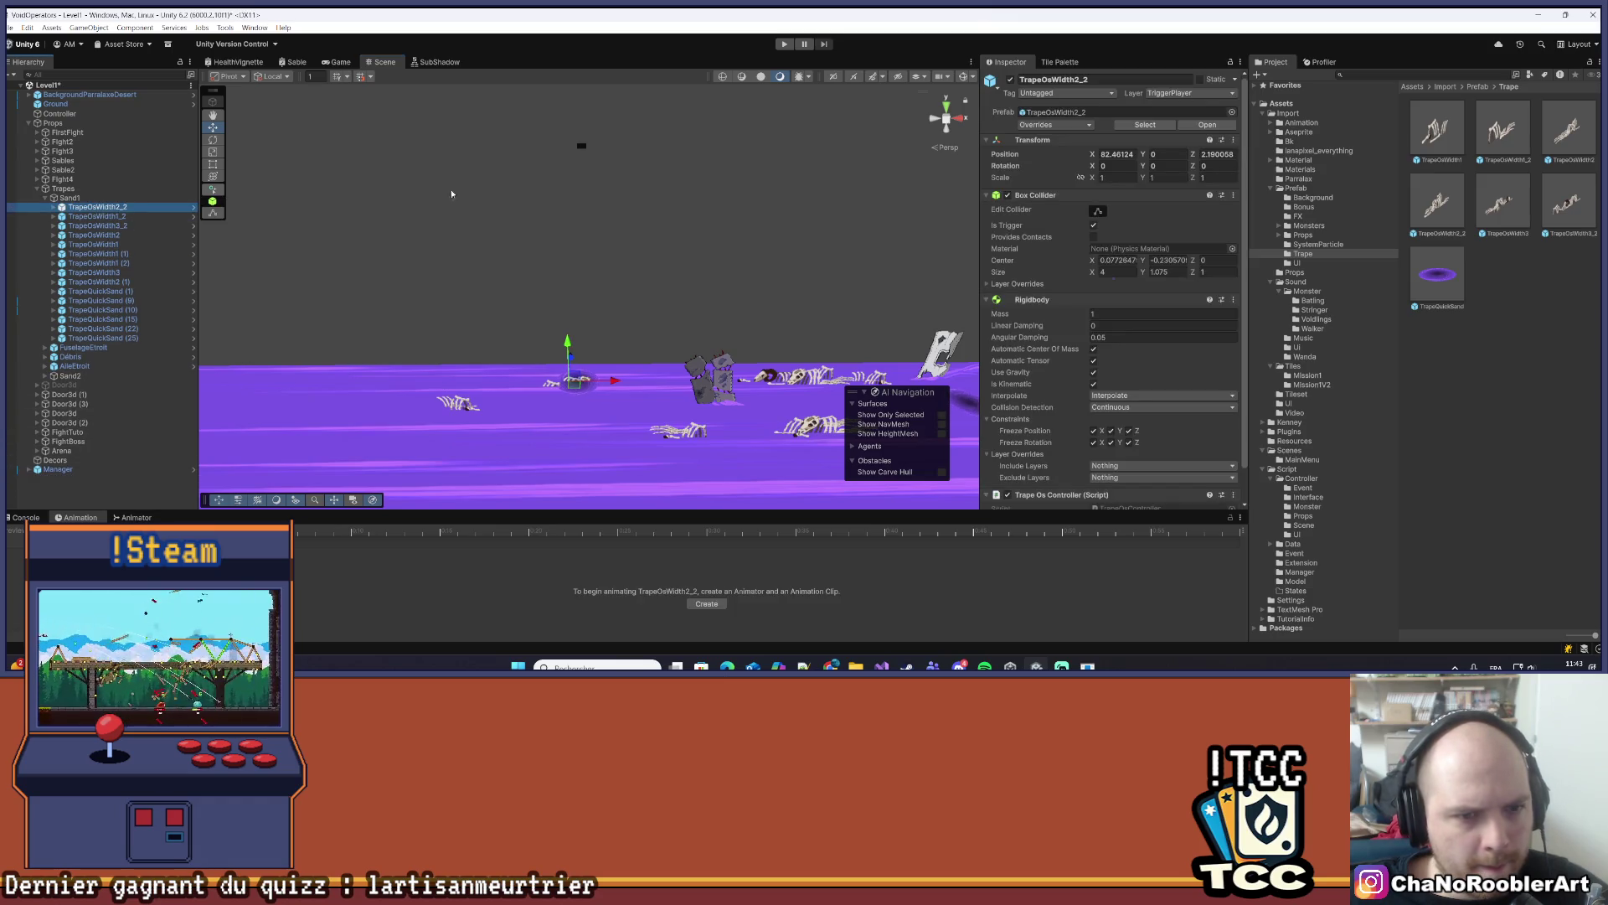
{"action": "left_click", "coordinate": [1213, 154]}
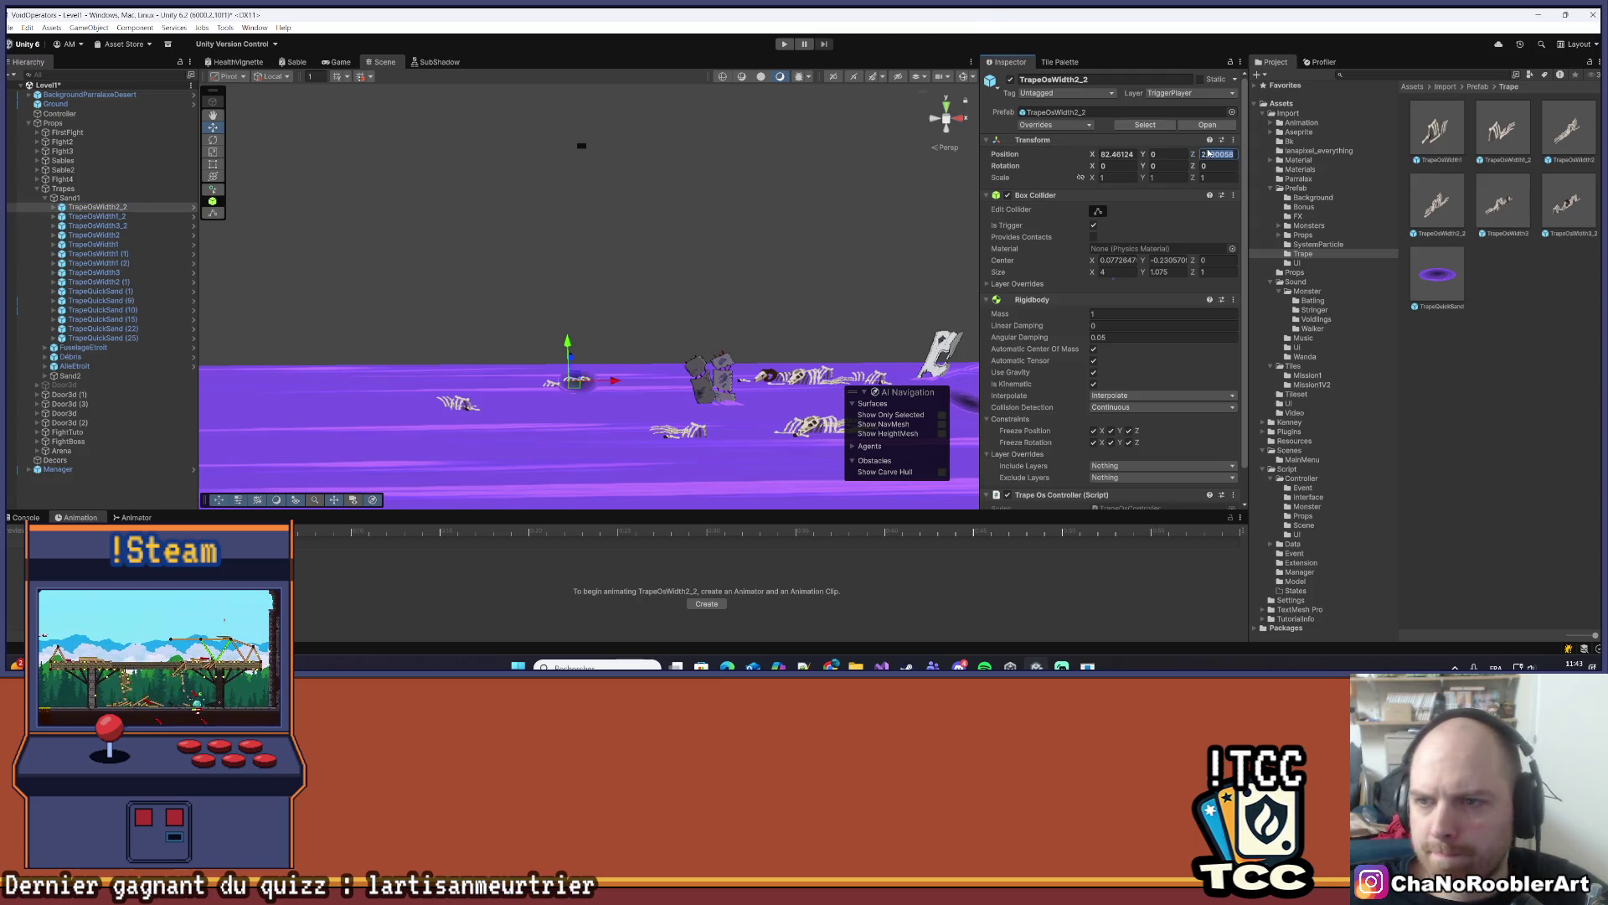
{"action": "type", "text": "2"}
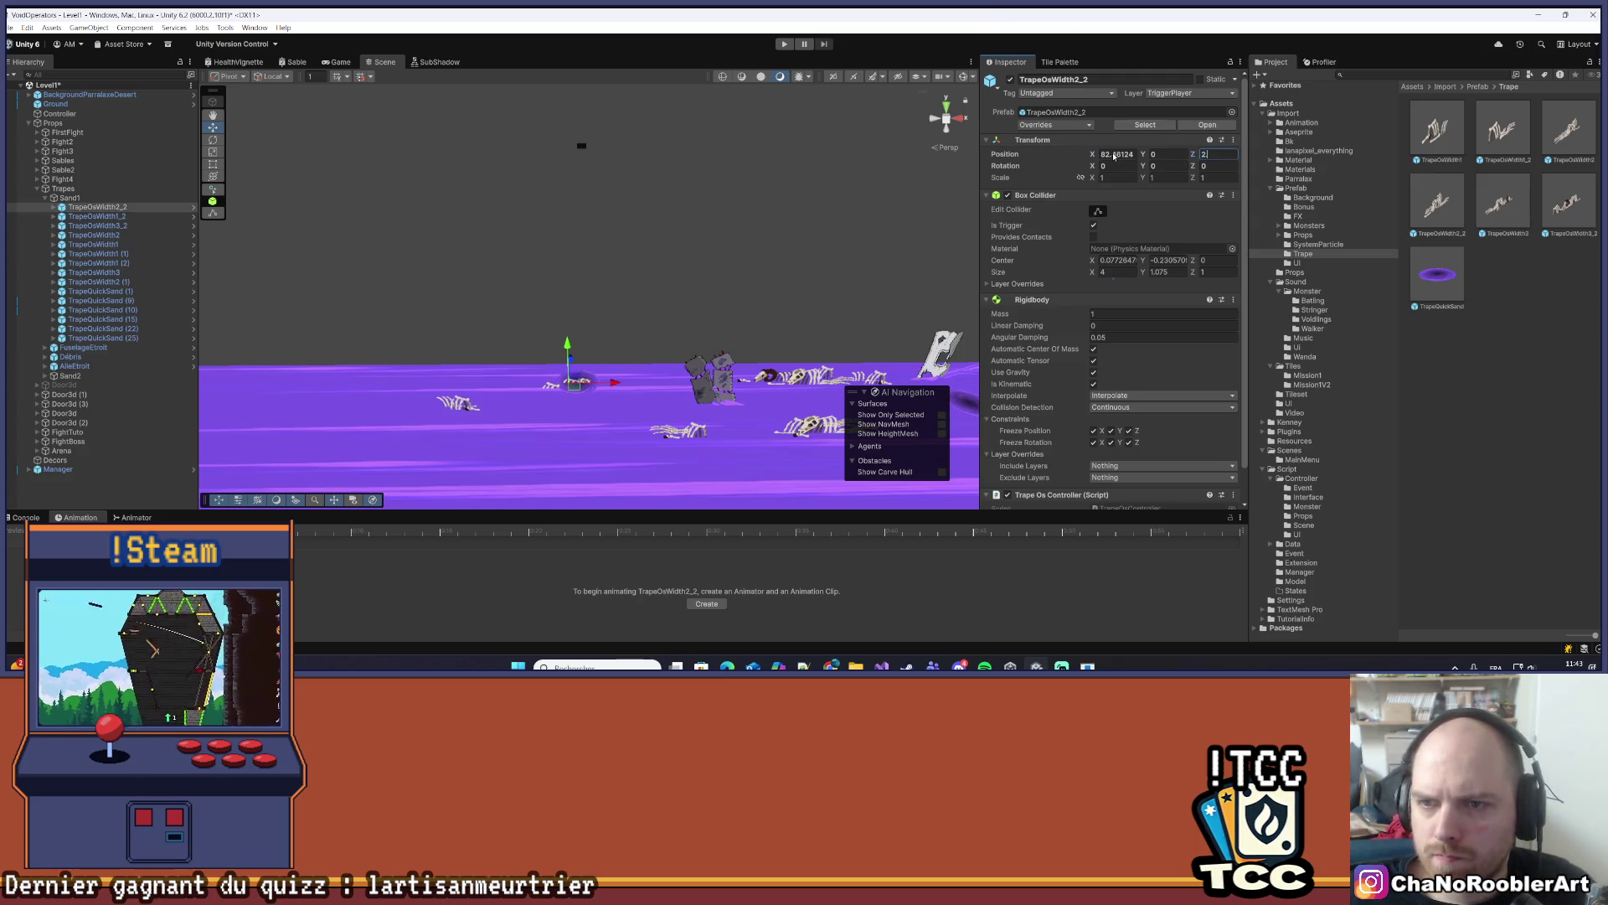
{"action": "left_click", "coordinate": [1114, 155]}
{"action": "type", "text": "82.5"}
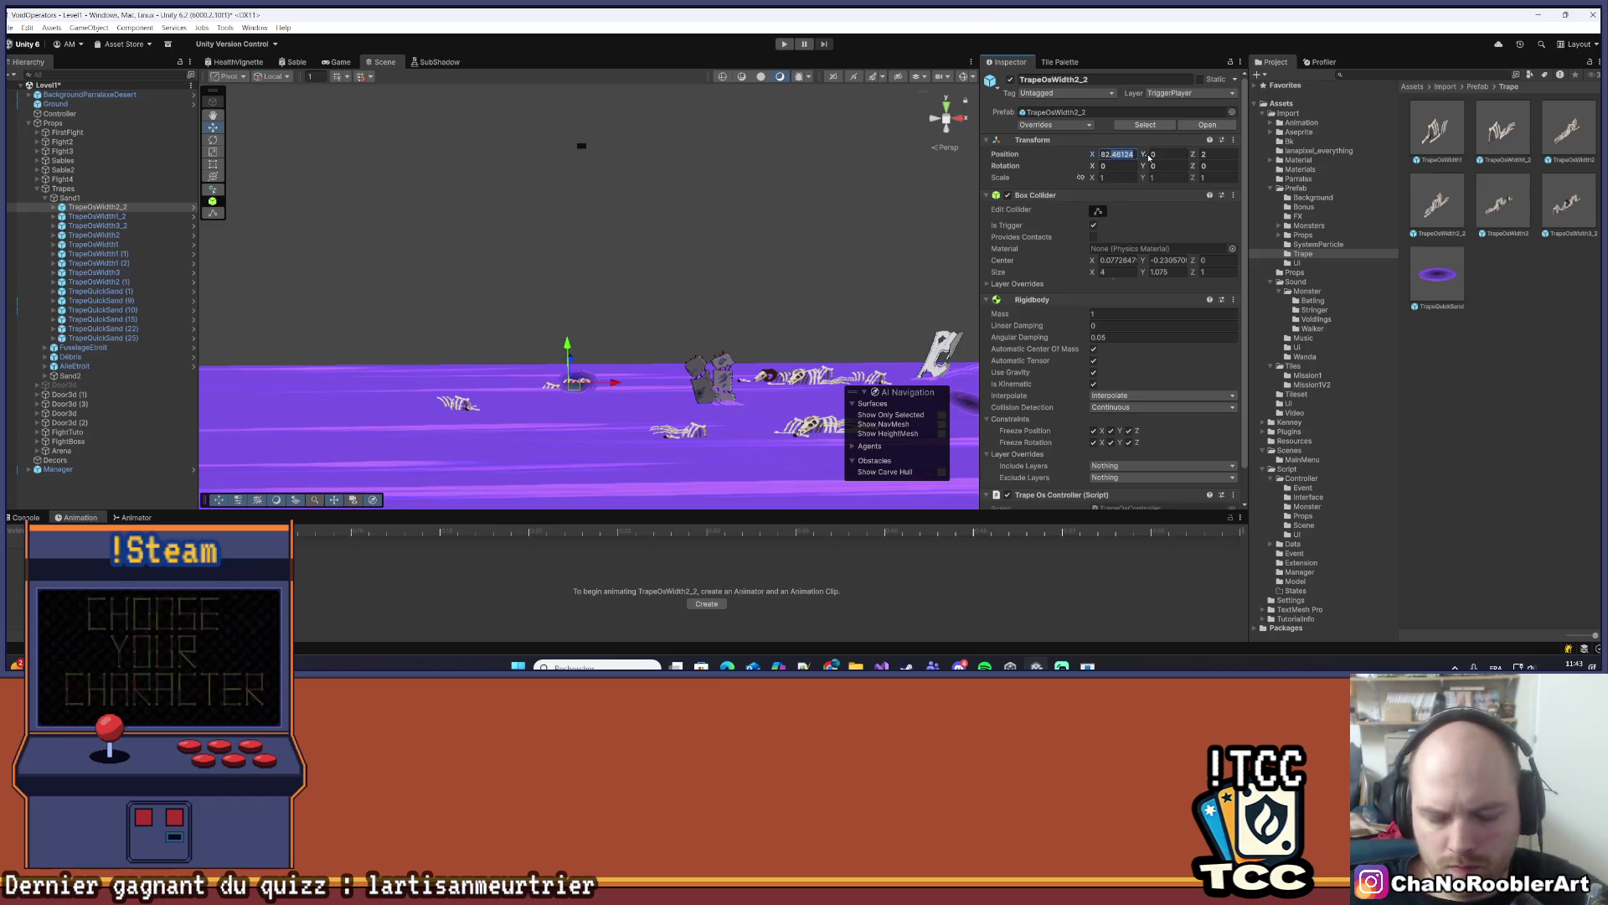
{"action": "left_click", "coordinate": [1169, 152]}
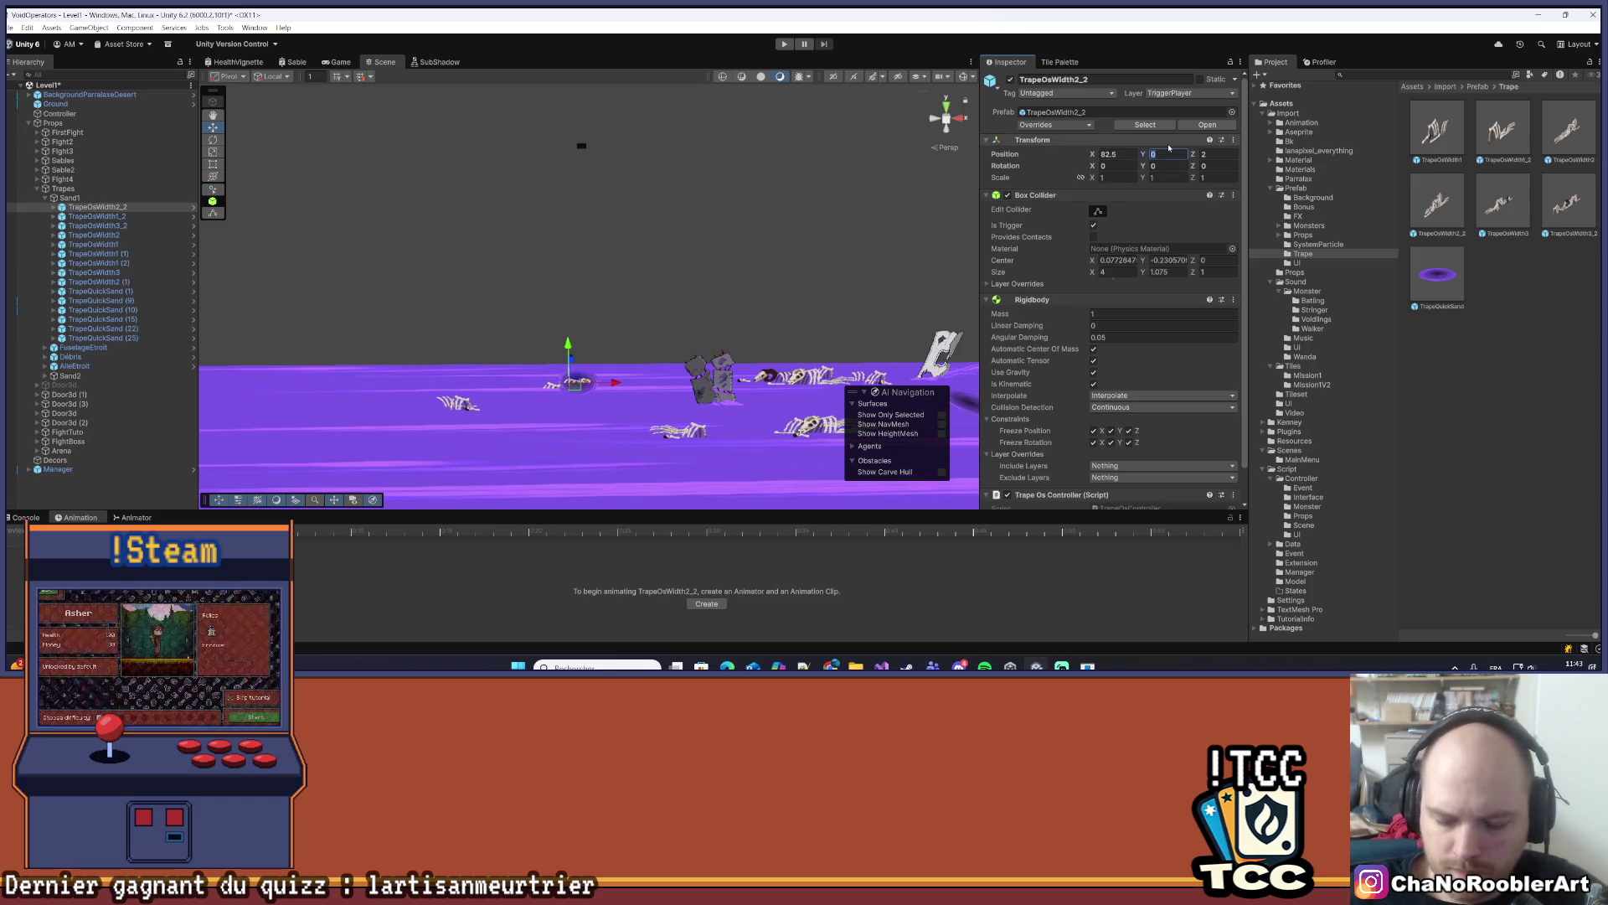
{"action": "type", "text": "0.75"}
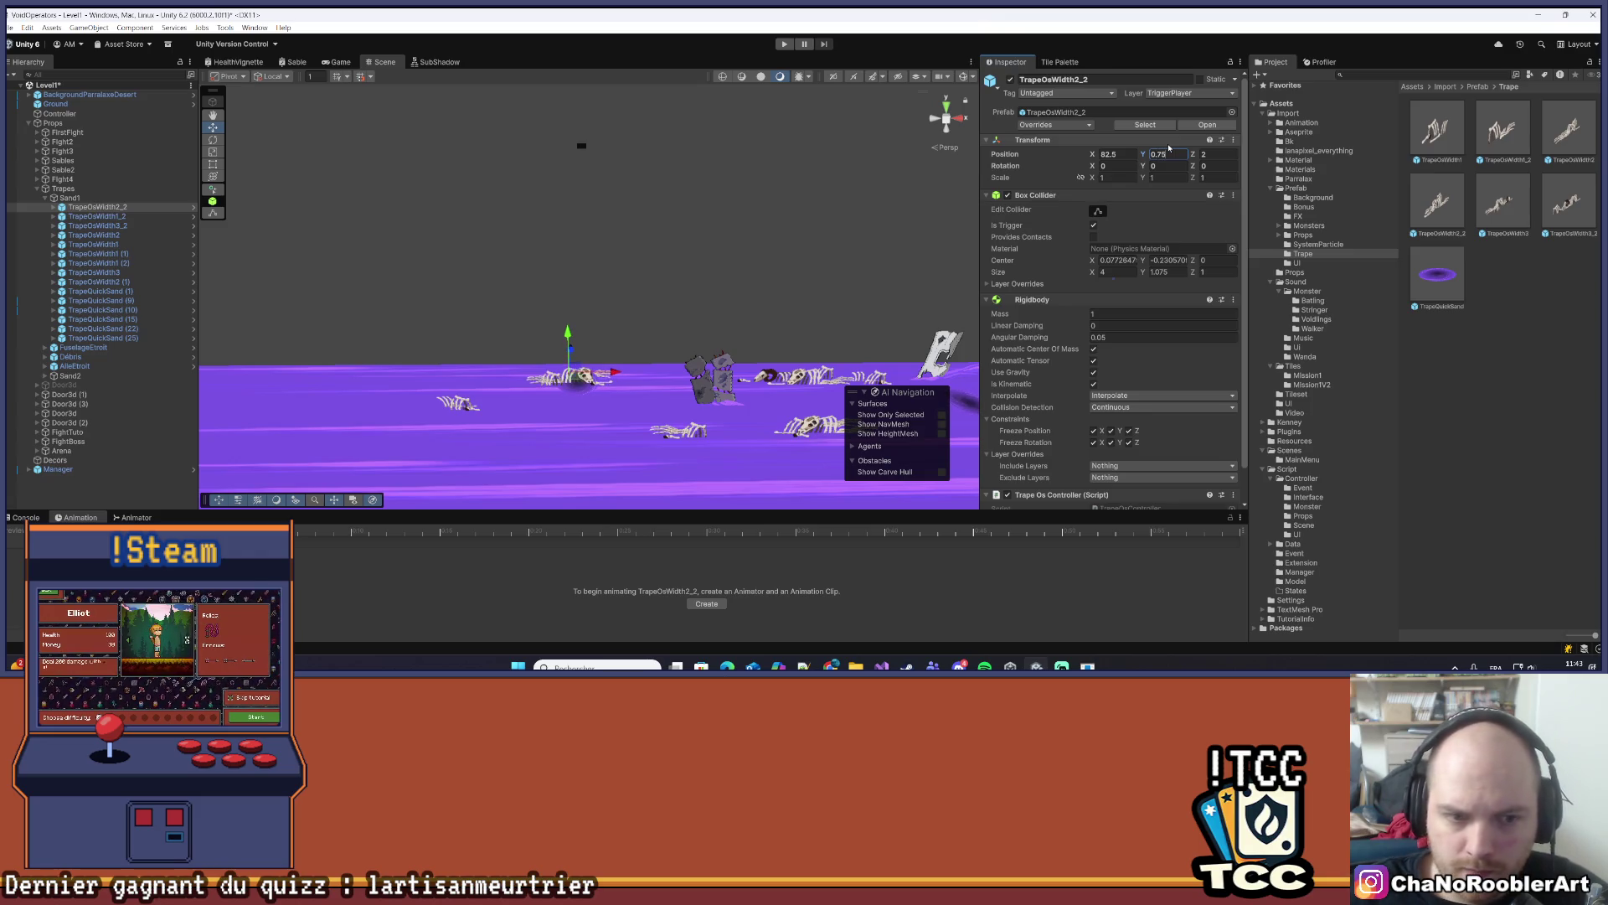
- Delete the TrapeQuickSand (1) quicksand hole
{"action": "left_click_drag", "start_coordinate": [709, 409], "coordinate": [585, 361]}
{"action": "left_click", "coordinate": [589, 361]}
{"action": "key", "text": "Delete"}
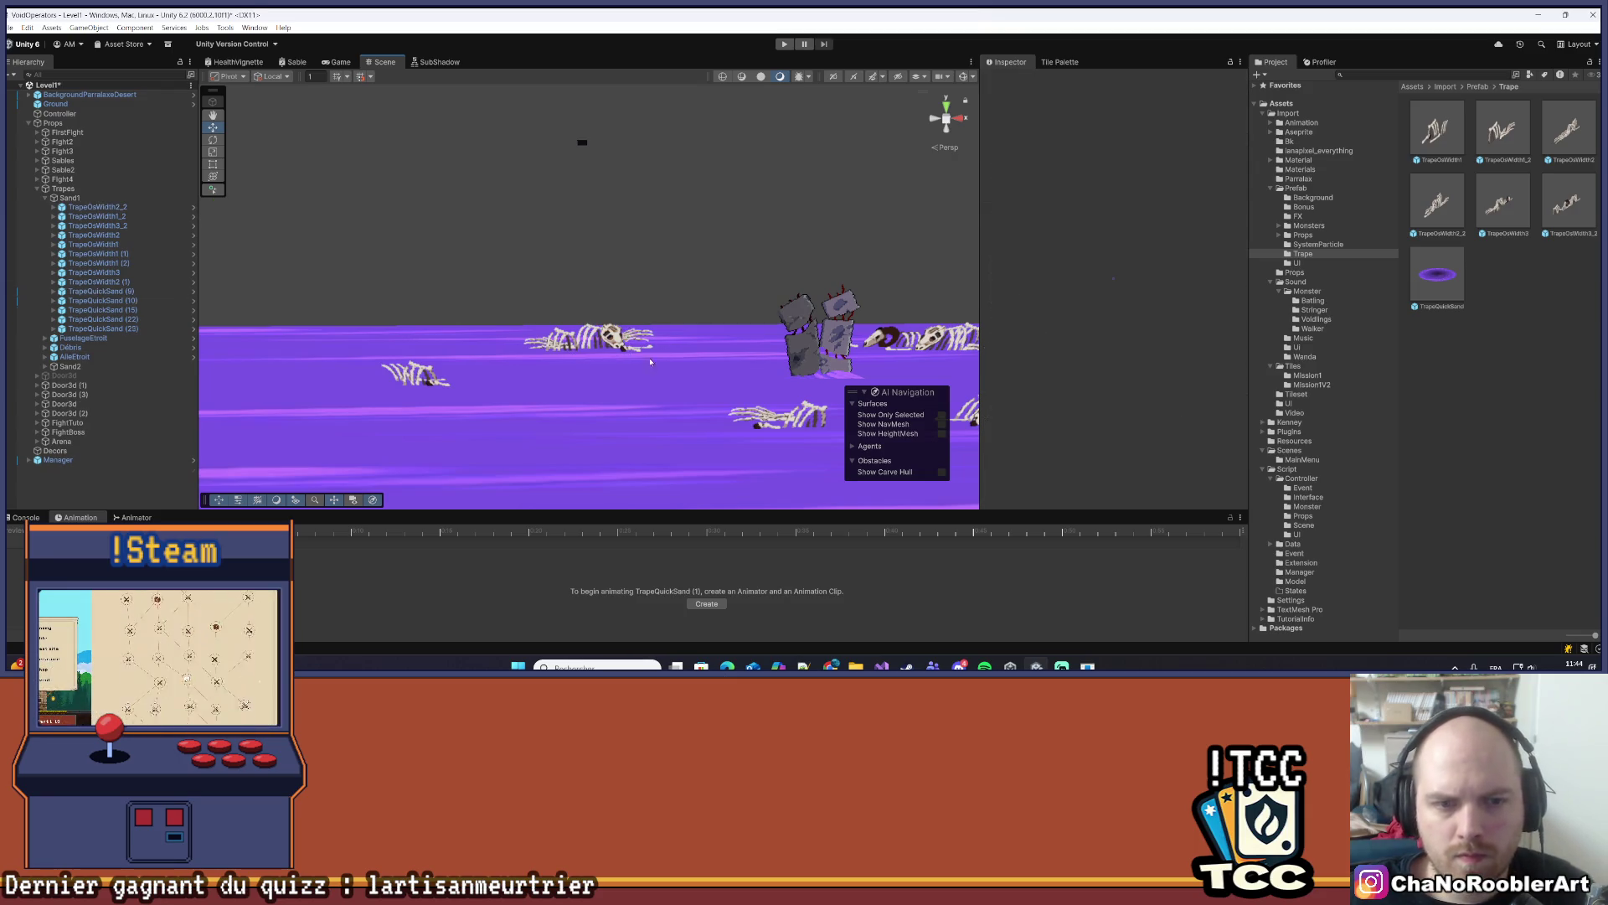
{"action": "left_click", "coordinate": [662, 338]}
{"action": "scroll", "coordinate": [634, 369], "scroll_direction": "down", "scroll_amount": 2}
{"action": "mouse_move", "coordinate": [634, 369]}
{"action": "left_mouse_down"}
{"action": "mouse_move", "coordinate": [655, 326]}
{"action": "mouse_move", "coordinate": [690, 391]}
{"action": "mouse_move", "coordinate": [693, 369]}
{"action": "left_mouse_up"}
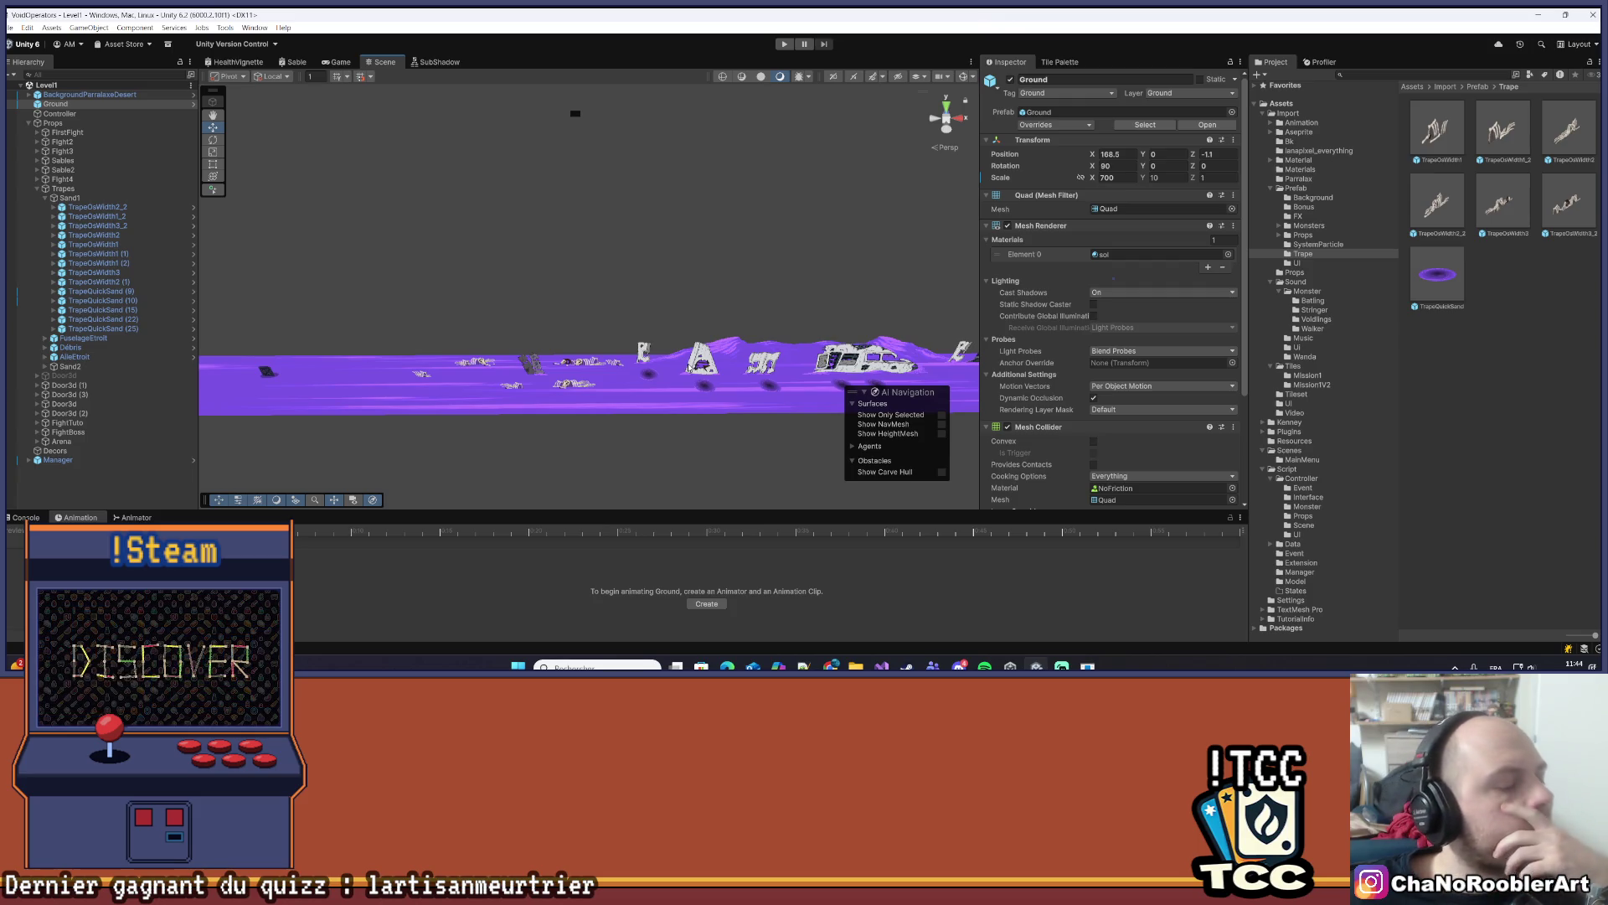
- Shift the view toward the wrecked ship, delete TrapeQuickSand (9), and save Level1
{"action": "scroll", "coordinate": [689, 367], "scroll_direction": "up", "scroll_amount": 3}
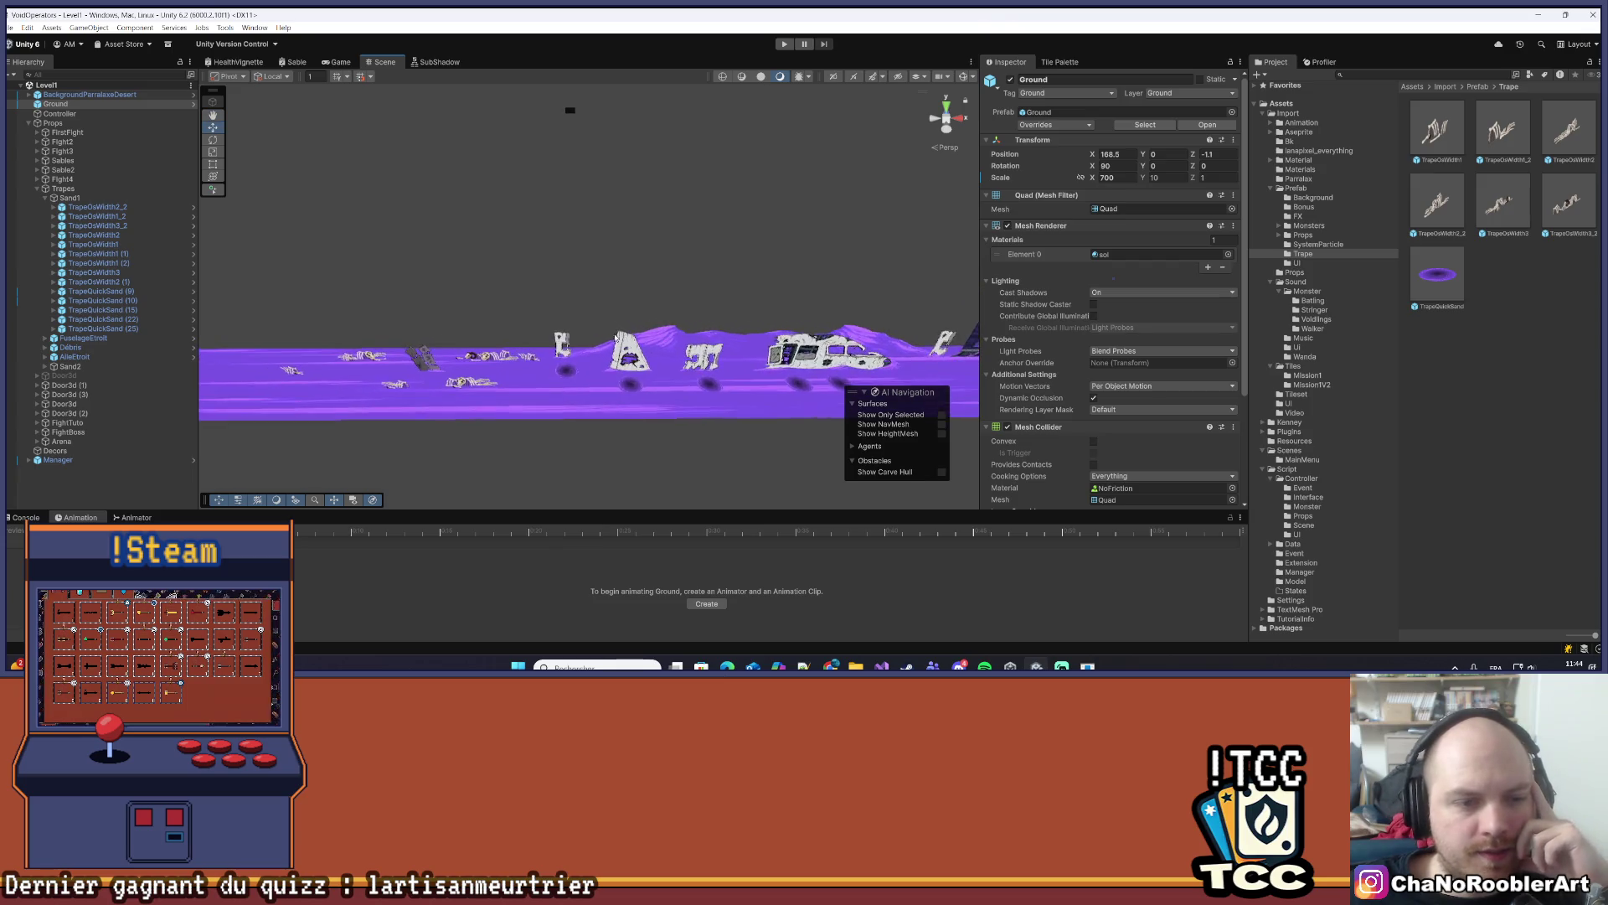
{"action": "scroll", "coordinate": [567, 316], "scroll_direction": "down", "scroll_amount": 3}
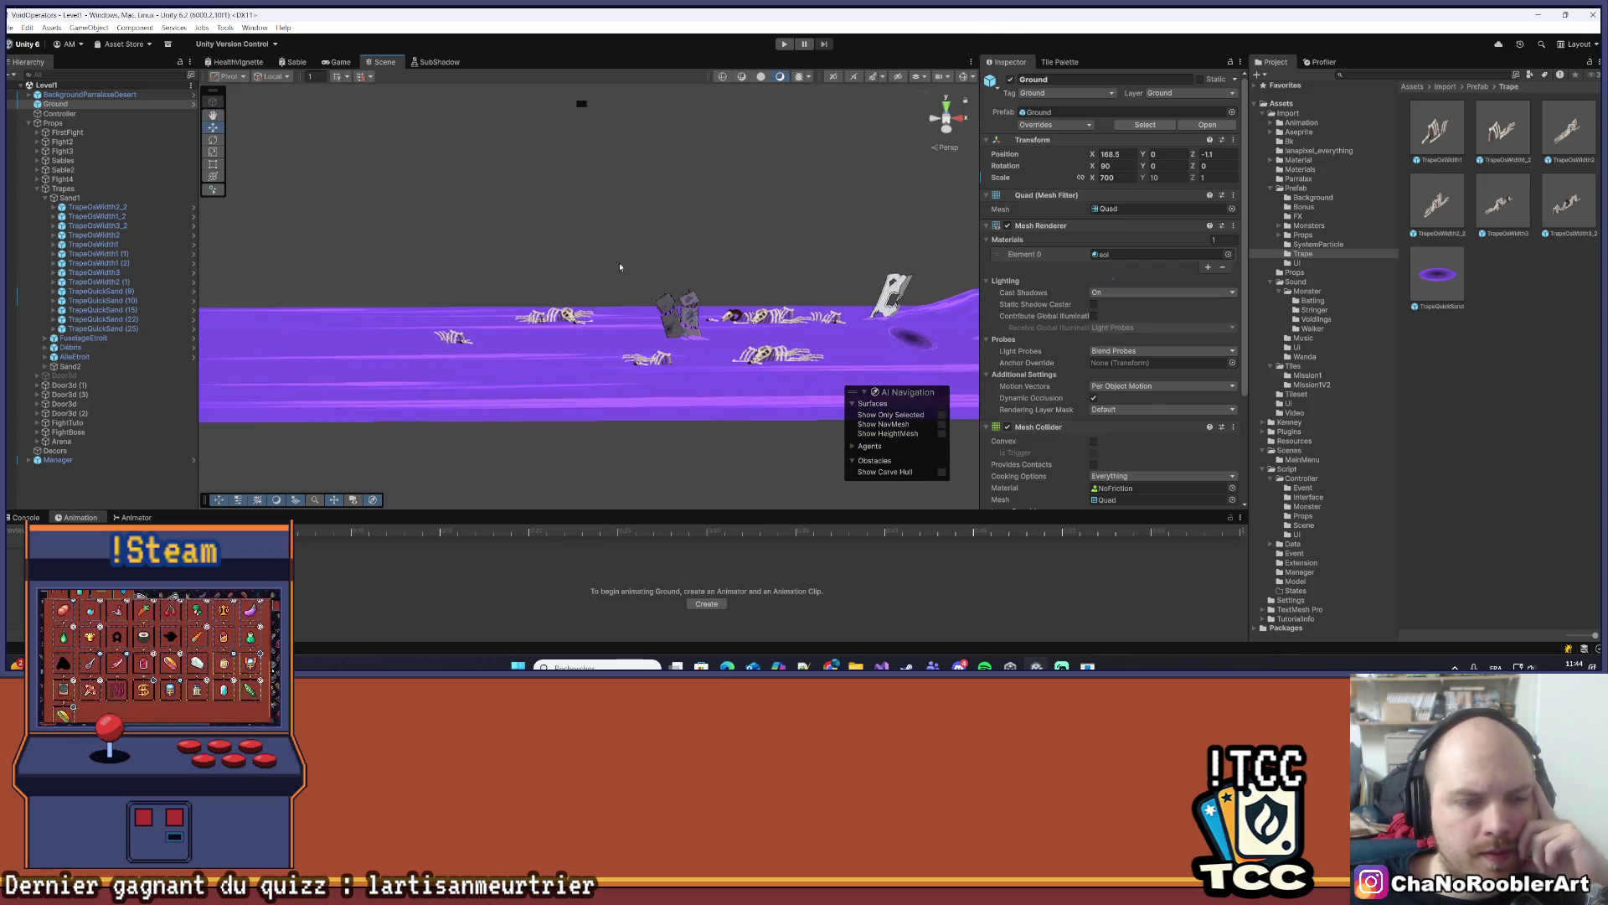
{"action": "scroll", "coordinate": [469, 331], "scroll_direction": "up", "scroll_amount": 5}
{"action": "key", "text": "Right"}
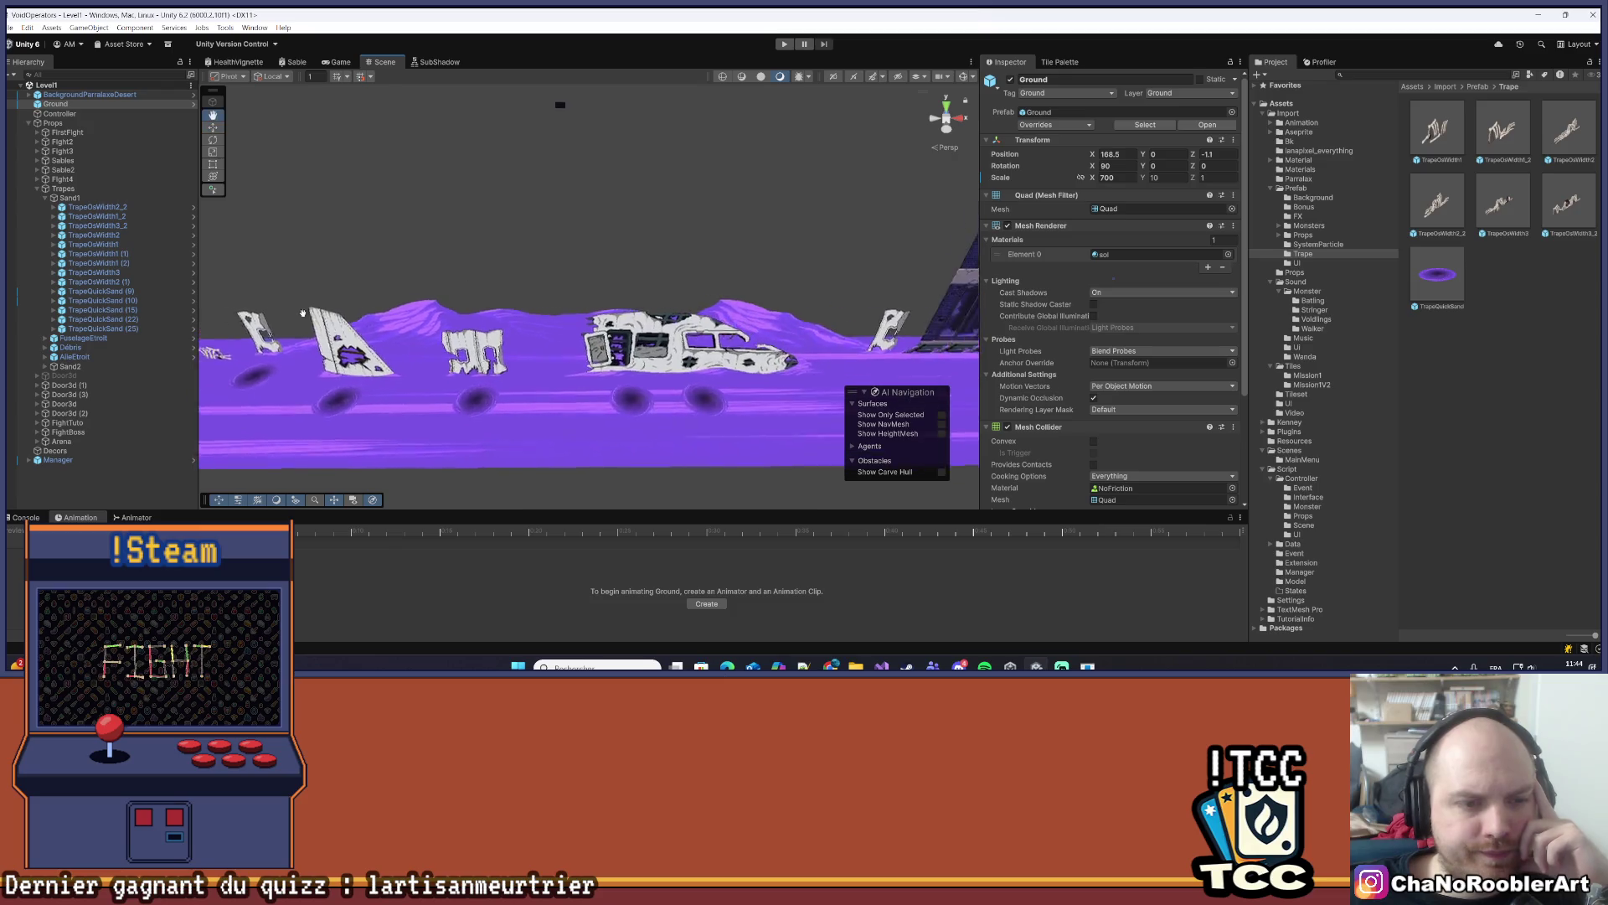
{"action": "scroll", "coordinate": [639, 308], "scroll_direction": "down", "scroll_amount": 4}
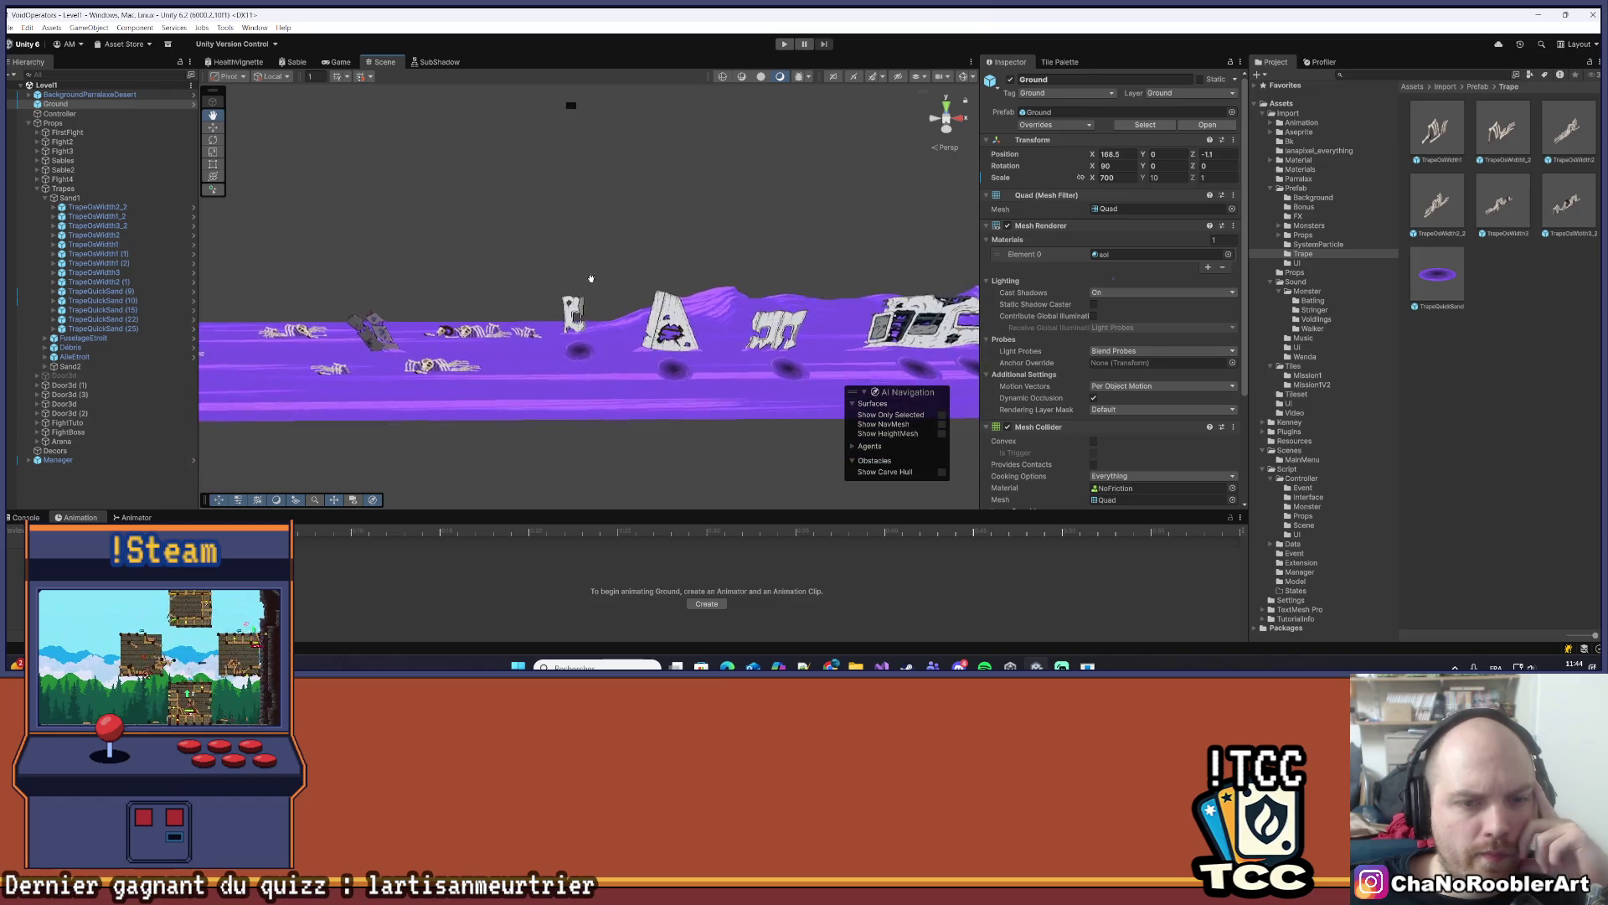
{"action": "scroll", "coordinate": [570, 316], "scroll_direction": "up", "scroll_amount": 5}
{"action": "mouse_move", "coordinate": [565, 314]}
{"action": "left_mouse_down"}
{"action": "mouse_move", "coordinate": [732, 342]}
{"action": "mouse_move", "coordinate": [609, 370]}
{"action": "mouse_move", "coordinate": [573, 399]}
{"action": "mouse_move", "coordinate": [686, 369]}
{"action": "left_mouse_up"}
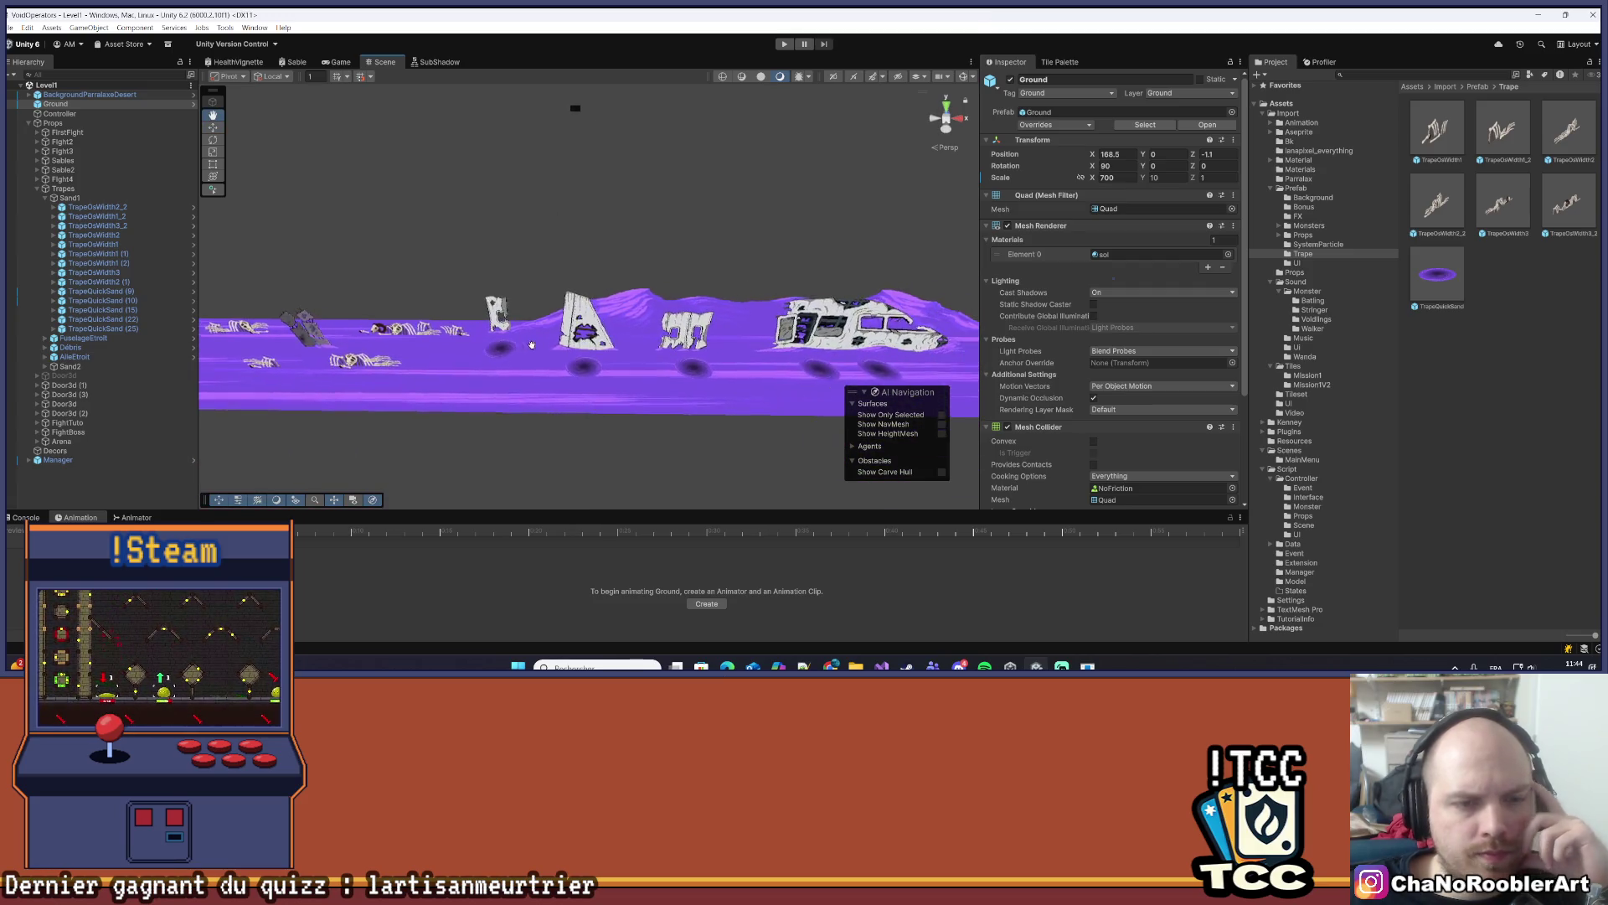
{"action": "mouse_move", "coordinate": [459, 362]}
{"action": "left_mouse_down"}
{"action": "mouse_move", "coordinate": [586, 338]}
{"action": "mouse_move", "coordinate": [387, 343]}
{"action": "mouse_move", "coordinate": [584, 386]}
{"action": "mouse_move", "coordinate": [402, 389]}
{"action": "mouse_move", "coordinate": [463, 340]}
{"action": "left_mouse_up"}
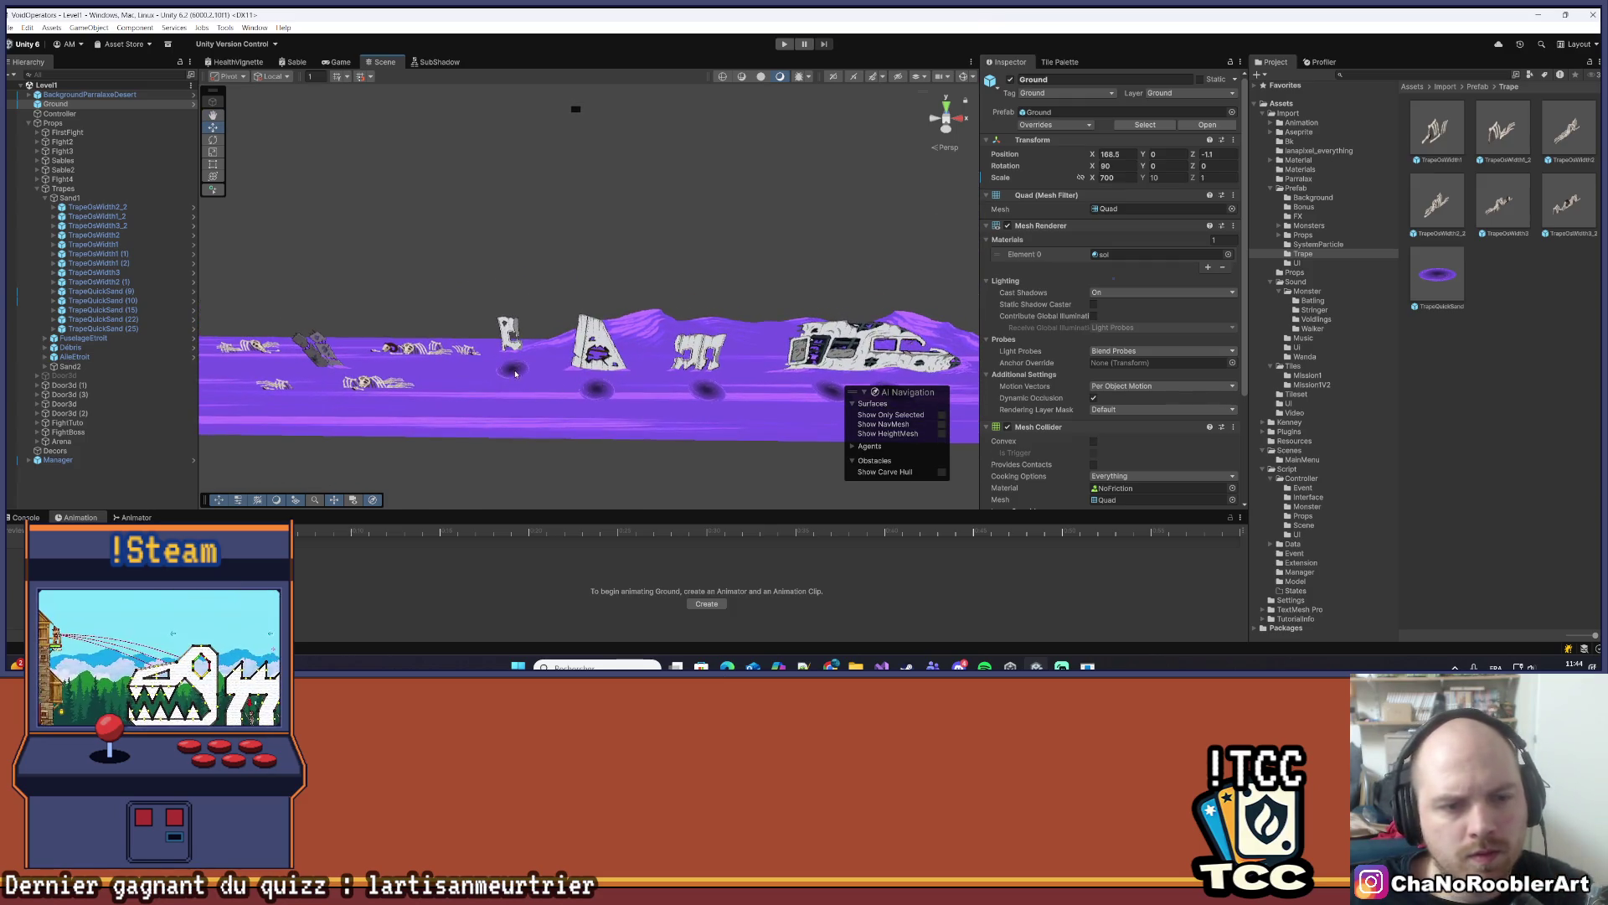
{"action": "left_click", "coordinate": [584, 386]}
{"action": "key", "text": "Delete"}
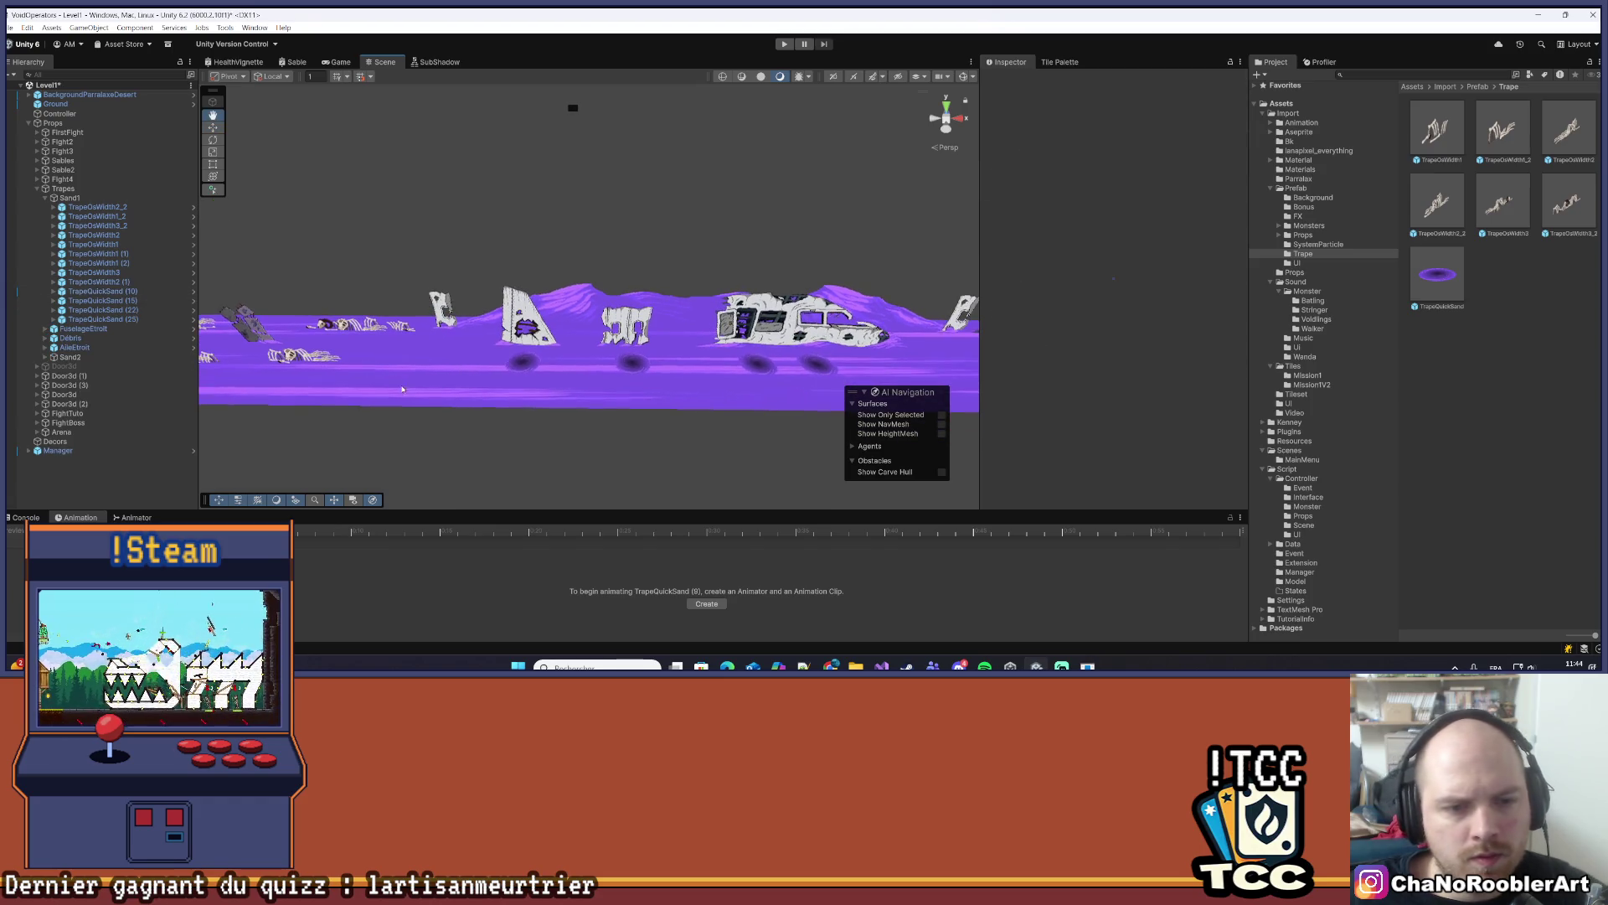
{"action": "key", "text": "ctrl+s"}
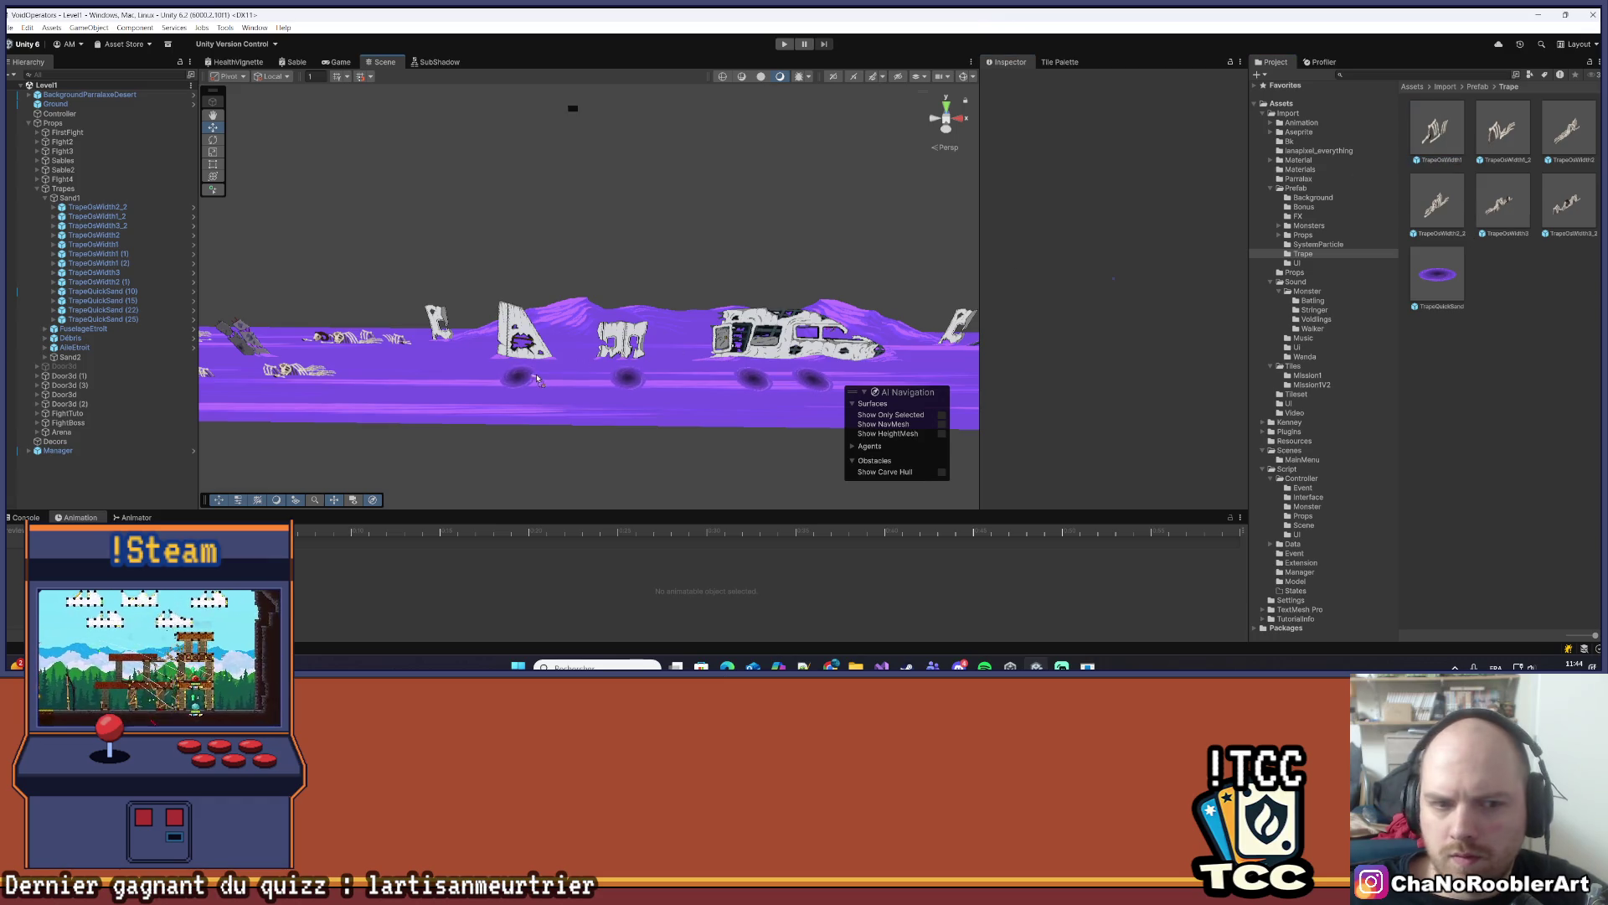
- Place TrapeOsWidth1 and TrapeOsWidth1_2 bone traps and parent them under Sand1
{"action": "left_click_drag", "start_coordinate": [519, 379], "coordinate": [520, 378]}
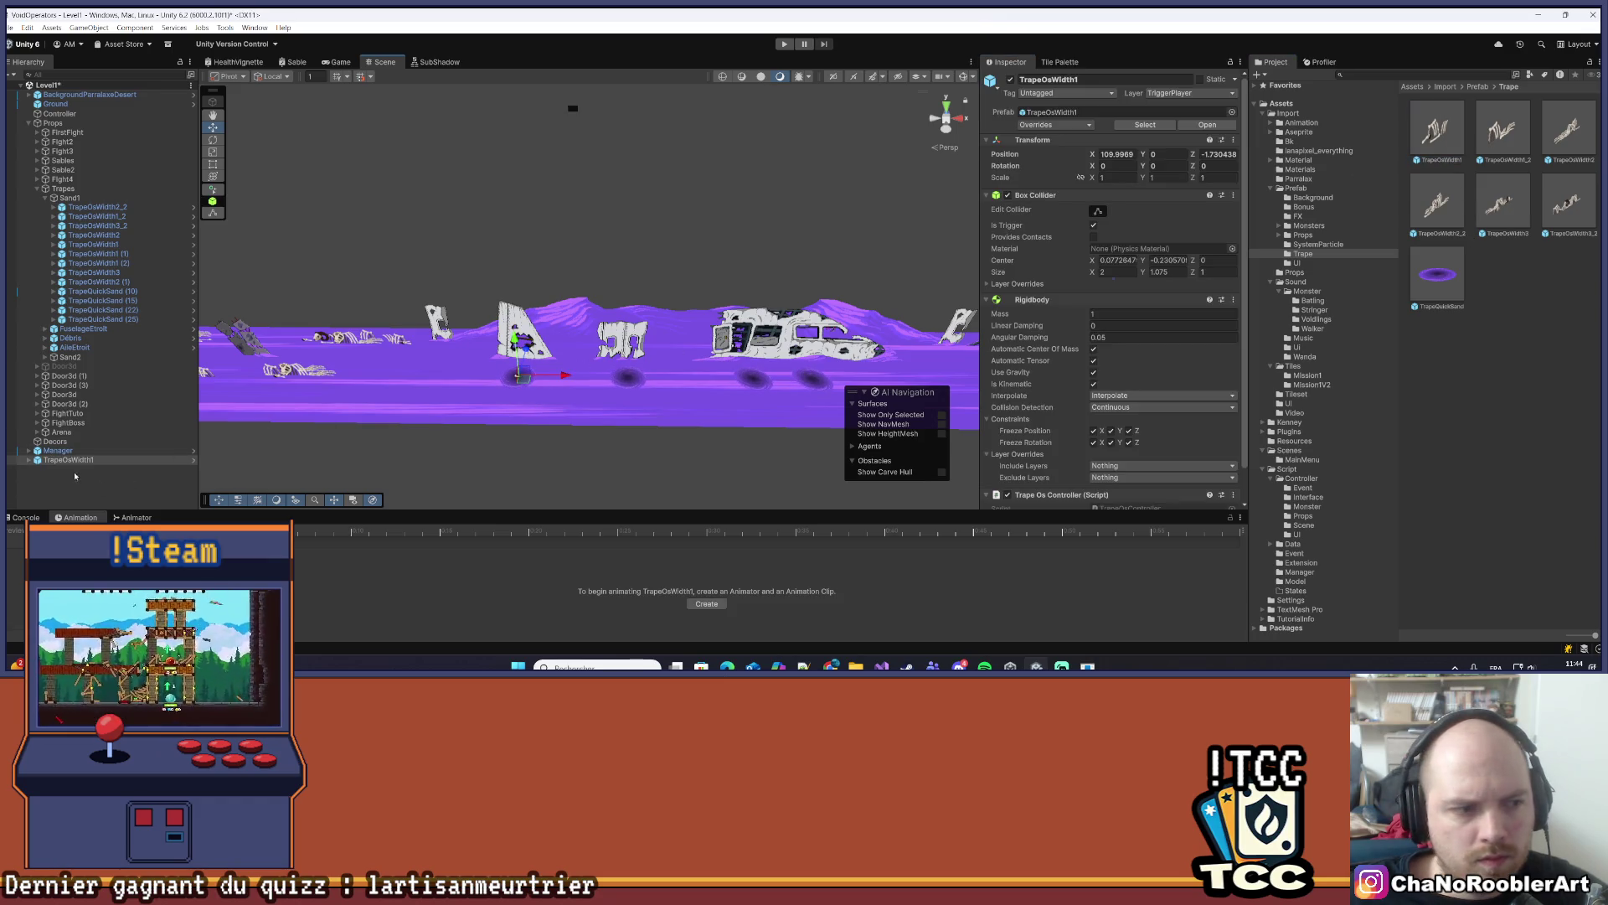
{"action": "left_click_drag", "start_coordinate": [115, 330], "coordinate": [117, 330]}
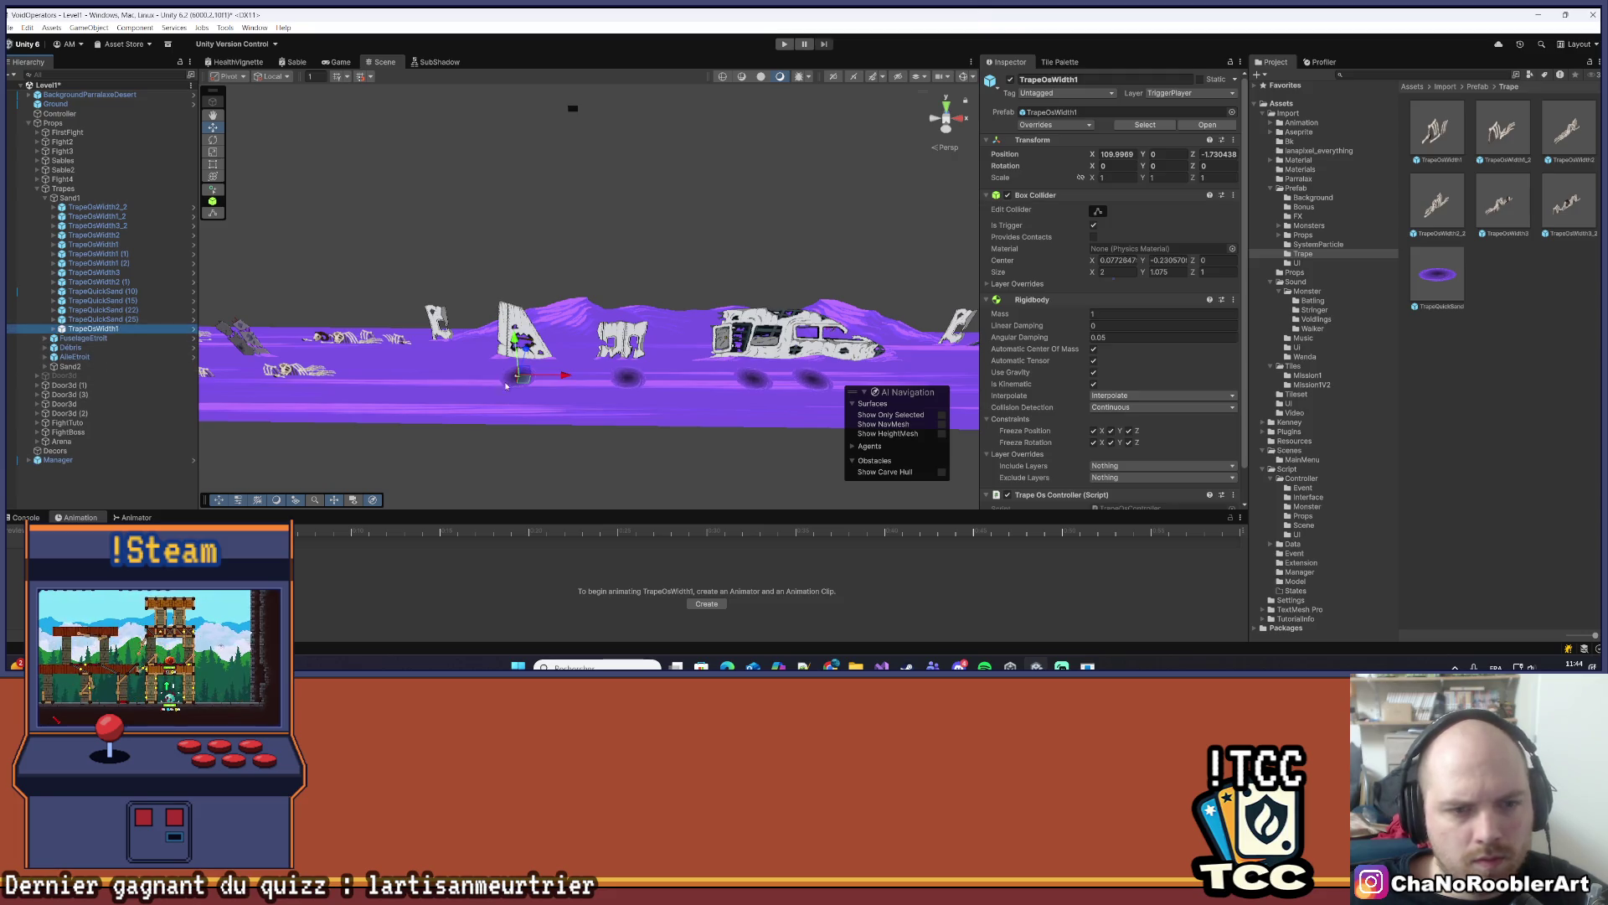
{"action": "left_click", "coordinate": [1455, 268]}
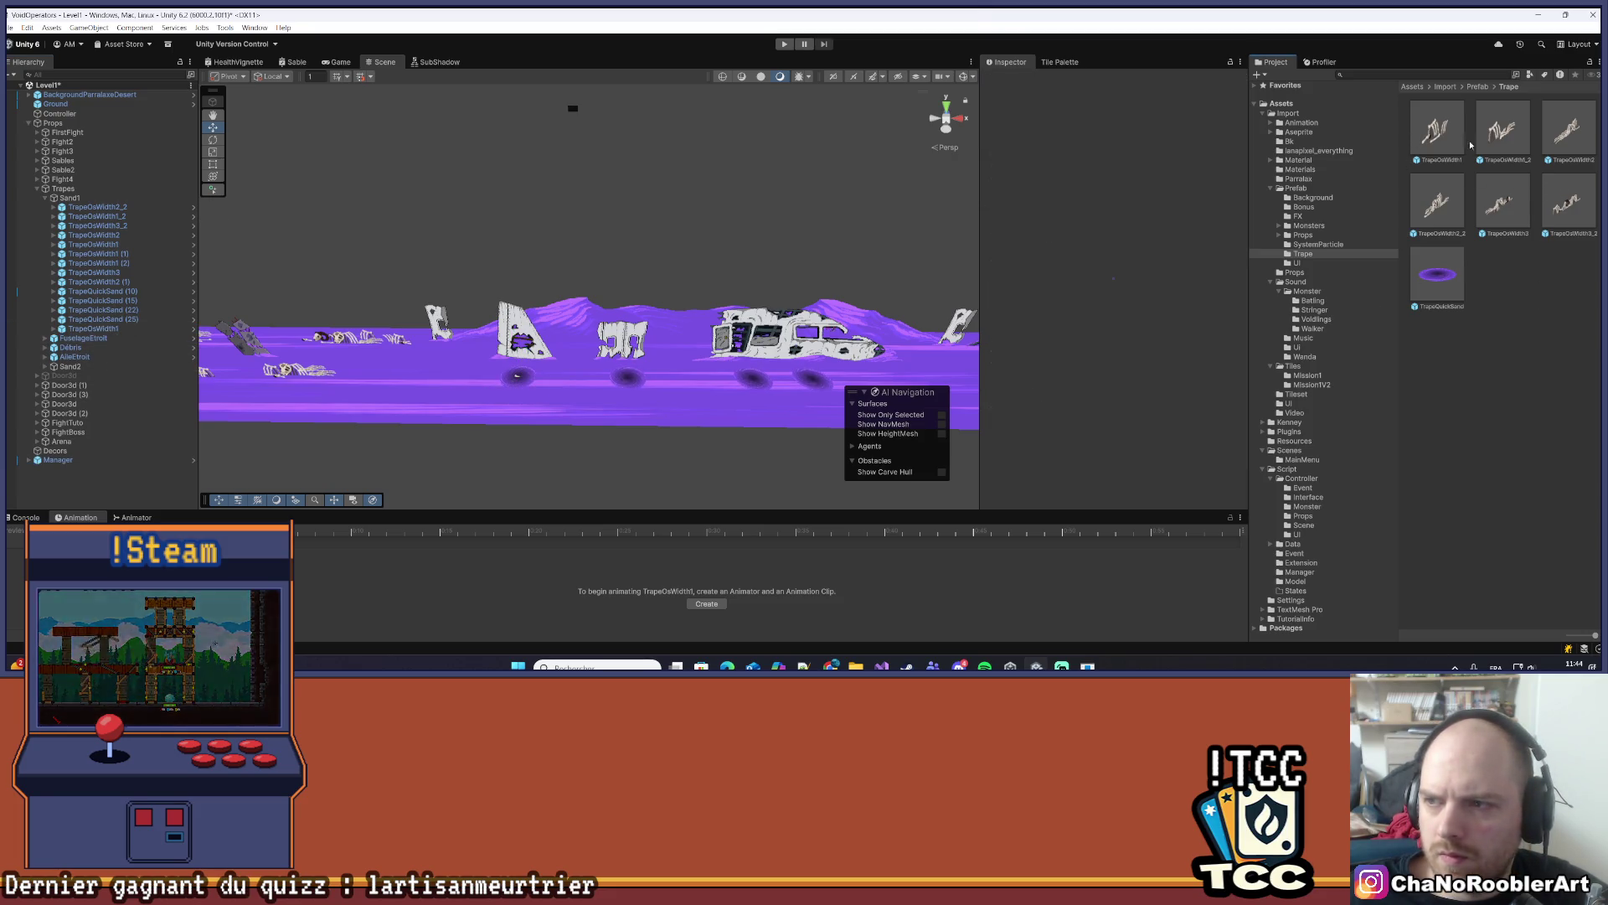
{"action": "left_click_drag", "start_coordinate": [628, 379], "coordinate": [625, 378]}
{"action": "left_click_drag", "start_coordinate": [105, 350], "coordinate": [105, 336]}
{"action": "key", "text": "Right"}
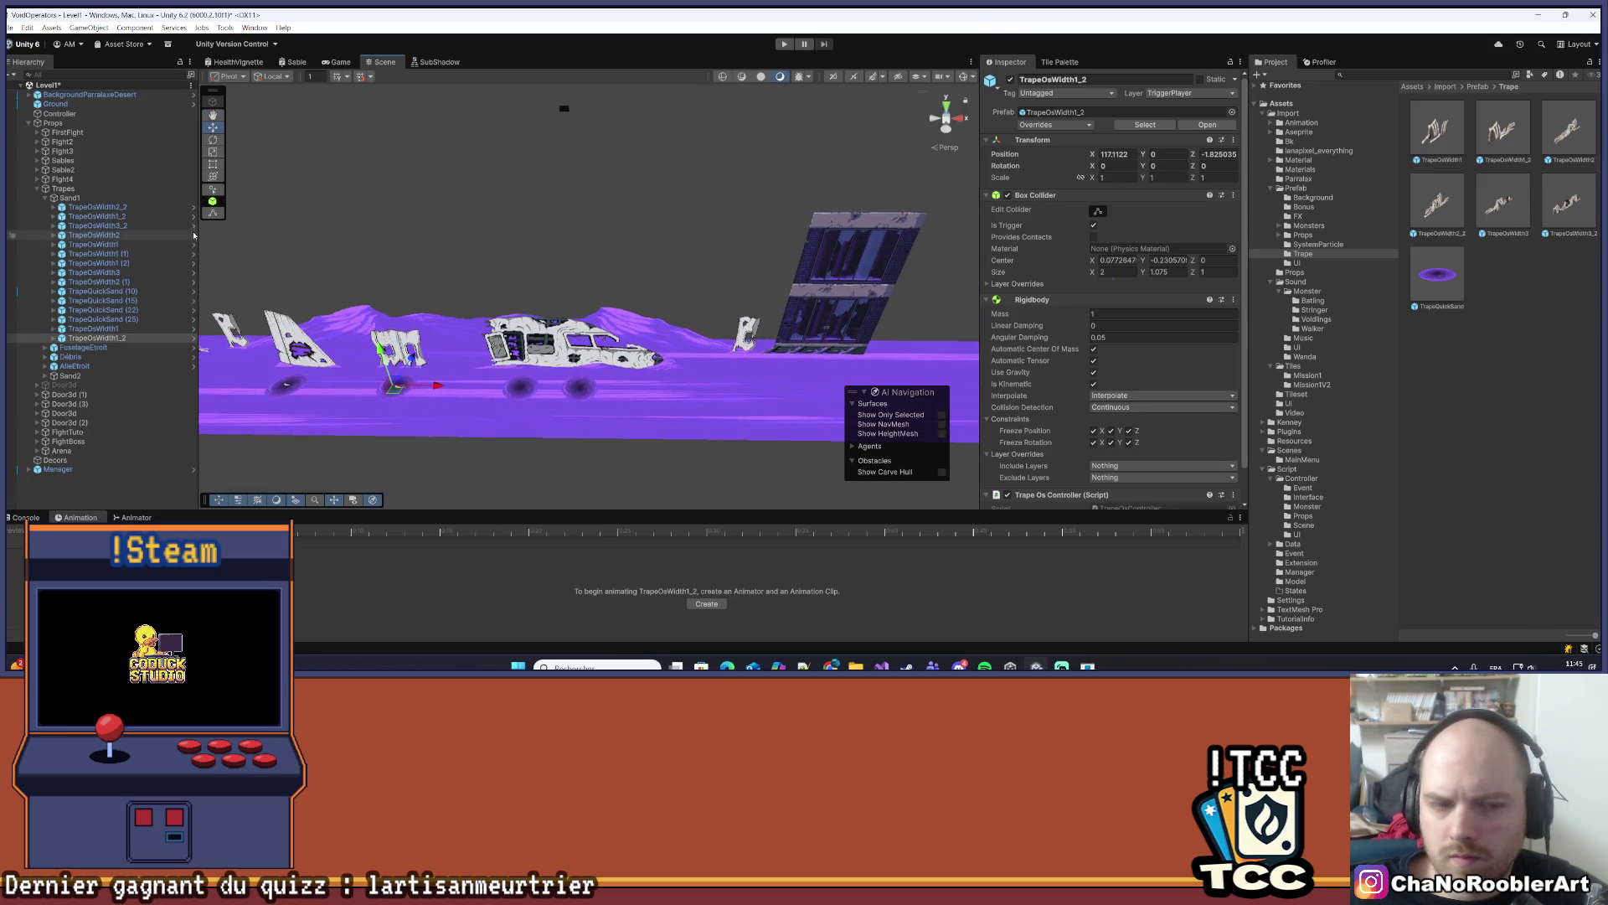
{"action": "scroll", "coordinate": [812, 262], "scroll_direction": "down", "scroll_amount": 3}
{"action": "scroll", "coordinate": [772, 262], "scroll_direction": "up", "scroll_amount": 5}
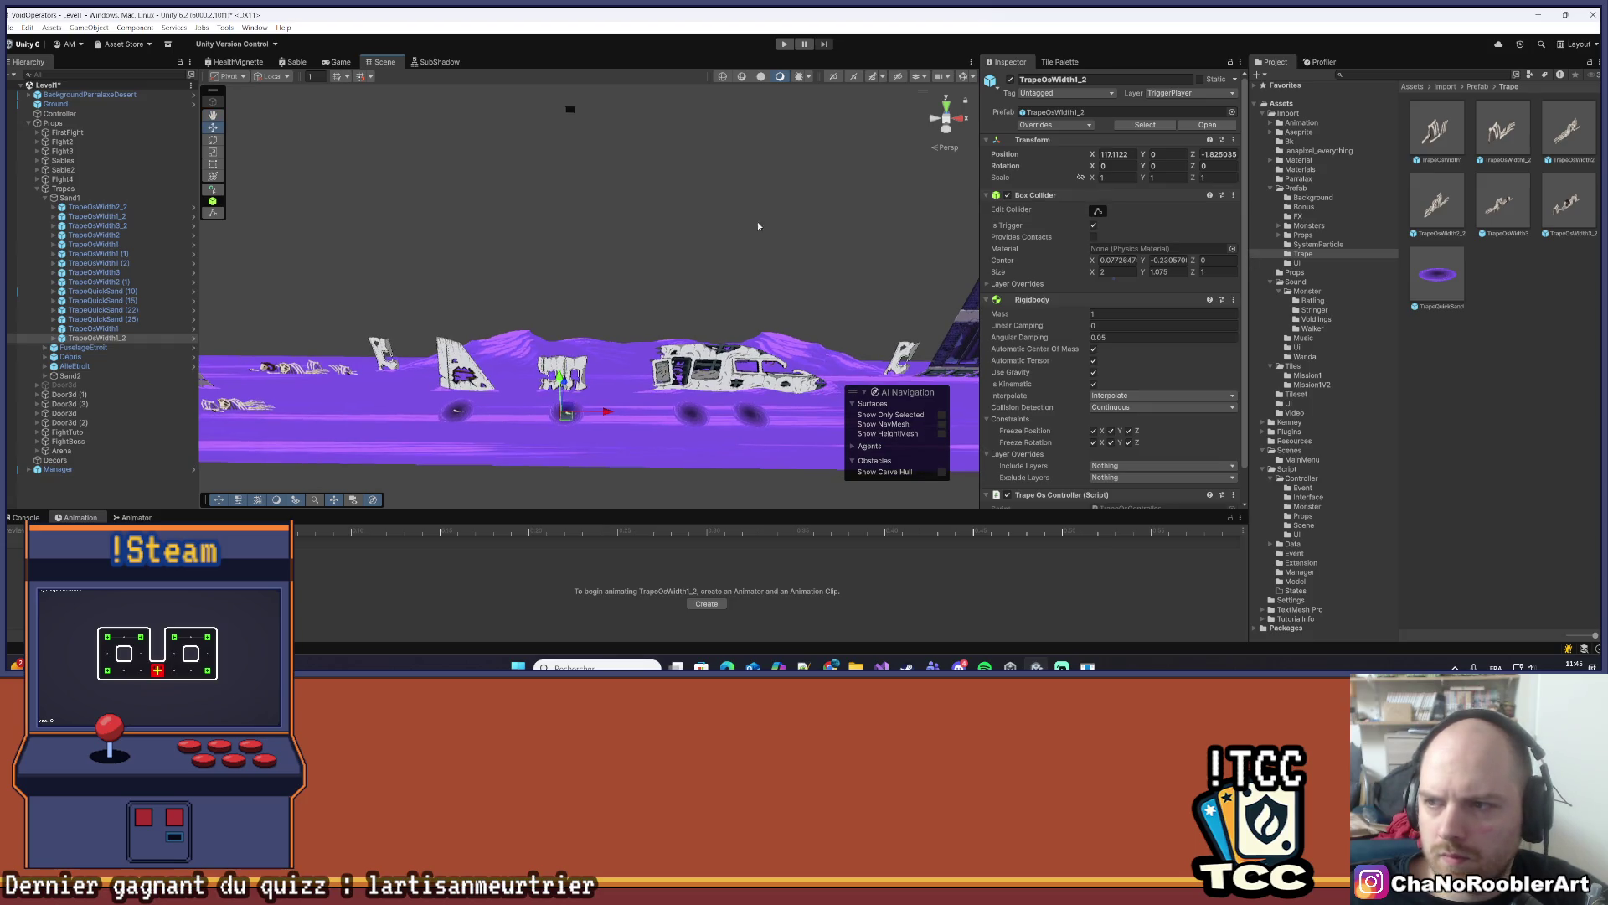
{"action": "left_click_drag", "start_coordinate": [758, 225], "coordinate": [644, 209]}
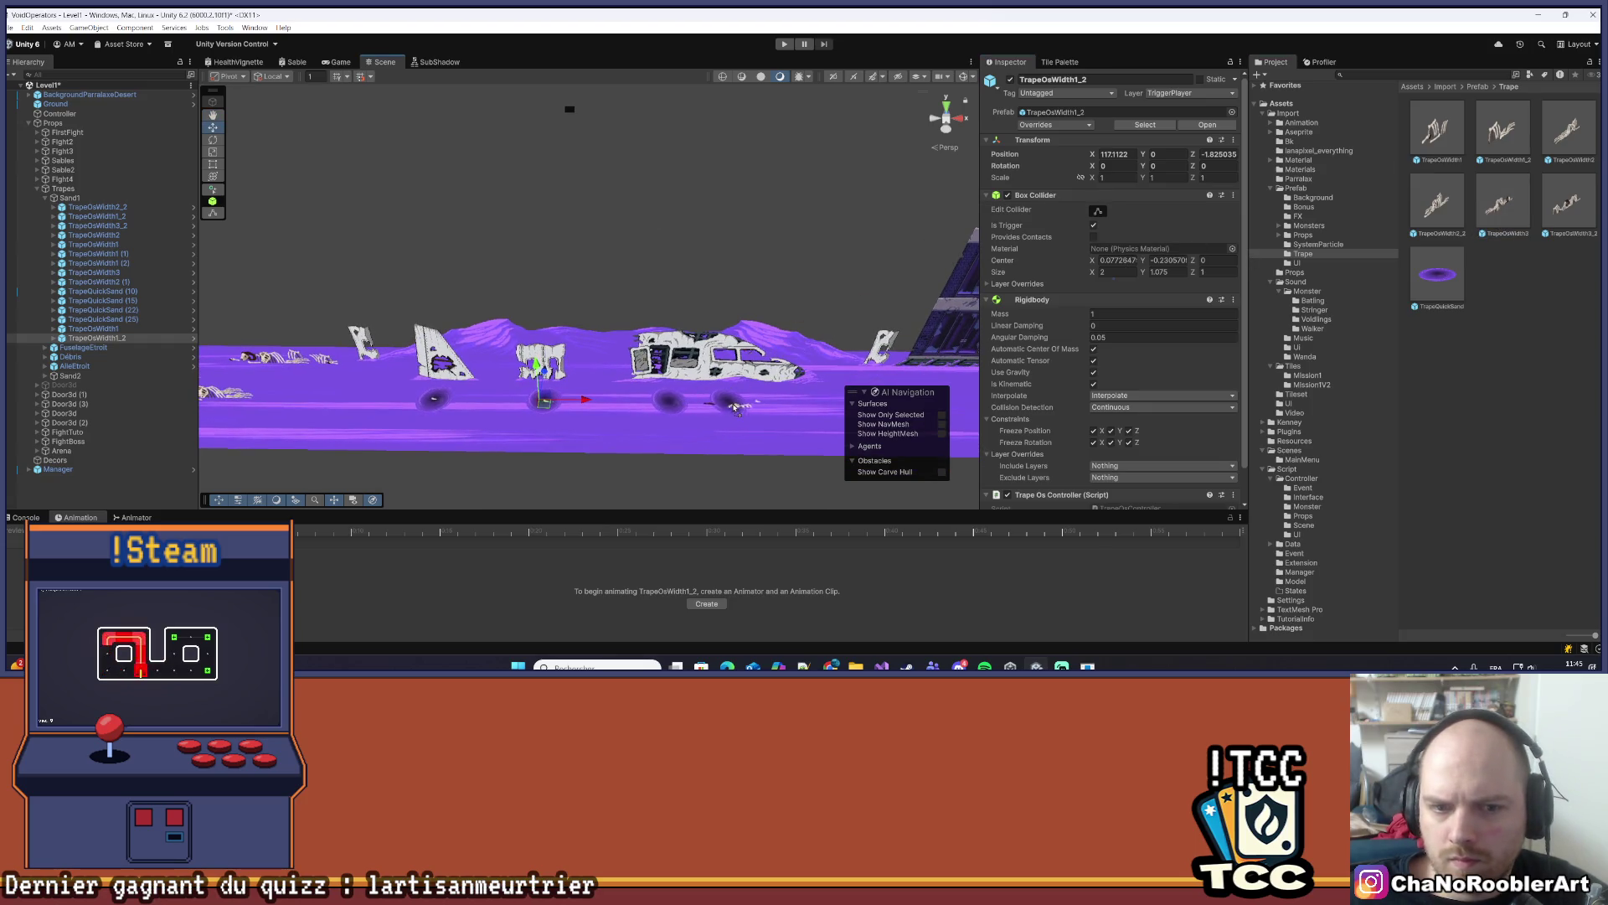
- Place a TrapeOsWidth3 bone trap and parent it under Sand1
{"action": "mouse_move", "coordinate": [722, 405]}
{"action": "left_mouse_down"}
{"action": "mouse_move", "coordinate": [335, 402]}
{"action": "mouse_move", "coordinate": [126, 424]}
{"action": "mouse_move", "coordinate": [71, 475]}
{"action": "mouse_move", "coordinate": [93, 343]}
{"action": "left_mouse_up"}
{"action": "left_click", "coordinate": [92, 329]}
{"action": "left_click_drag", "start_coordinate": [452, 327], "coordinate": [721, 327]}
- Set TrapeOsWidth1's position to height 0.75 and depth -2
{"action": "left_click", "coordinate": [1117, 154]}
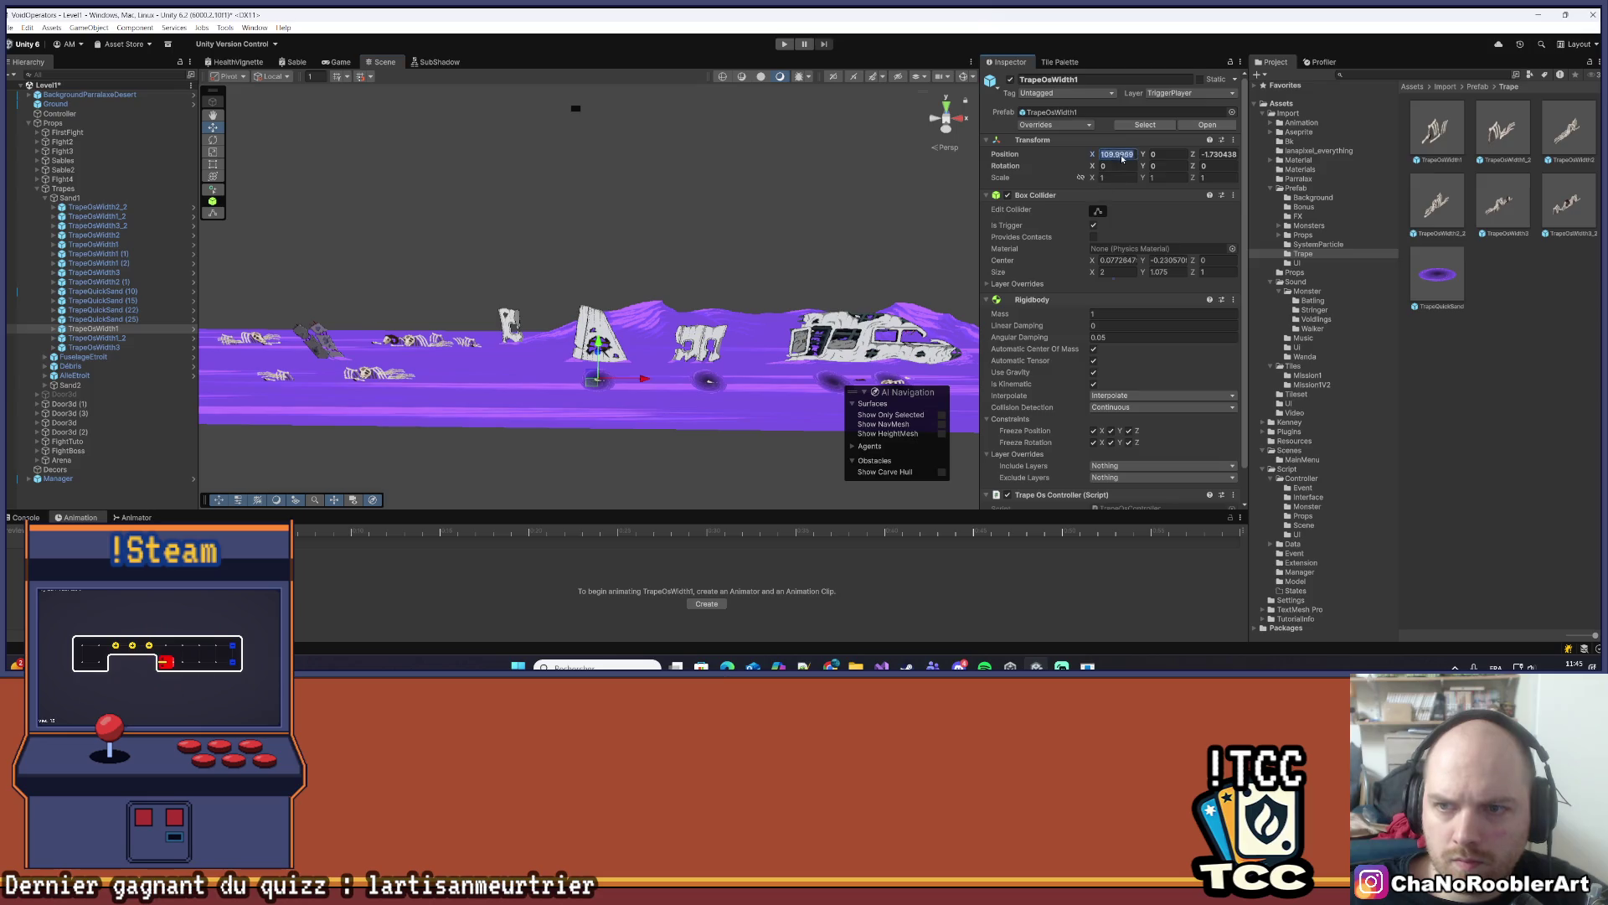
{"action": "left_click", "coordinate": [1113, 154]}
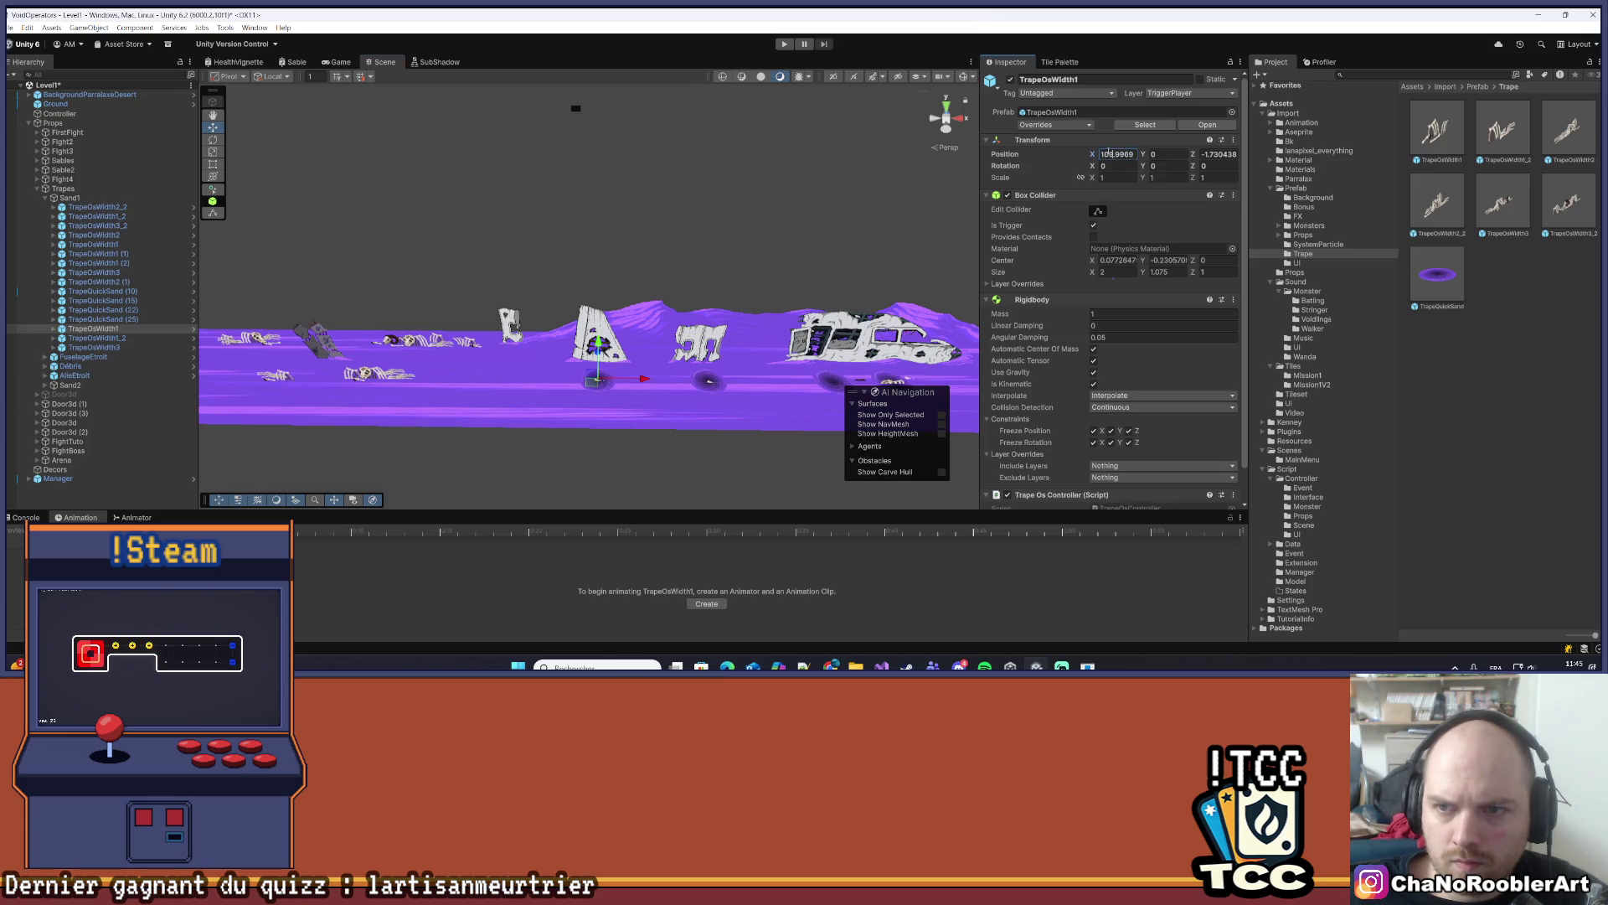
{"action": "type", "text": "110"}
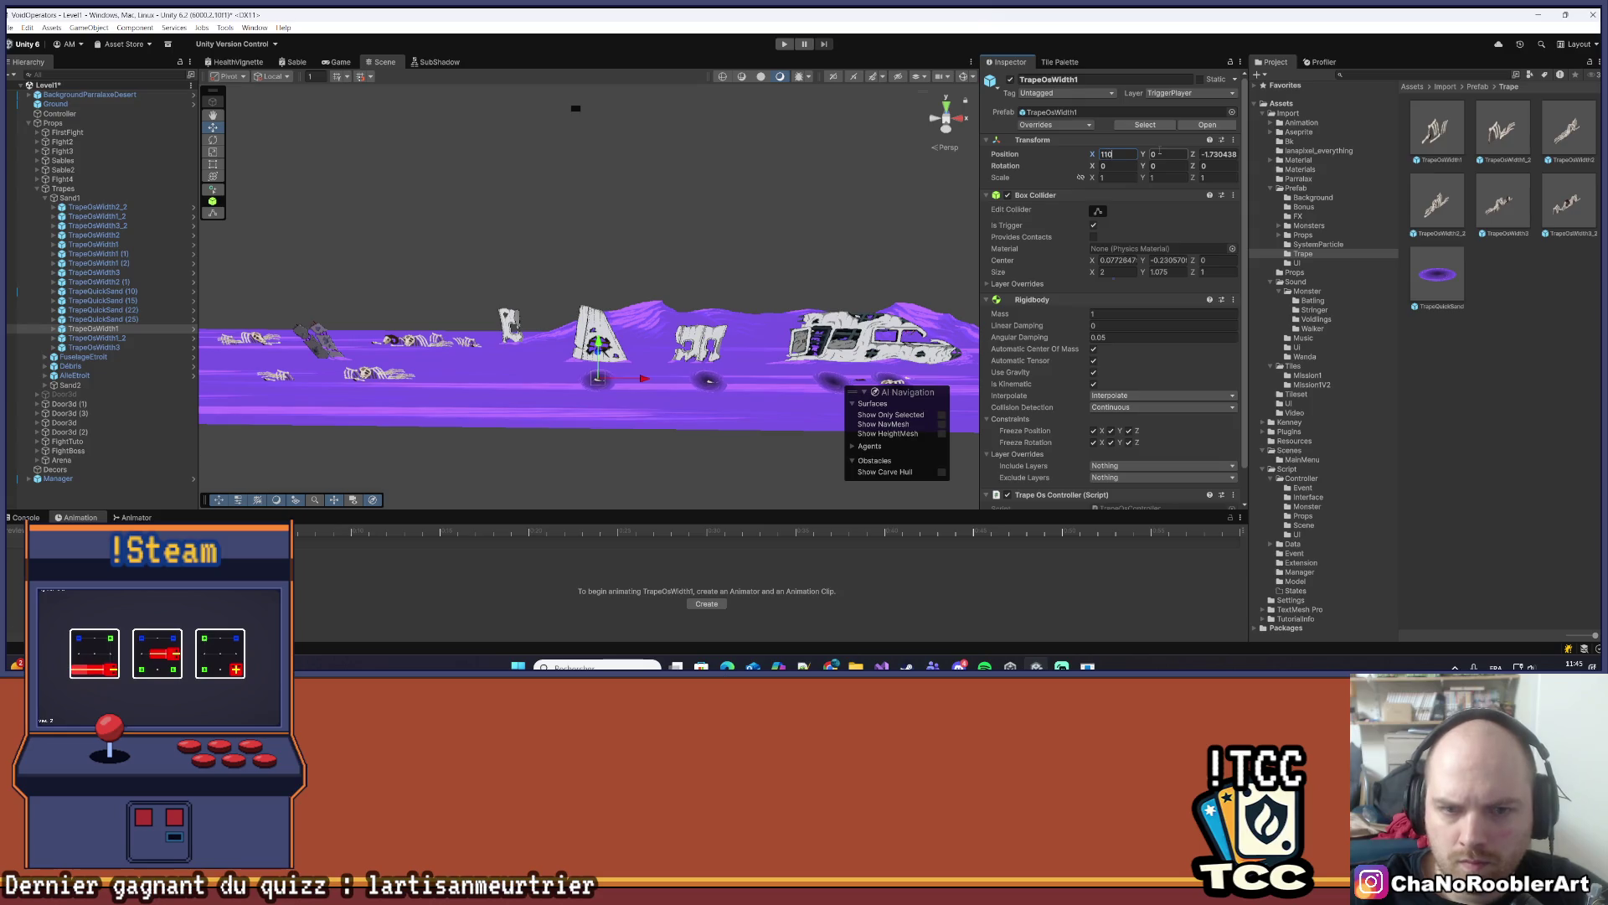
{"action": "type", "text": "0.75"}
{"action": "key", "text": "Tab"}
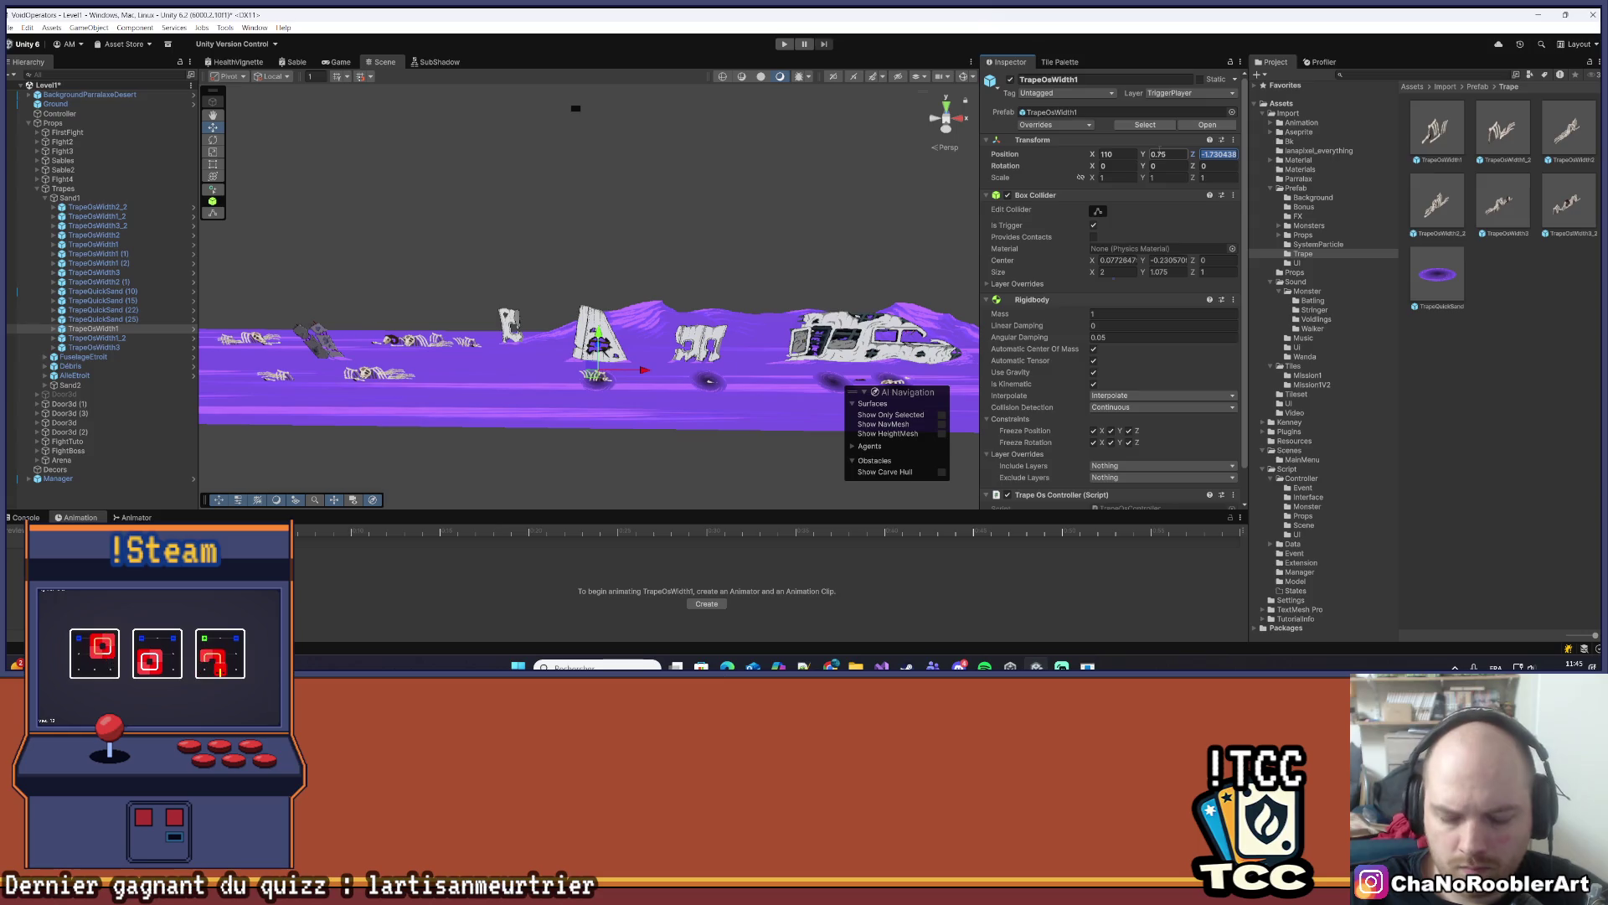
{"action": "type", "text": "-2"}
{"action": "key", "text": "Return"}
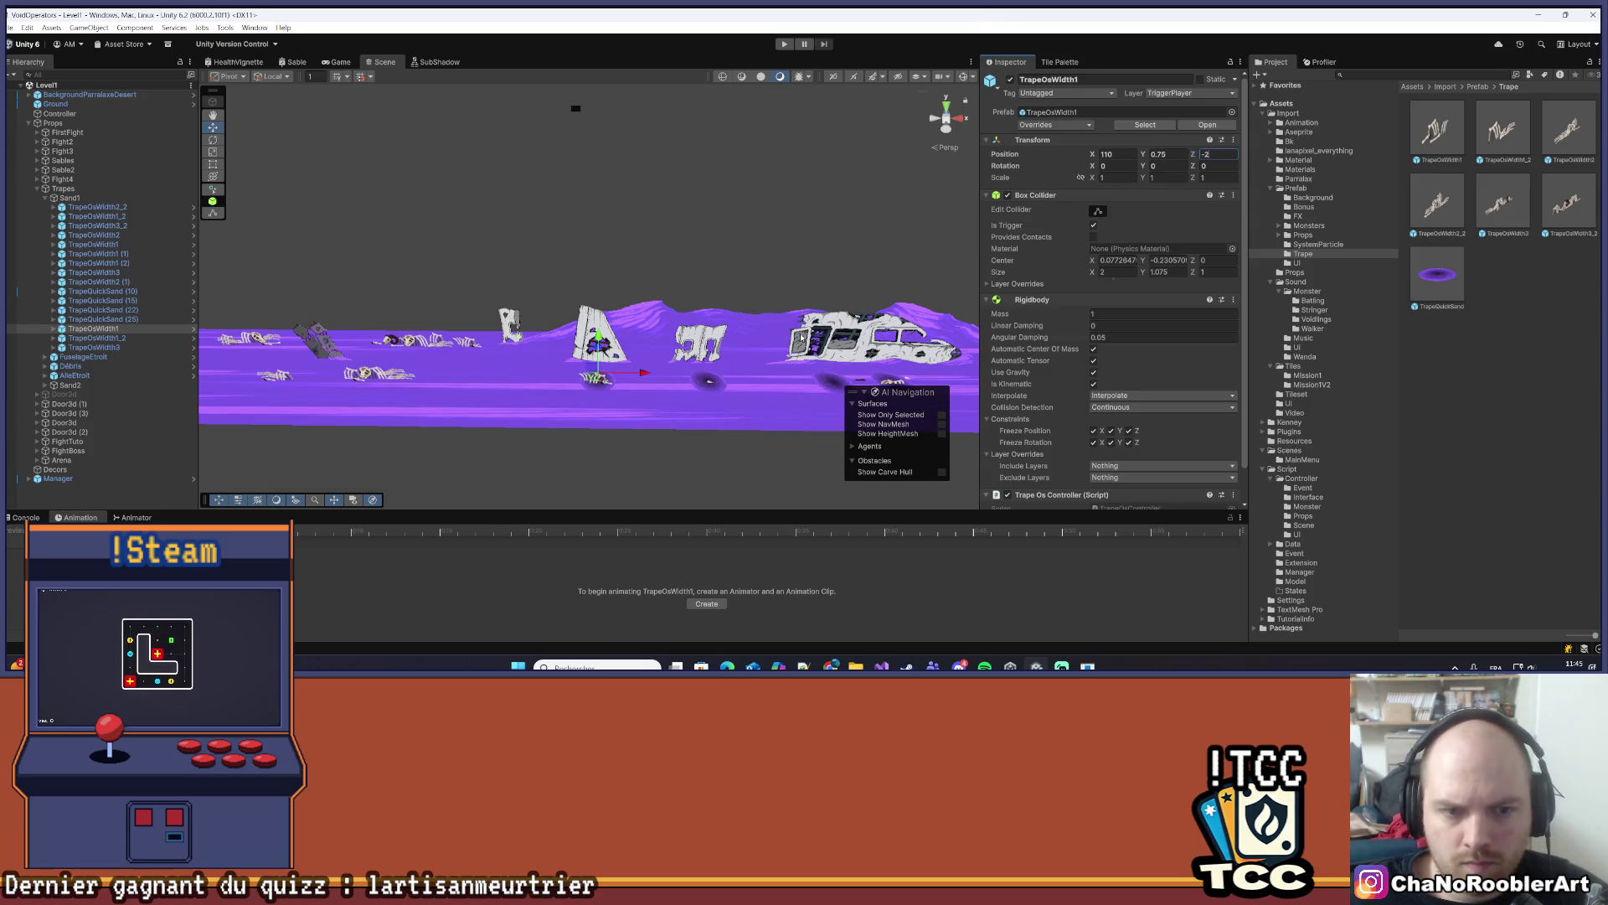
- Position the TrapeOsWidth1_2 trap at 117.5, 0.75, -2
{"action": "left_click_drag", "start_coordinate": [778, 339], "coordinate": [645, 321]}
{"action": "left_click", "coordinate": [574, 362]}
{"action": "left_click", "coordinate": [1181, 155]}
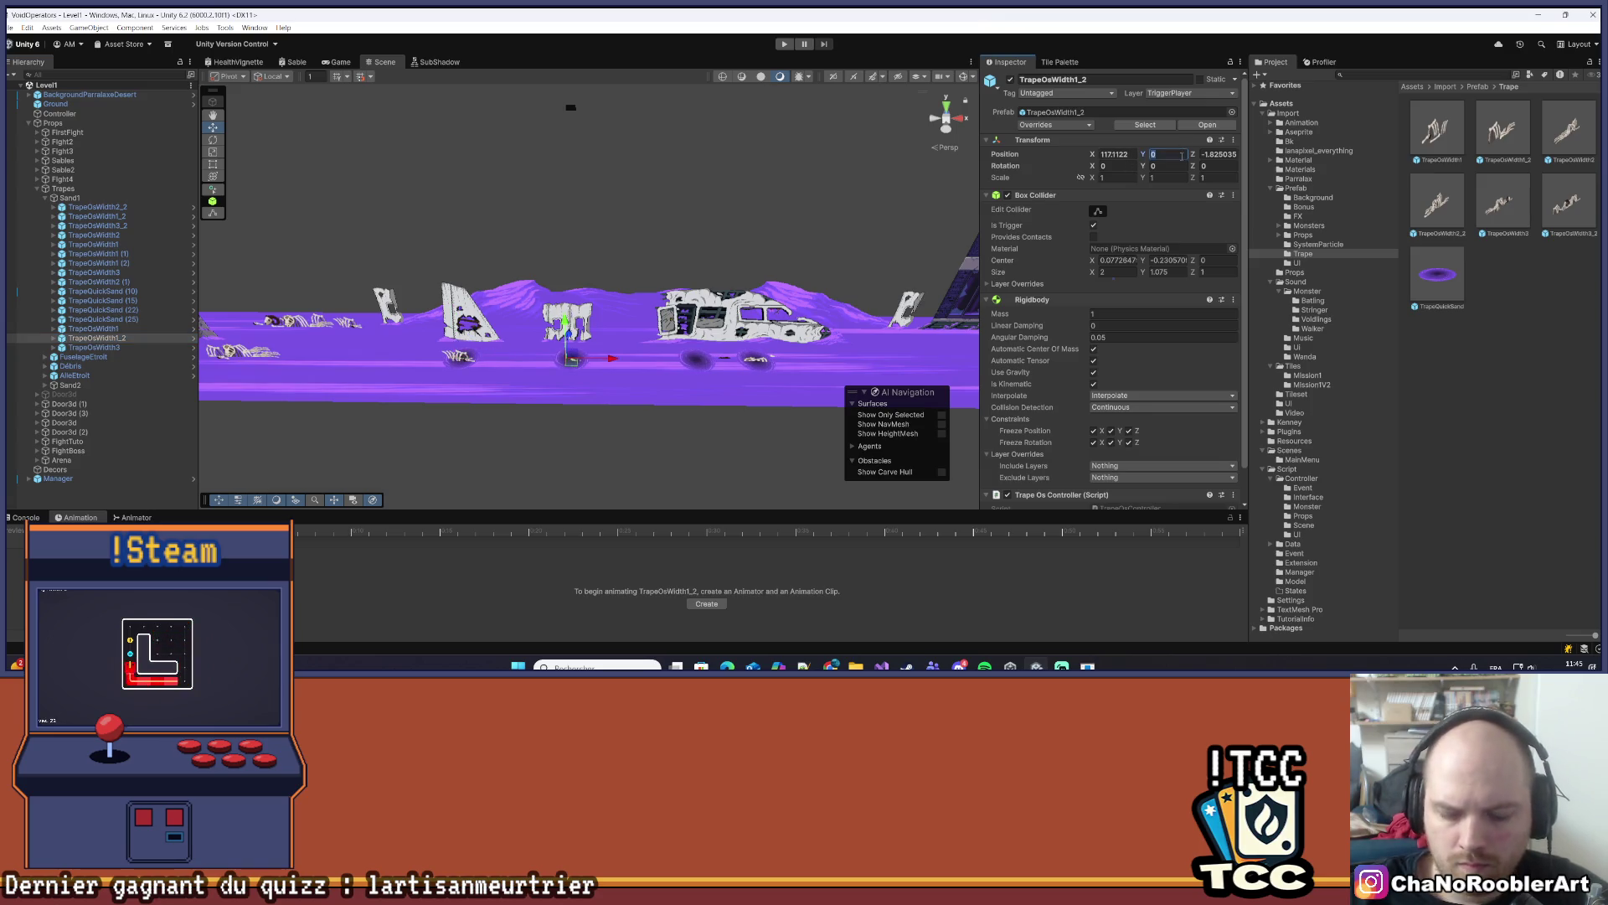
{"action": "type", "text": ","}
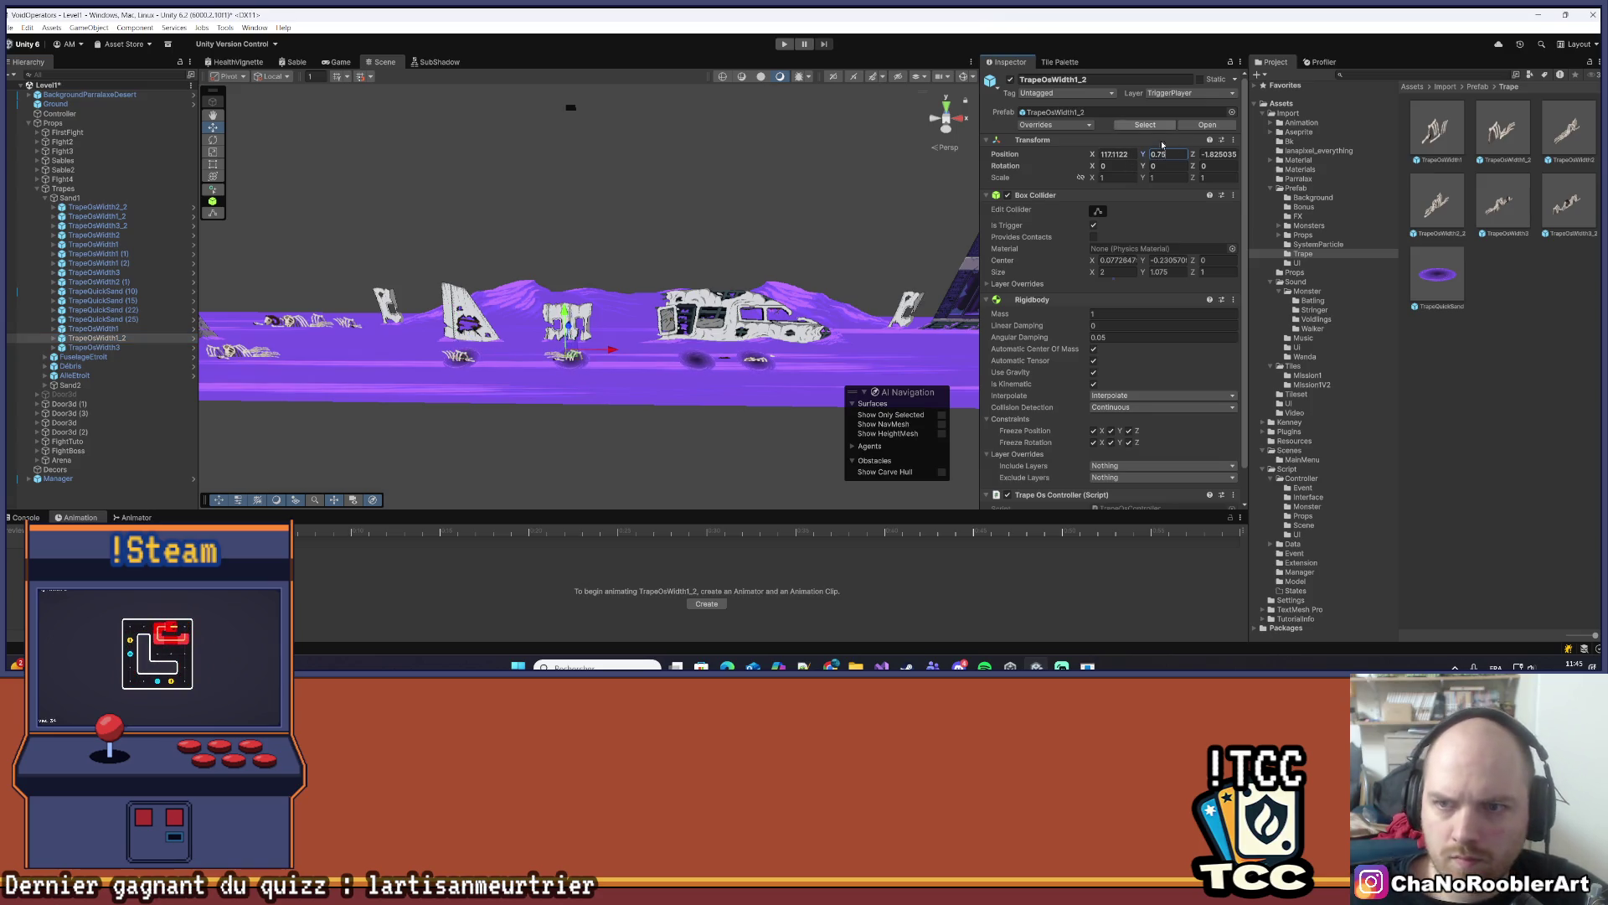
{"action": "left_click", "coordinate": [1136, 156]}
{"action": "key", "text": "BackSpace"}
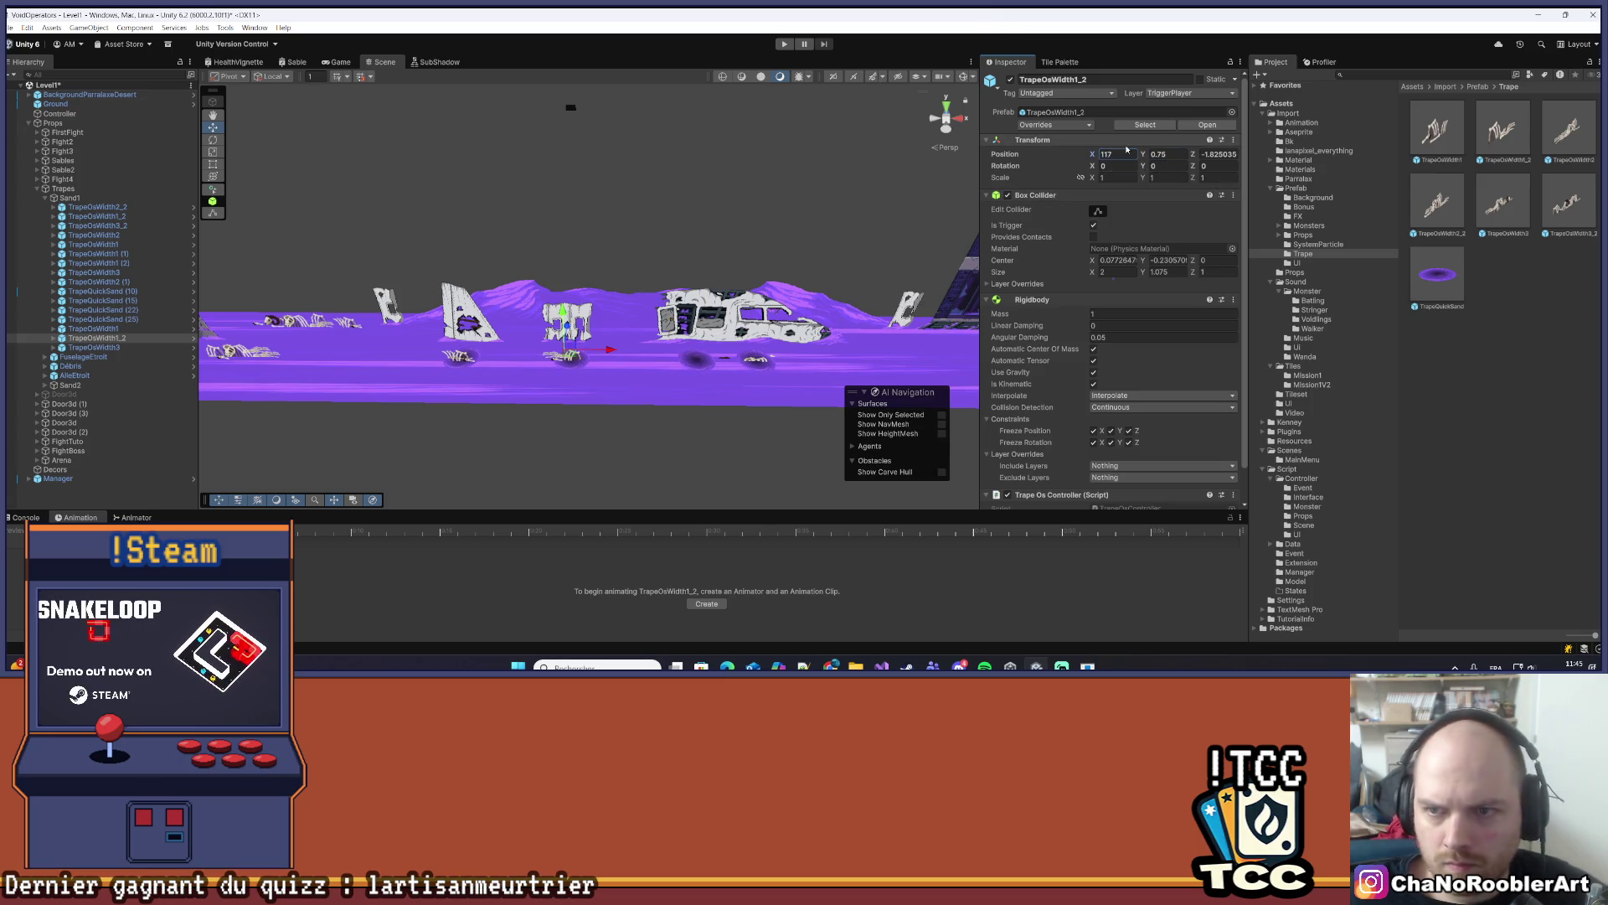
{"action": "key", "text": "Return"}
{"action": "left_click", "coordinate": [1100, 155]}
{"action": "type", "text": ".5"}
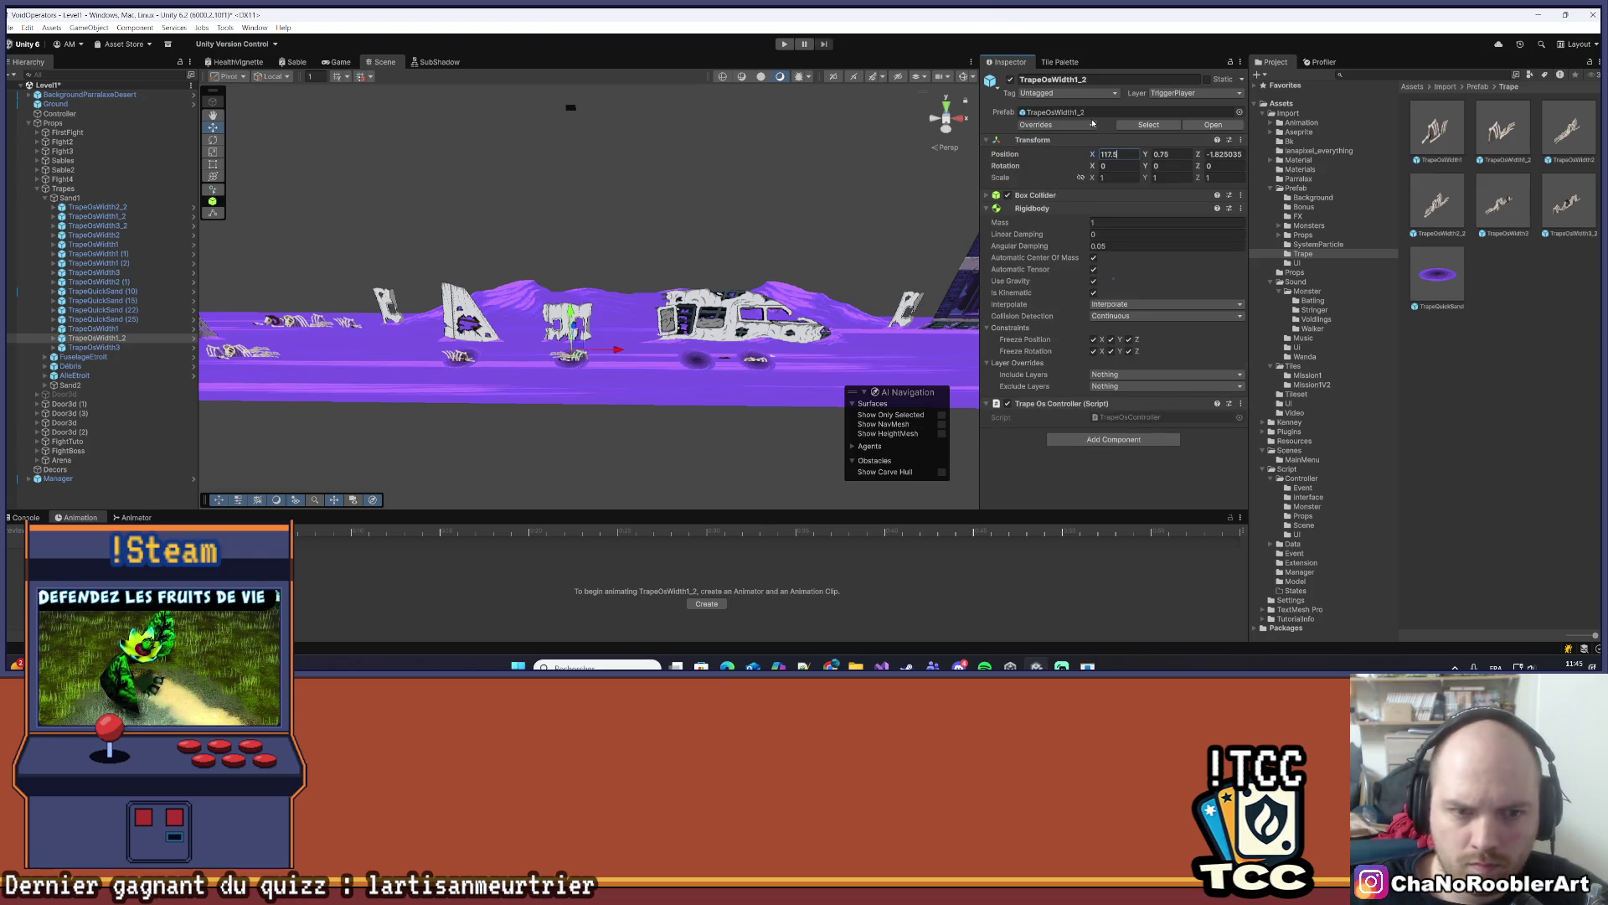
{"action": "left_click", "coordinate": [1223, 154]}
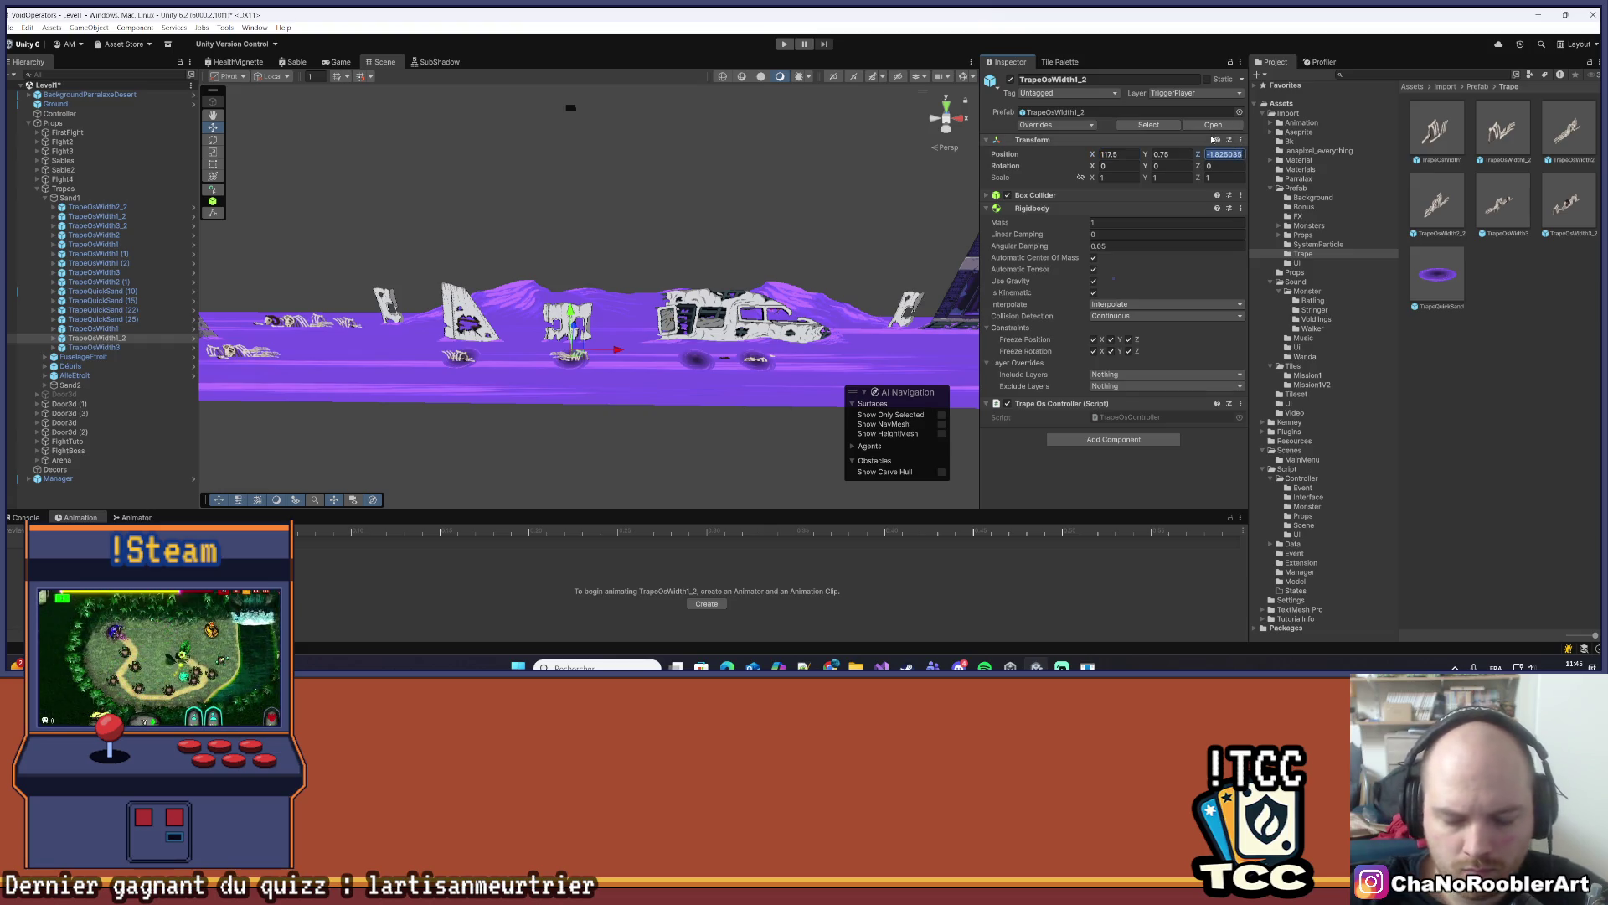
{"action": "type", "text": "-2"}
{"action": "left_click", "coordinate": [533, 423]}
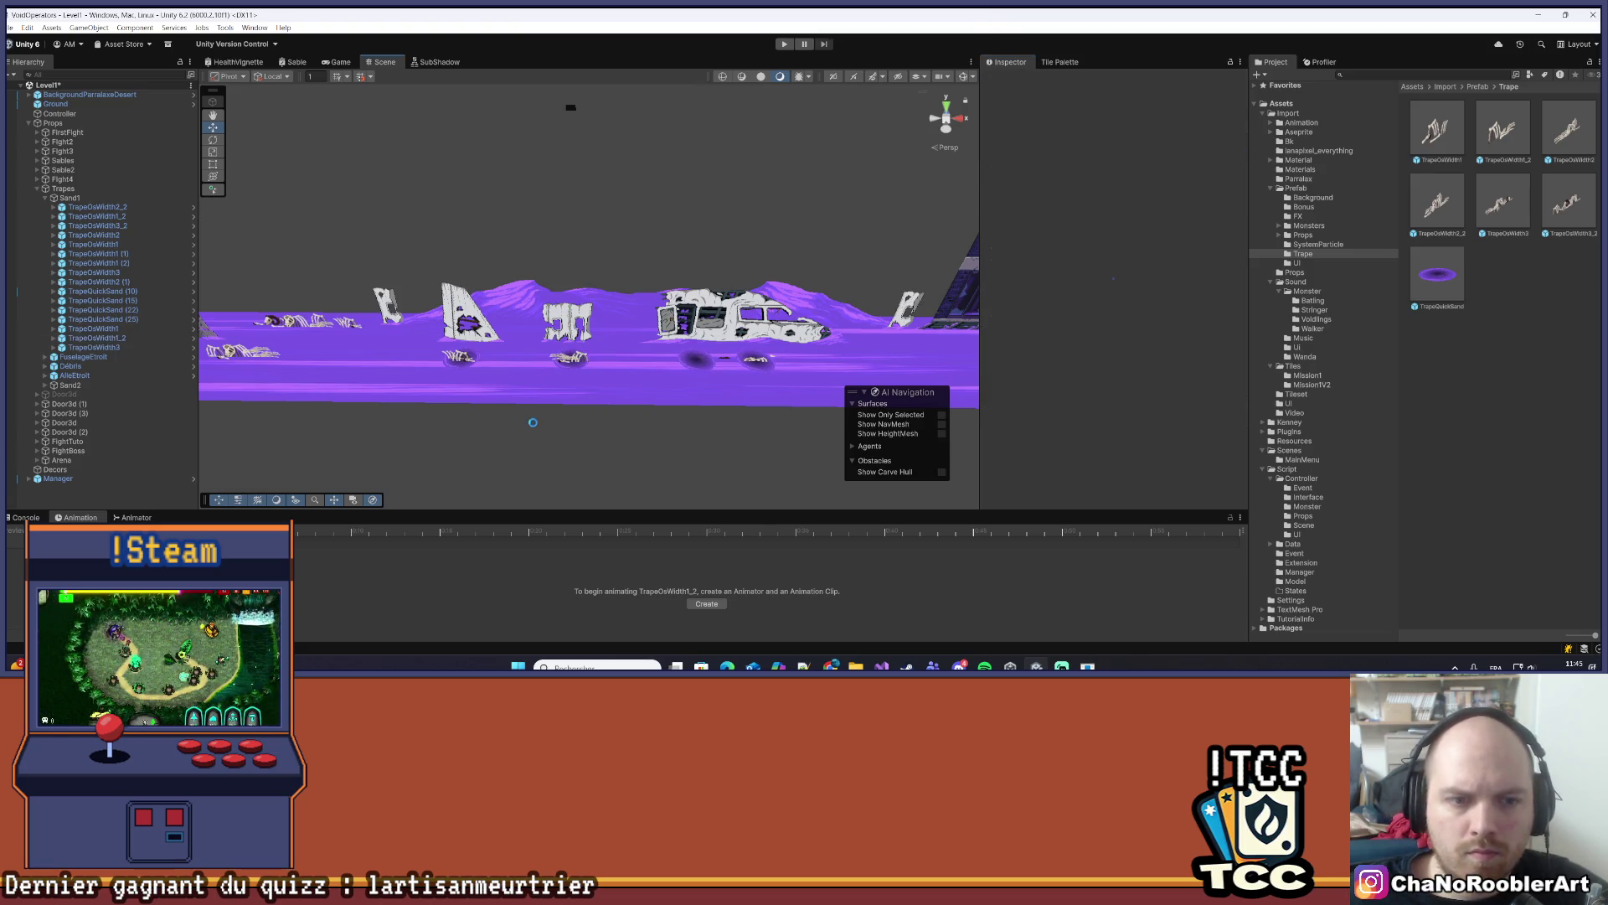
- Place the TrapeOsWidth3 bone trap at 129.5, 0.75, -2, then nudge it left to about X 128.44
{"action": "left_click", "coordinate": [118, 338]}
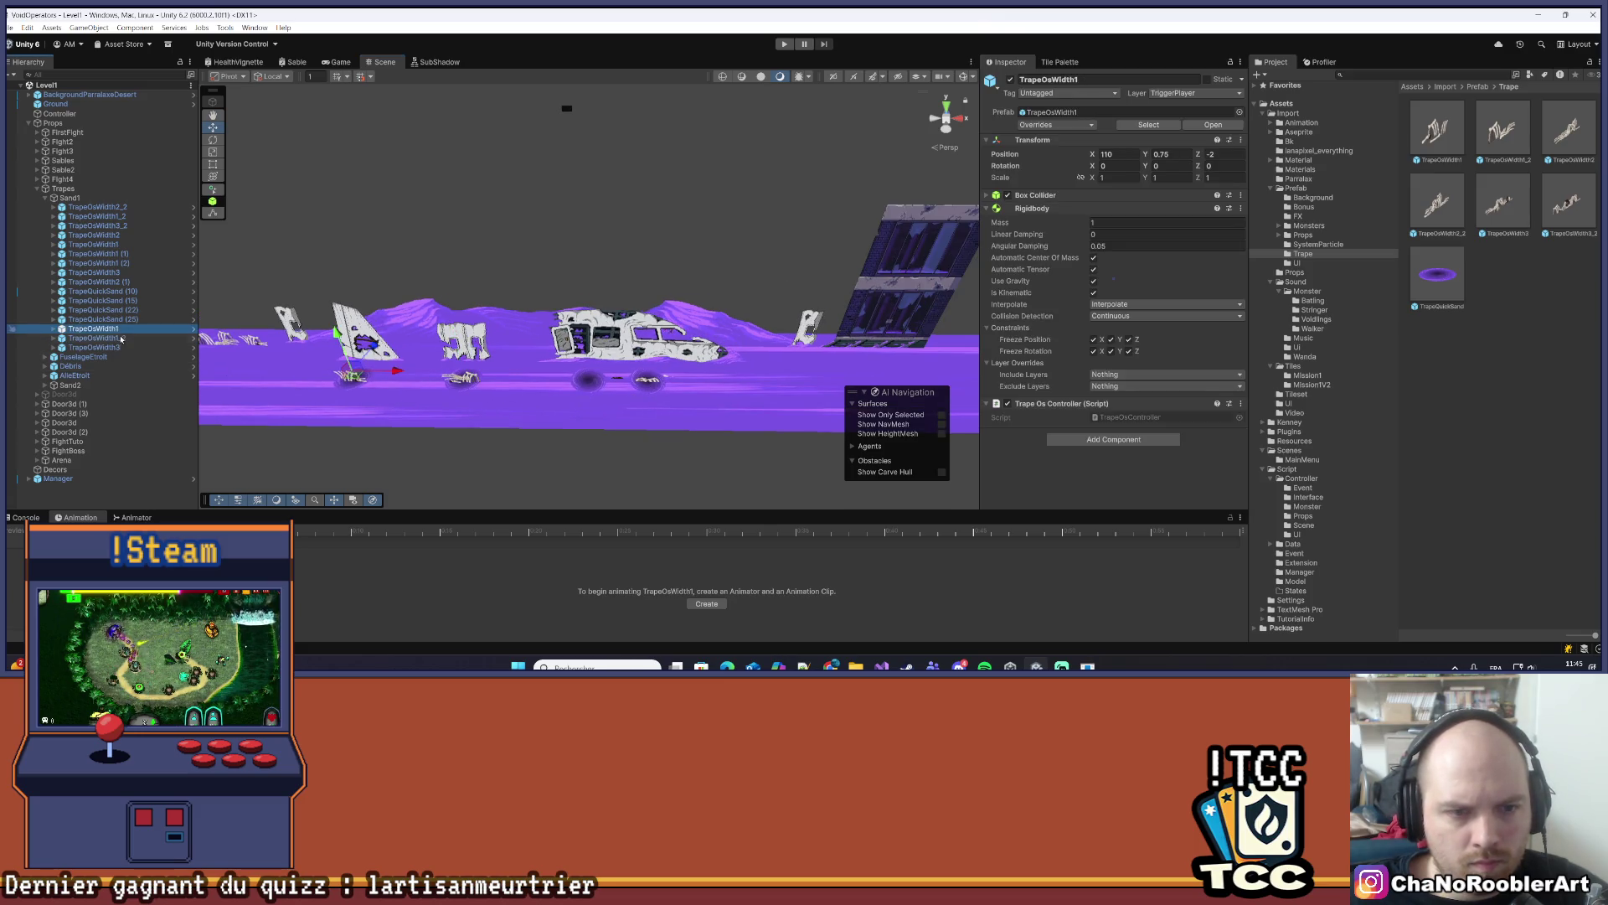
{"action": "left_click", "coordinate": [100, 347]}
{"action": "left_click", "coordinate": [1131, 154]}
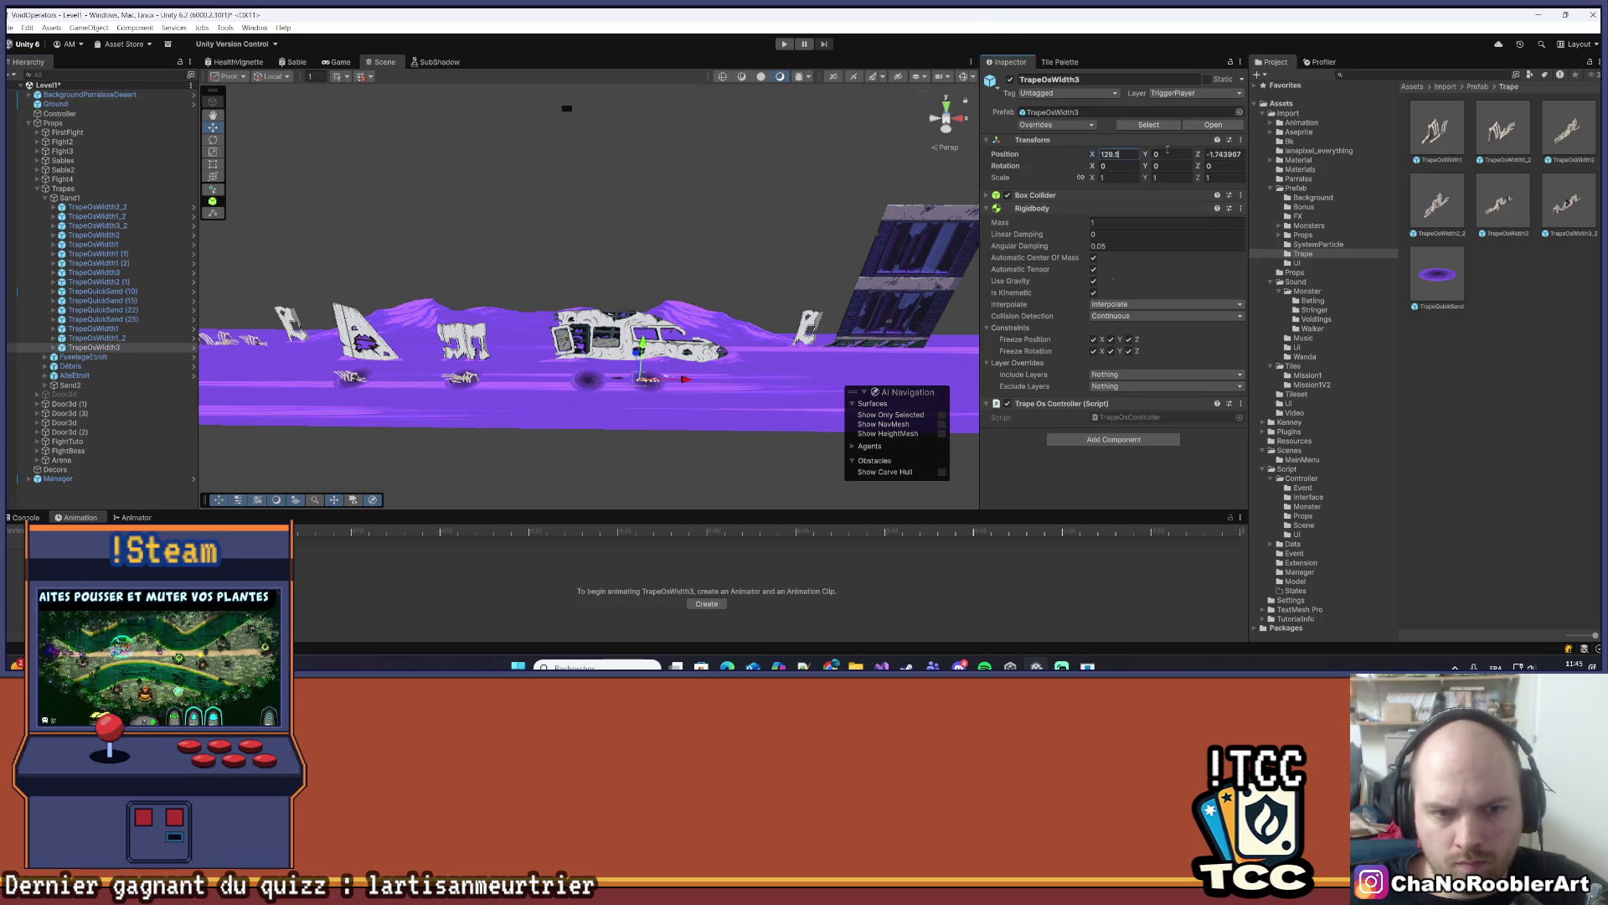
{"action": "left_click", "coordinate": [1224, 154]}
{"action": "type", "text": "-2"}
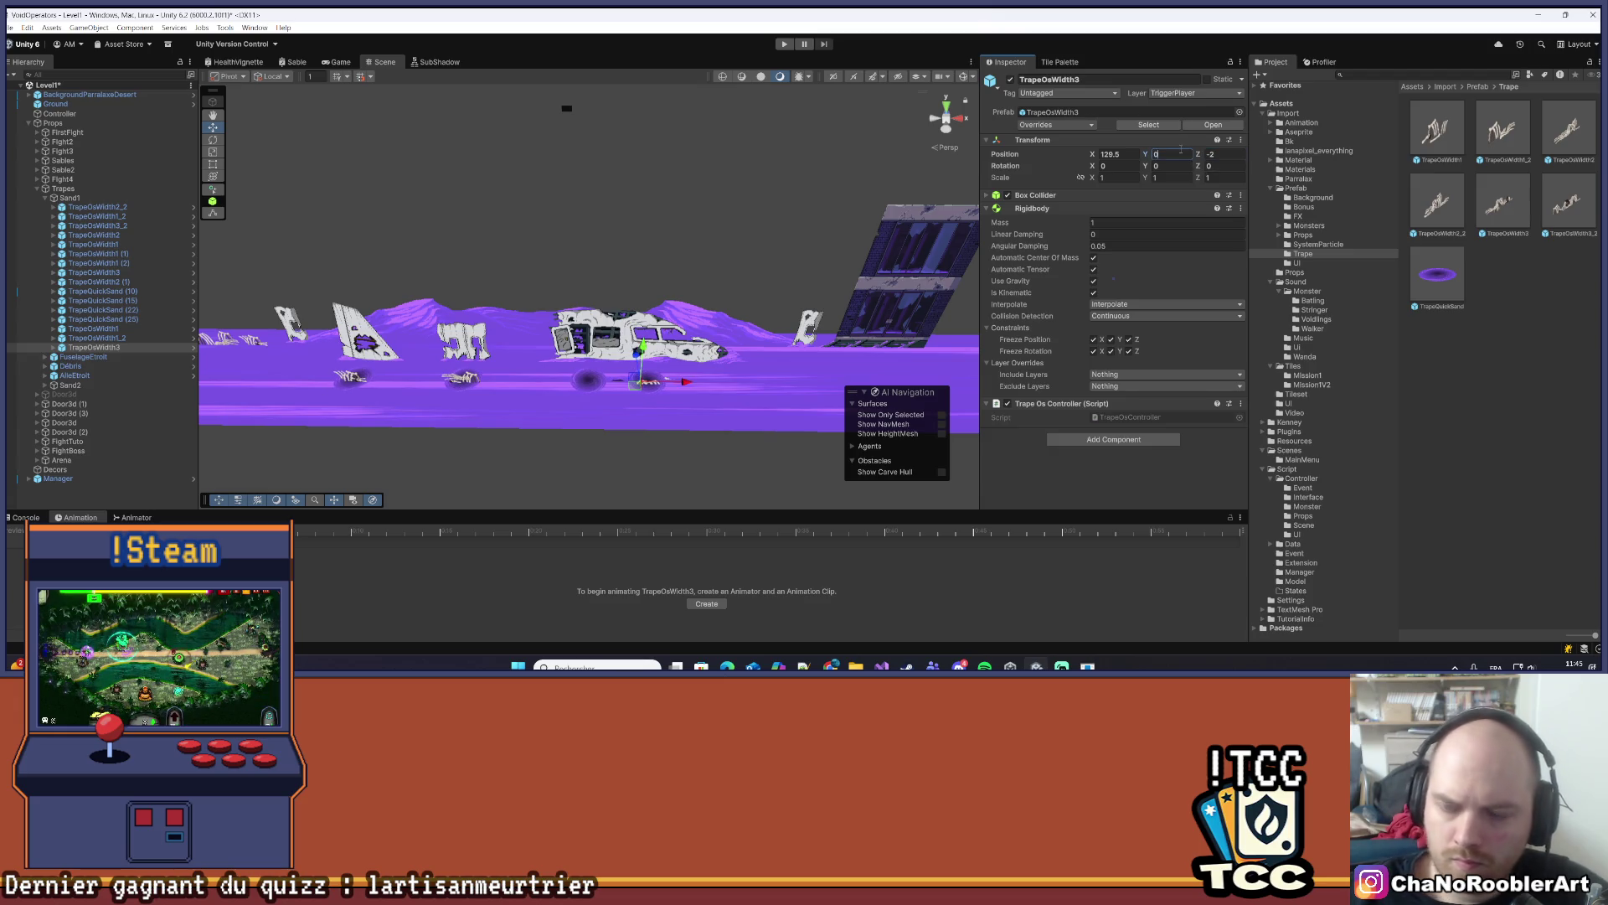
{"action": "type", "text": ".75"}
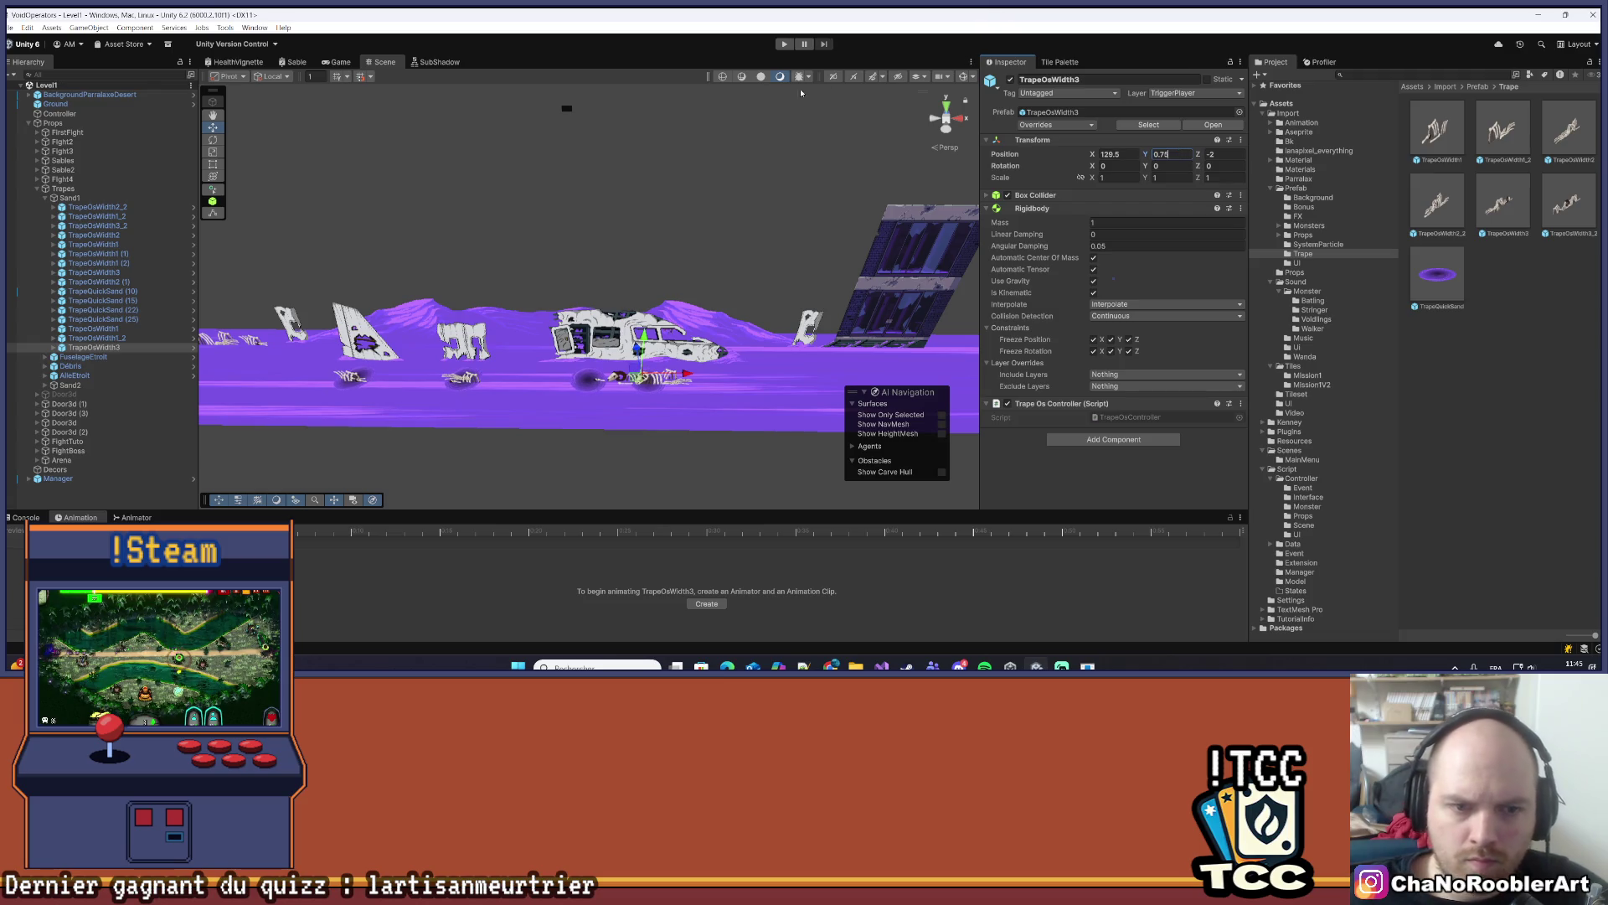
{"action": "key", "text": "Return"}
{"action": "key", "text": "f"}
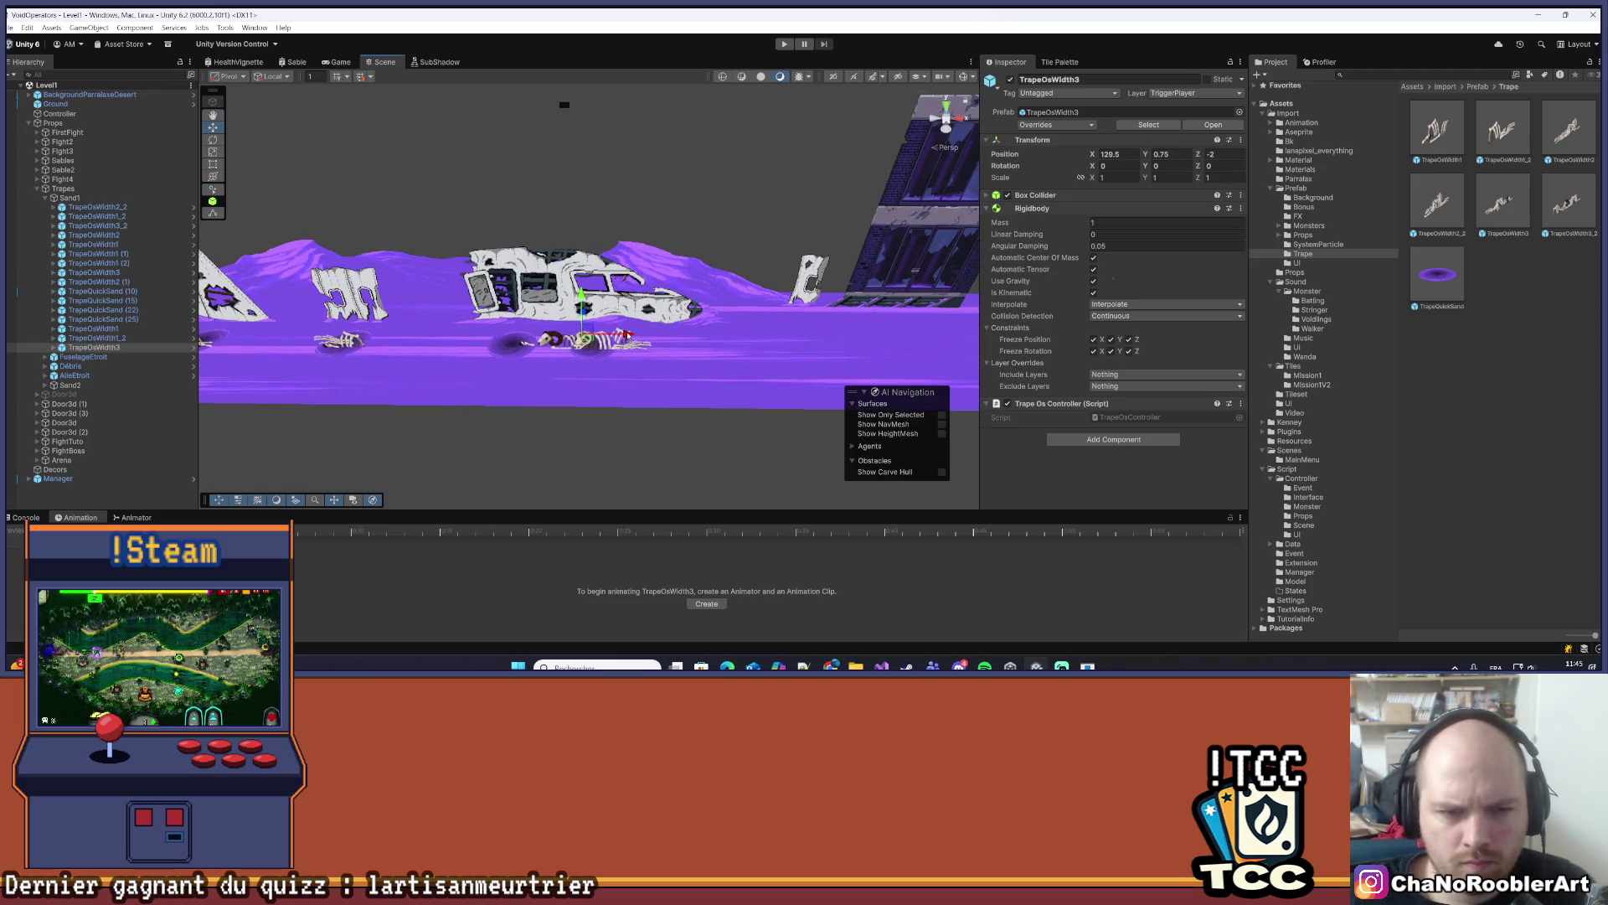
{"action": "mouse_move", "coordinate": [626, 335]}
{"action": "left_mouse_down"}
{"action": "mouse_move", "coordinate": [610, 333]}
{"action": "mouse_move", "coordinate": [735, 315]}
{"action": "left_mouse_up"}
{"action": "left_click_drag", "start_coordinate": [620, 335], "coordinate": [617, 335]}
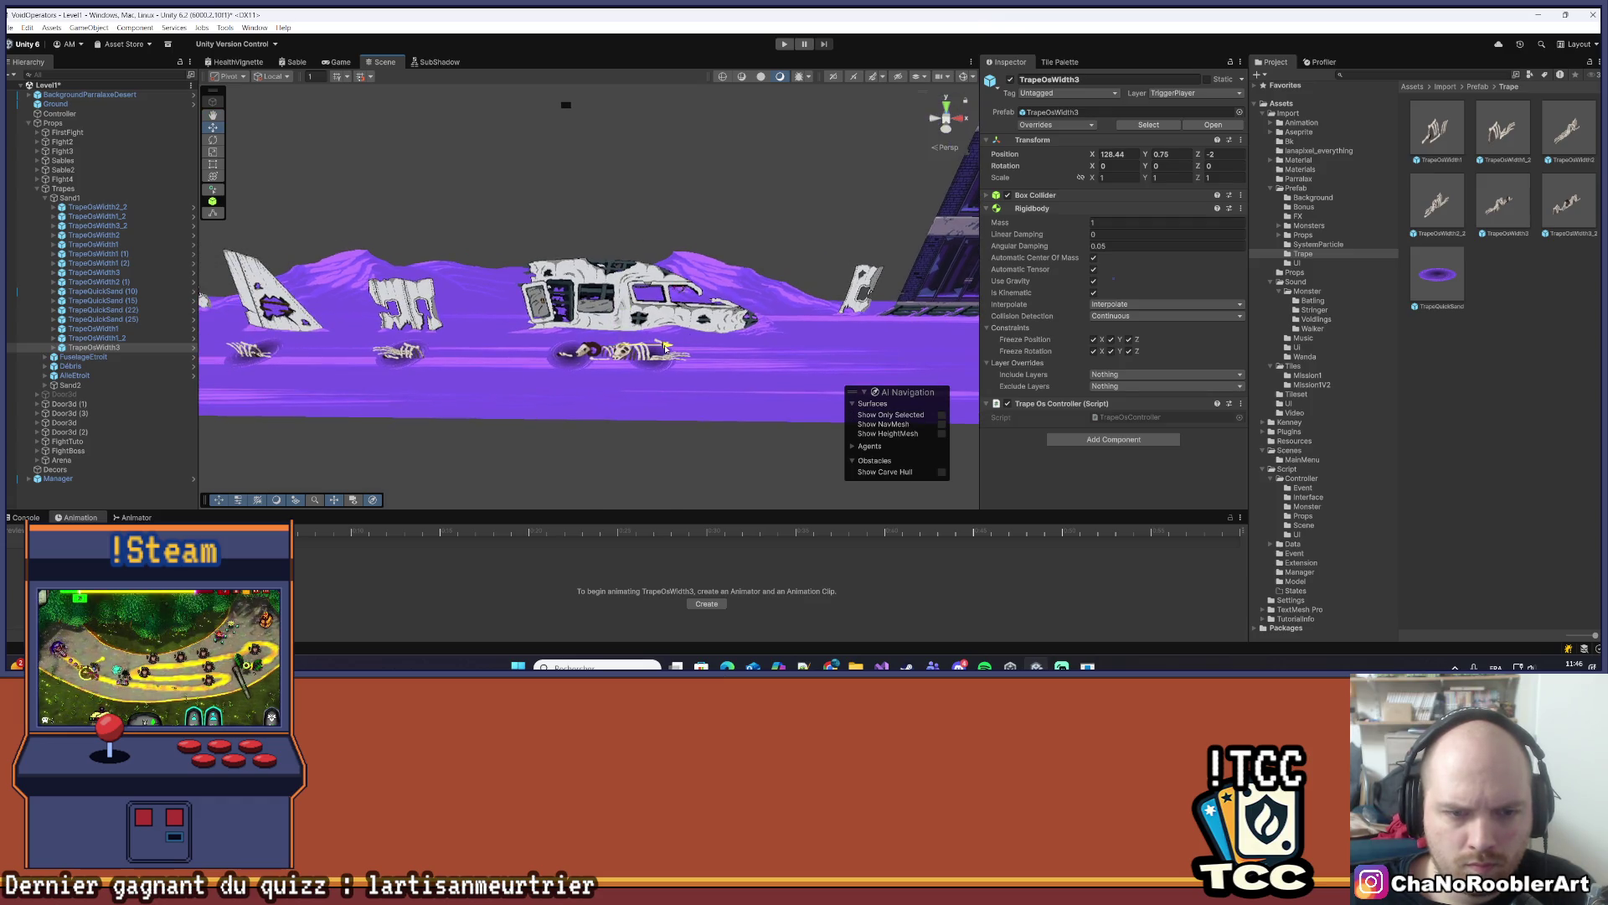
- Delete the quicksand holes TrapeQuickSand (22), (25) and (10)
{"action": "left_click", "coordinate": [630, 409]}
{"action": "left_click", "coordinate": [586, 355]}
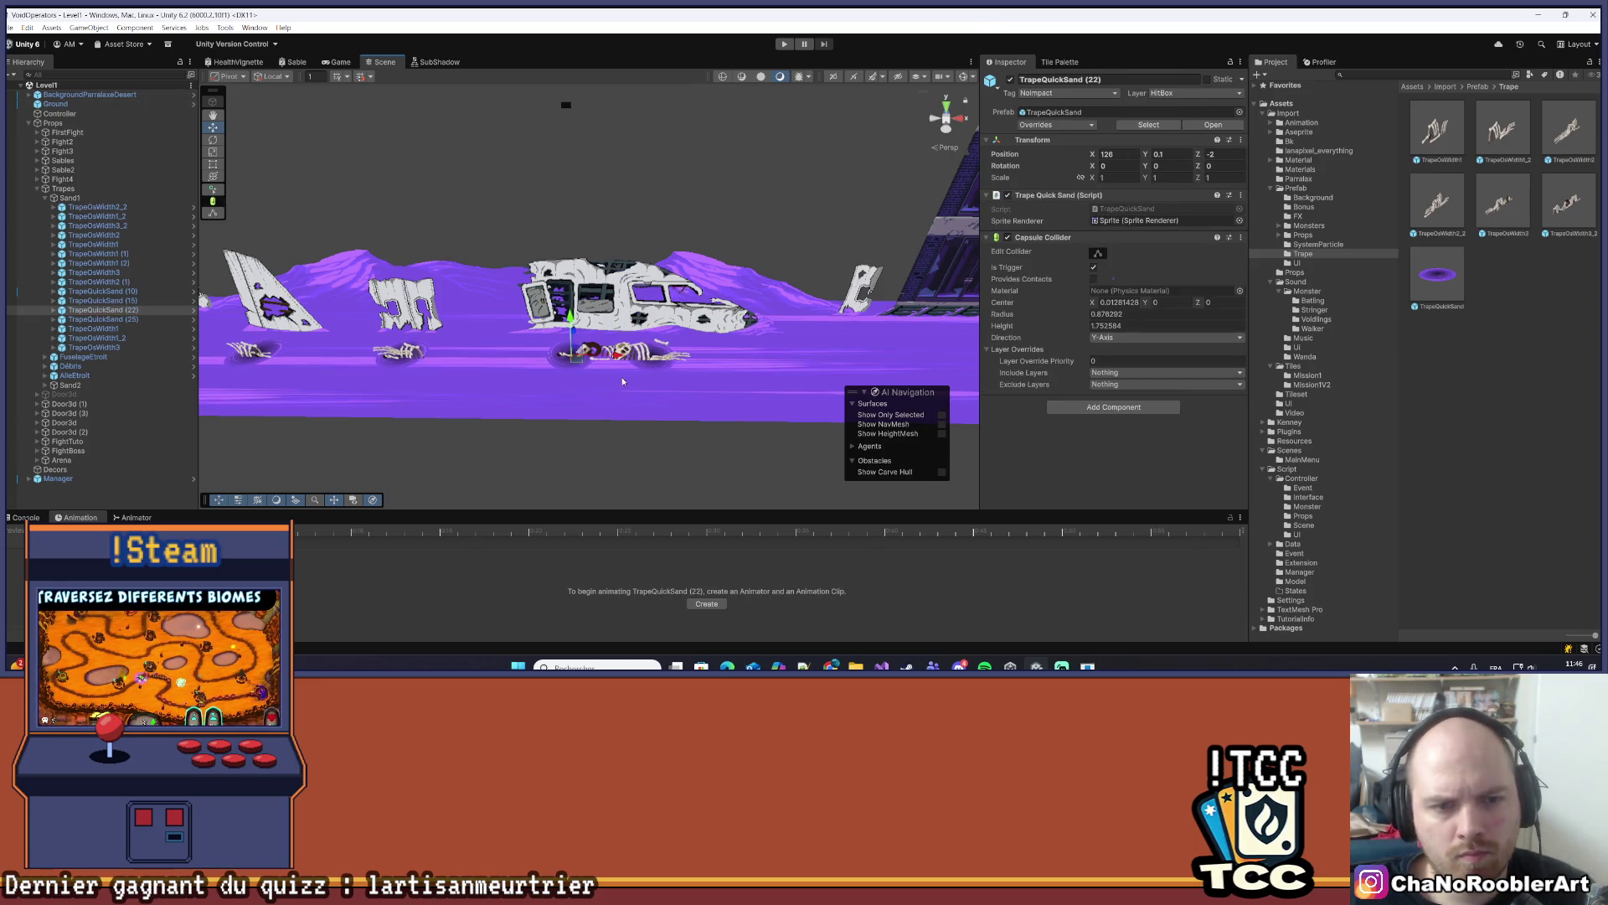
{"action": "left_click", "coordinate": [650, 368], "text": "shift"}
{"action": "key", "text": "Delete"}
{"action": "left_click", "coordinate": [536, 350]}
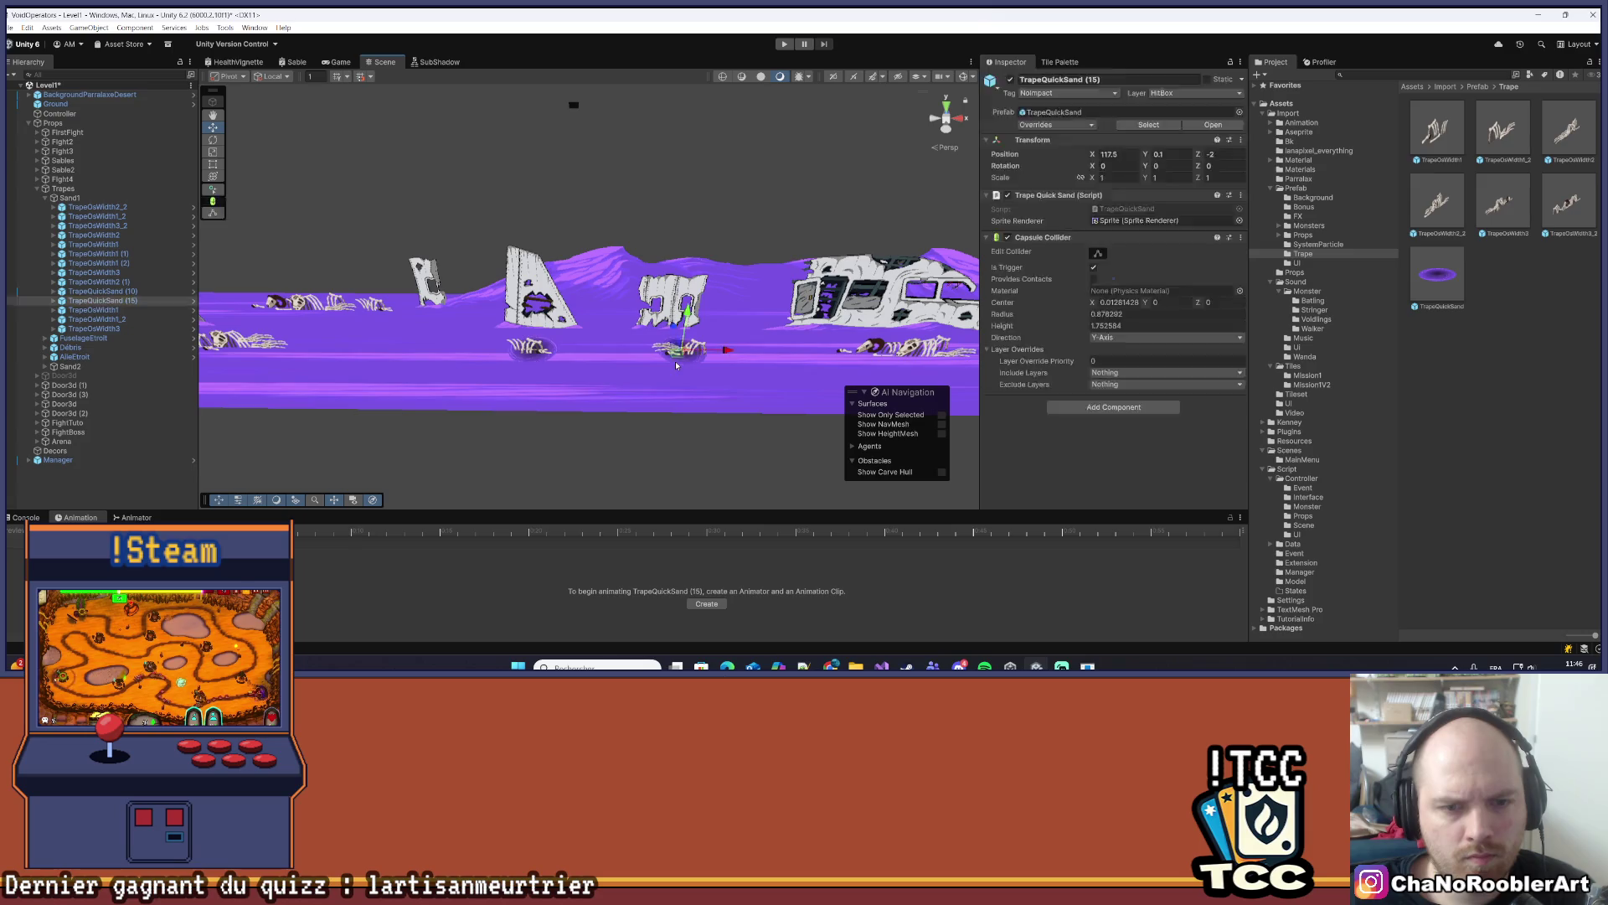
{"action": "key", "text": "Delete"}
{"action": "scroll", "coordinate": [695, 249], "scroll_direction": "down", "scroll_amount": 3}
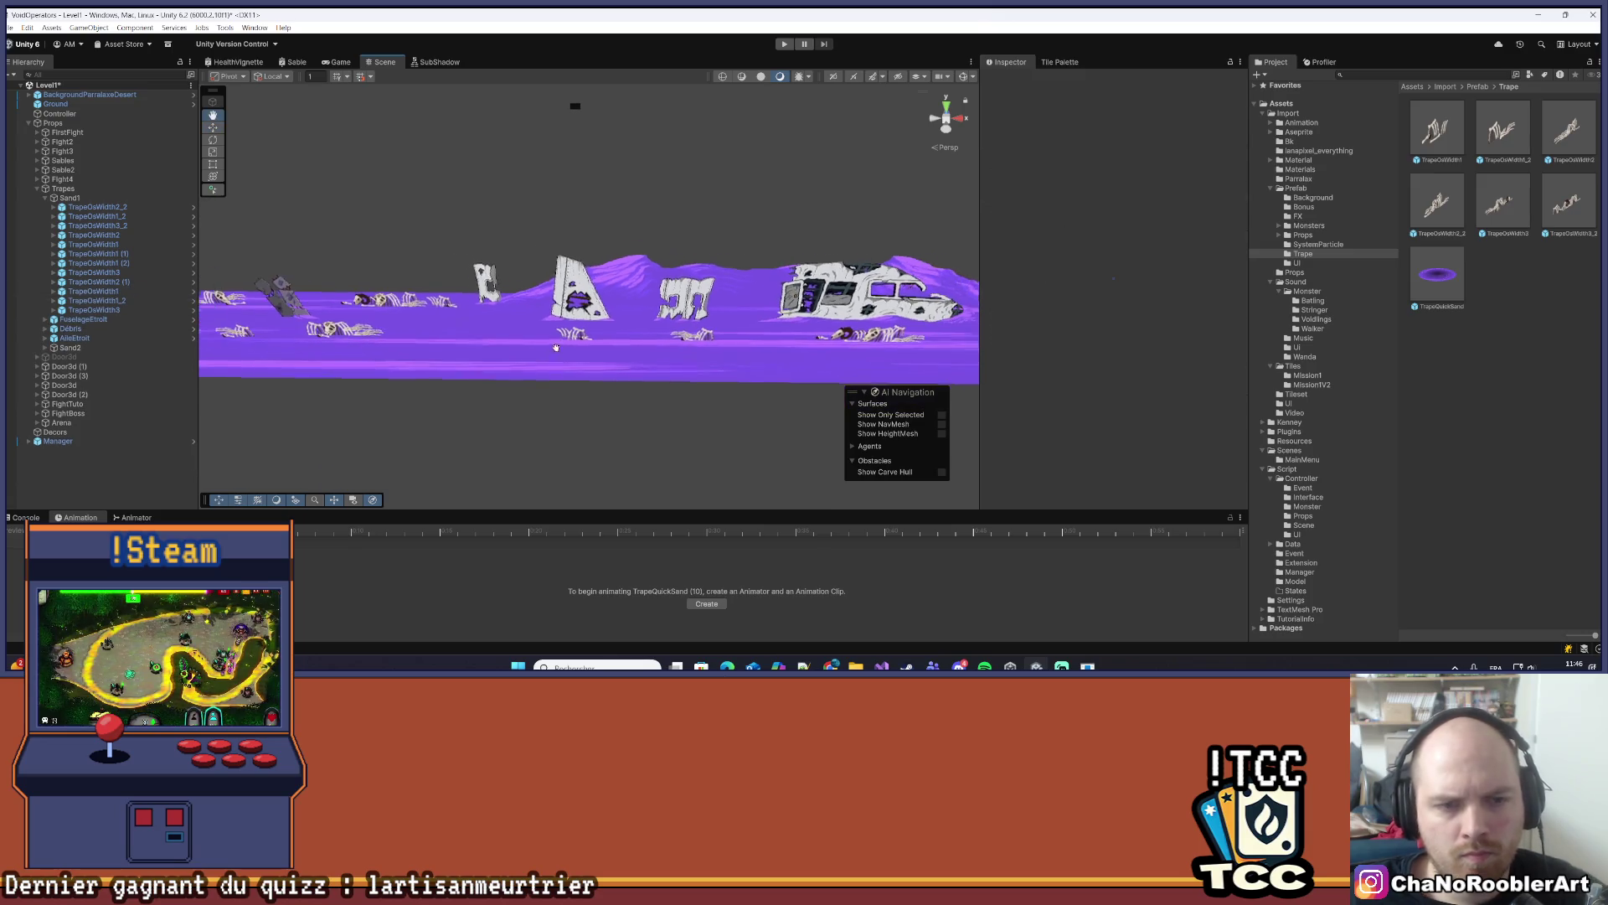
- Save the Level1 scene and collapse the Trapes and Sable2 groups in the Hierarchy
{"action": "key", "text": "ctrl+s"}
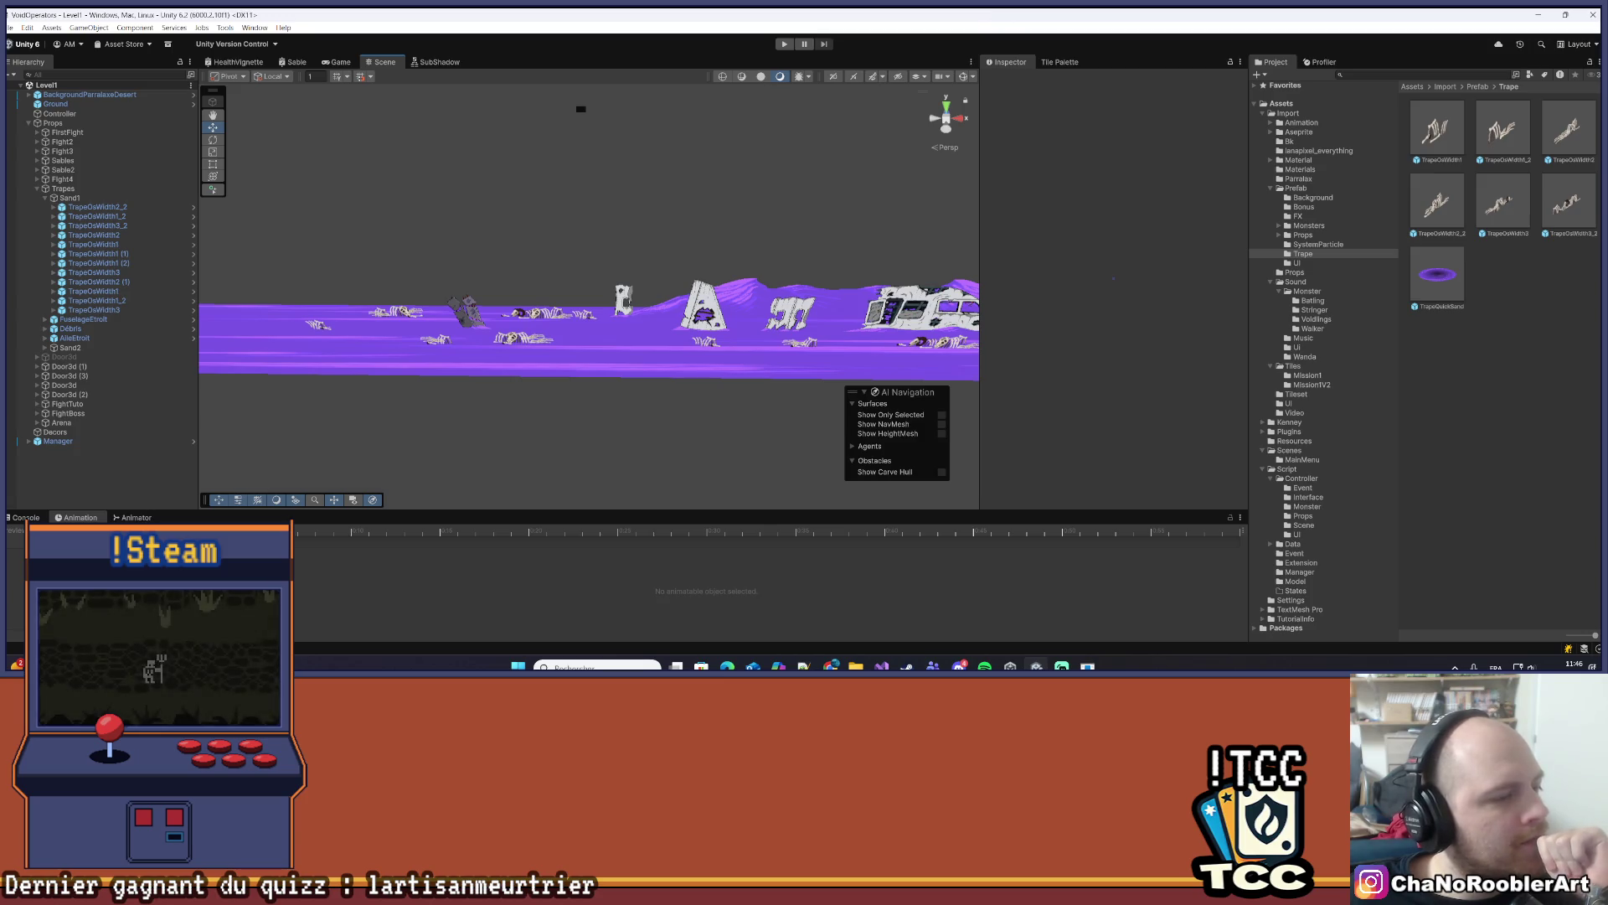
{"action": "mouse_move", "coordinate": [647, 227]}
{"action": "left_mouse_down"}
{"action": "mouse_move", "coordinate": [563, 295]}
{"action": "mouse_move", "coordinate": [545, 258]}
{"action": "mouse_move", "coordinate": [539, 350]}
{"action": "mouse_move", "coordinate": [567, 330]}
{"action": "mouse_move", "coordinate": [561, 344]}
{"action": "mouse_move", "coordinate": [479, 380]}
{"action": "mouse_move", "coordinate": [526, 353]}
{"action": "mouse_move", "coordinate": [408, 339]}
{"action": "mouse_move", "coordinate": [711, 341]}
{"action": "mouse_move", "coordinate": [511, 342]}
{"action": "left_mouse_up"}
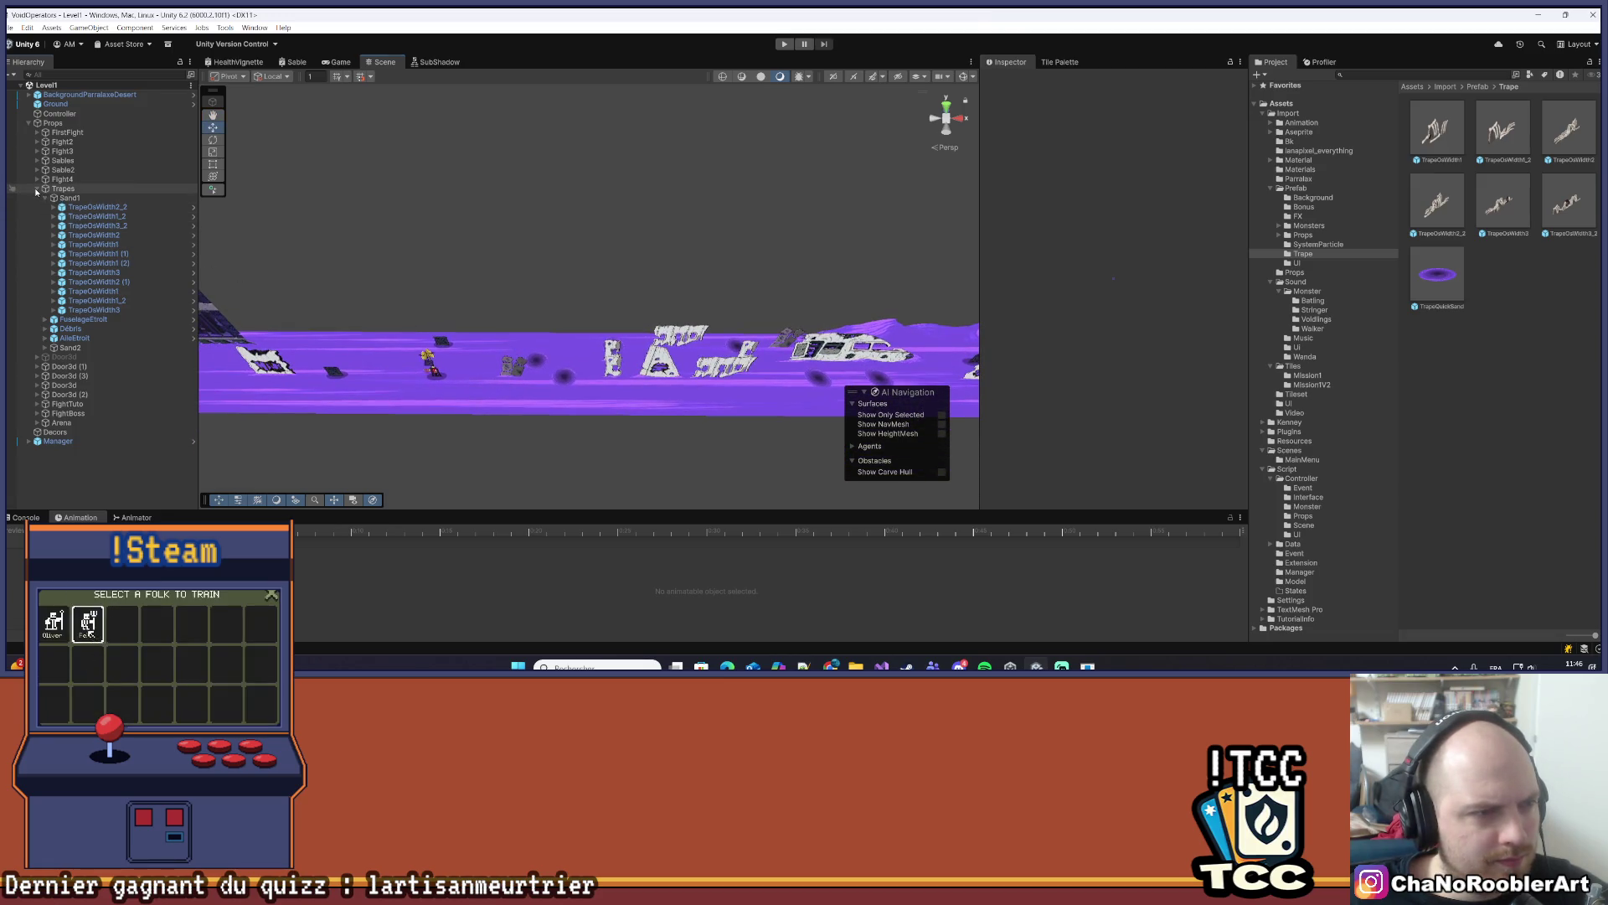
{"action": "left_click", "coordinate": [37, 189]}
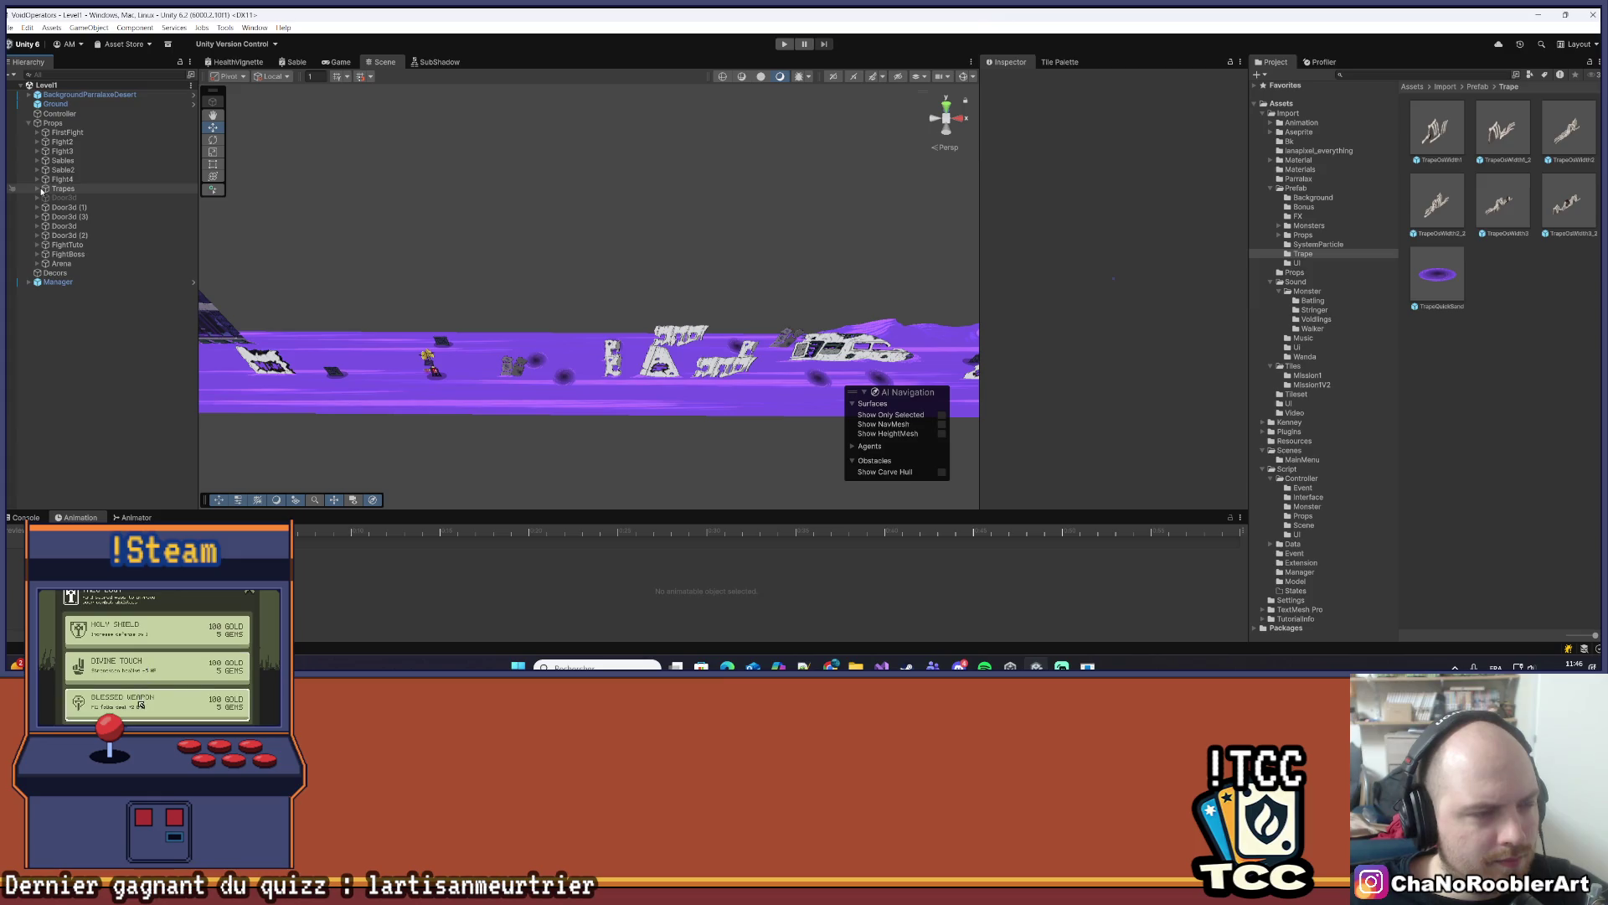
{"action": "left_click", "coordinate": [38, 170]}
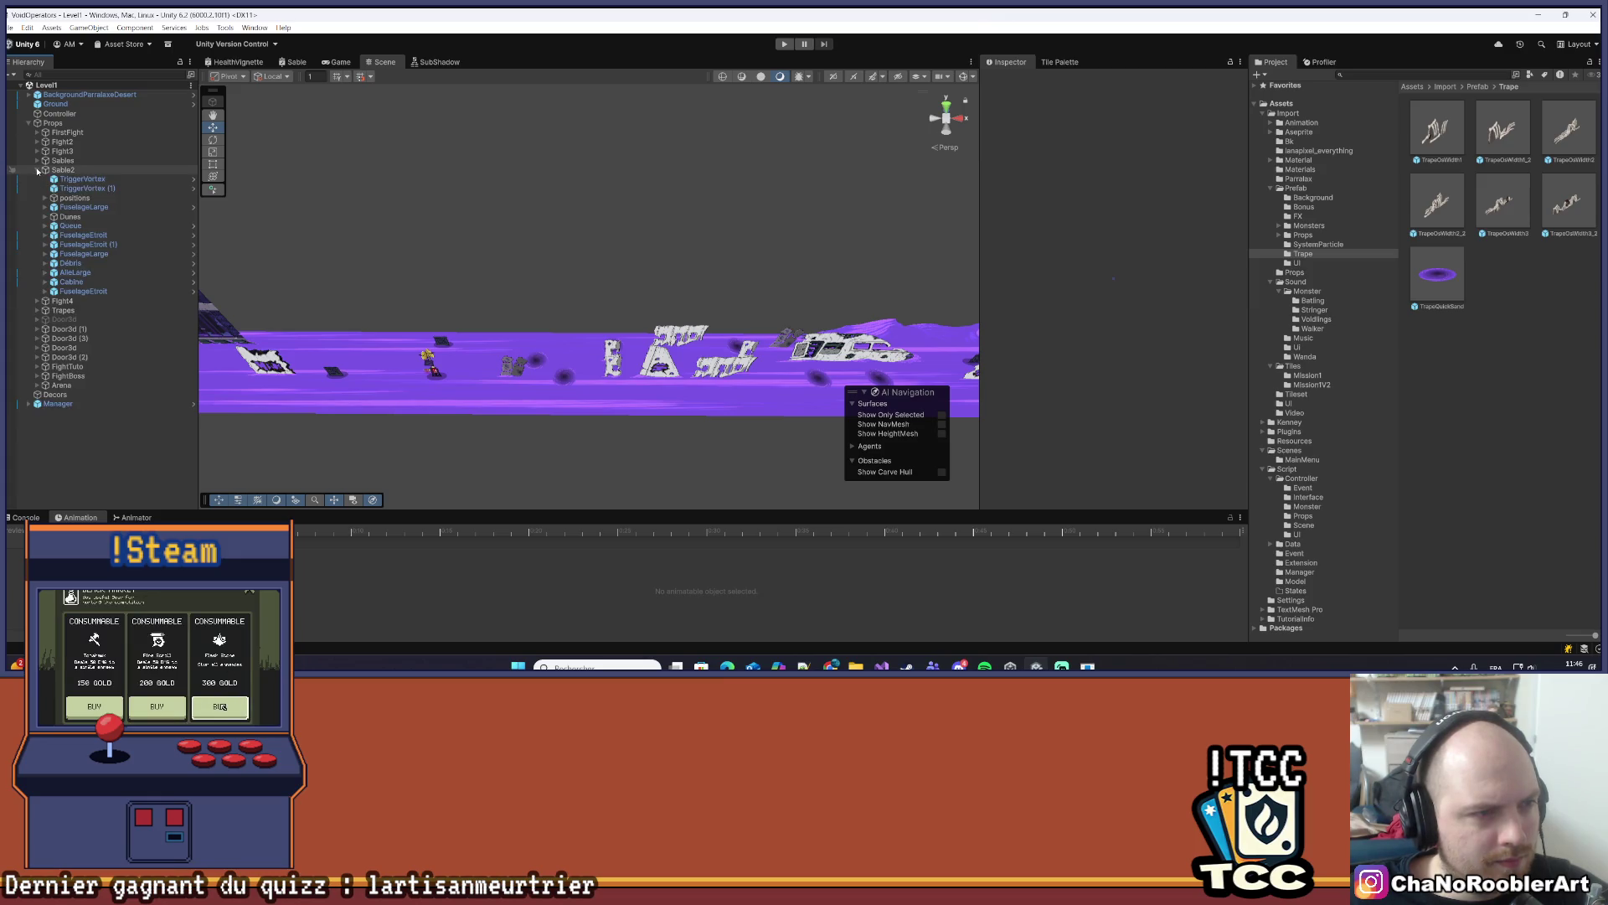
{"action": "left_click", "coordinate": [38, 170]}
{"action": "left_click_drag", "start_coordinate": [618, 266], "coordinate": [551, 274]}
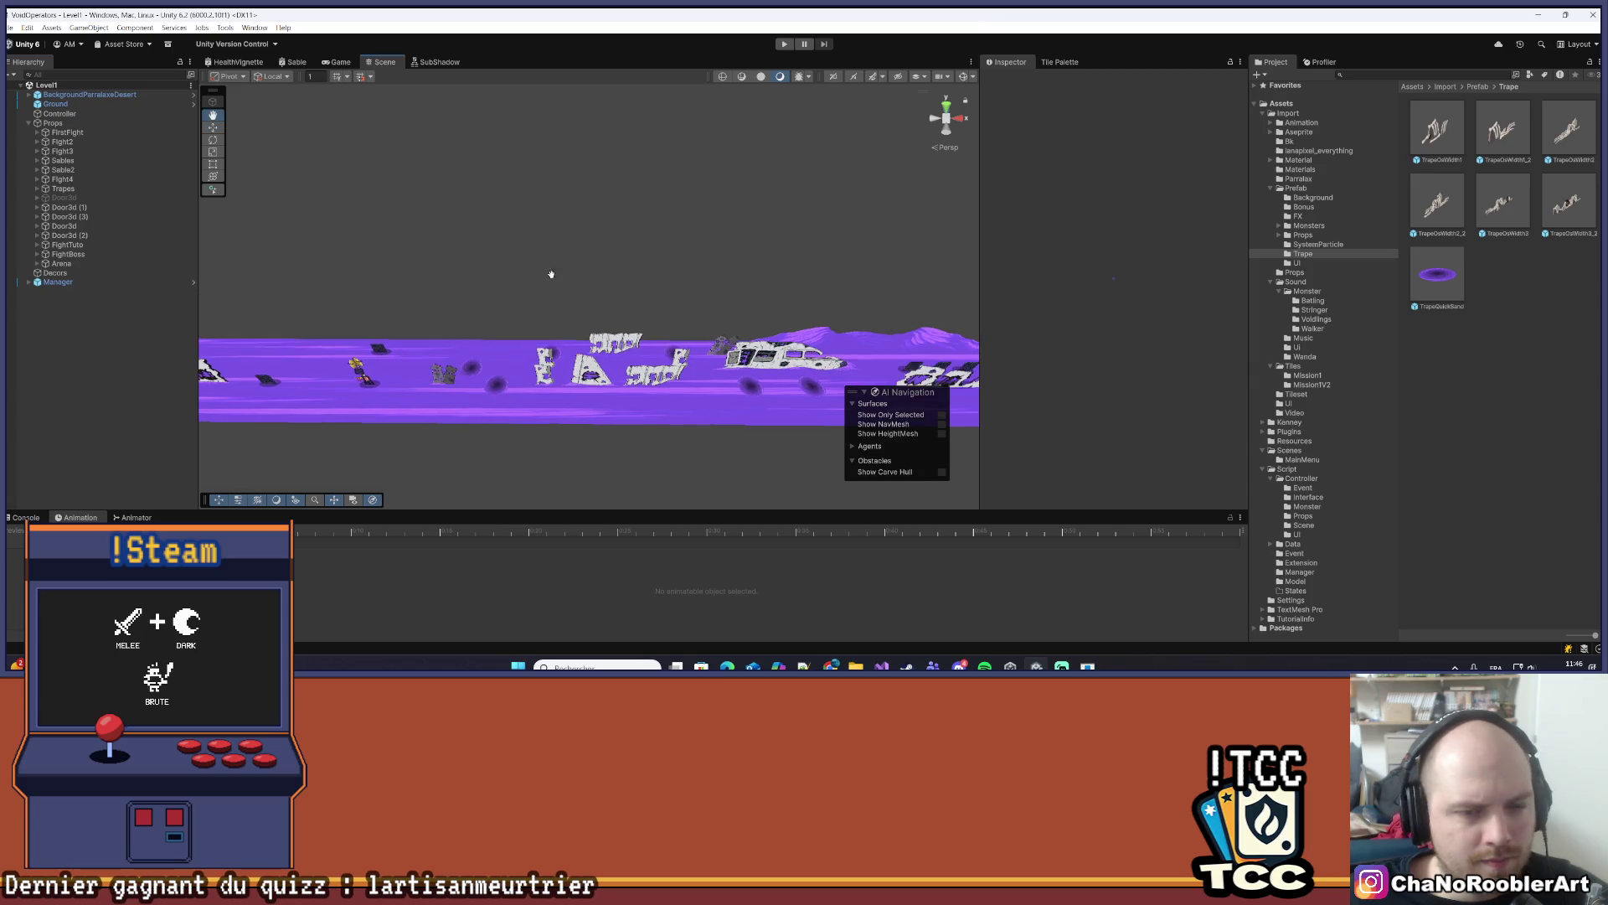
- Frame the TrapeQuickSand hole in Sand2 and orbit to look down on the track
{"action": "left_click", "coordinate": [505, 358]}
{"action": "key", "text": "f"}
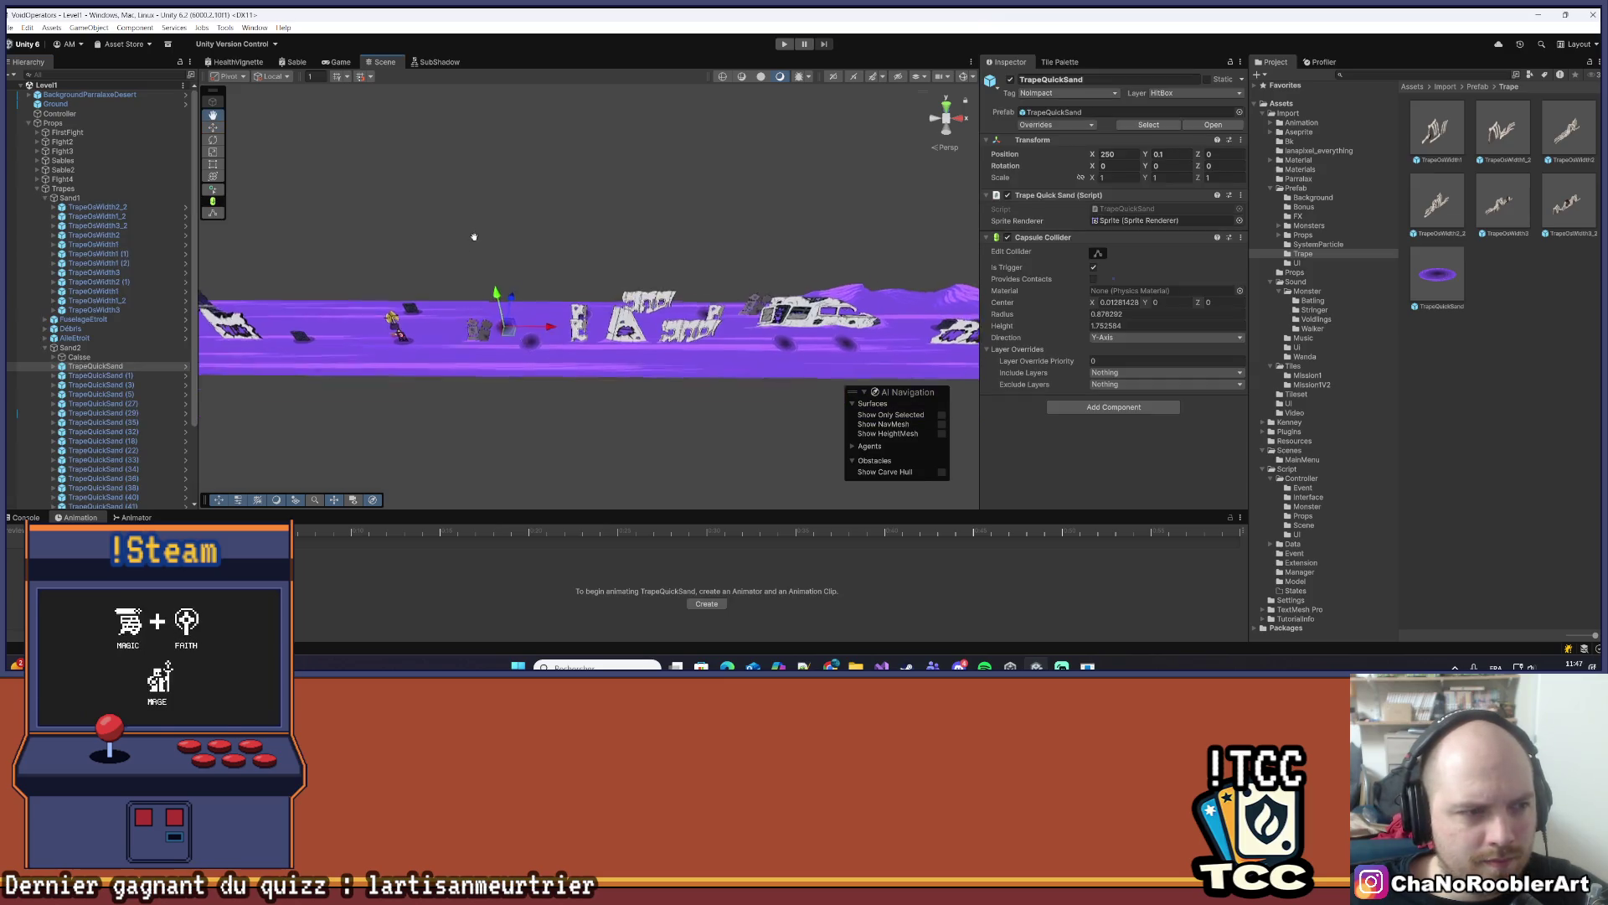
{"action": "scroll", "coordinate": [125, 318], "scroll_direction": "down", "scroll_amount": 3}
{"action": "left_click", "coordinate": [159, 277]}
{"action": "mouse_move", "coordinate": [637, 335]}
{"action": "left_mouse_down"}
{"action": "mouse_move", "coordinate": [653, 322]}
{"action": "mouse_move", "coordinate": [605, 420]}
{"action": "mouse_move", "coordinate": [536, 444]}
{"action": "mouse_move", "coordinate": [486, 435]}
{"action": "mouse_move", "coordinate": [414, 344]}
{"action": "mouse_move", "coordinate": [444, 339]}
{"action": "mouse_move", "coordinate": [335, 226]}
{"action": "mouse_move", "coordinate": [685, 340]}
{"action": "mouse_move", "coordinate": [712, 401]}
{"action": "mouse_move", "coordinate": [597, 377]}
{"action": "mouse_move", "coordinate": [631, 470]}
{"action": "mouse_move", "coordinate": [680, 437]}
{"action": "mouse_move", "coordinate": [654, 439]}
{"action": "mouse_move", "coordinate": [648, 408]}
{"action": "mouse_move", "coordinate": [593, 383]}
{"action": "mouse_move", "coordinate": [394, 362]}
{"action": "left_mouse_up"}
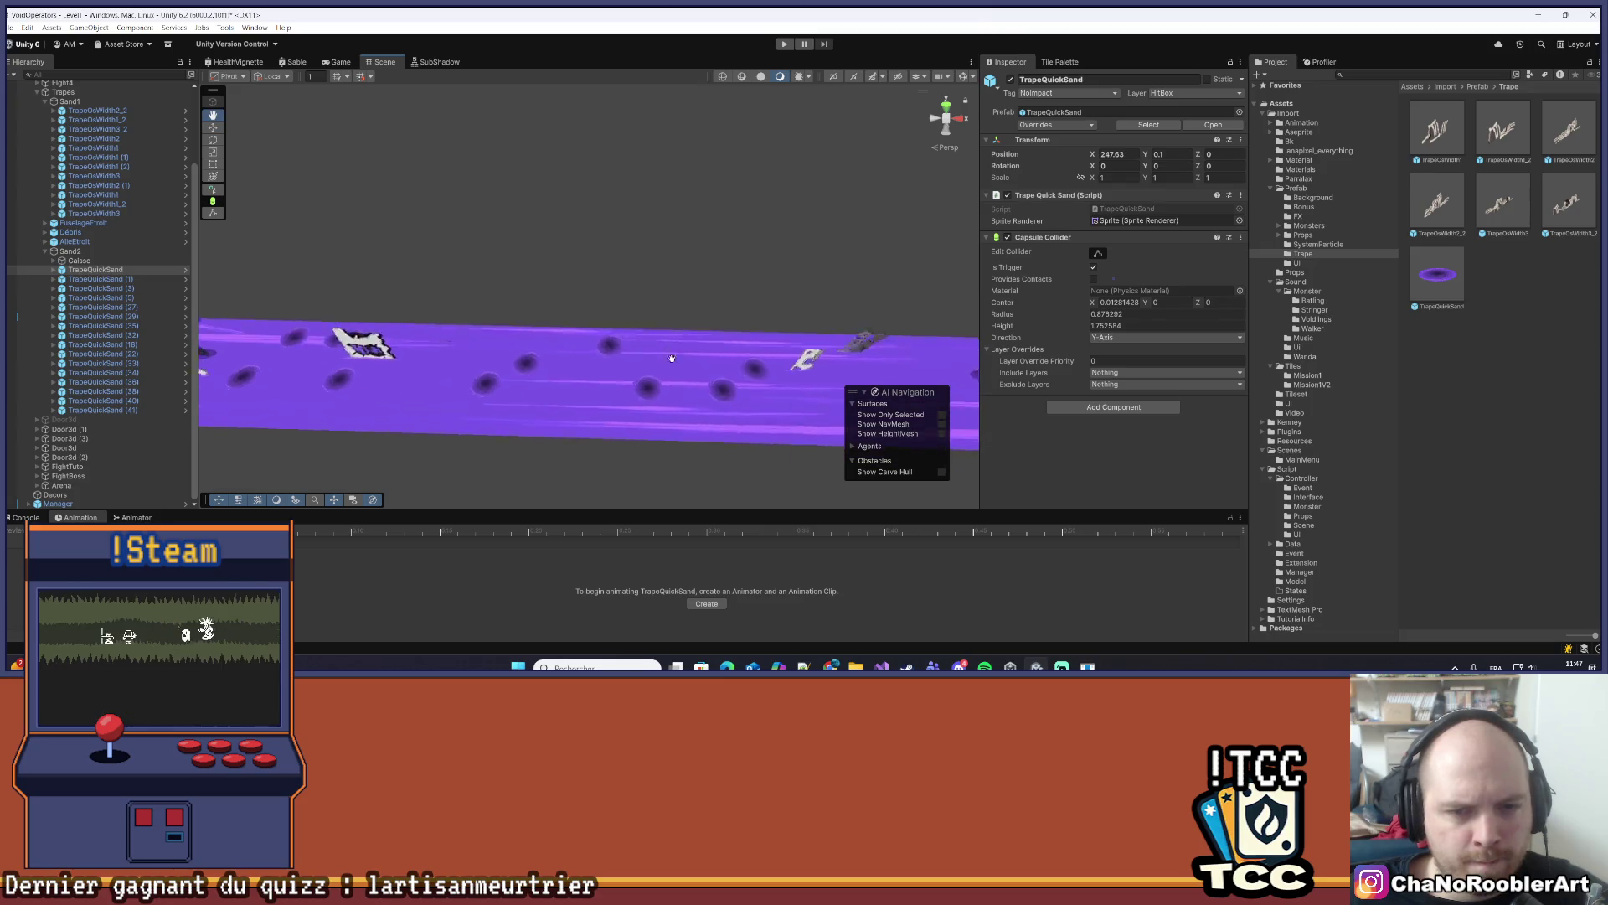
{"action": "key", "text": "f"}
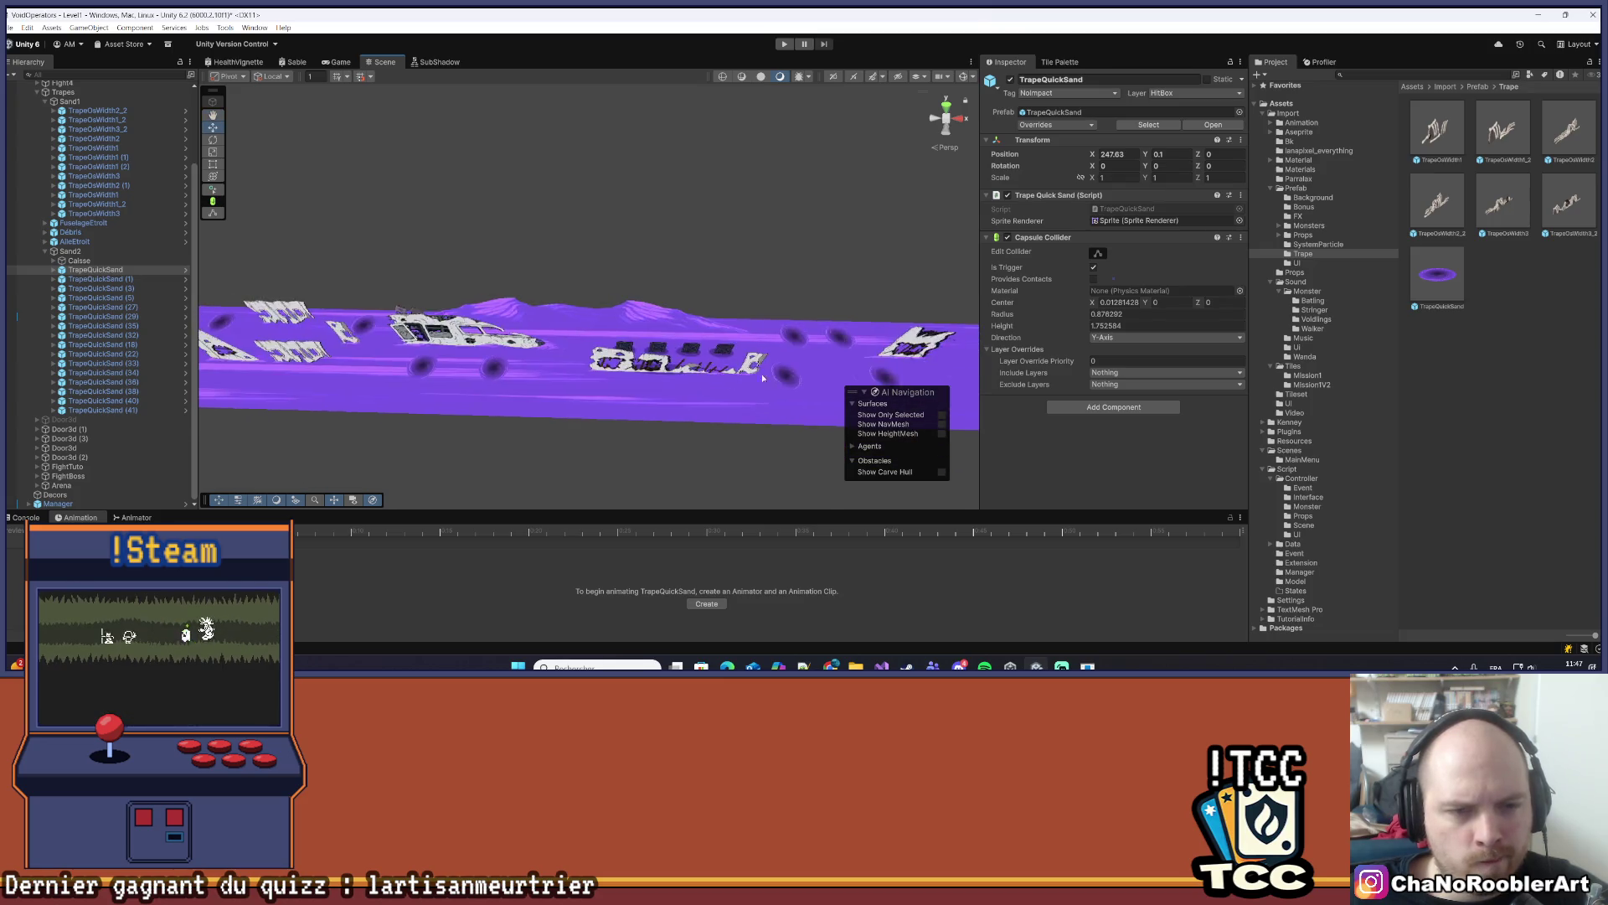
{"action": "key", "text": "w"}
{"action": "mouse_move", "coordinate": [715, 346]}
{"action": "left_mouse_down"}
{"action": "mouse_move", "coordinate": [604, 369]}
{"action": "mouse_move", "coordinate": [518, 424]}
{"action": "mouse_move", "coordinate": [564, 328]}
{"action": "left_mouse_up"}
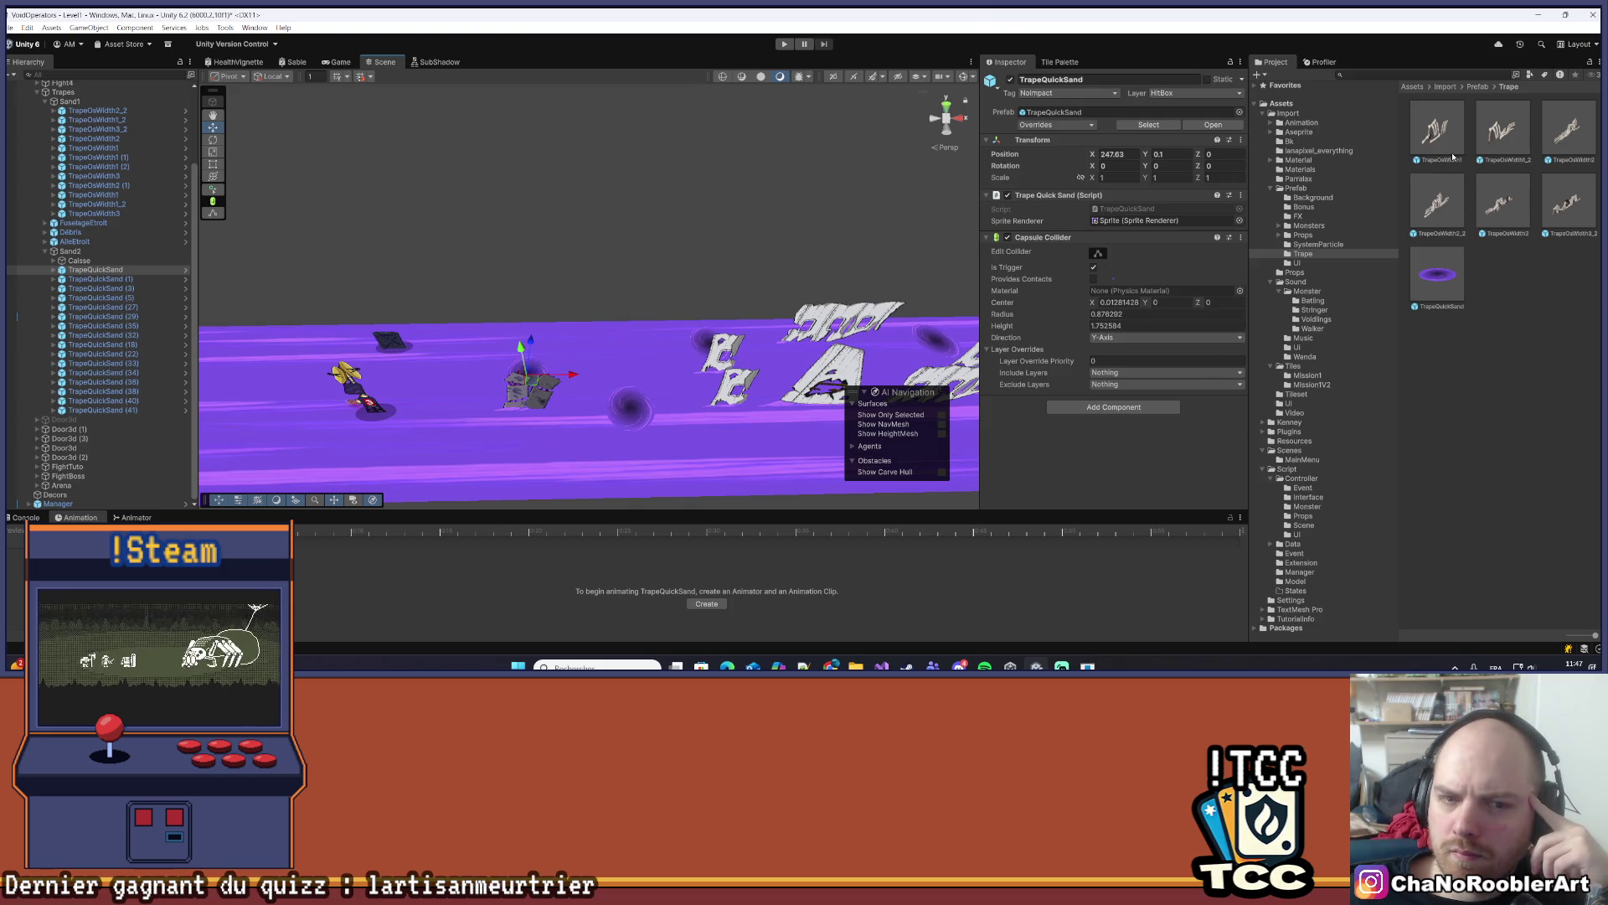
{"action": "mouse_move", "coordinate": [905, 243]}
{"action": "left_mouse_down"}
{"action": "mouse_move", "coordinate": [617, 333]}
{"action": "mouse_move", "coordinate": [519, 468]}
{"action": "mouse_move", "coordinate": [1423, 384]}
{"action": "left_mouse_up"}
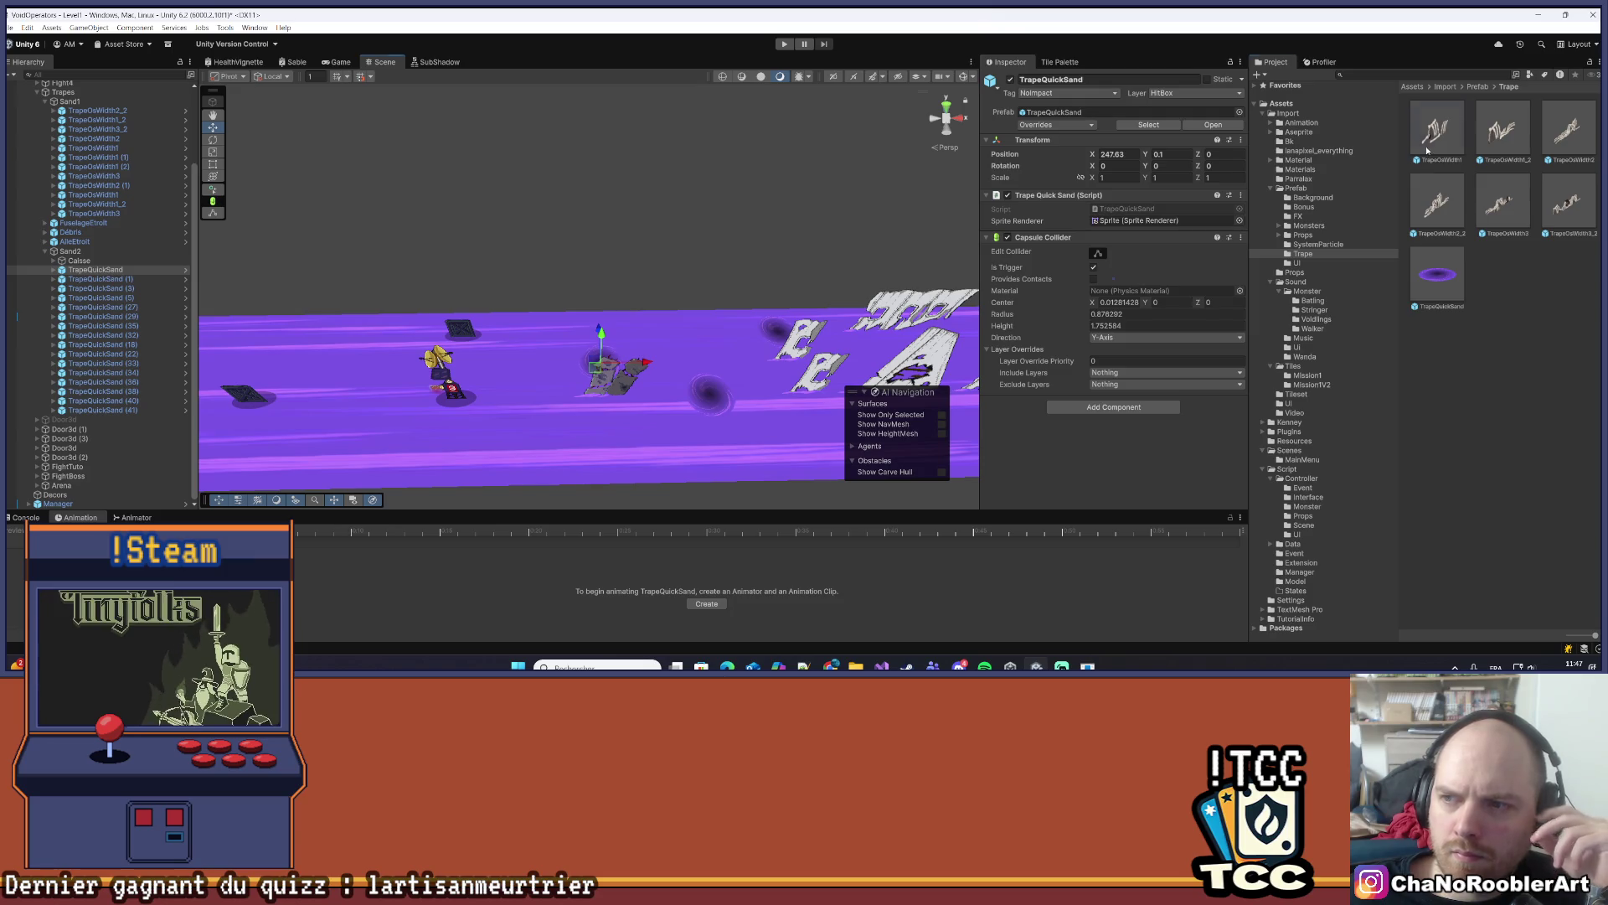
- Enlarge the Scene view and slide the TrapeOsWidth1 bone trap right to about X 247
{"action": "left_click", "coordinate": [563, 366]}
{"action": "left_click_drag", "start_coordinate": [79, 506], "coordinate": [92, 400]}
{"action": "left_click_drag", "start_coordinate": [421, 501], "coordinate": [421, 563]}
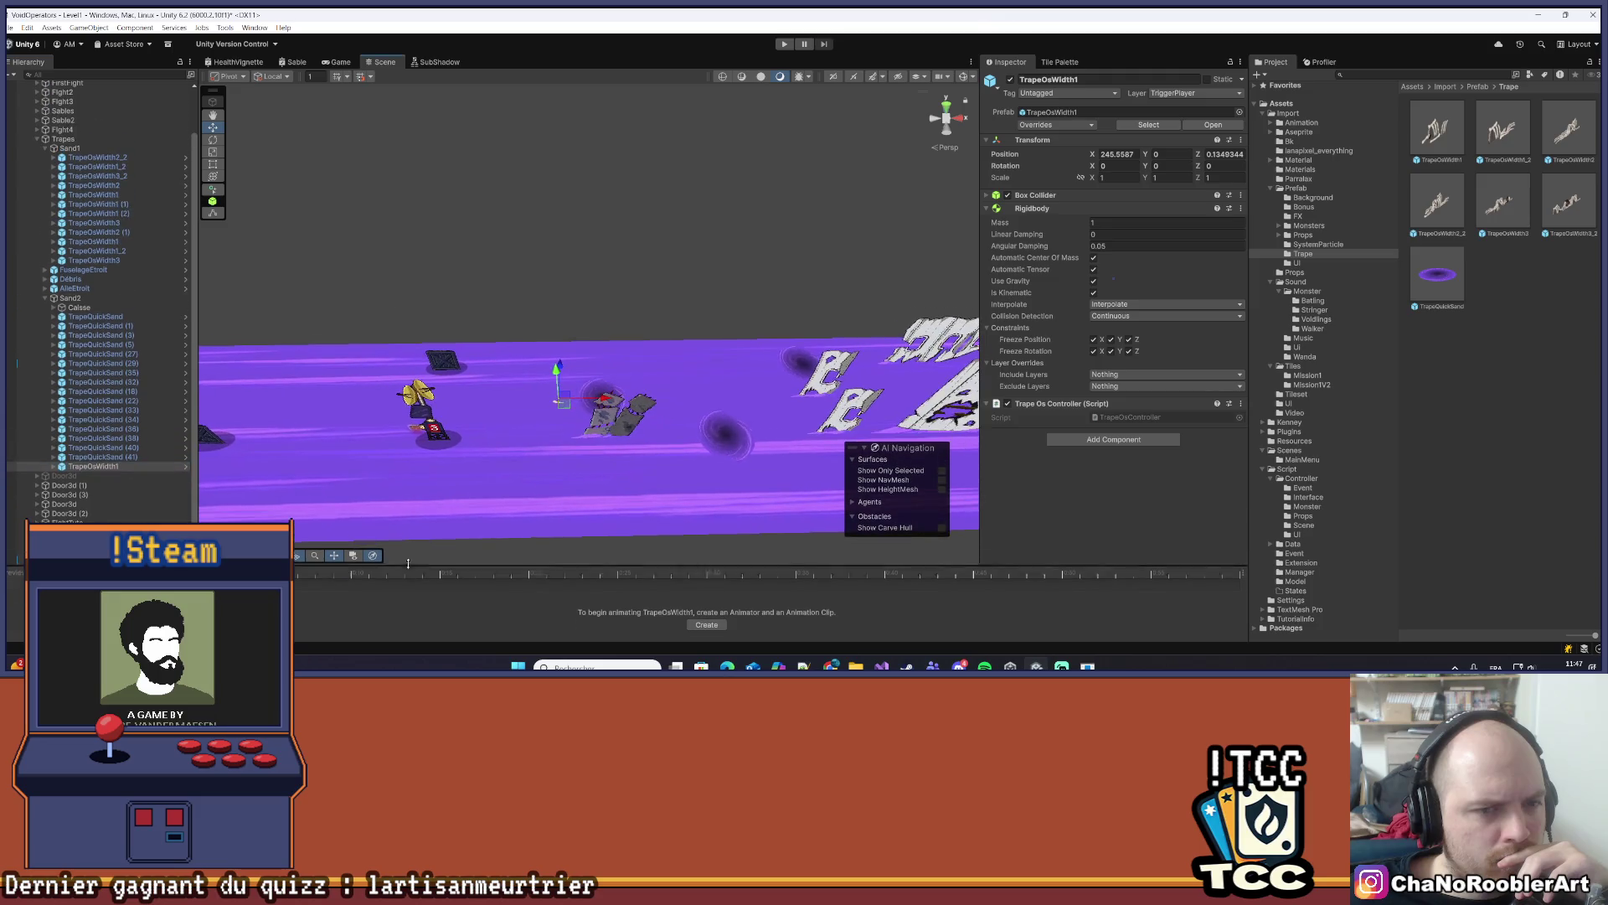
{"action": "mouse_move", "coordinate": [500, 348]}
{"action": "left_mouse_down"}
{"action": "mouse_move", "coordinate": [544, 347]}
{"action": "mouse_move", "coordinate": [493, 377]}
{"action": "left_mouse_up"}
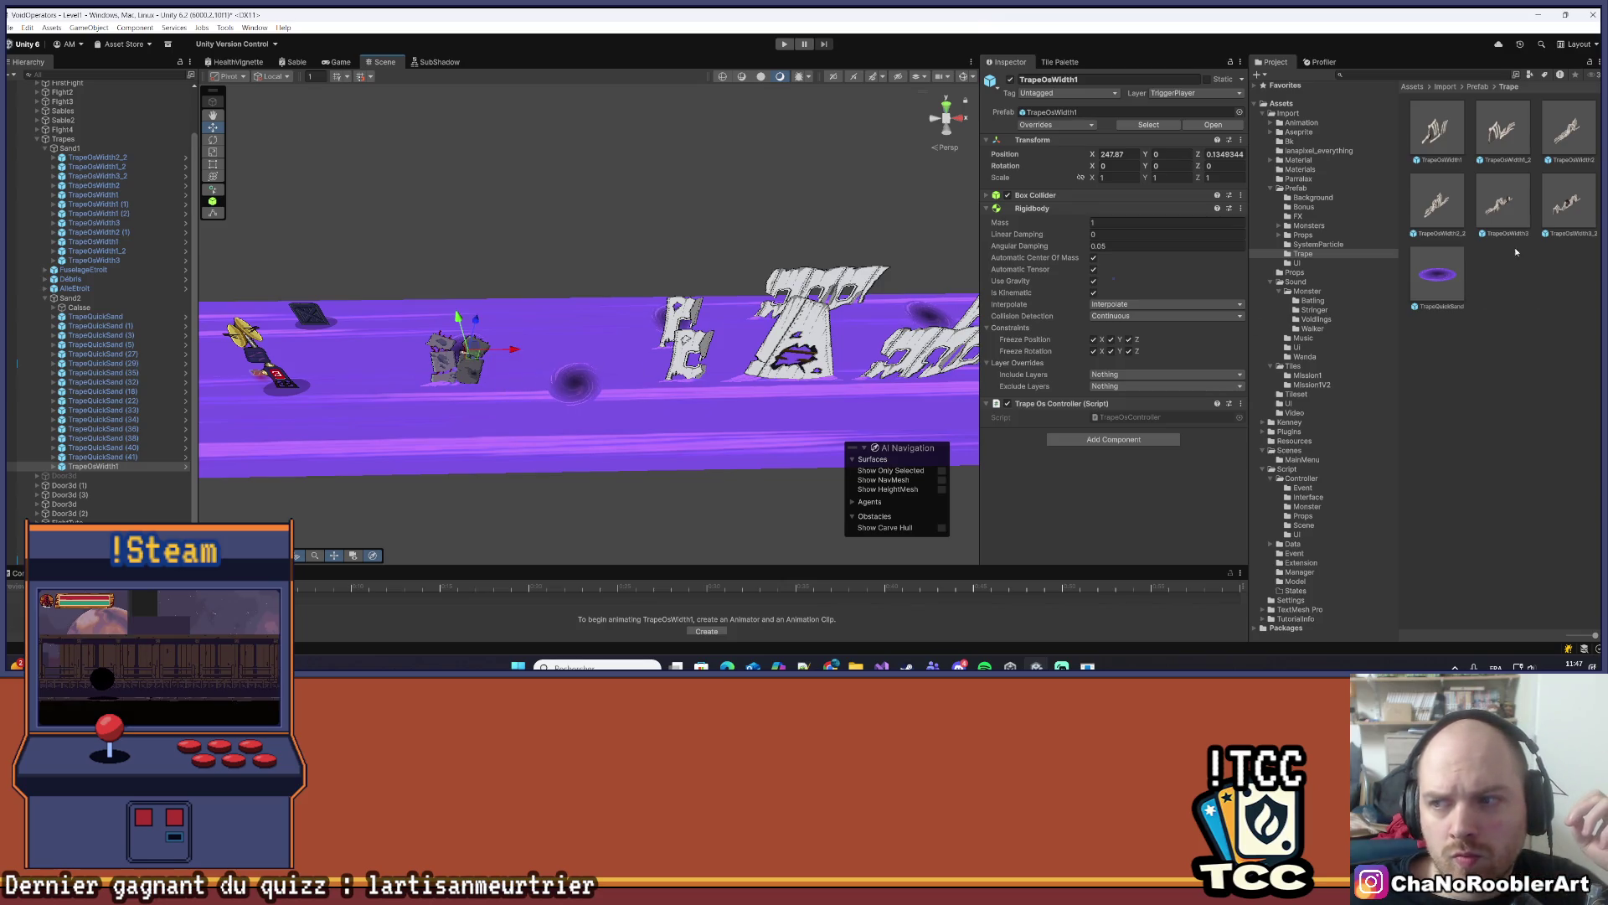
- Duplicate the TrapeOsWidth3 bone trap
{"action": "left_click", "coordinate": [576, 384]}
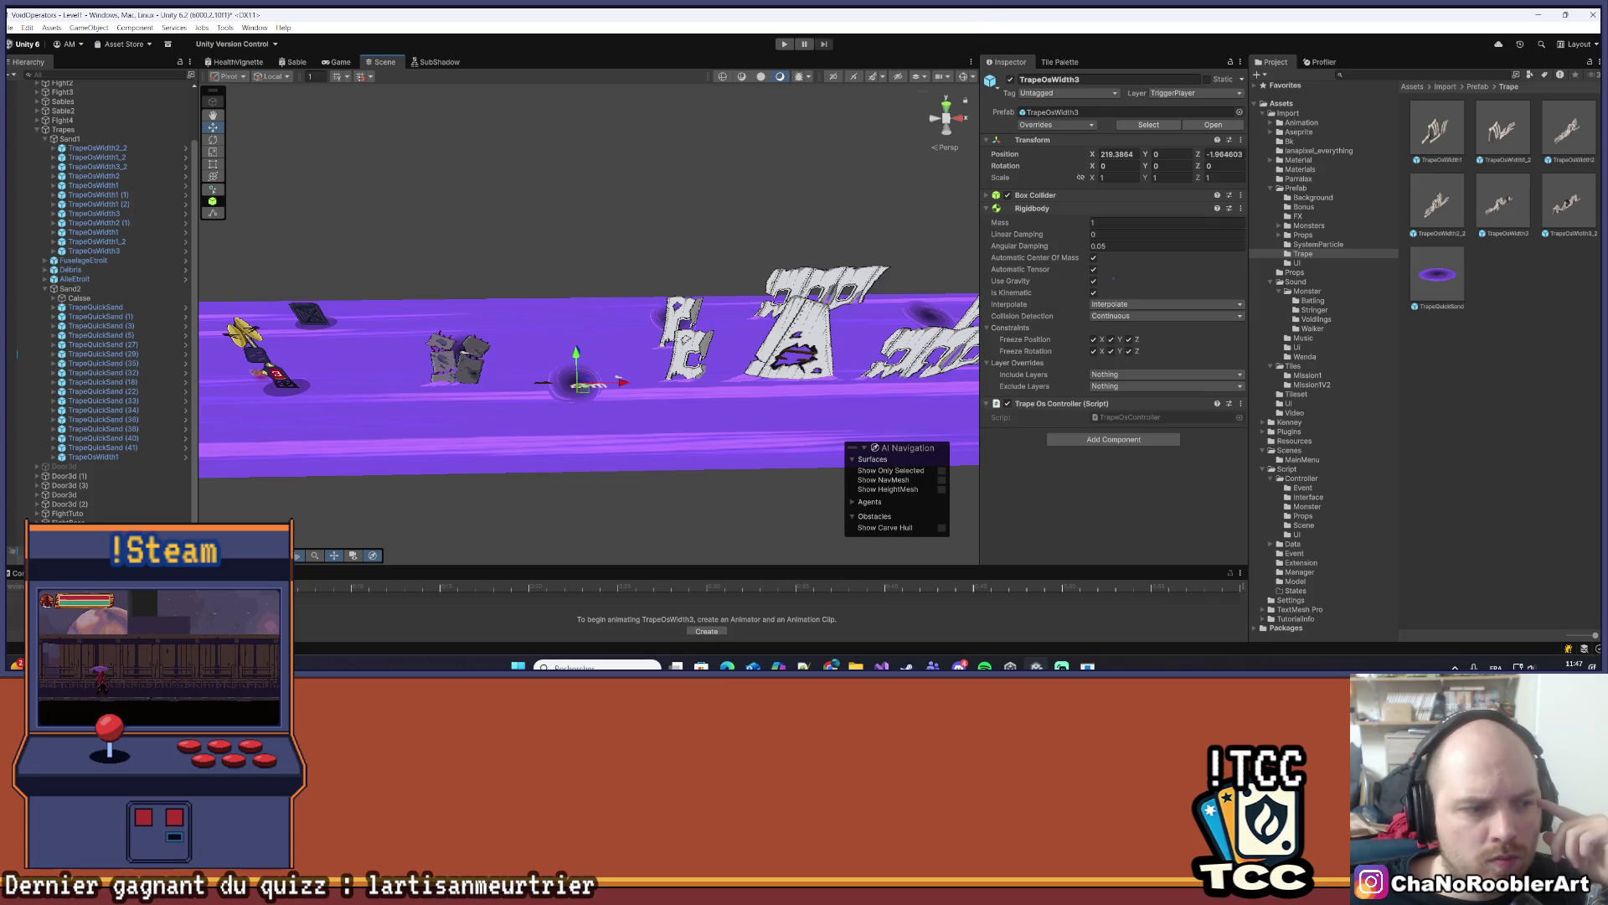
{"action": "key", "text": "ctrl+d"}
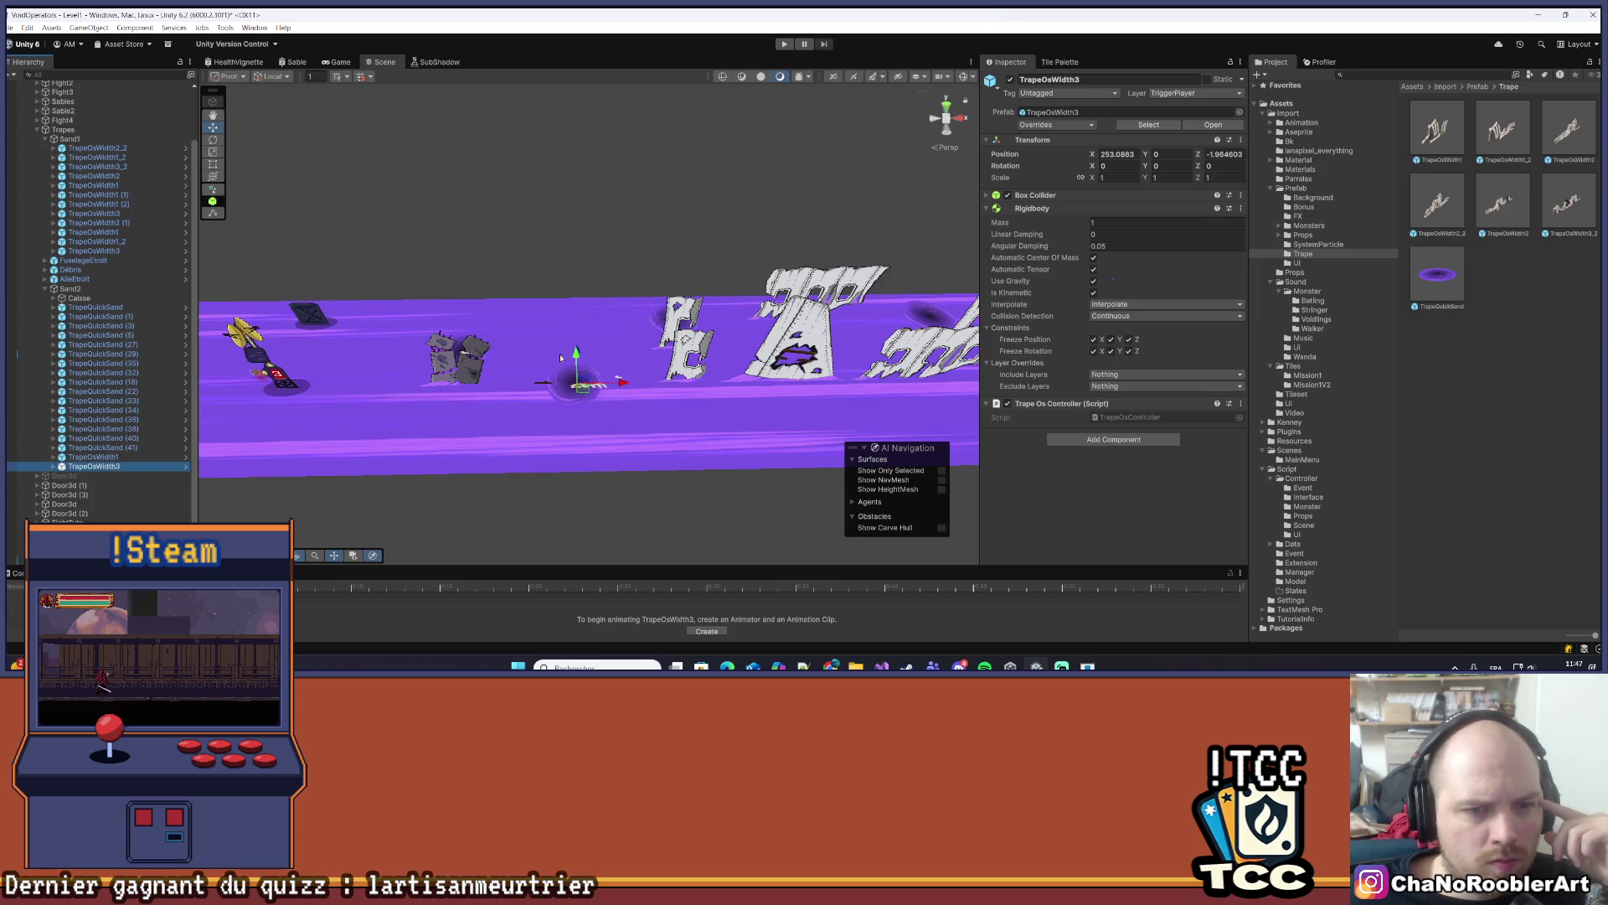
{"action": "mouse_move", "coordinate": [503, 329]}
{"action": "left_mouse_down"}
{"action": "mouse_move", "coordinate": [427, 329]}
{"action": "mouse_move", "coordinate": [581, 476]}
{"action": "mouse_move", "coordinate": [495, 401]}
{"action": "mouse_move", "coordinate": [567, 397]}
{"action": "mouse_move", "coordinate": [524, 387]}
{"action": "mouse_move", "coordinate": [583, 418]}
{"action": "left_mouse_up"}
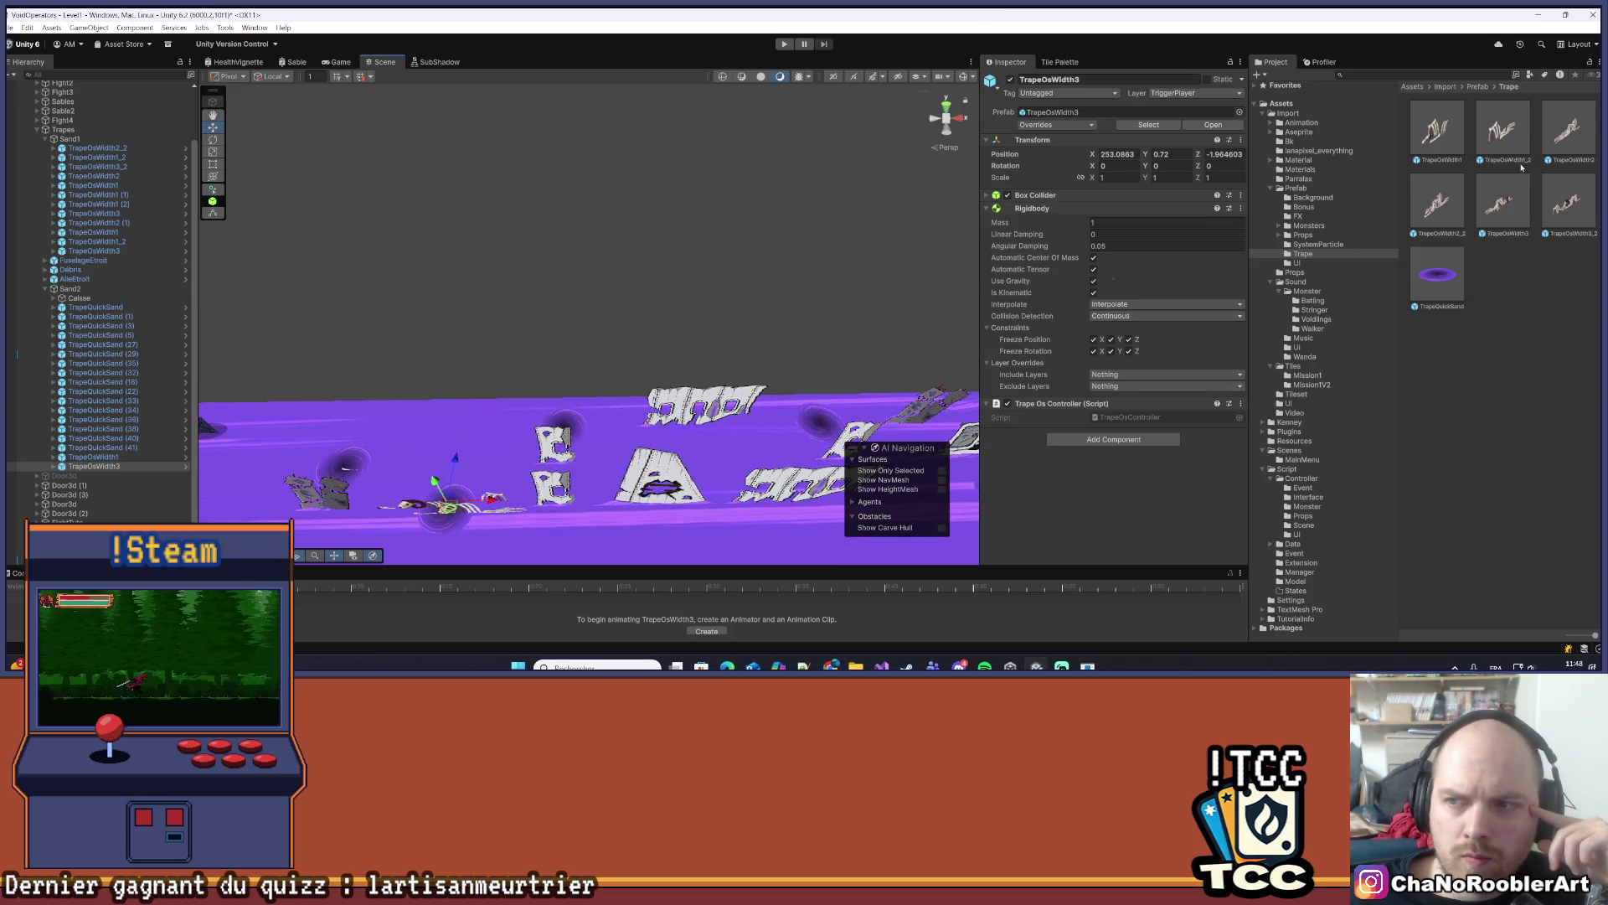
- Move TrapeOsWidth1_2 into the Sand2 group in the Hierarchy
{"action": "left_click", "coordinate": [561, 425]}
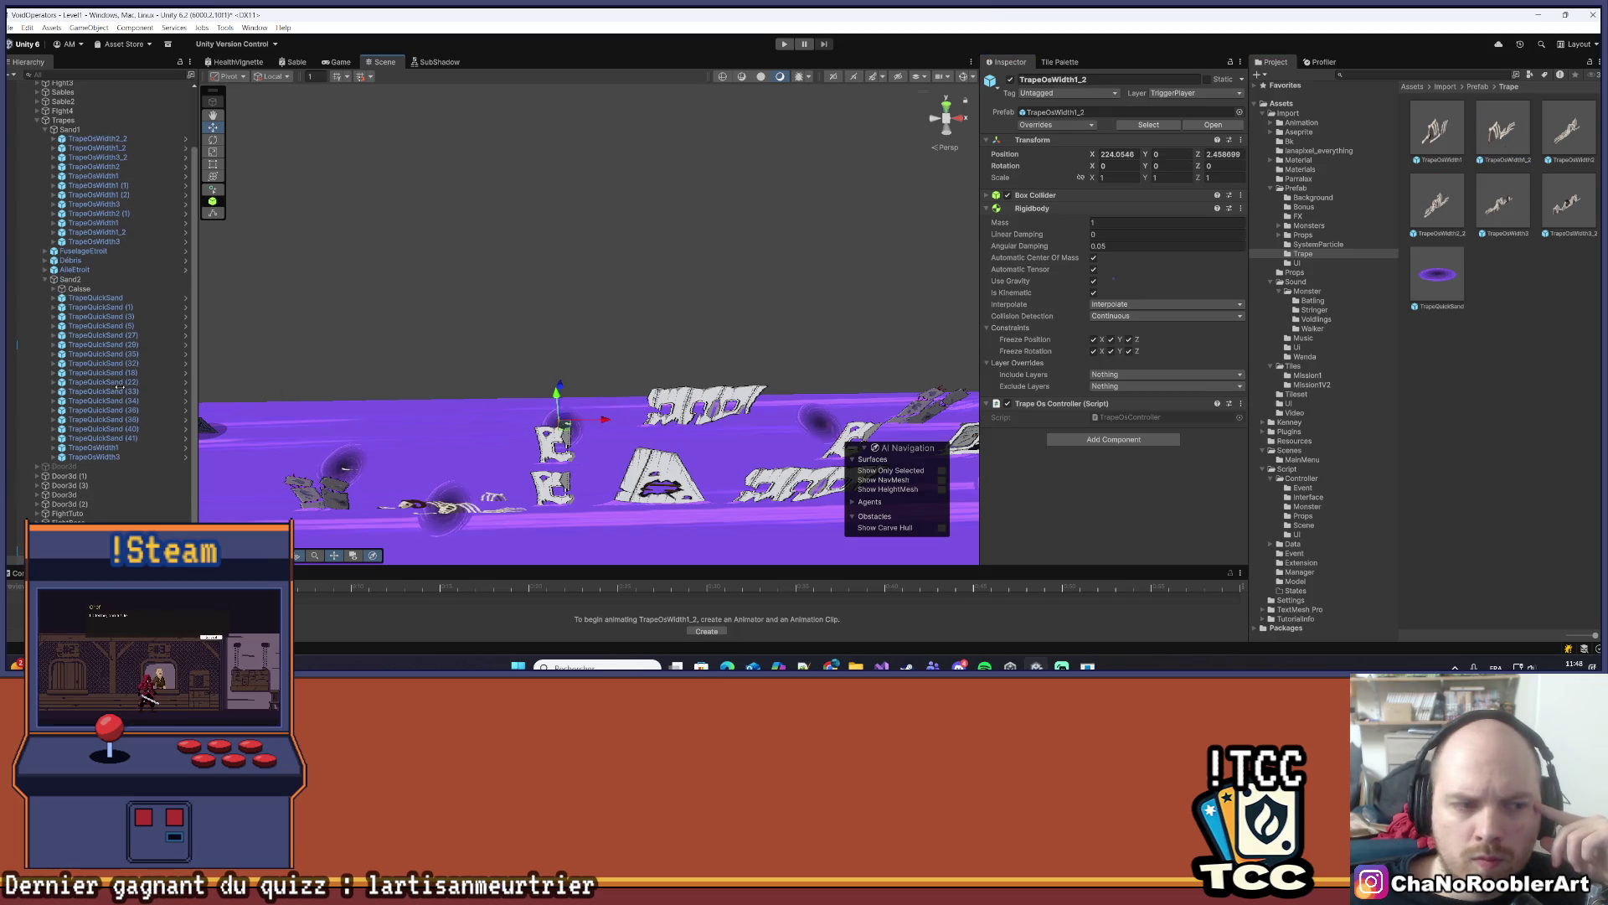
{"action": "left_click_drag", "start_coordinate": [126, 513], "coordinate": [162, 470]}
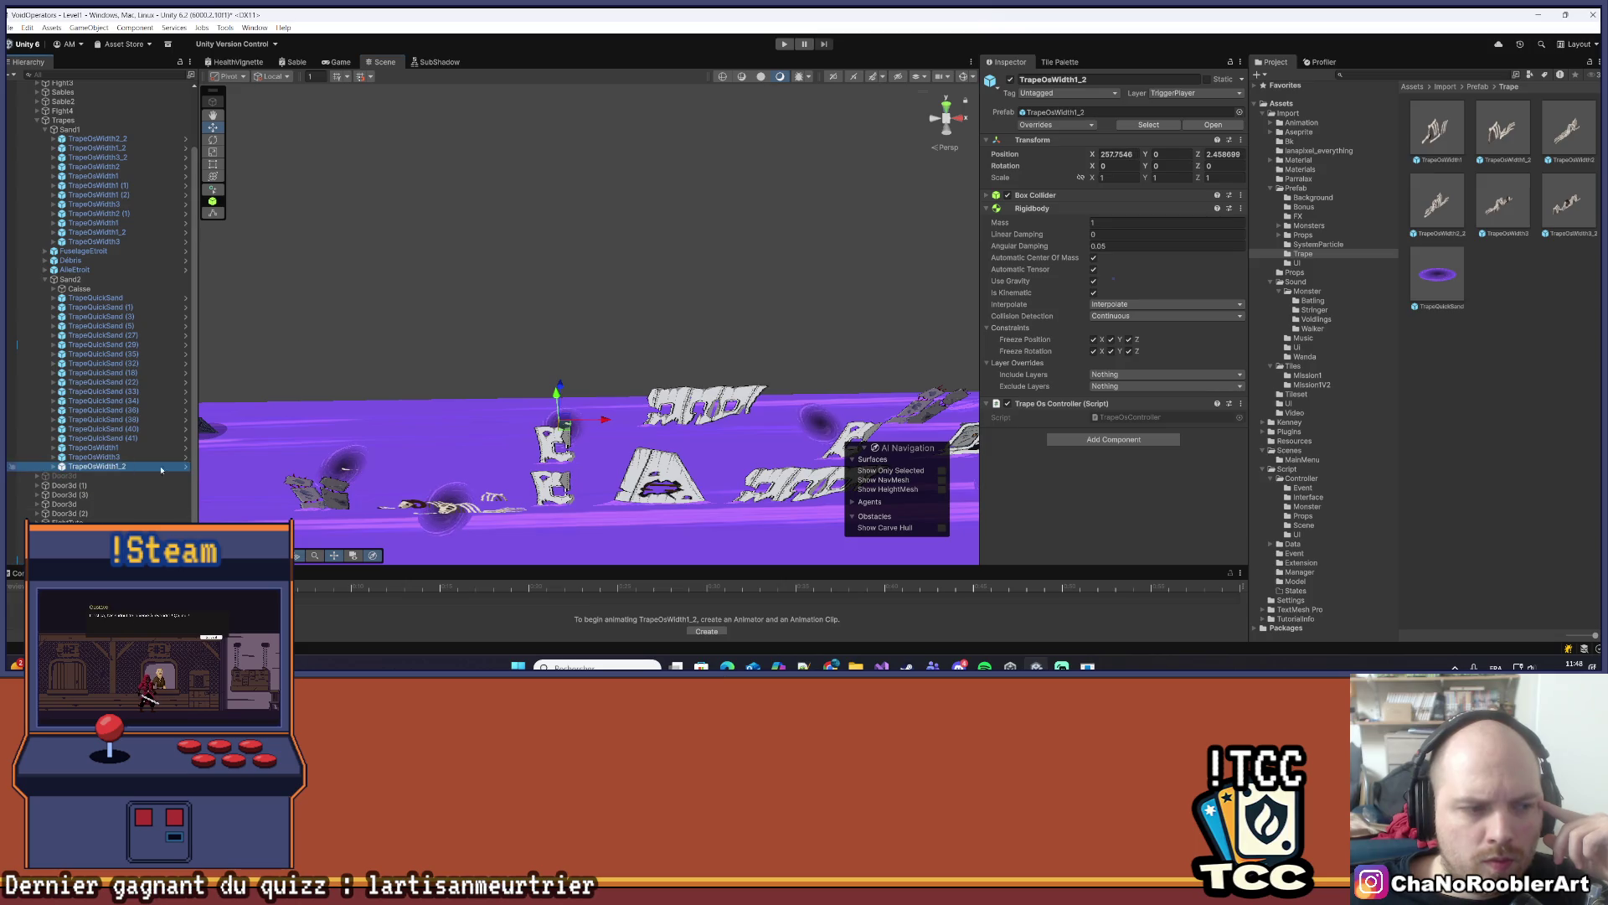
{"action": "left_click_drag", "start_coordinate": [602, 451], "coordinate": [584, 448]}
- Set TrapeOsWidth1's position to 248, 0.75, 0
{"action": "key", "text": "Up"}
{"action": "key", "text": "Up"}
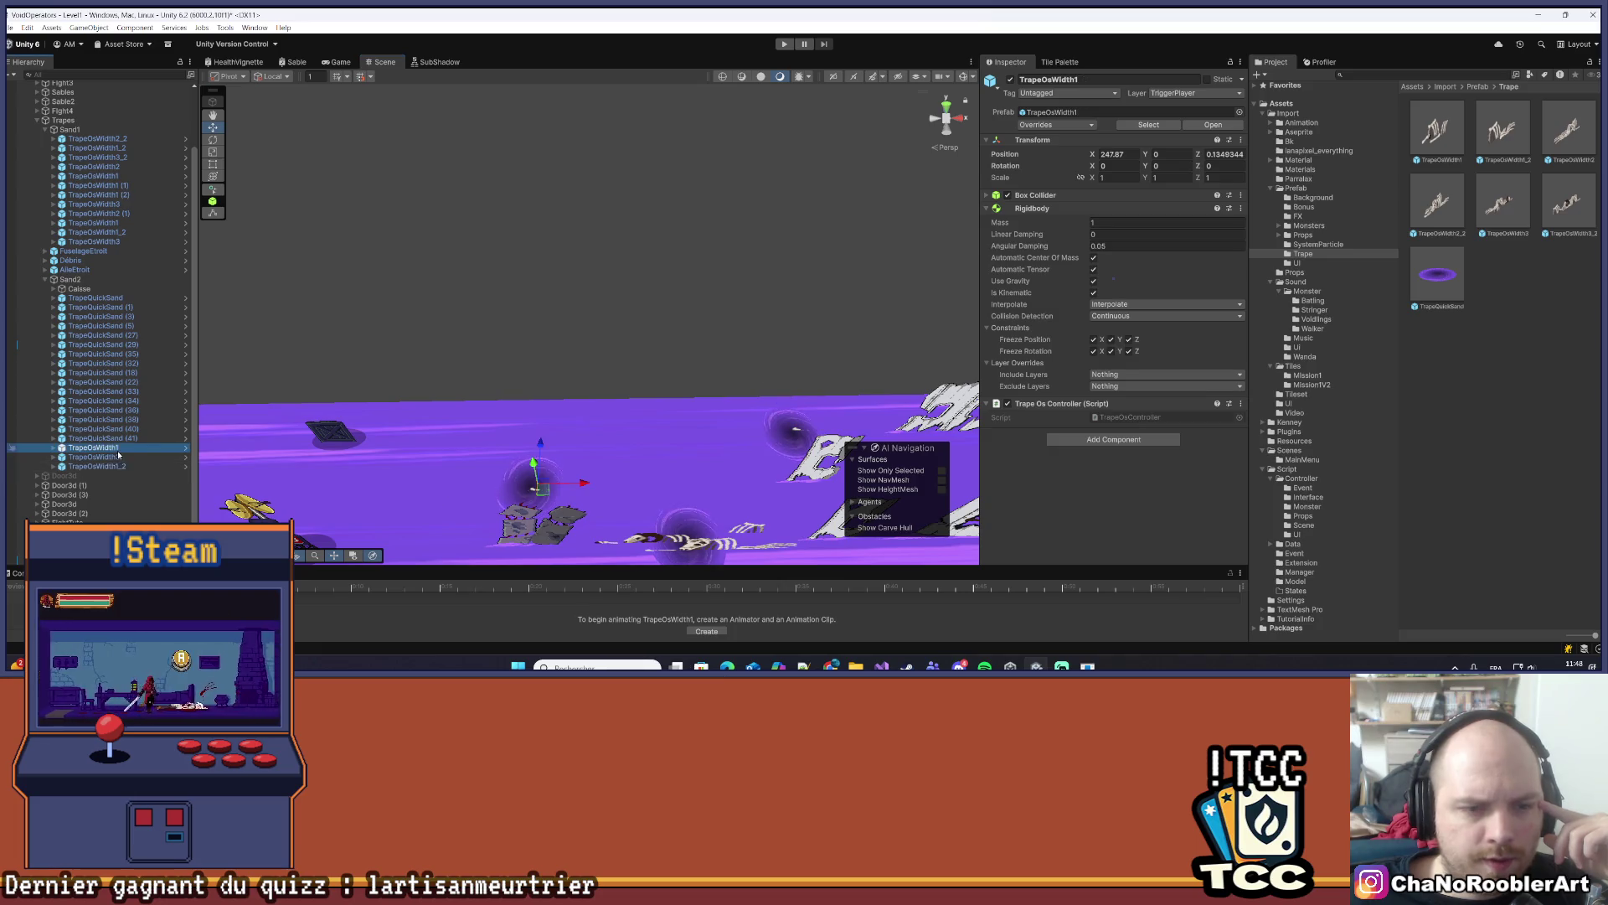
{"action": "key", "text": "f"}
{"action": "key", "text": "w"}
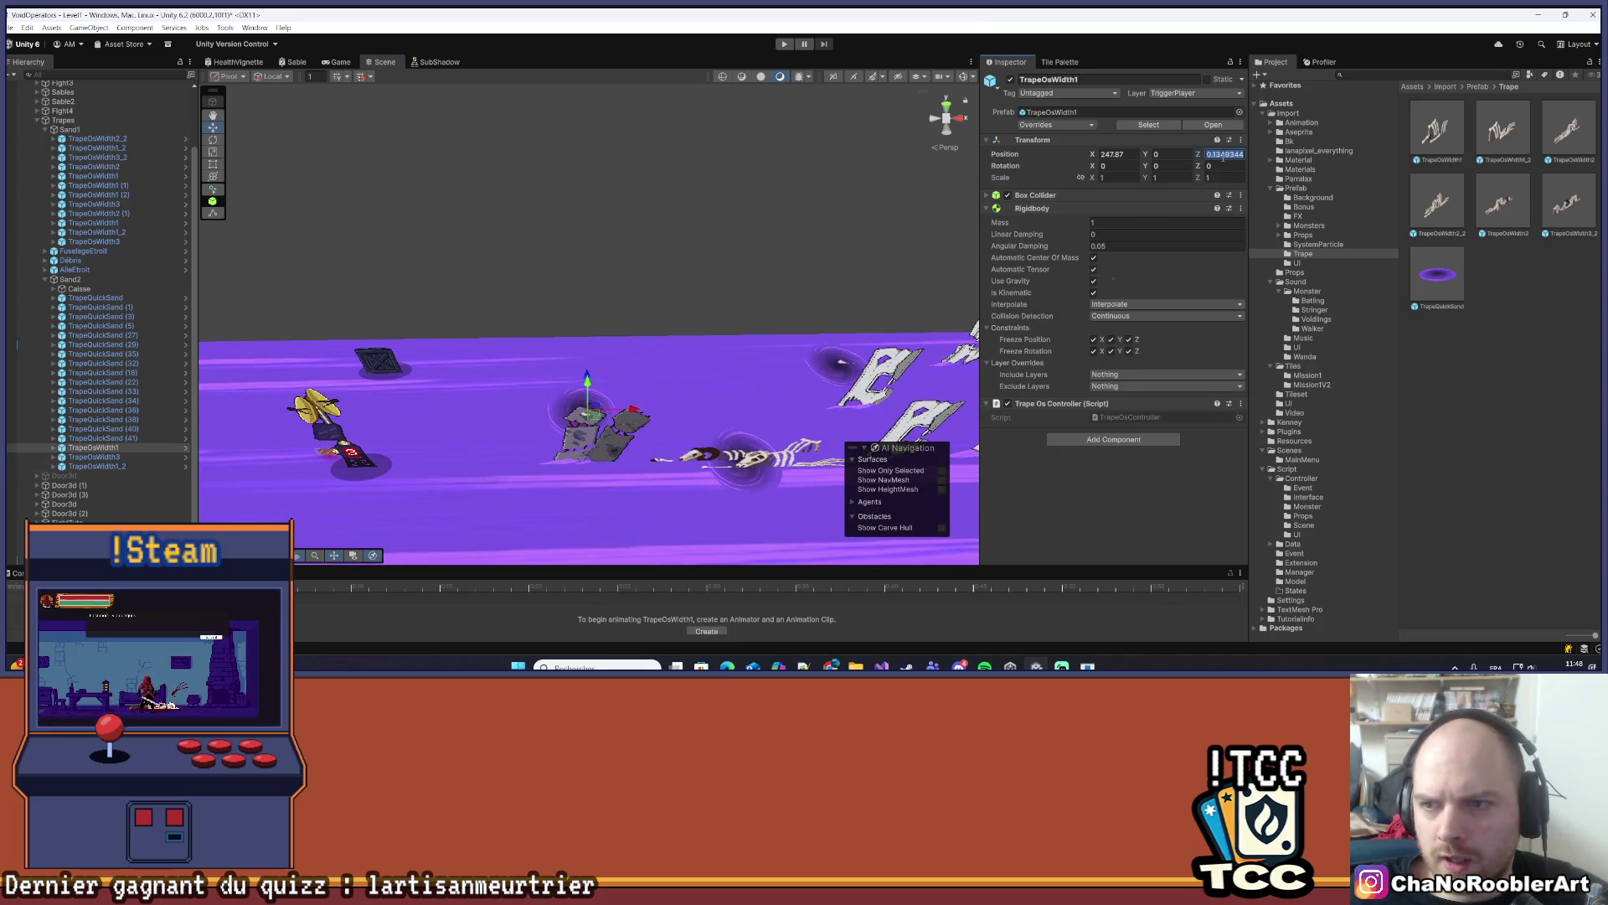
{"action": "type", "text": "0"}
{"action": "key", "text": "shift+Tab"}
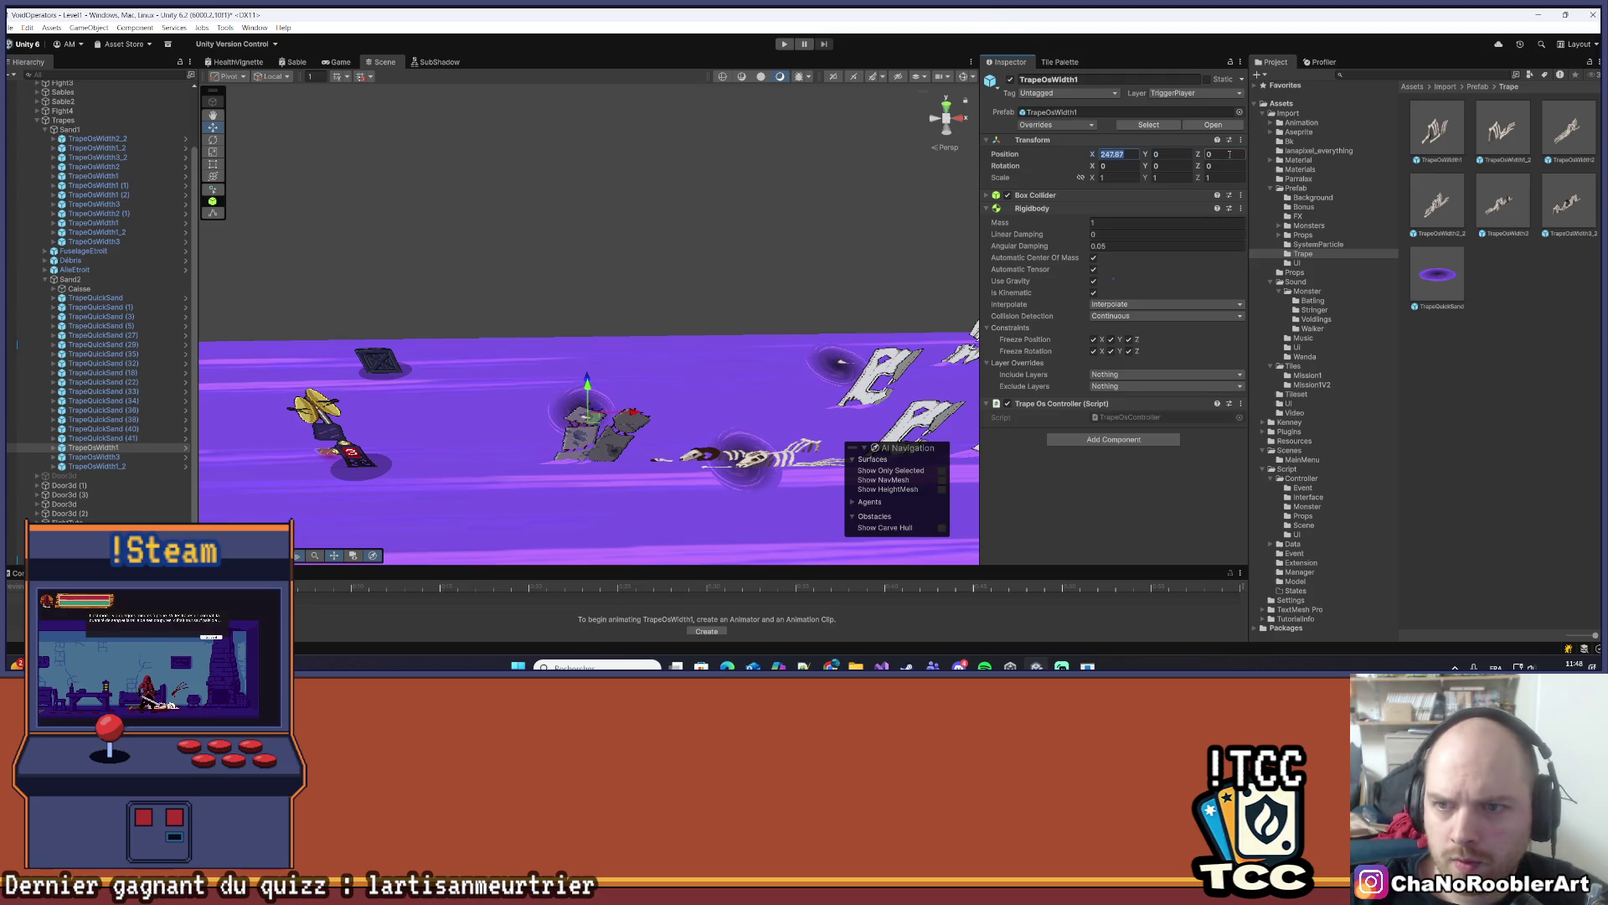
{"action": "type", "text": "24"}
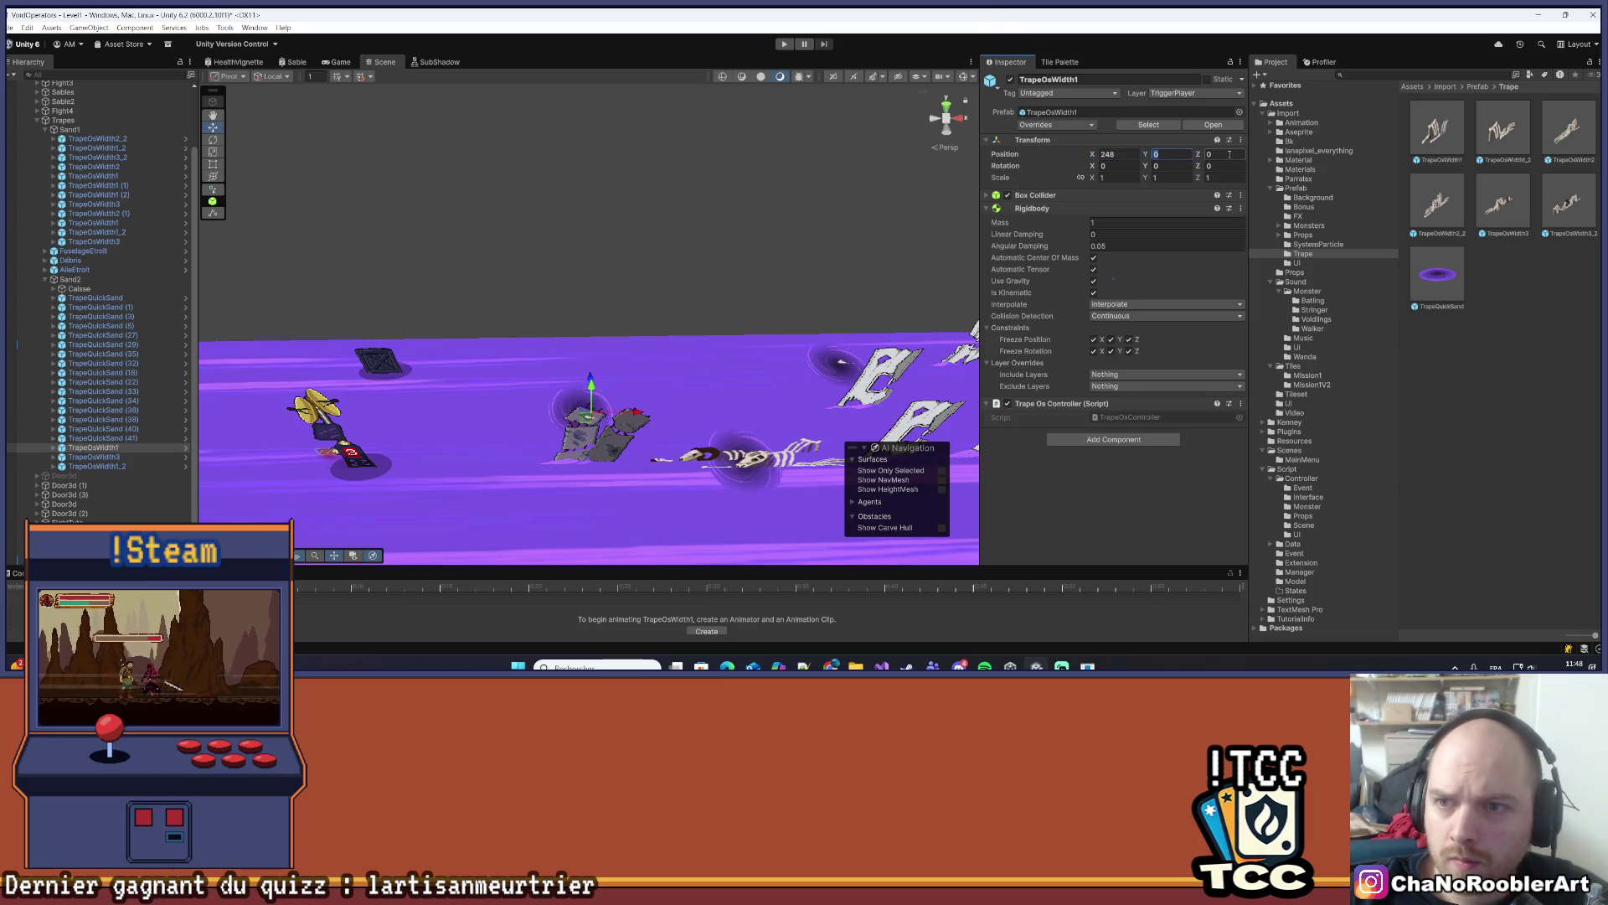
{"action": "type", "text": "75"}
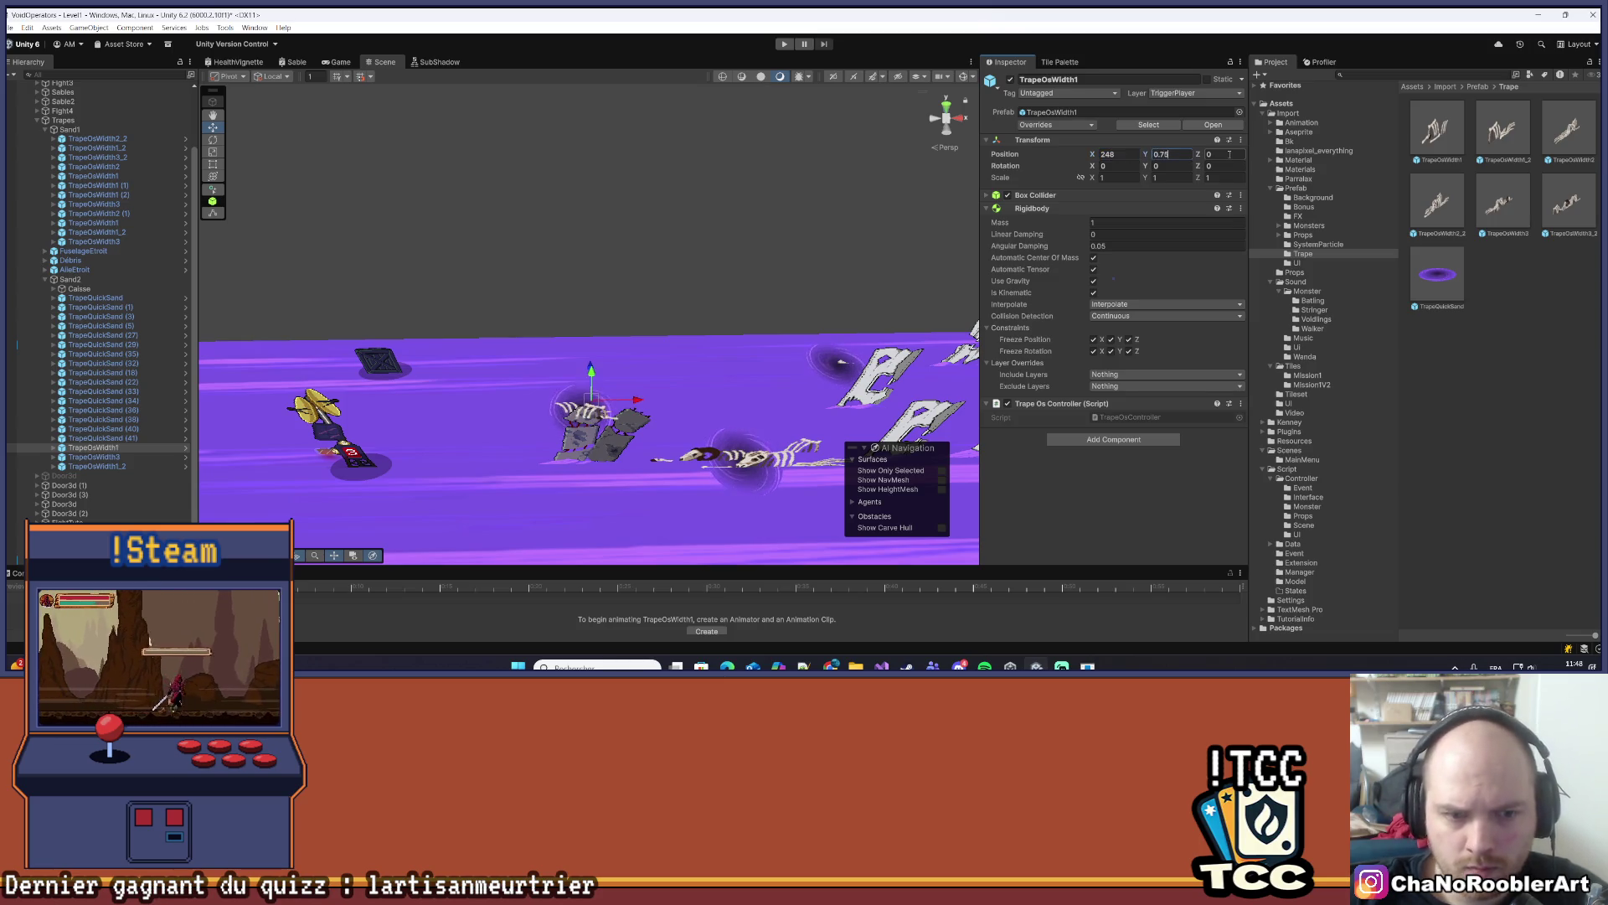
{"action": "mouse_move", "coordinate": [971, 277]}
{"action": "left_mouse_down"}
{"action": "mouse_move", "coordinate": [707, 310]}
{"action": "mouse_move", "coordinate": [795, 271]}
{"action": "mouse_move", "coordinate": [740, 337]}
{"action": "left_mouse_up"}
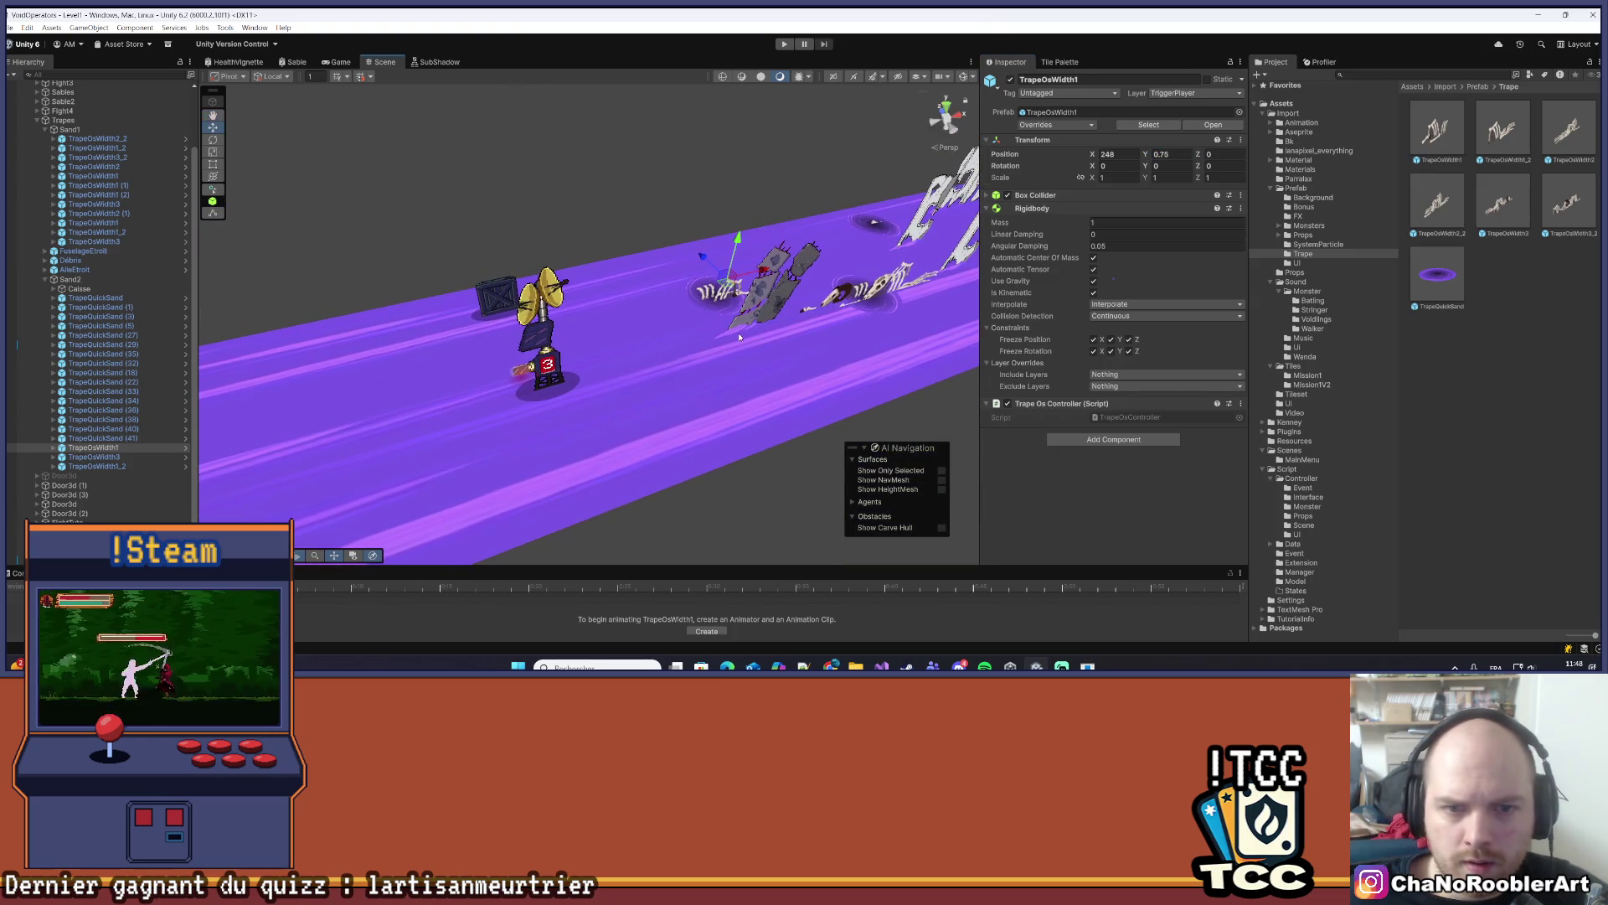
- Delete the TrapeQuickSand hole from the Sand2 section
{"action": "left_click", "coordinate": [709, 317]}
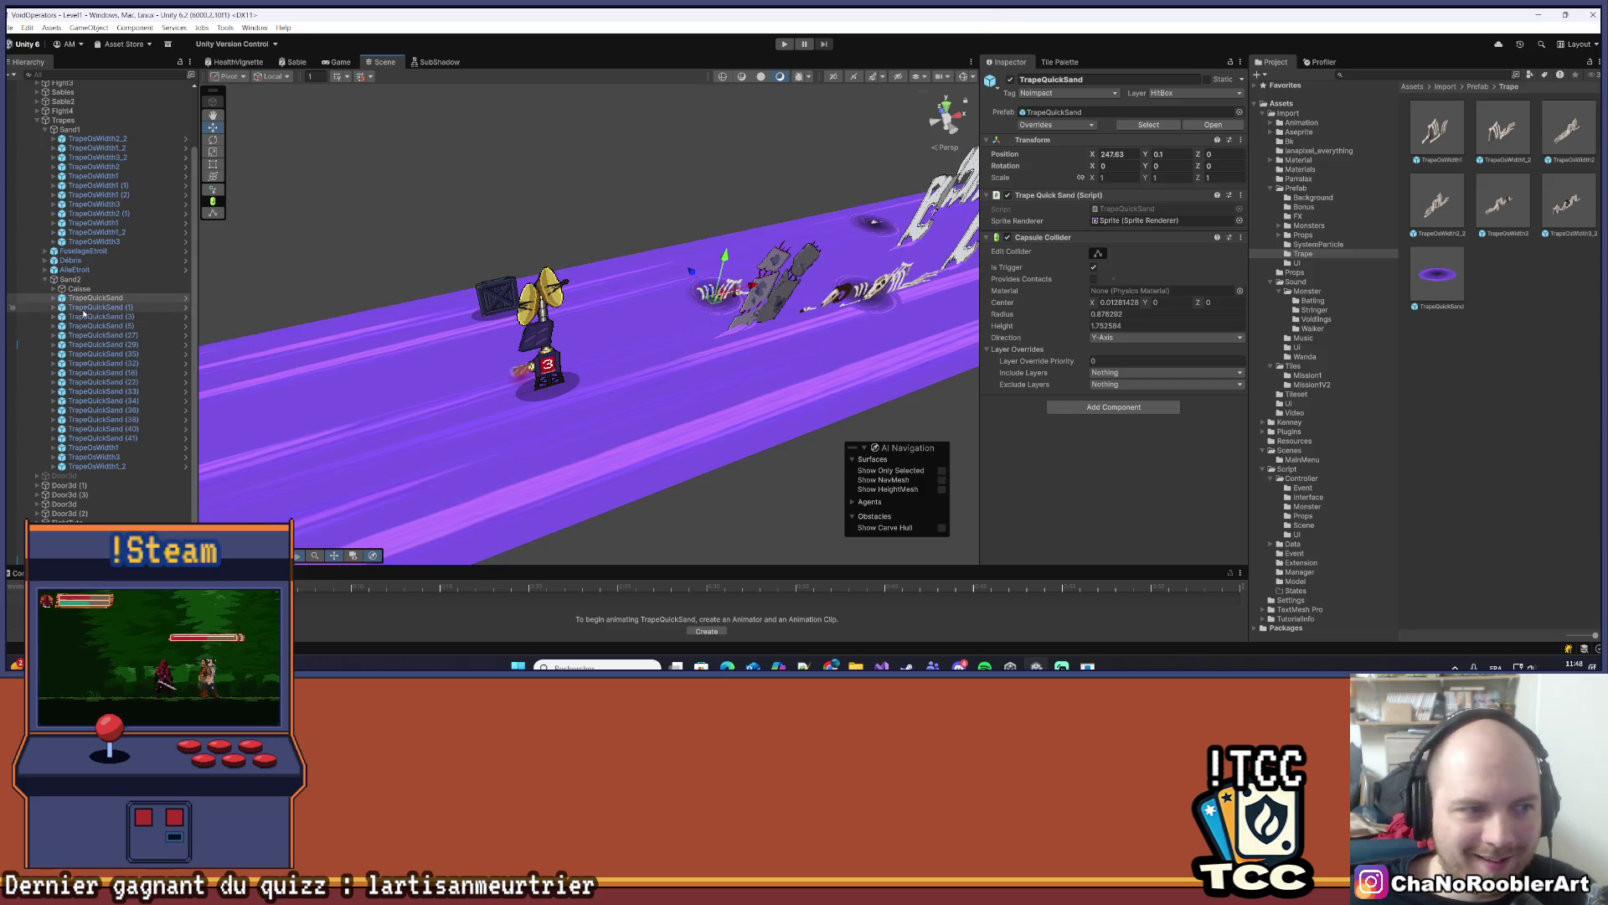
{"action": "key", "text": "Delete"}
{"action": "mouse_move", "coordinate": [391, 265]}
{"action": "left_mouse_down"}
{"action": "mouse_move", "coordinate": [461, 338]}
{"action": "mouse_move", "coordinate": [527, 263]}
{"action": "mouse_move", "coordinate": [507, 253]}
{"action": "mouse_move", "coordinate": [491, 248]}
{"action": "mouse_move", "coordinate": [647, 376]}
{"action": "mouse_move", "coordinate": [394, 379]}
{"action": "left_mouse_up"}
- Inspect the Débris wreckage and its Sprite child, framing the view on it
{"action": "left_click", "coordinate": [394, 378]}
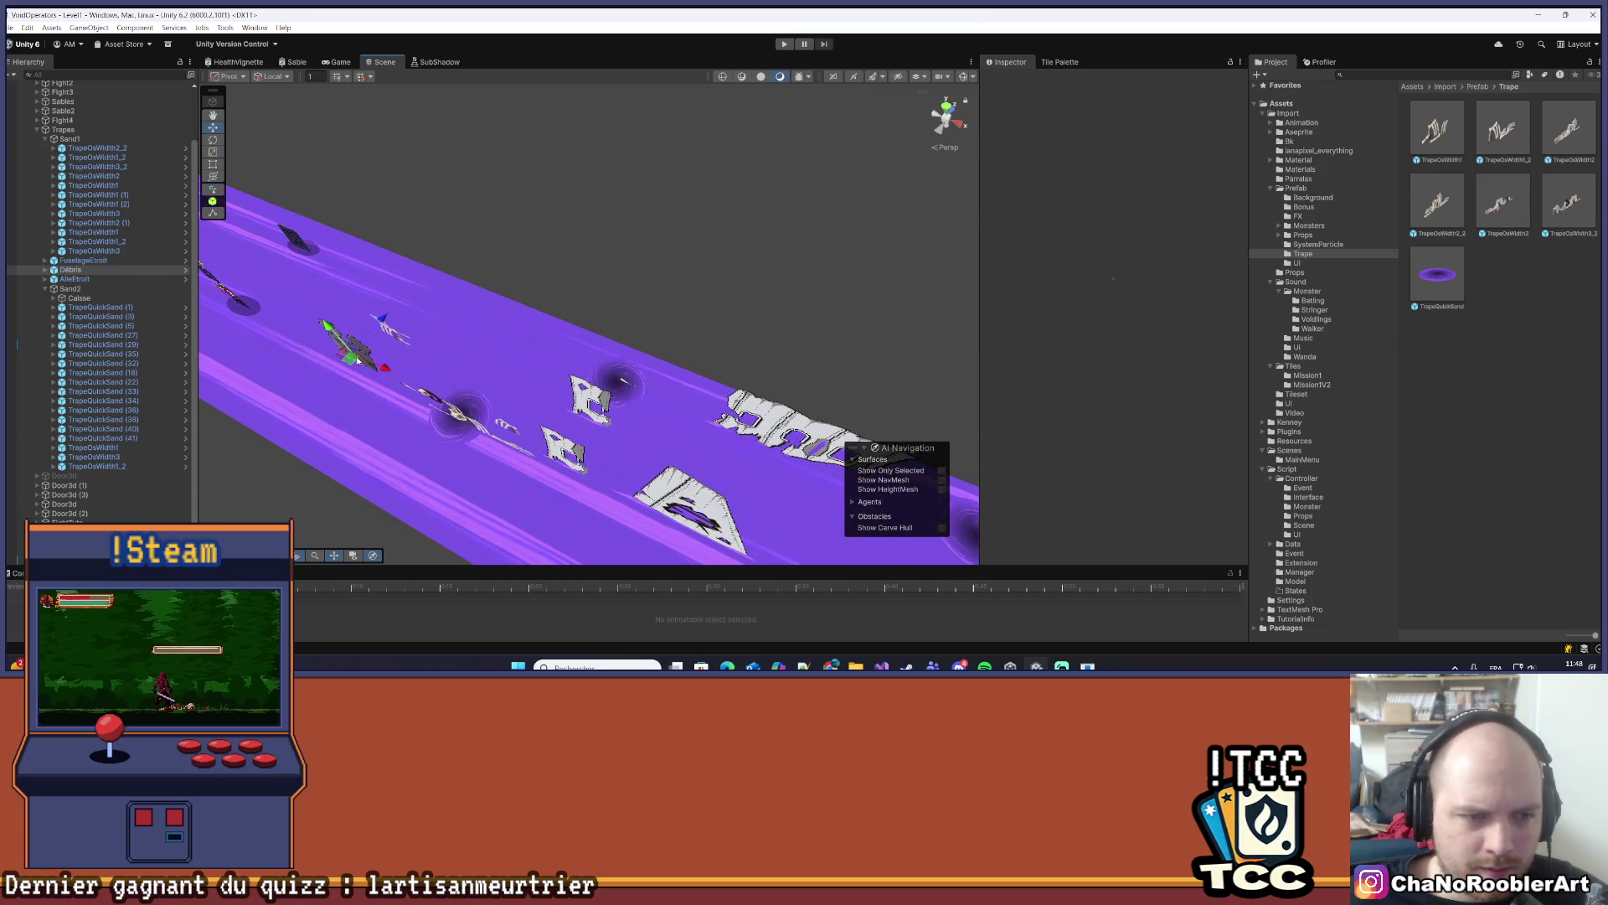
{"action": "mouse_move", "coordinate": [532, 325]}
{"action": "left_mouse_down"}
{"action": "mouse_move", "coordinate": [615, 287]}
{"action": "mouse_move", "coordinate": [609, 310]}
{"action": "left_mouse_up"}
{"action": "left_click", "coordinate": [45, 271]}
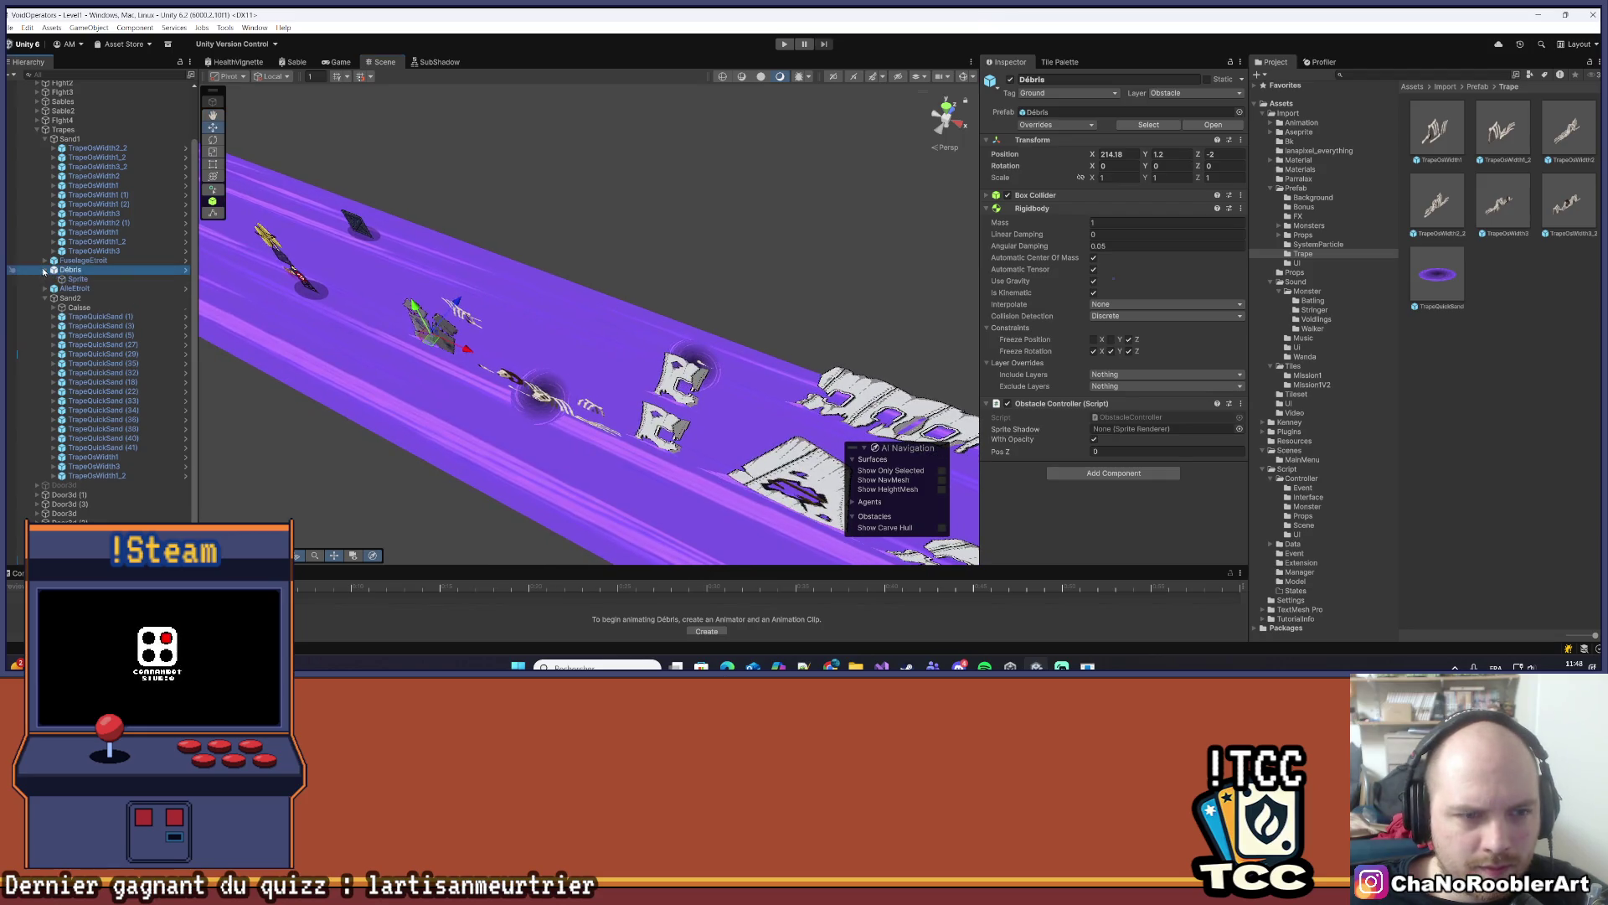
{"action": "key", "text": "f"}
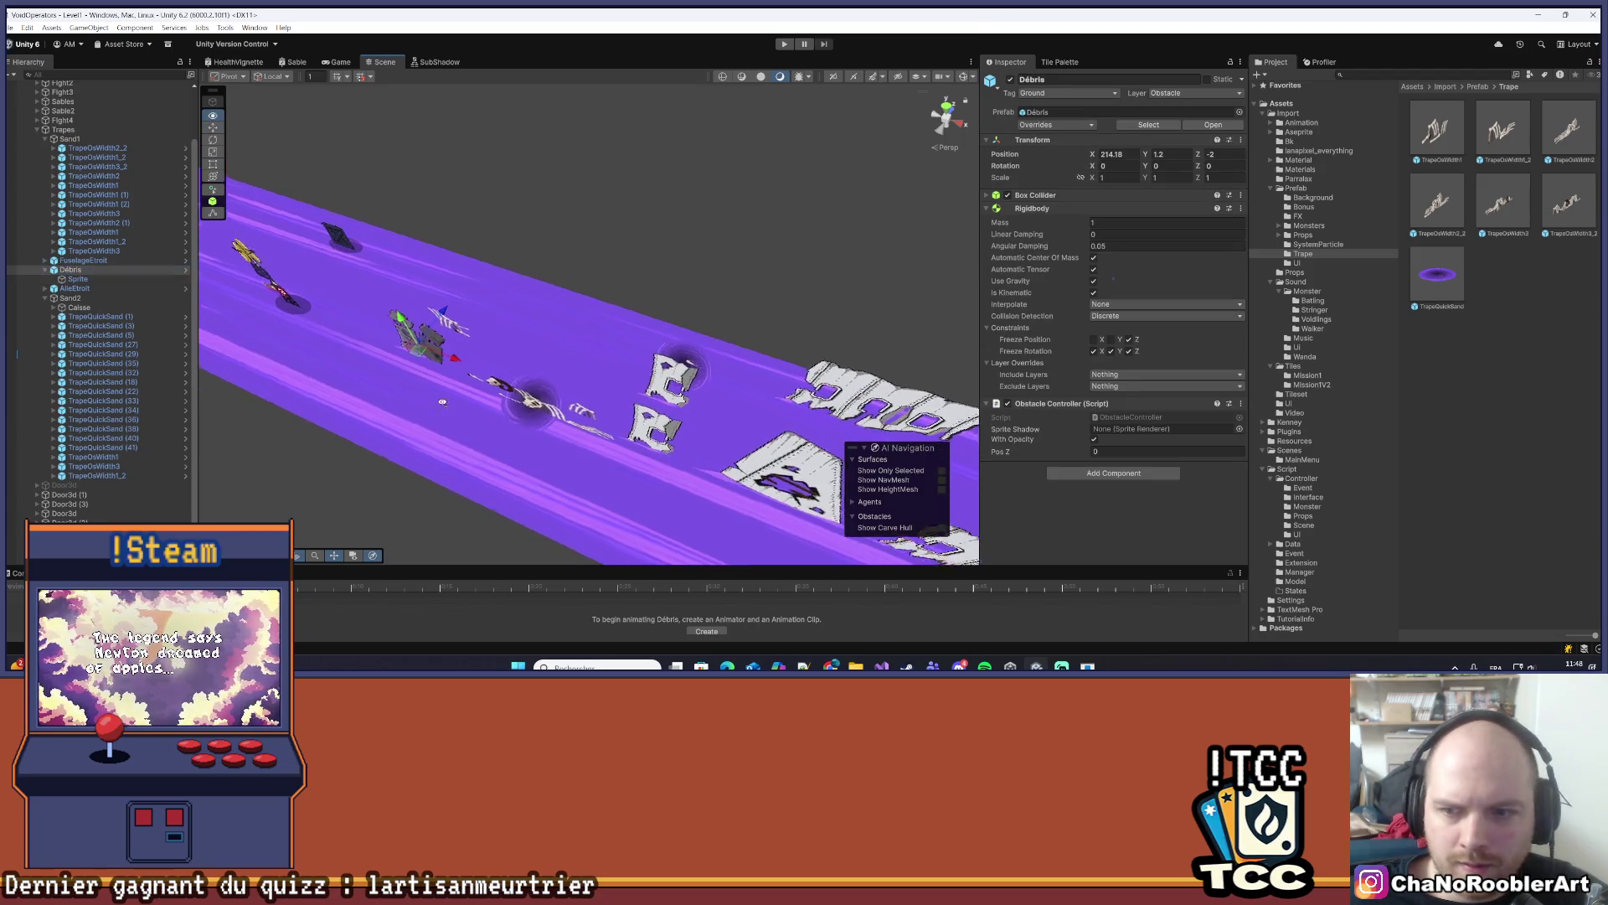
{"action": "left_click", "coordinate": [77, 279]}
{"action": "mouse_move", "coordinate": [369, 316]}
{"action": "left_mouse_down"}
{"action": "mouse_move", "coordinate": [571, 374]}
{"action": "mouse_move", "coordinate": [529, 374]}
{"action": "left_mouse_up"}
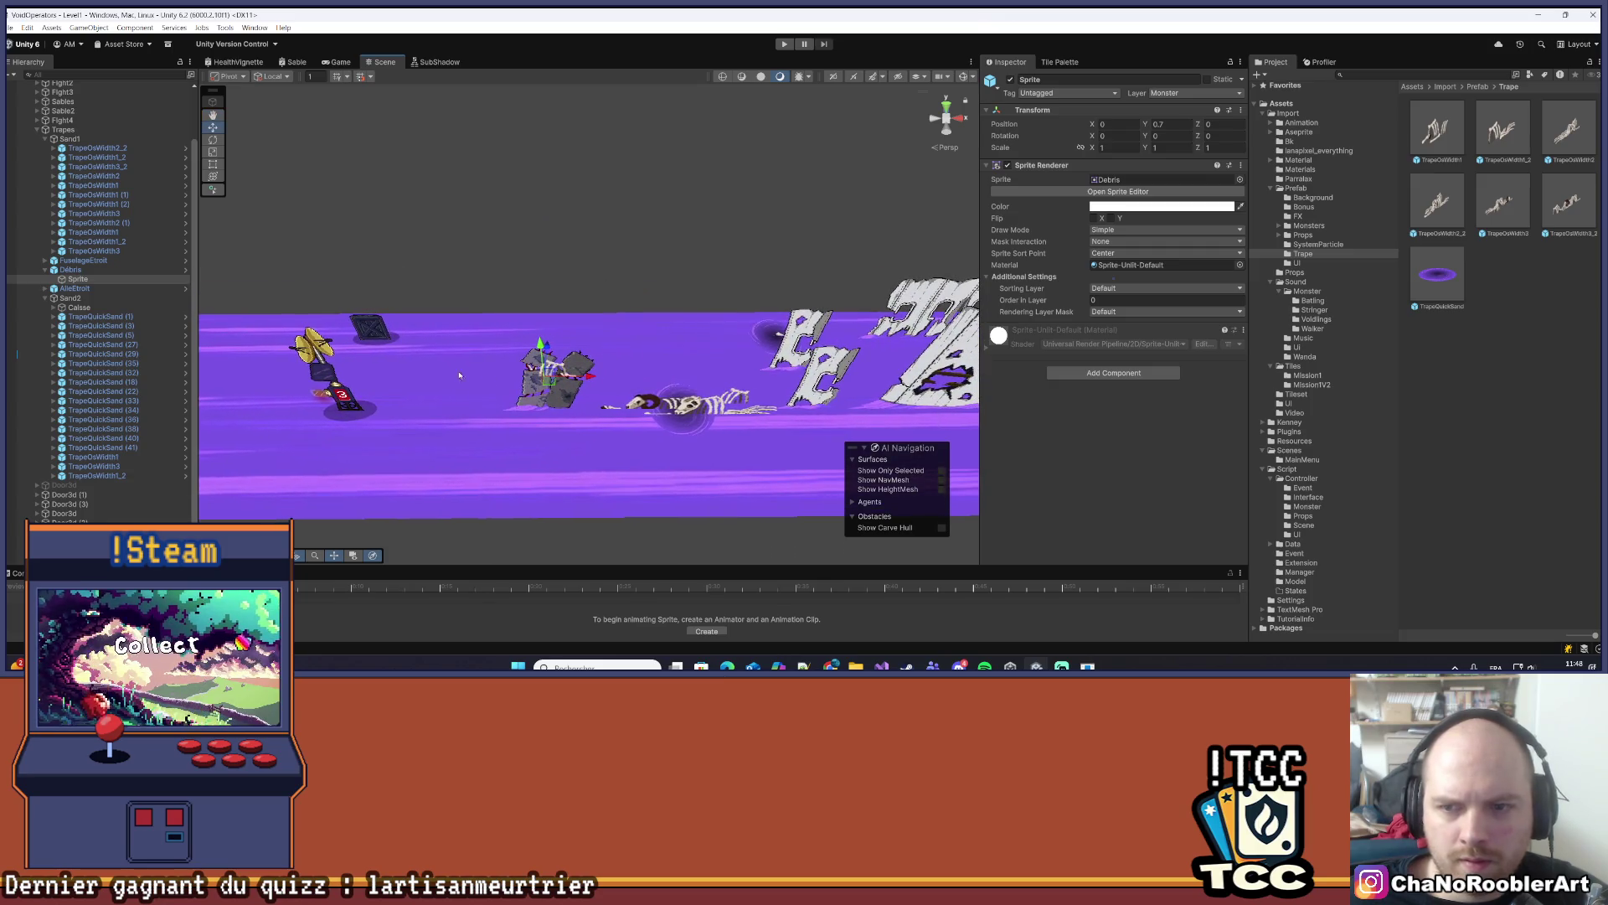
{"action": "left_click", "coordinate": [103, 271]}
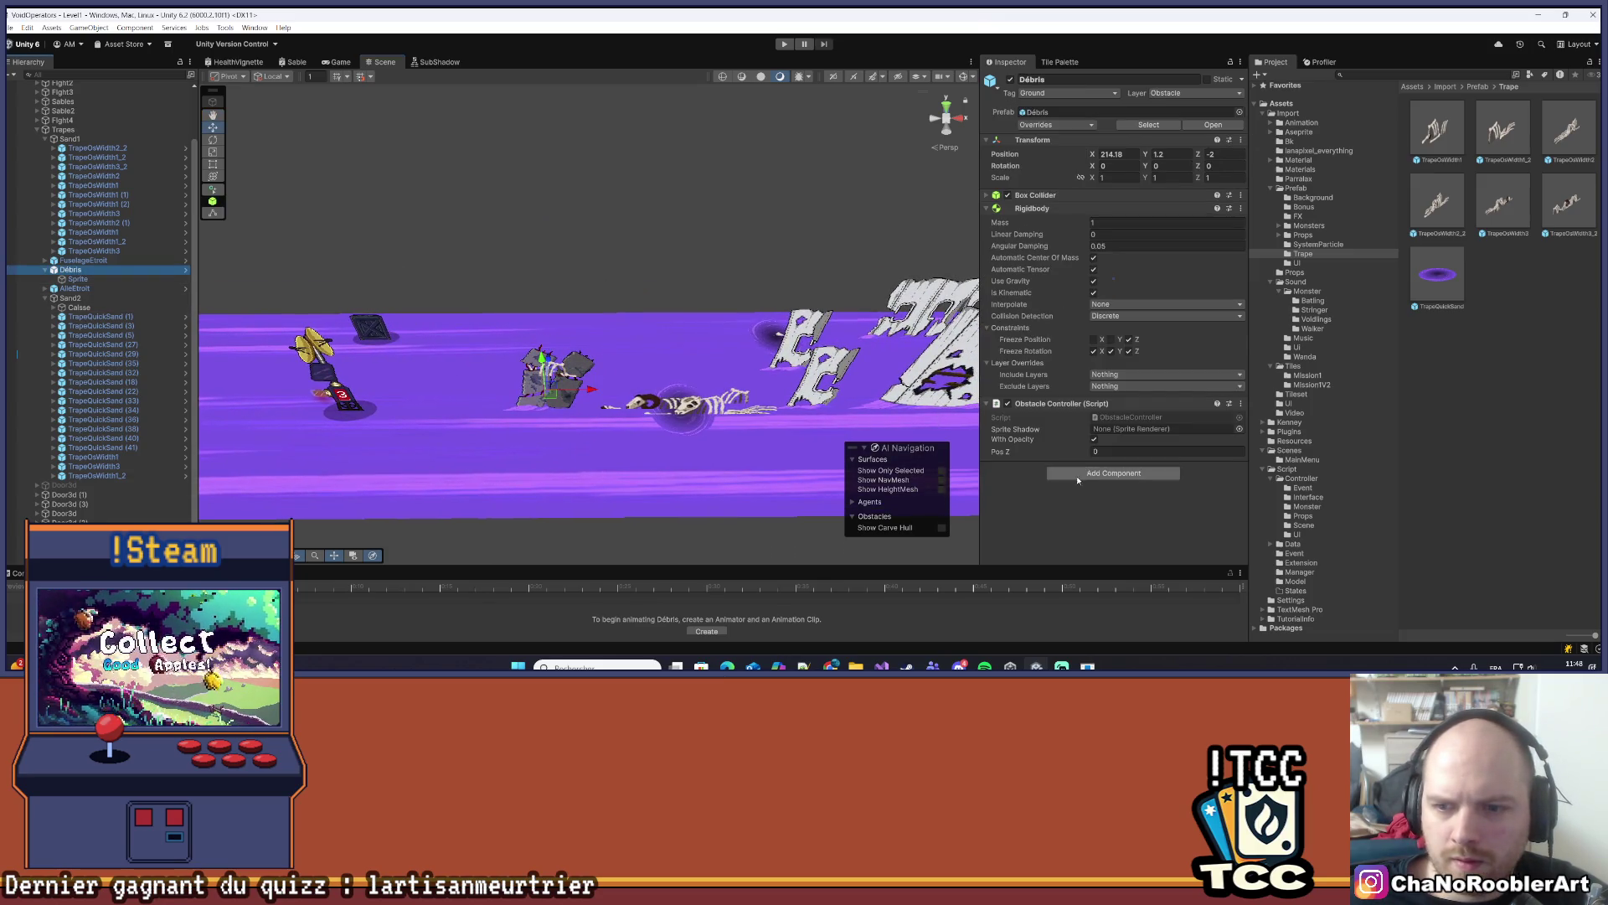
{"action": "mouse_move", "coordinate": [578, 322]}
{"action": "left_mouse_down"}
{"action": "mouse_move", "coordinate": [599, 457]}
{"action": "mouse_move", "coordinate": [517, 356]}
{"action": "mouse_move", "coordinate": [514, 241]}
{"action": "mouse_move", "coordinate": [545, 220]}
{"action": "mouse_move", "coordinate": [591, 393]}
{"action": "mouse_move", "coordinate": [574, 482]}
{"action": "left_mouse_up"}
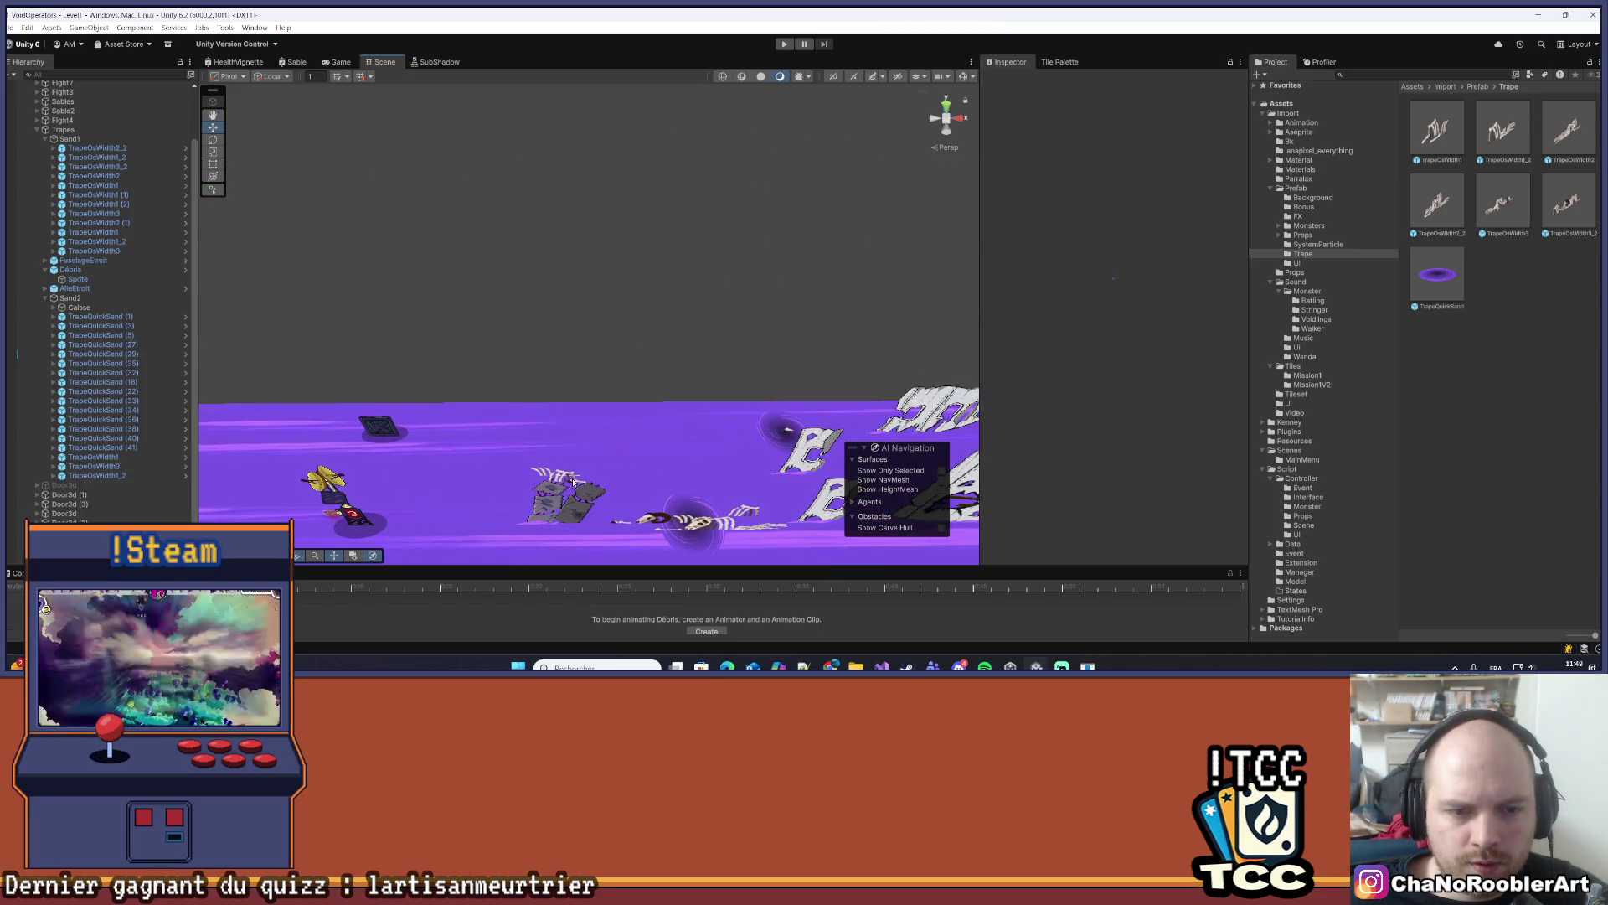
{"action": "left_click_drag", "start_coordinate": [771, 475], "coordinate": [641, 325]}
- Inspect FuselageEtroit (1) and FuselageEtroit along with their sprite children
{"action": "left_click", "coordinate": [641, 325]}
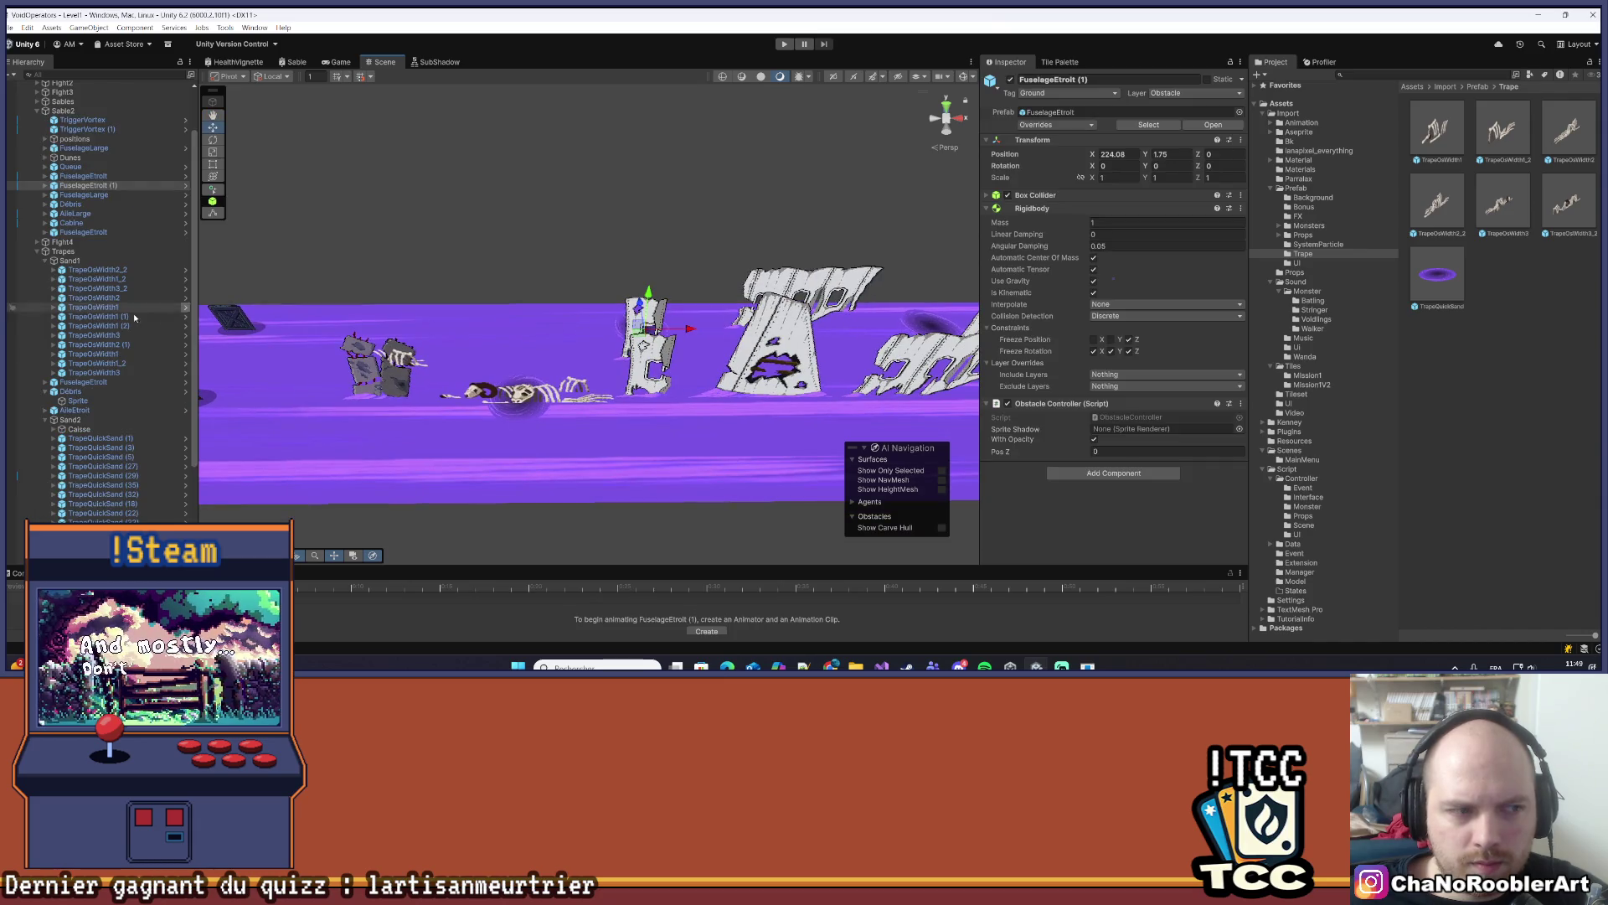
{"action": "left_click", "coordinate": [45, 185]}
{"action": "left_click", "coordinate": [70, 196]}
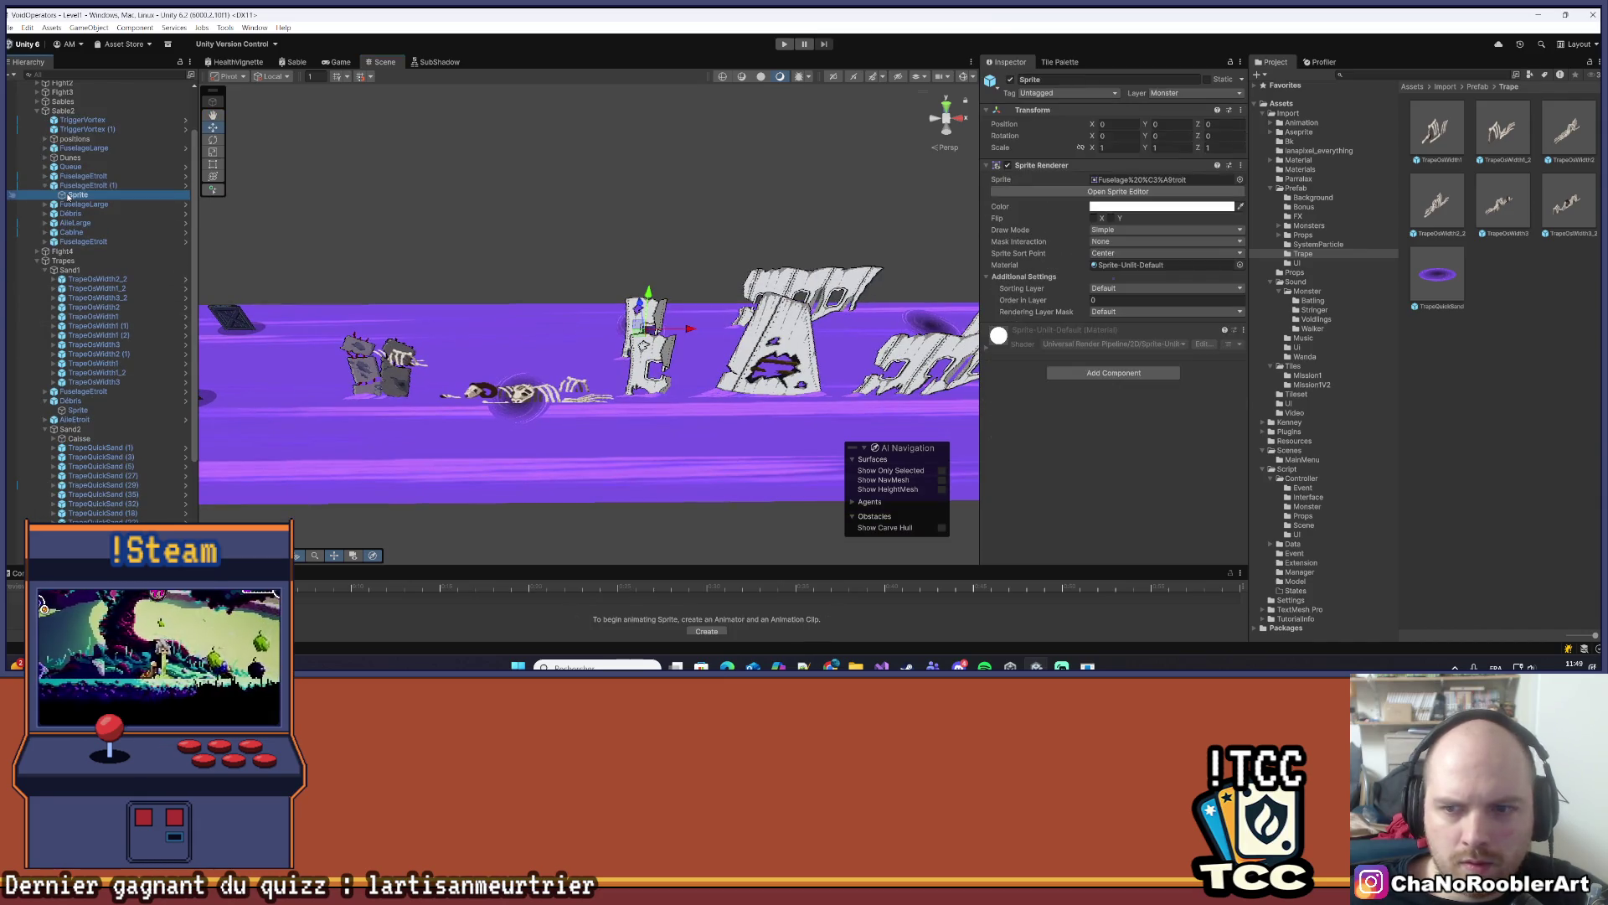
{"action": "left_click", "coordinate": [662, 362]}
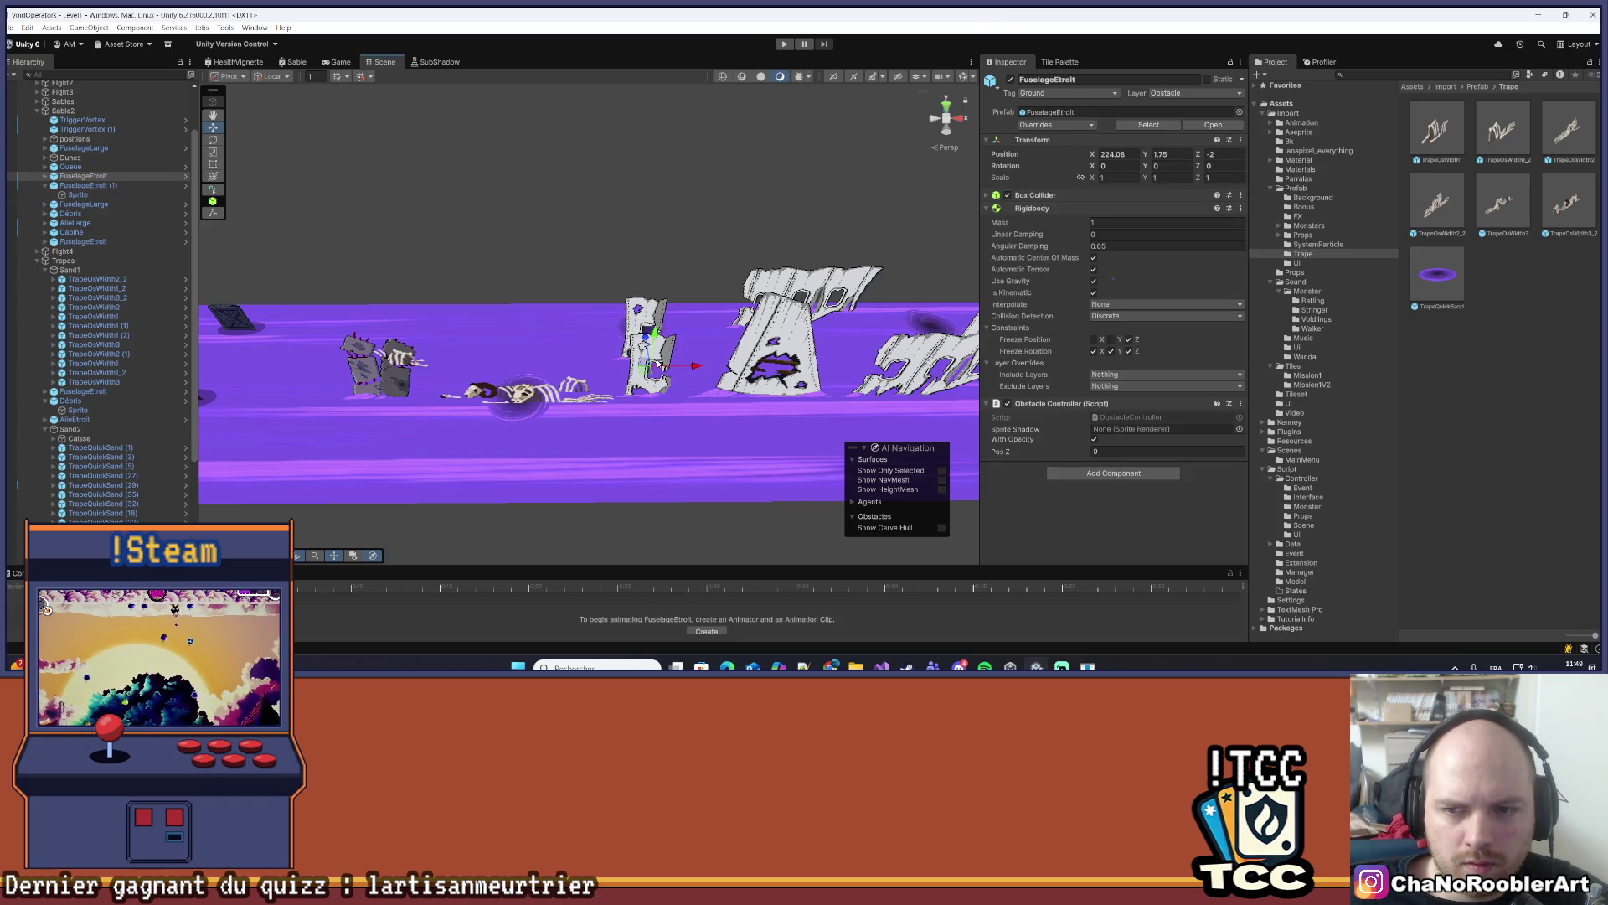
{"action": "left_click", "coordinate": [44, 175]}
{"action": "left_click", "coordinate": [76, 185]}
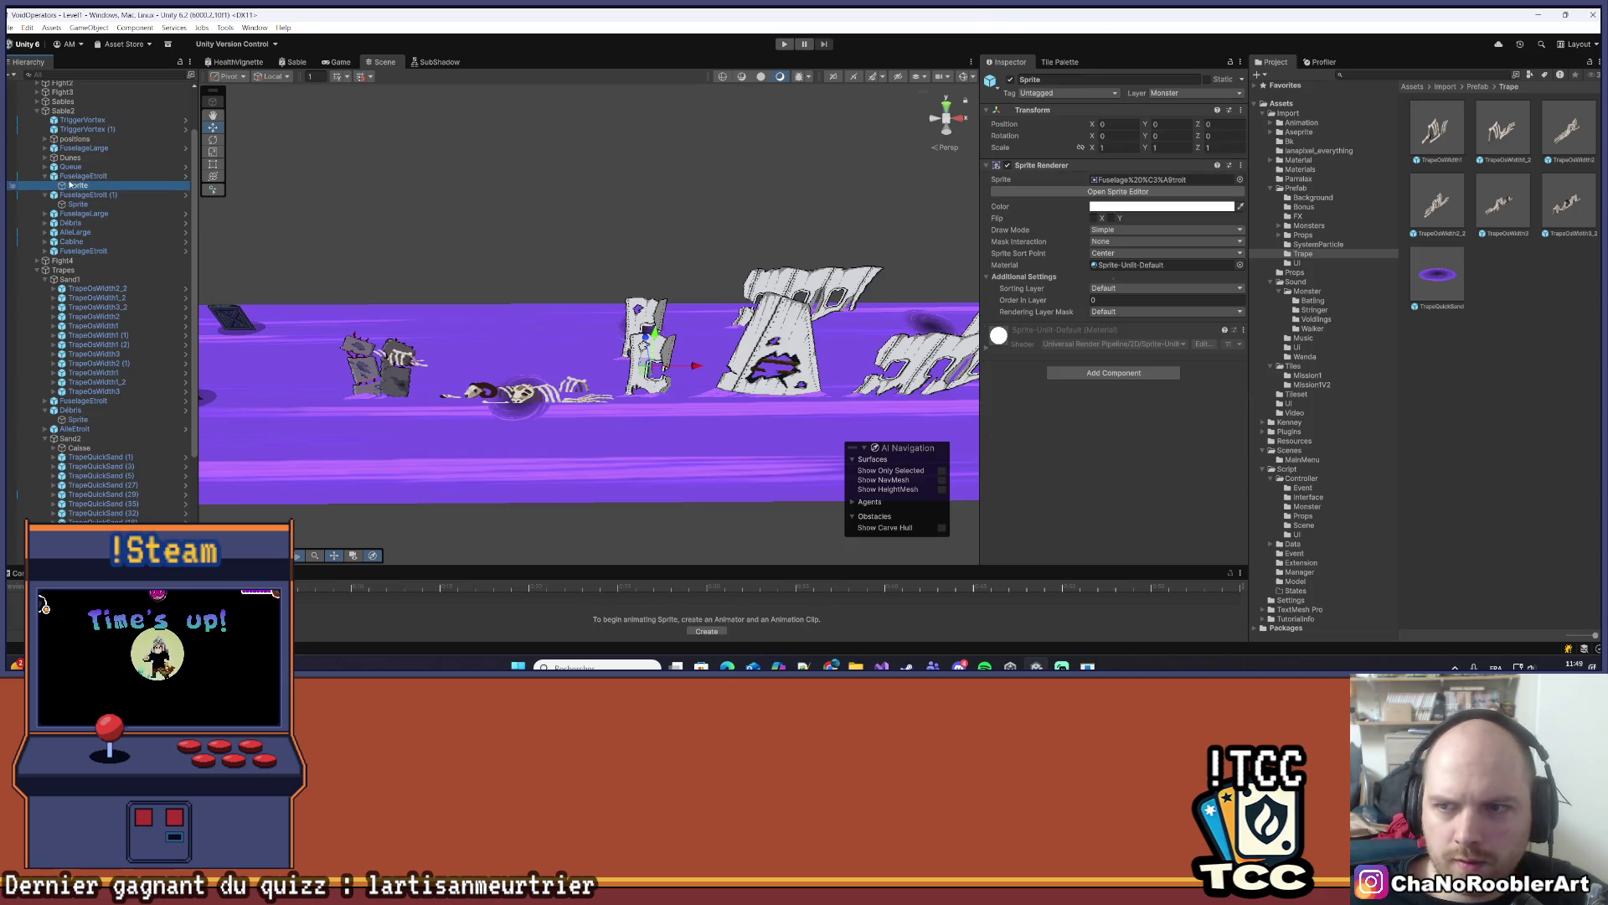
{"action": "left_click", "coordinate": [72, 177]}
{"action": "left_click_drag", "start_coordinate": [359, 265], "coordinate": [597, 334]}
- Frame the Débris wreckage and check the nearby TrapeOsWidth1 bone trap
{"action": "left_click", "coordinate": [615, 454]}
{"action": "key", "text": "f"}
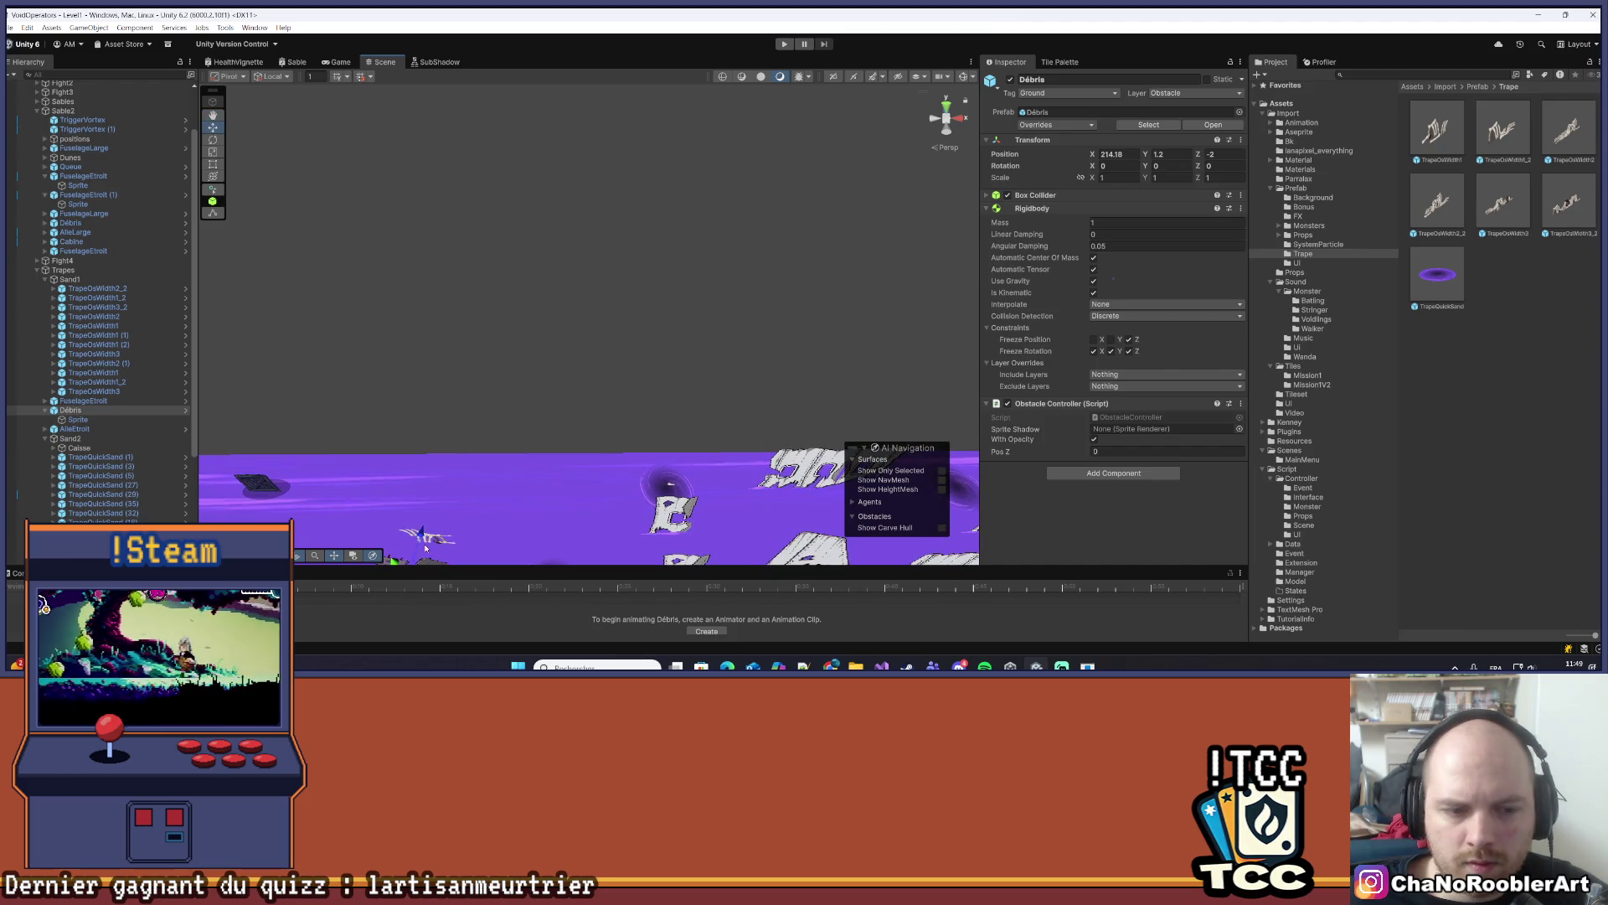
{"action": "left_click", "coordinate": [426, 548]}
{"action": "left_click", "coordinate": [496, 535]}
{"action": "mouse_move", "coordinate": [496, 535]}
{"action": "left_mouse_down"}
{"action": "mouse_move", "coordinate": [619, 303]}
{"action": "mouse_move", "coordinate": [718, 436]}
{"action": "left_mouse_up"}
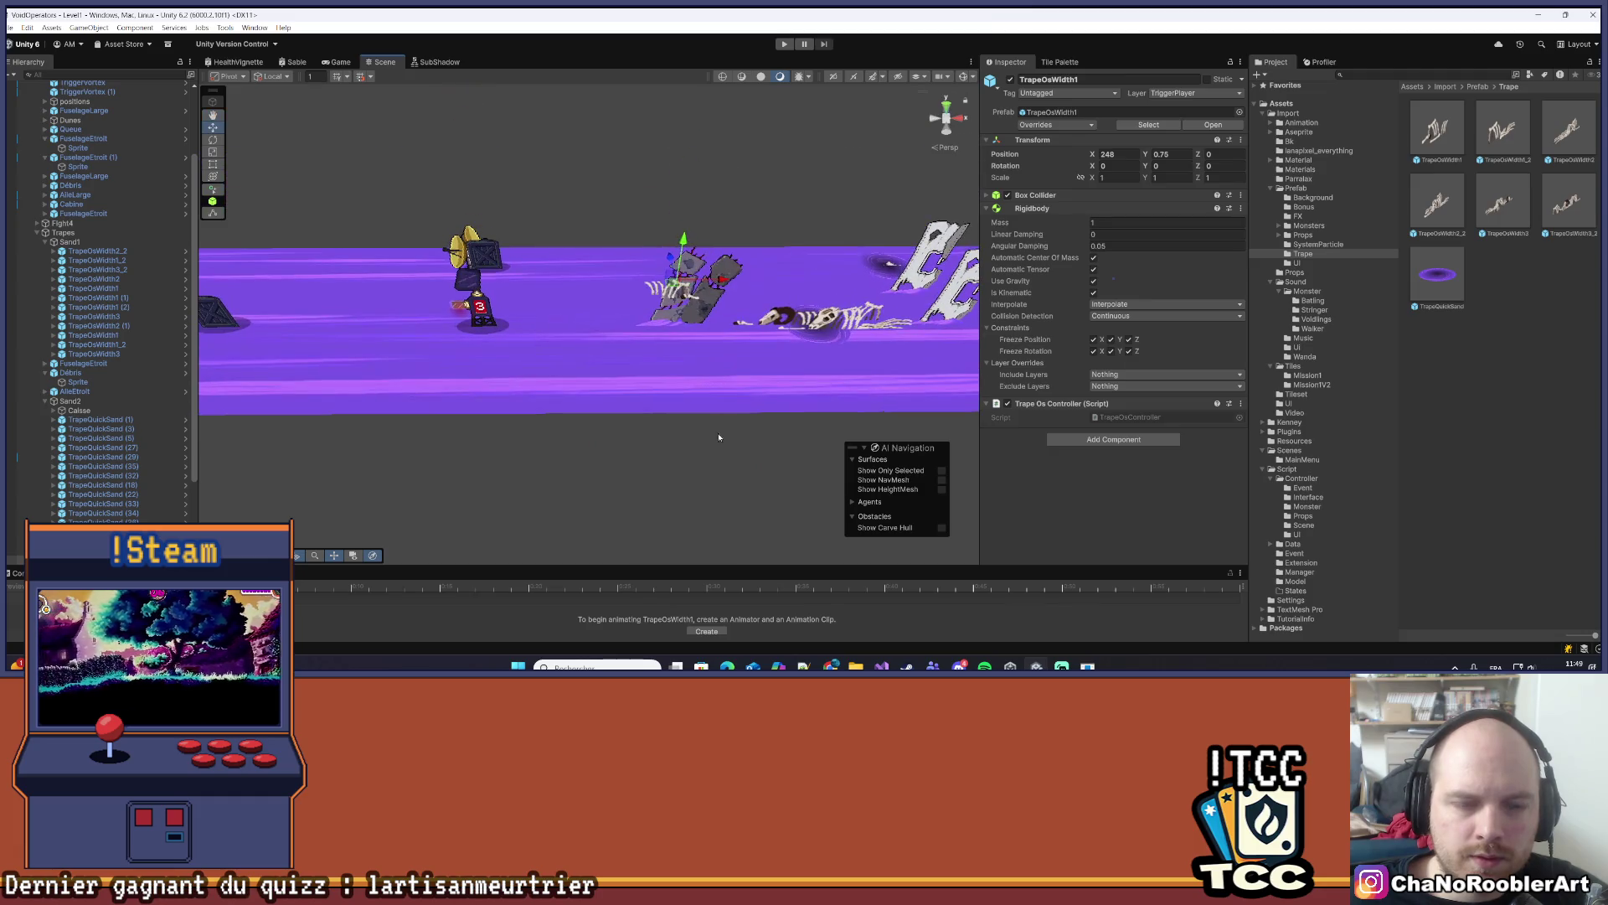
- Delete the TrapeQuickSand (1) quicksand hole among the wreckage
{"action": "left_click", "coordinate": [719, 436]}
{"action": "mouse_move", "coordinate": [712, 346]}
{"action": "left_mouse_down"}
{"action": "mouse_move", "coordinate": [536, 251]}
{"action": "mouse_move", "coordinate": [516, 219]}
{"action": "mouse_move", "coordinate": [606, 309]}
{"action": "left_mouse_up"}
{"action": "left_click", "coordinate": [605, 309]}
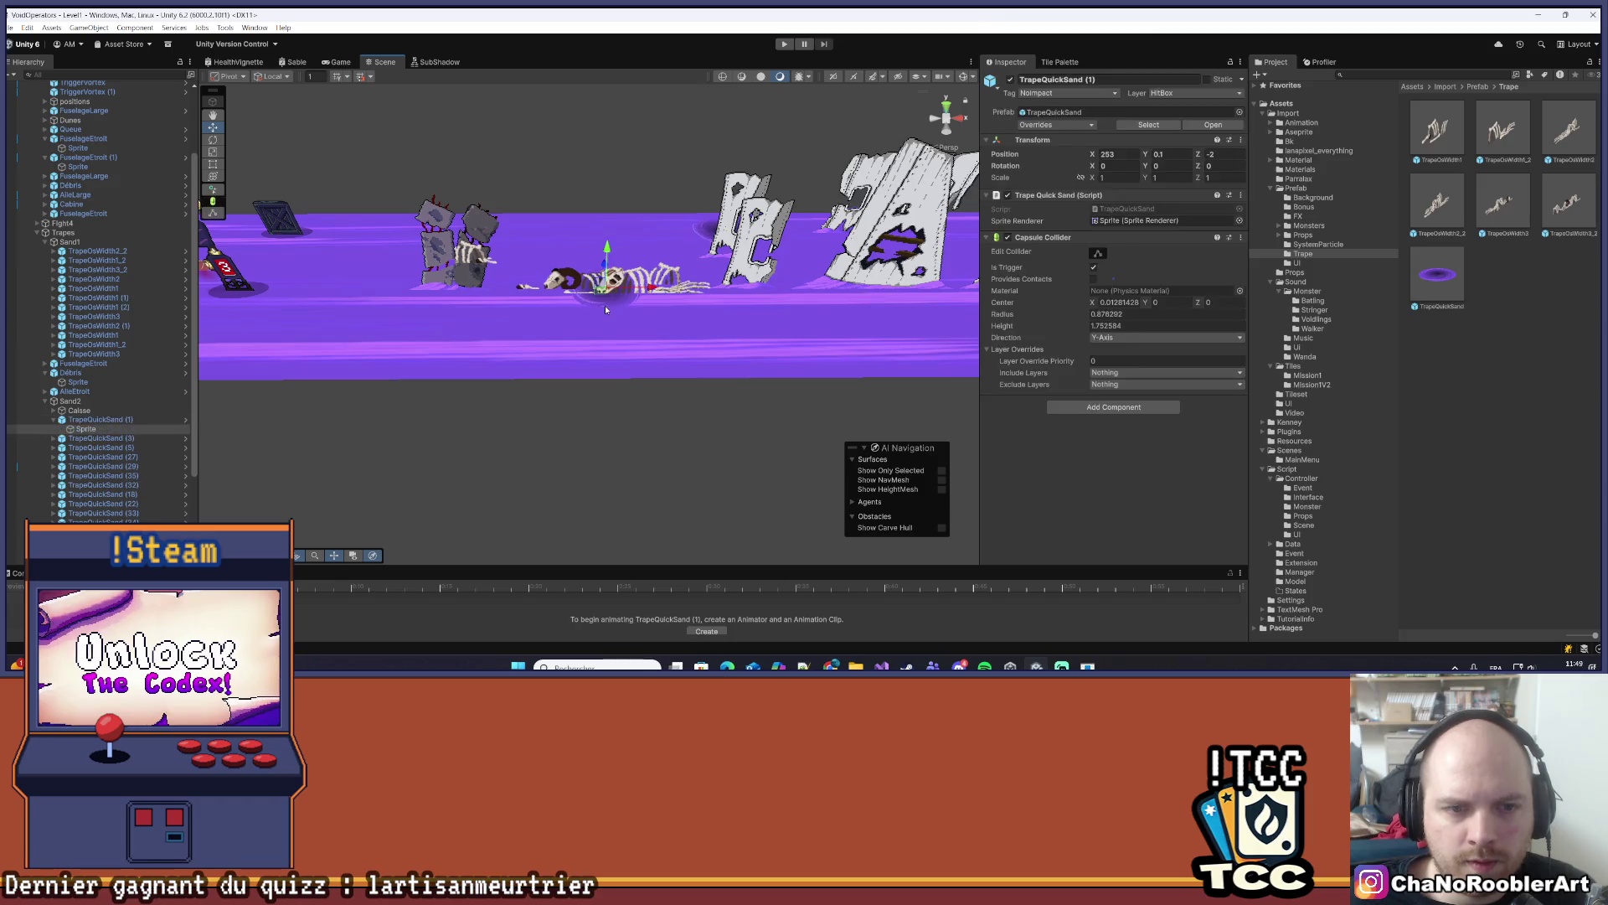
{"action": "key", "text": "Delete"}
{"action": "mouse_move", "coordinate": [570, 186]}
{"action": "left_mouse_down"}
{"action": "mouse_move", "coordinate": [491, 342]}
{"action": "mouse_move", "coordinate": [541, 379]}
{"action": "mouse_move", "coordinate": [687, 327]}
{"action": "mouse_move", "coordinate": [807, 209]}
{"action": "mouse_move", "coordinate": [776, 304]}
{"action": "mouse_move", "coordinate": [493, 486]}
{"action": "left_mouse_up"}
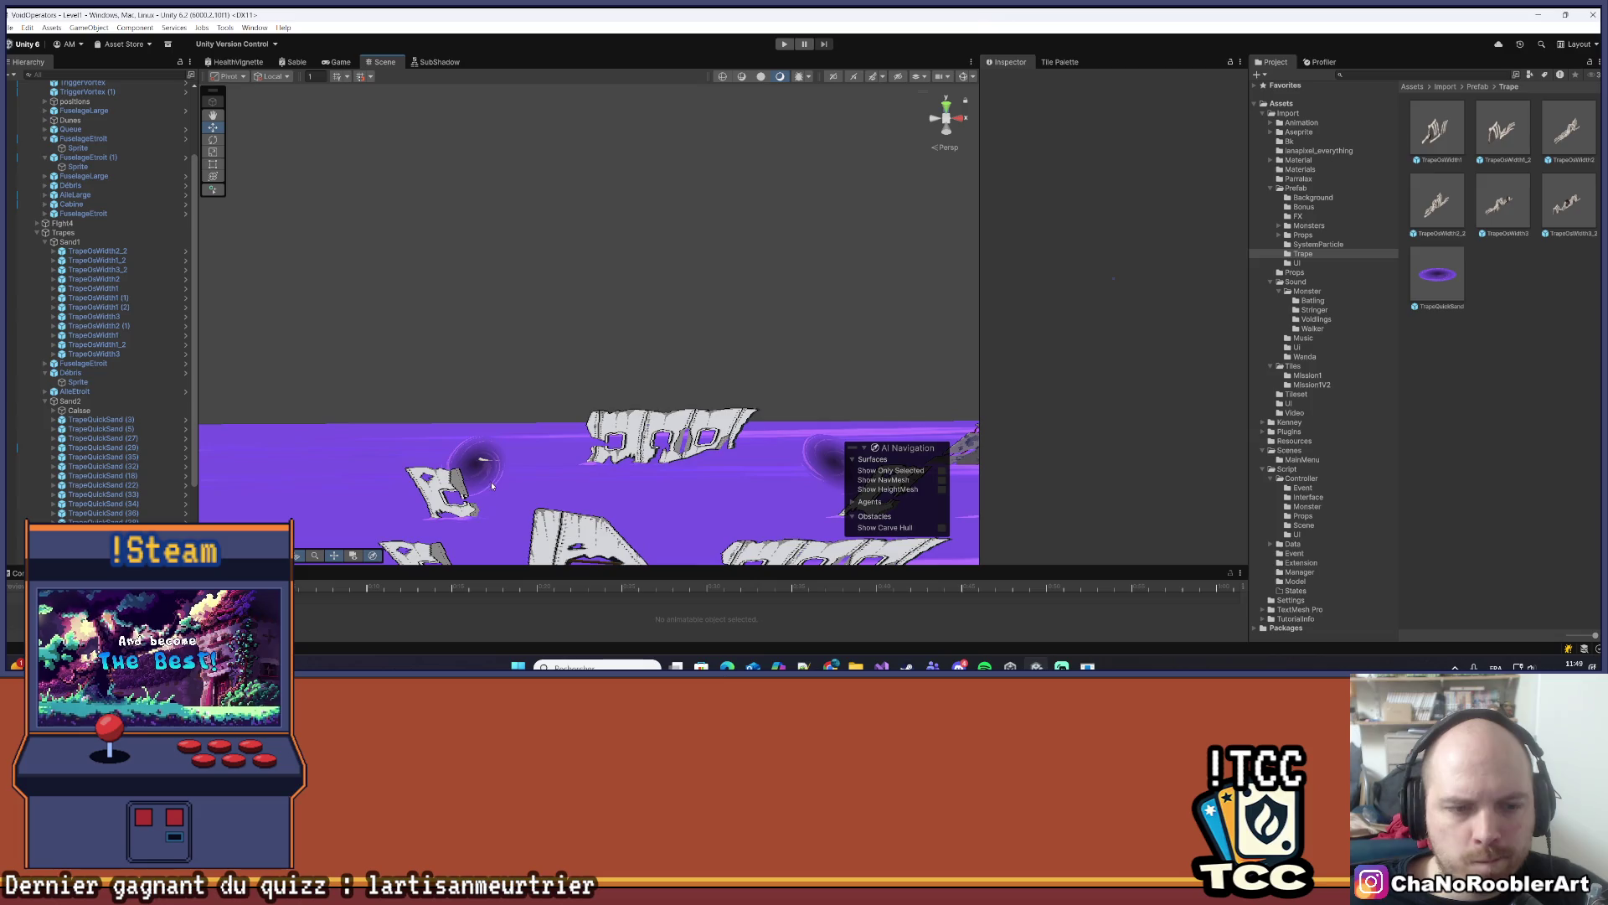
- Frame the view on the TrapeQuickSand (3) hole
{"action": "left_click", "coordinate": [493, 485]}
{"action": "key", "text": "f"}
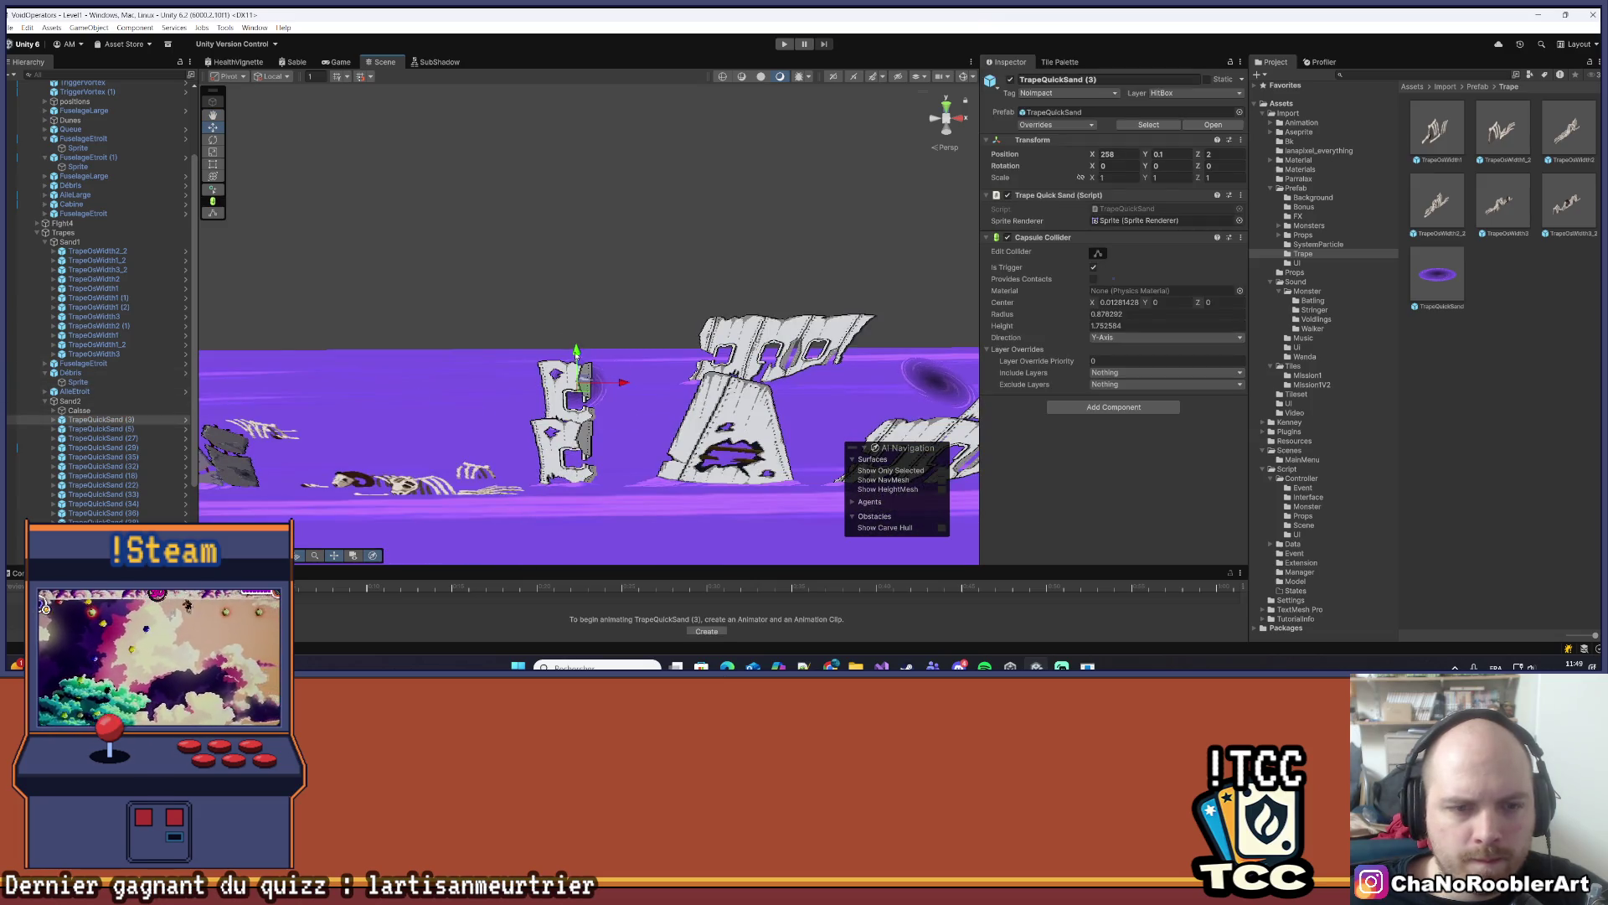
{"action": "left_click_drag", "start_coordinate": [545, 444], "coordinate": [538, 321]}
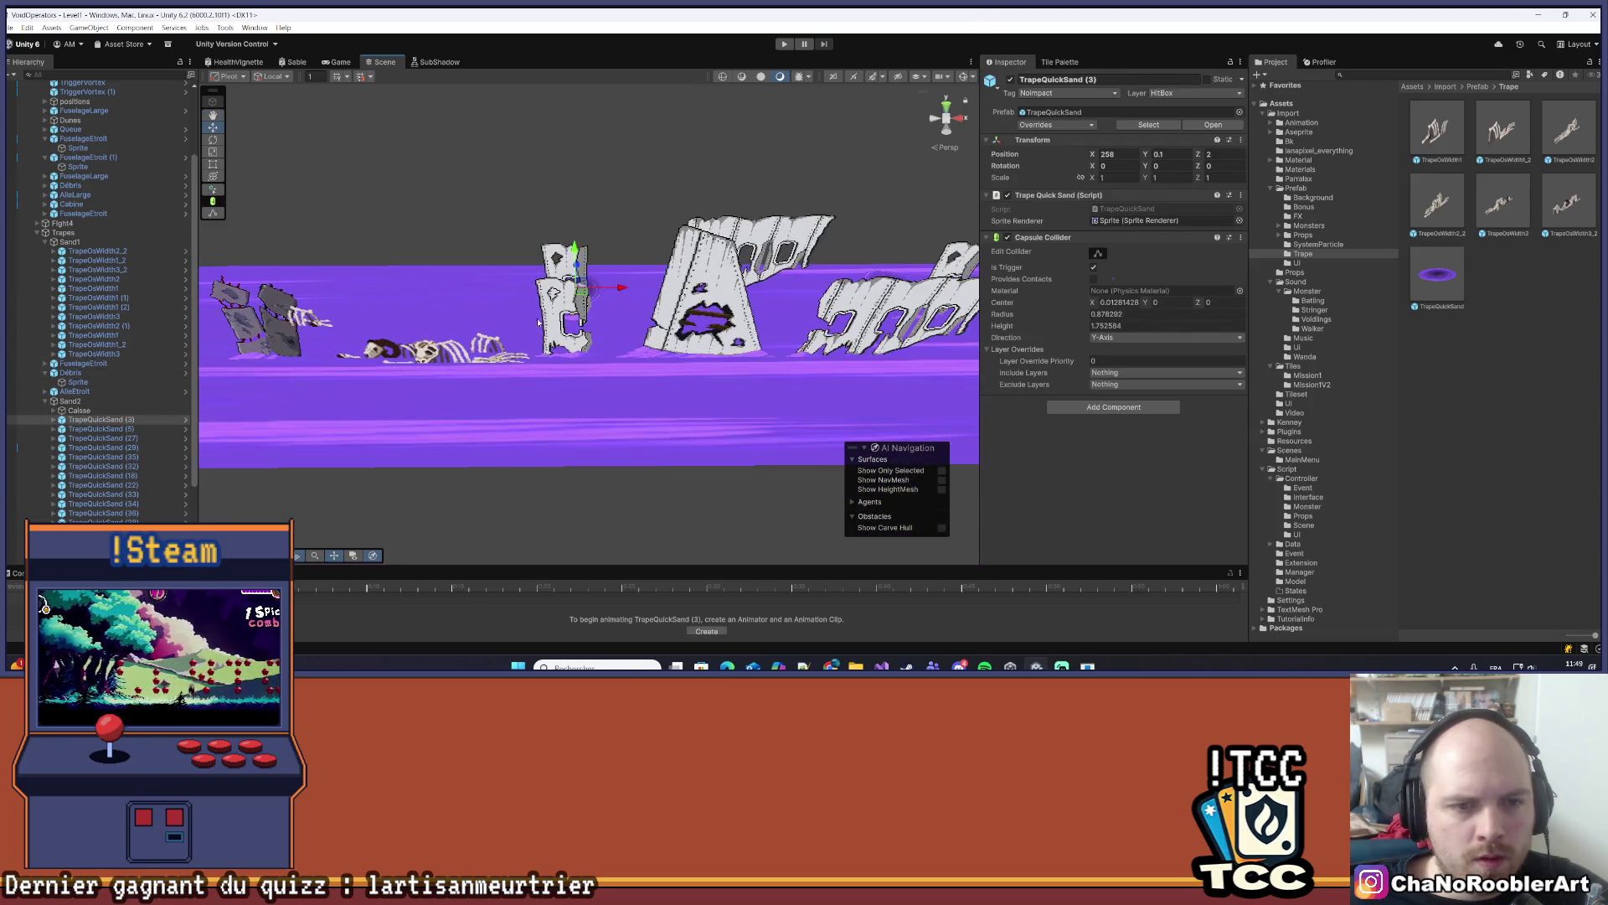
{"action": "scroll", "coordinate": [137, 499], "scroll_direction": "down", "scroll_amount": 4}
- Position TrapeOsWidth1_2 at X 258, Y 0.75, Z 2, then delete TrapeQuickSand (3)
{"action": "left_click", "coordinate": [125, 467]}
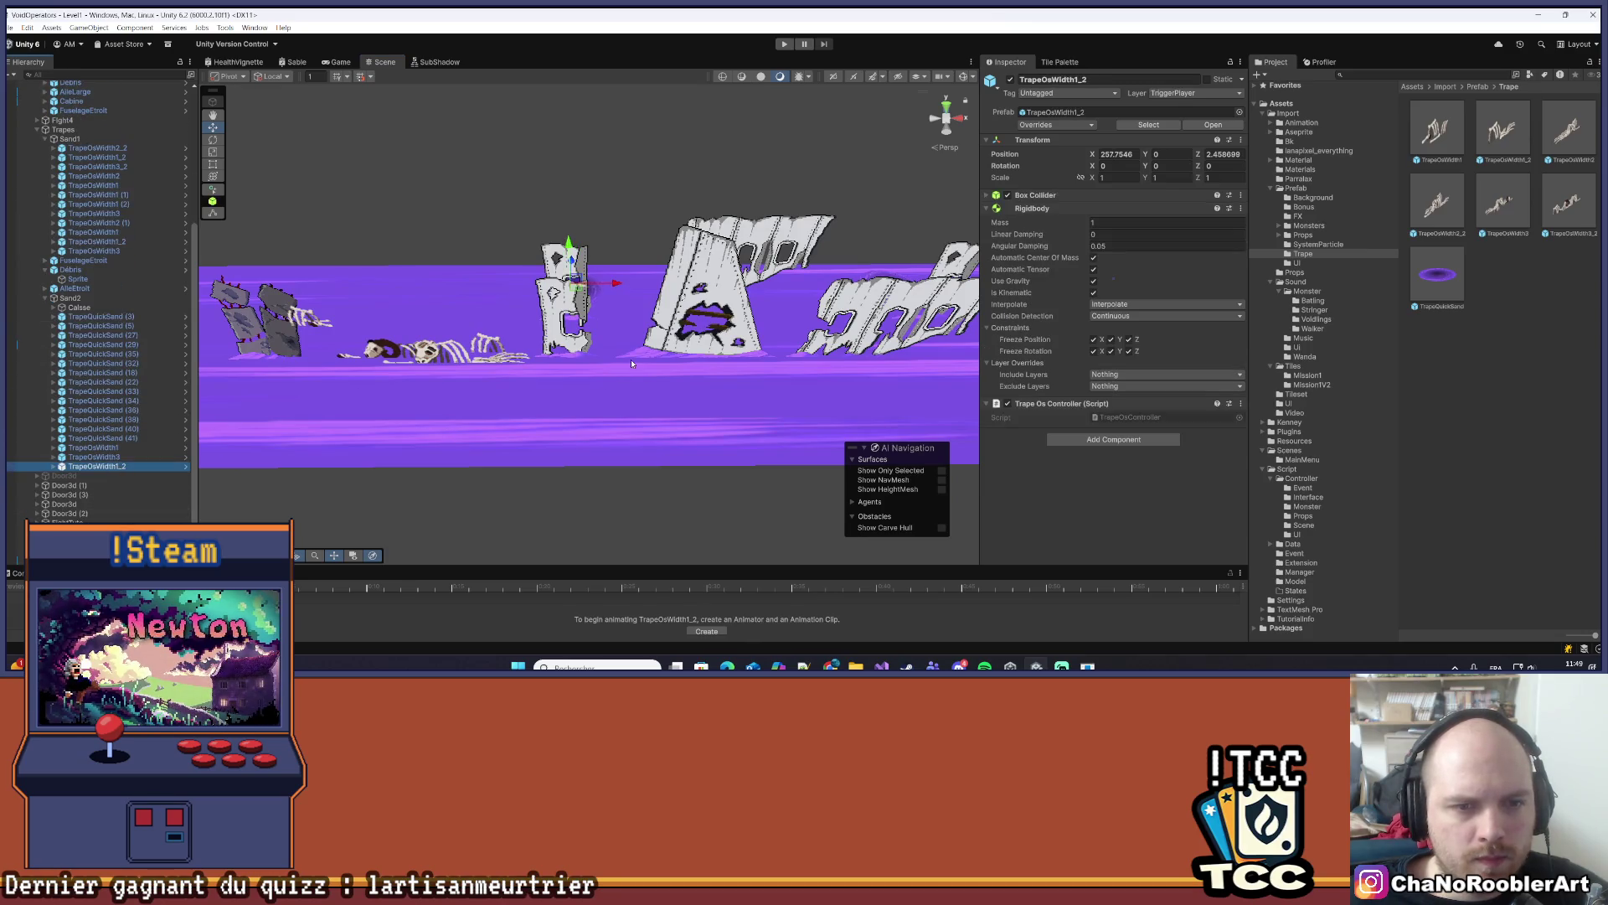
{"action": "left_click_drag", "start_coordinate": [632, 364], "coordinate": [547, 447]}
{"action": "type", "text": "2"}
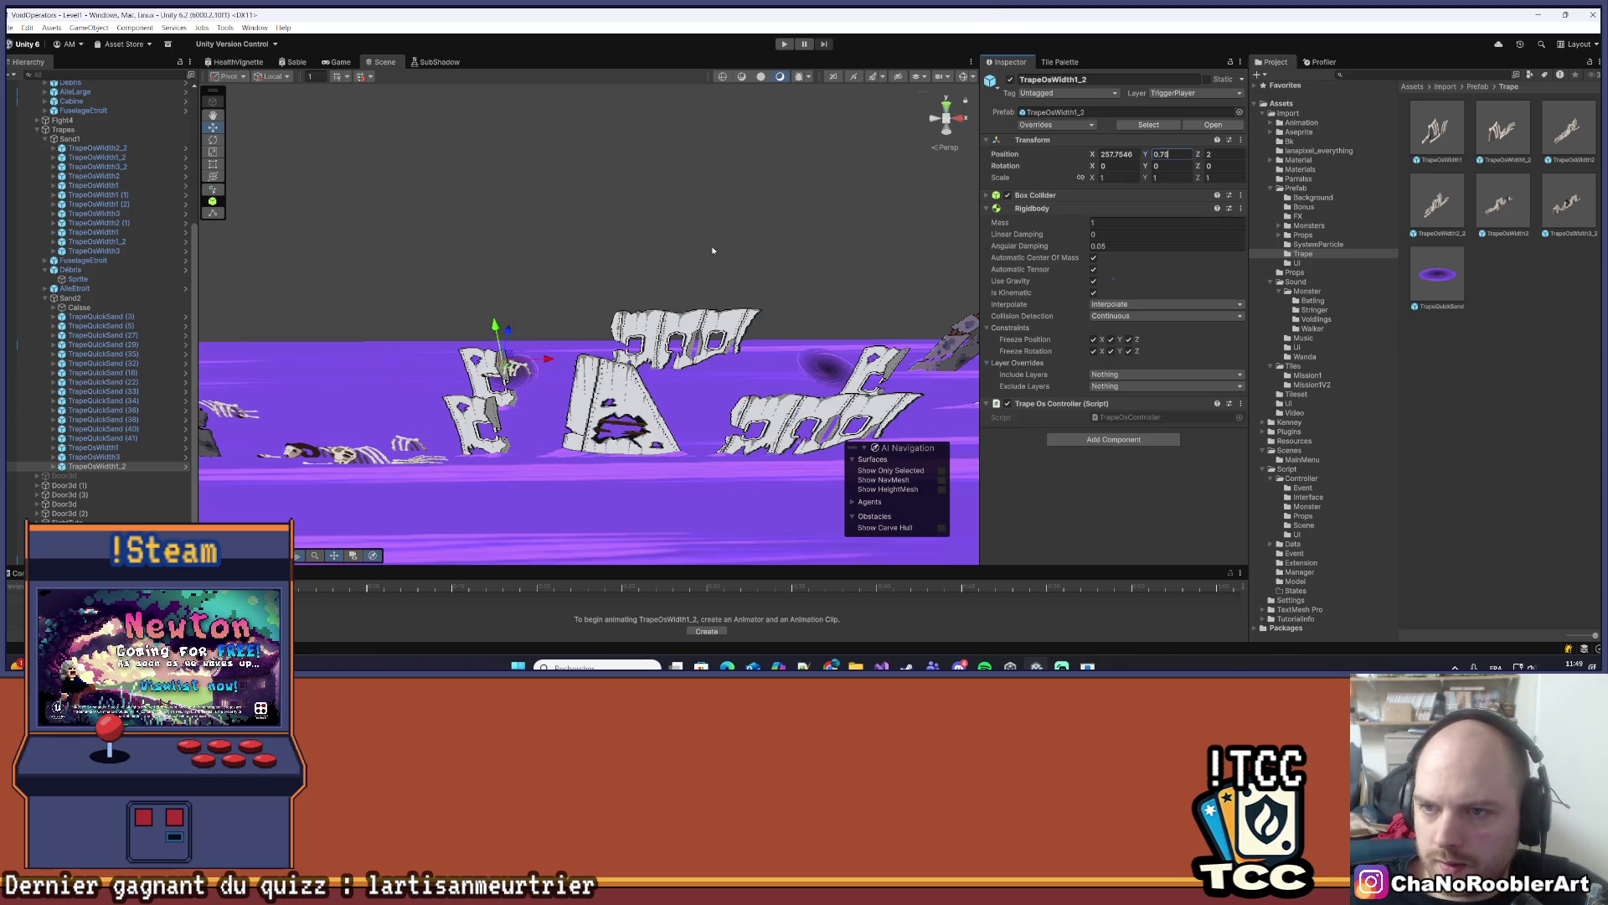
{"action": "left_click_drag", "start_coordinate": [416, 379], "coordinate": [460, 470]}
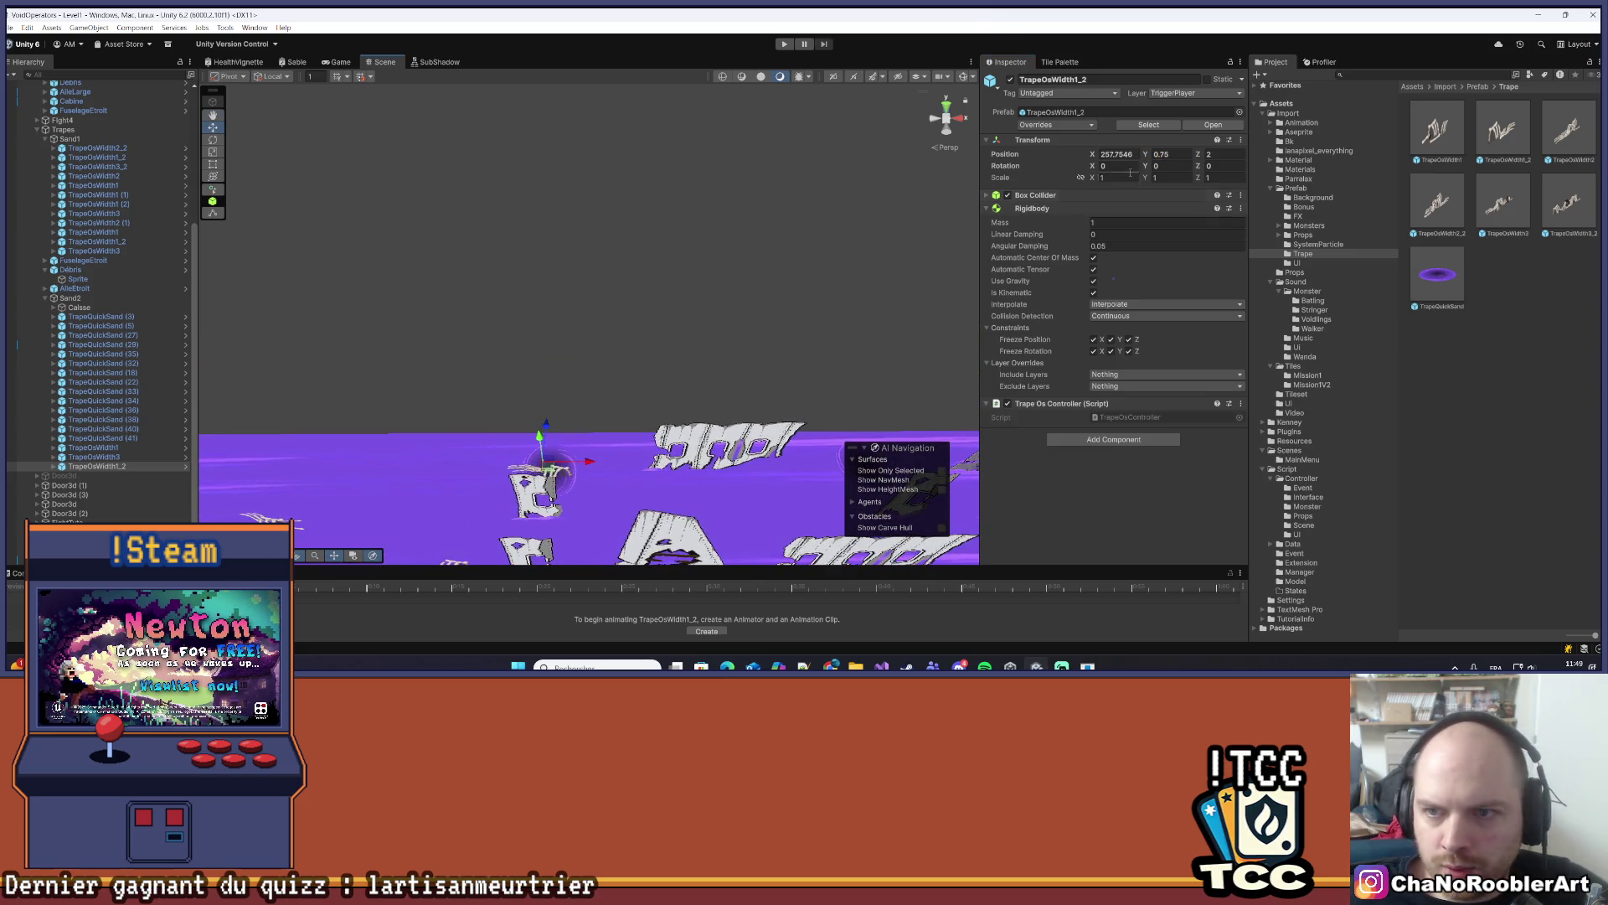
{"action": "left_click", "coordinate": [1107, 155]}
{"action": "type", "text": "2589"}
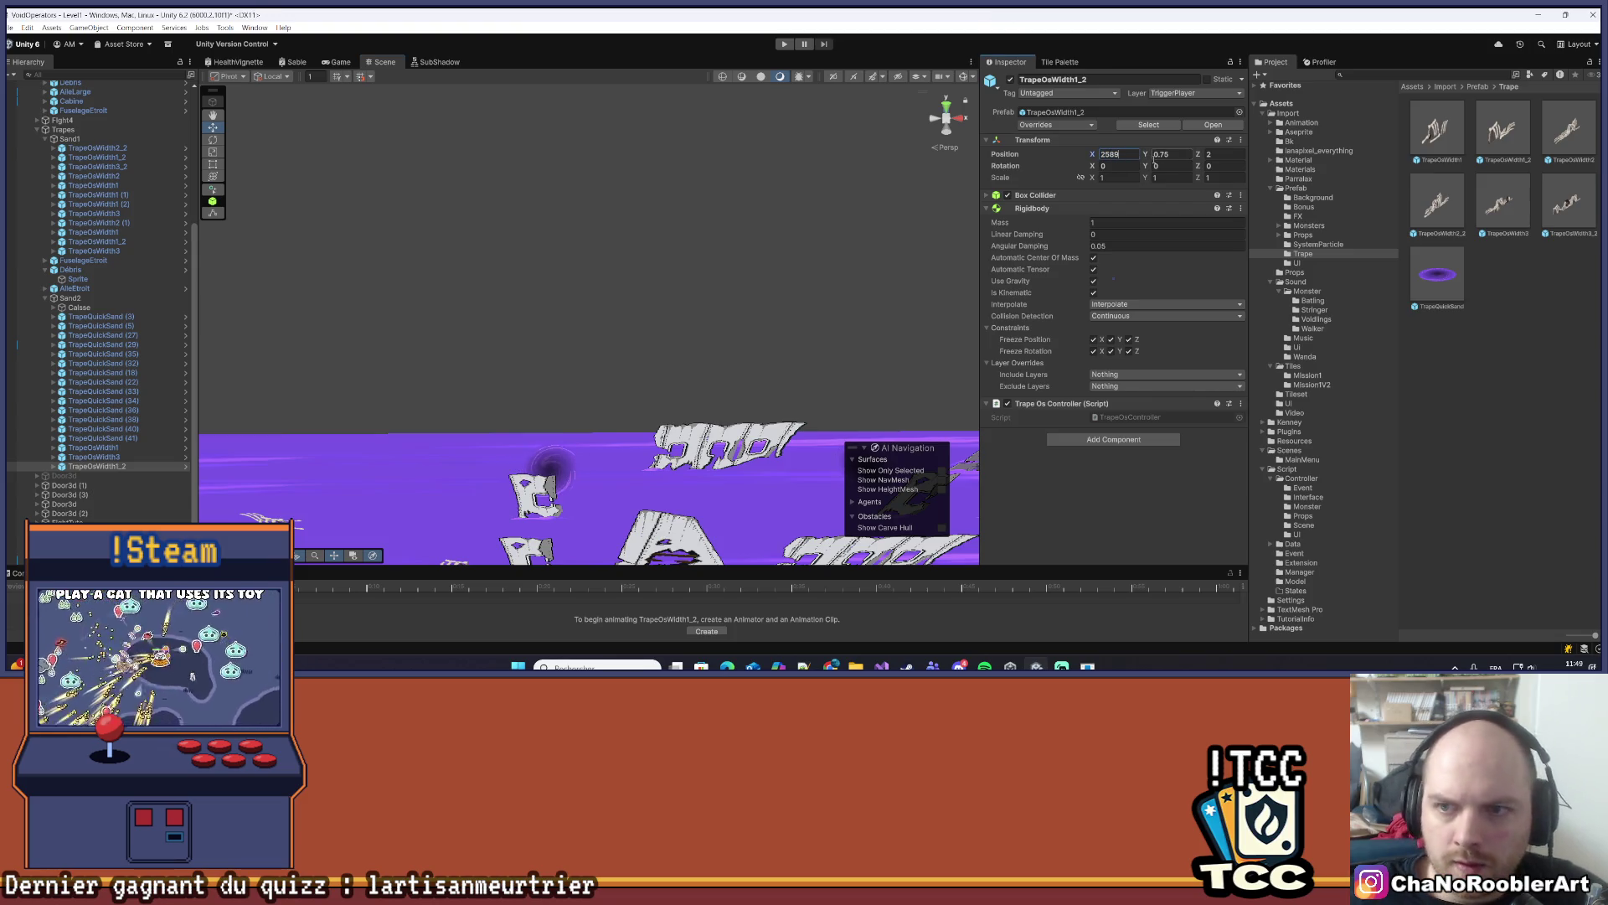
{"action": "key", "text": "Return"}
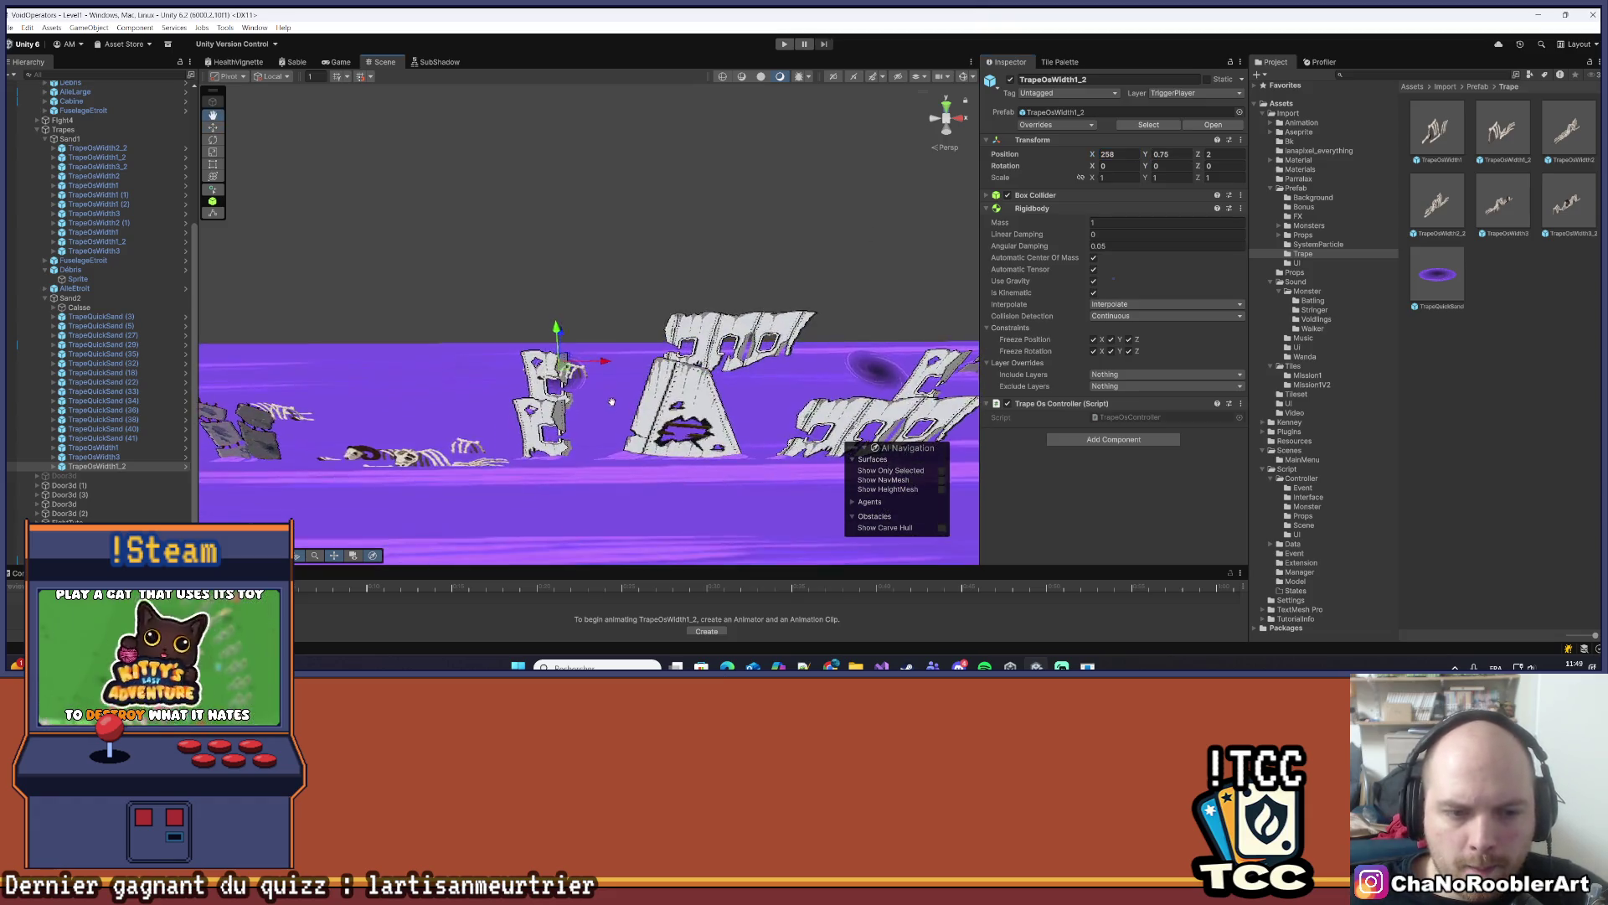
{"action": "left_click", "coordinate": [282, 439]}
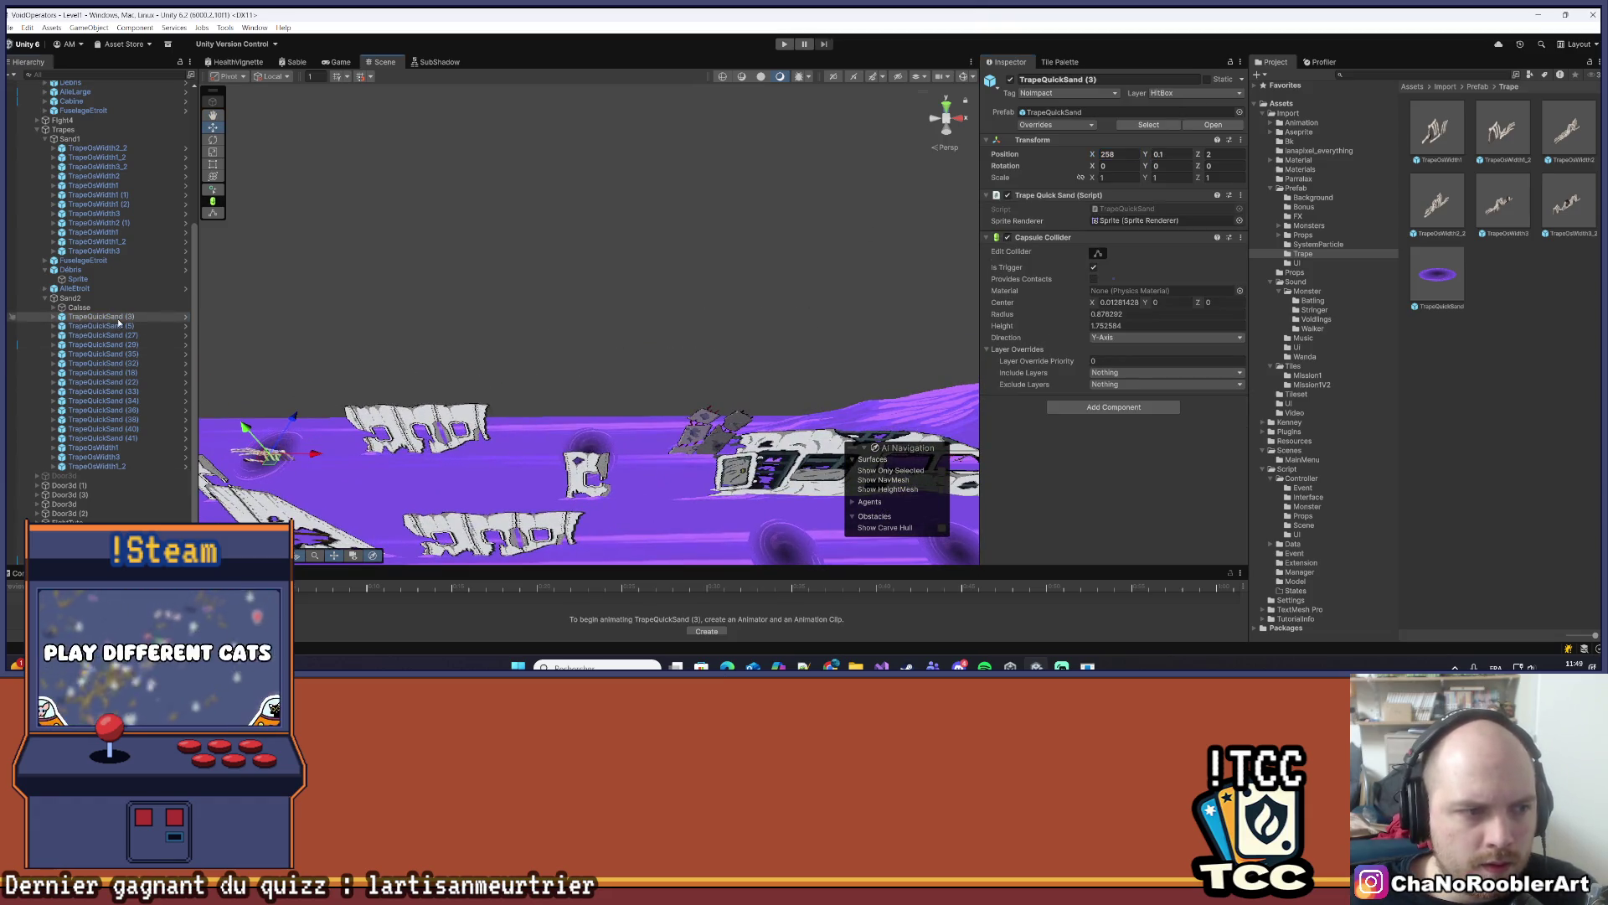
{"action": "key", "text": "Delete"}
{"action": "left_click_drag", "start_coordinate": [727, 294], "coordinate": [402, 358]}
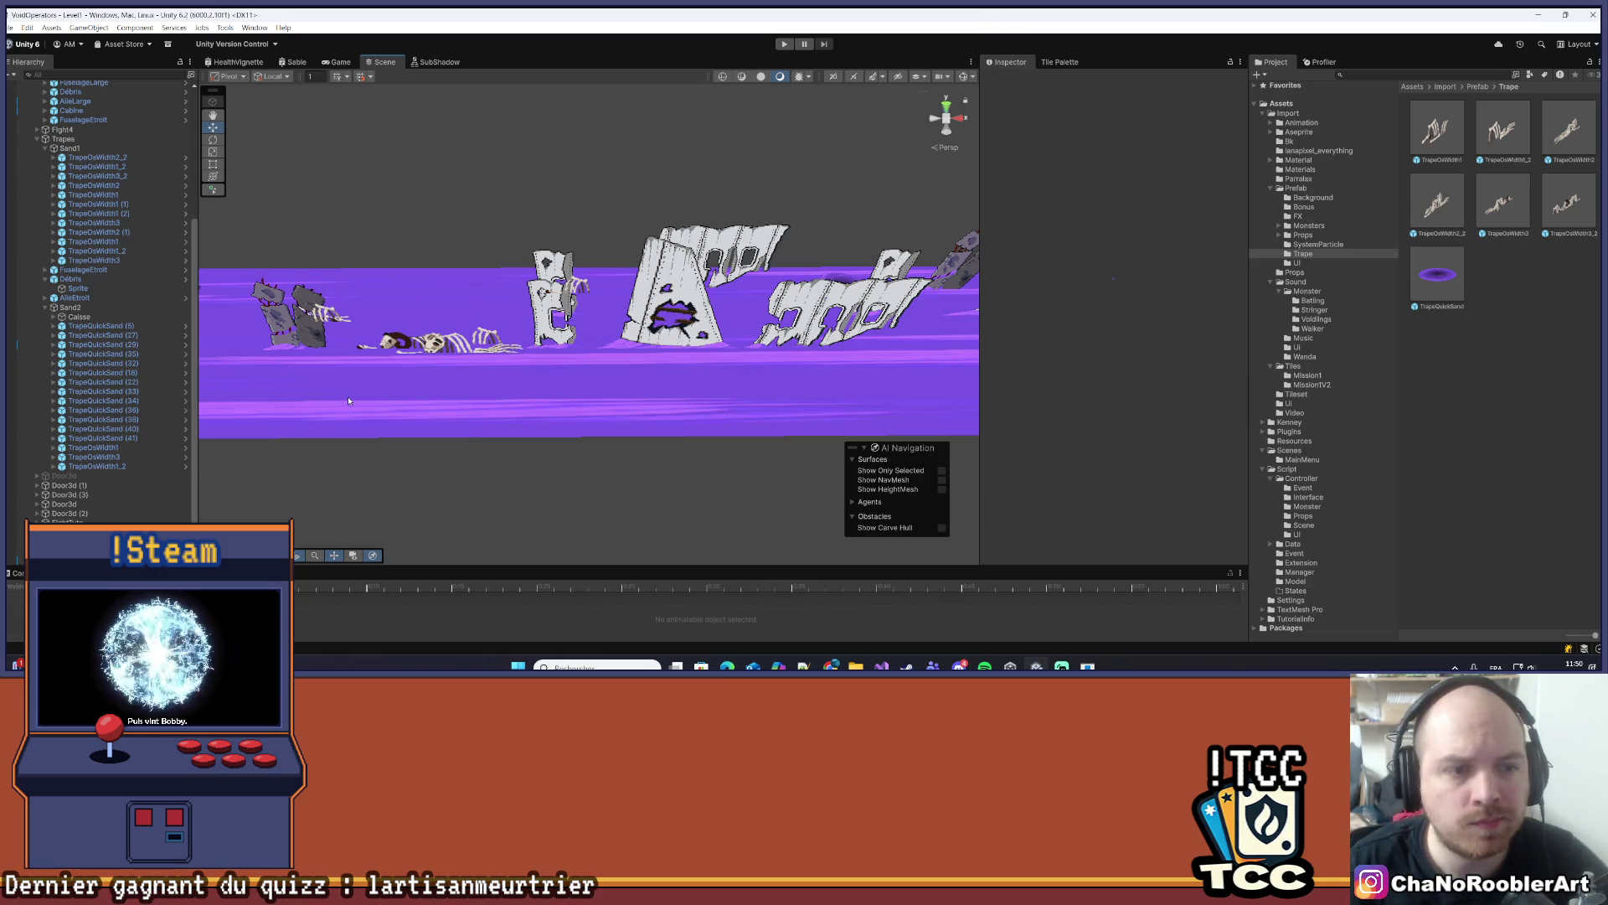
{"action": "mouse_move", "coordinate": [349, 401]}
{"action": "left_mouse_down"}
{"action": "mouse_move", "coordinate": [670, 318]}
{"action": "mouse_move", "coordinate": [612, 329]}
{"action": "mouse_move", "coordinate": [591, 356]}
{"action": "mouse_move", "coordinate": [569, 498]}
{"action": "mouse_move", "coordinate": [553, 394]}
{"action": "mouse_move", "coordinate": [544, 469]}
{"action": "mouse_move", "coordinate": [521, 423]}
{"action": "mouse_move", "coordinate": [586, 301]}
{"action": "mouse_move", "coordinate": [578, 415]}
{"action": "mouse_move", "coordinate": [503, 402]}
{"action": "mouse_move", "coordinate": [542, 457]}
{"action": "mouse_move", "coordinate": [593, 381]}
{"action": "left_mouse_up"}
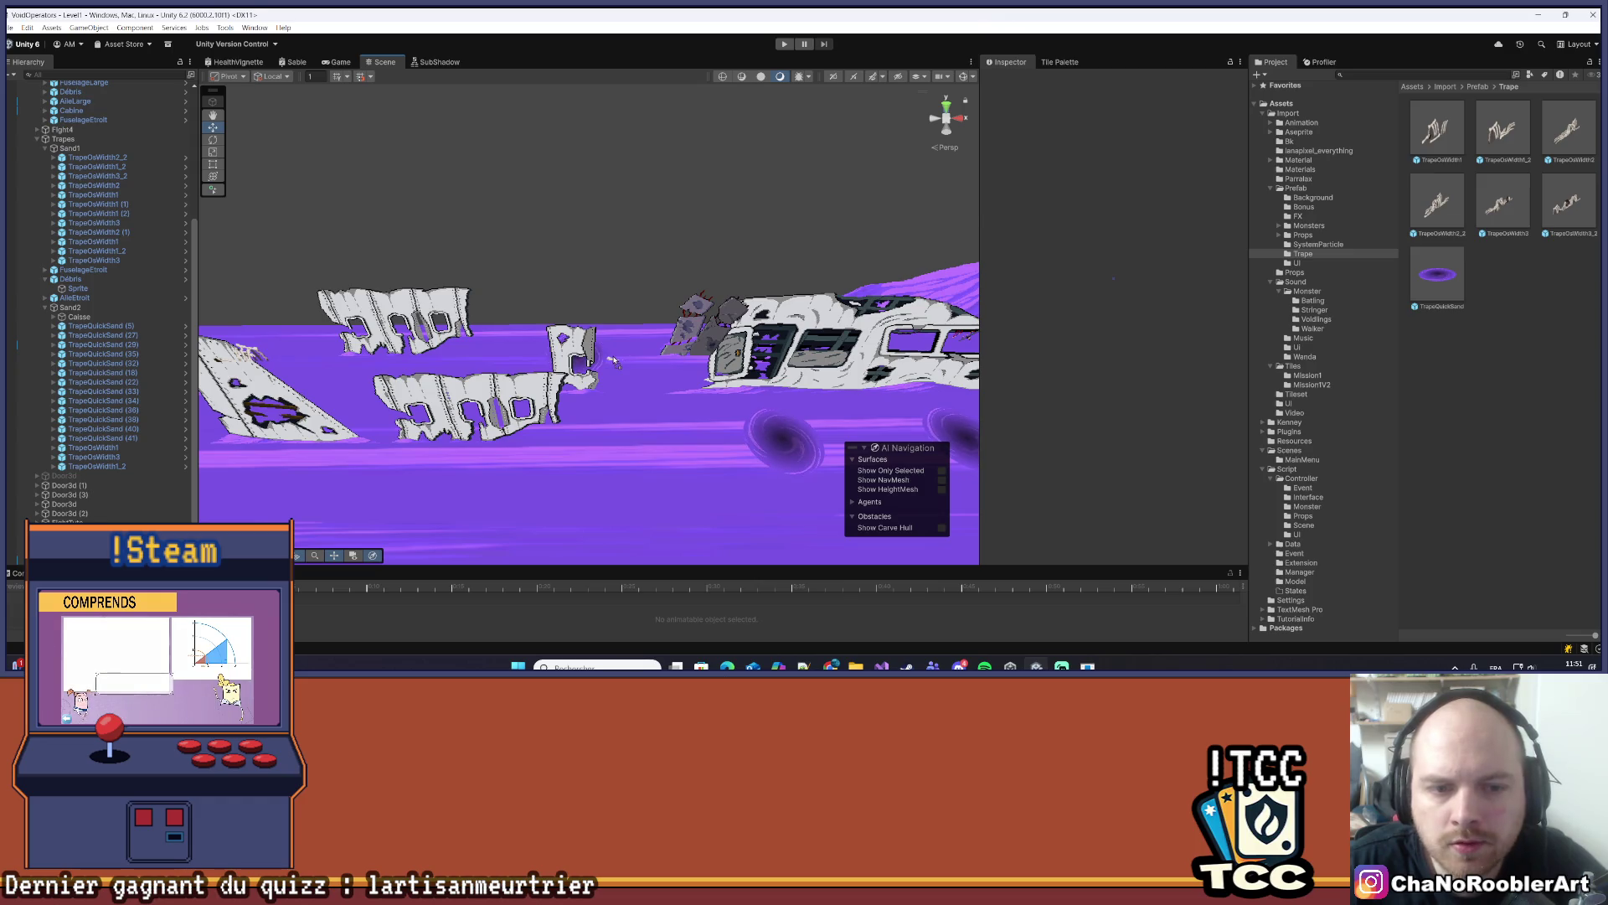
- Add a new TrapeOsWidth1 bone trap and set its position to 271, 0.75, 2
{"action": "left_click", "coordinate": [614, 360]}
{"action": "left_click_drag", "start_coordinate": [111, 475], "coordinate": [112, 471]}
{"action": "left_click_drag", "start_coordinate": [637, 324], "coordinate": [609, 328]}
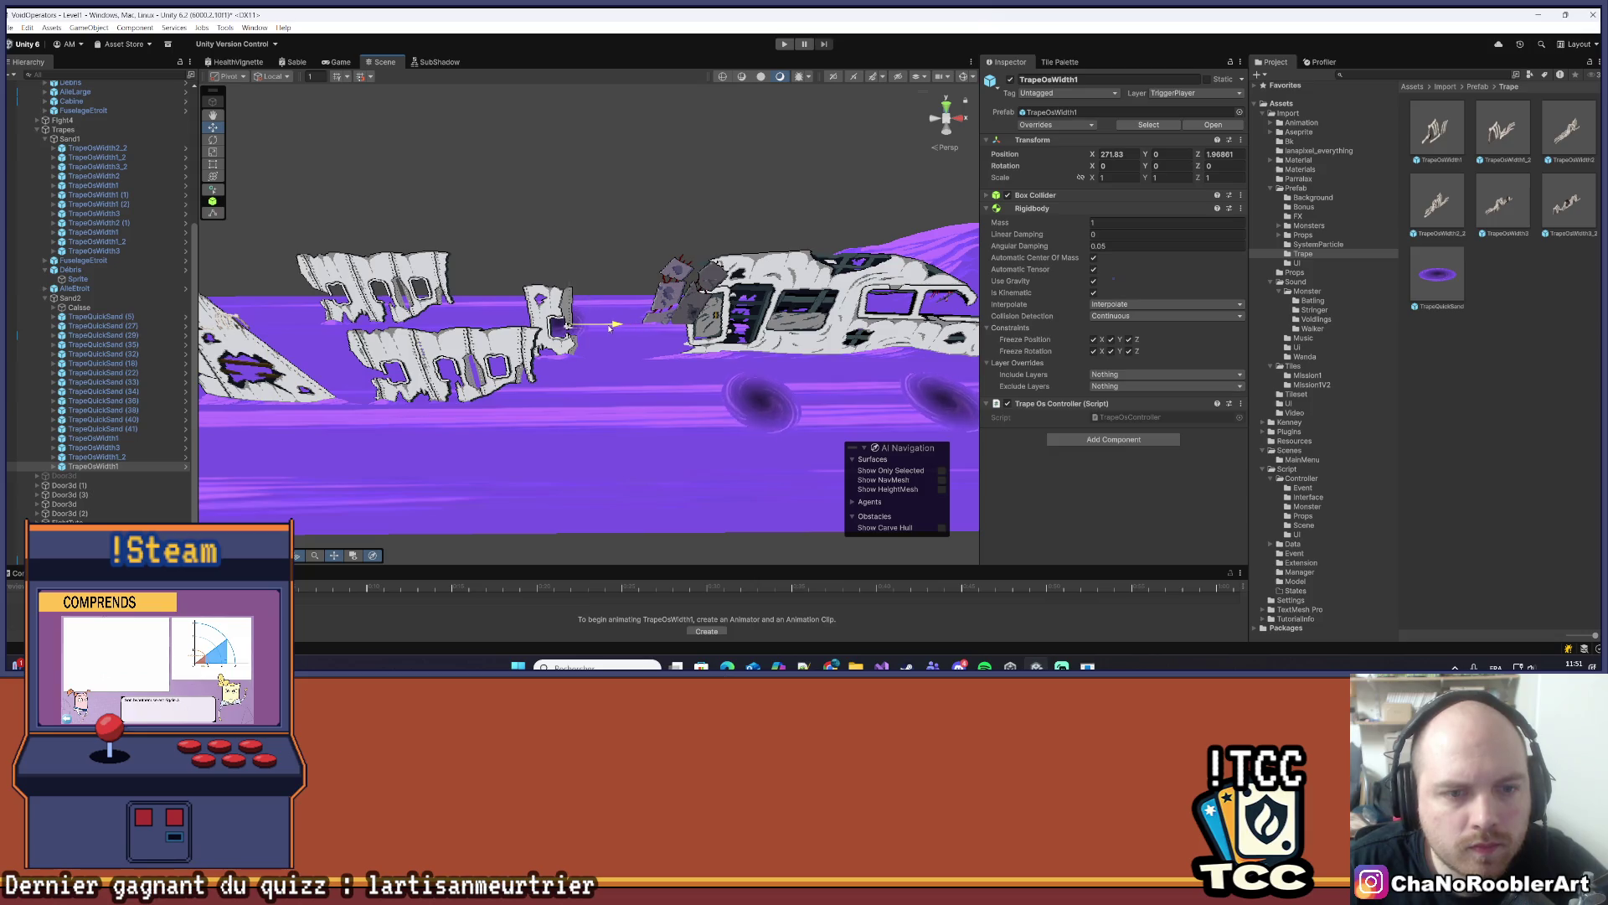
{"action": "left_click", "coordinate": [1219, 155]}
{"action": "type", "text": "2"}
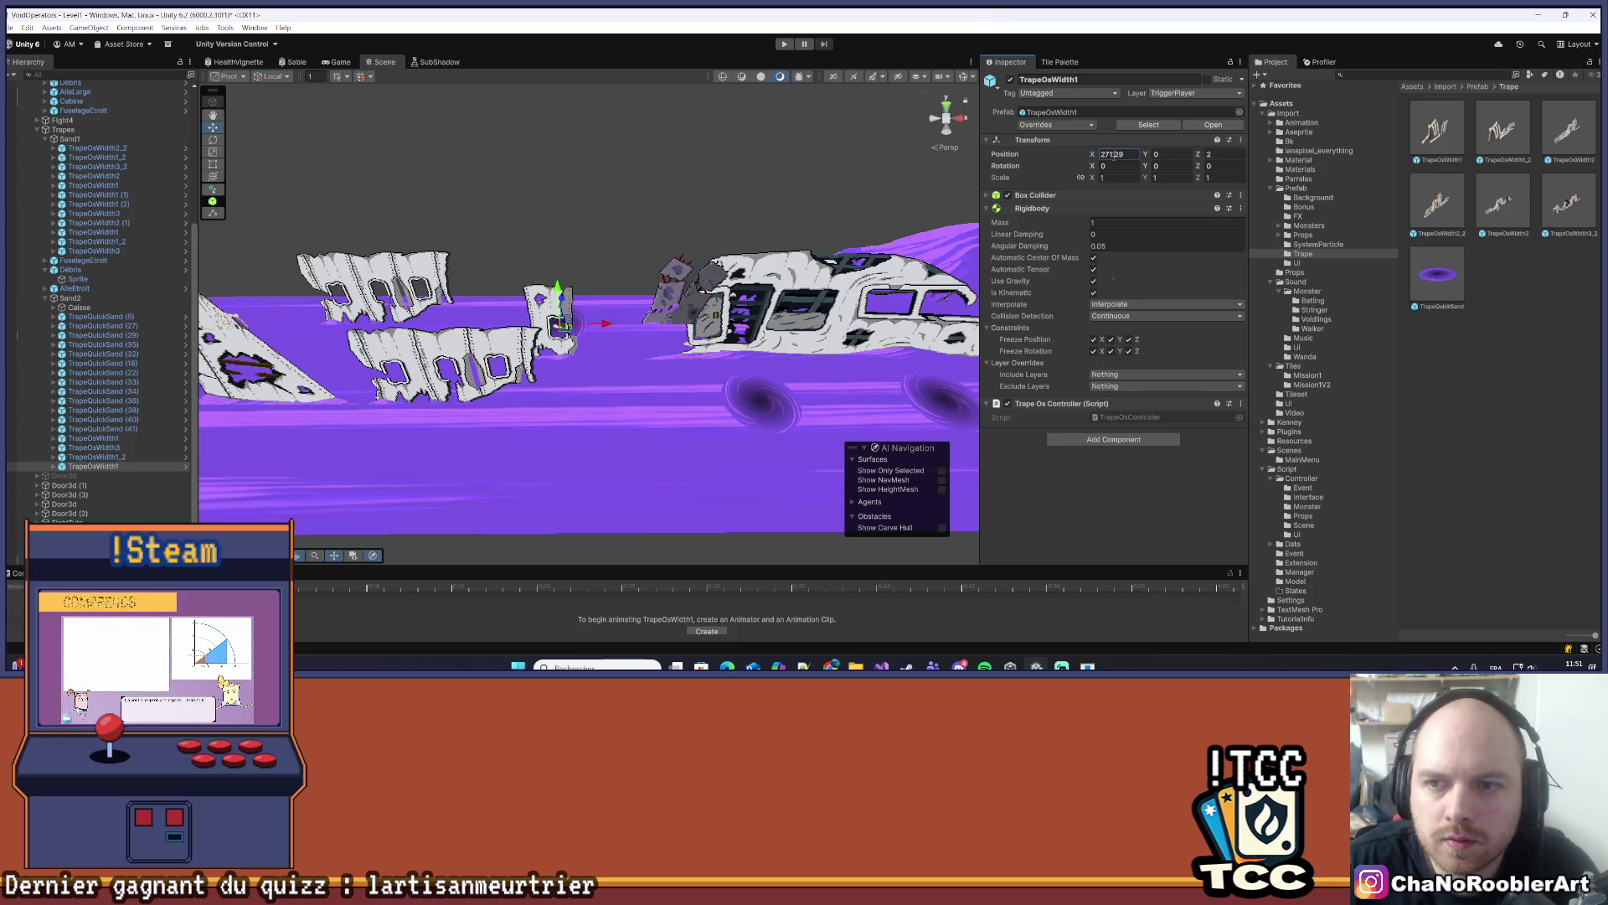
{"action": "key", "text": "BackSpace"}
{"action": "key", "text": "BackSpace"}
{"action": "key", "text": "BackSpace"}
{"action": "key", "text": "Return"}
{"action": "left_click_drag", "start_coordinate": [605, 323], "coordinate": [467, 486]}
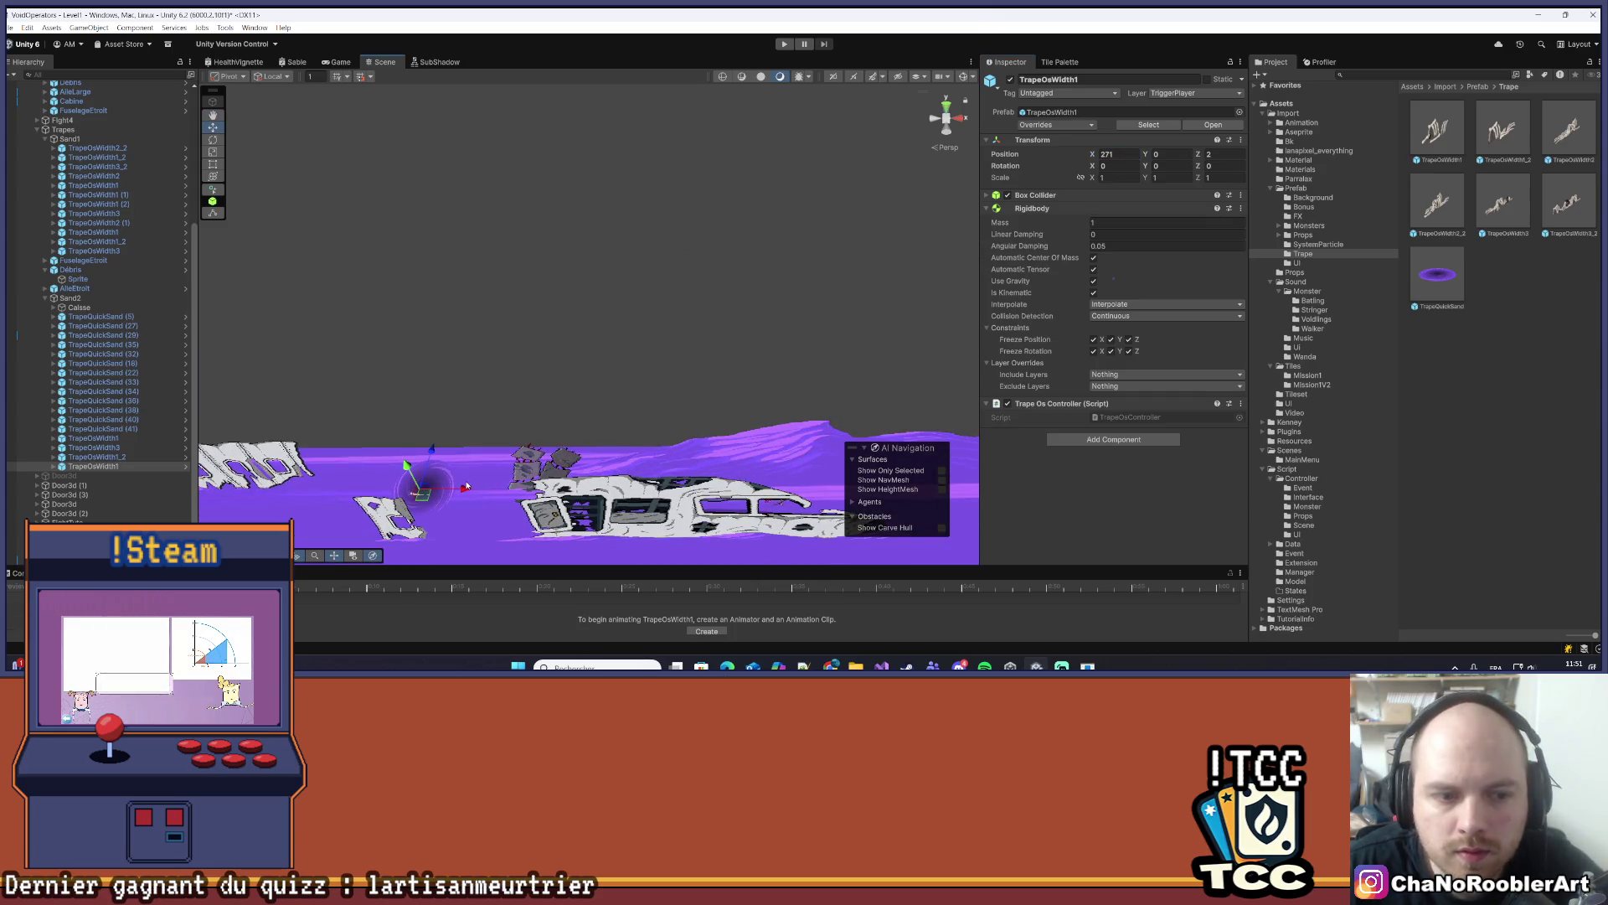
{"action": "scroll", "coordinate": [467, 486], "scroll_direction": "up", "scroll_amount": 2}
{"action": "left_click", "coordinate": [1170, 154]}
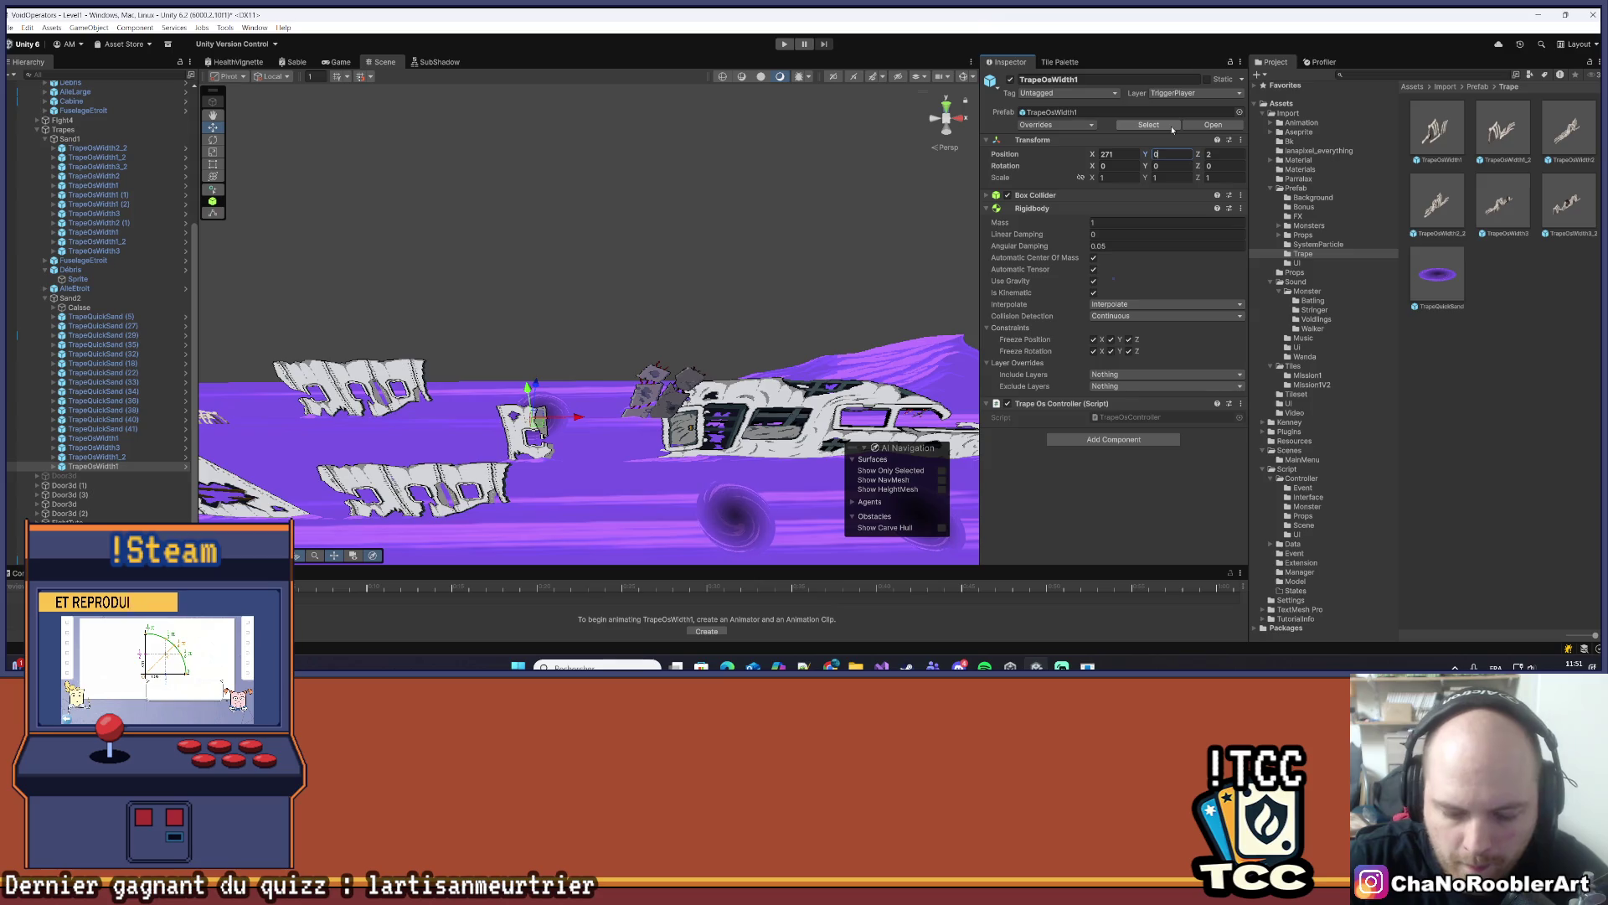
{"action": "type", "text": "75"}
{"action": "key", "text": "Return"}
- Delete the TrapeQuickSand (5) quicksand hole
{"action": "scroll", "coordinate": [485, 458], "scroll_direction": "up", "scroll_amount": 2}
{"action": "left_click", "coordinate": [486, 458]}
{"action": "key", "text": "Delete"}
{"action": "scroll", "coordinate": [673, 327], "scroll_direction": "up", "scroll_amount": 3}
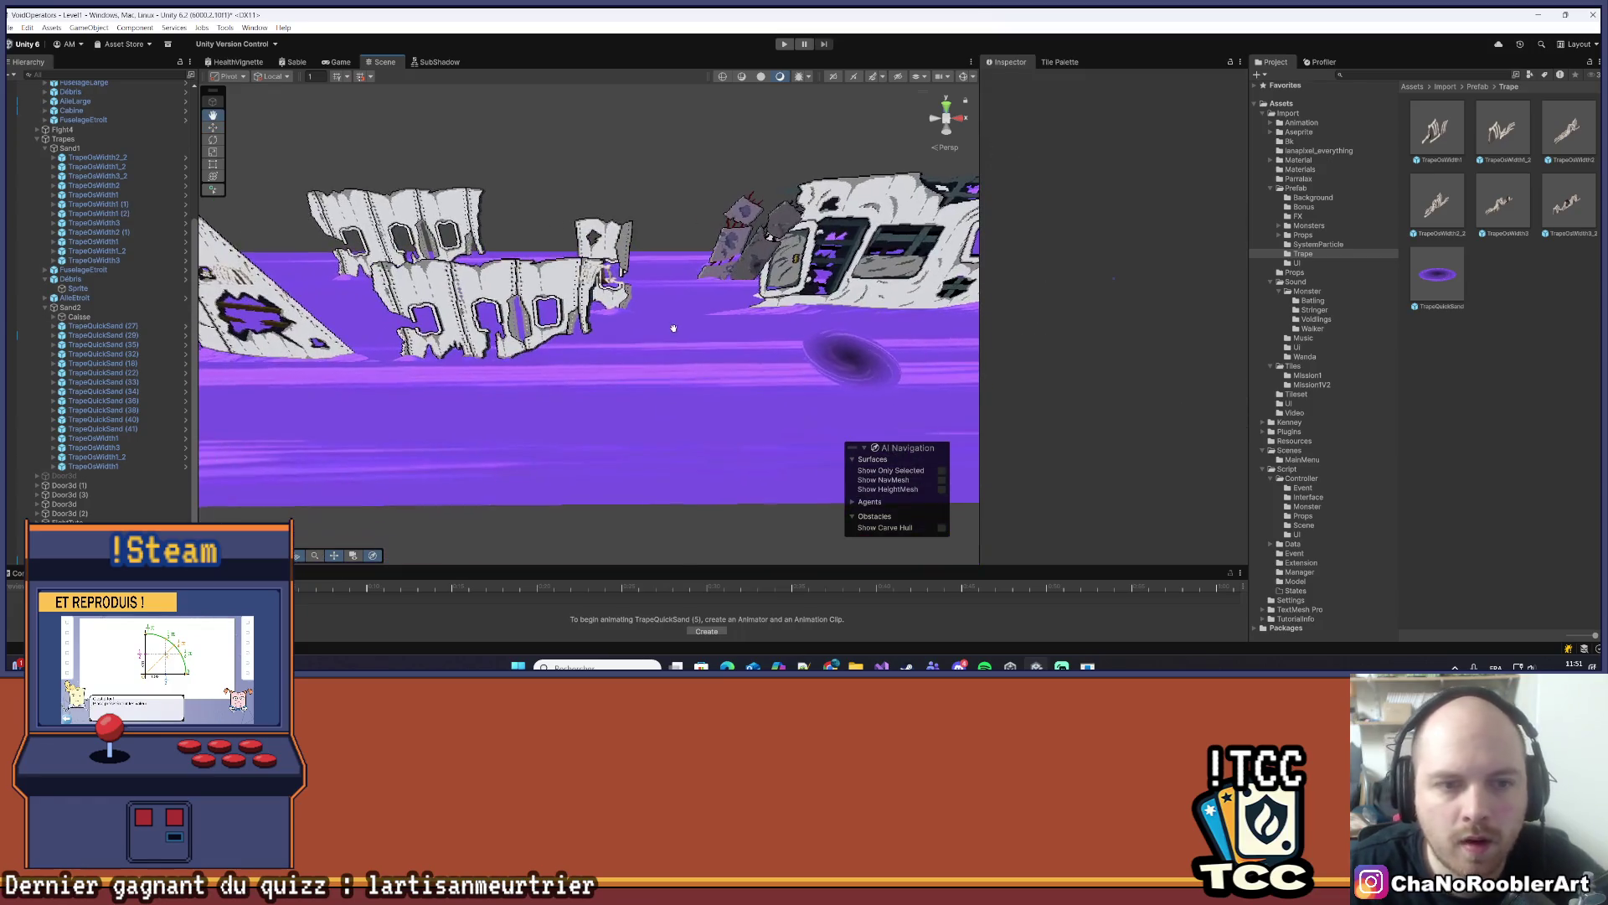
{"action": "scroll", "coordinate": [675, 395], "scroll_direction": "down", "scroll_amount": 6}
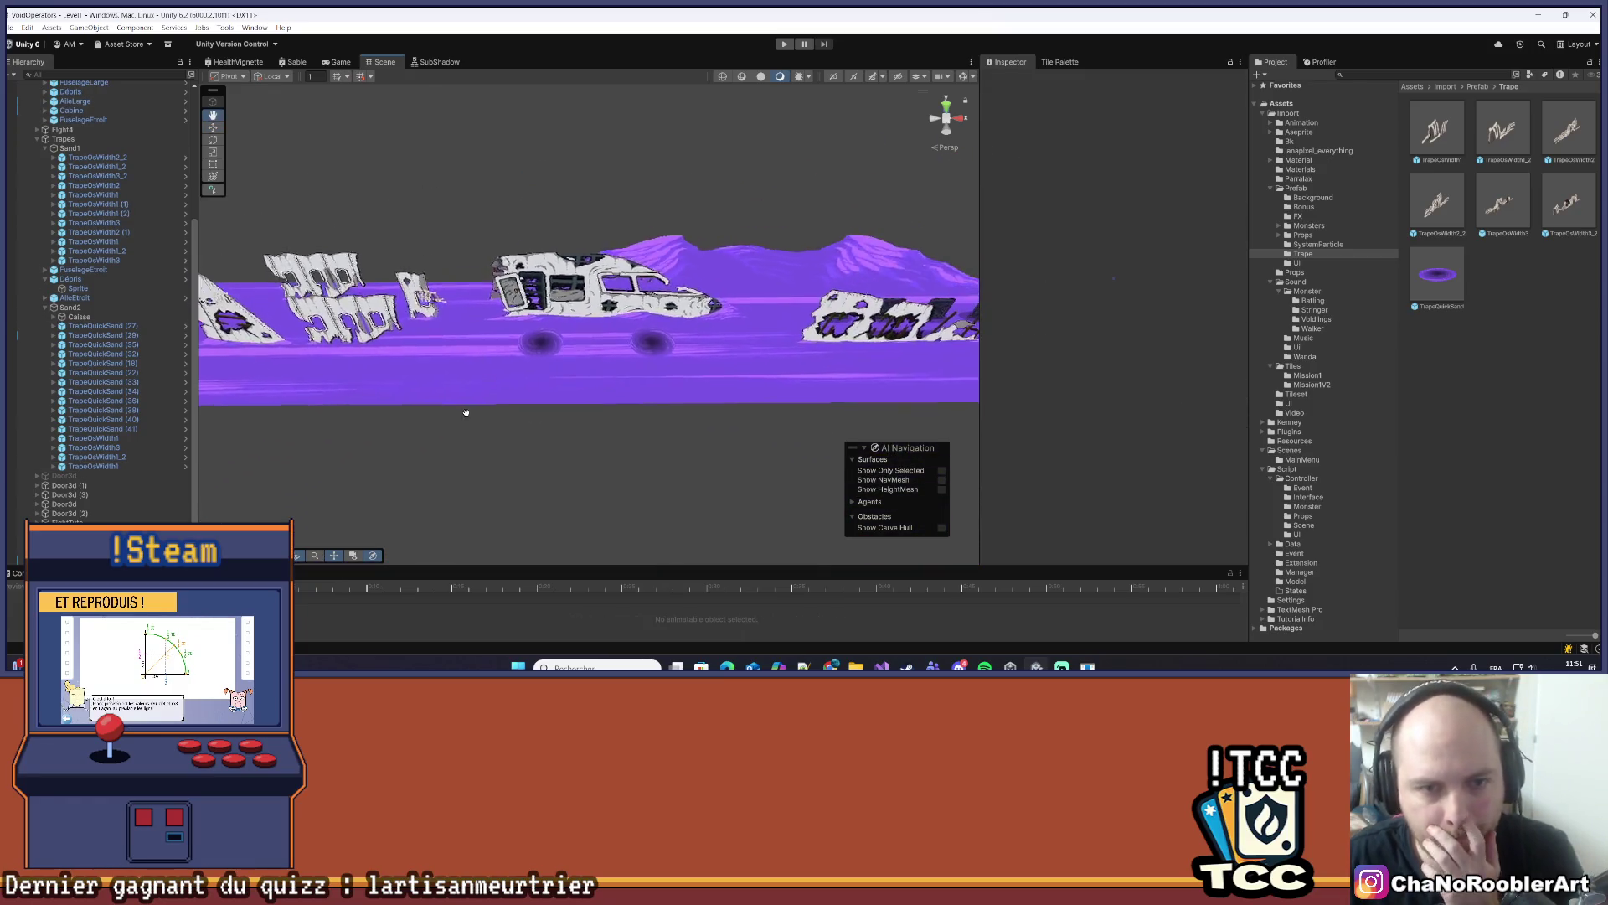
{"action": "left_click_drag", "start_coordinate": [609, 348], "coordinate": [584, 402]}
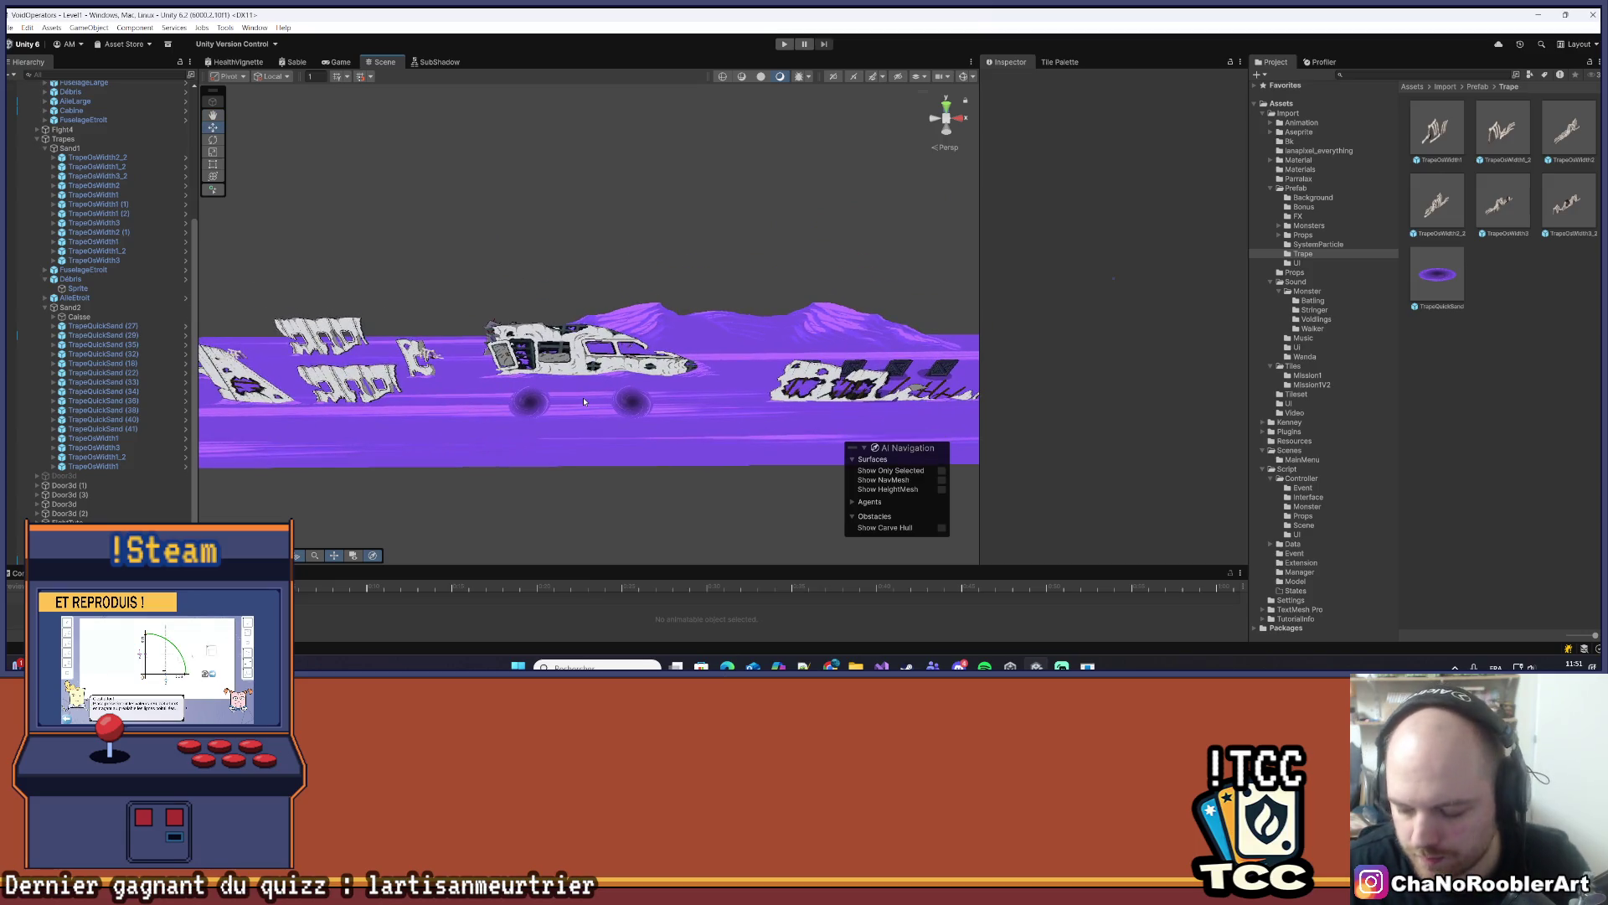